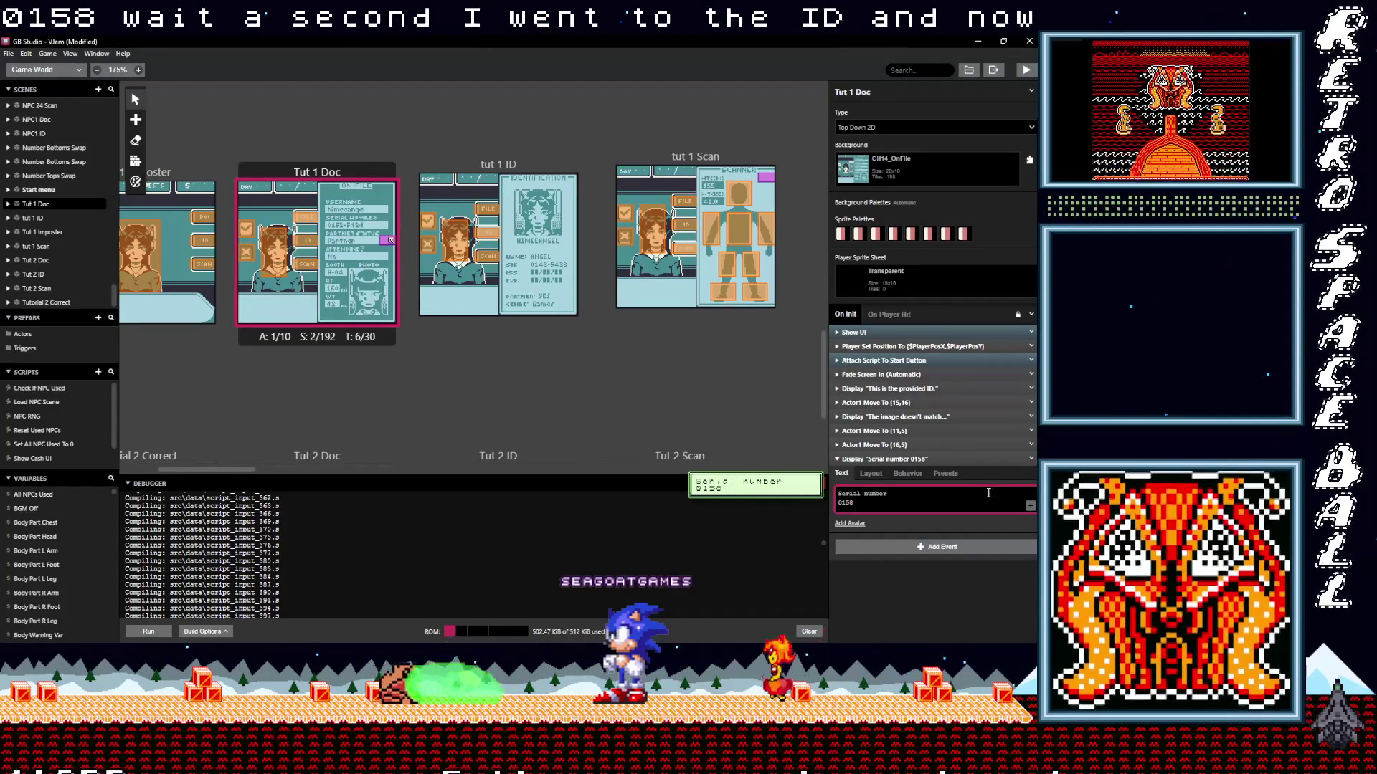
Change Tut 1 Doc's first dialogue from 'provided ID.' to 'This is the info on file.'.
click(912, 388)
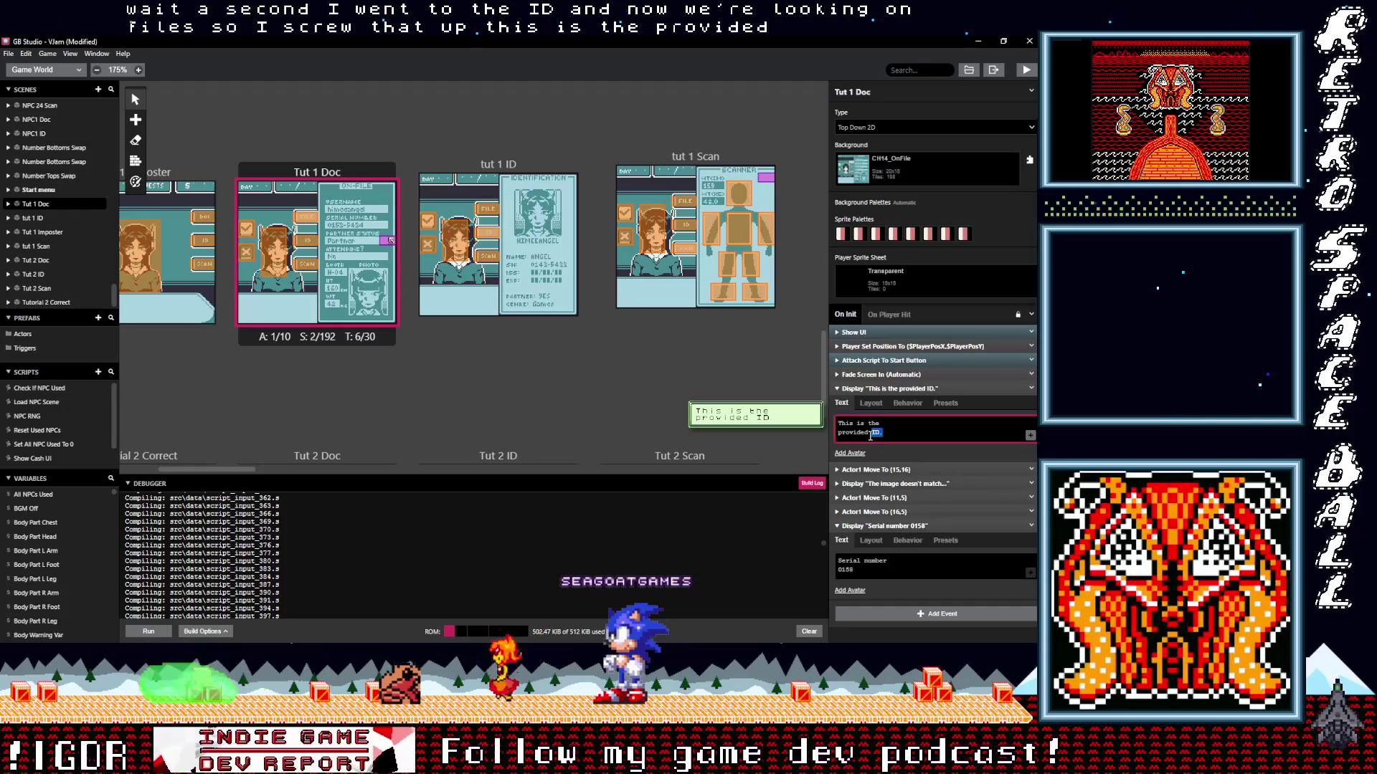
drag(879, 437, 841, 437)
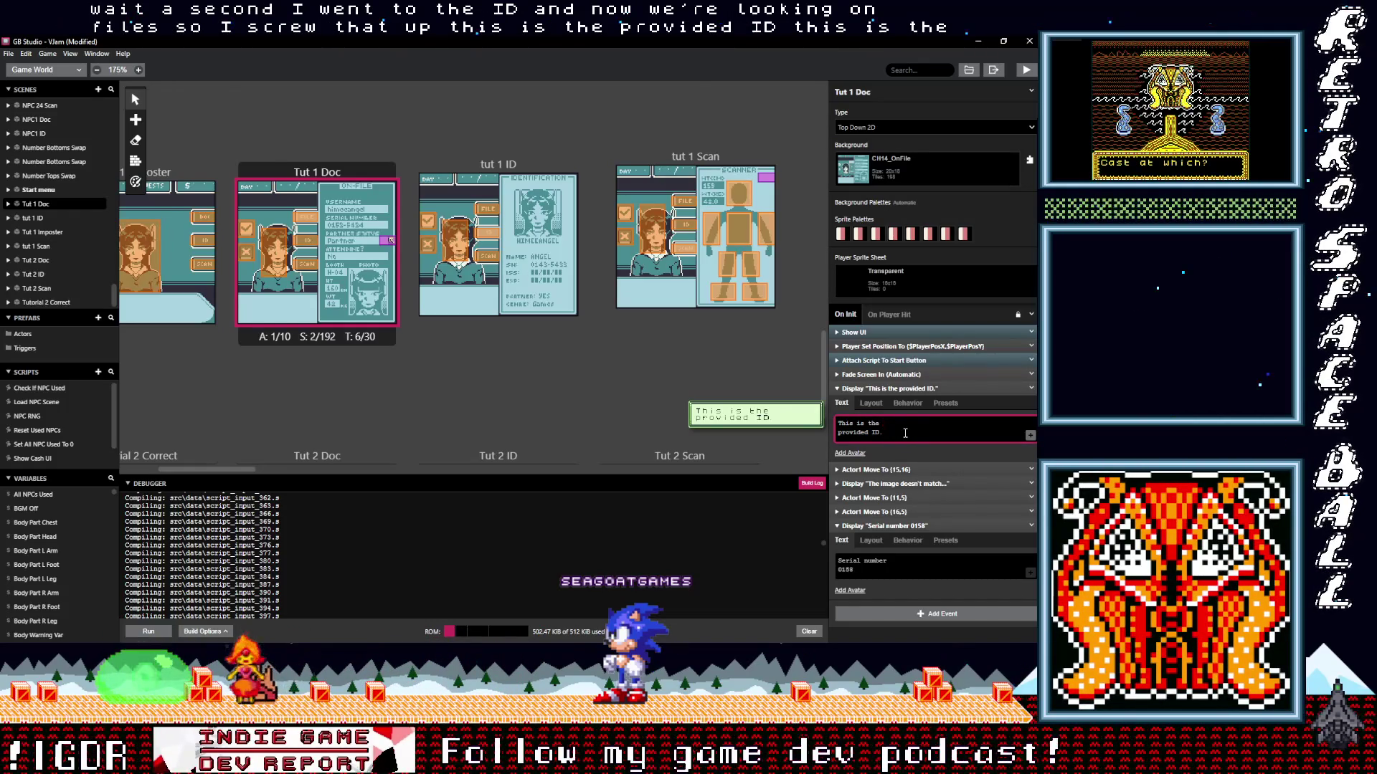
text( info)
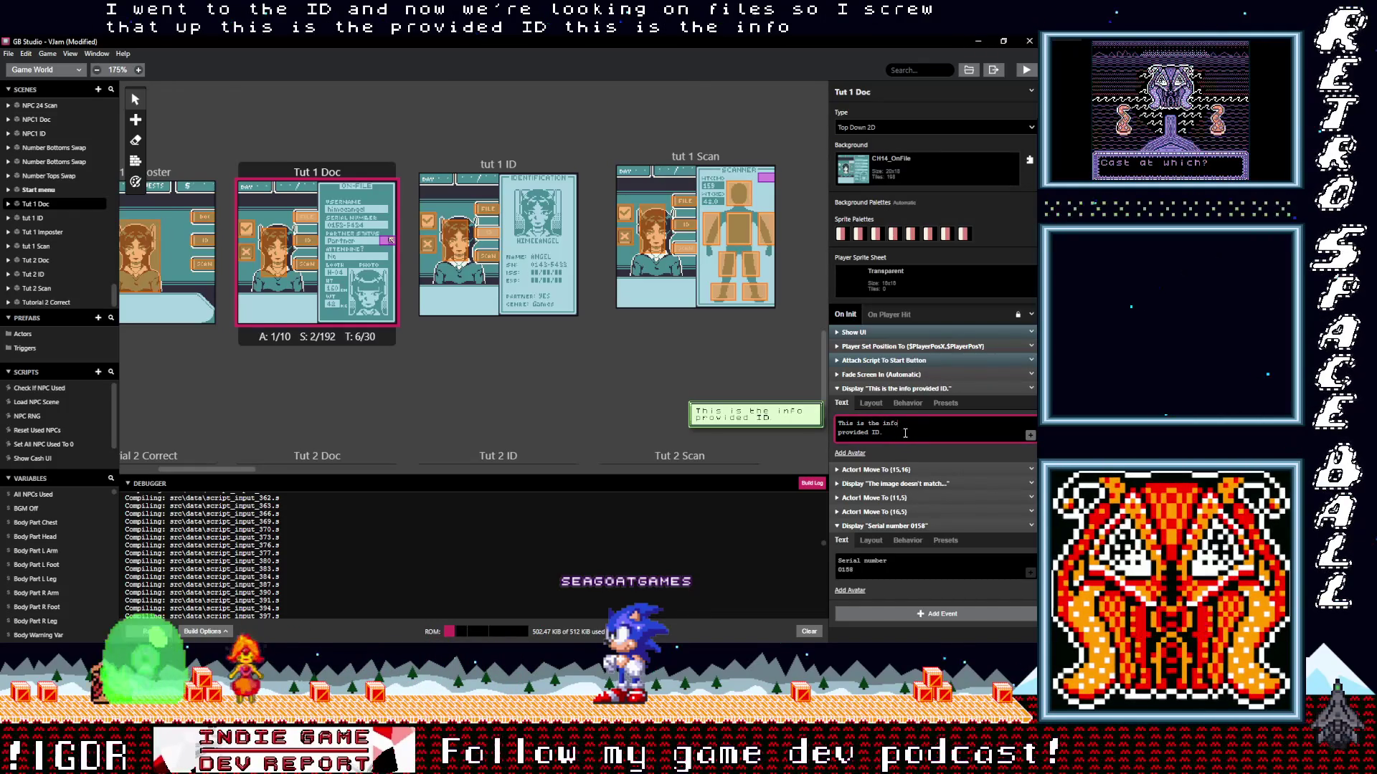
mouse_move(917, 436)
text(on file.)
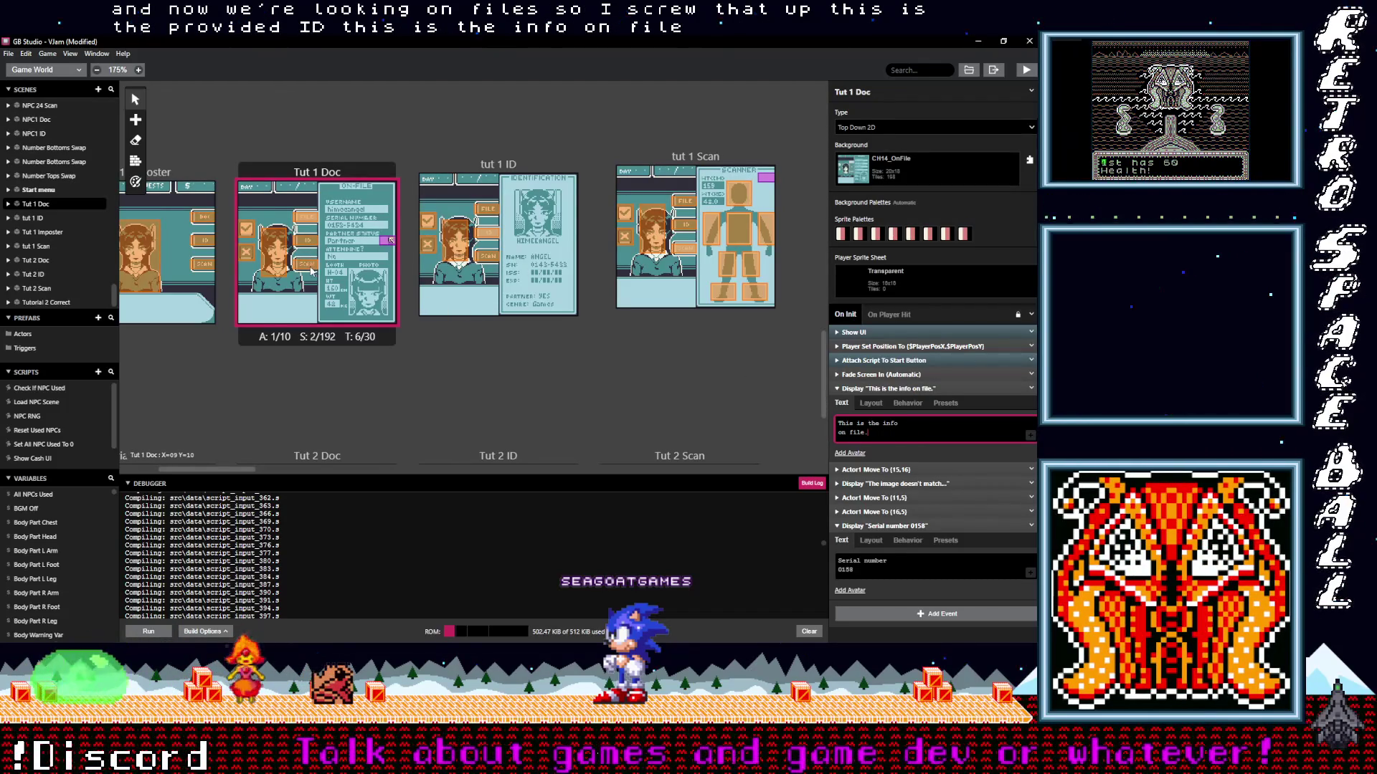
click(192, 181)
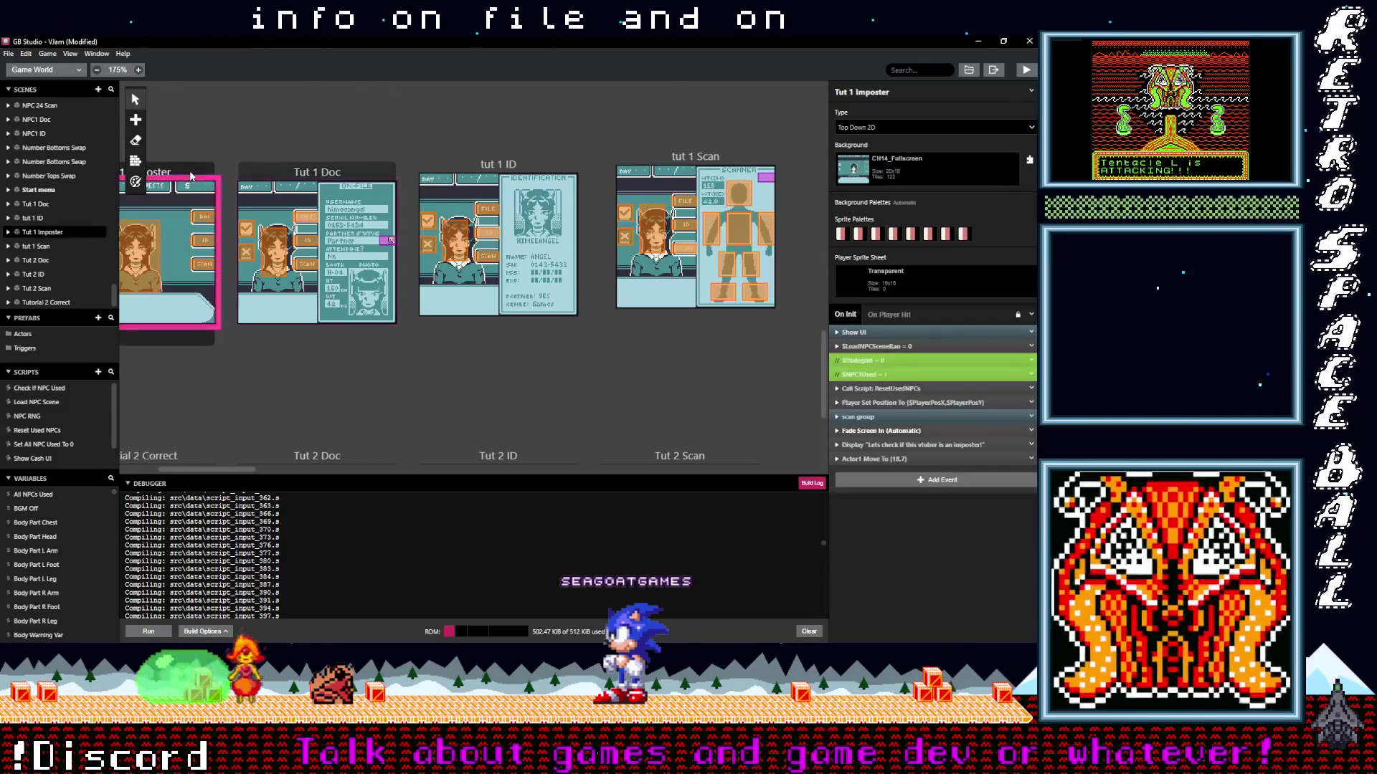
Set the Imposter's Actor1 Move To target Y to 4, making it (18,4).
click(904, 459)
double_click(956, 524)
text(4)
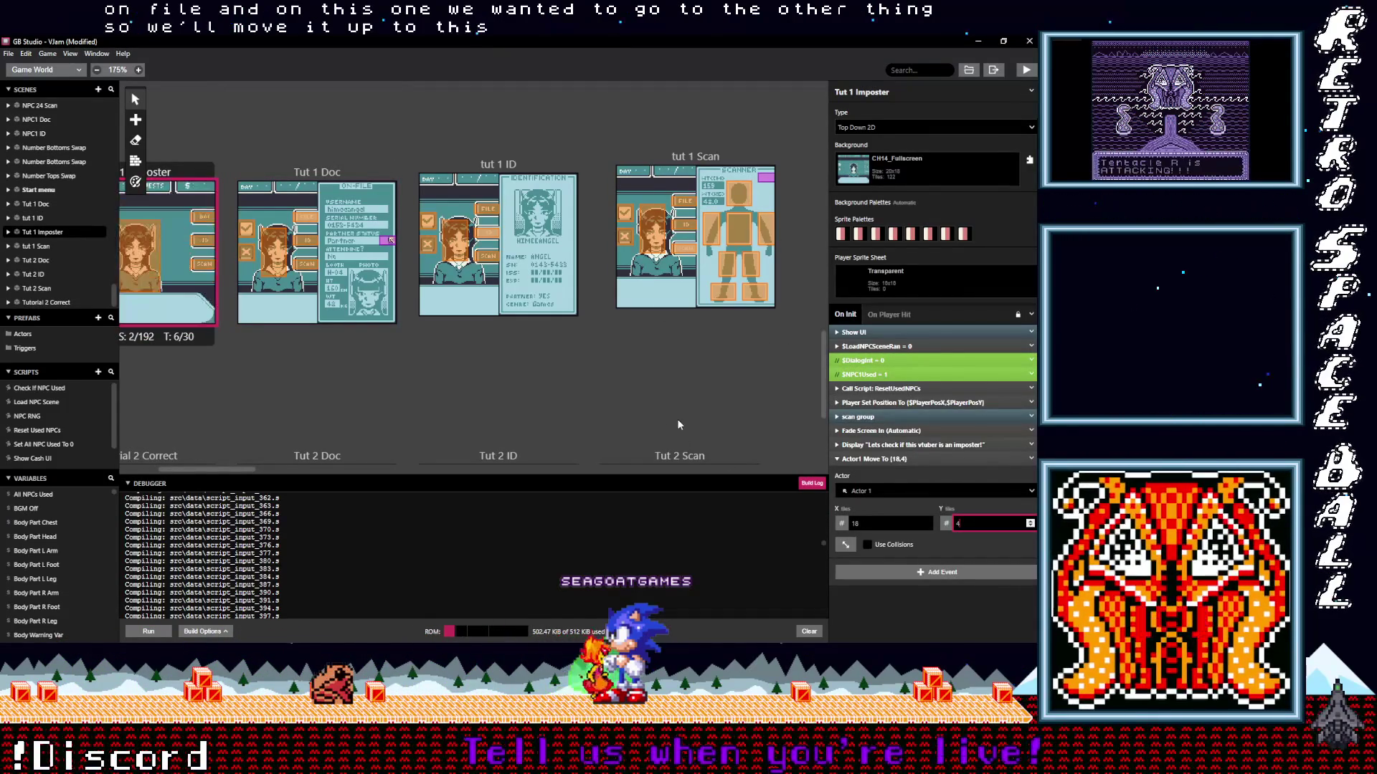
Move the Tut 1 Doc actor up one tile and begin editing its serial-number dialogue.
drag(388, 243, 387, 229)
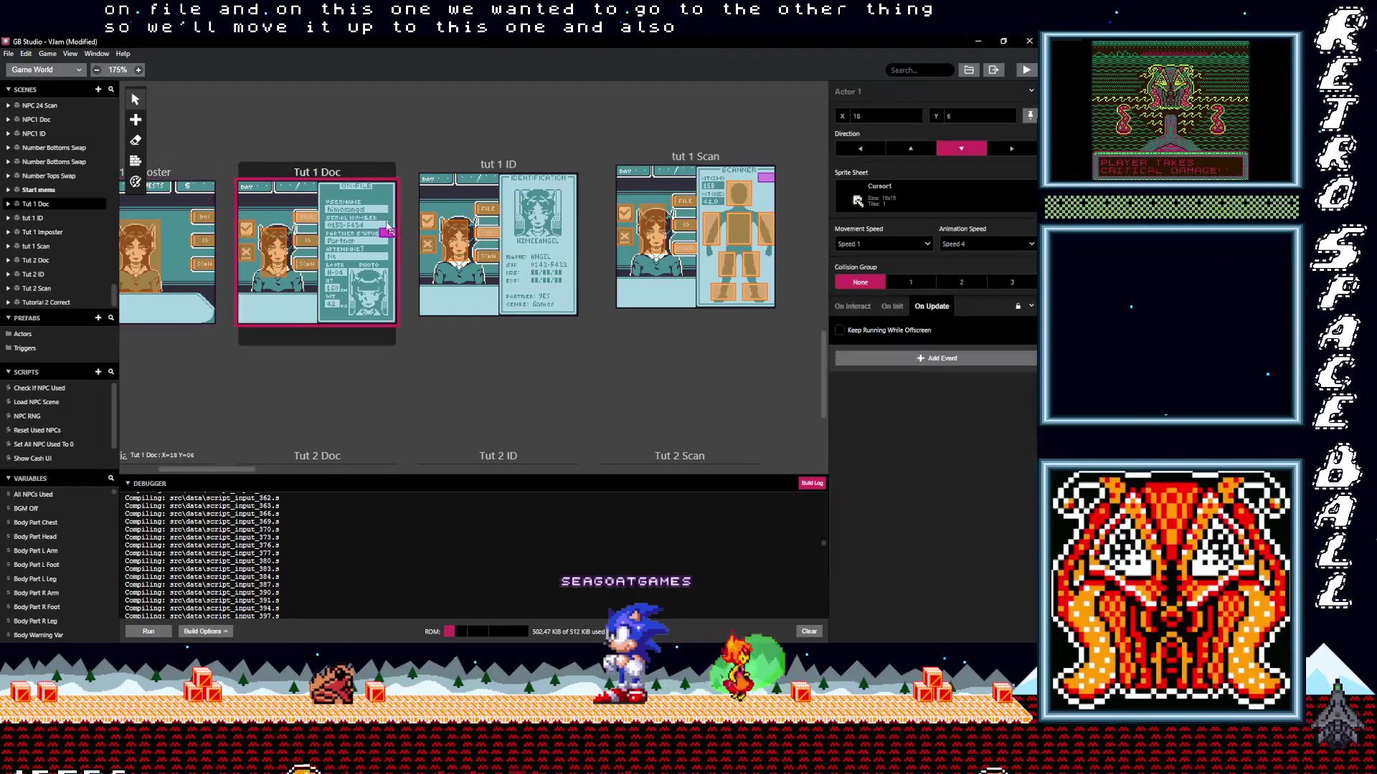
click(325, 175)
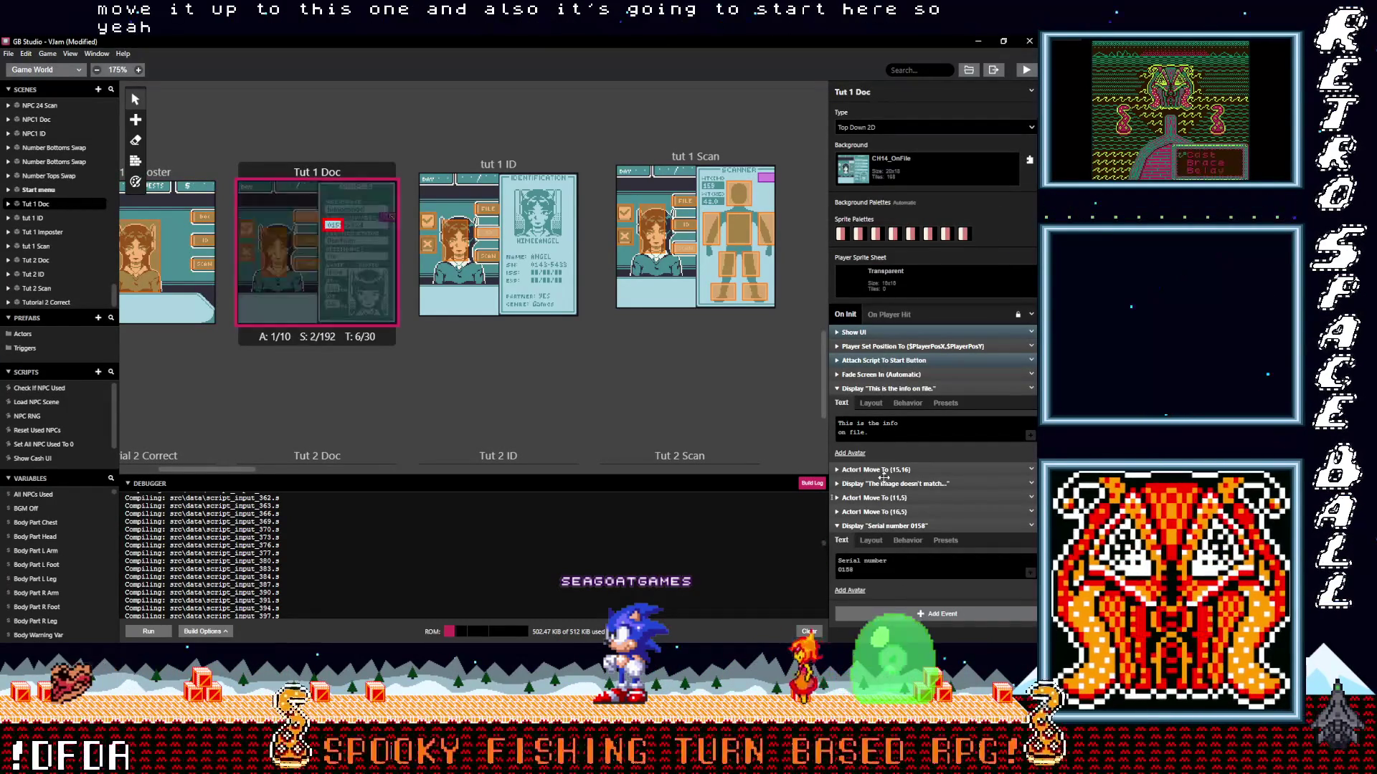
click(885, 569)
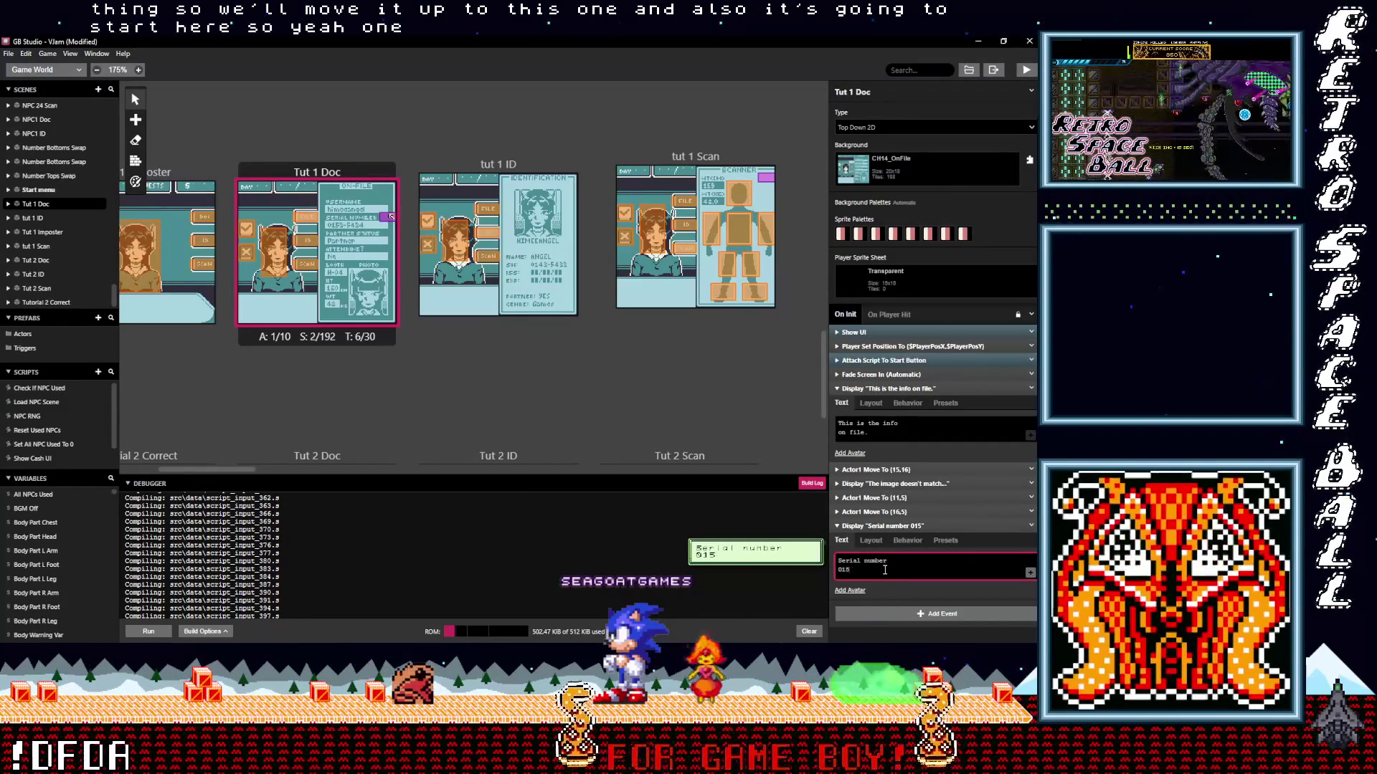
Change the serial number in the dialogue from 0158 to 0153-5434.
key(BackSpace)
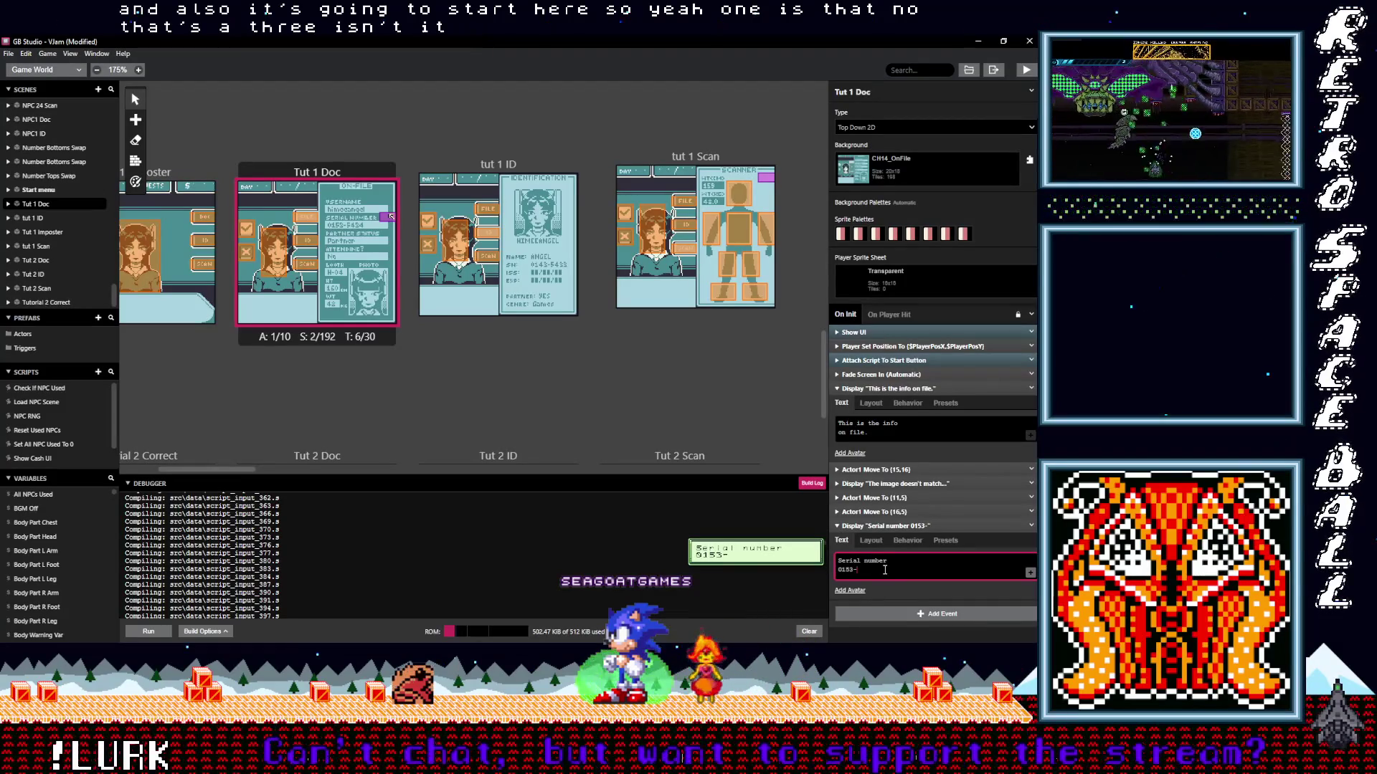
text(3-5)
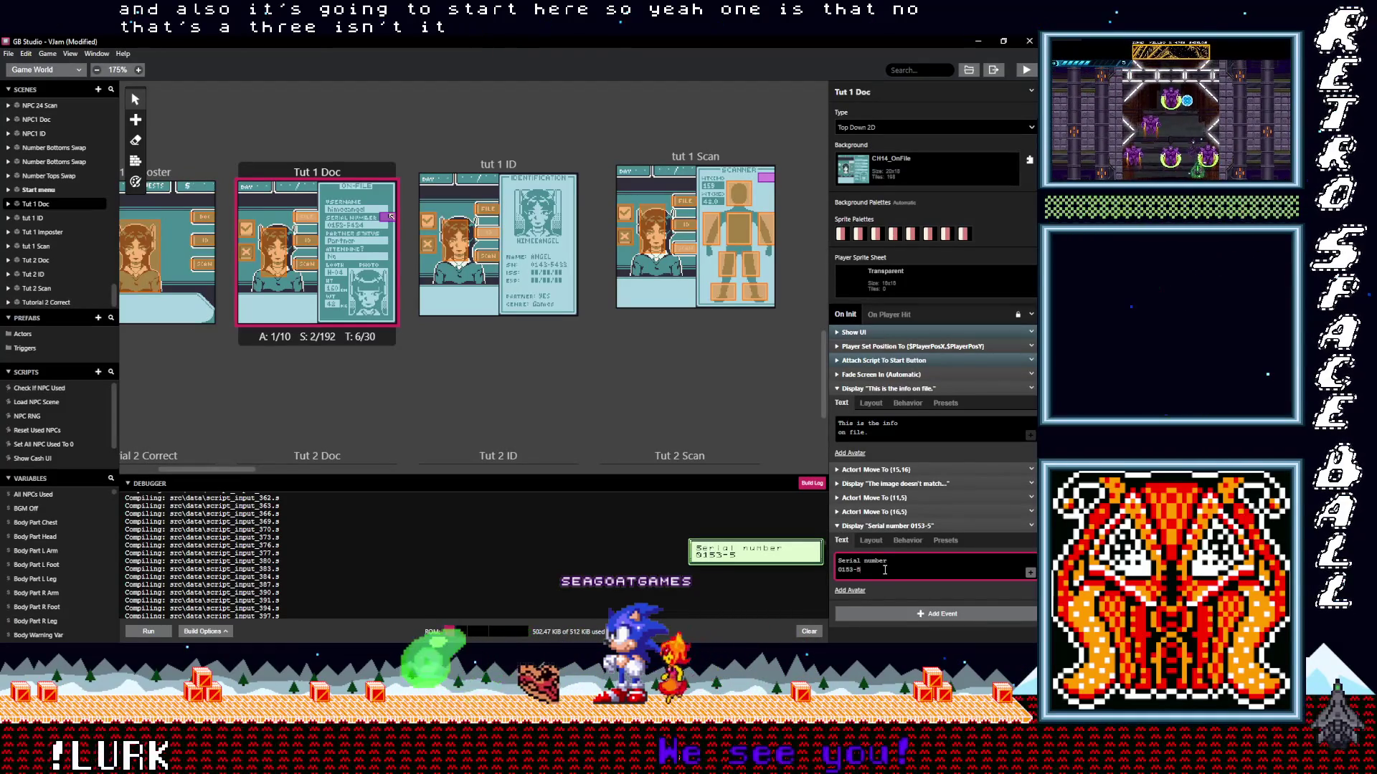
text(4)
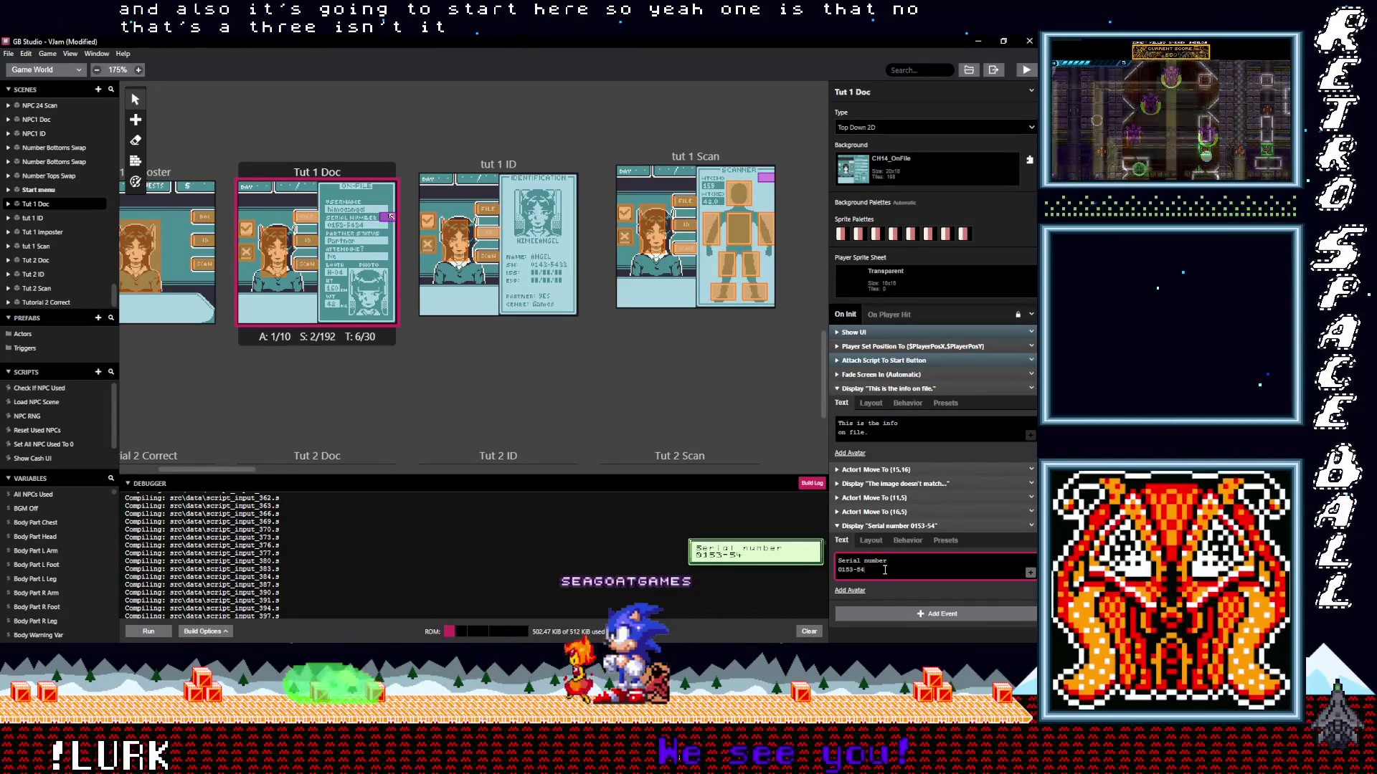
text(34)
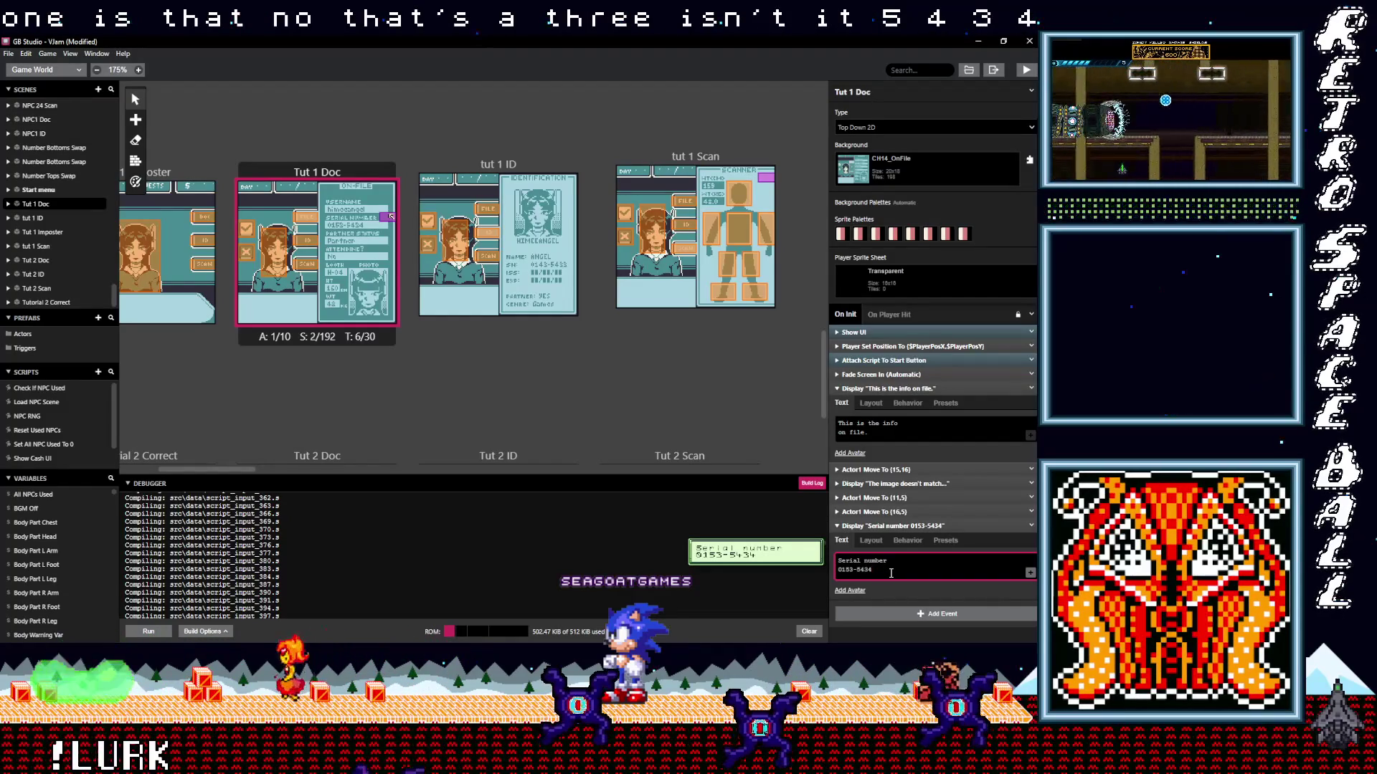
text(...)
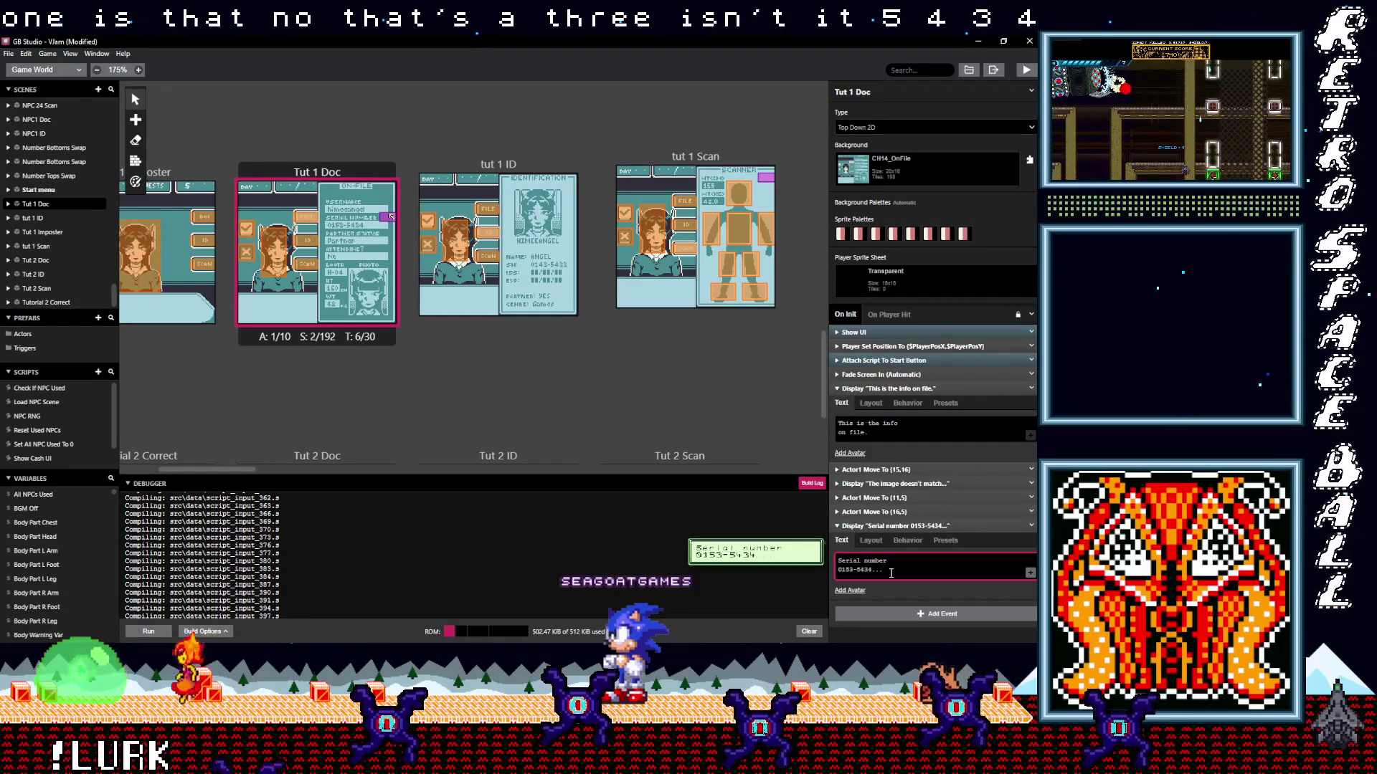
Duplicate the serial-number dialogue and change the copy to 'Lets check her ID!'.
click(920, 527)
click(1031, 527)
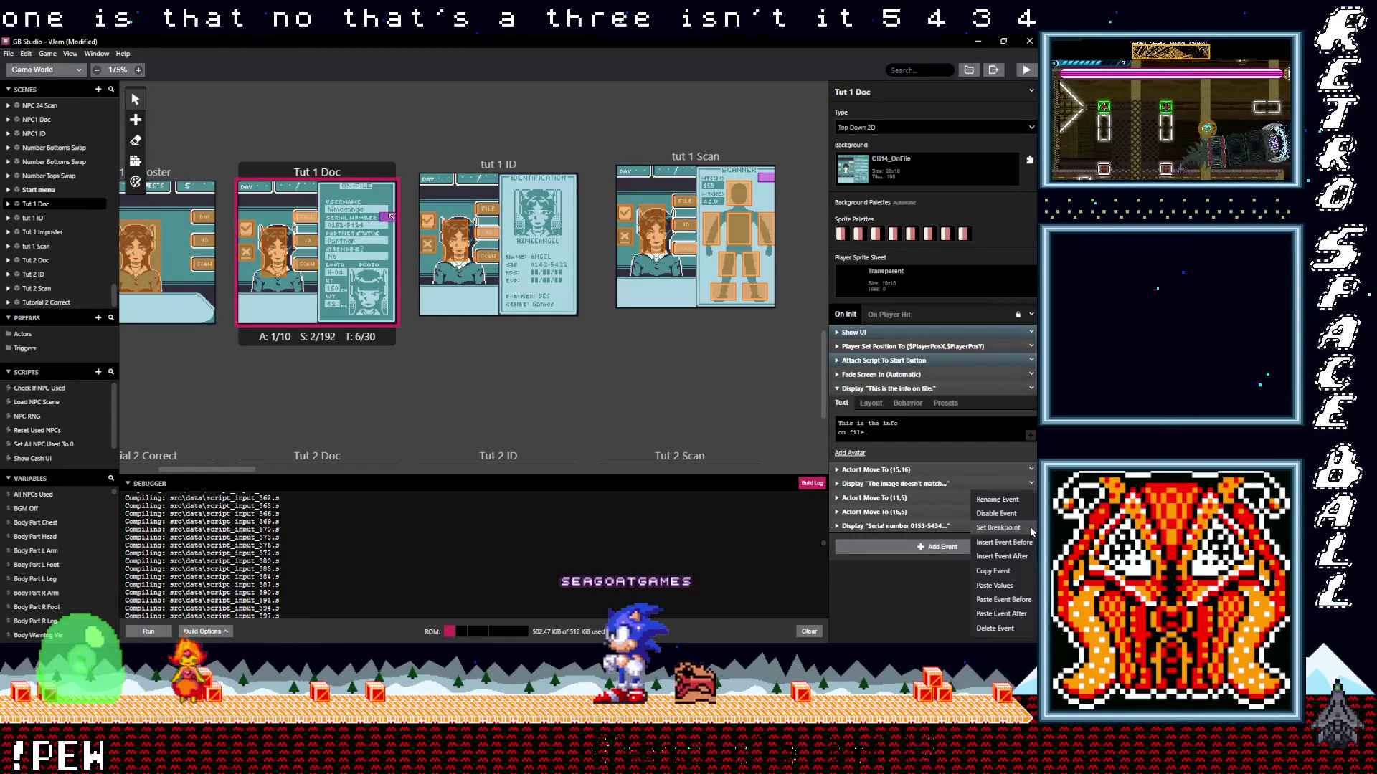
click(1004, 570)
alt+click(932, 547)
click(887, 540)
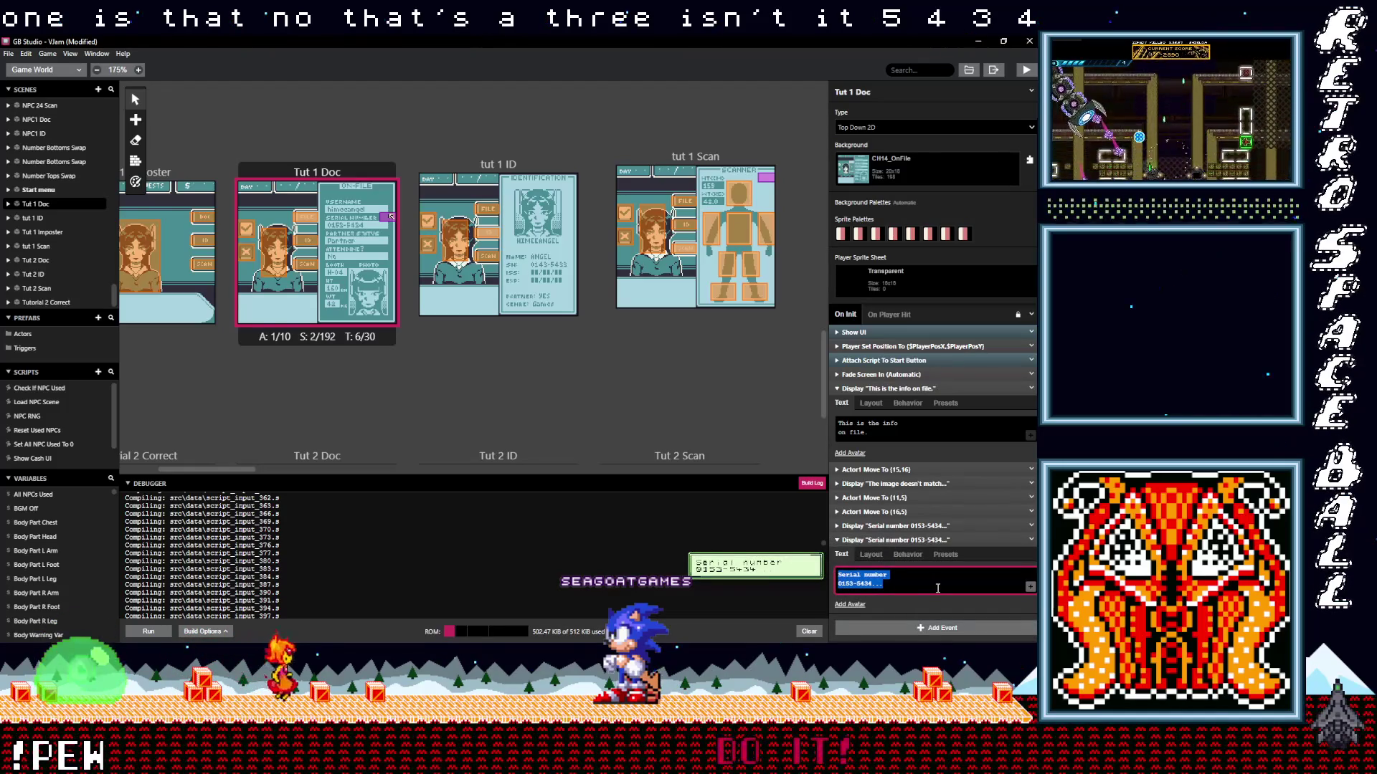
text(Lets)
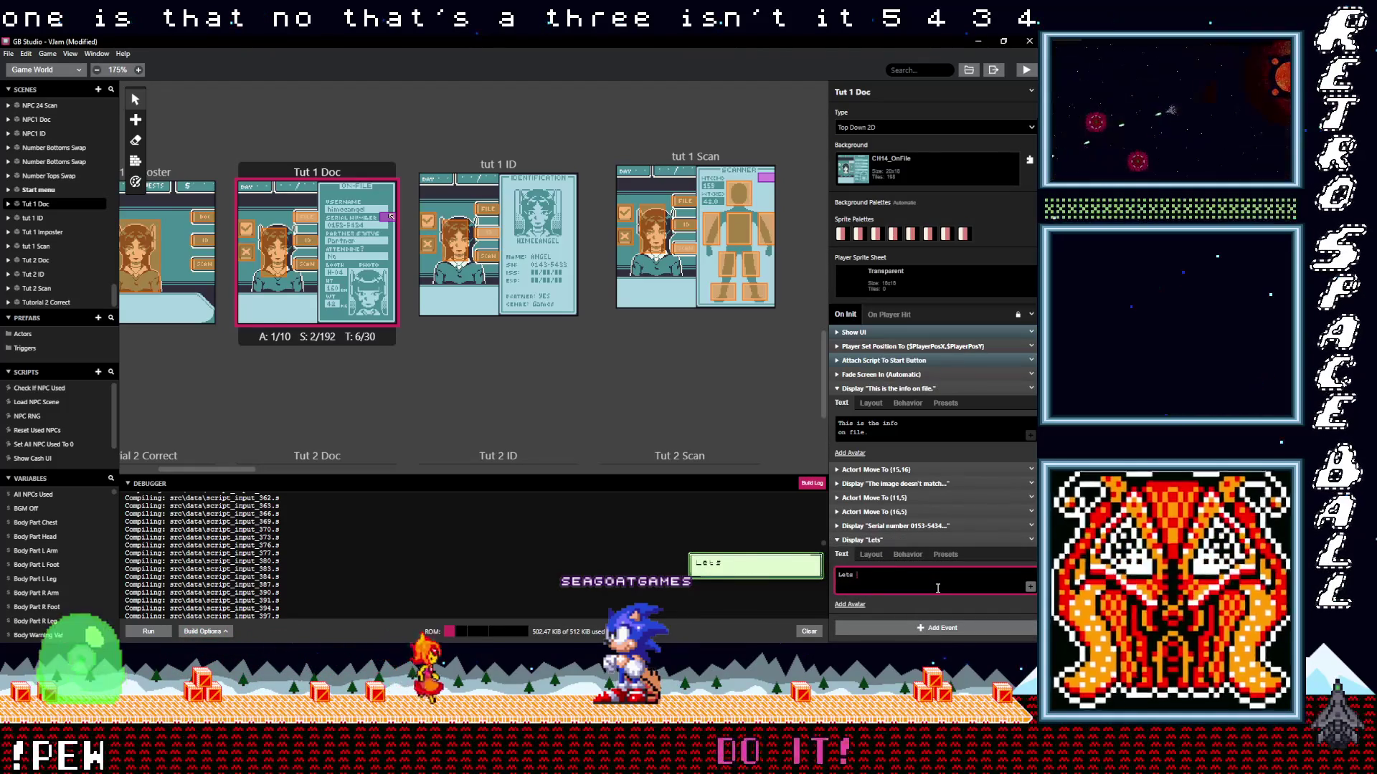
text( check her)
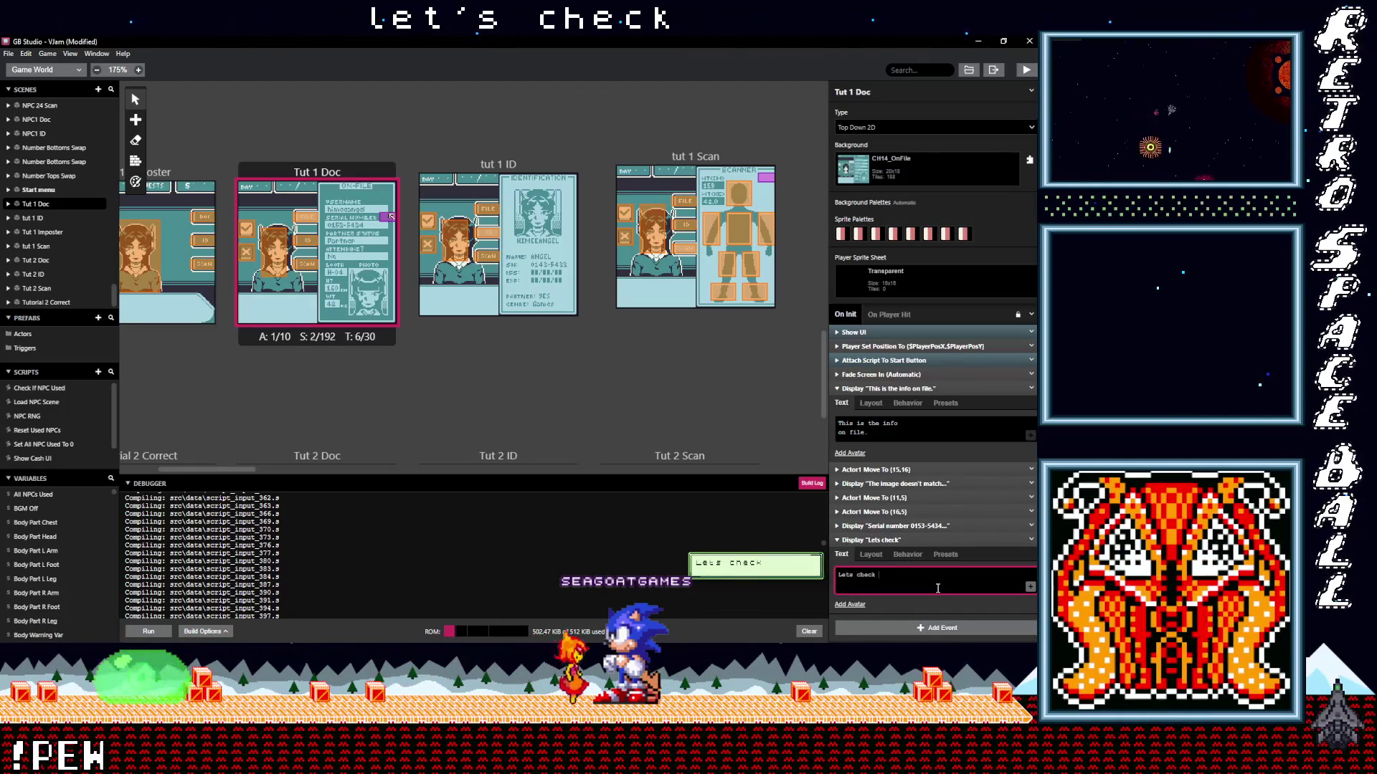
text( ID)
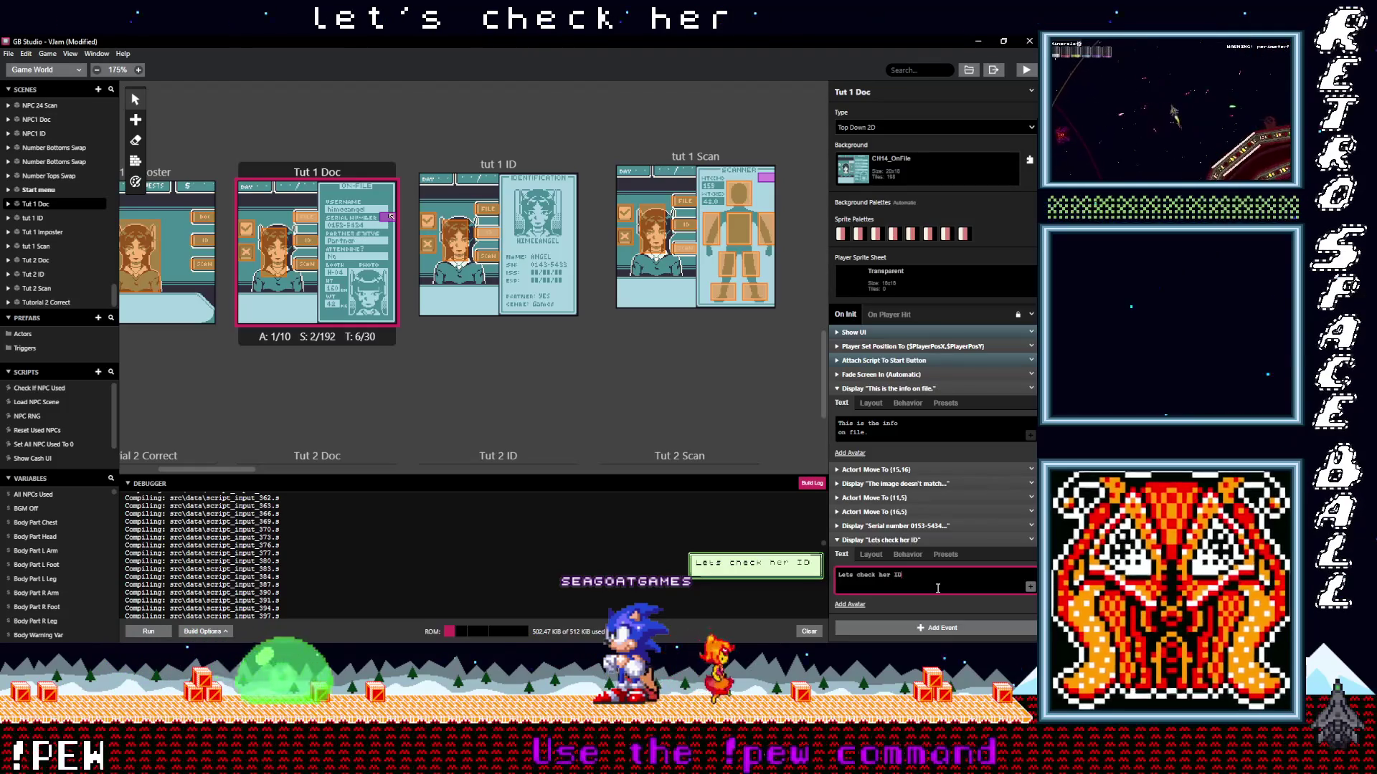
text(!)
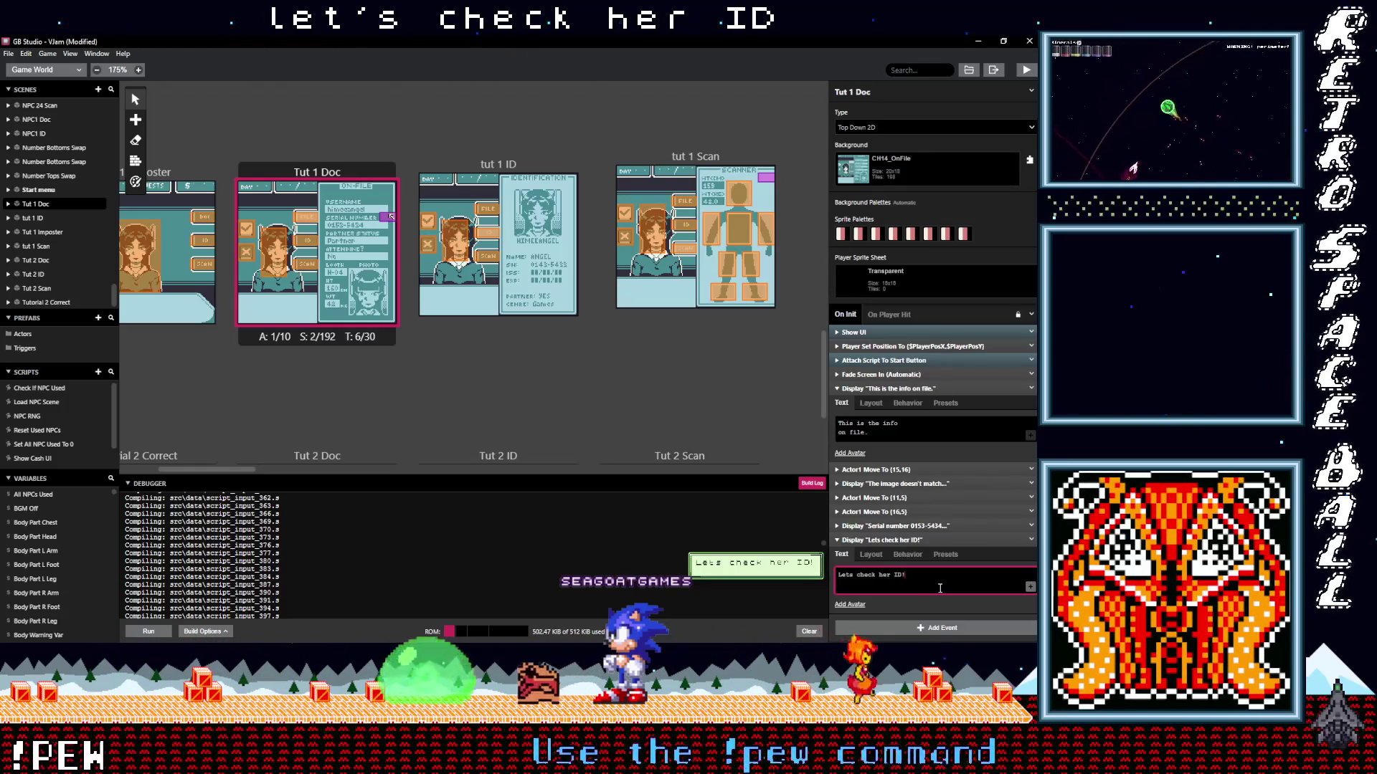
click(922, 541)
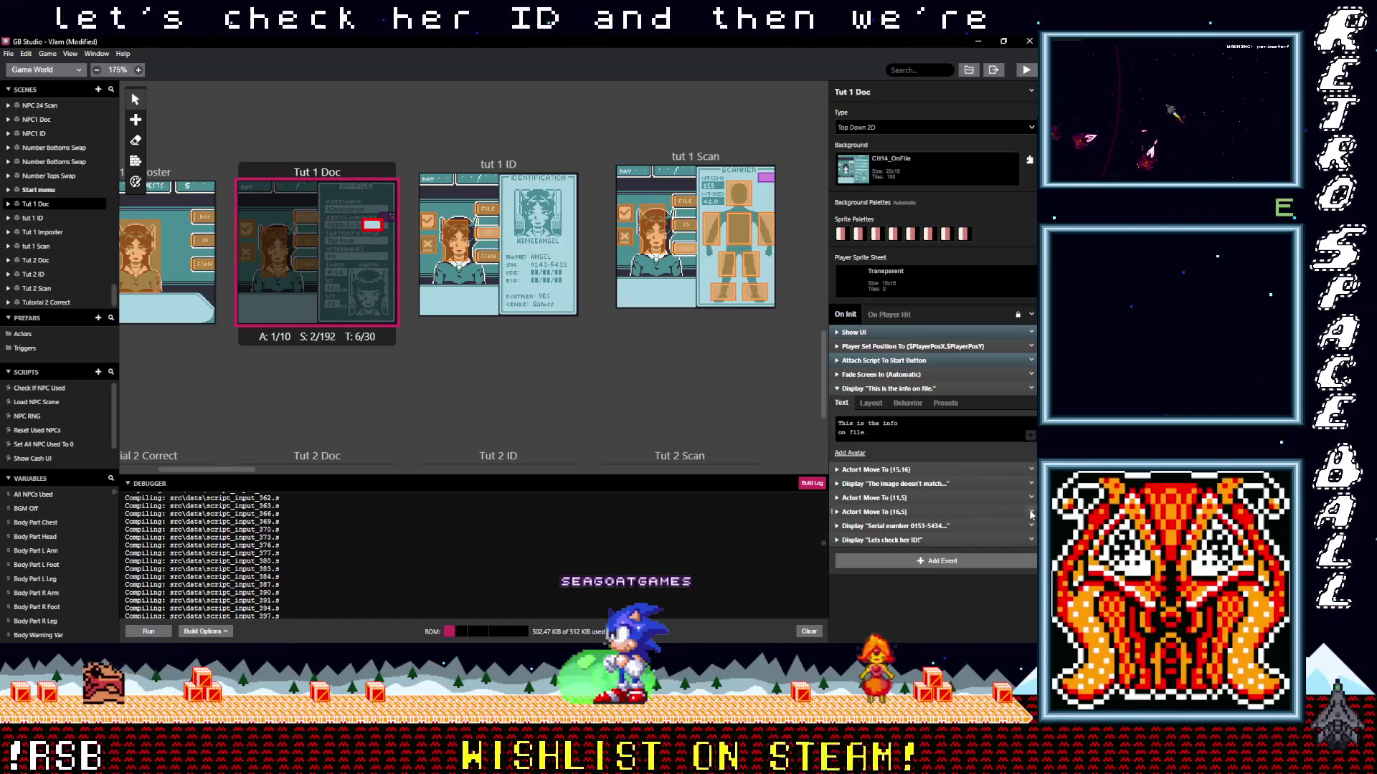
Paste a move event at the end and set its target to Actor 1 at (8,7).
click(1031, 484)
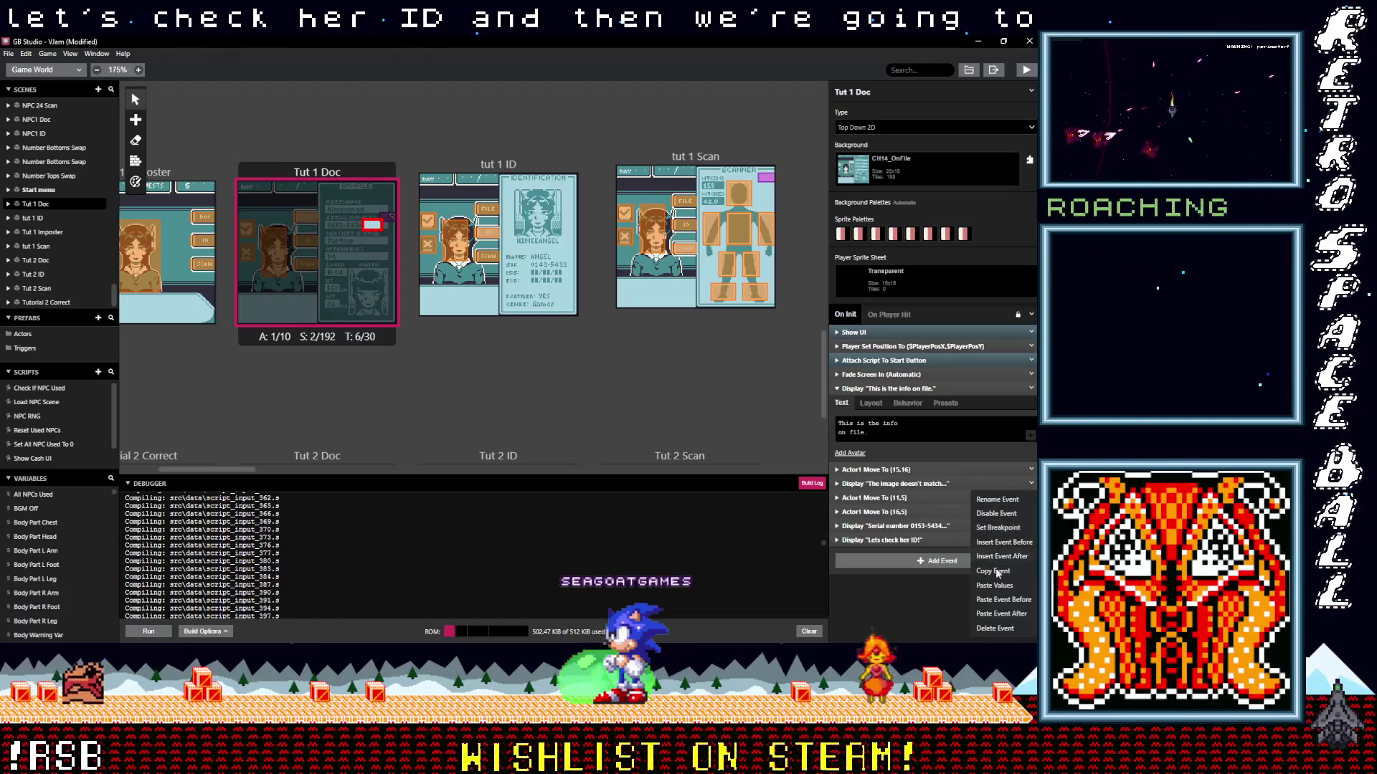
click(1002, 559)
click(911, 558)
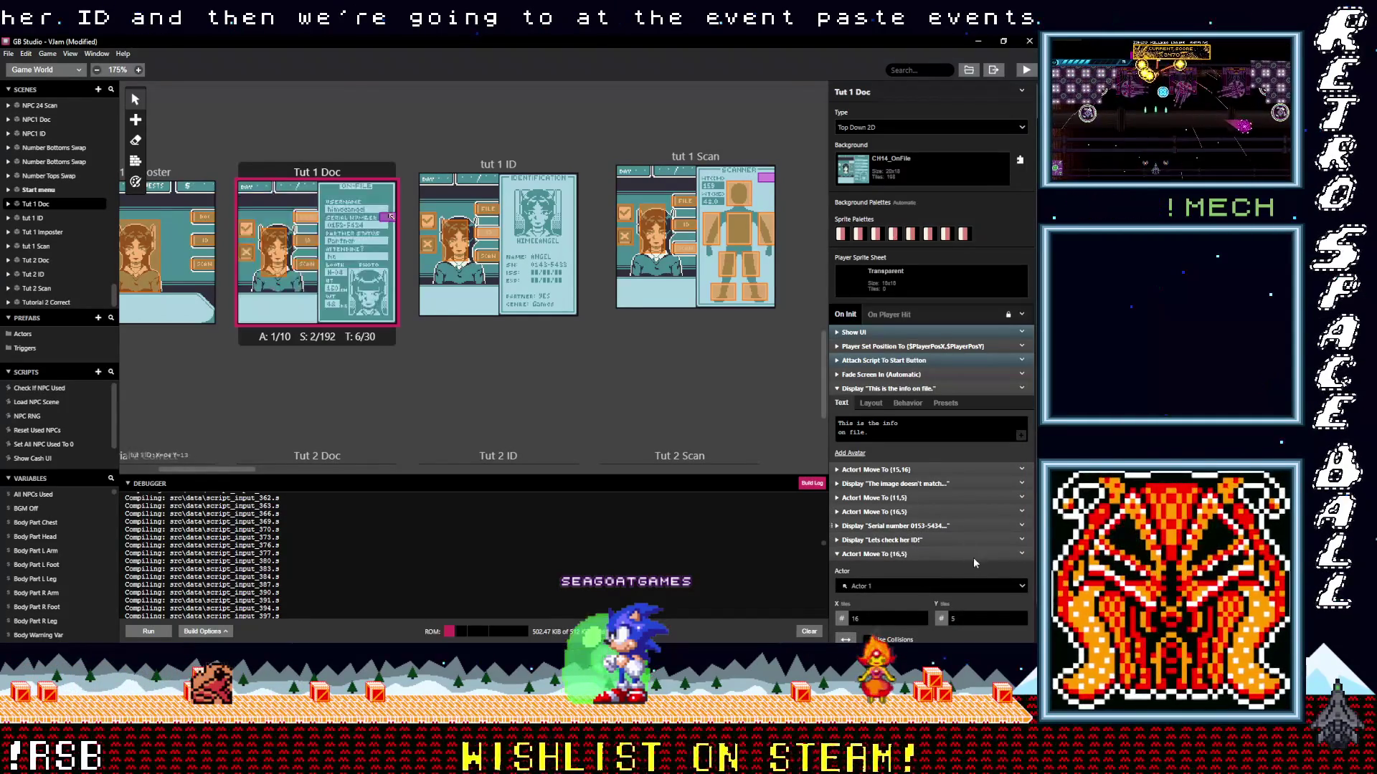
scroll(944, 584, down, 1)
click(1021, 580)
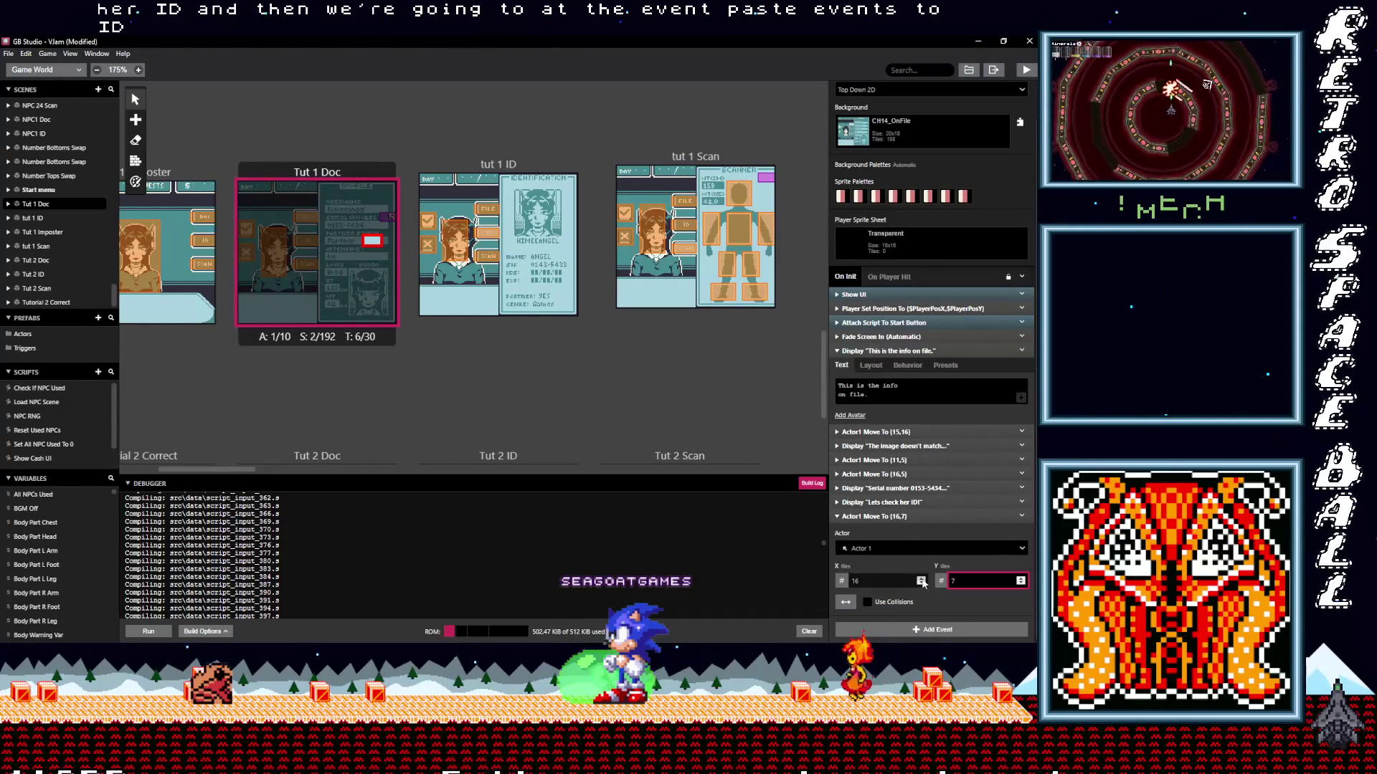
click(921, 581)
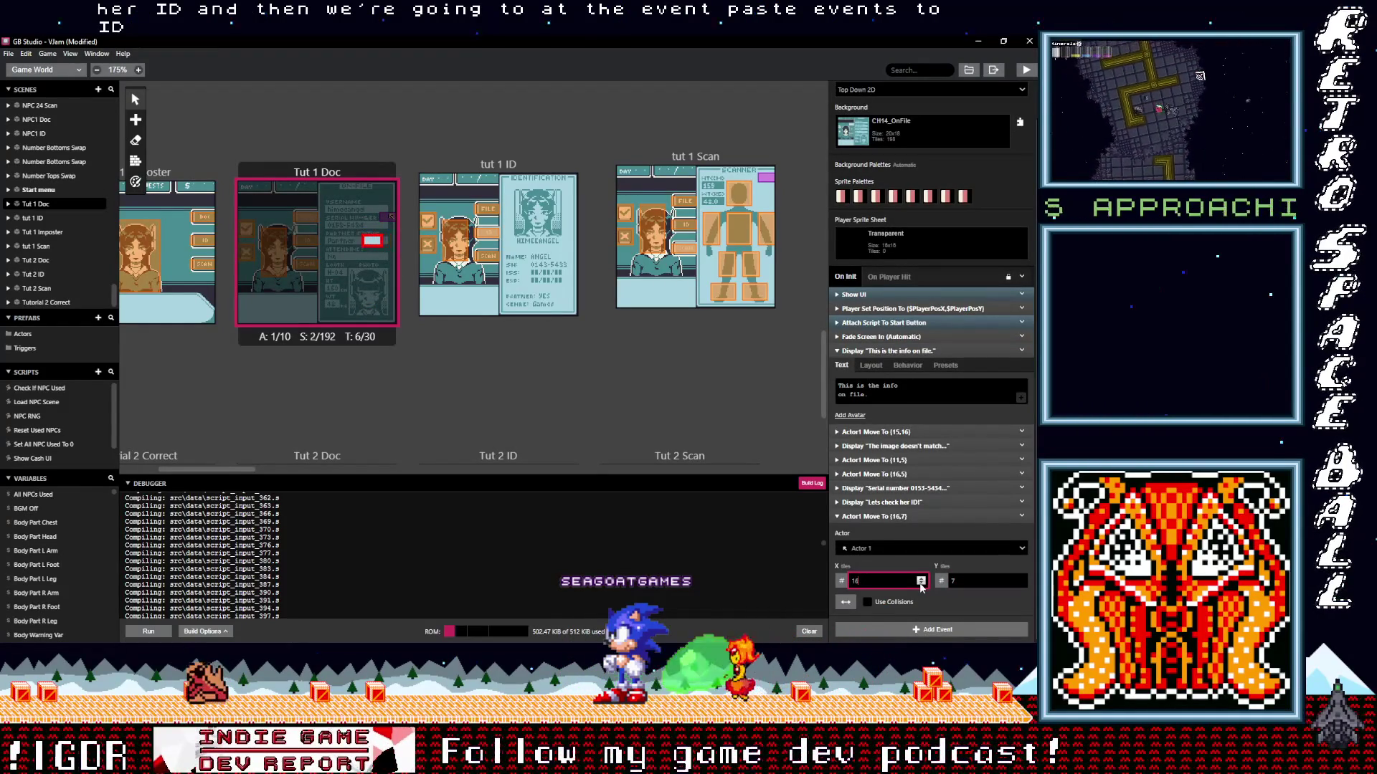
click(922, 585)
click(921, 585)
click(922, 585)
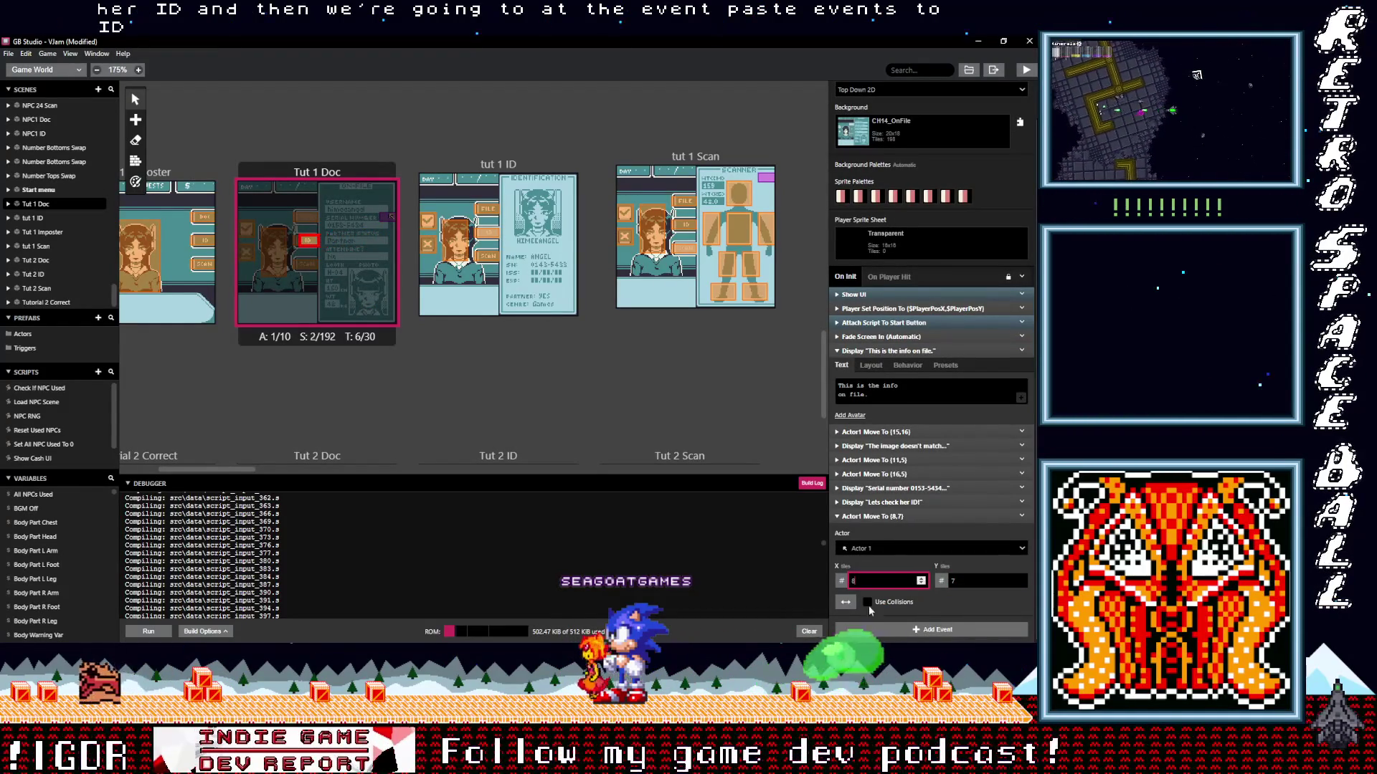
click(846, 602)
click(862, 629)
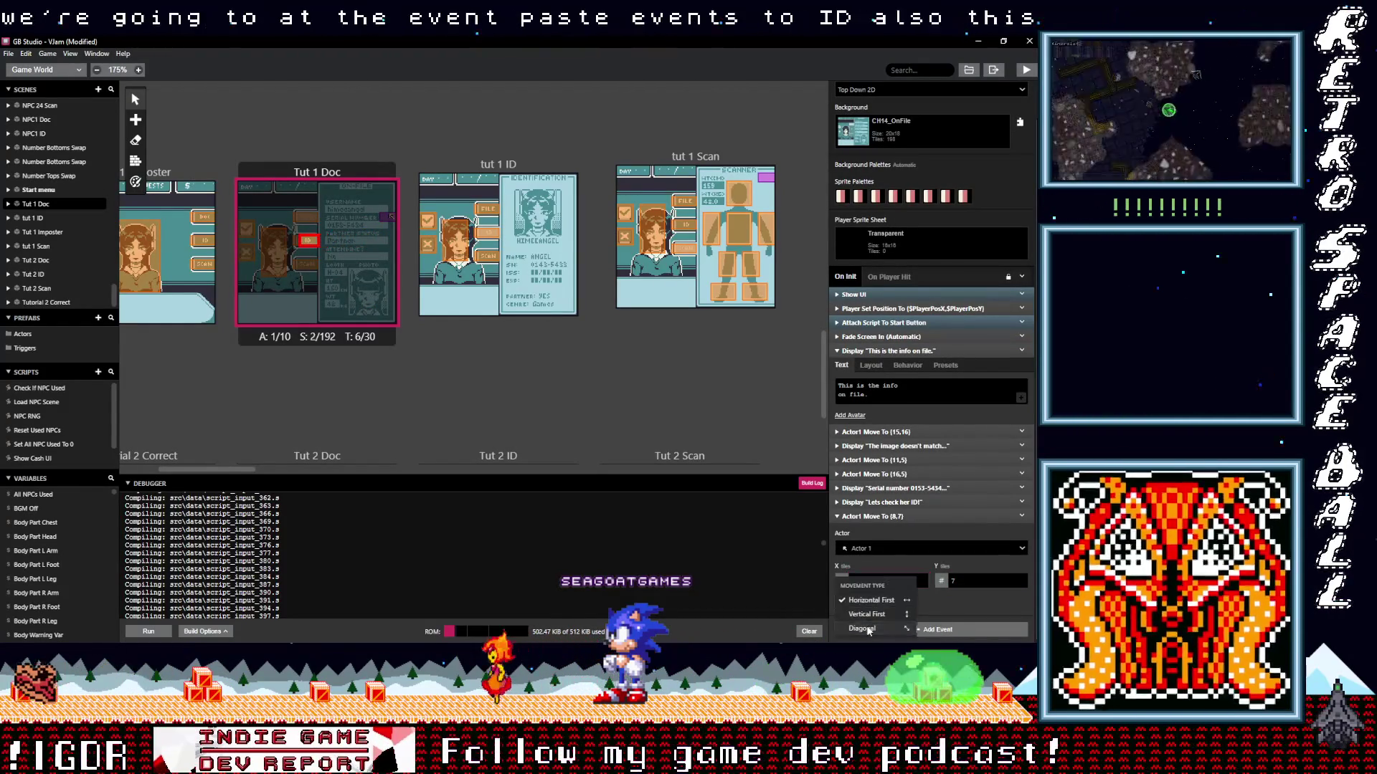
Make the Actor1 moves to (16,5), (11,5) and (15,16) diagonal.
click(875, 474)
click(851, 558)
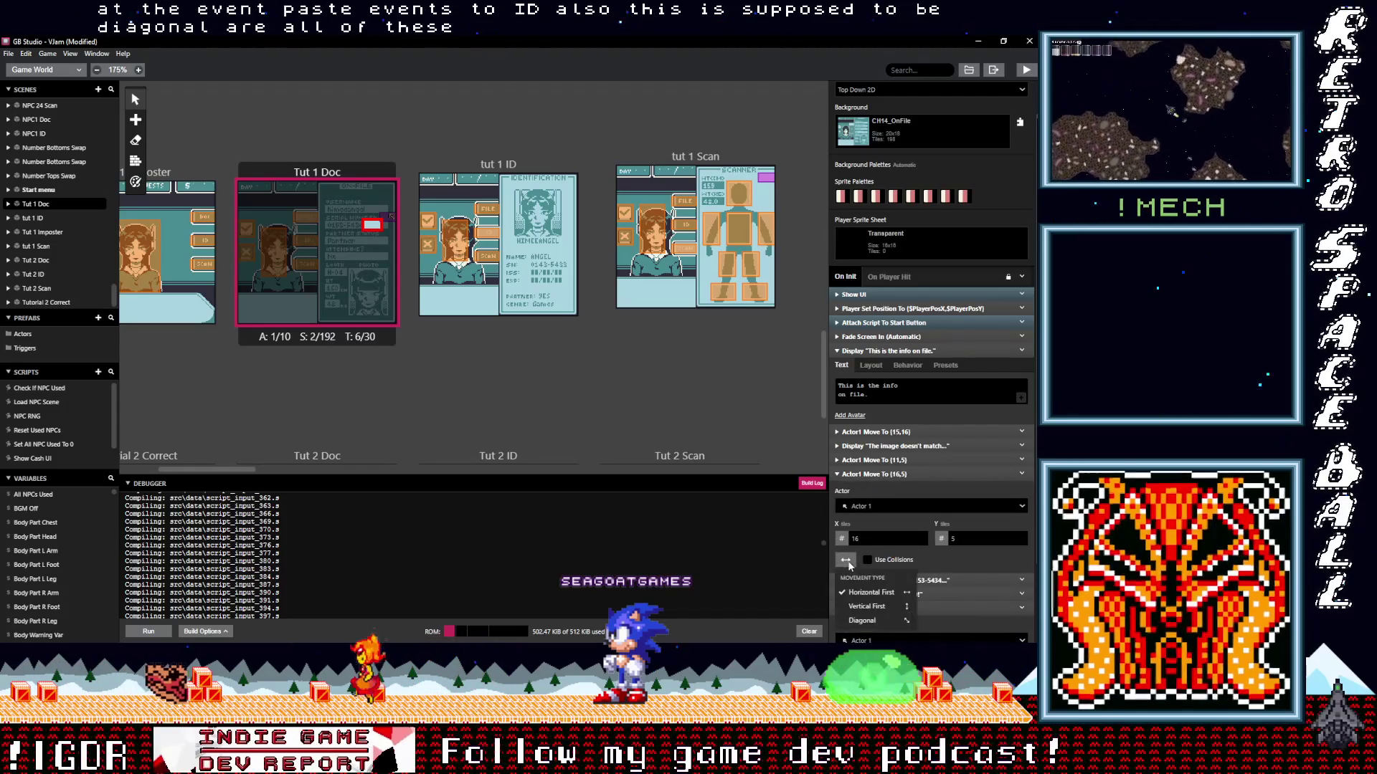
click(853, 622)
click(870, 461)
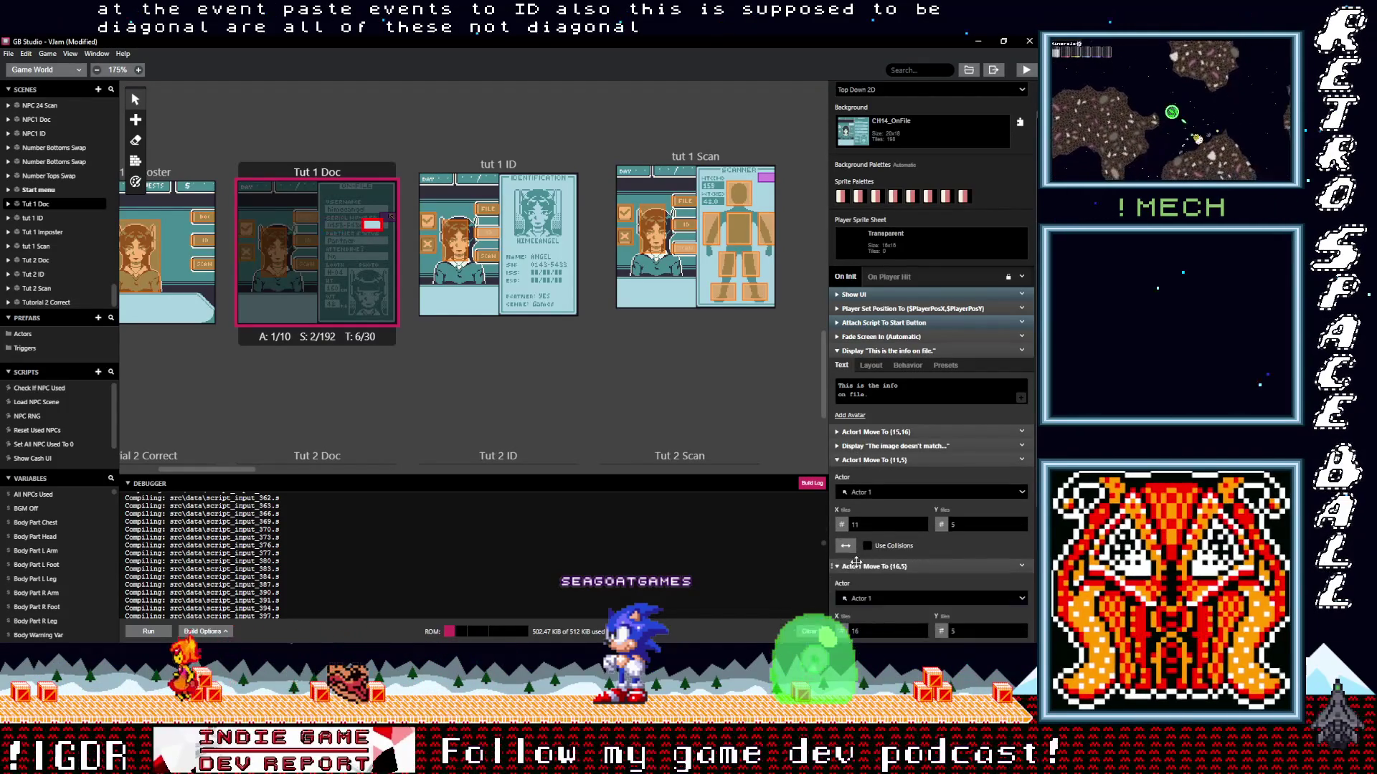
click(845, 546)
click(863, 607)
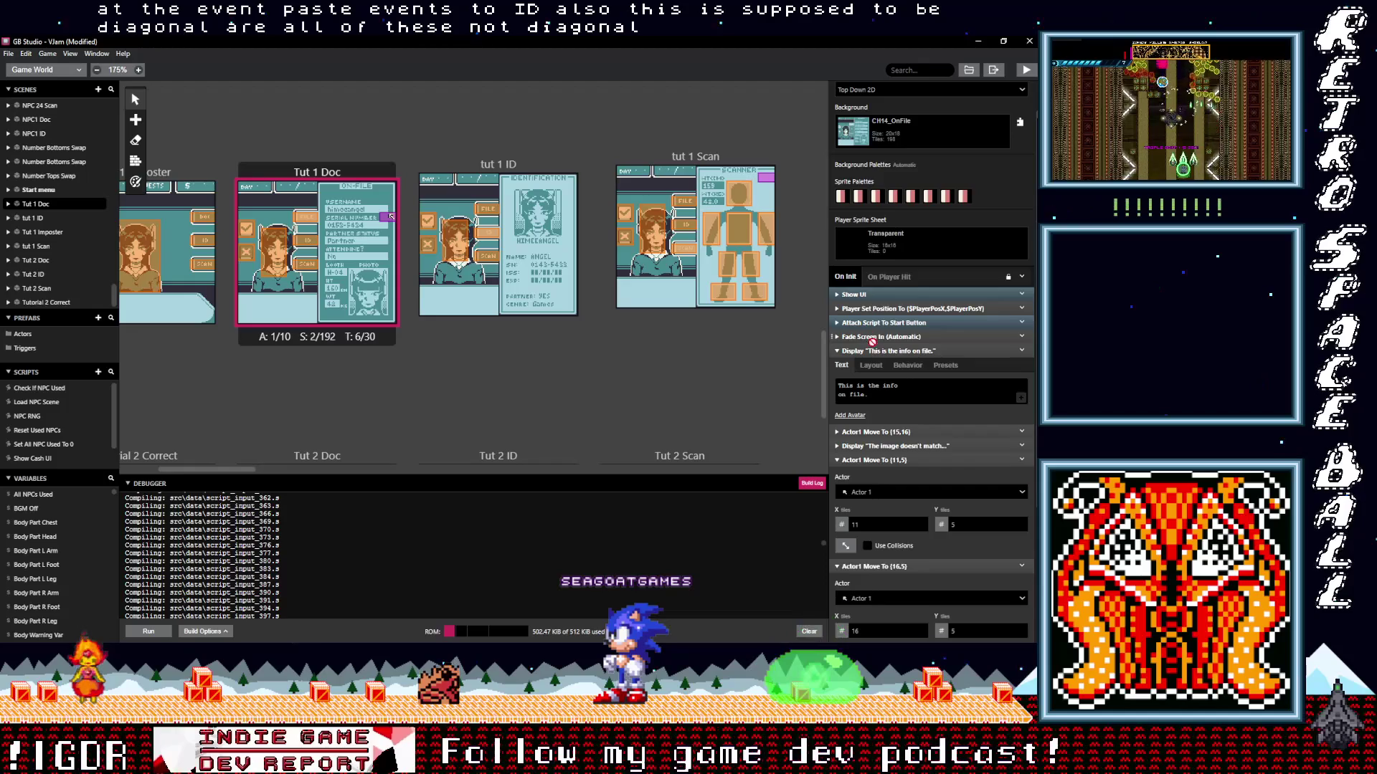
click(877, 431)
click(846, 517)
click(860, 579)
Collapse the expanded dialogue and move events in the On Init script.
click(882, 432)
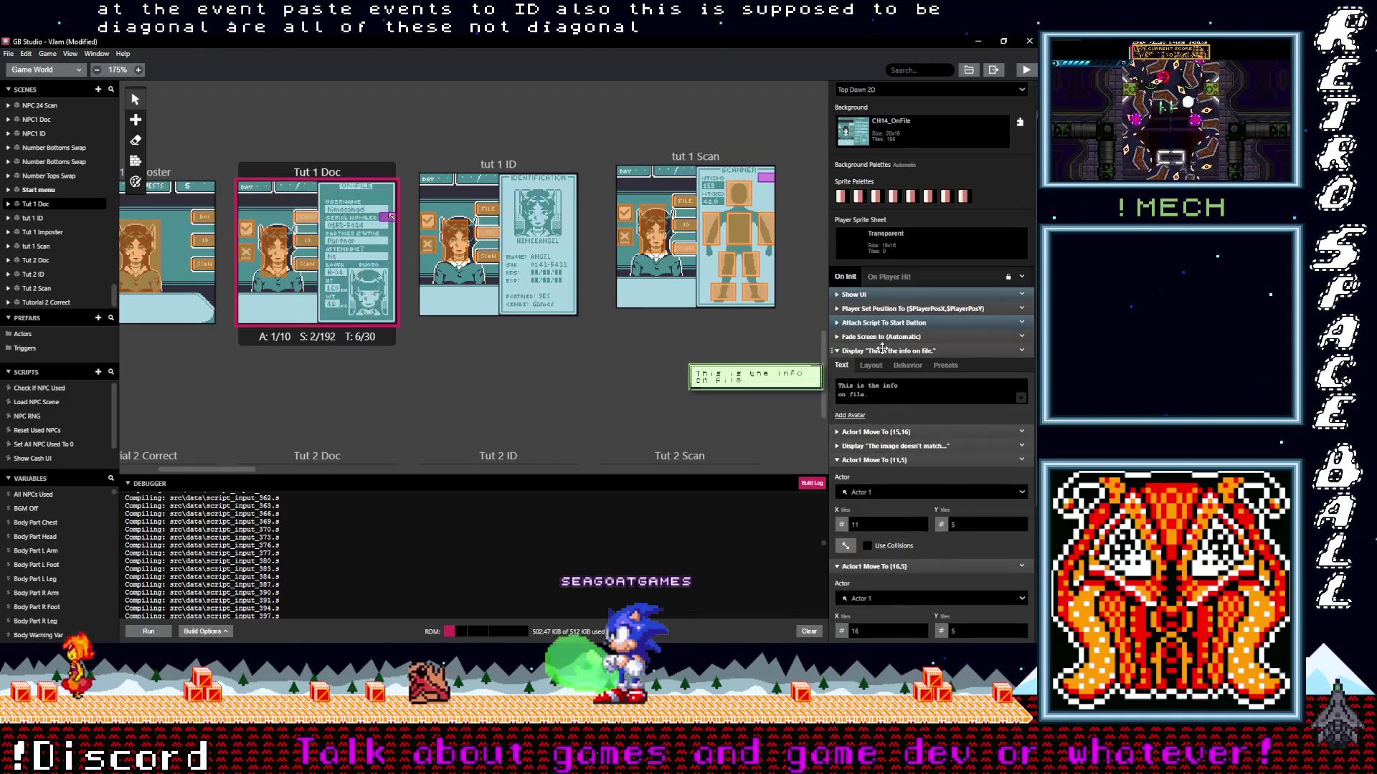
click(887, 351)
click(882, 393)
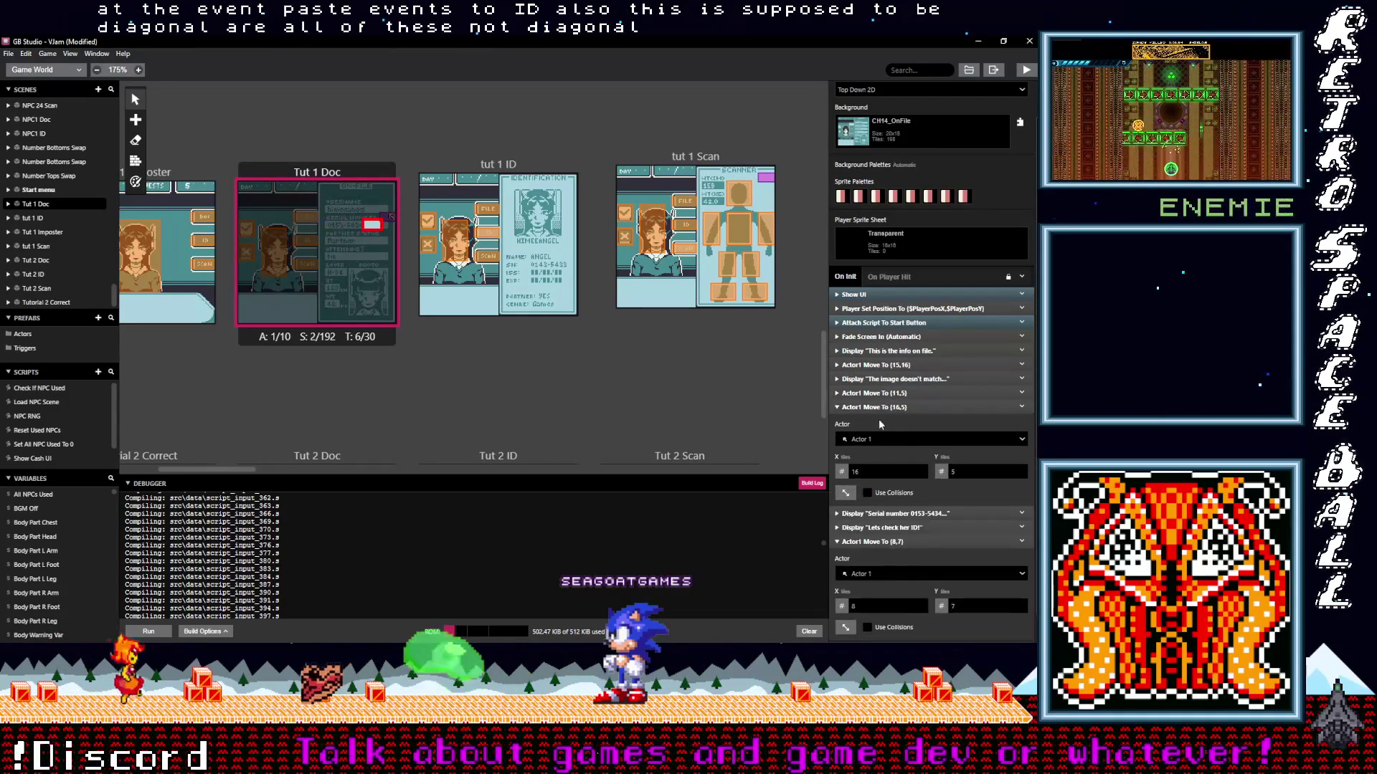
click(871, 407)
click(875, 487)
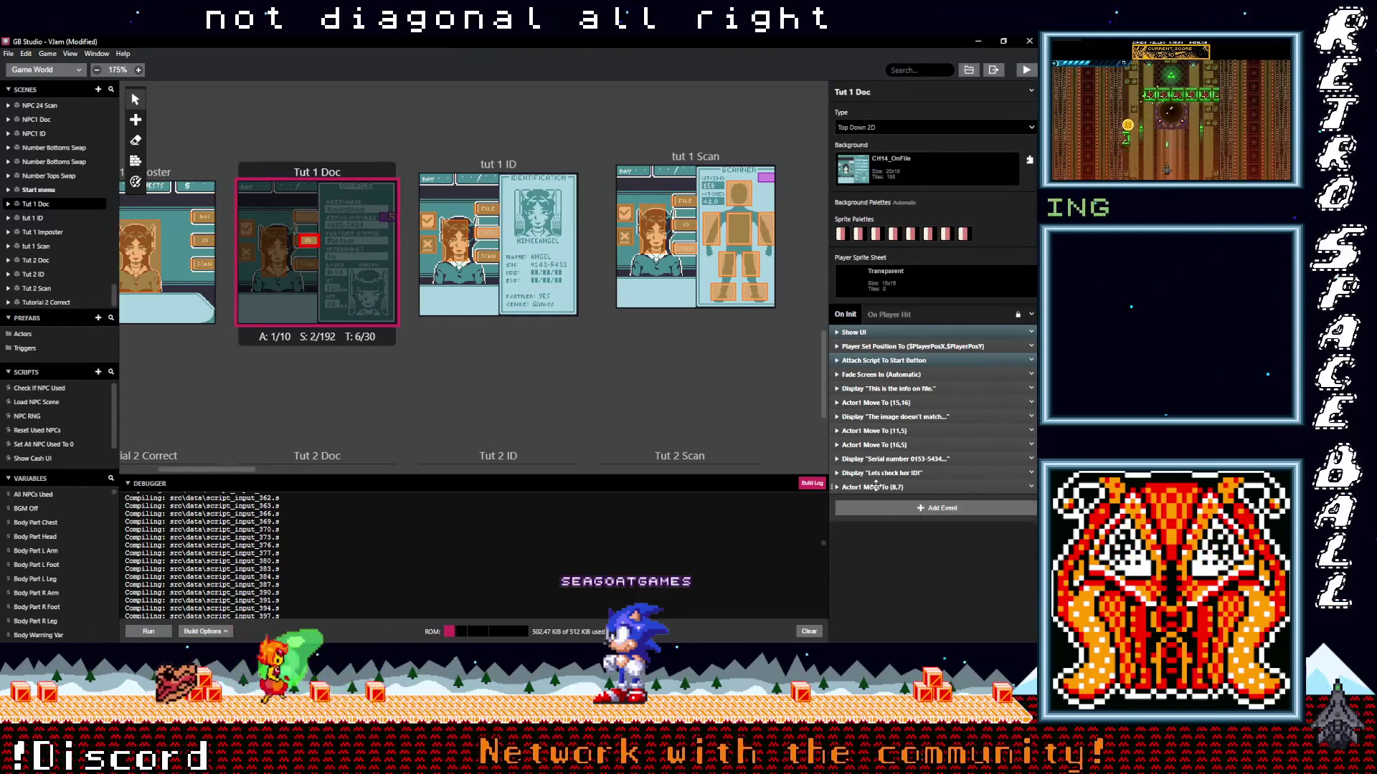
click(897, 510)
Add a Change Scene event using 'chan' search, targeting tut 1 ID at (0,0).
text(chan)
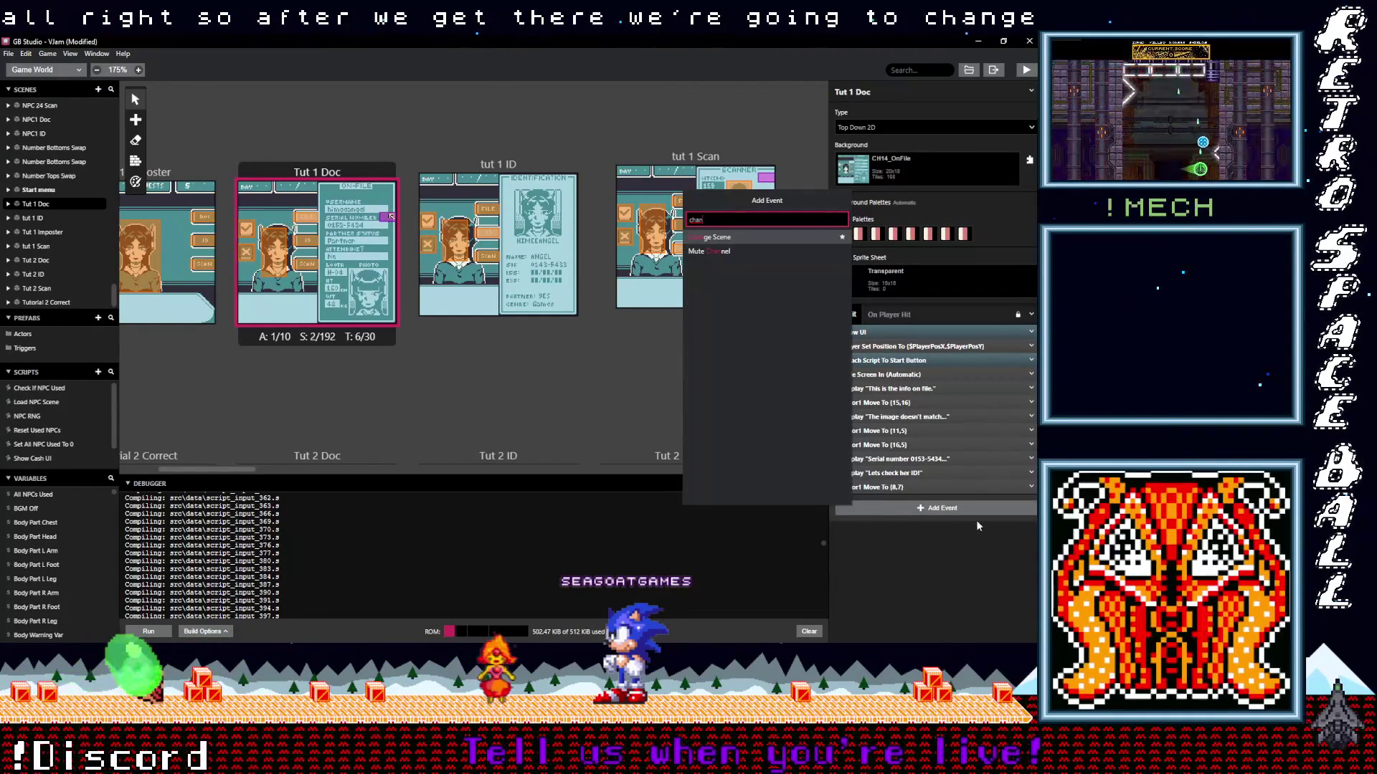
click(730, 237)
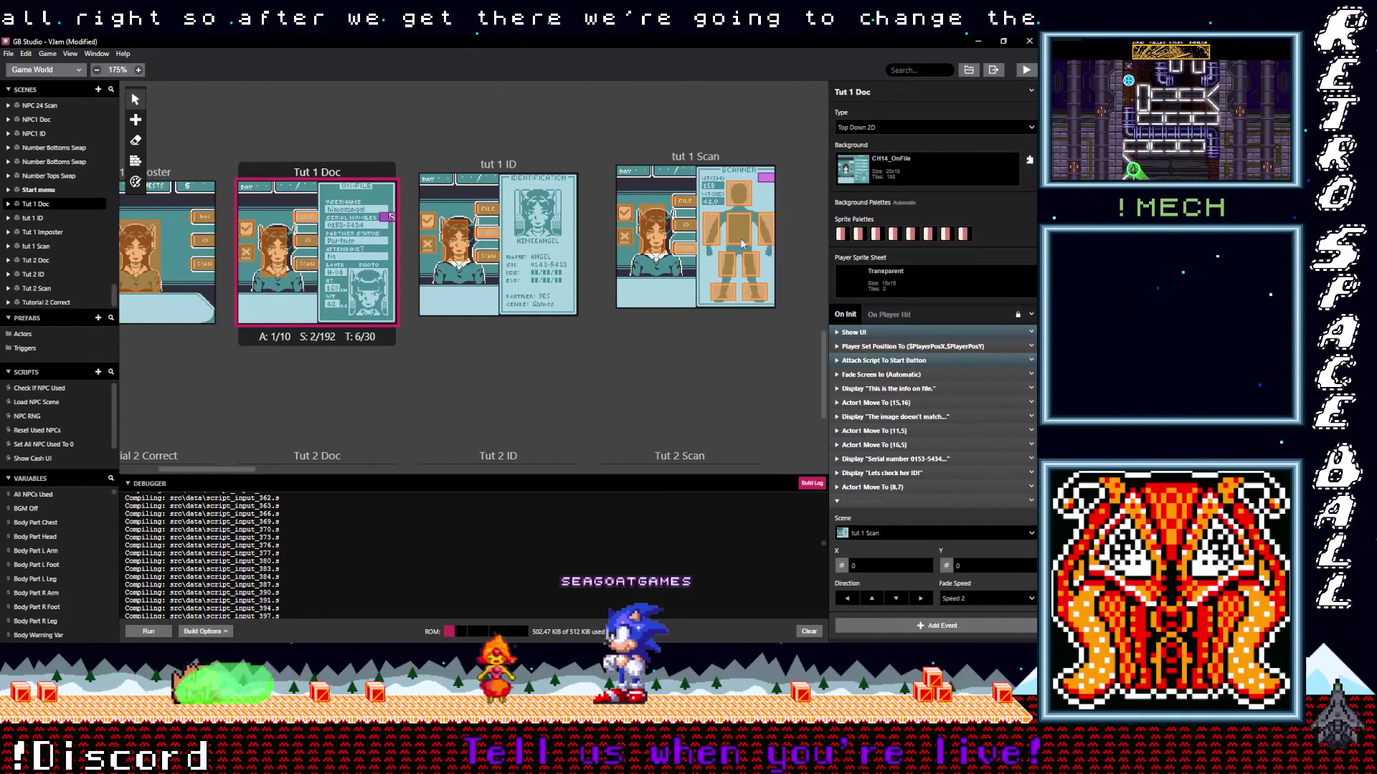
click(881, 534)
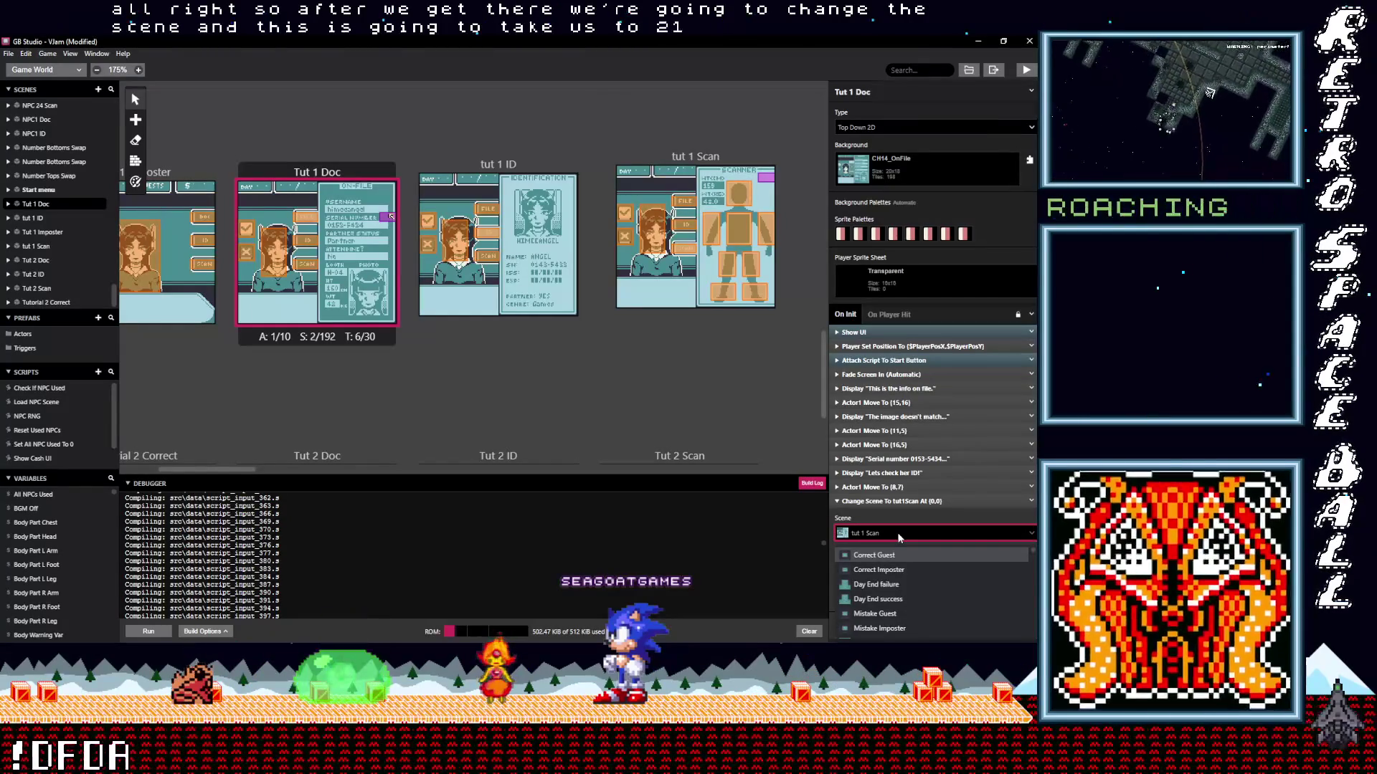
text(tut)
click(901, 570)
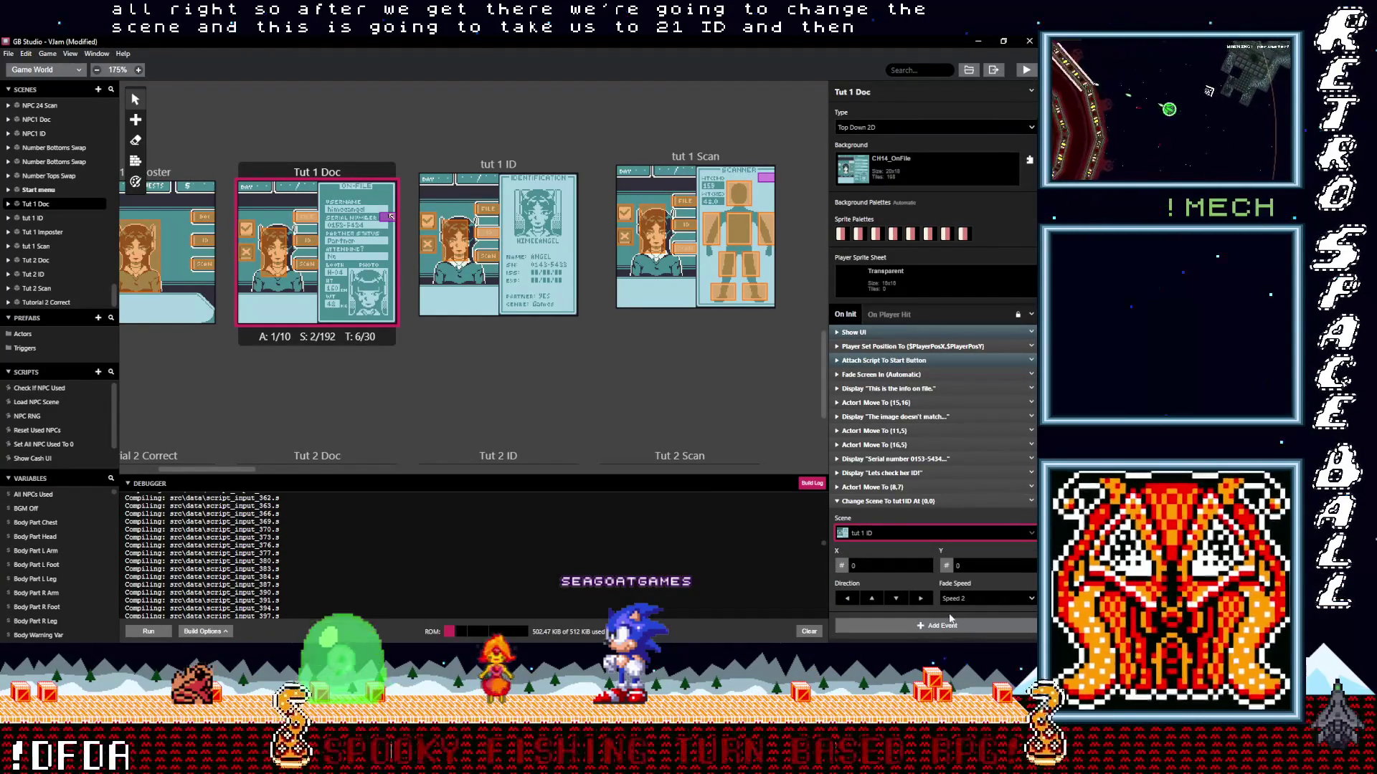
click(887, 502)
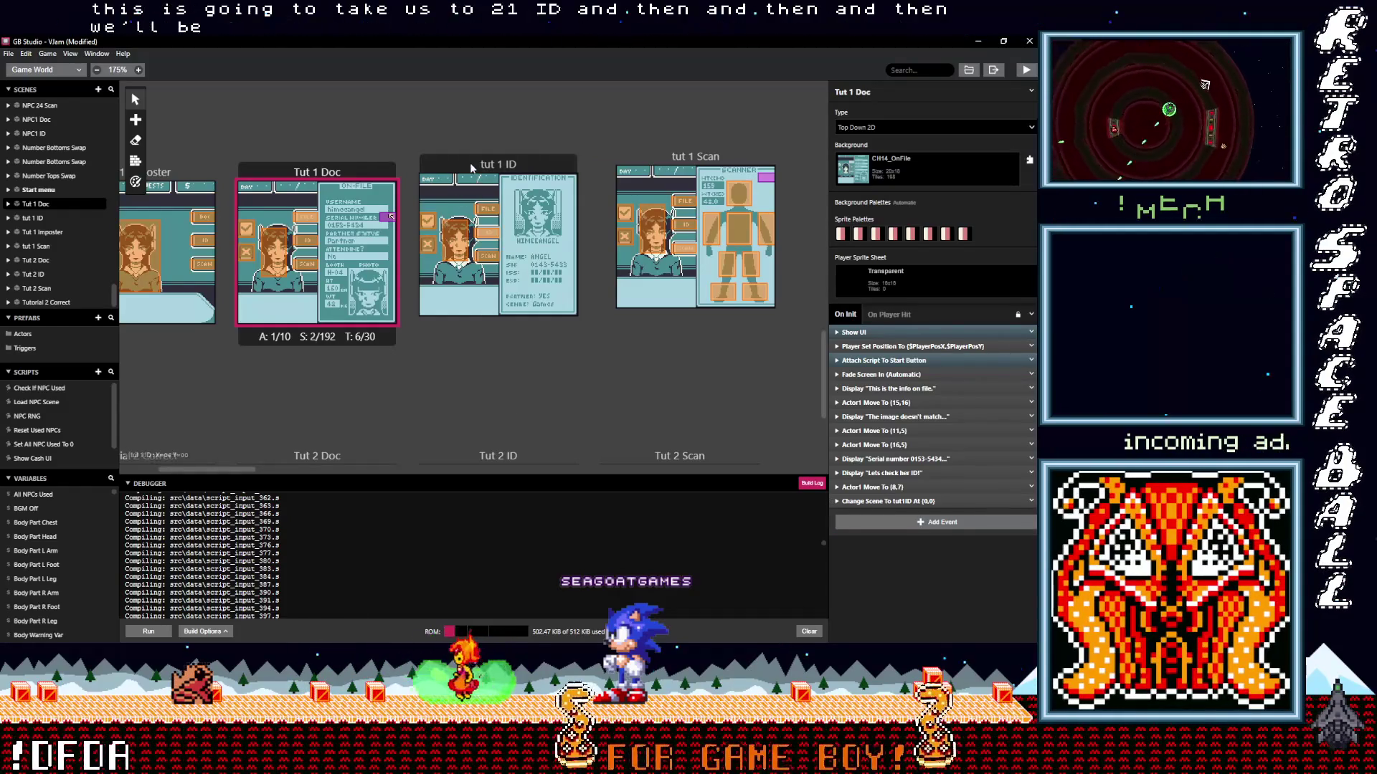
Copy Actor 1 from Tut 1 Doc into the tut 1 ID scene at (7,7).
click(475, 175)
click(386, 220)
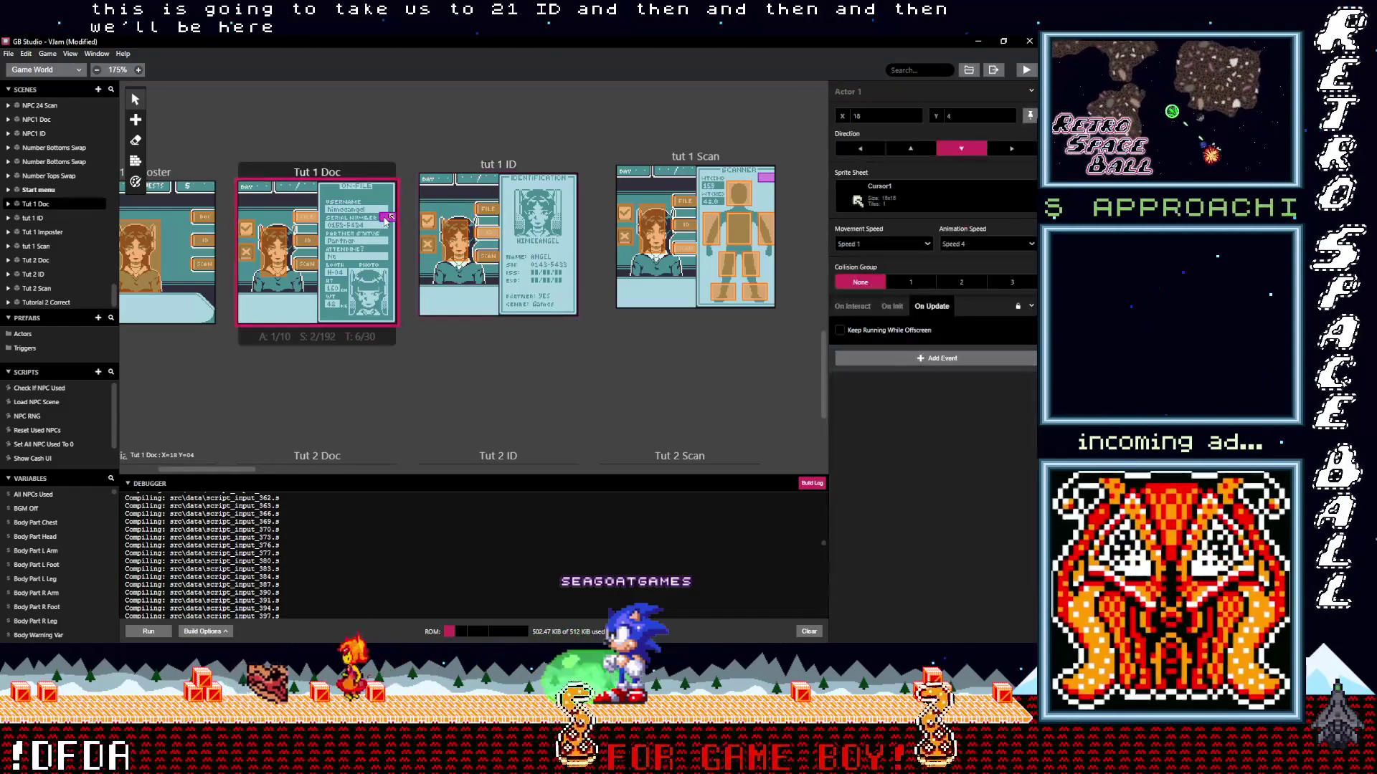
drag(392, 216, 486, 239)
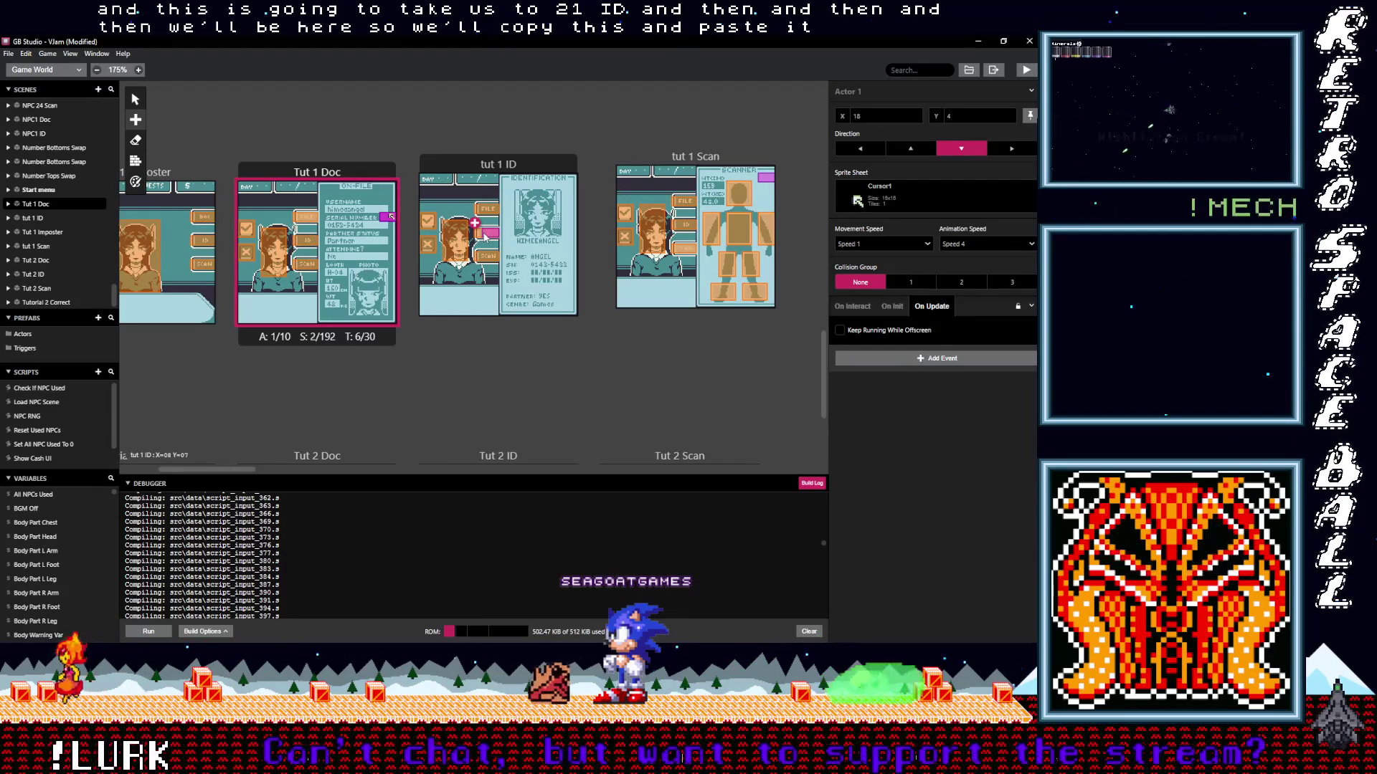
click(485, 237)
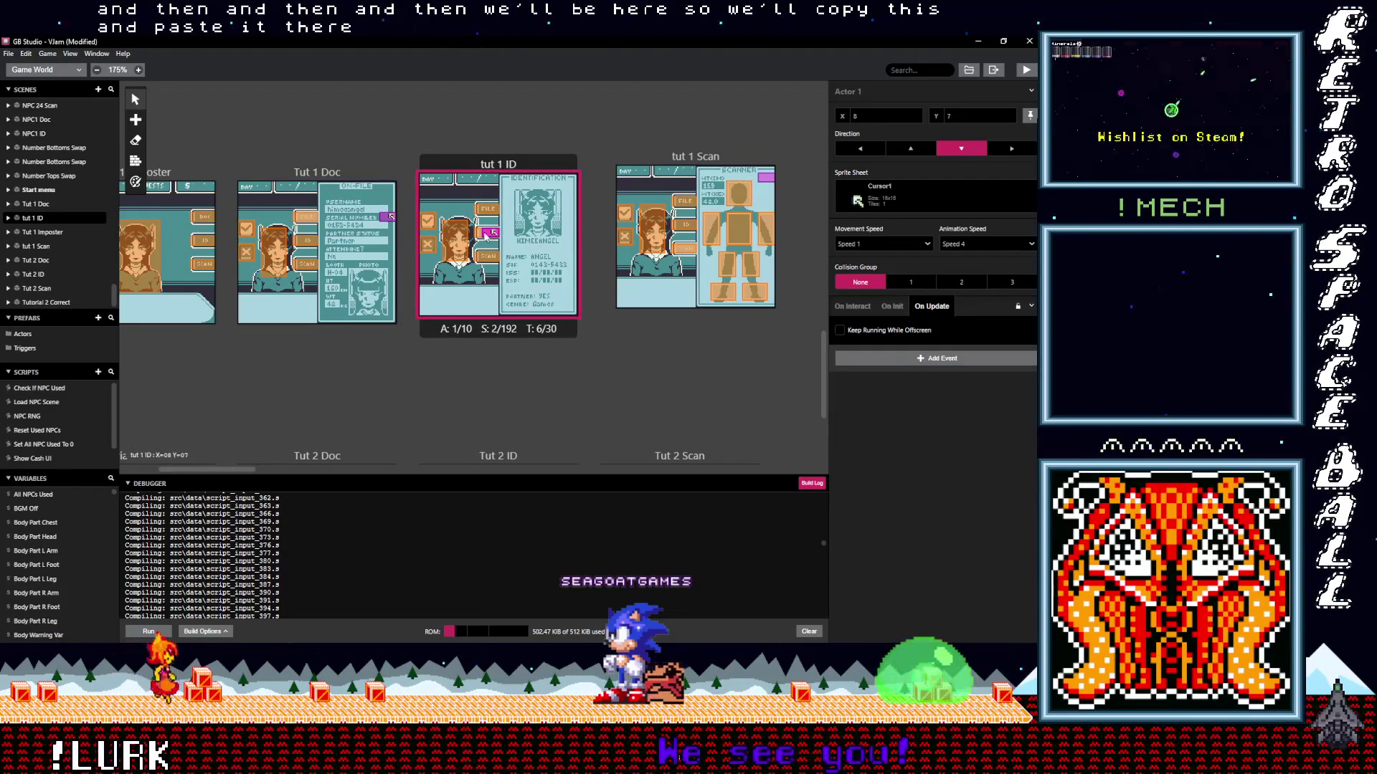
drag(488, 236, 481, 236)
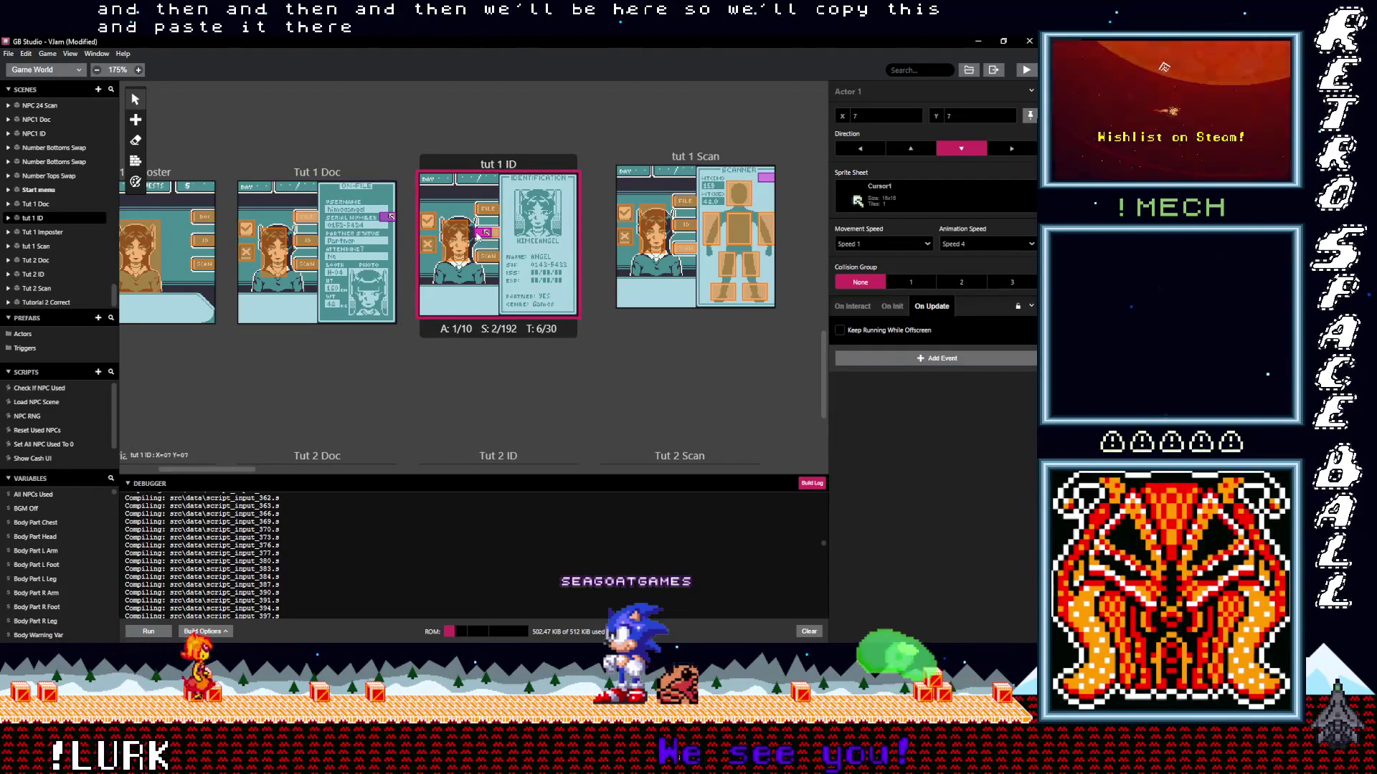
Change Tut 1 Doc's last Actor1 move target to (7,7).
click(327, 177)
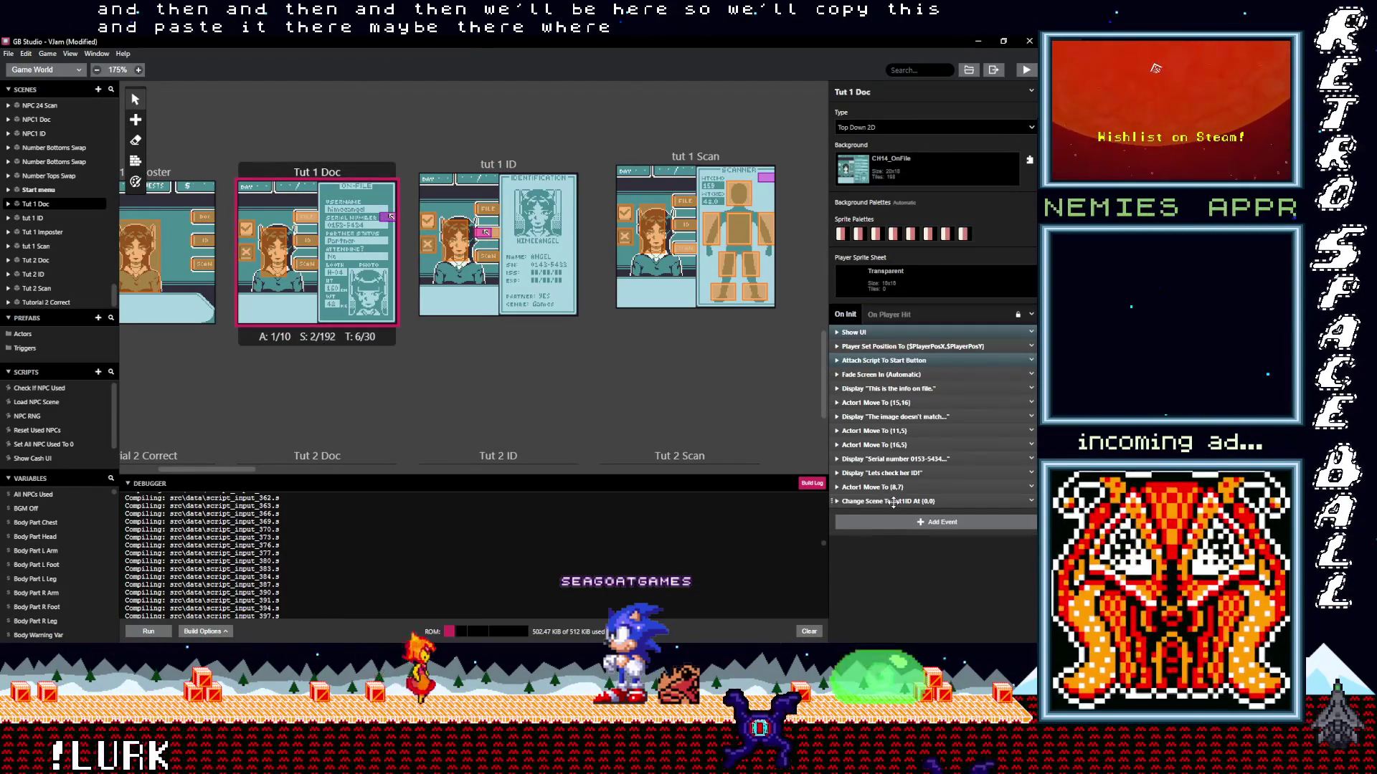
click(894, 501)
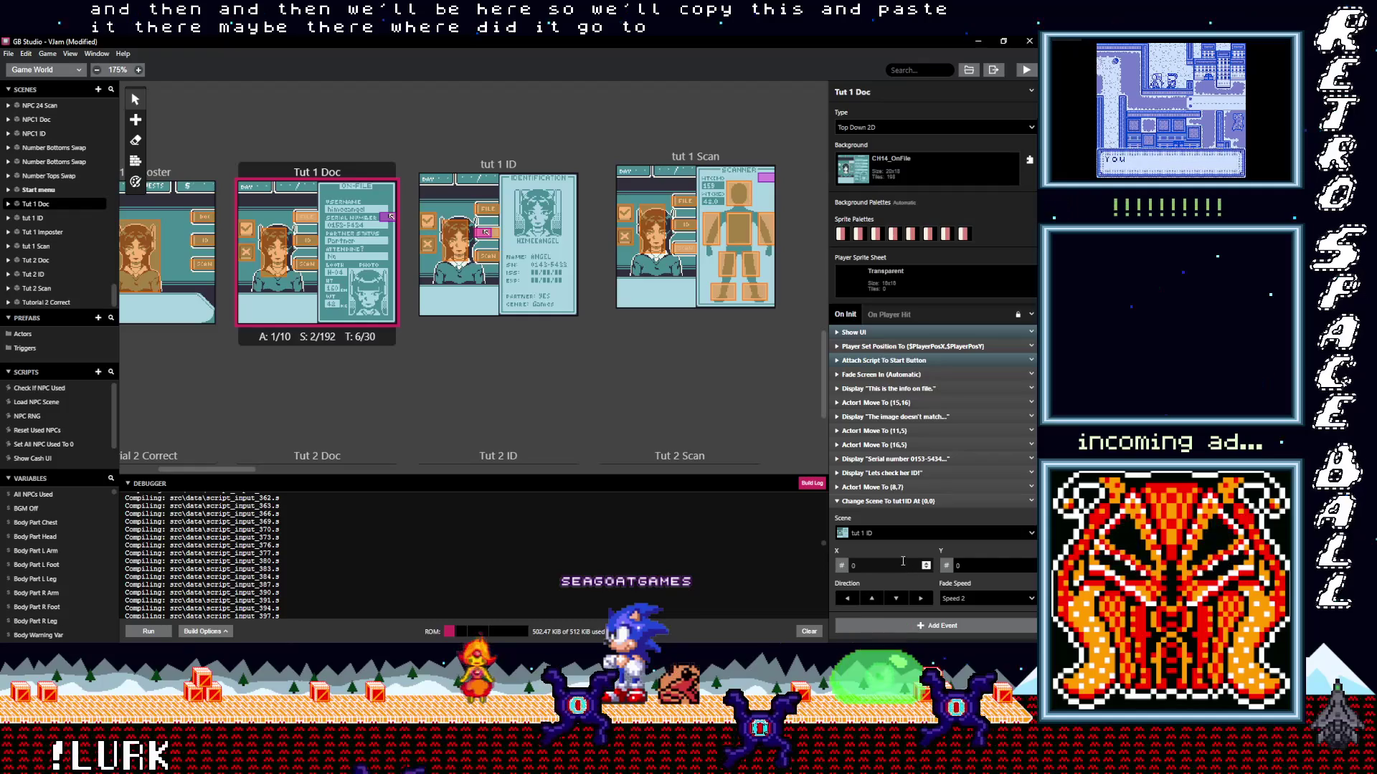
click(880, 487)
text(7)
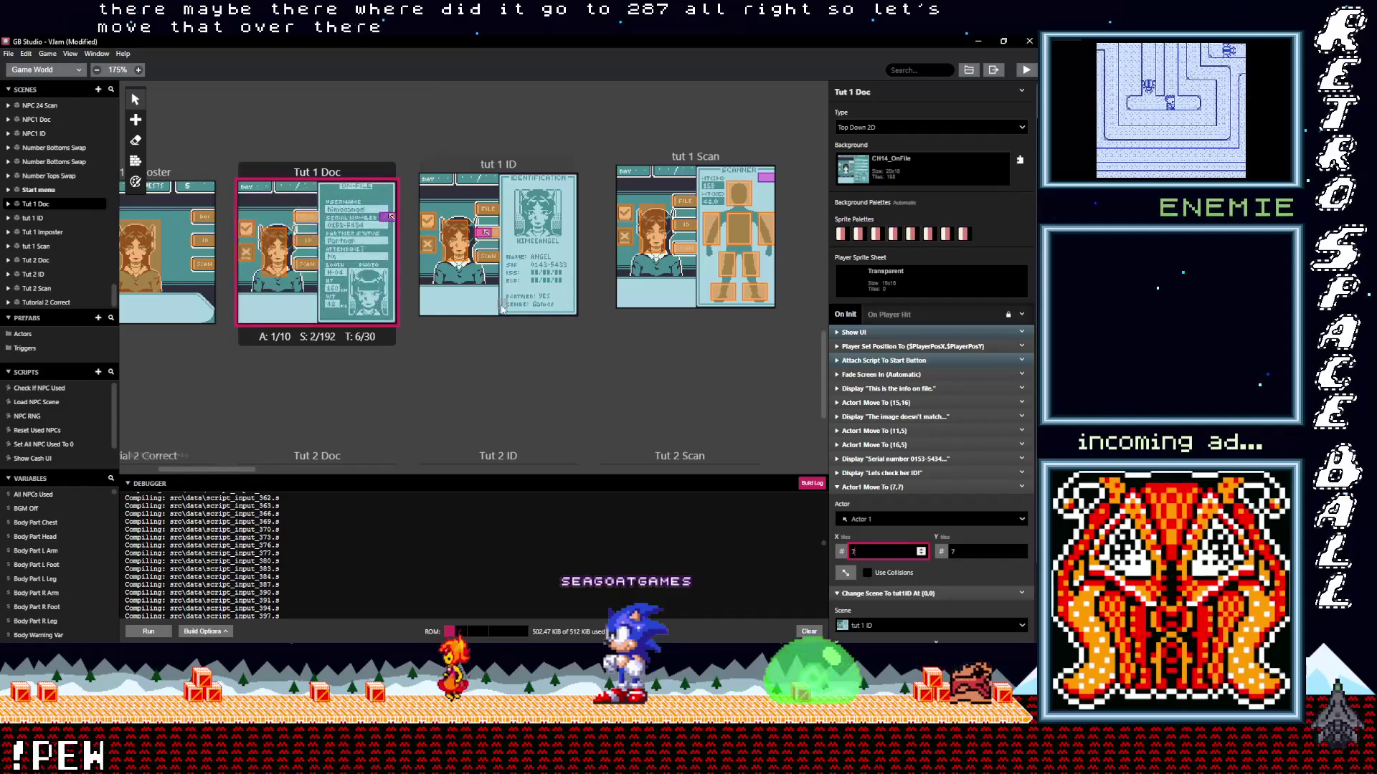
click(487, 234)
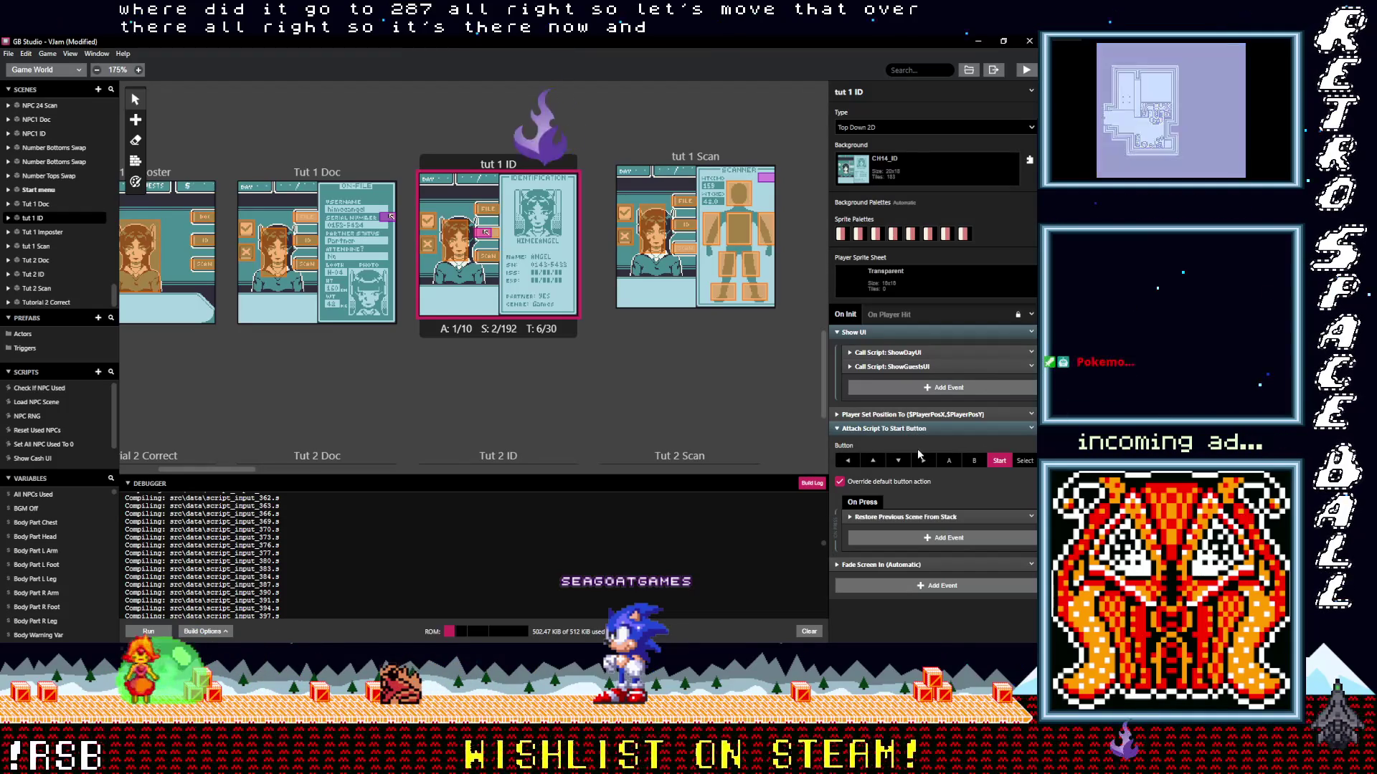
Delete the start button script event from tut 1 ID.
click(900, 429)
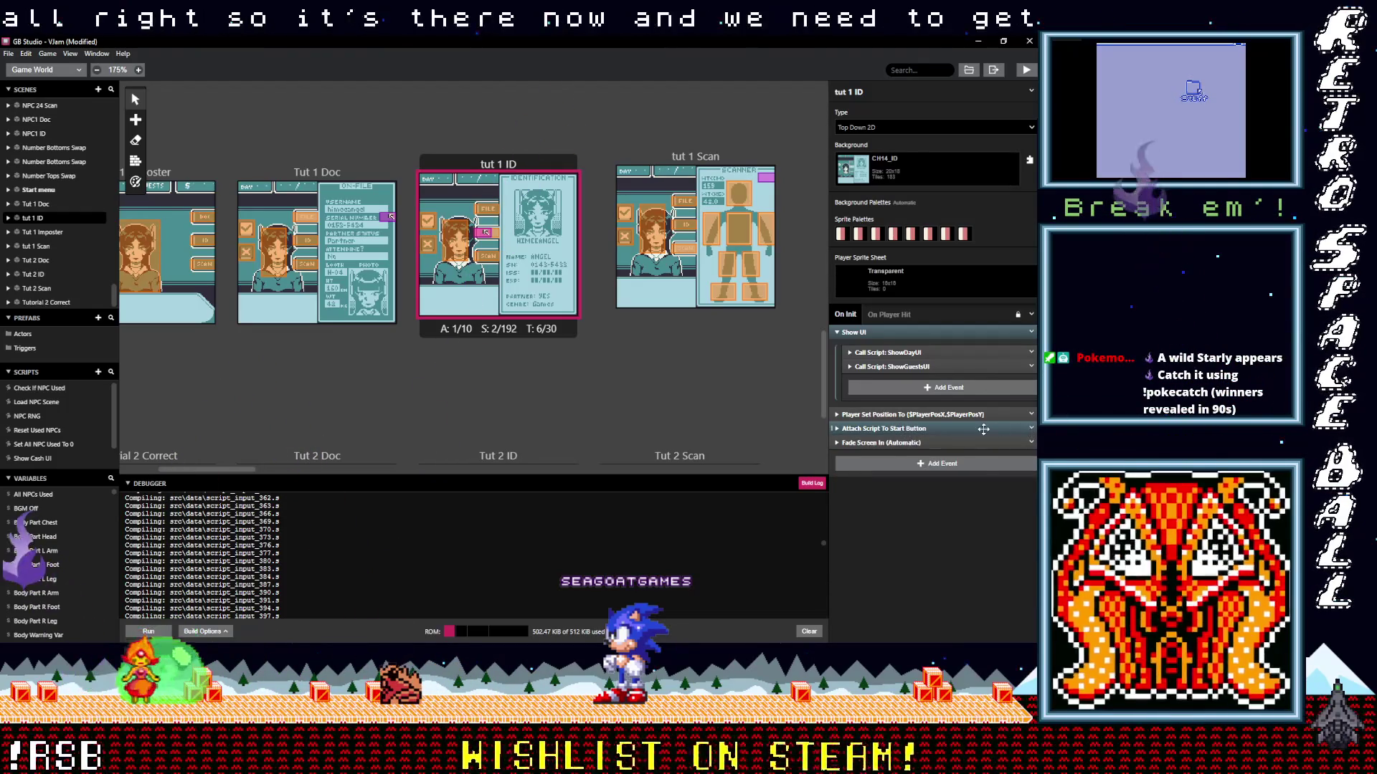
click(1031, 430)
click(1032, 430)
click(1032, 431)
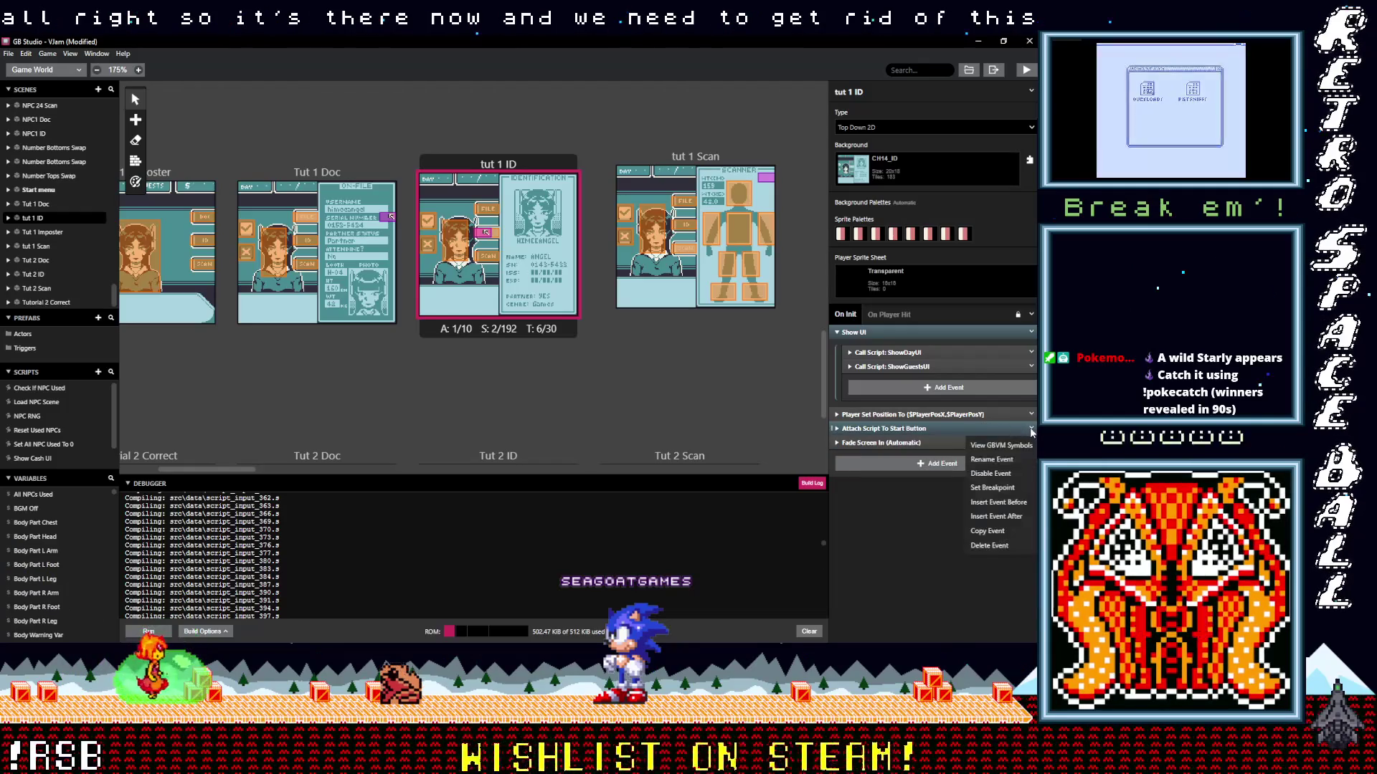
click(1001, 502)
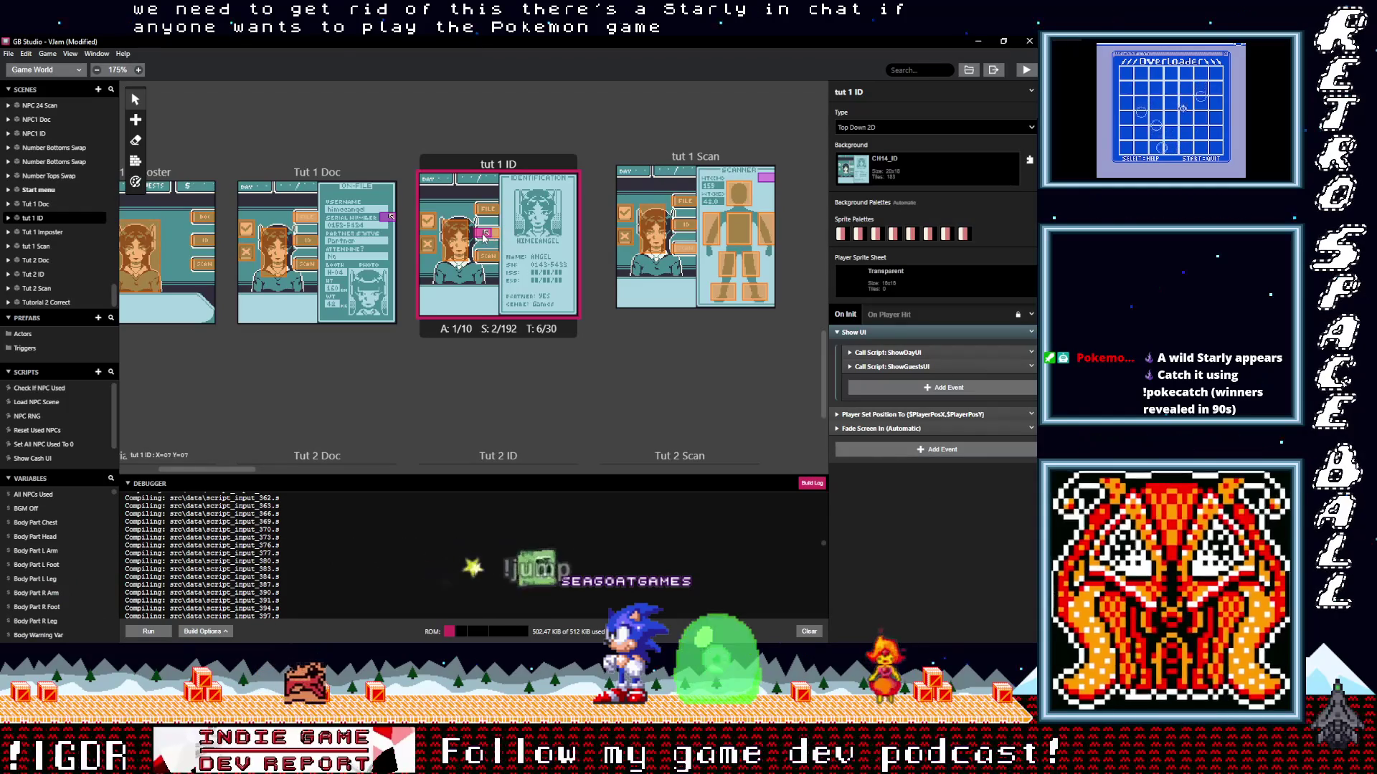
Select tut 1 ID's actor and collapse the Show UI event group.
click(490, 235)
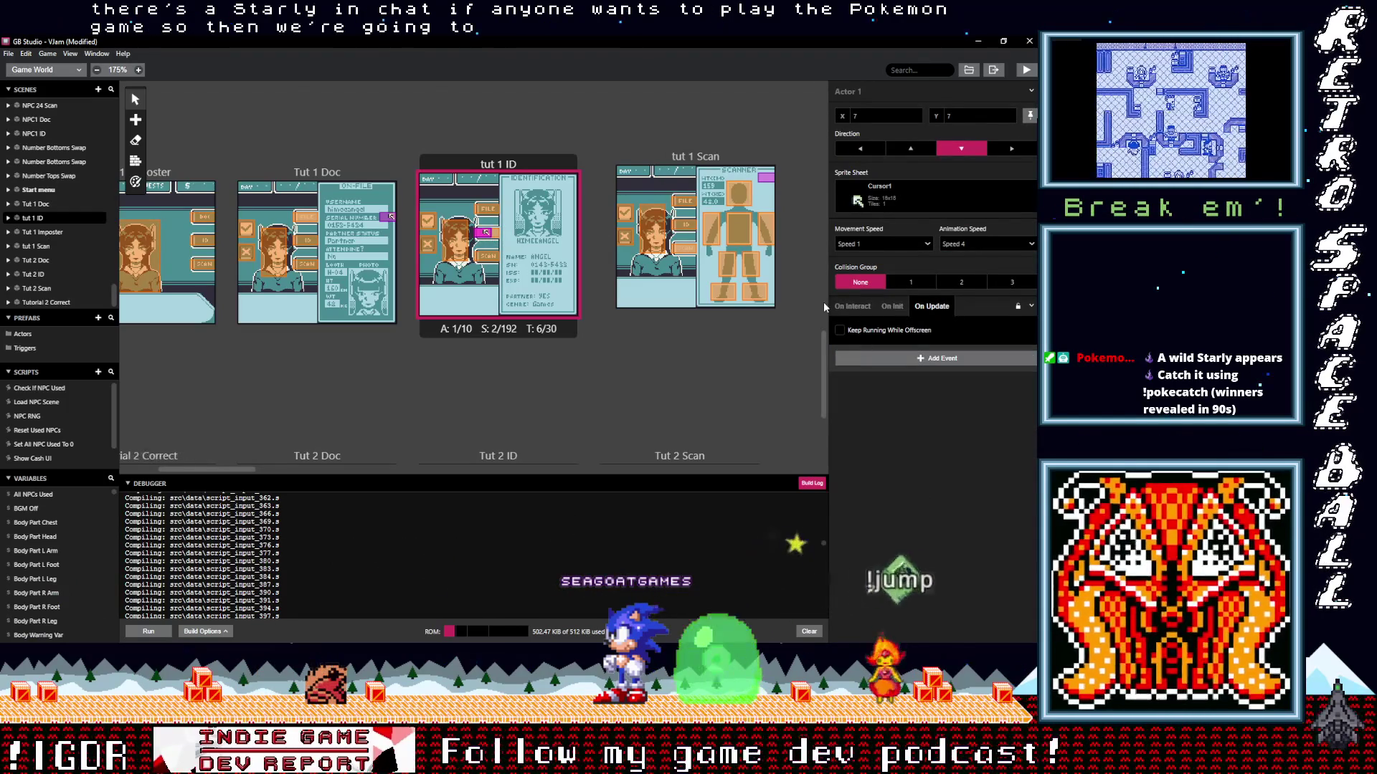
click(809, 317)
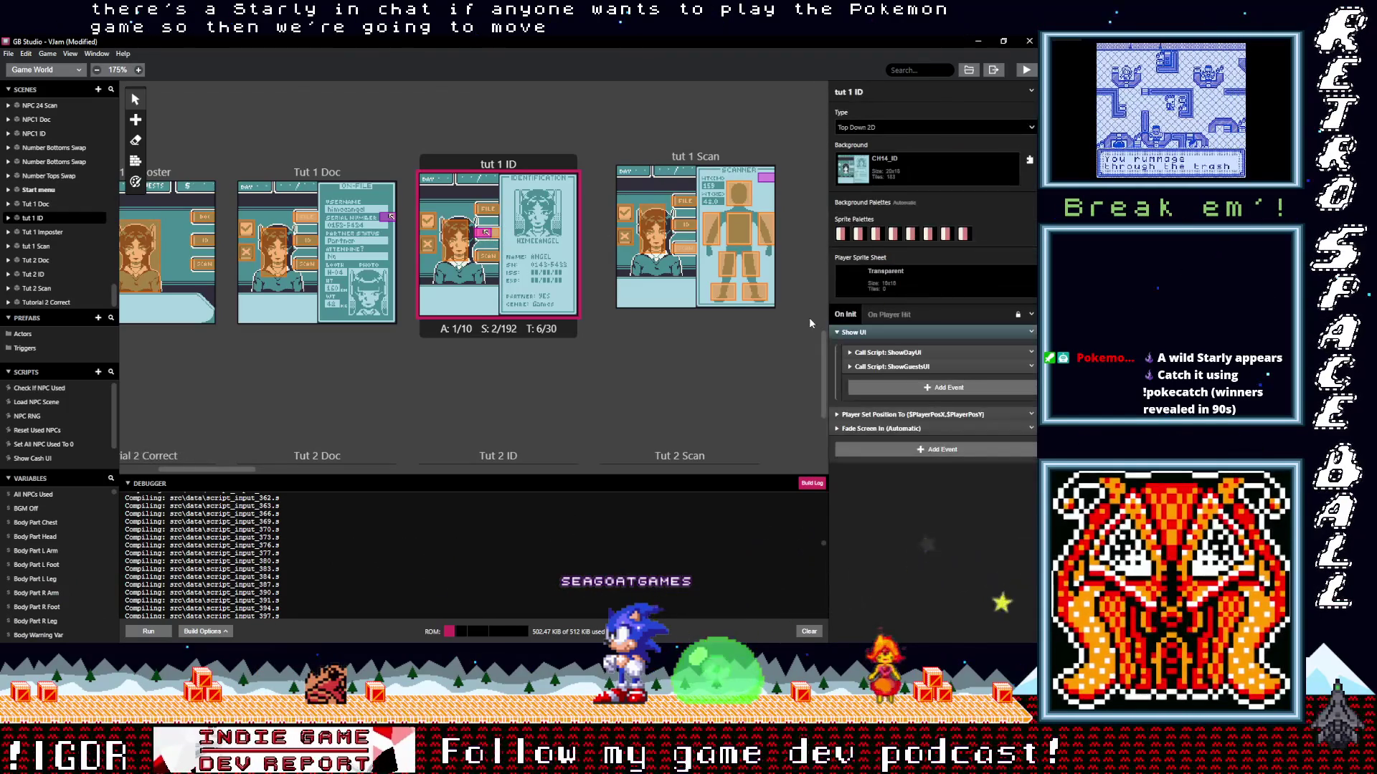
click(874, 332)
click(898, 382)
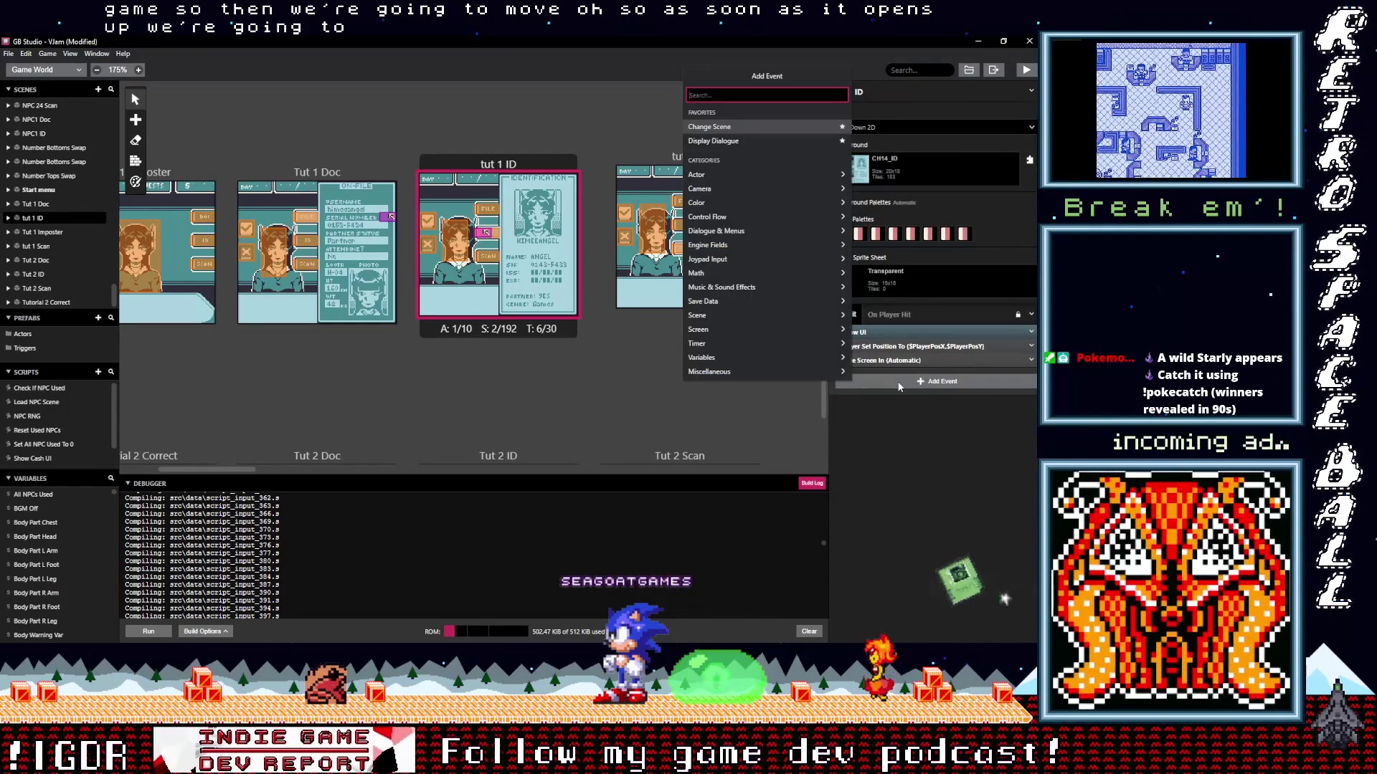
key(Escape)
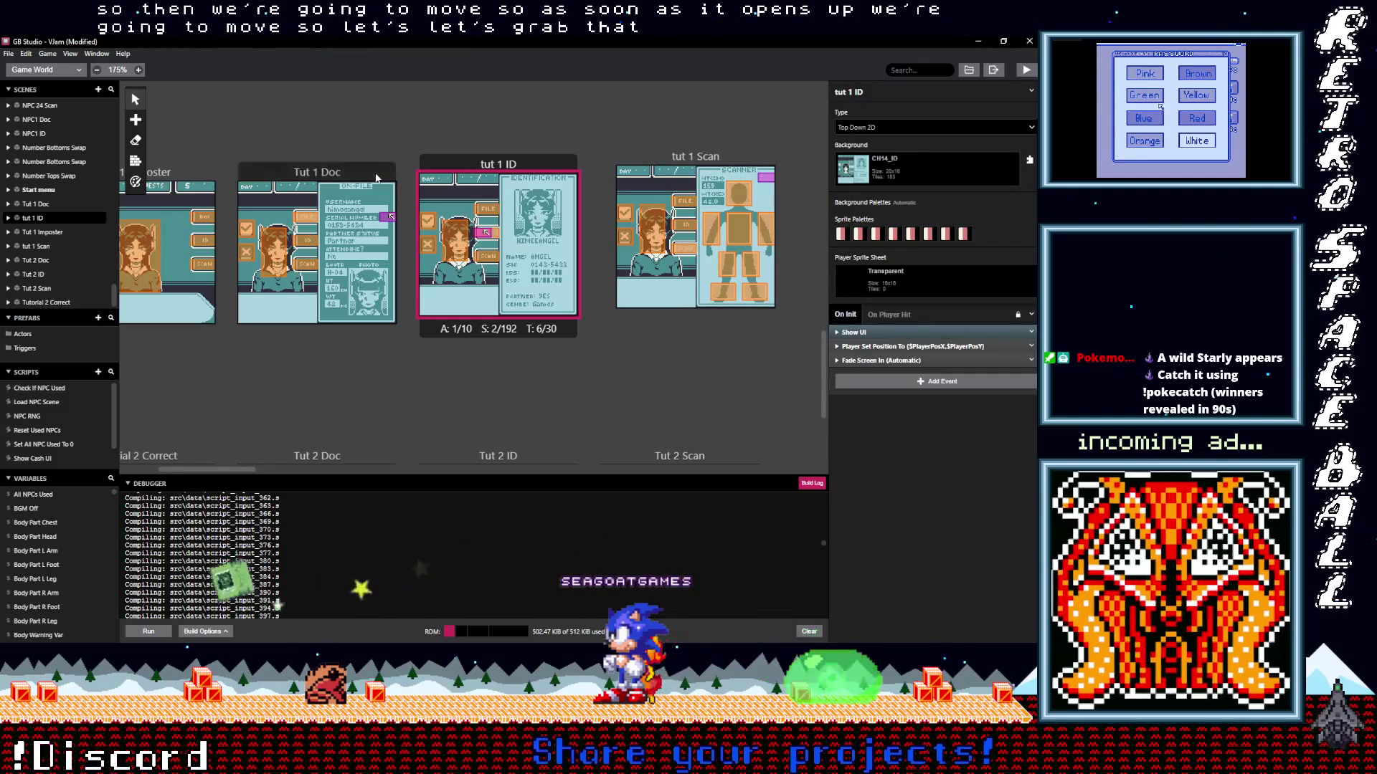
Copy Tut 1 Doc's actor move event into tut 1 ID and apply it to Actor 1.
click(312, 173)
click(913, 501)
click(913, 501)
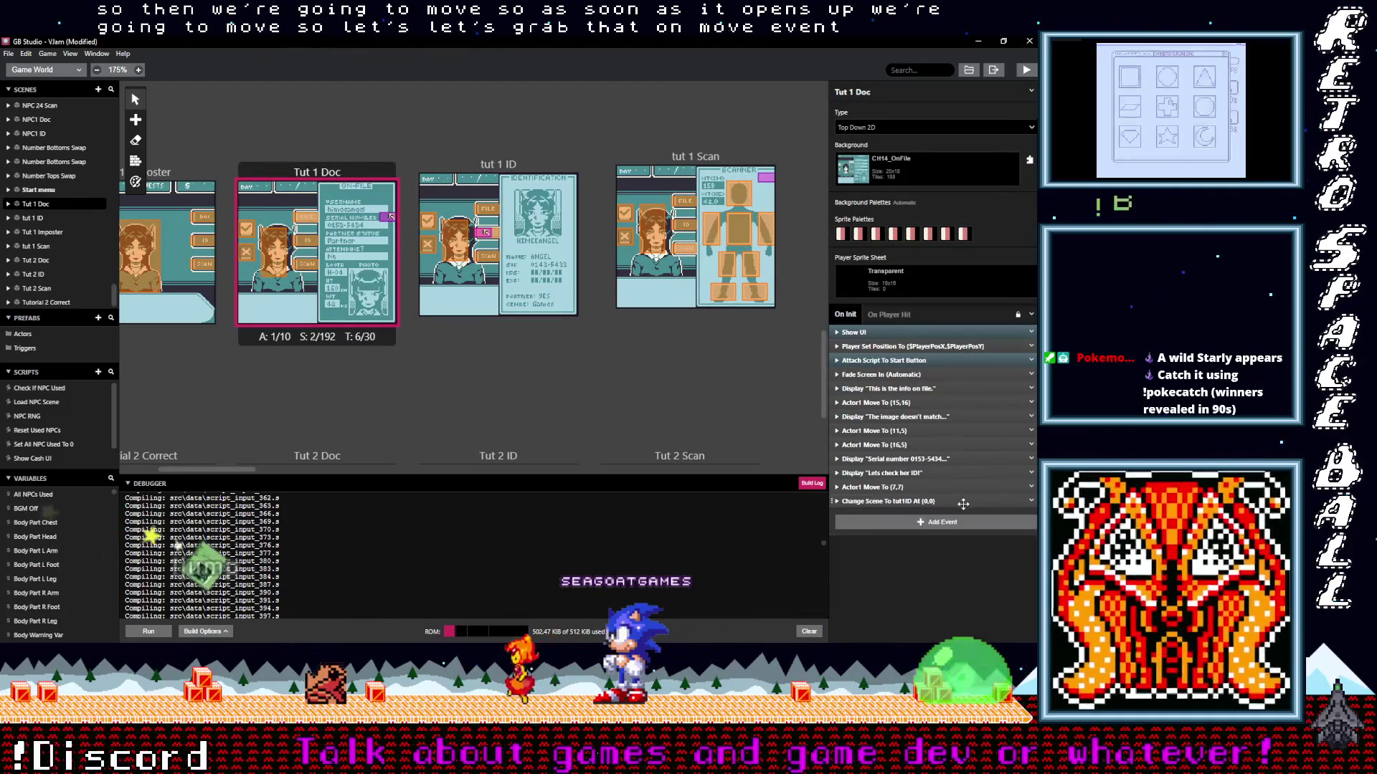
click(1030, 487)
click(1007, 581)
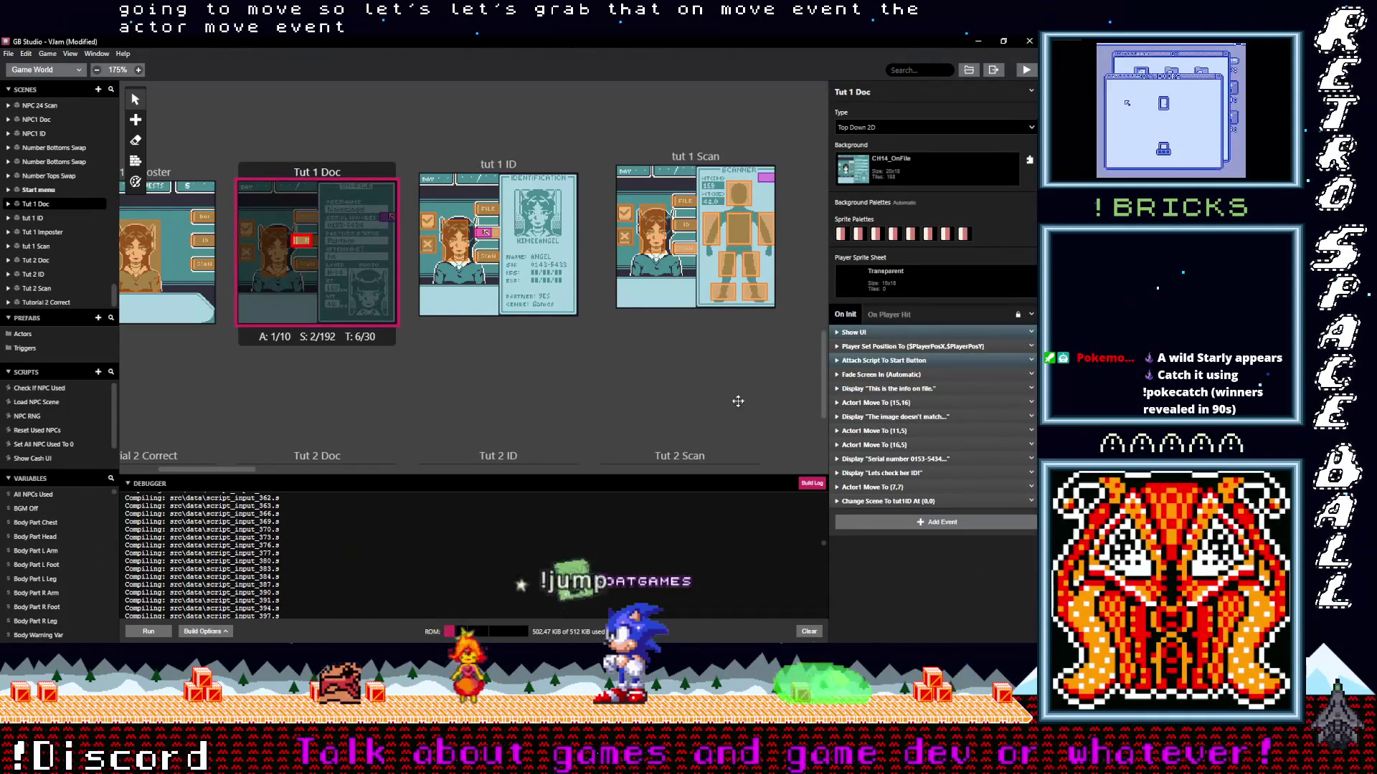
click(498, 165)
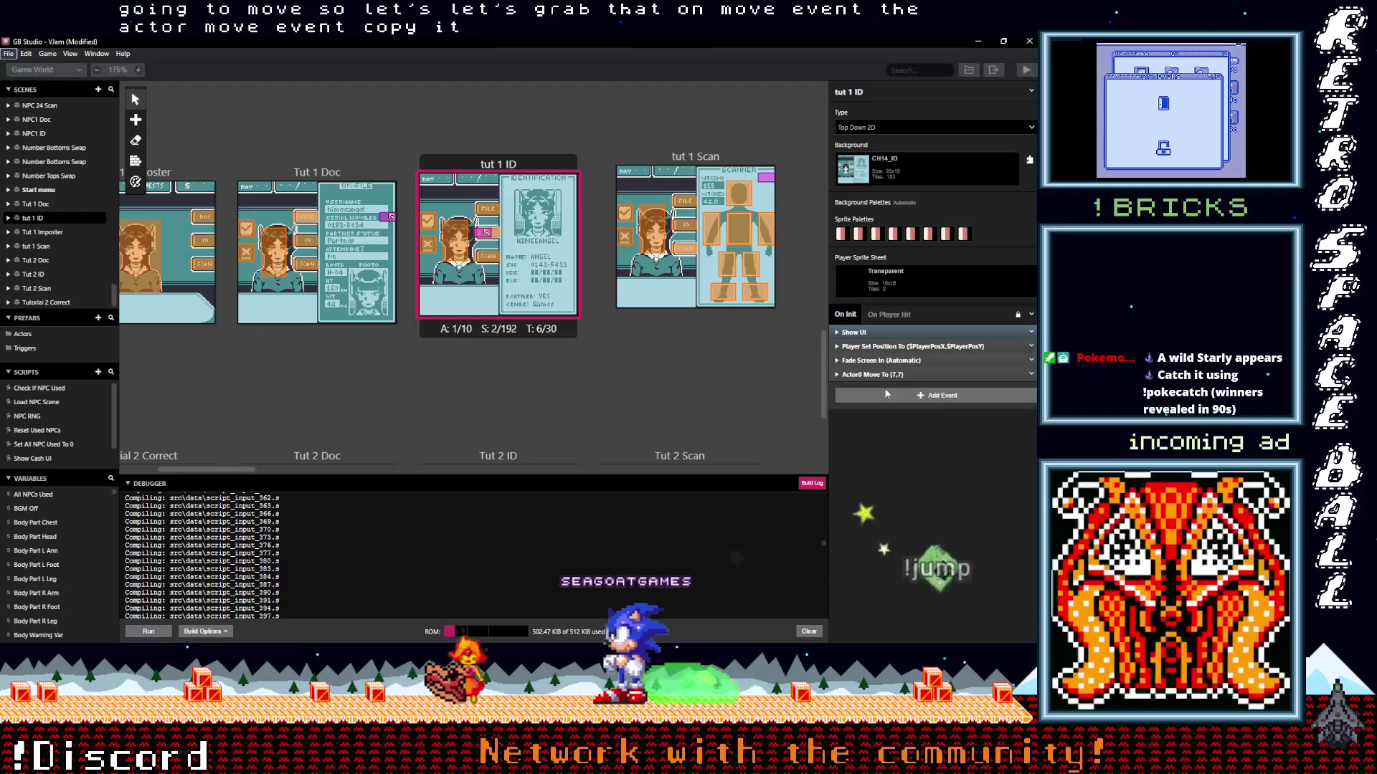
click(907, 381)
click(888, 406)
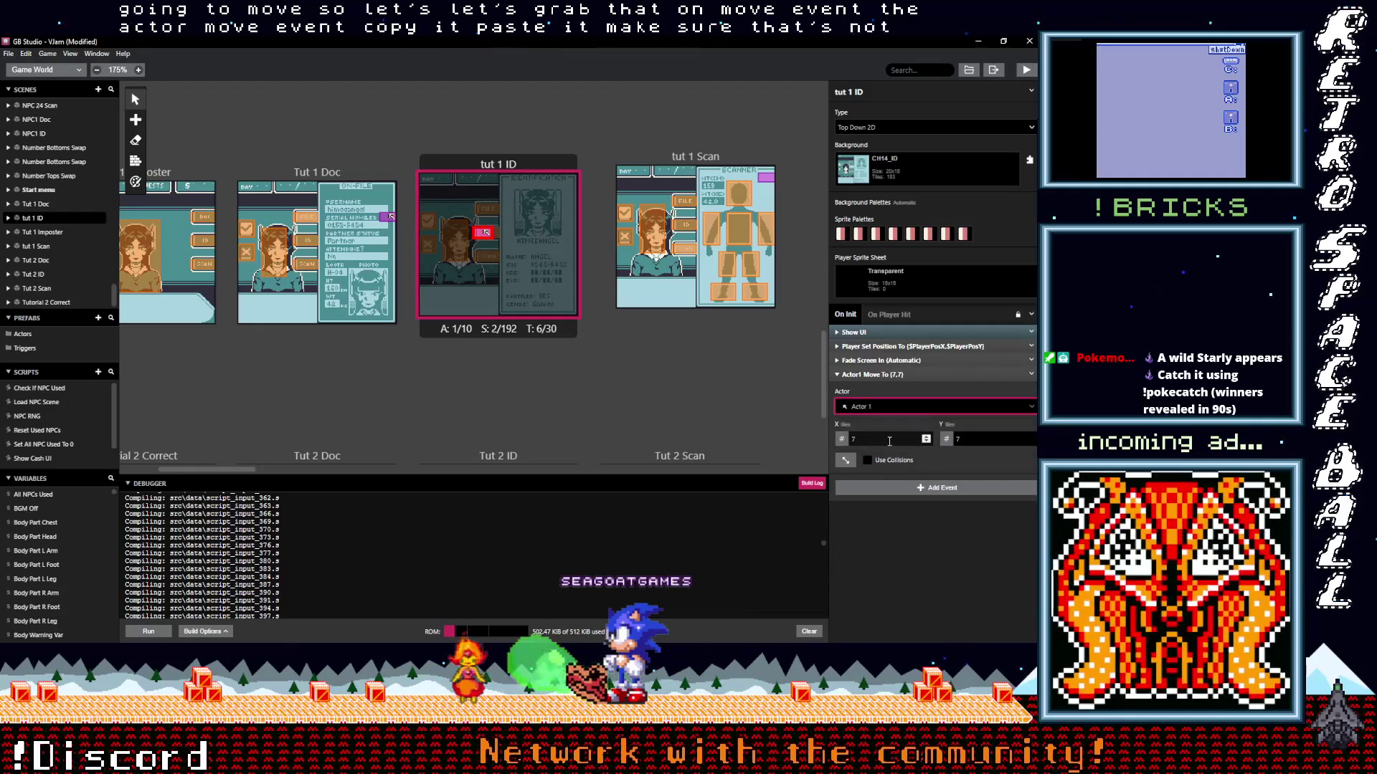
click(886, 445)
Raise the pasted move's X and Y targets to (13,11) and collapse it.
click(303, 175)
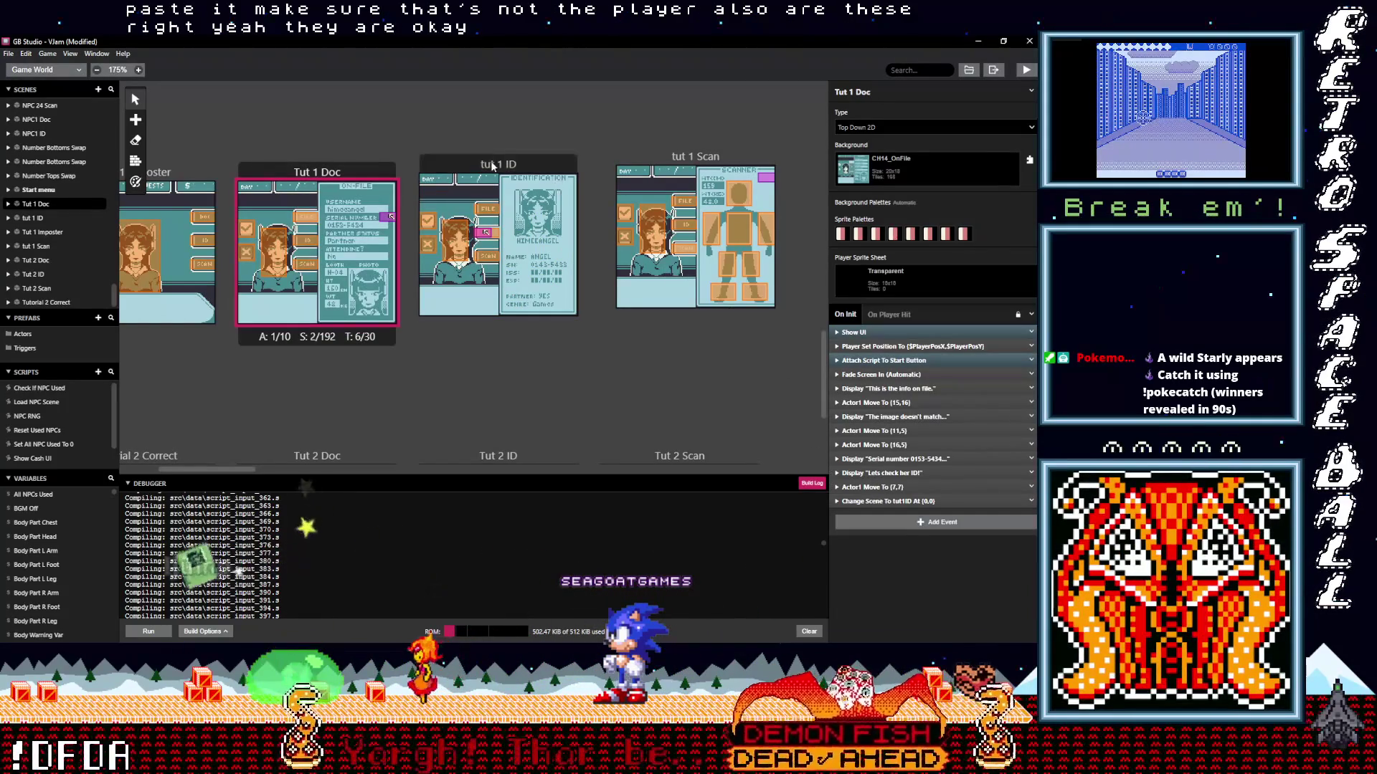
click(567, 197)
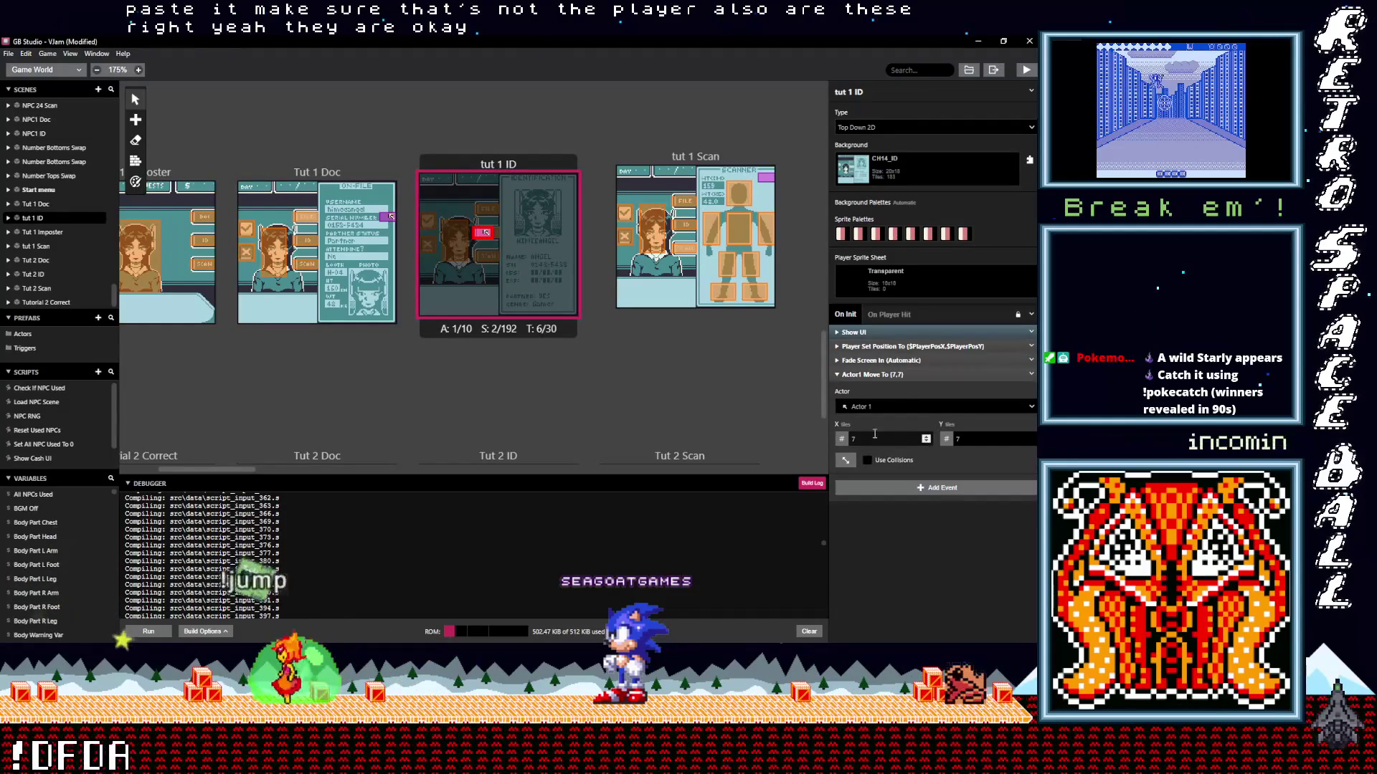
click(926, 437)
click(926, 437)
click(926, 437)
click(925, 437)
click(925, 437)
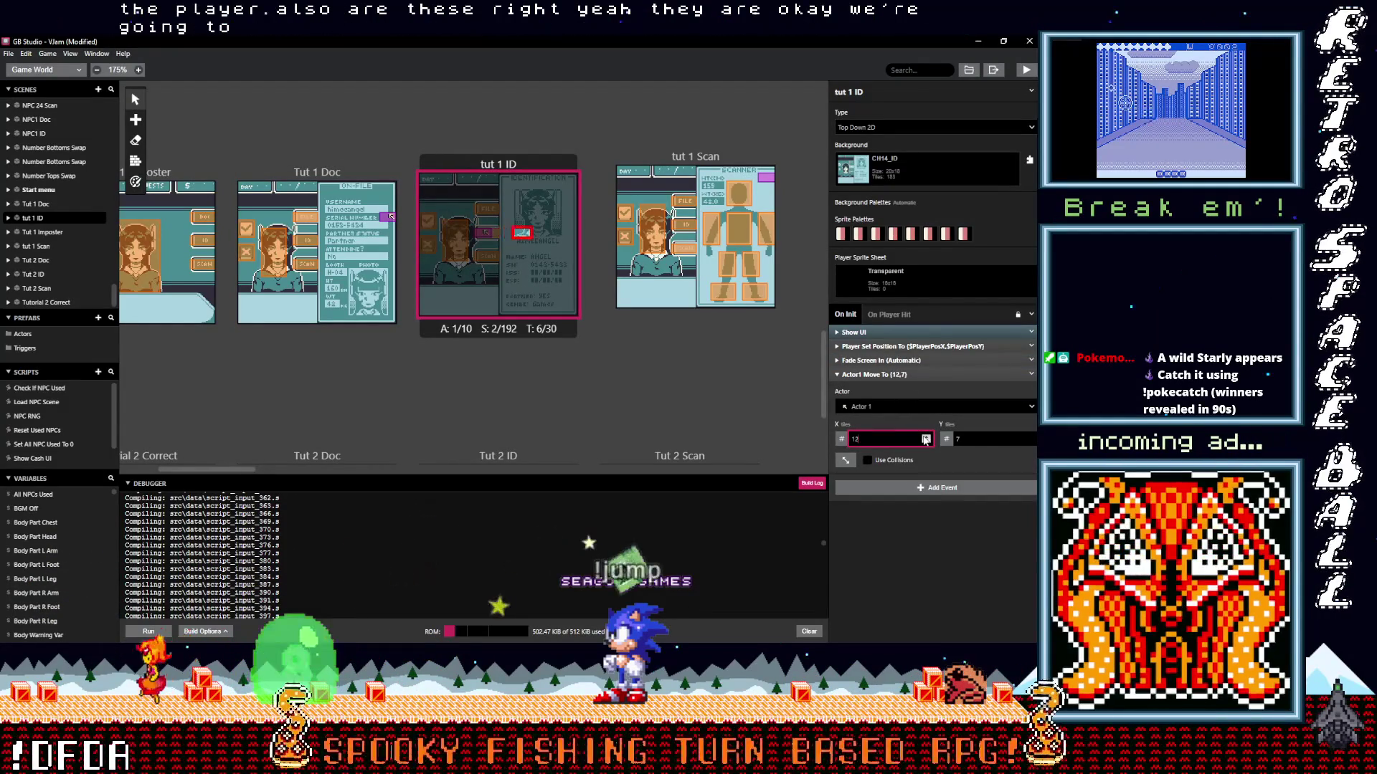
click(926, 437)
click(926, 439)
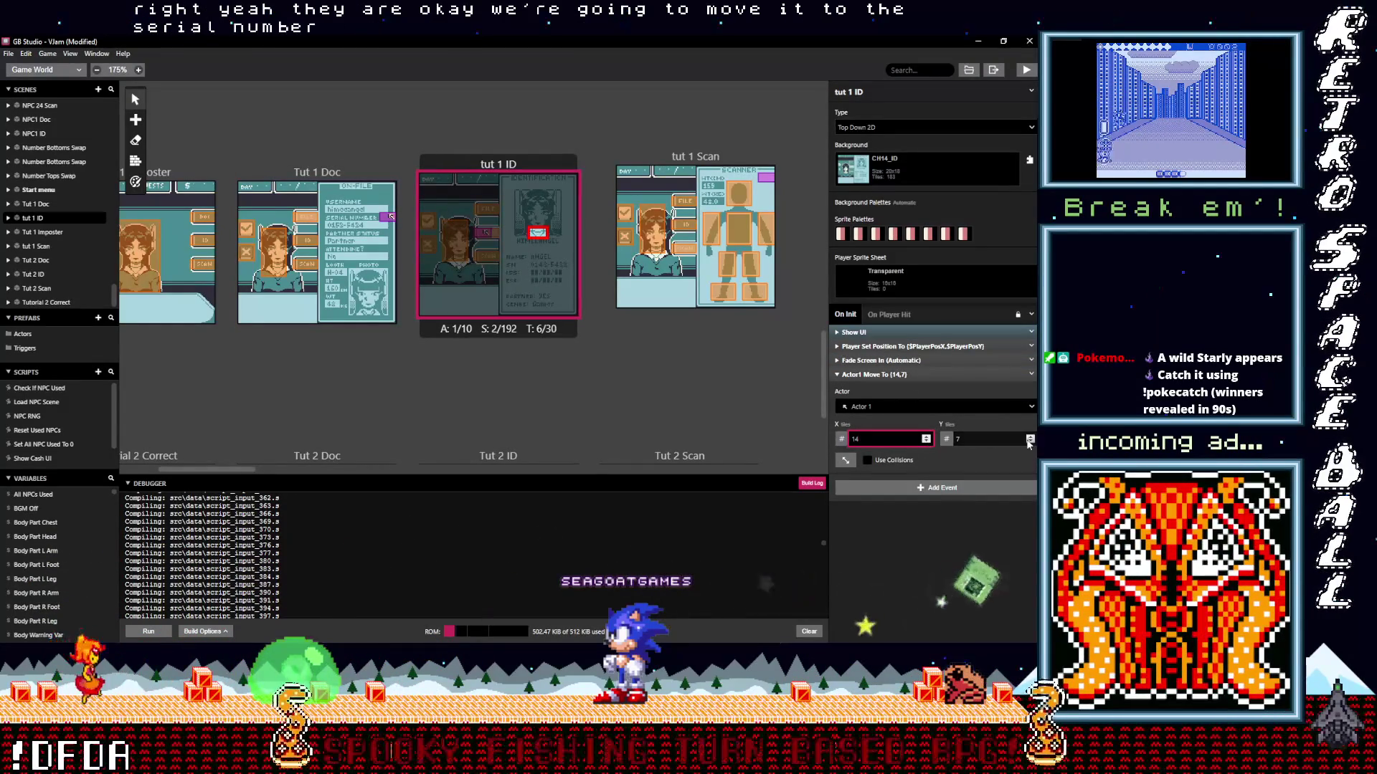
click(1030, 438)
click(1031, 437)
click(1031, 437)
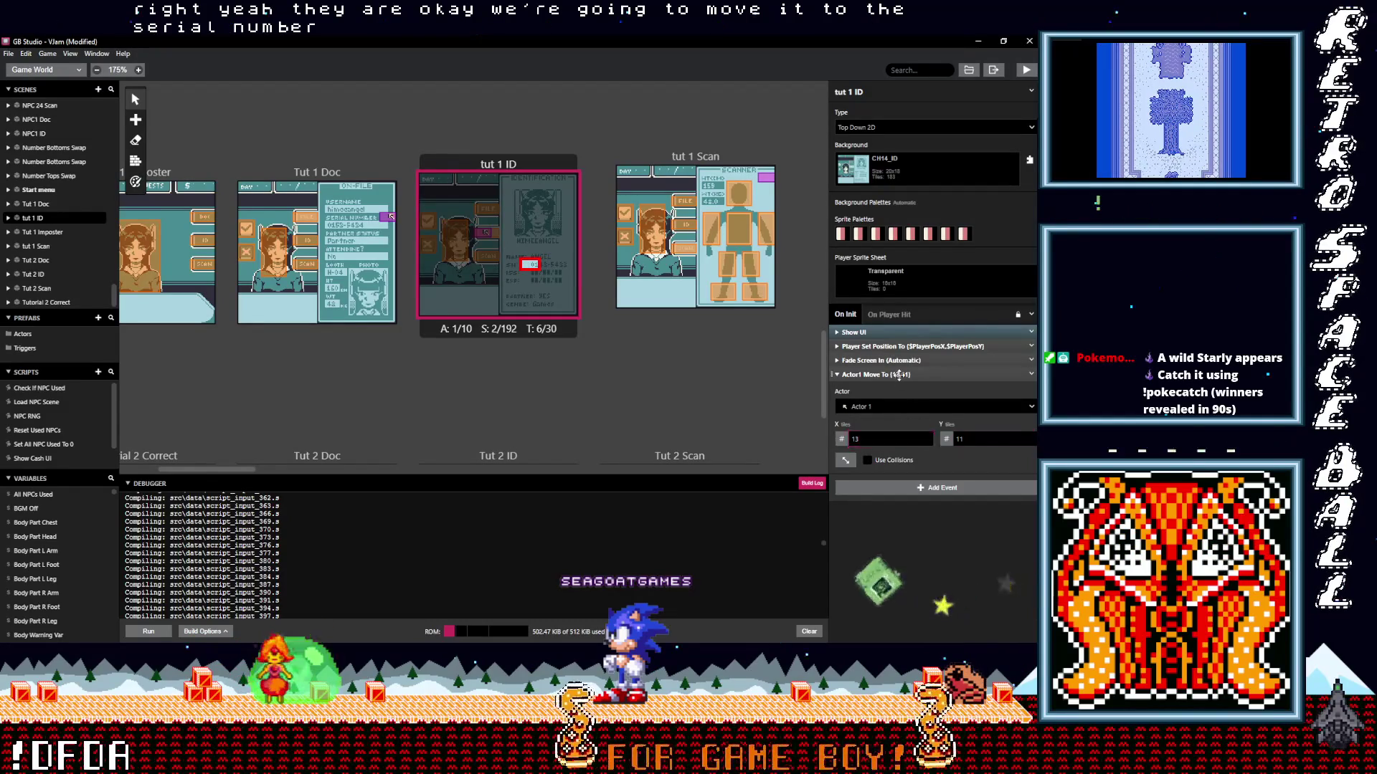
click(1031, 374)
Duplicate the move event and raise the copy's X target to move Actor 1 further right.
click(1031, 375)
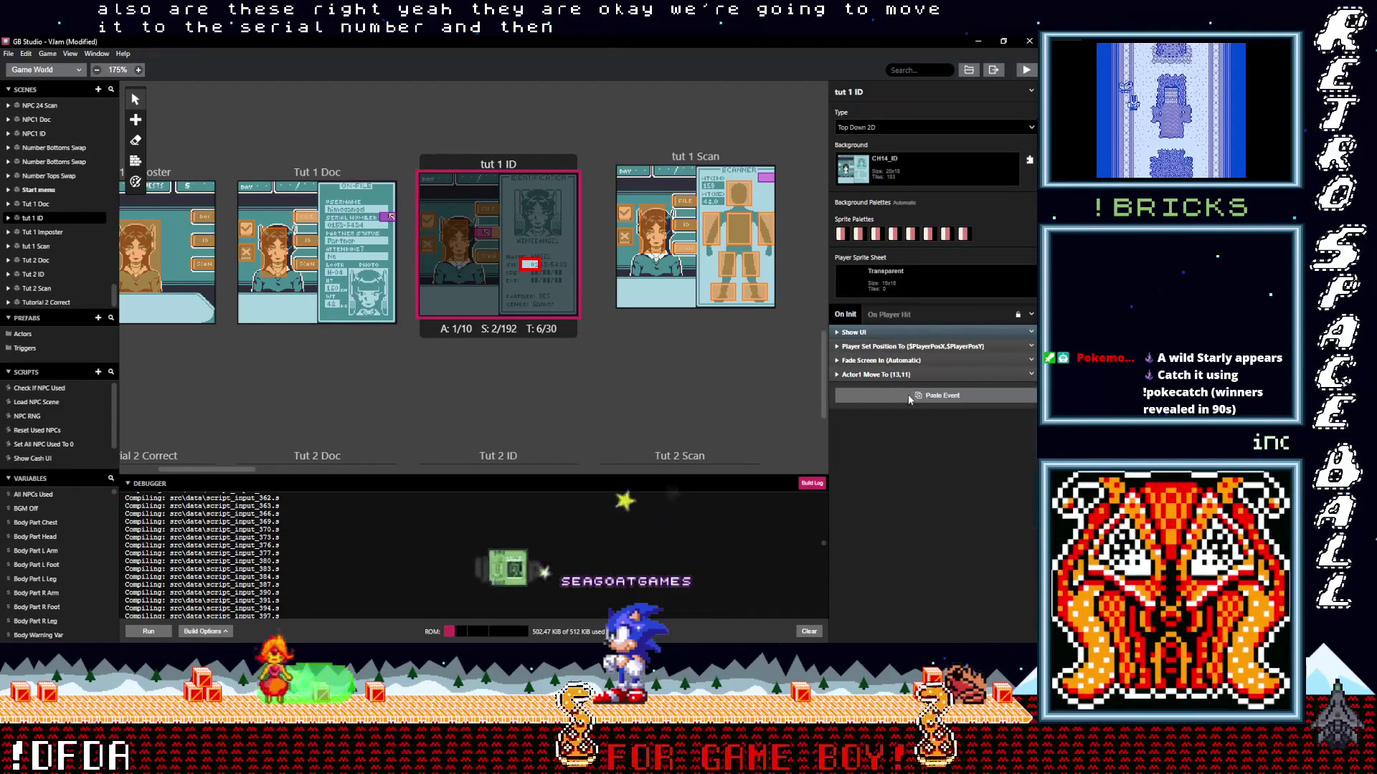
click(907, 398)
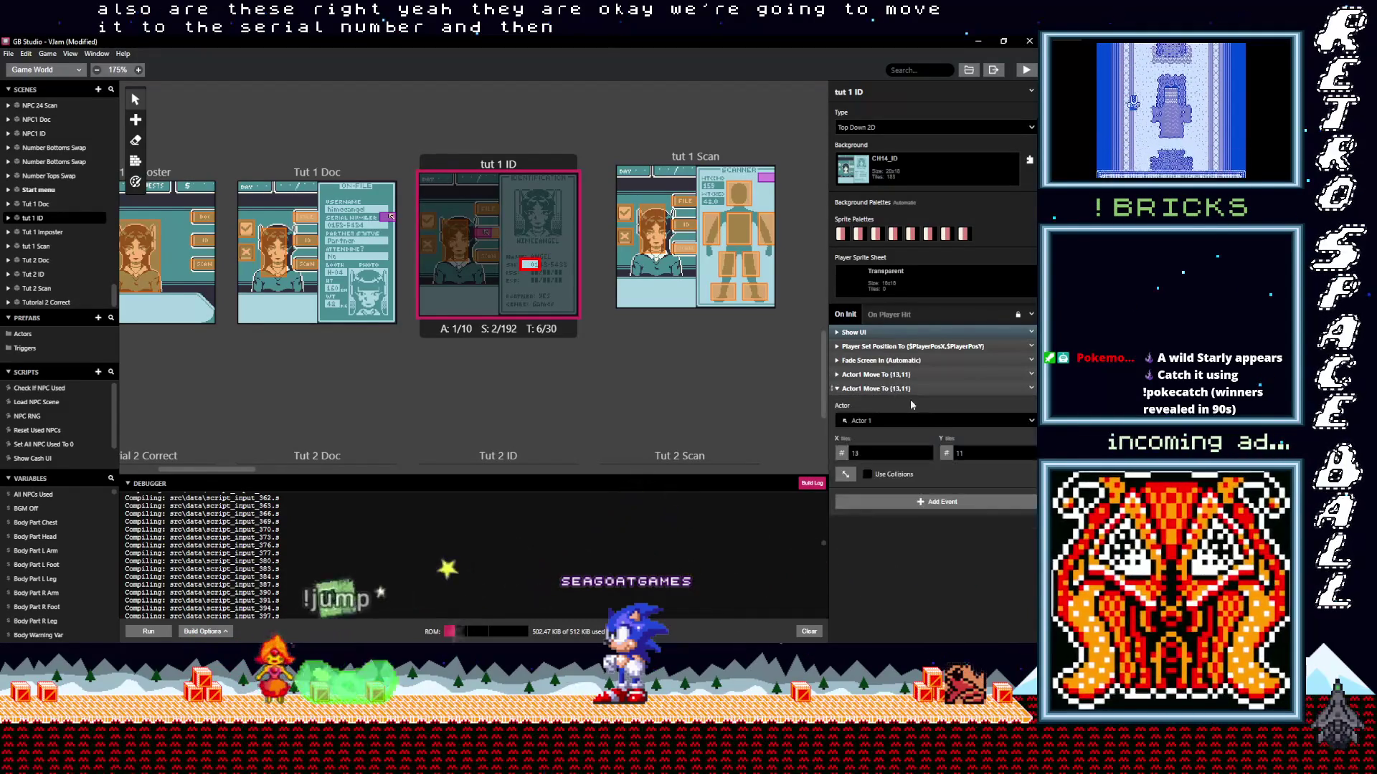
click(925, 451)
click(926, 450)
click(926, 453)
click(926, 453)
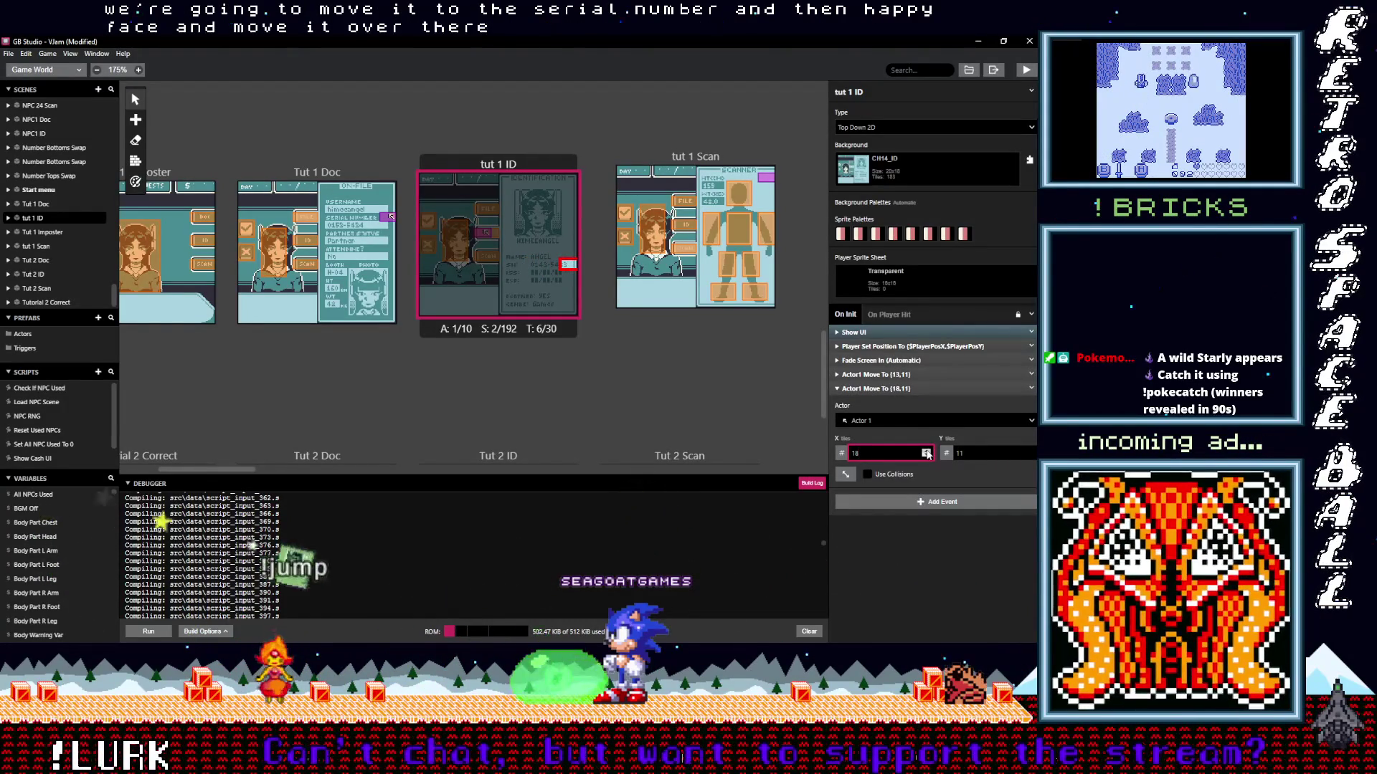
click(925, 453)
click(900, 389)
click(899, 411)
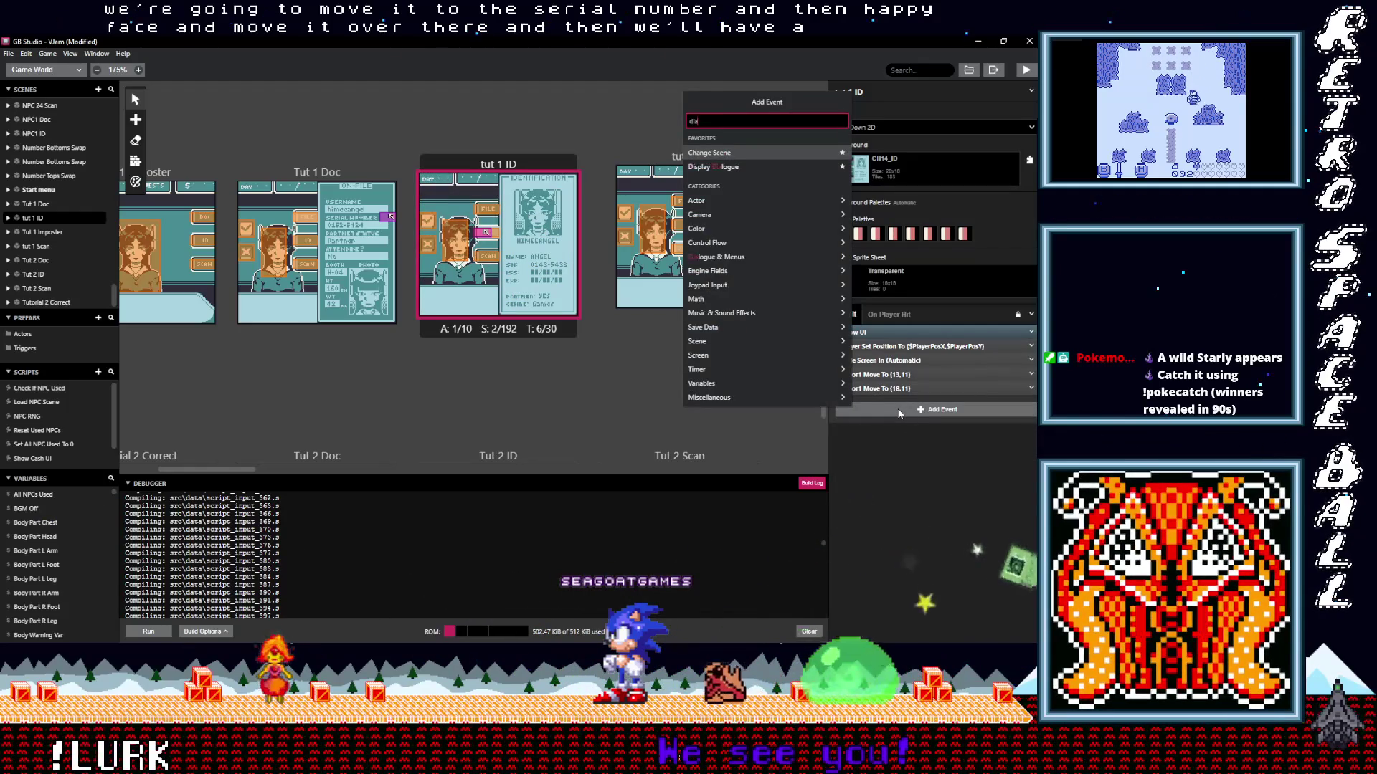
Add a Display Dialogue reading 'The Serial Number Doesnt Match!' and collapse it.
text(dia)
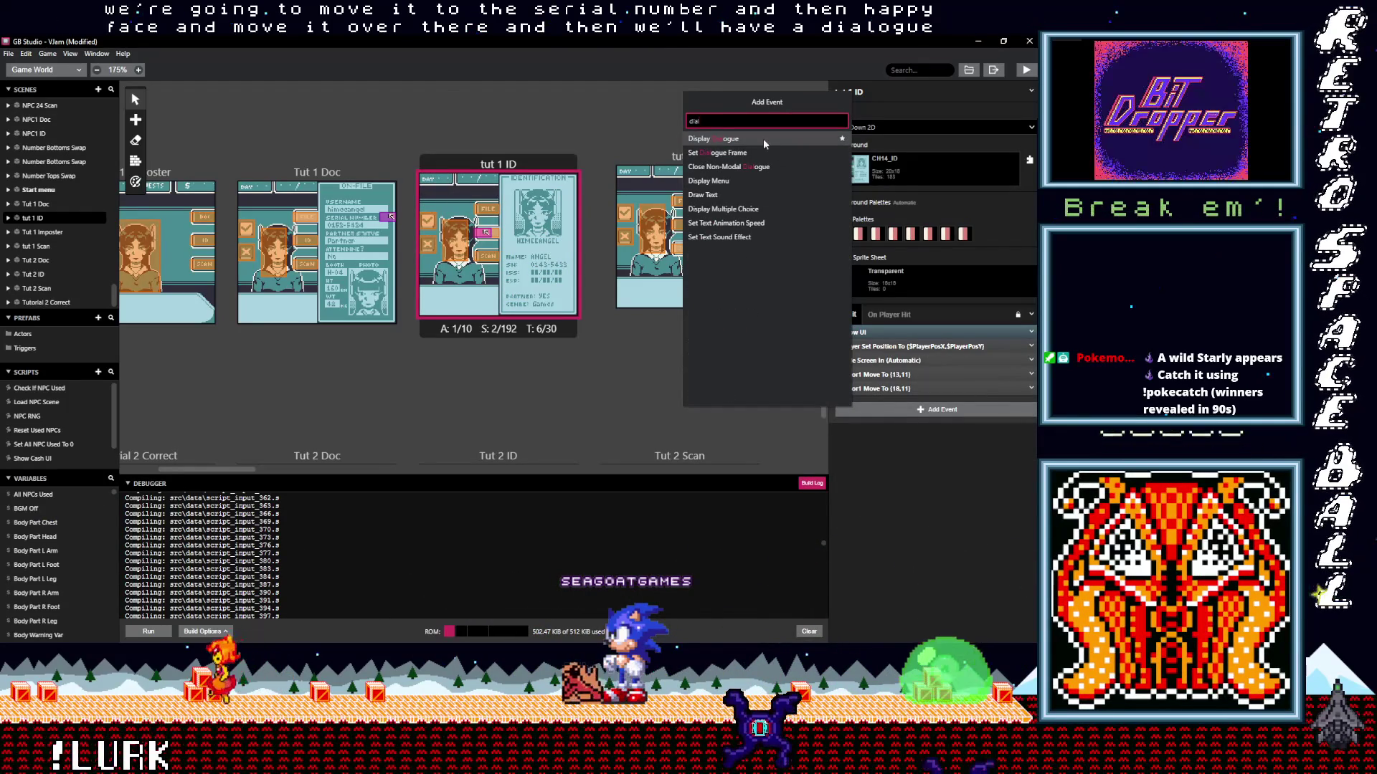
click(746, 138)
text(he Serial )
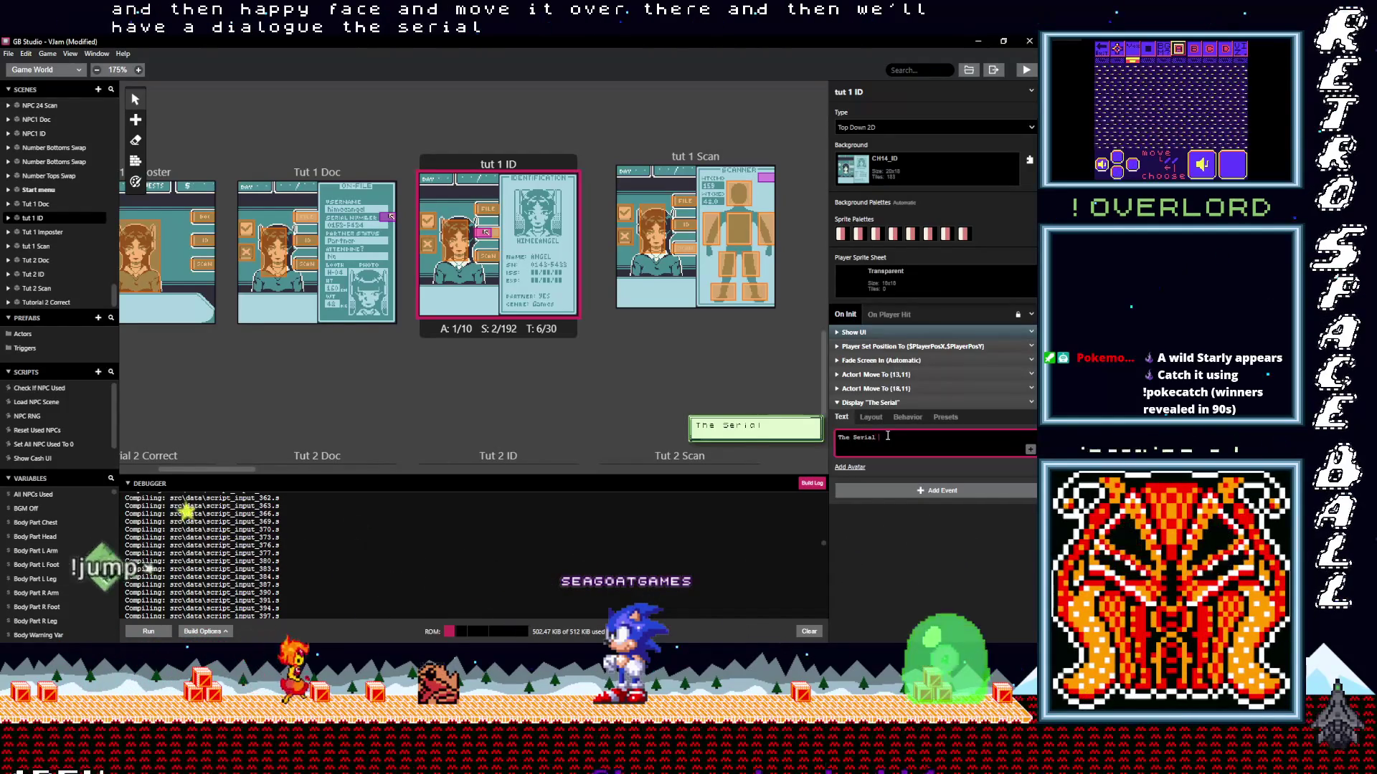
text(Number Does)
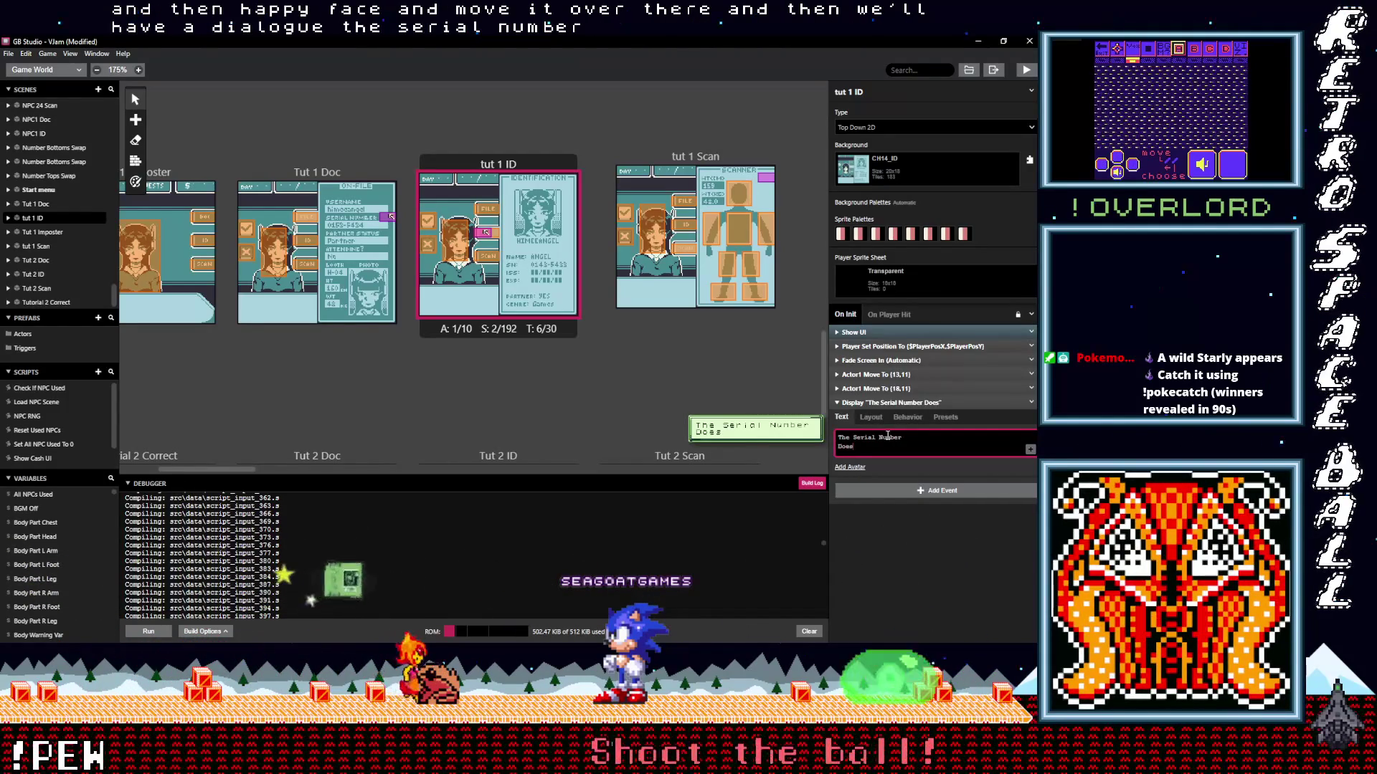
text(nt Match!)
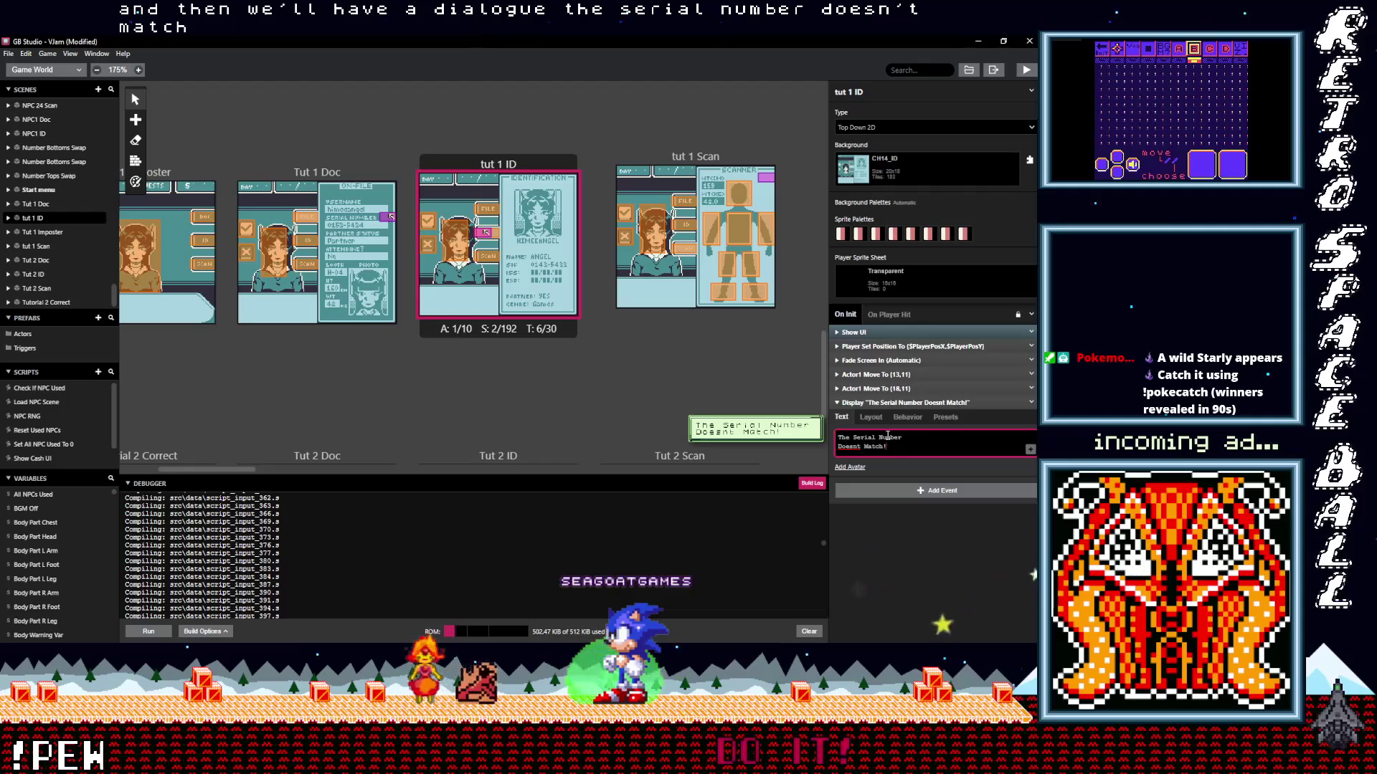
click(924, 403)
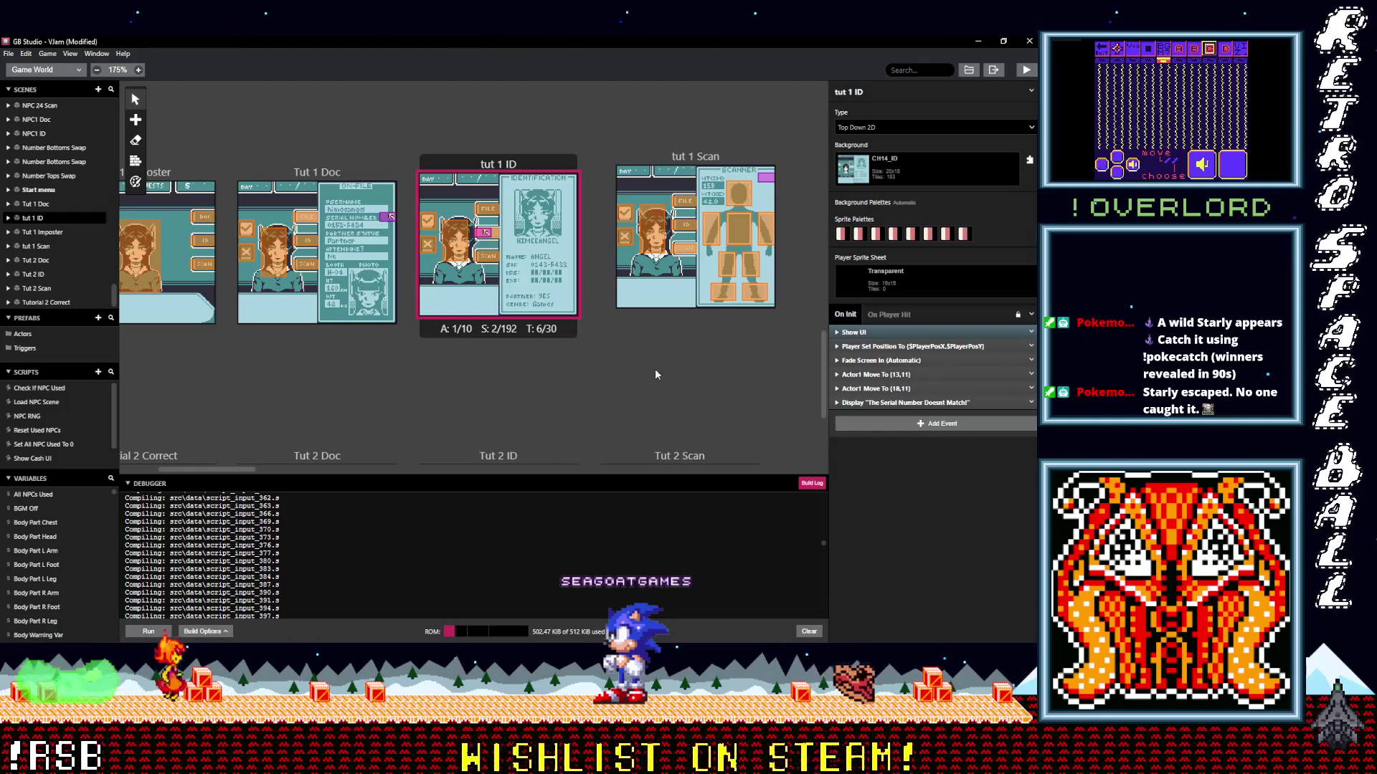
click(140, 254)
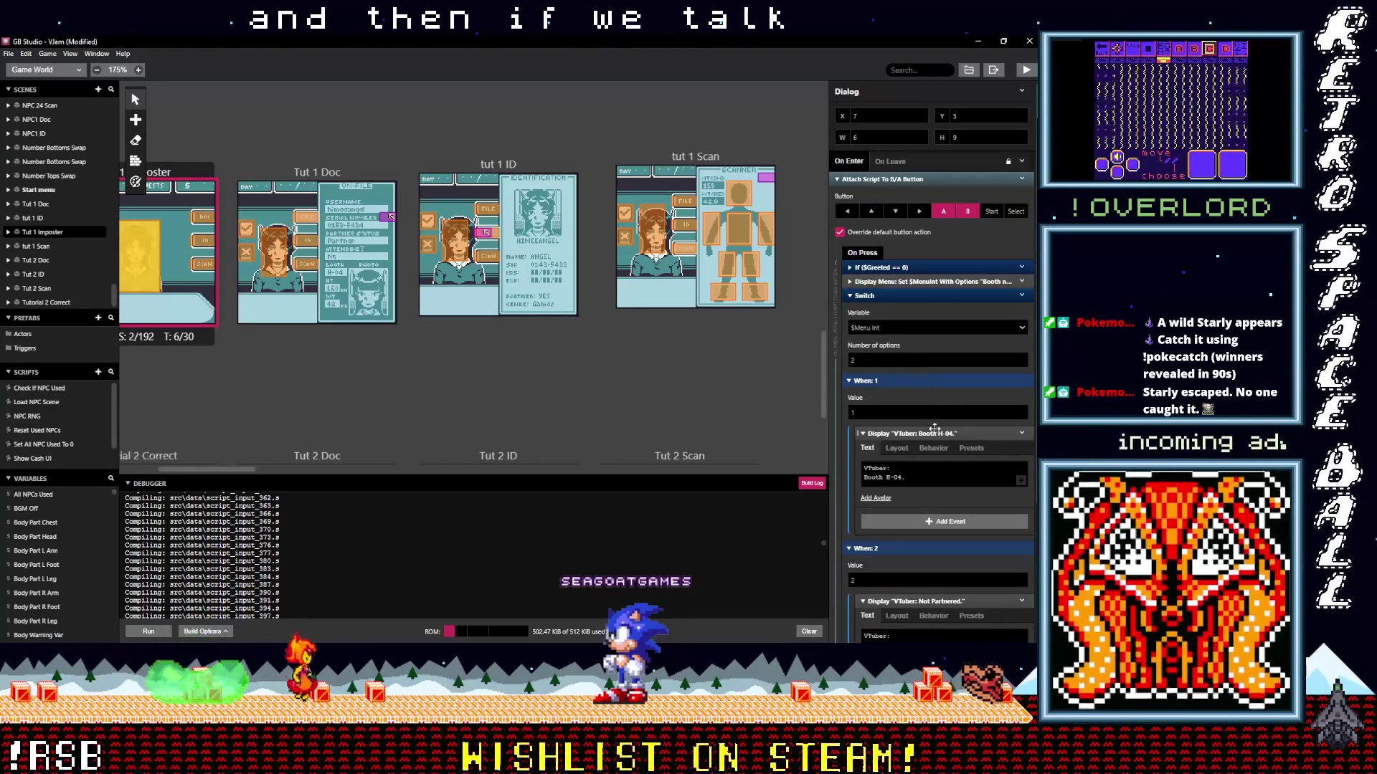
Change the trigger's booth reply to 'Booth C-04.' and collapse both dialogue events.
click(938, 467)
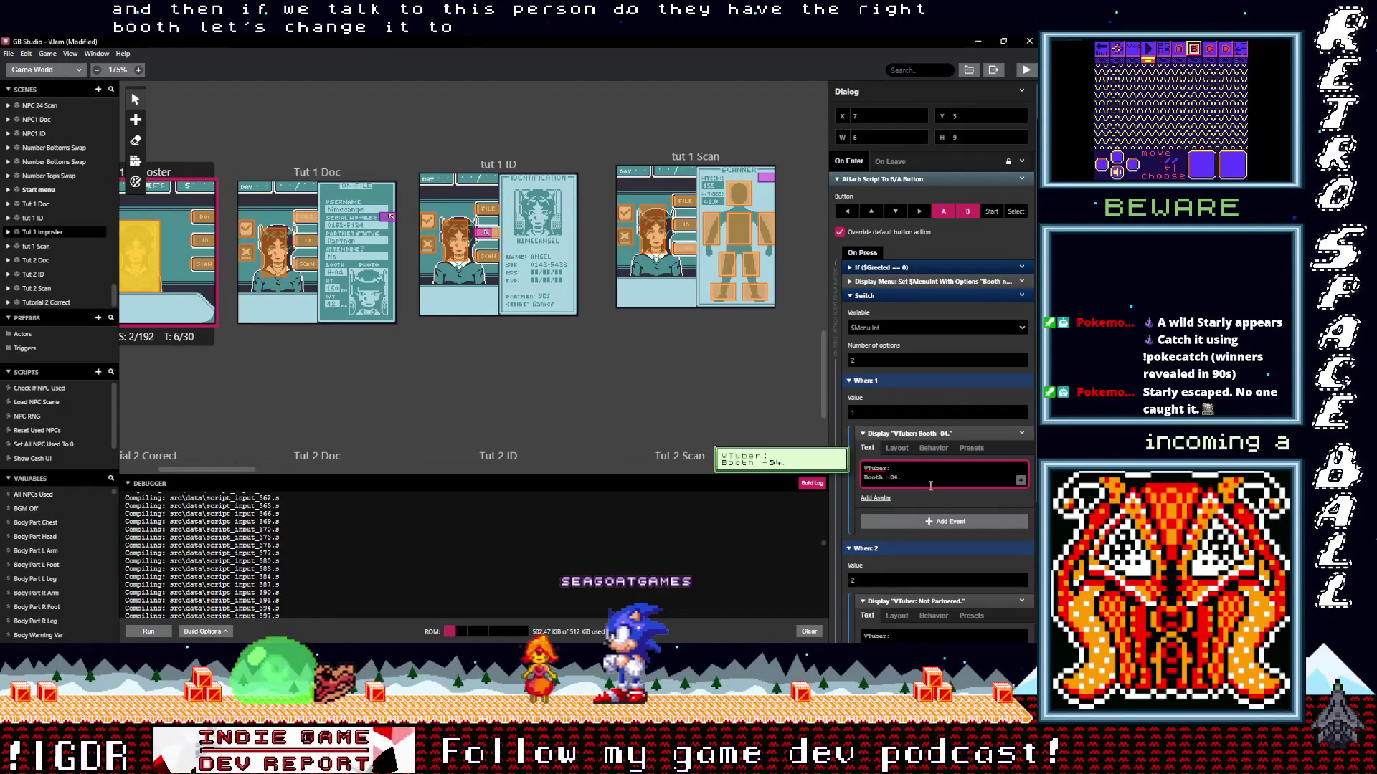
text(C)
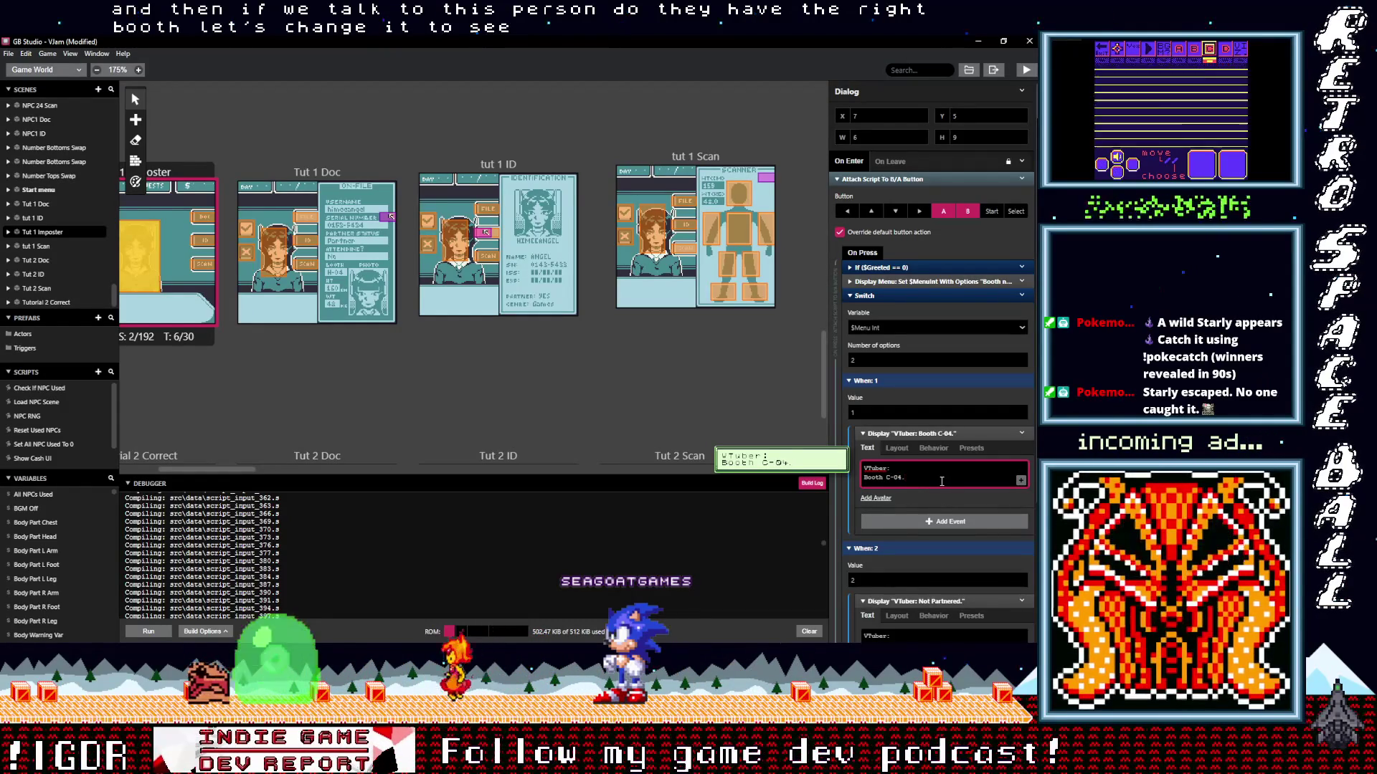
scroll(941, 481, down, 1)
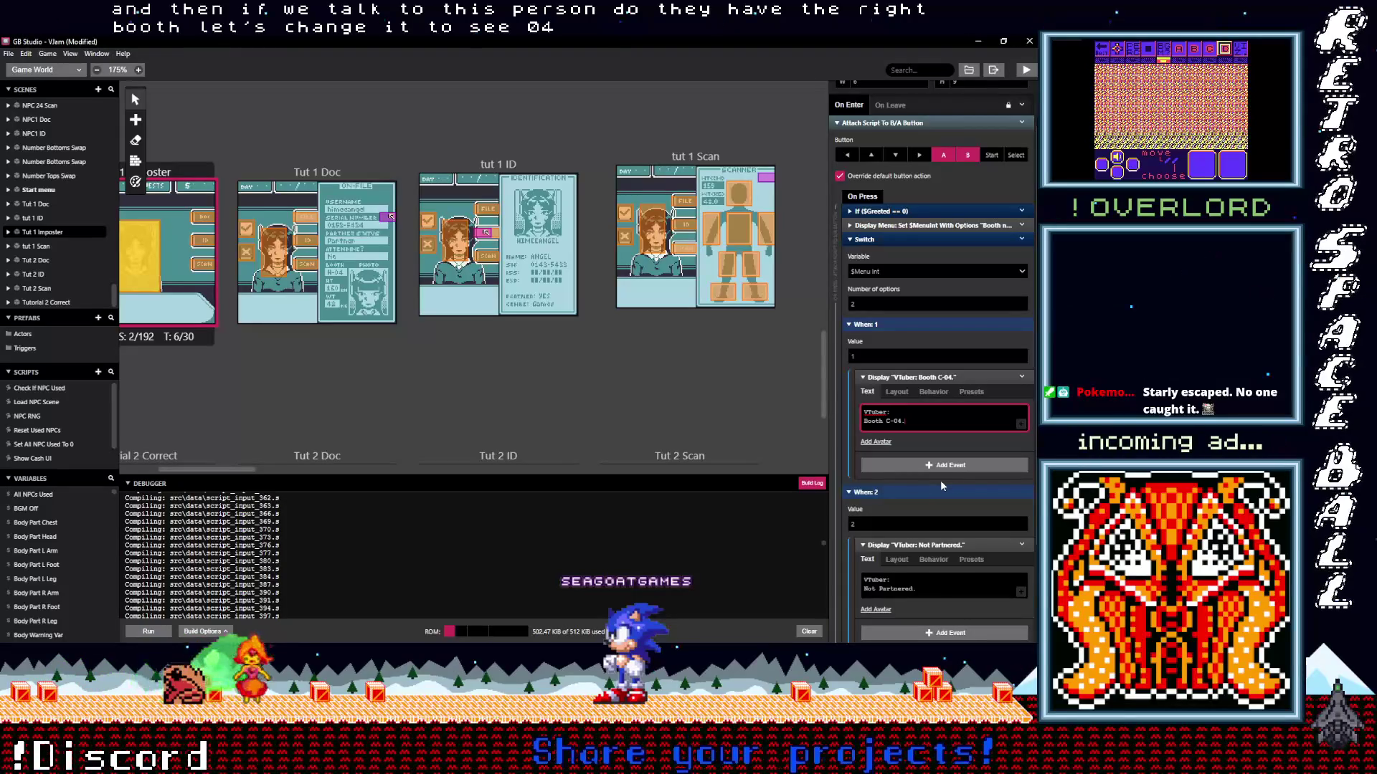
mouse_move(940, 383)
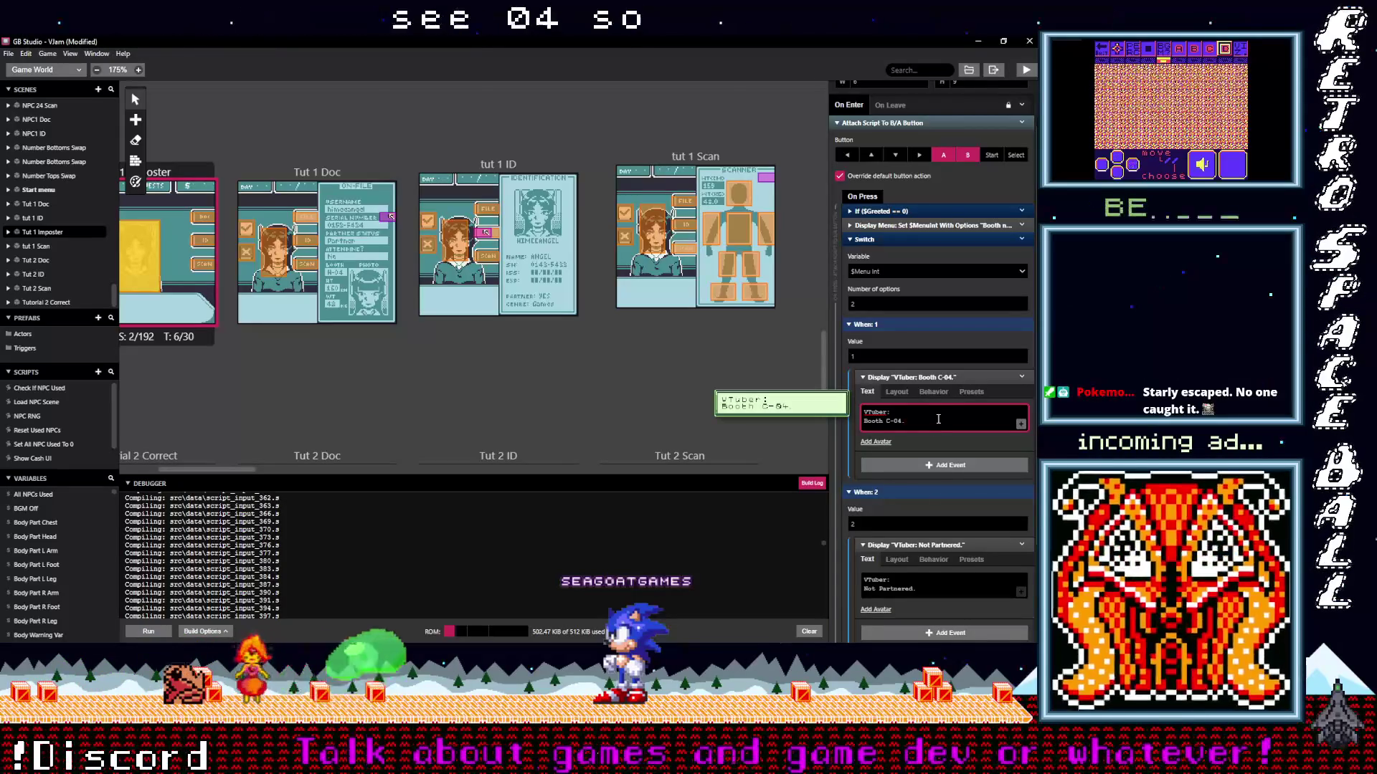
click(939, 379)
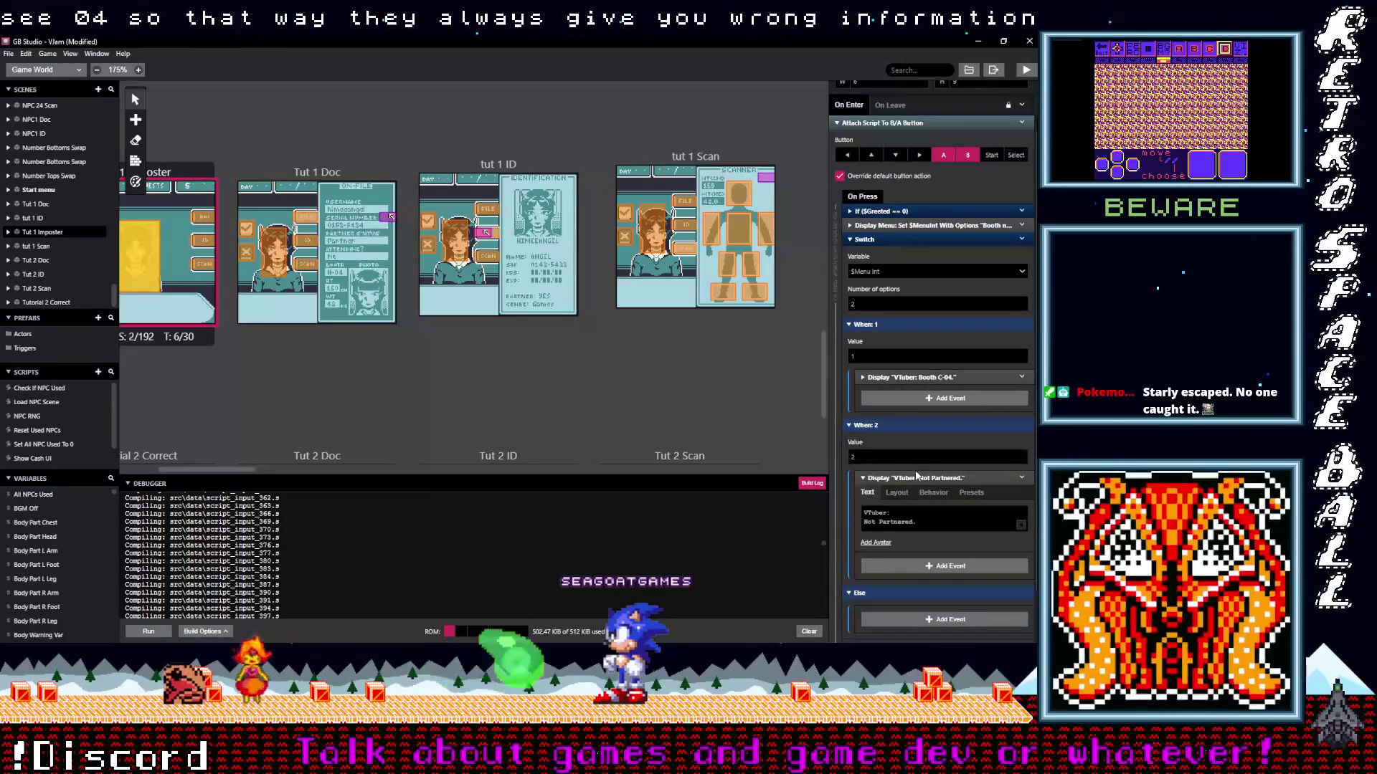
click(920, 486)
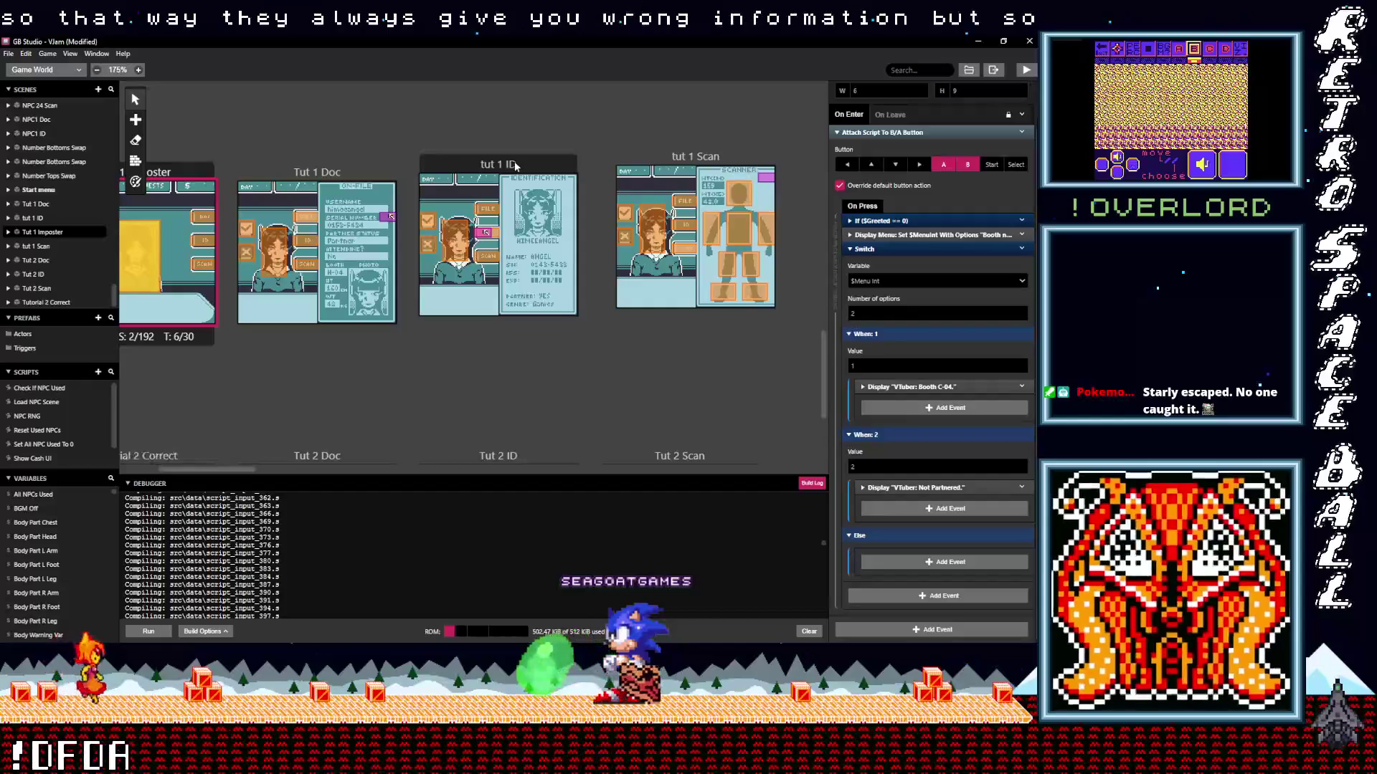
click(522, 266)
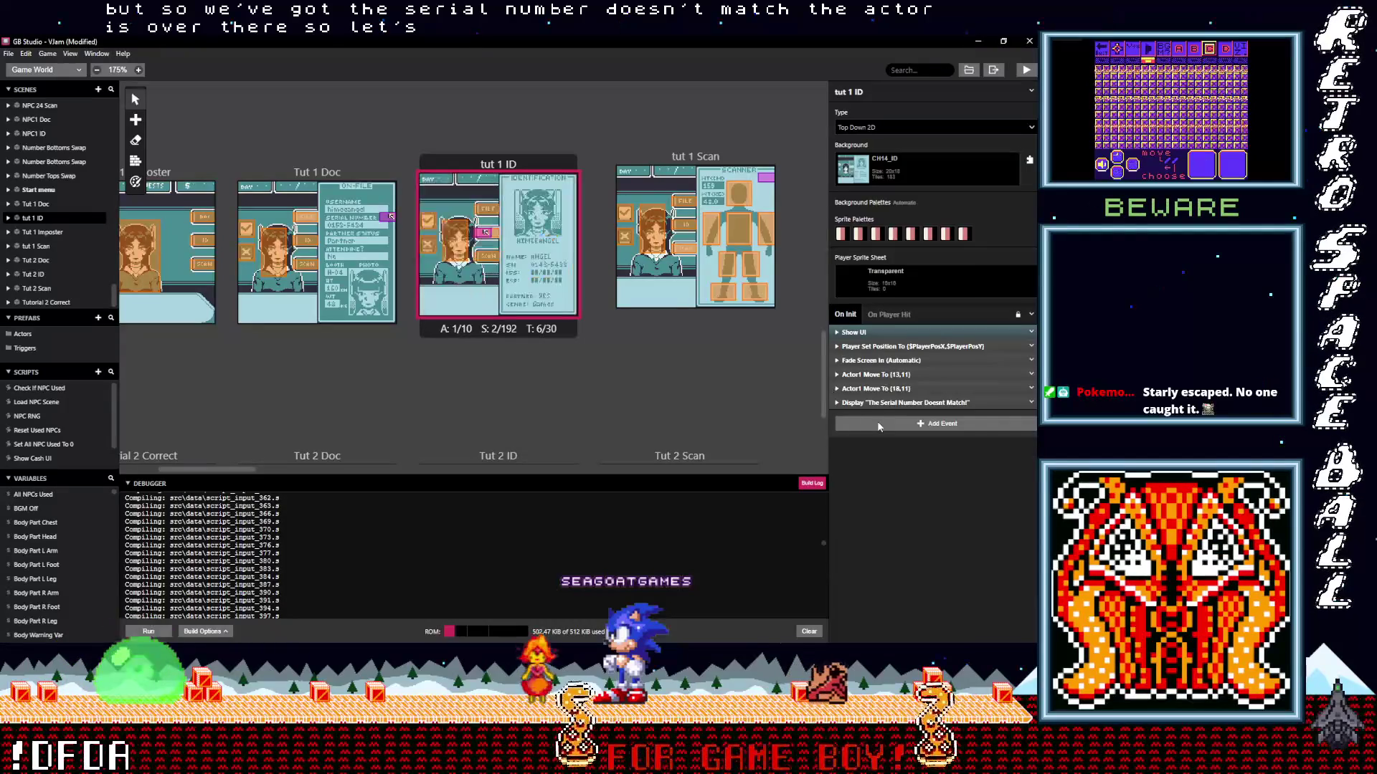
Duplicate the mismatch Display Dialogue event directly below itself.
click(884, 423)
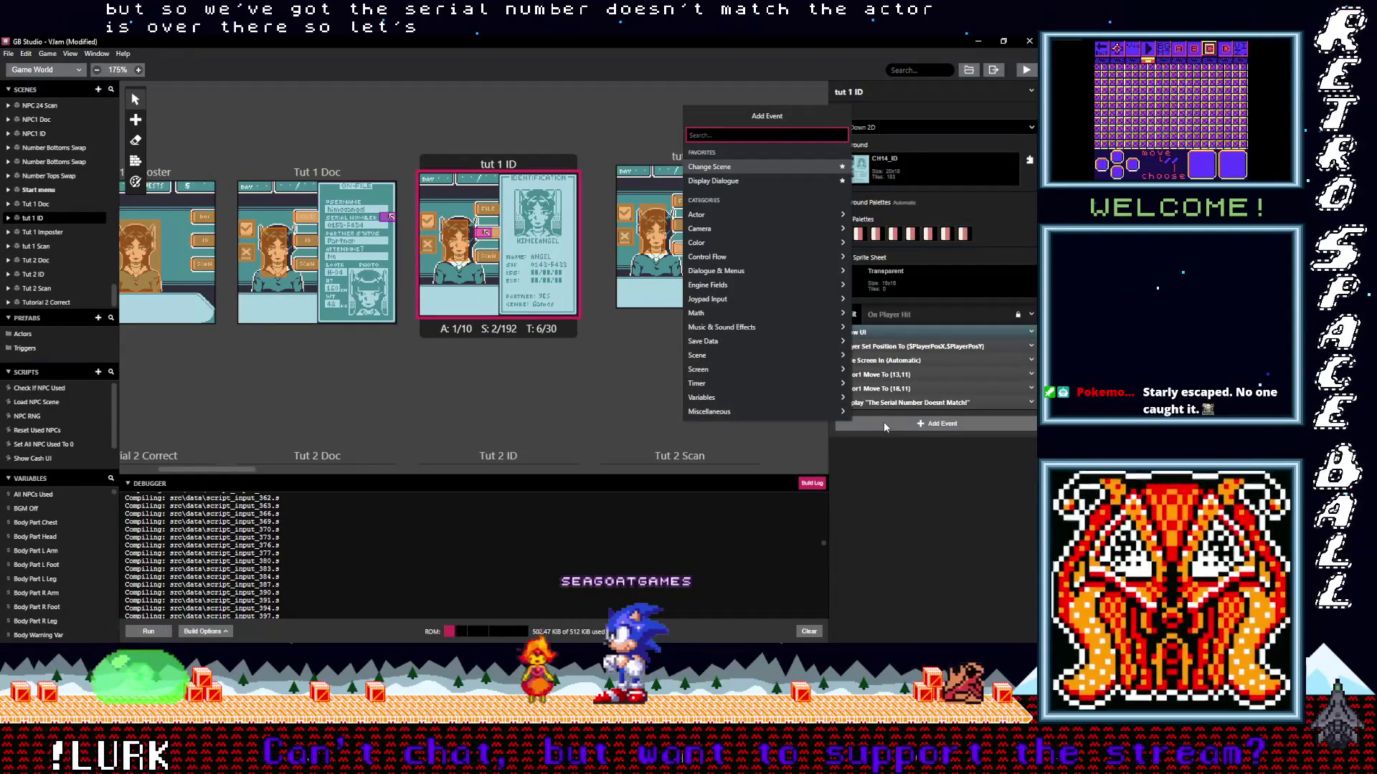
click(1034, 406)
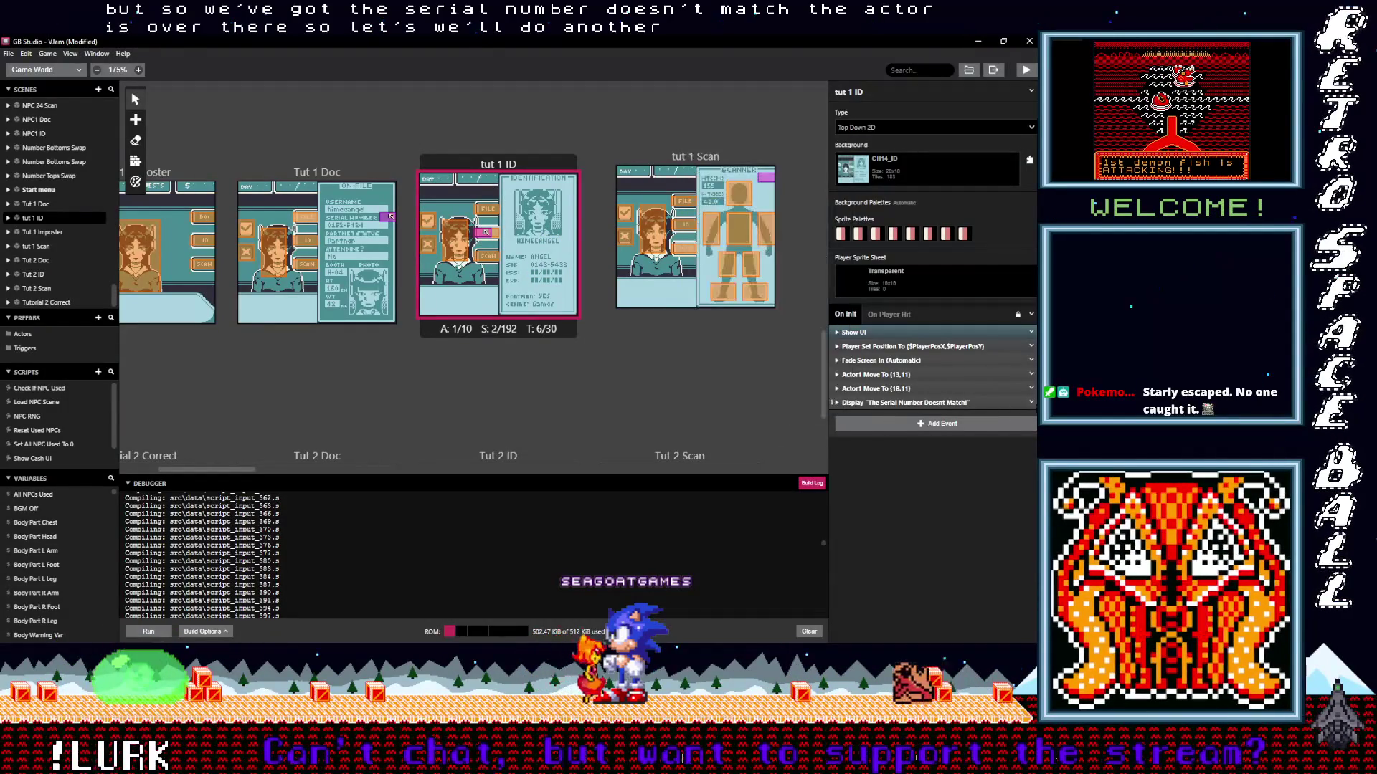
click(1030, 403)
click(1001, 494)
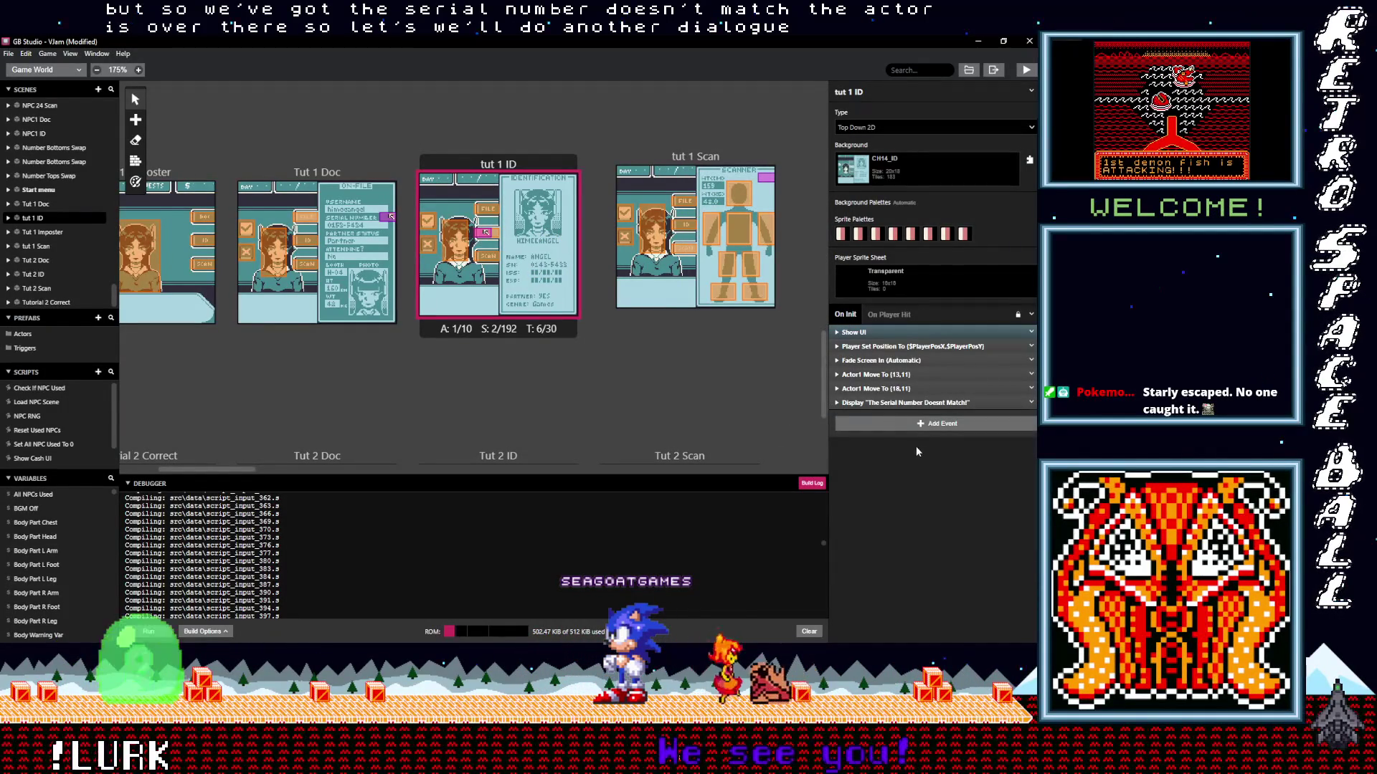
alt+click(911, 423)
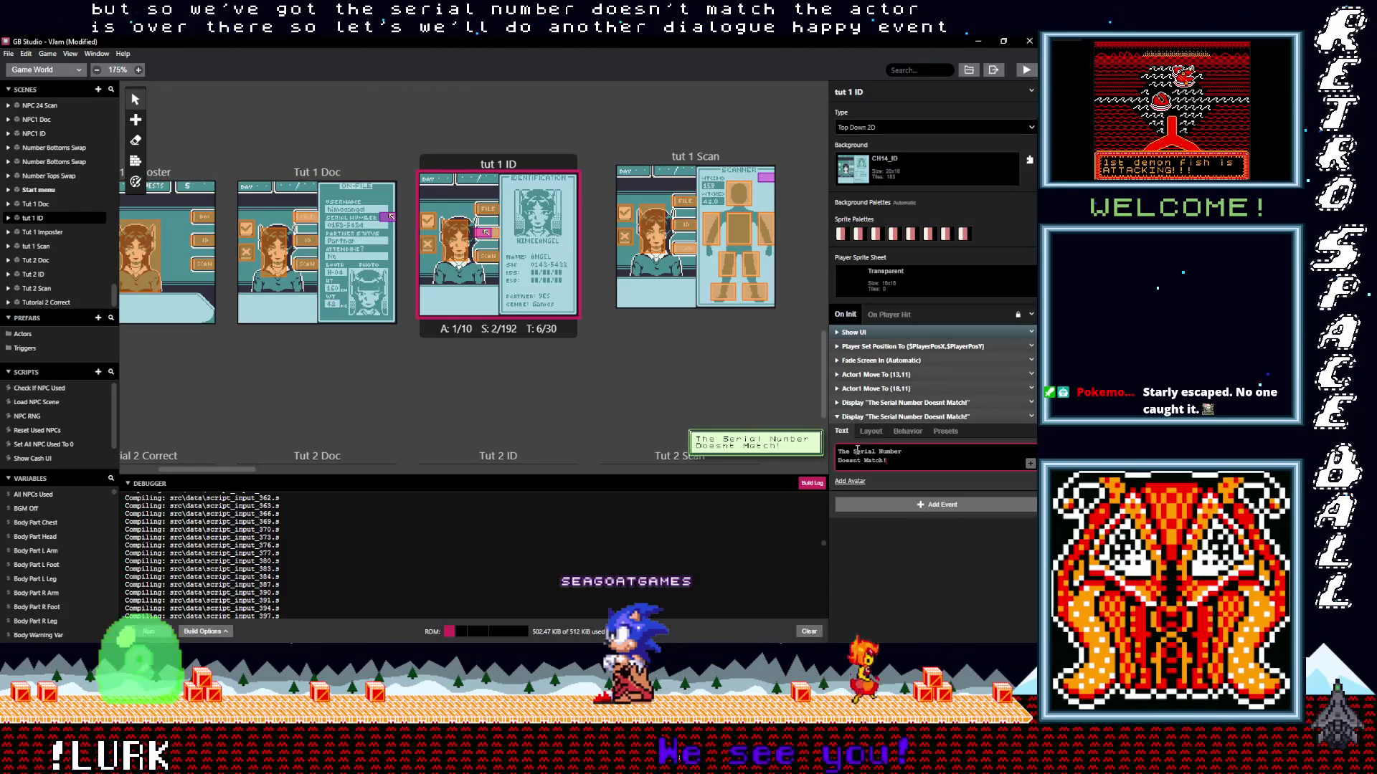
Replace the duplicated dialogue's text with 'Lets question this vtuber!'.
click(903, 455)
key(ctrl+a)
text(L)
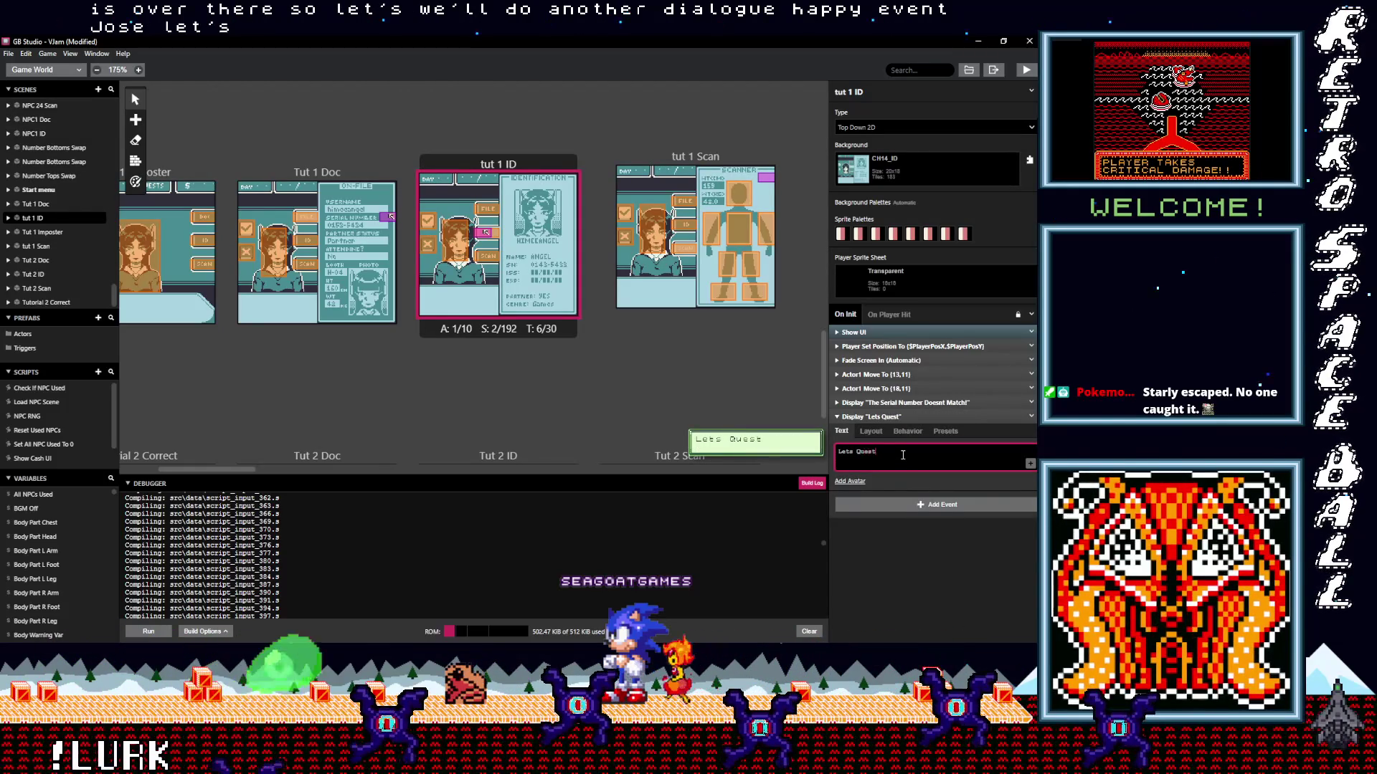
key(ctrl+a)
key(BackSpace)
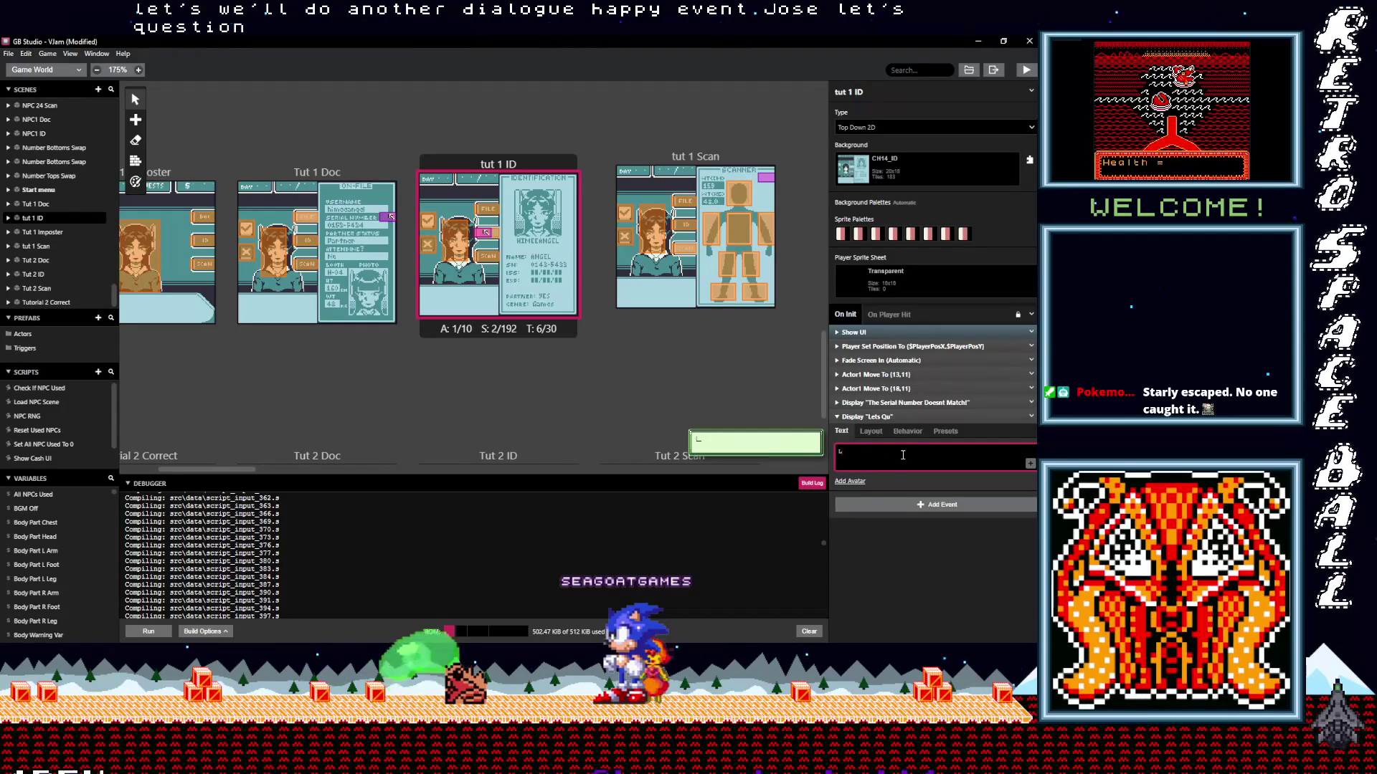
text(ets)
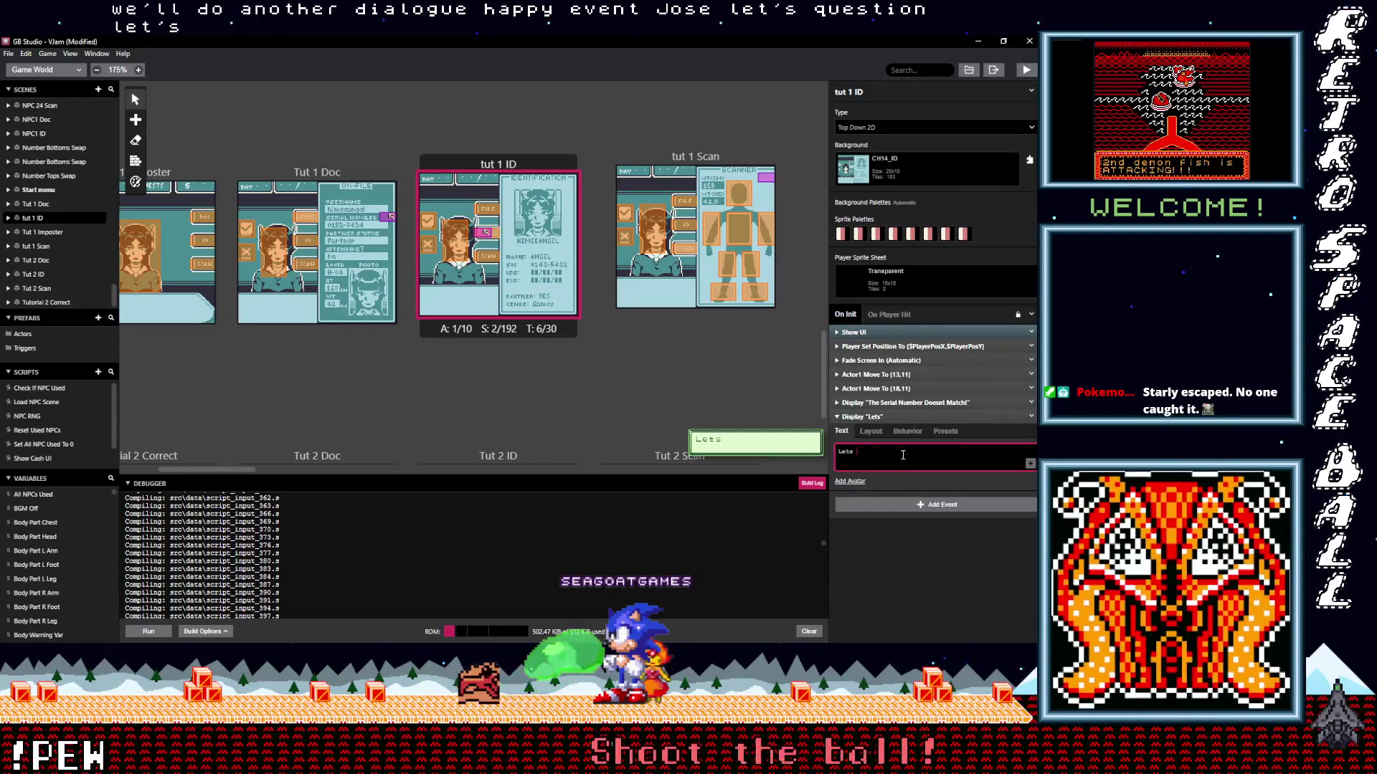
key(BackSpace)
key(BackSpace)
text(quest)
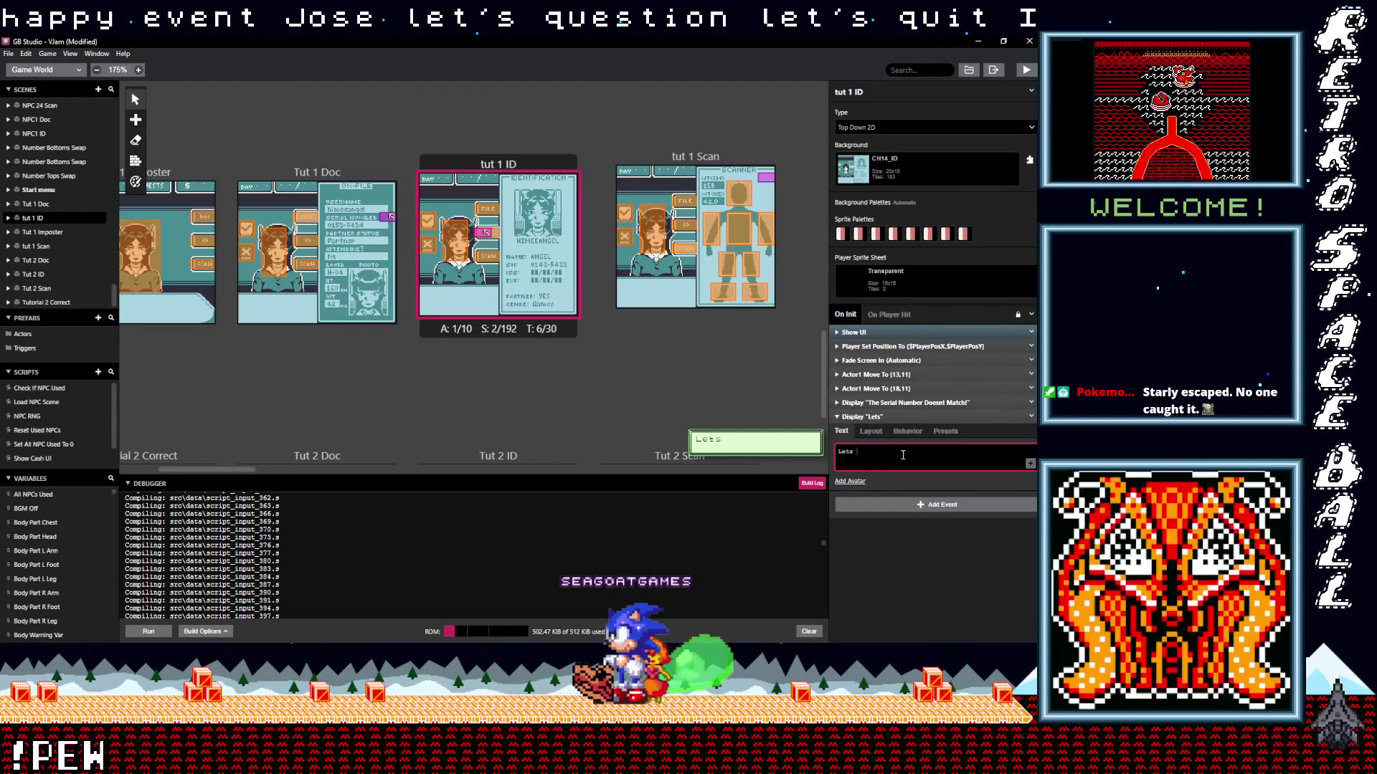
text(ion)
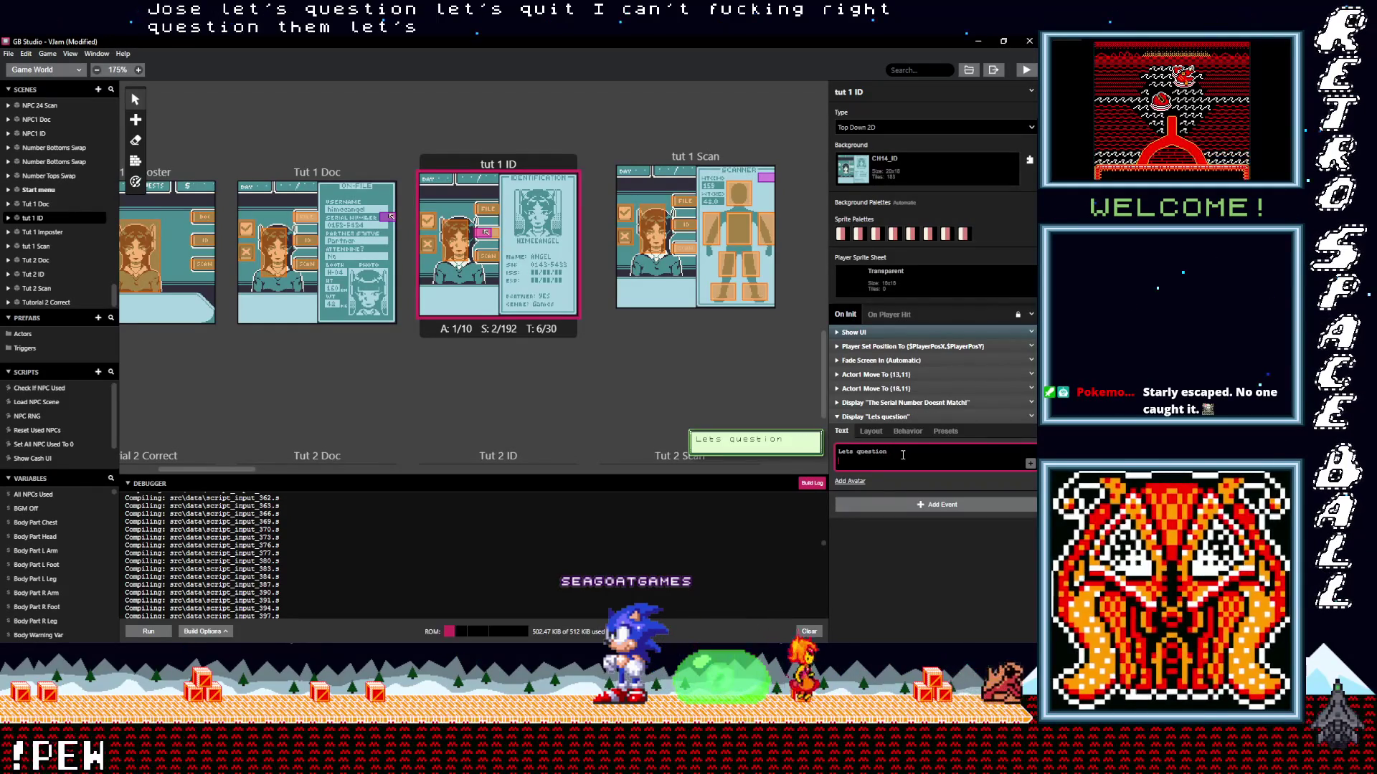
text(Thi)
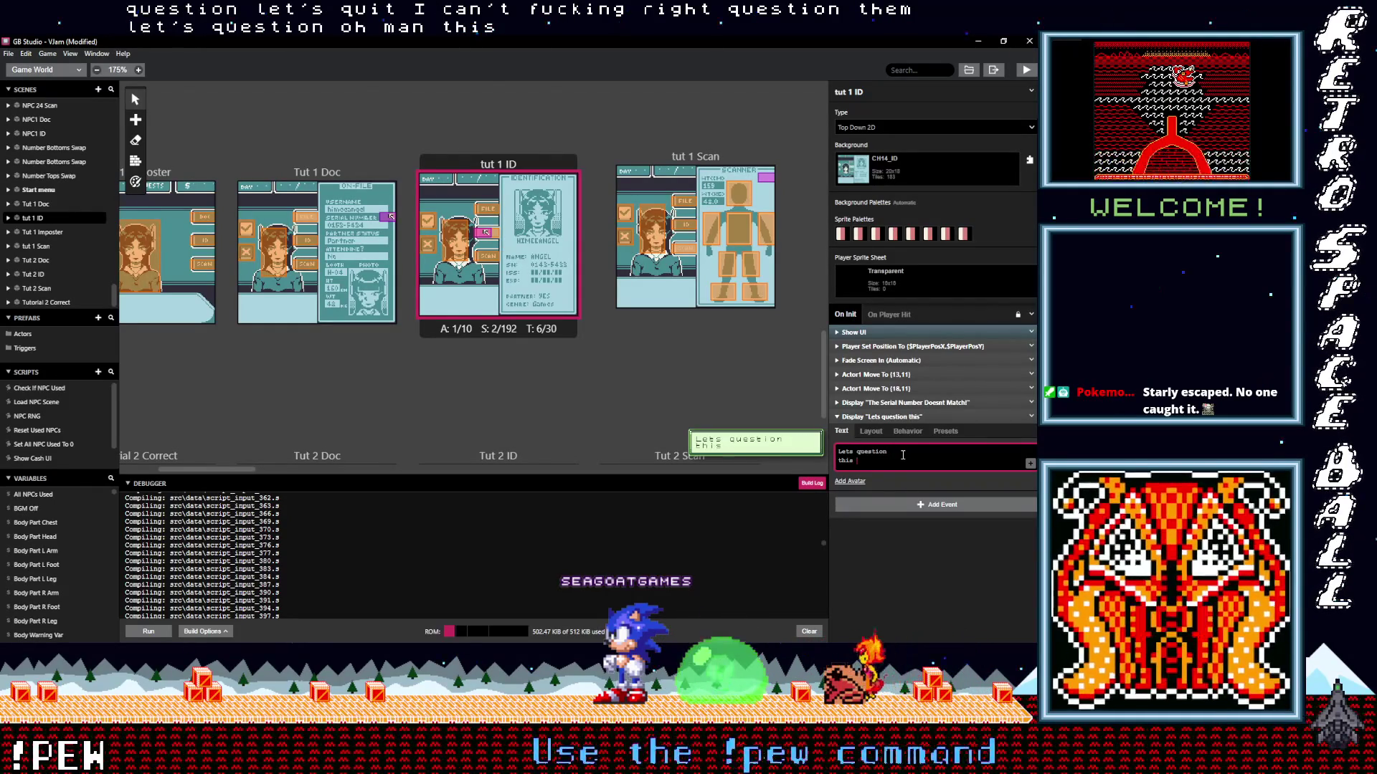
text(ber!)
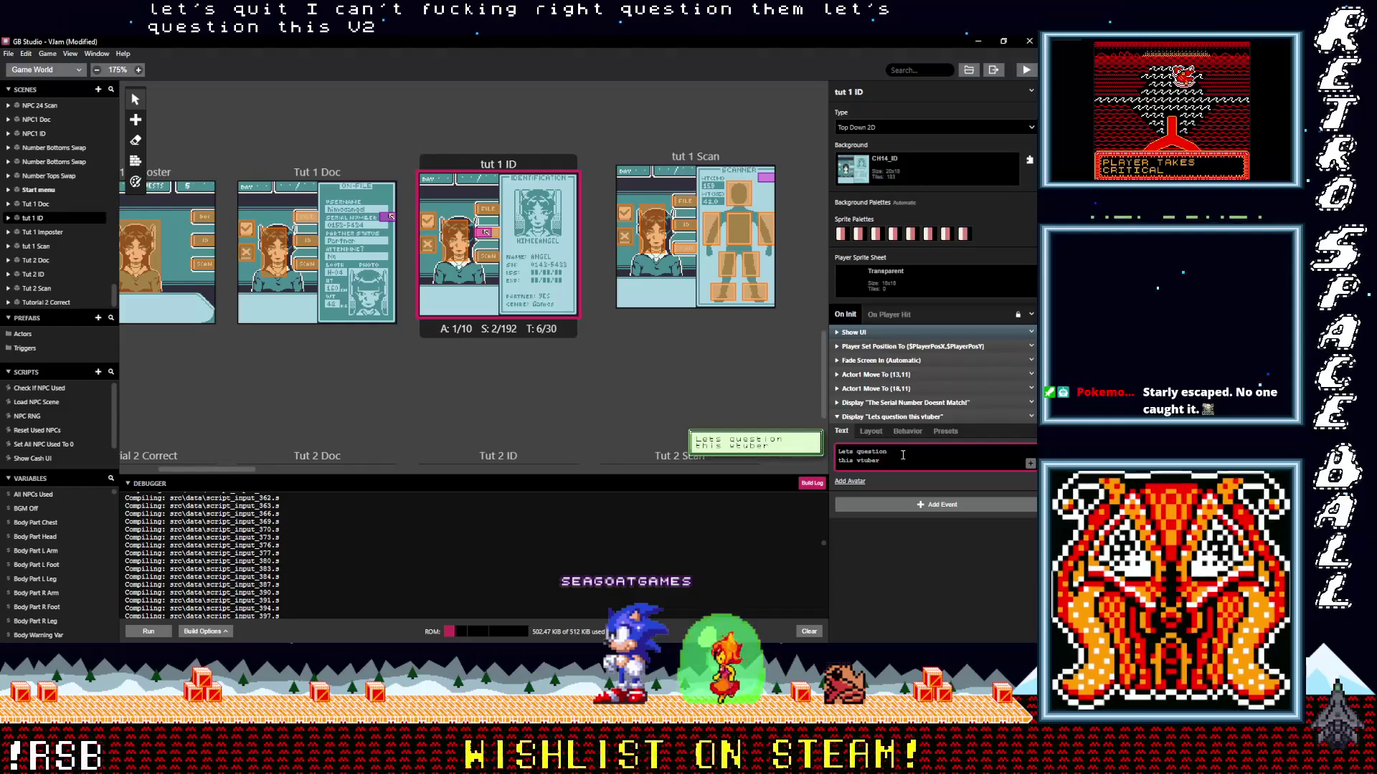
click(893, 417)
Add a copy of the Actor1 move event at the end, with destination Y set to 8.
click(1031, 388)
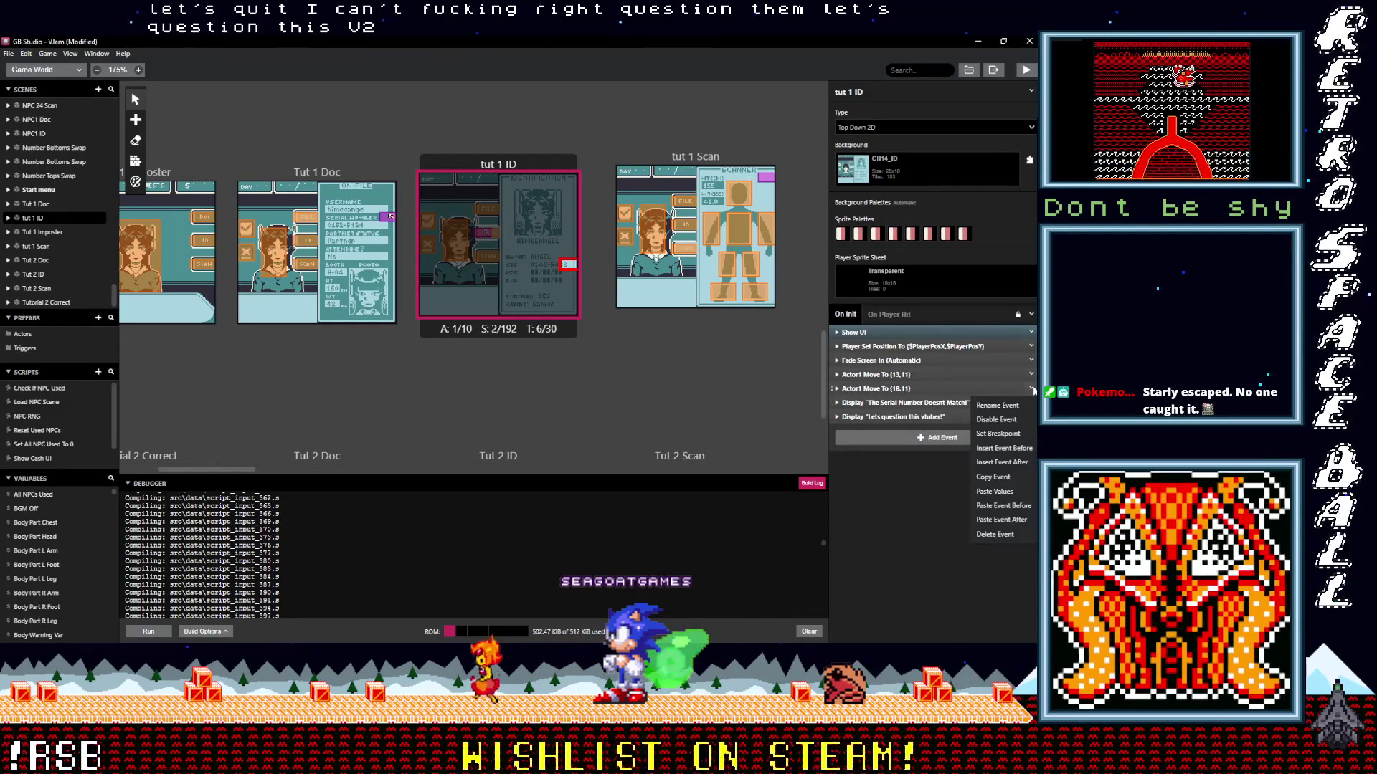
click(997, 477)
alt+click(906, 439)
click(899, 431)
click(926, 494)
click(926, 494)
click(926, 500)
click(926, 499)
click(925, 500)
click(925, 499)
click(926, 499)
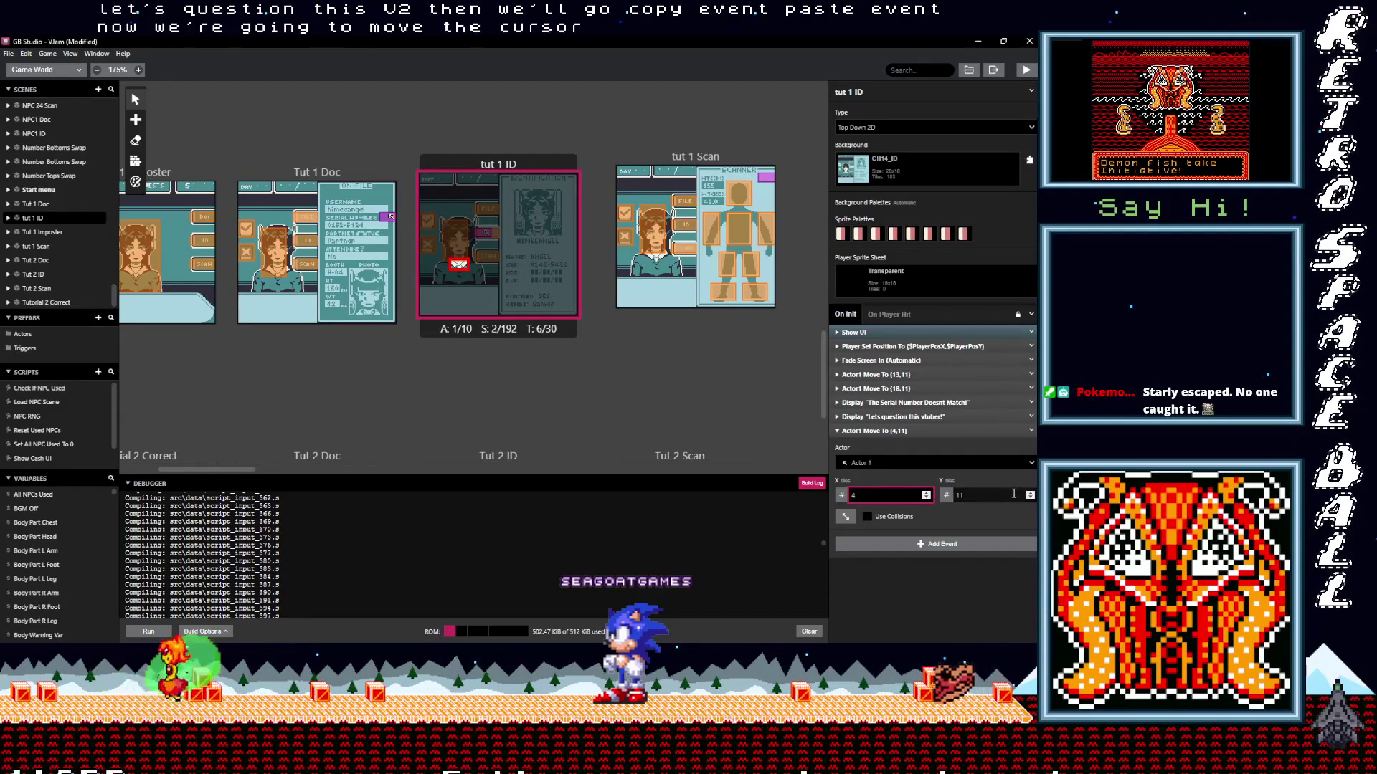
click(1030, 498)
click(1031, 498)
click(1031, 498)
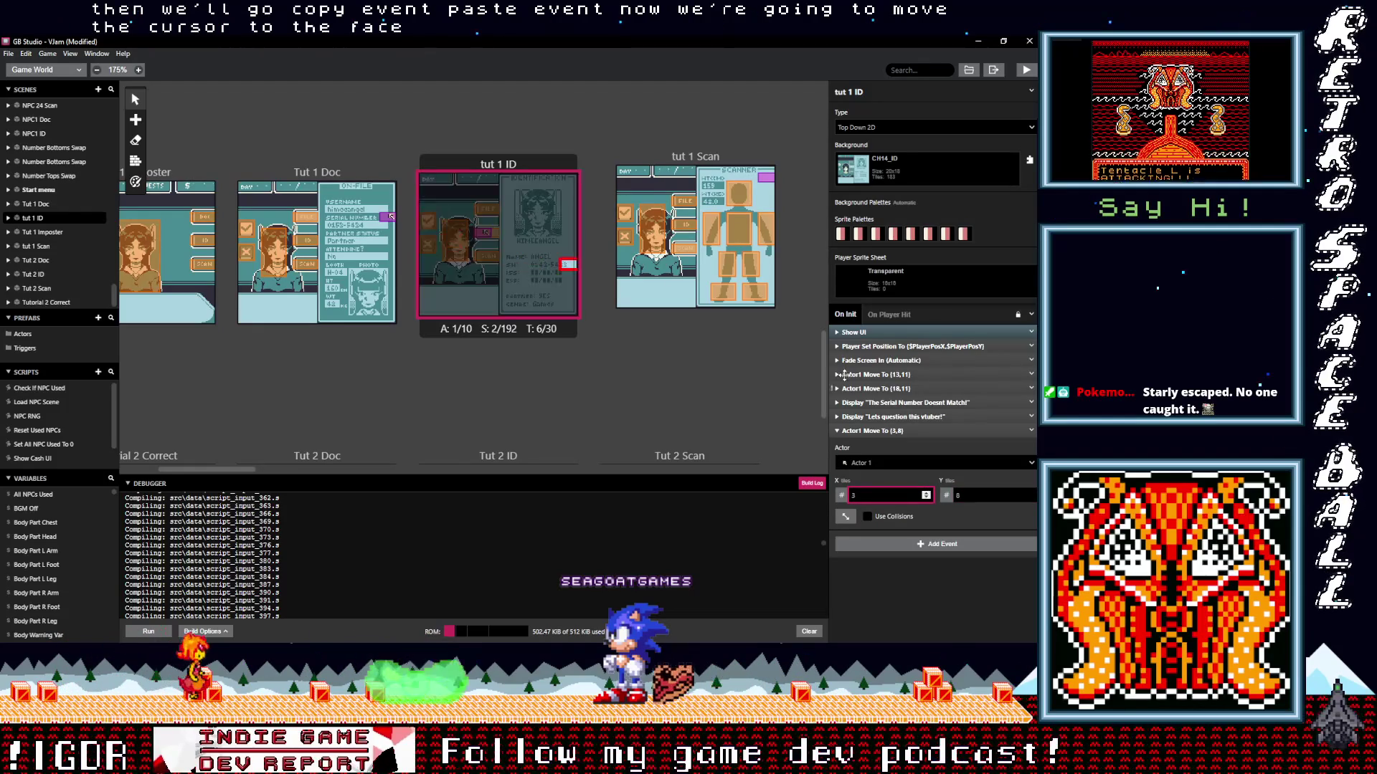
click(896, 431)
End the script with a Change Scene event to Tut 1 Imposter.
click(905, 452)
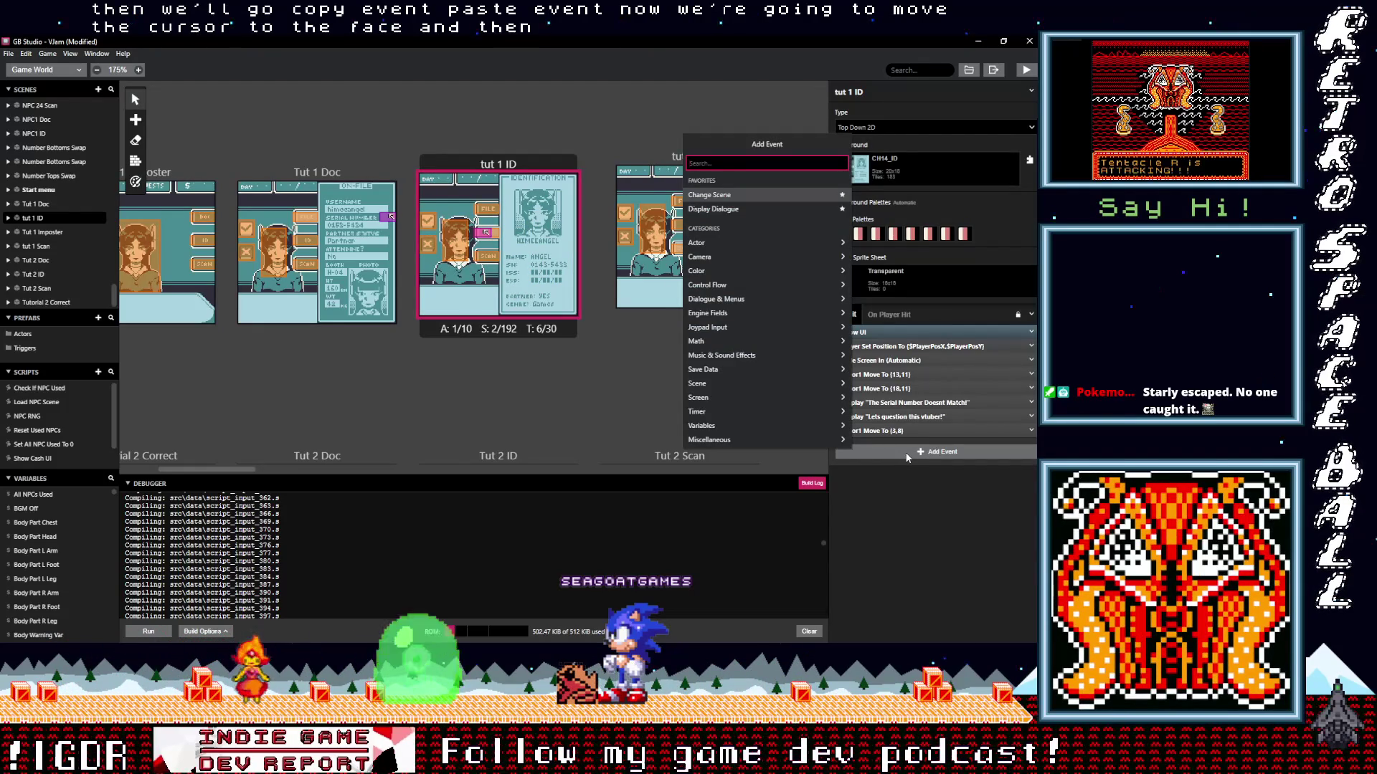
text(change)
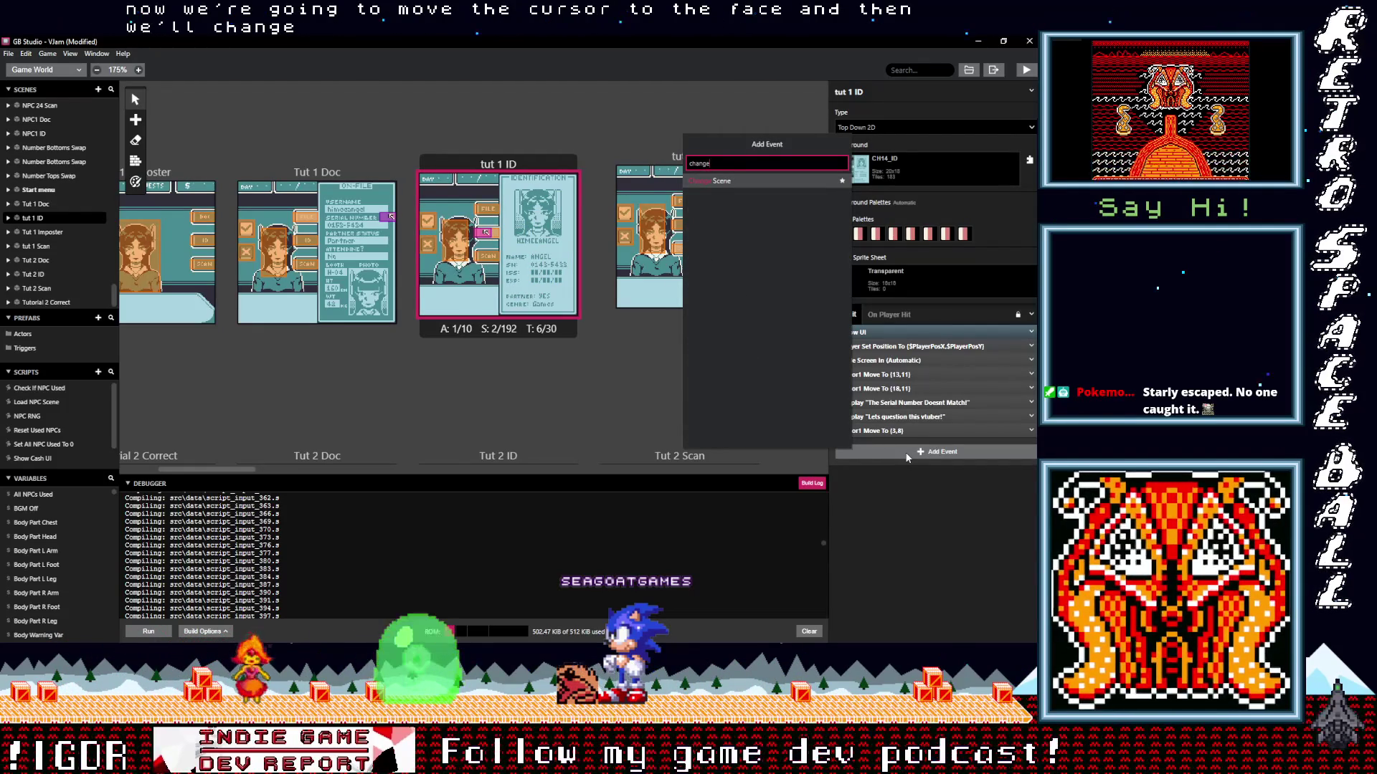
click(716, 182)
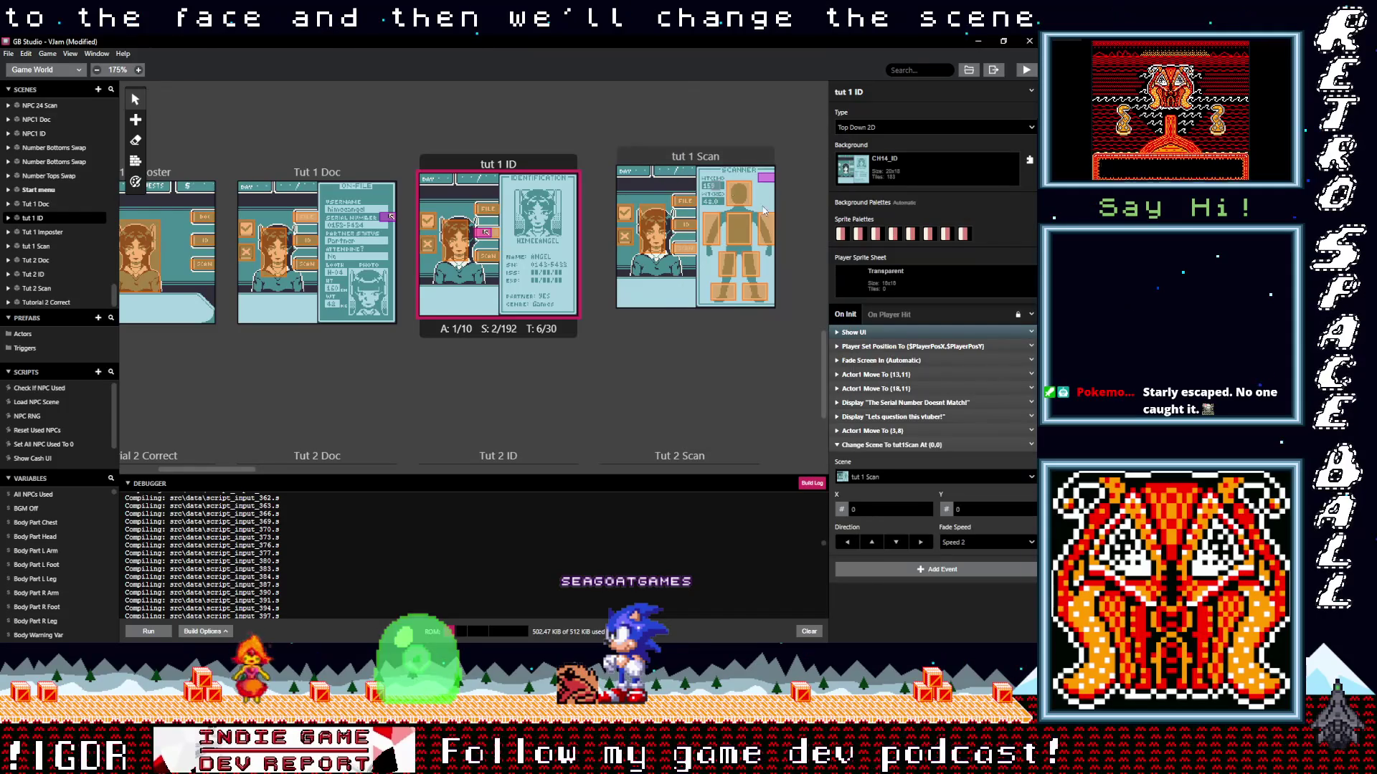
click(883, 477)
text(tut)
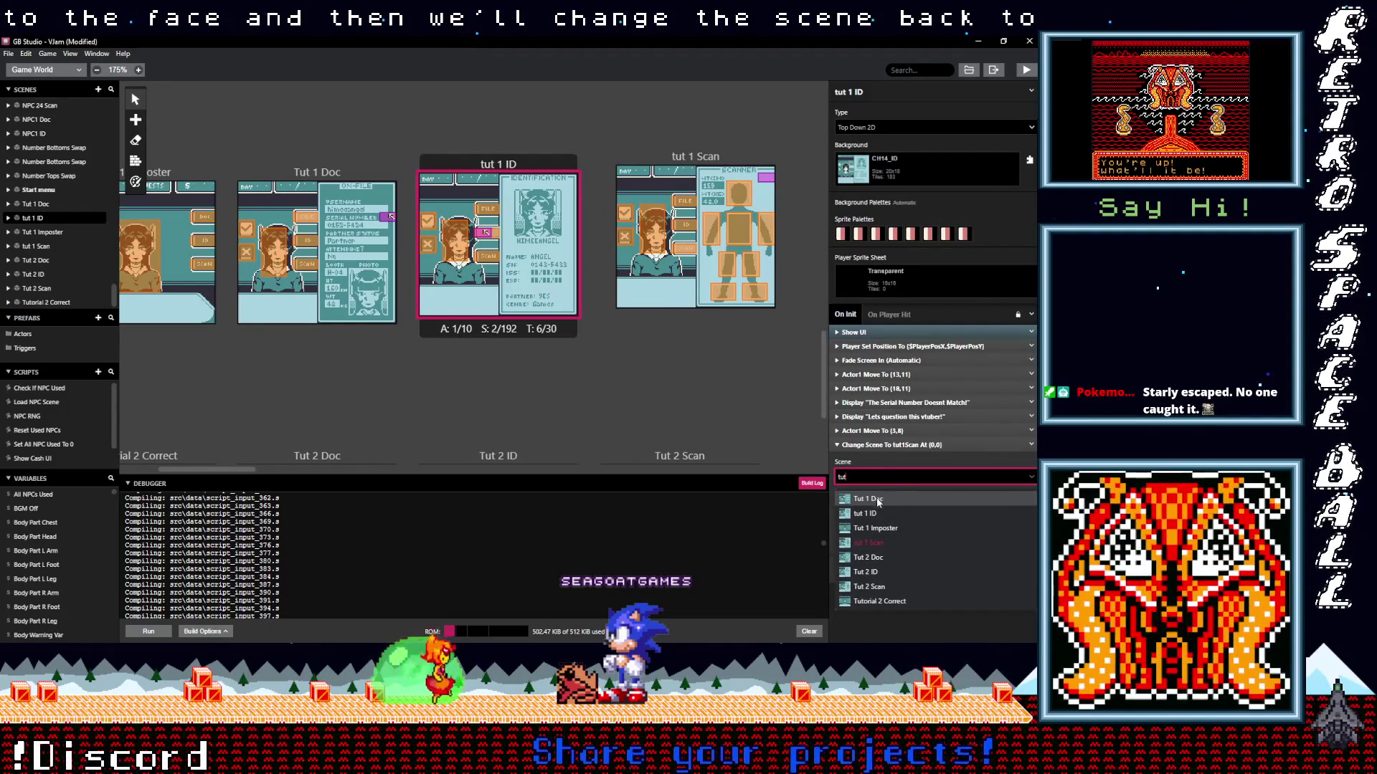
click(880, 527)
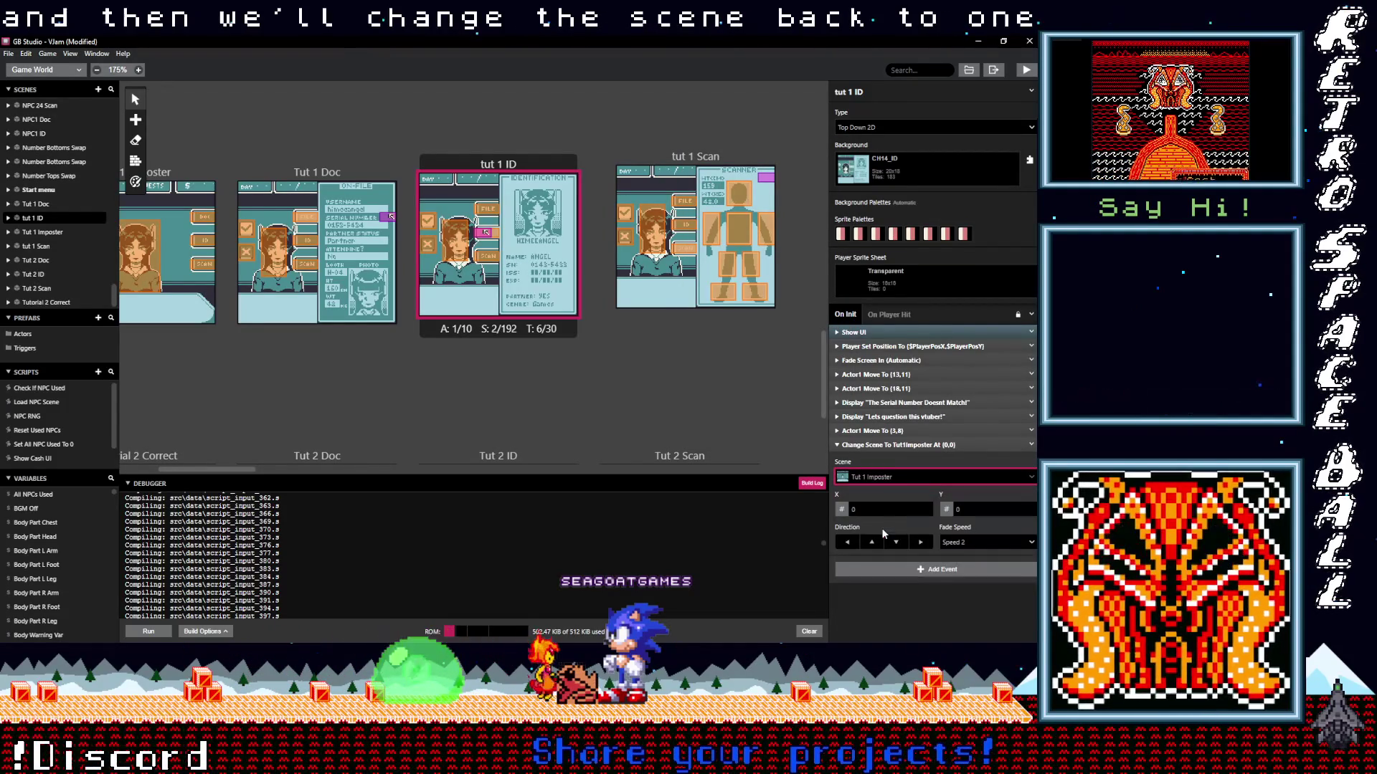
click(896, 445)
click(894, 468)
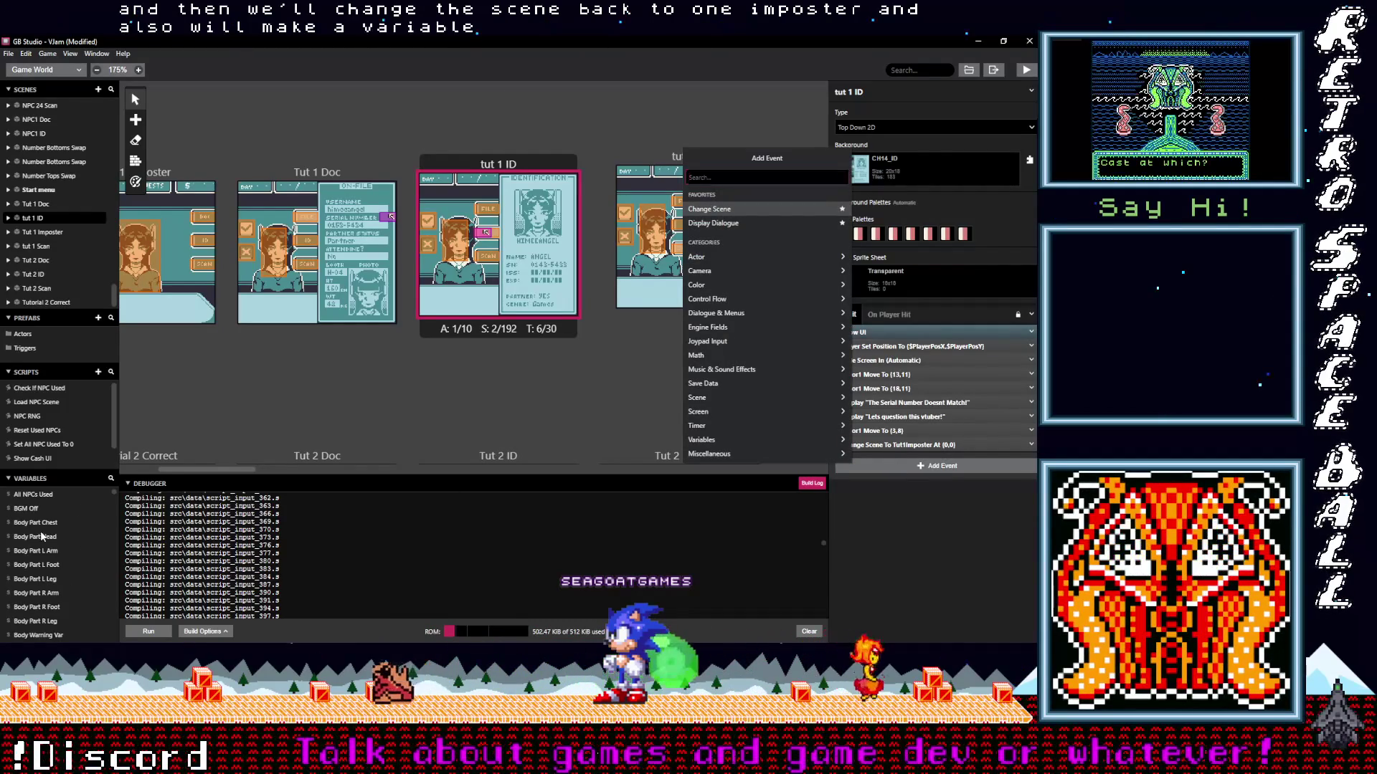
Rename Variable 55 in the Variables list to 'tut game clock'.
scroll(40, 531, down, 5)
scroll(56, 594, down, 5)
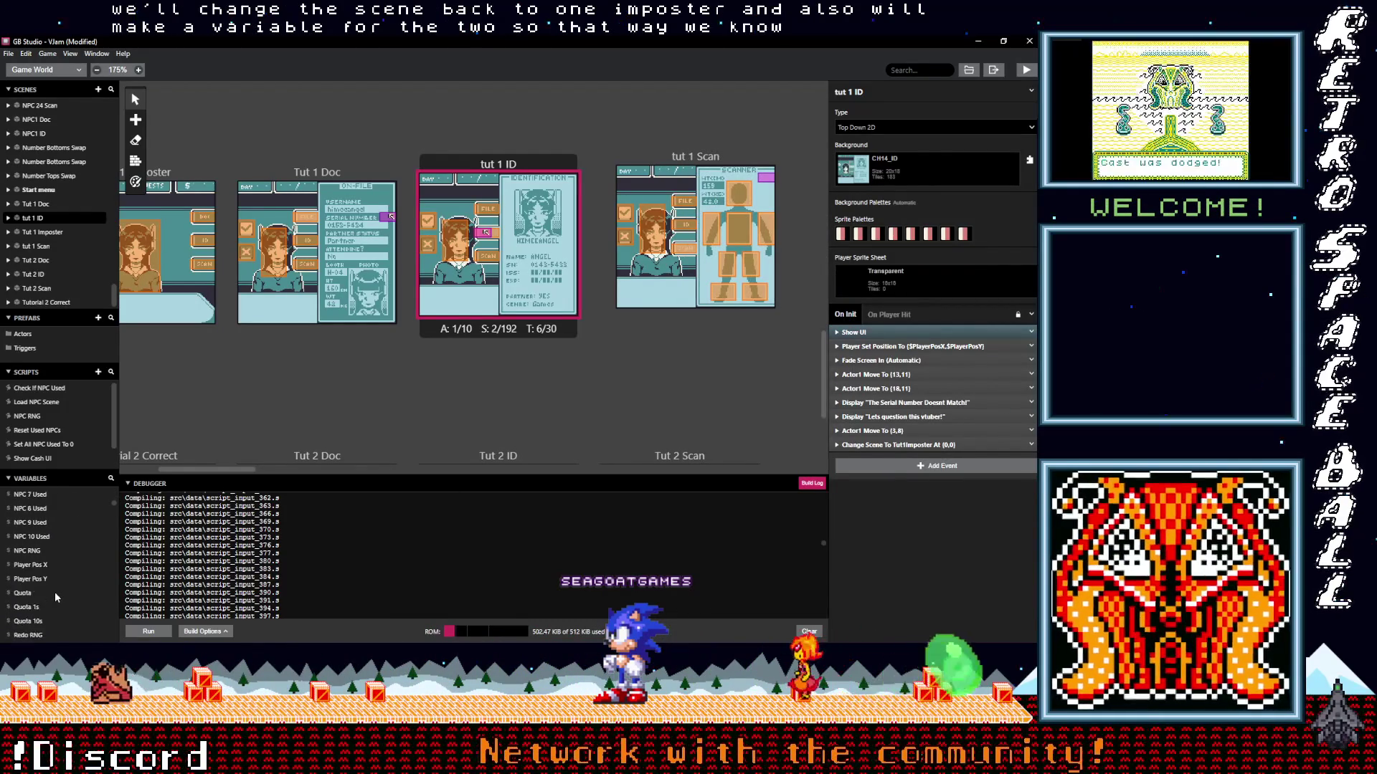
scroll(52, 591, down, 5)
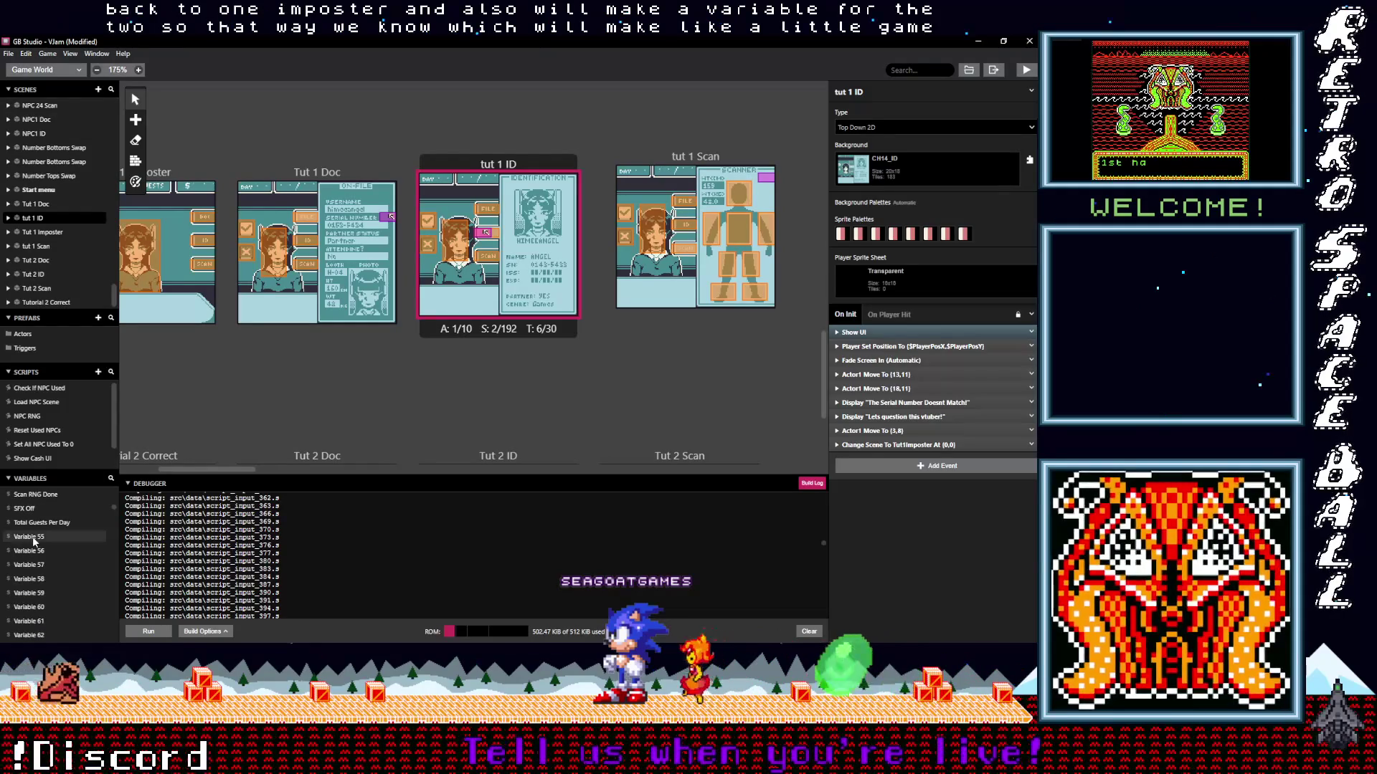
click(28, 537)
click(881, 92)
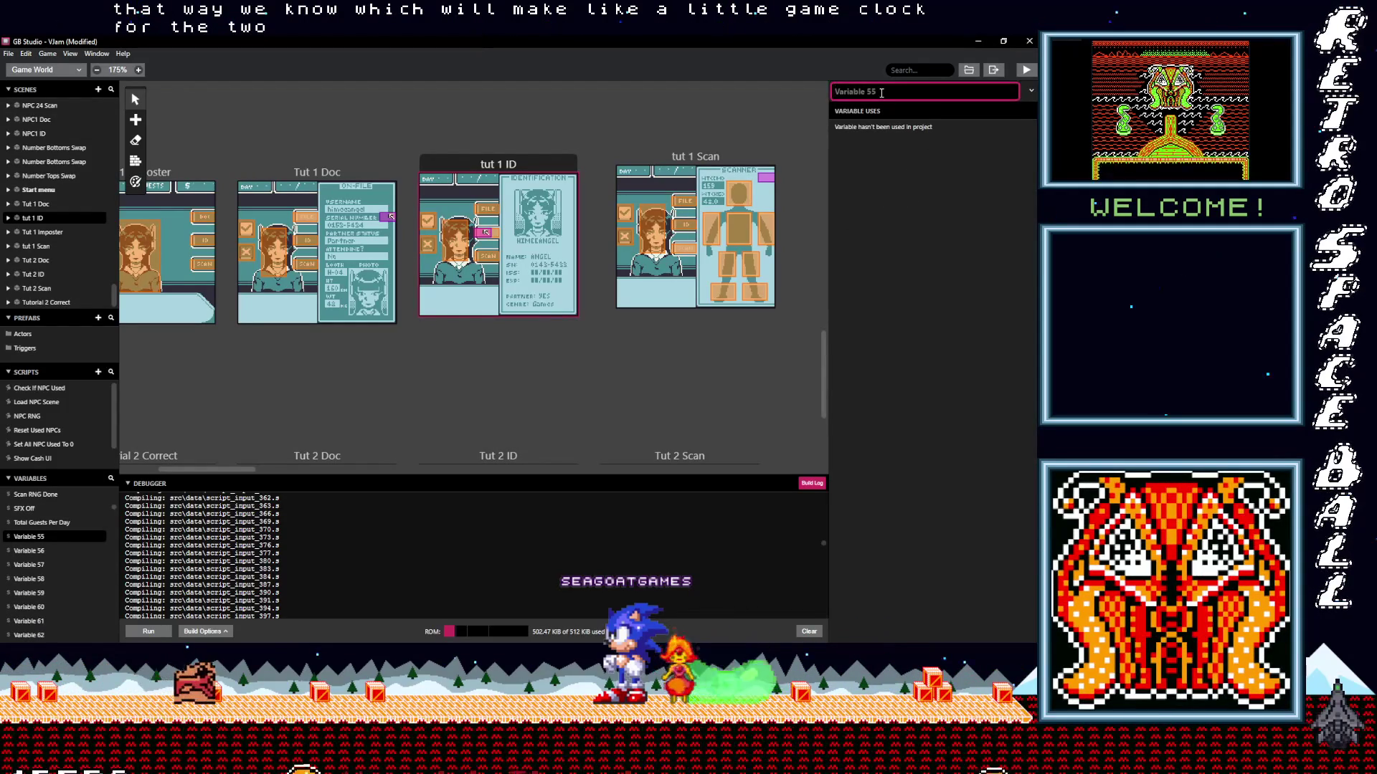
text(tut game clock)
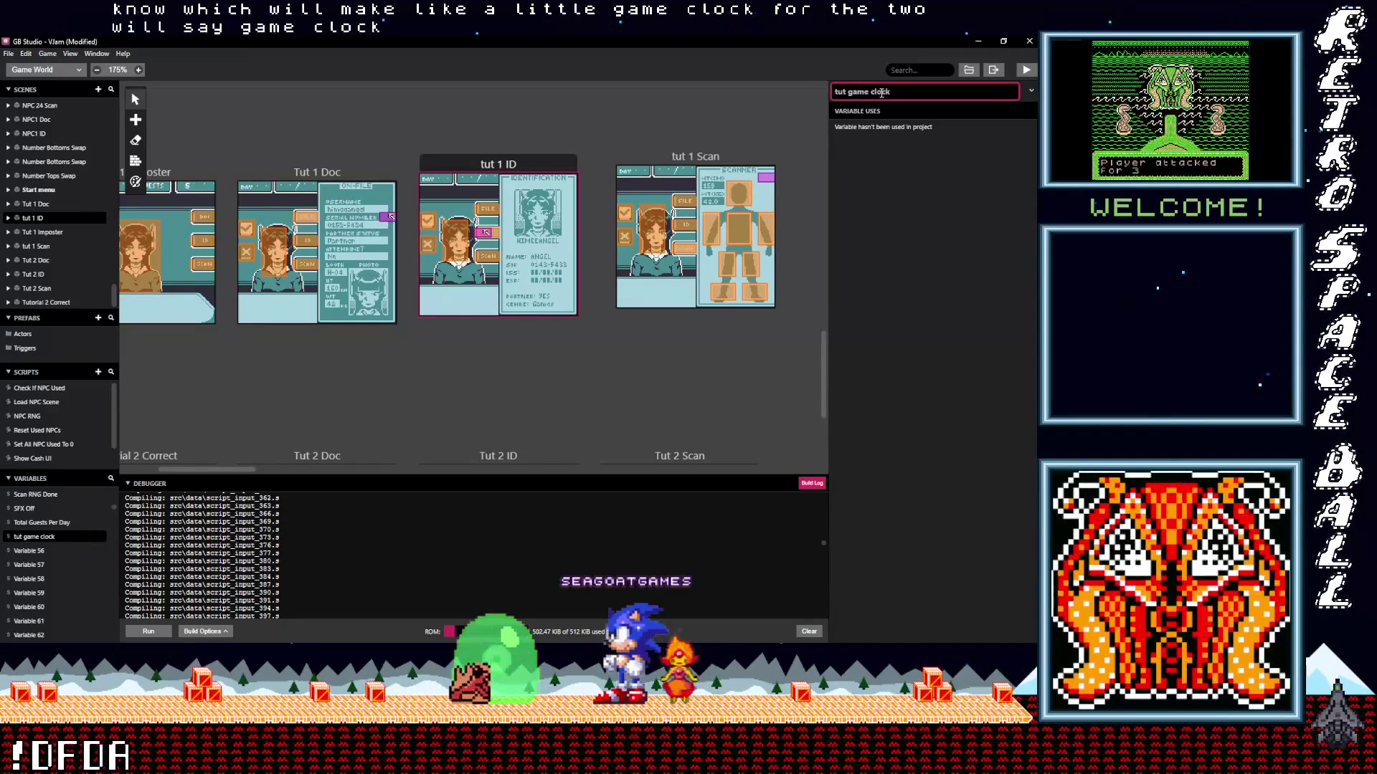
key(Return)
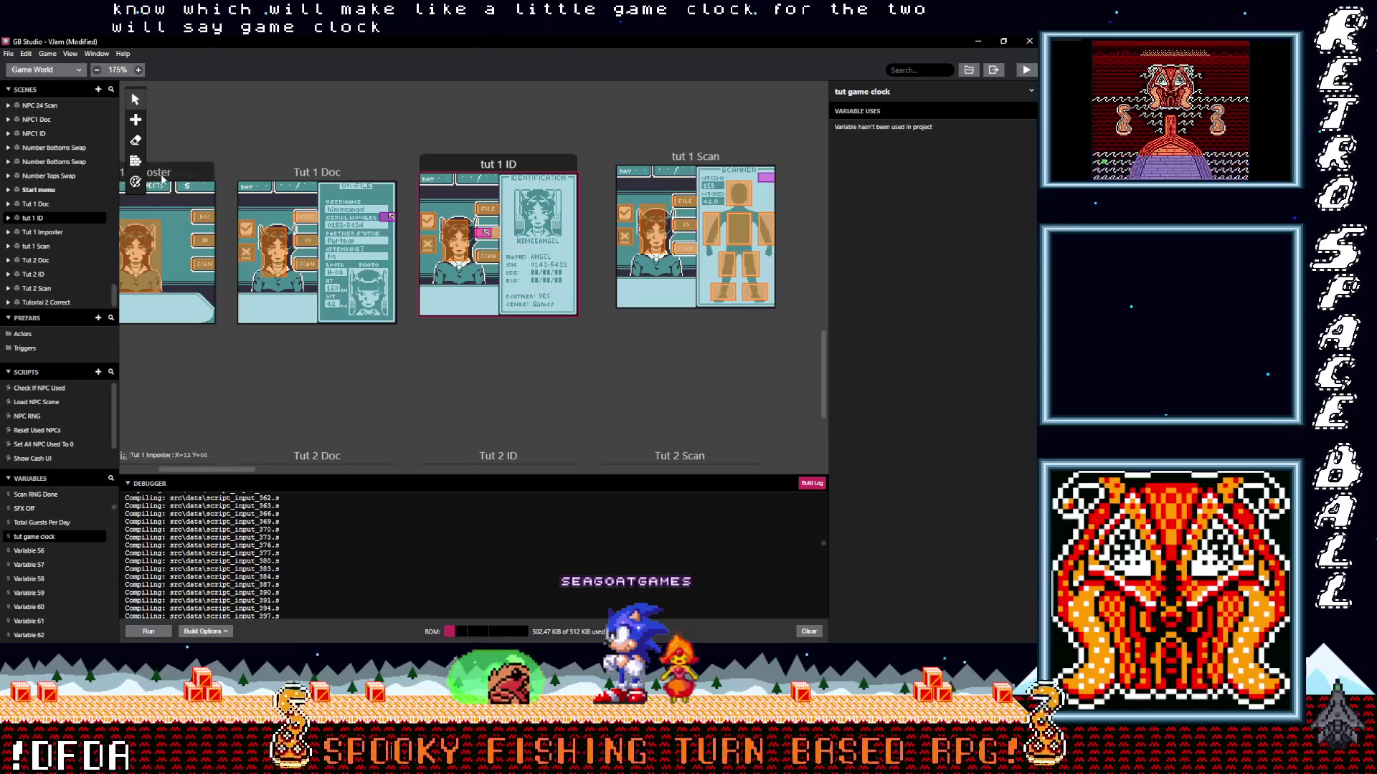
In Tut 1 Imposter's On Init, add a Variable Compare condition on tut game clock equalling 0.
click(152, 301)
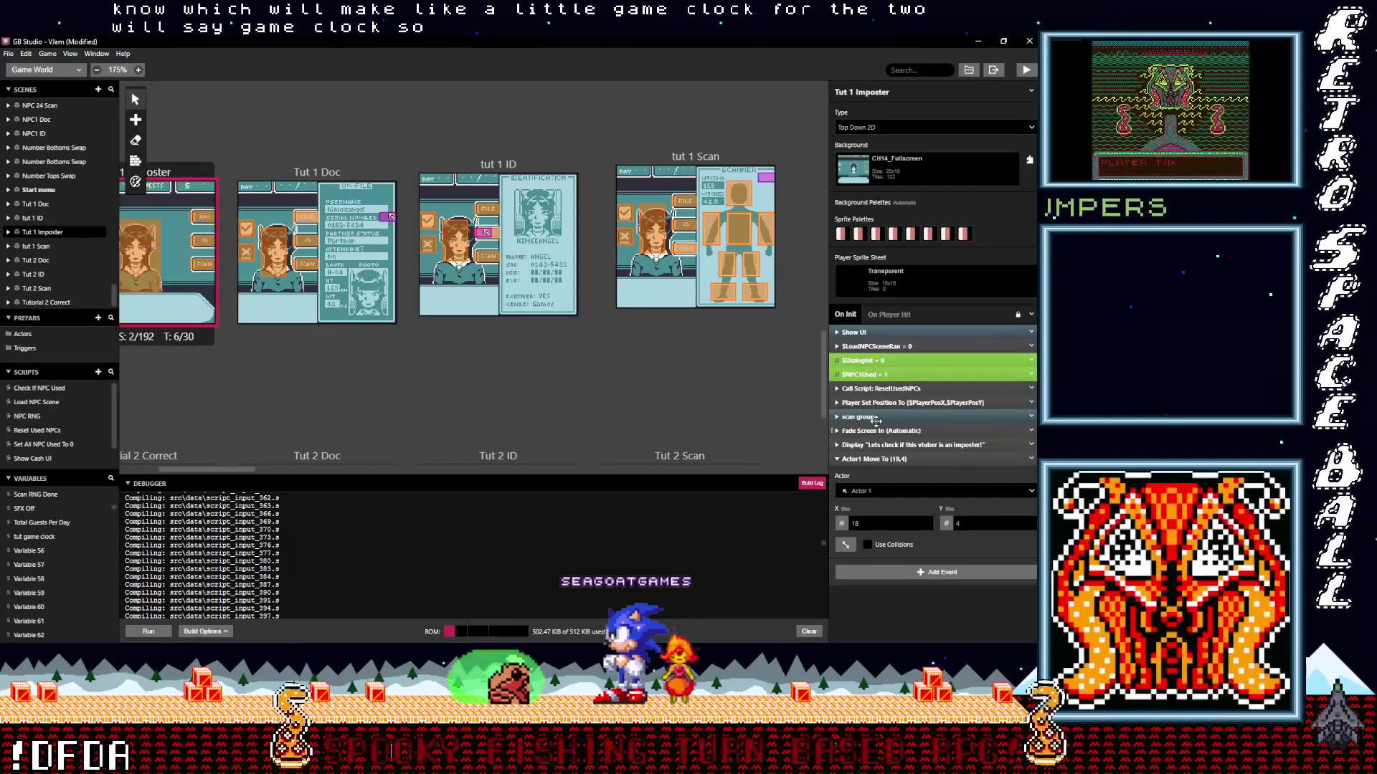
click(886, 460)
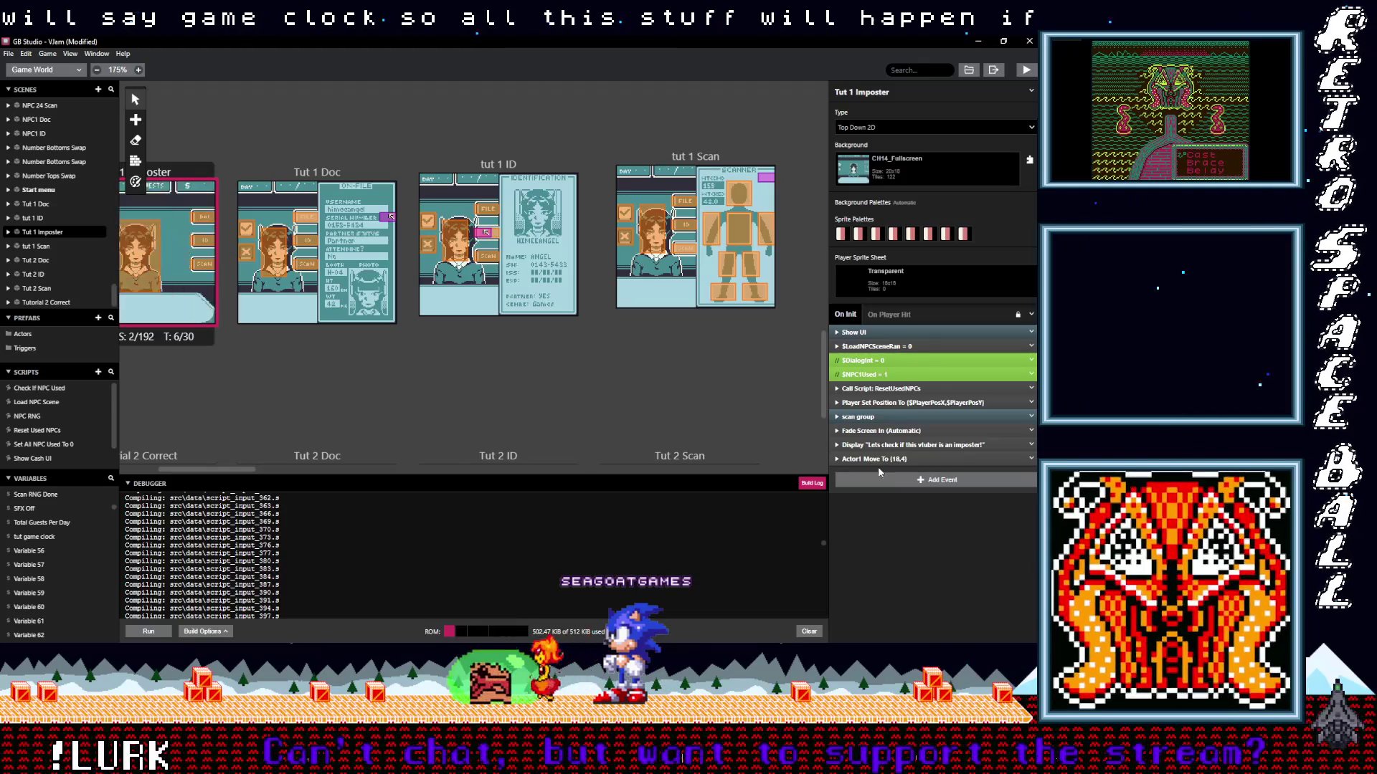
click(883, 477)
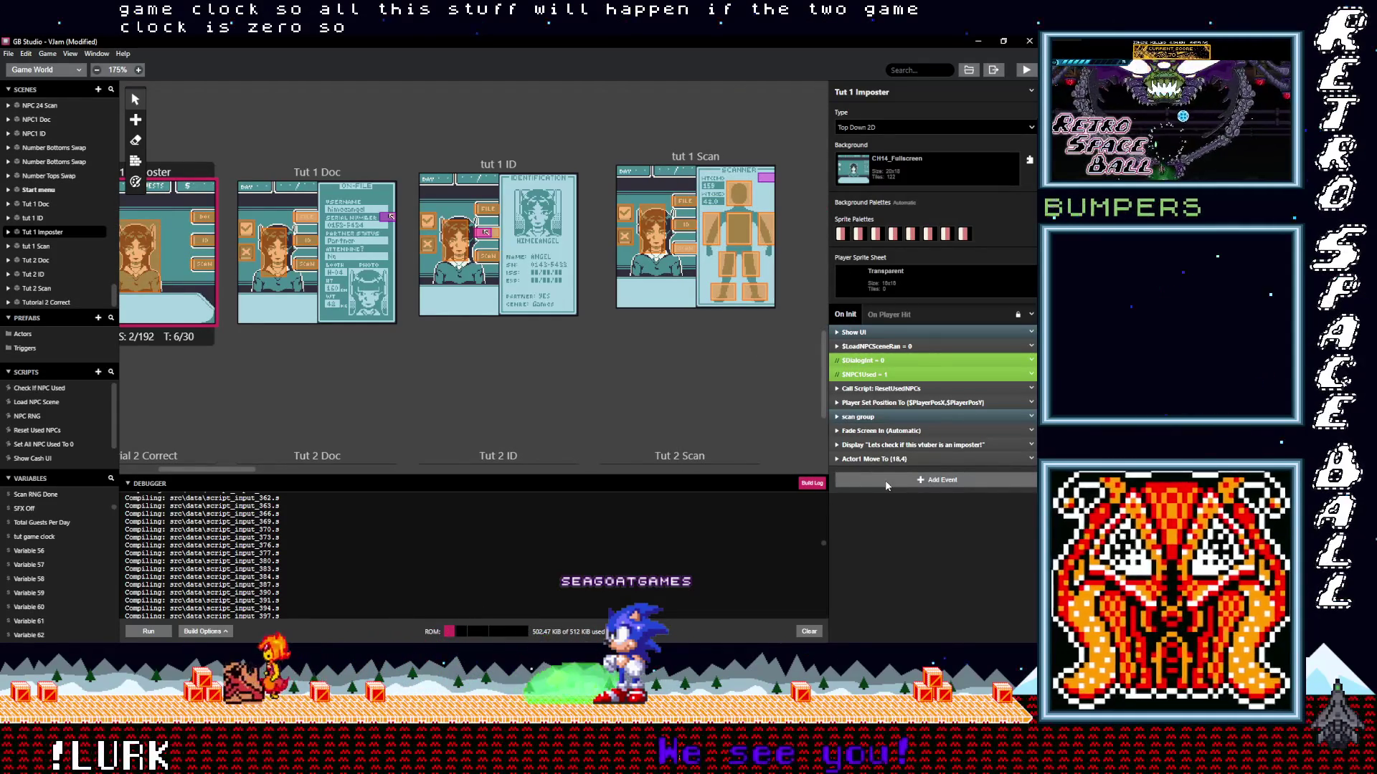
click(905, 480)
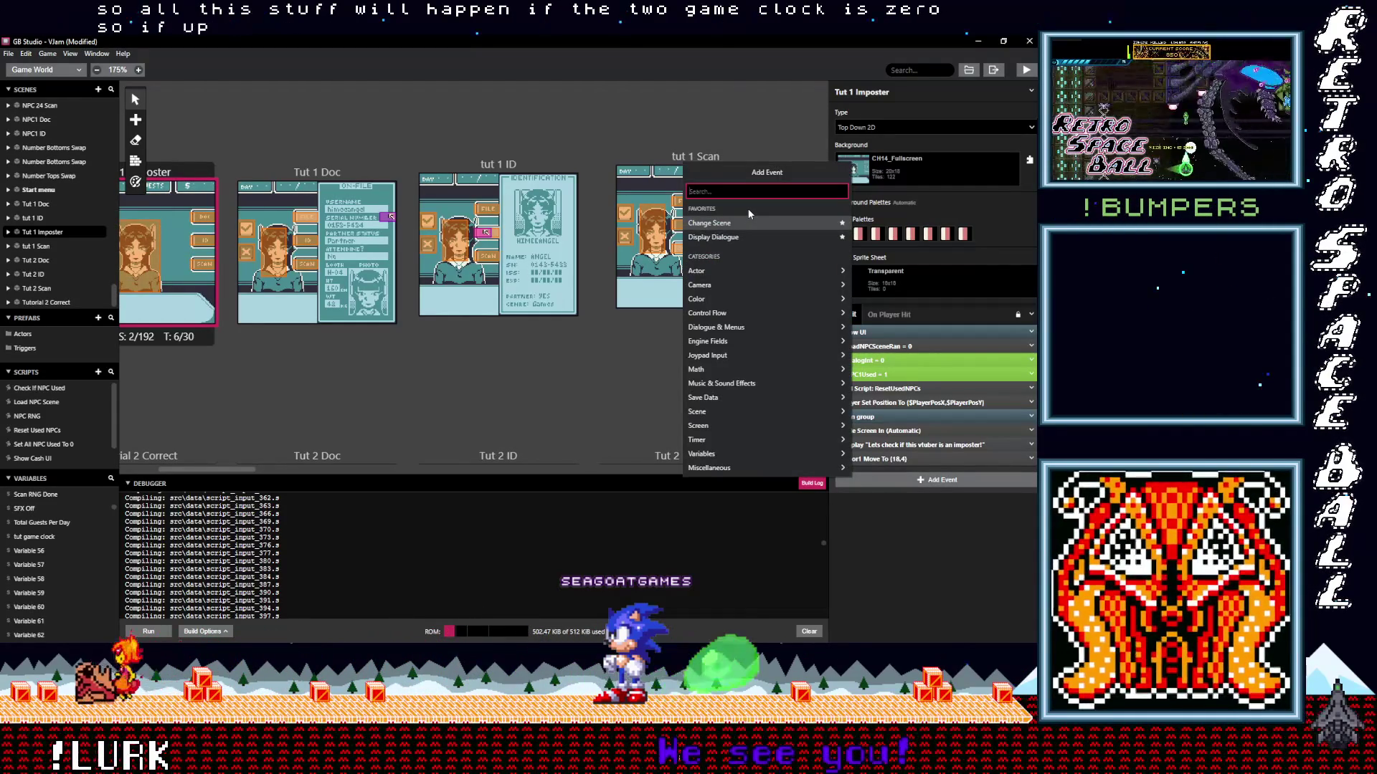
text(if var val)
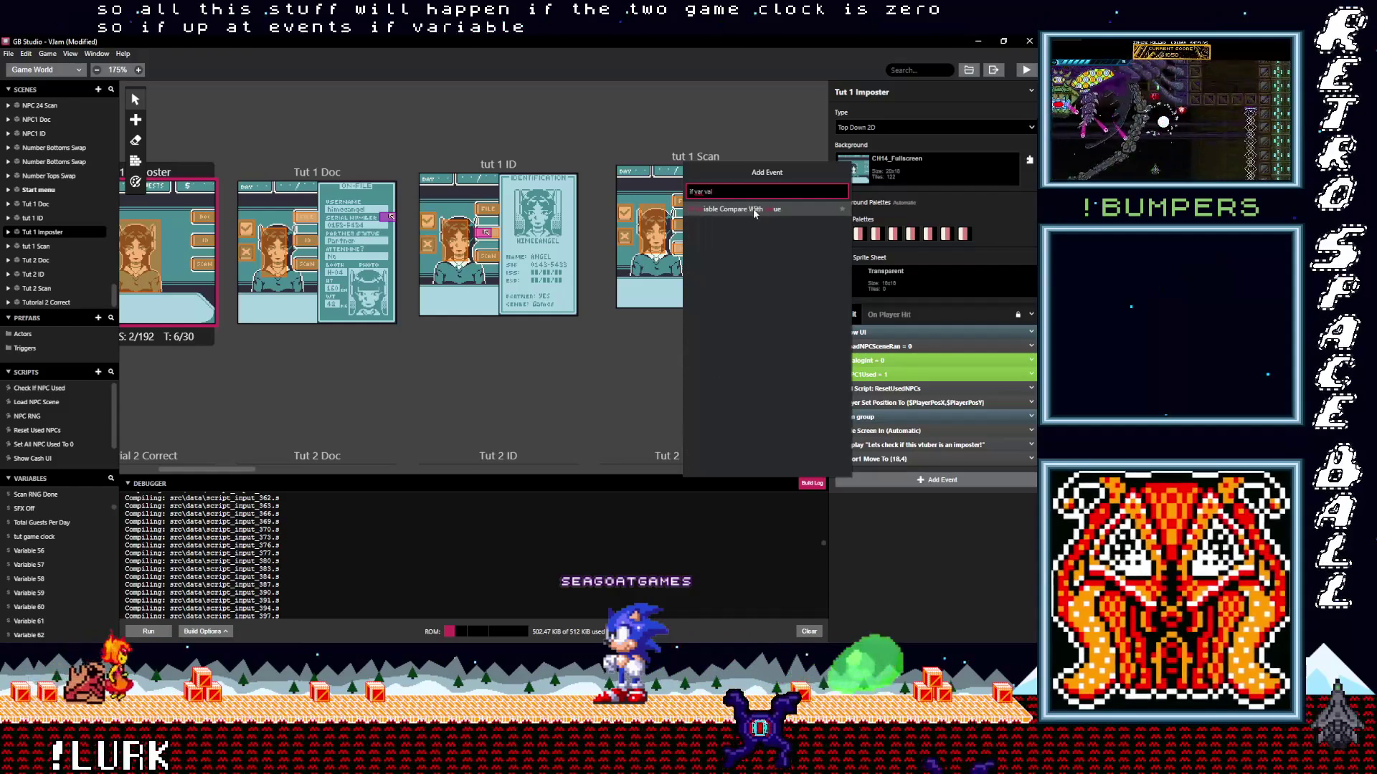
click(750, 208)
click(881, 506)
text(tut)
key(Return)
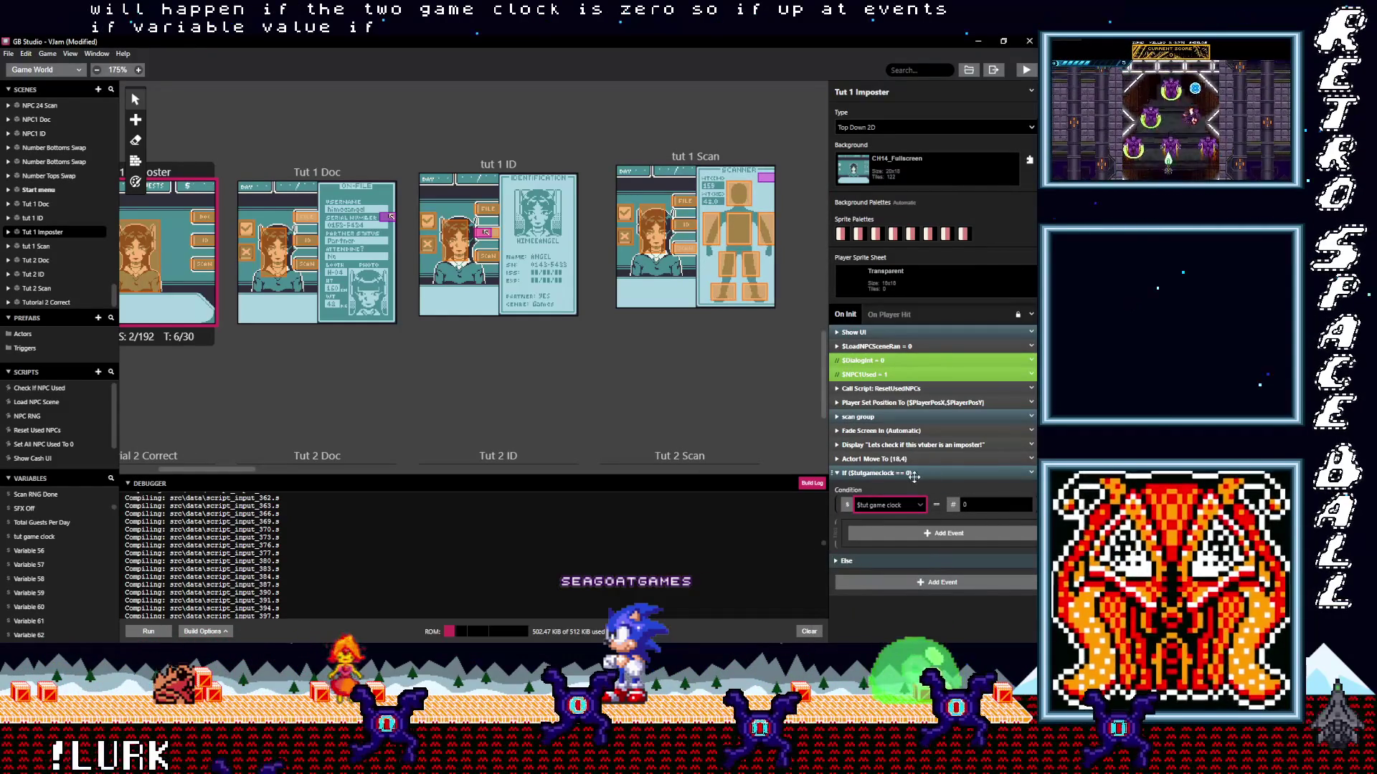
Move the dialogue and actor move events inside the tut game clock condition.
click(886, 458)
shift+click(883, 446)
drag(883, 445, 896, 502)
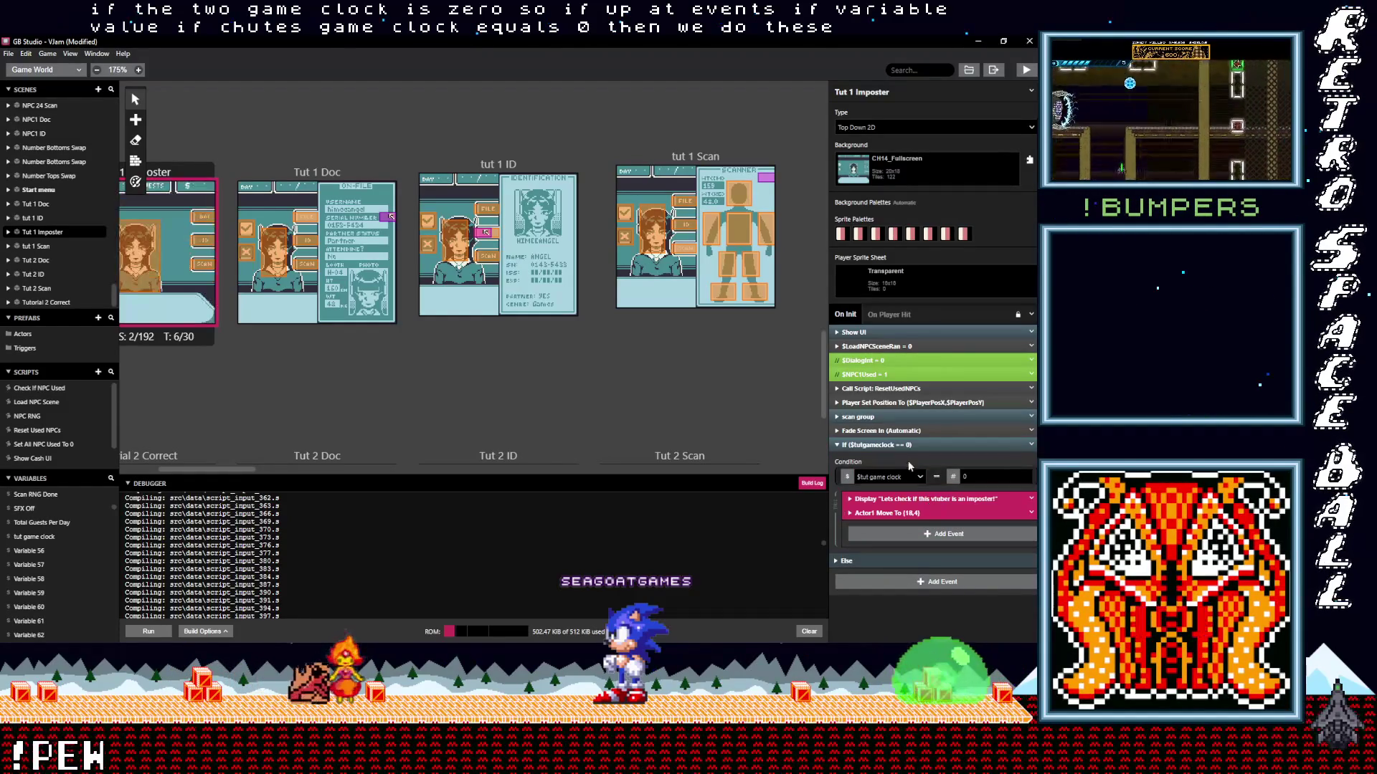
click(924, 447)
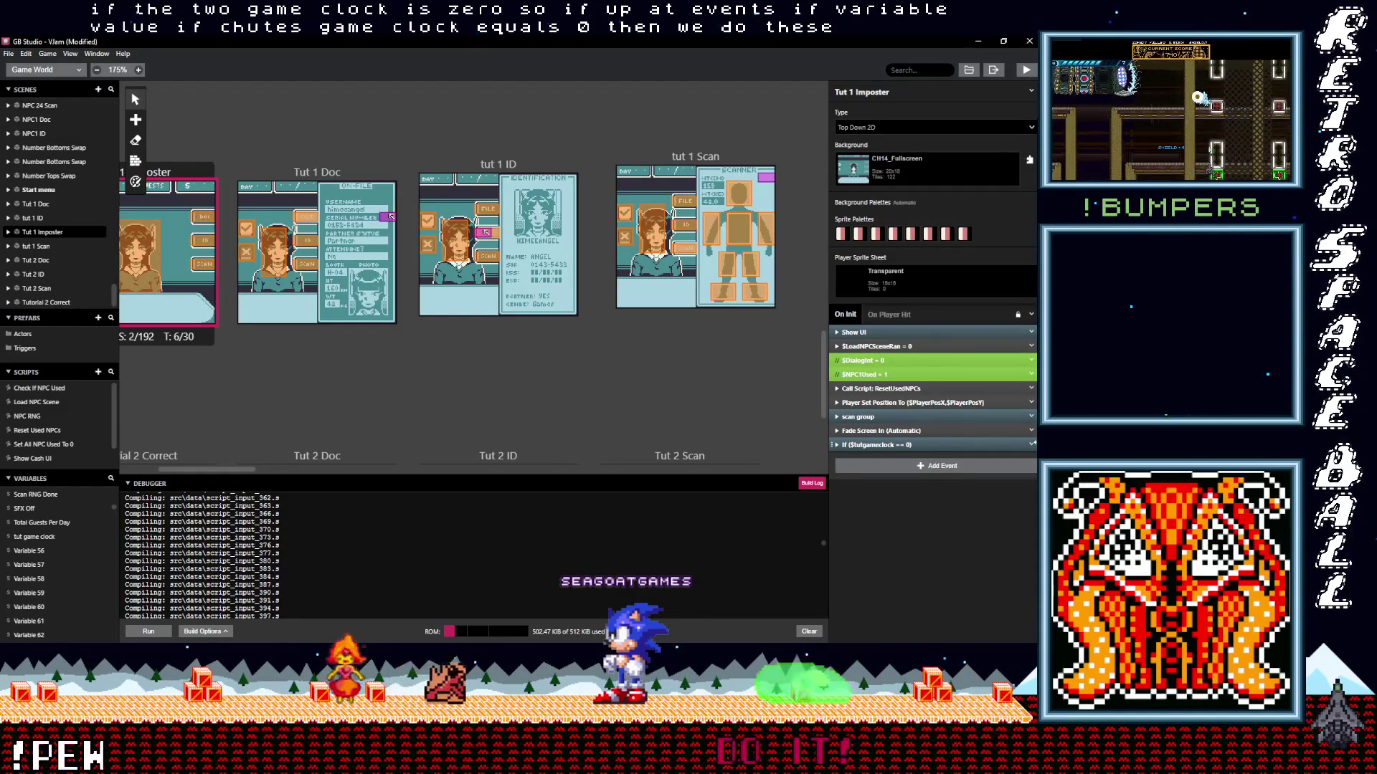
Add a second, empty condition checking tut game clock equals 1.
click(931, 468)
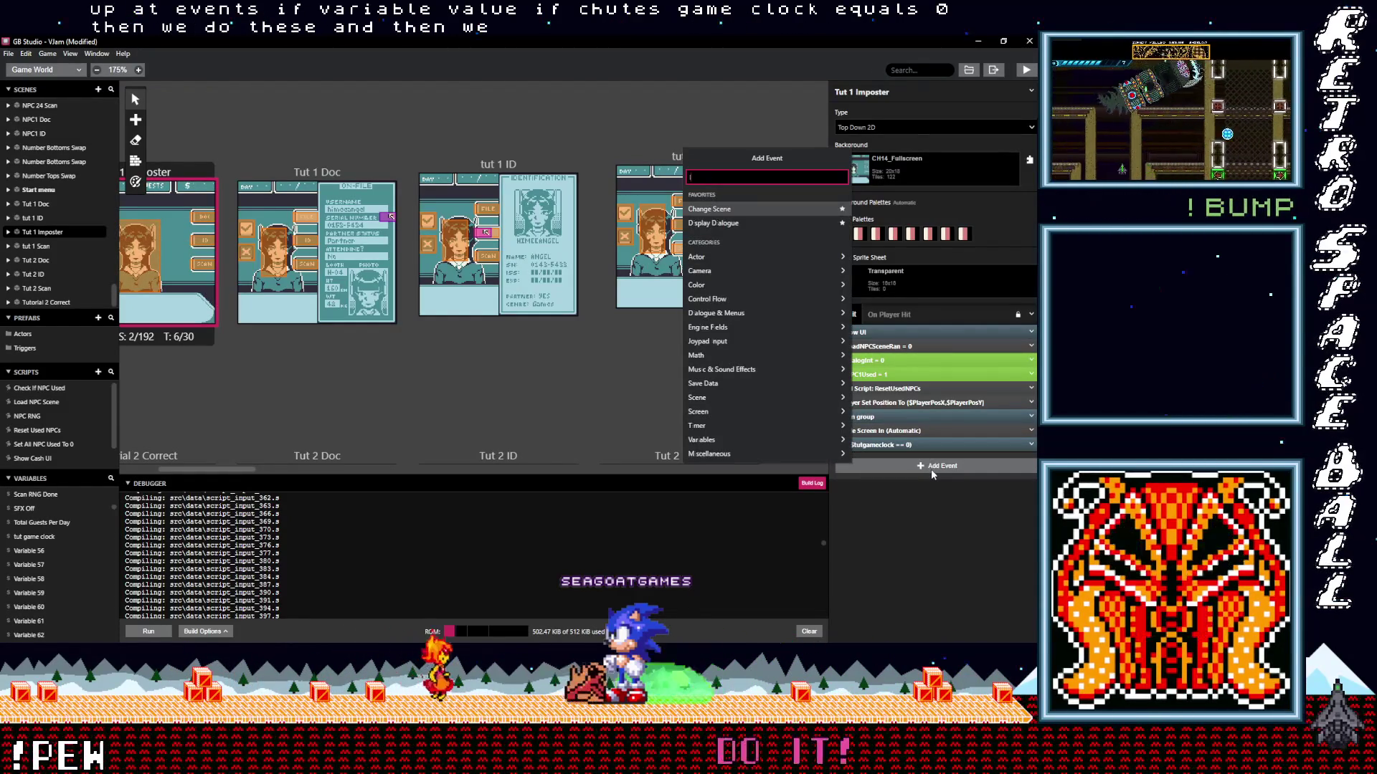
text(if var val)
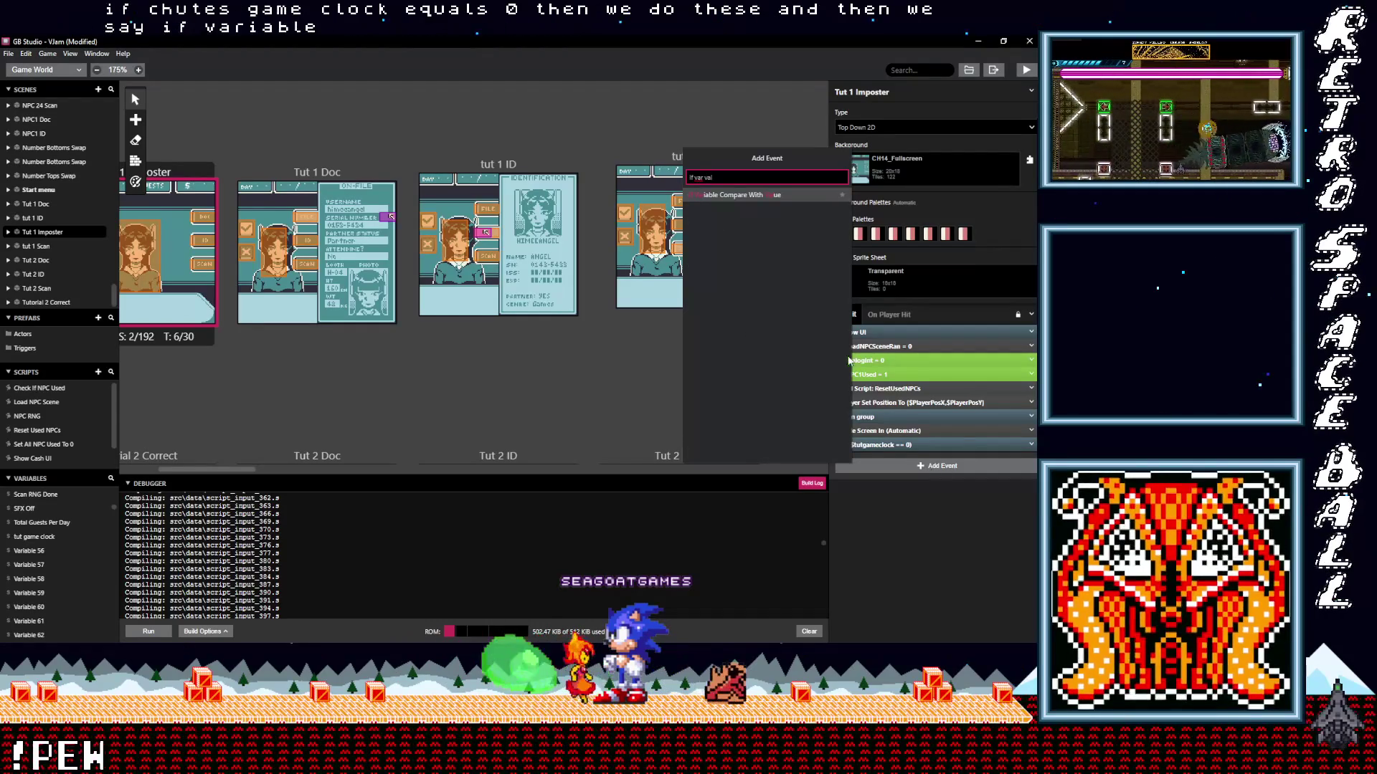
click(752, 195)
click(885, 491)
text(t)
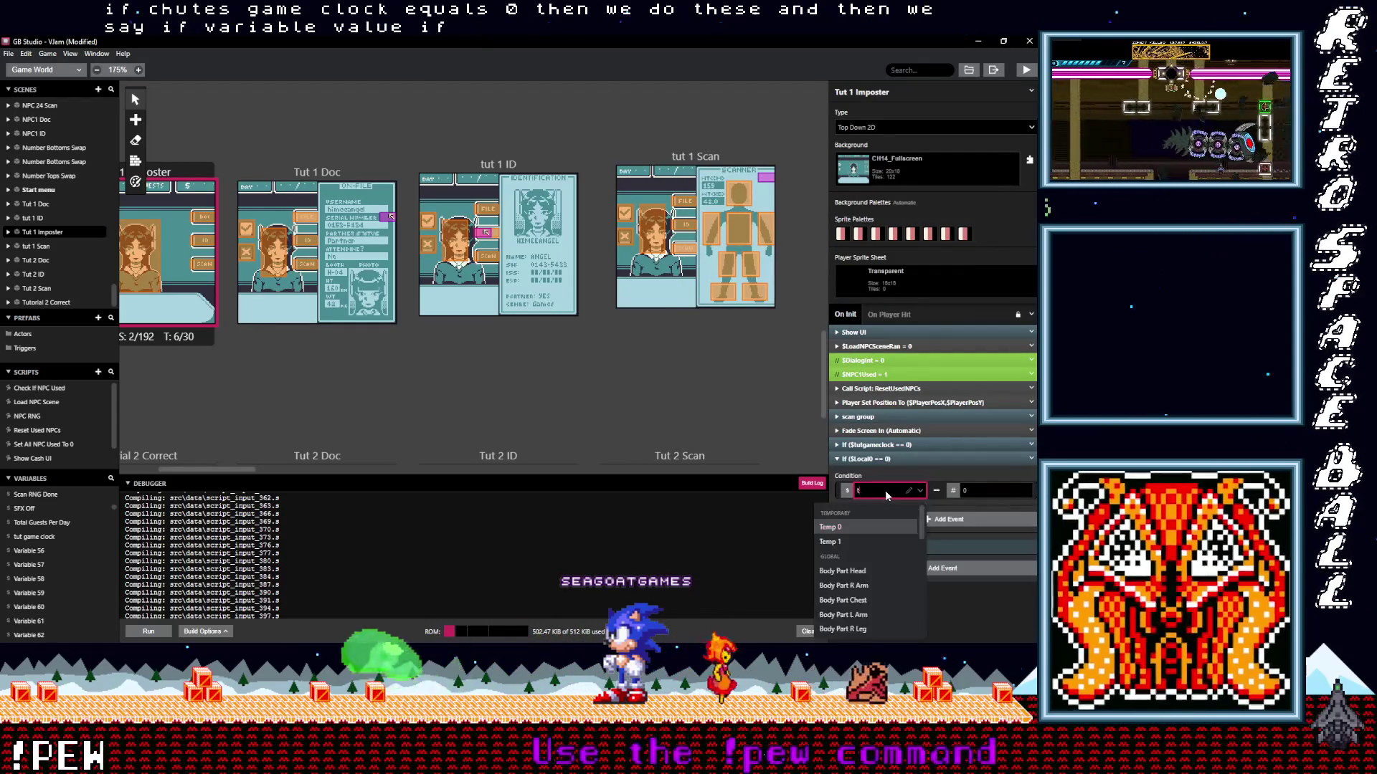
text(ut)
click(856, 525)
click(987, 491)
text(1)
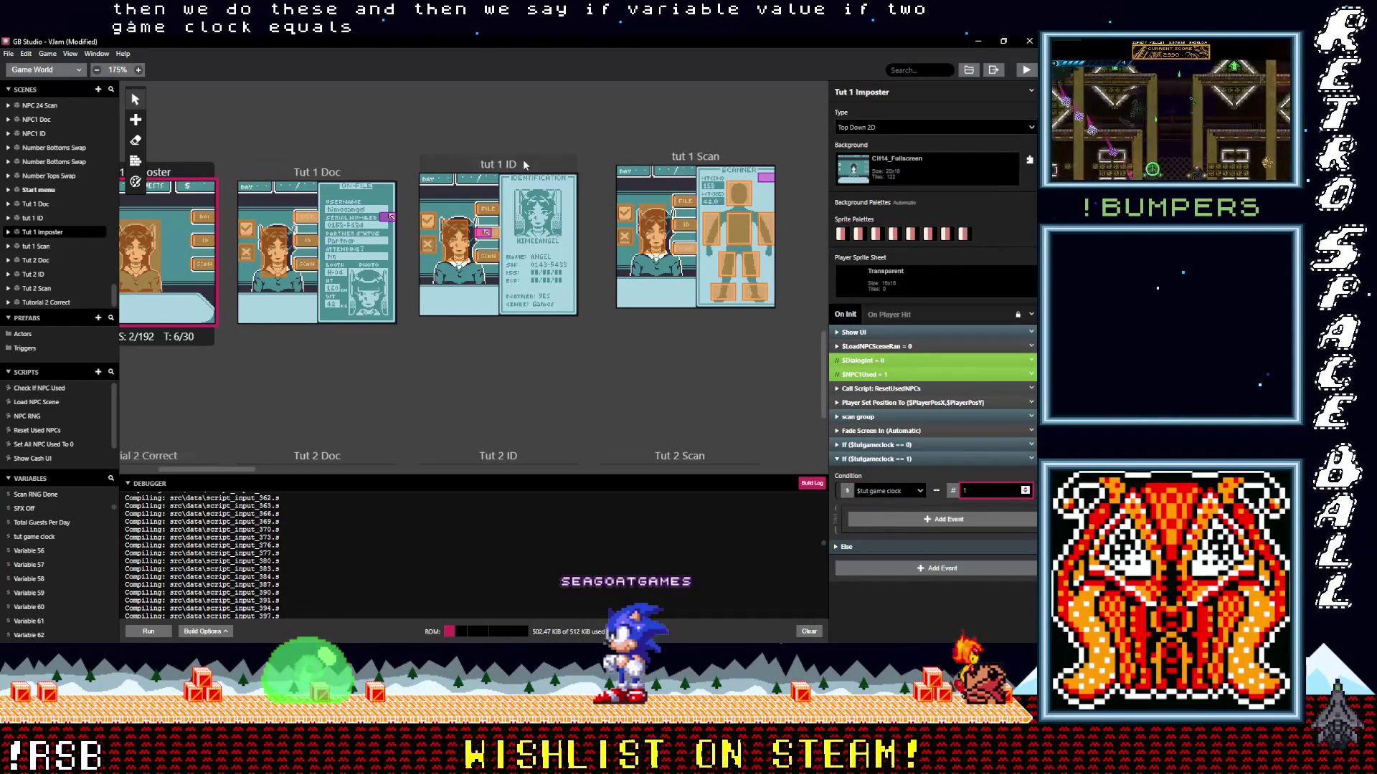
click(497, 163)
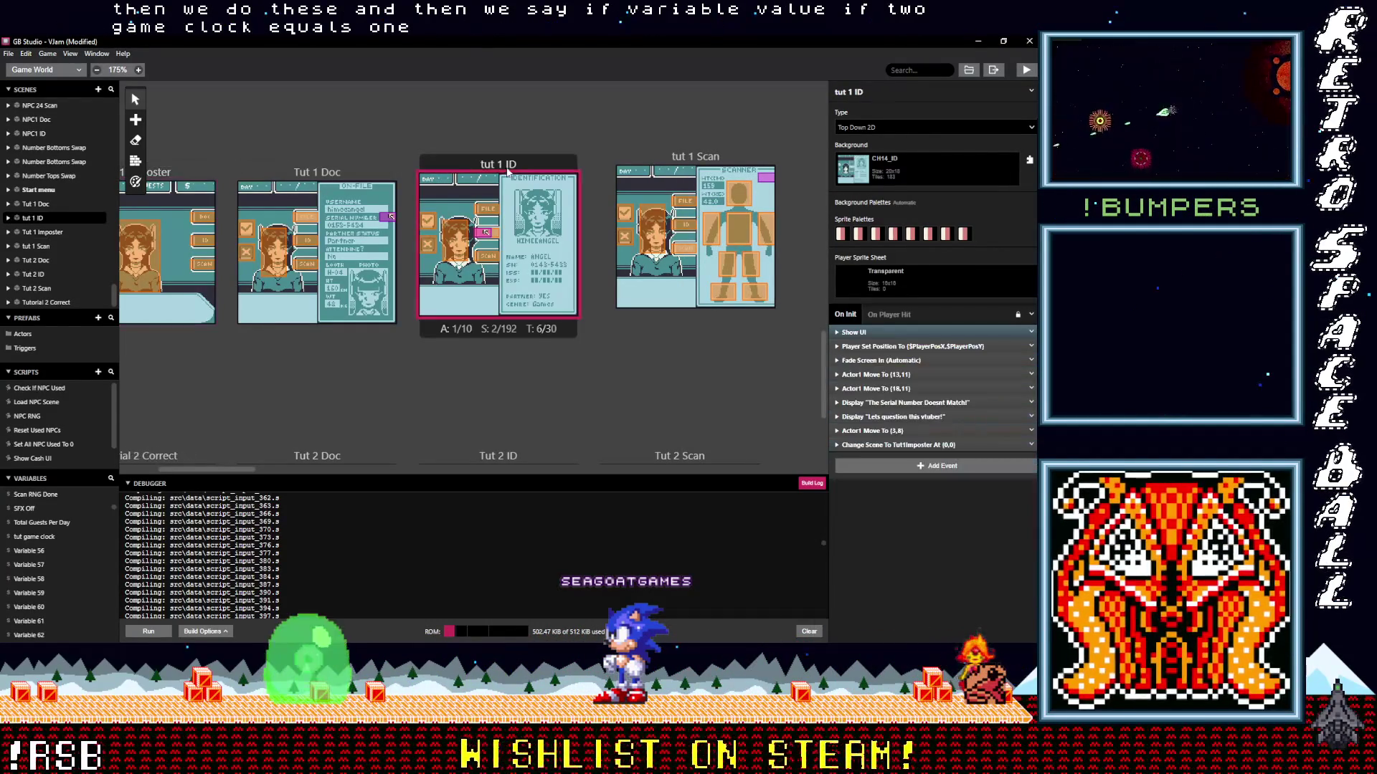
In tut 1 ID, add a tut game clock increment by 1 just above the Change Scene event.
click(922, 466)
click(904, 467)
click(902, 466)
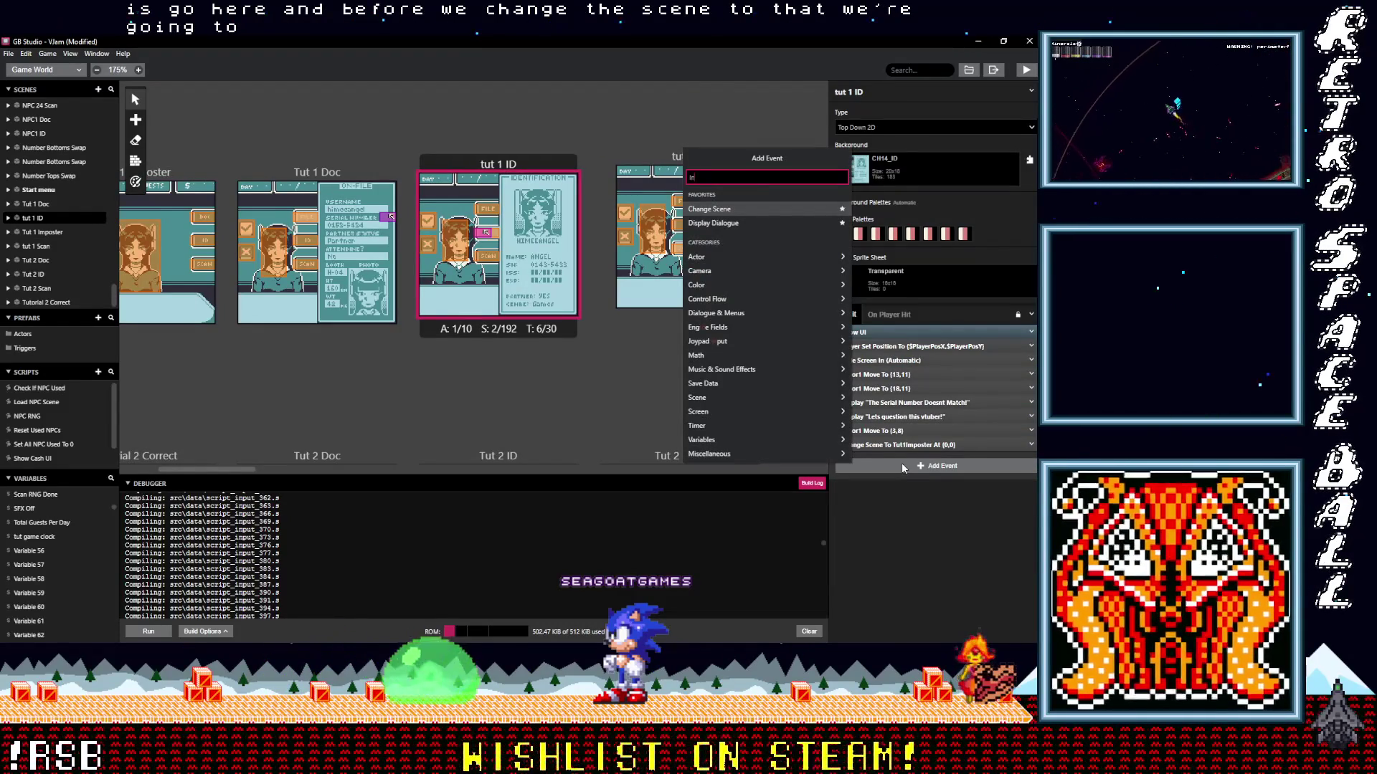
text(Inc)
click(742, 195)
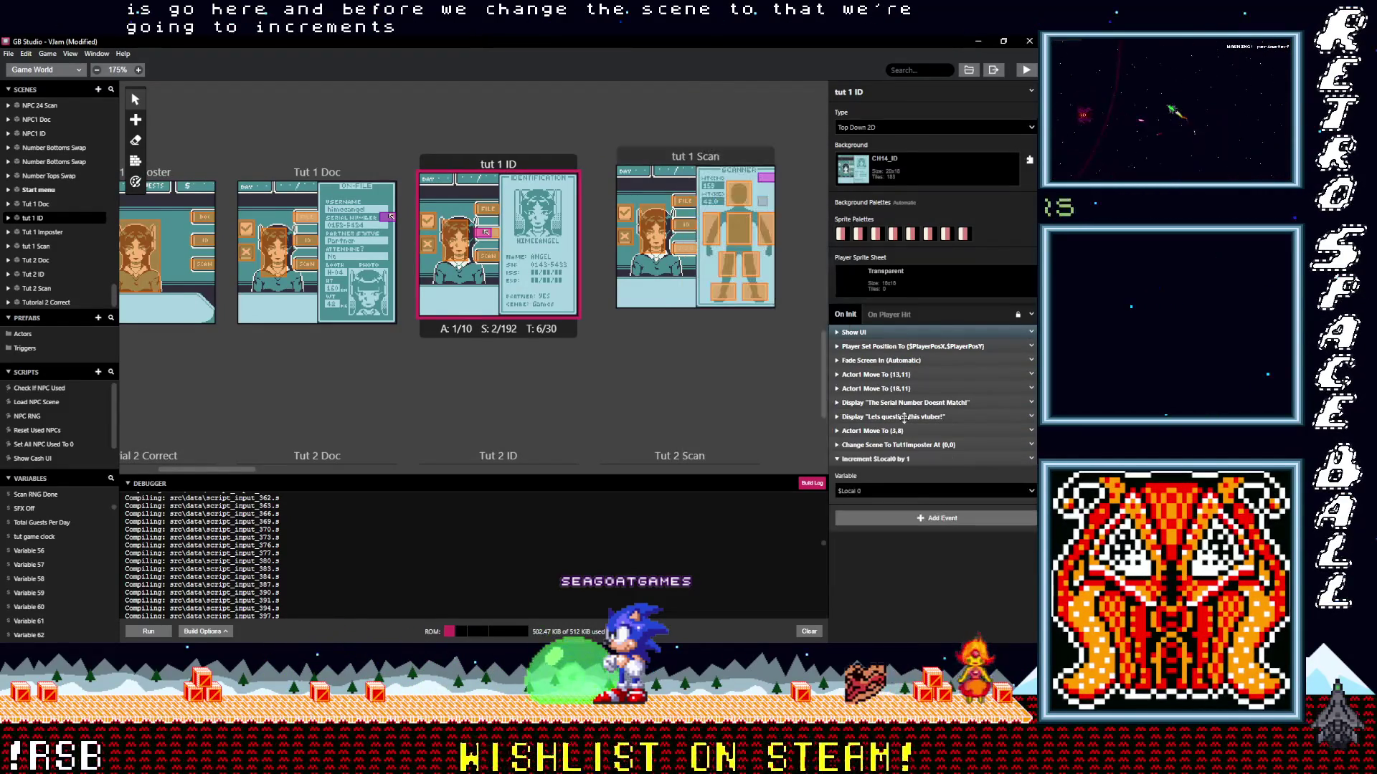
click(900, 490)
text(tut)
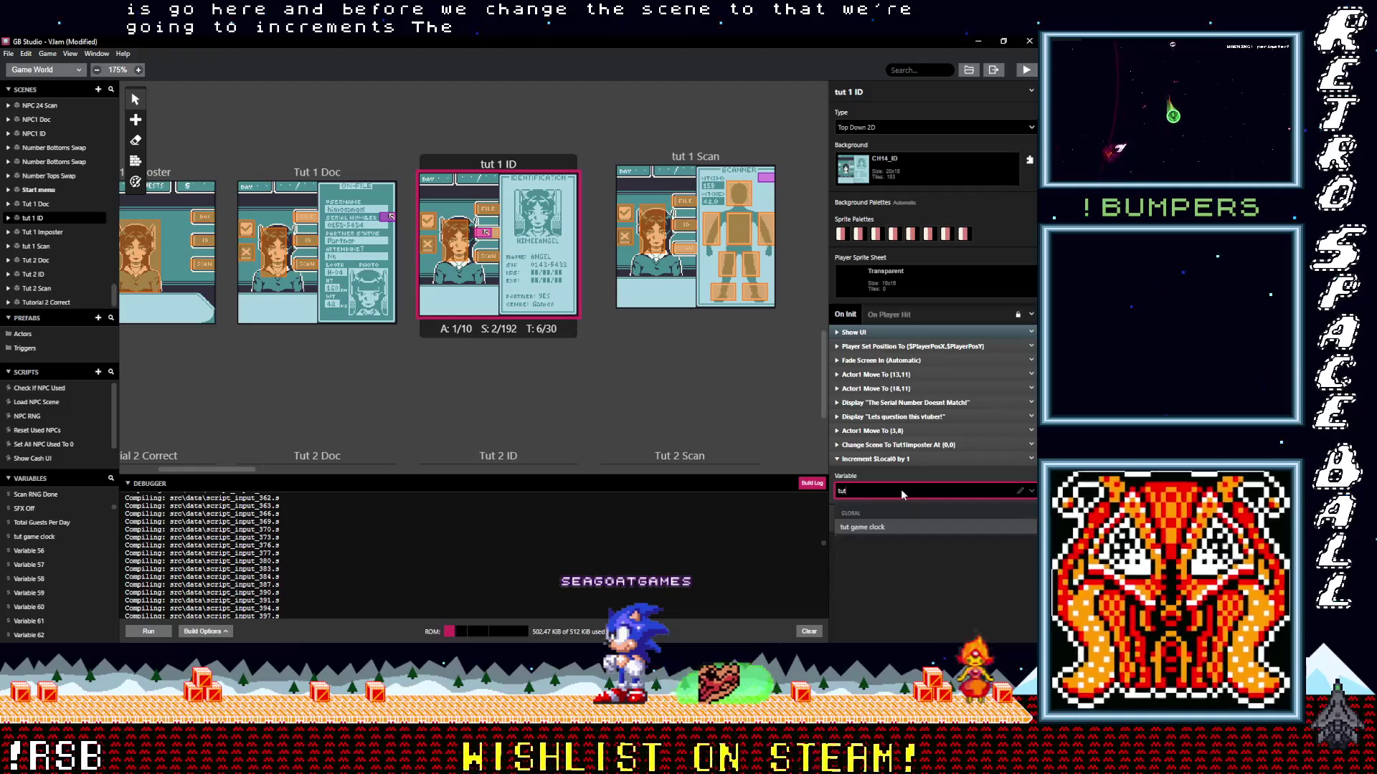
key(Return)
drag(881, 460, 882, 441)
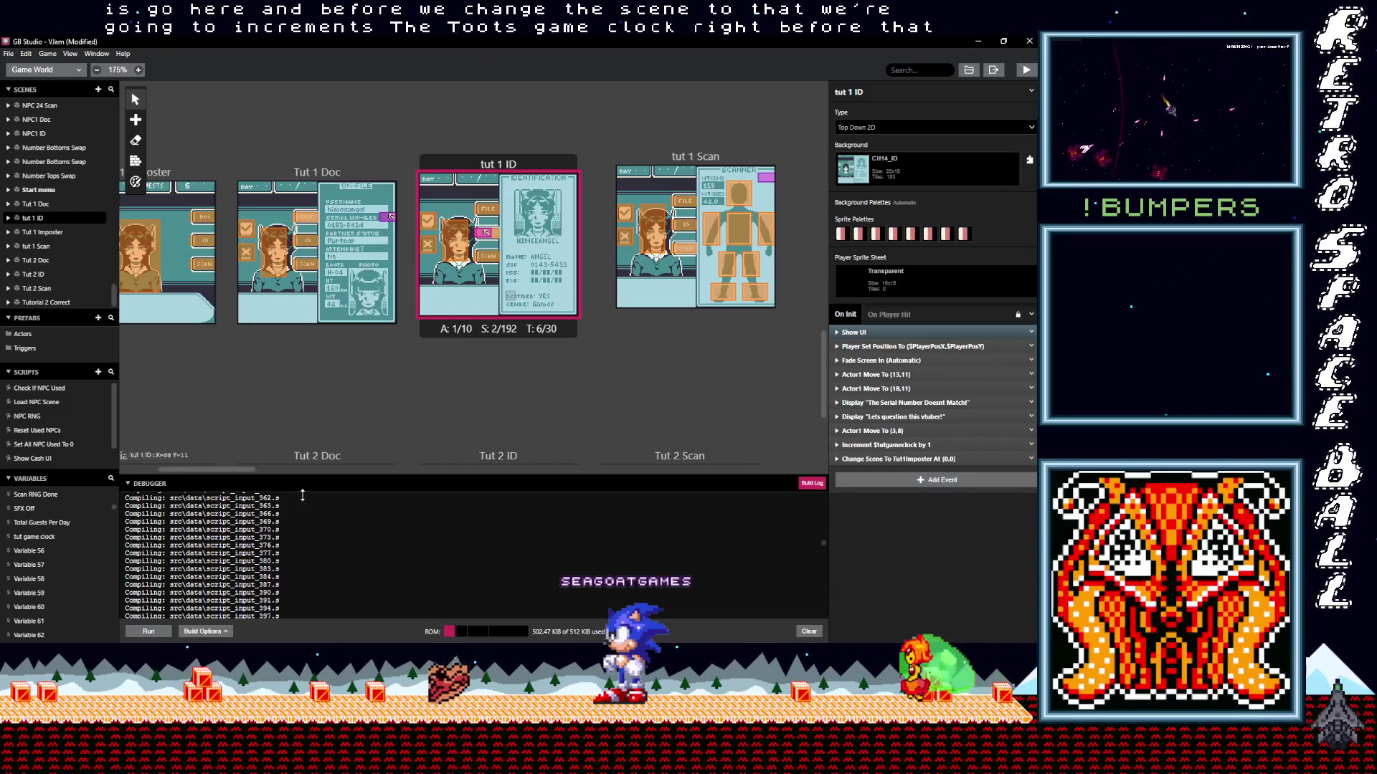
drag(232, 471, 212, 470)
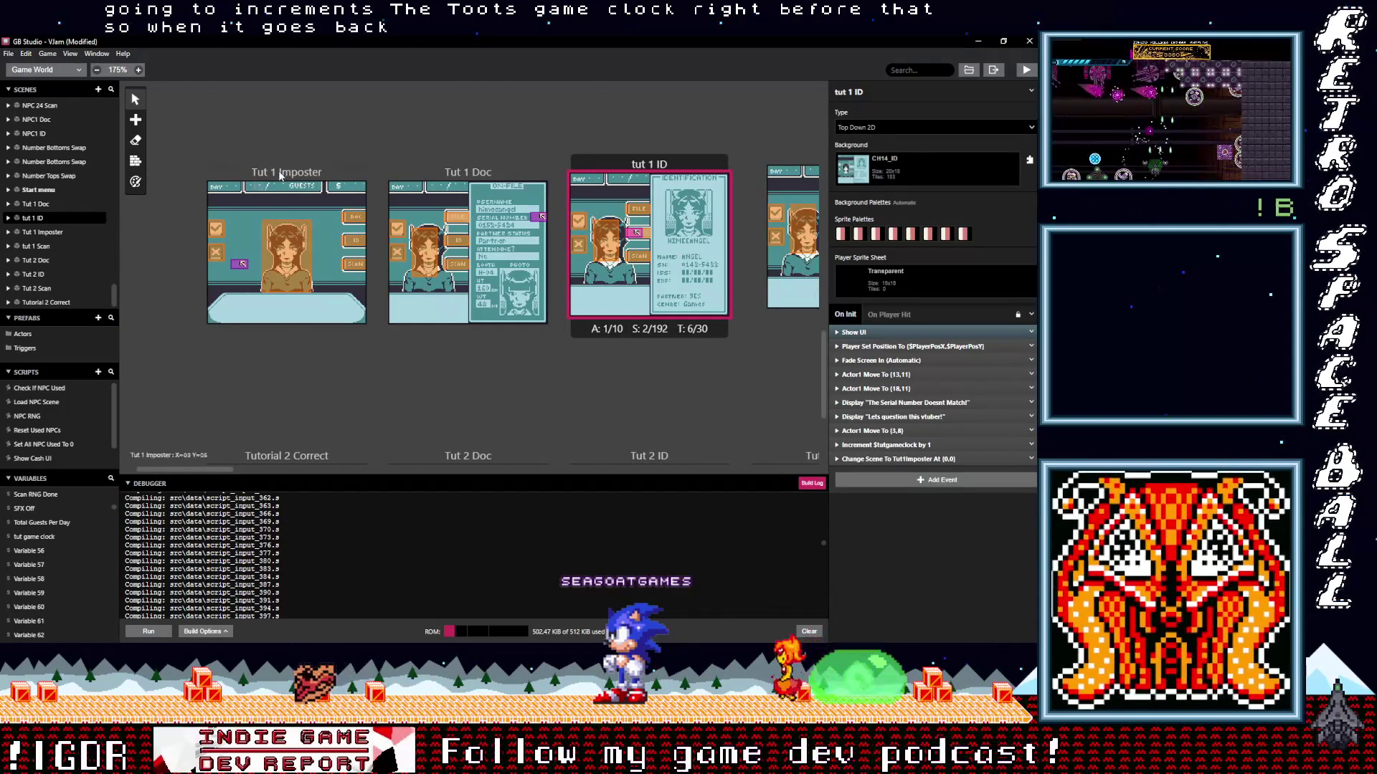
click(272, 228)
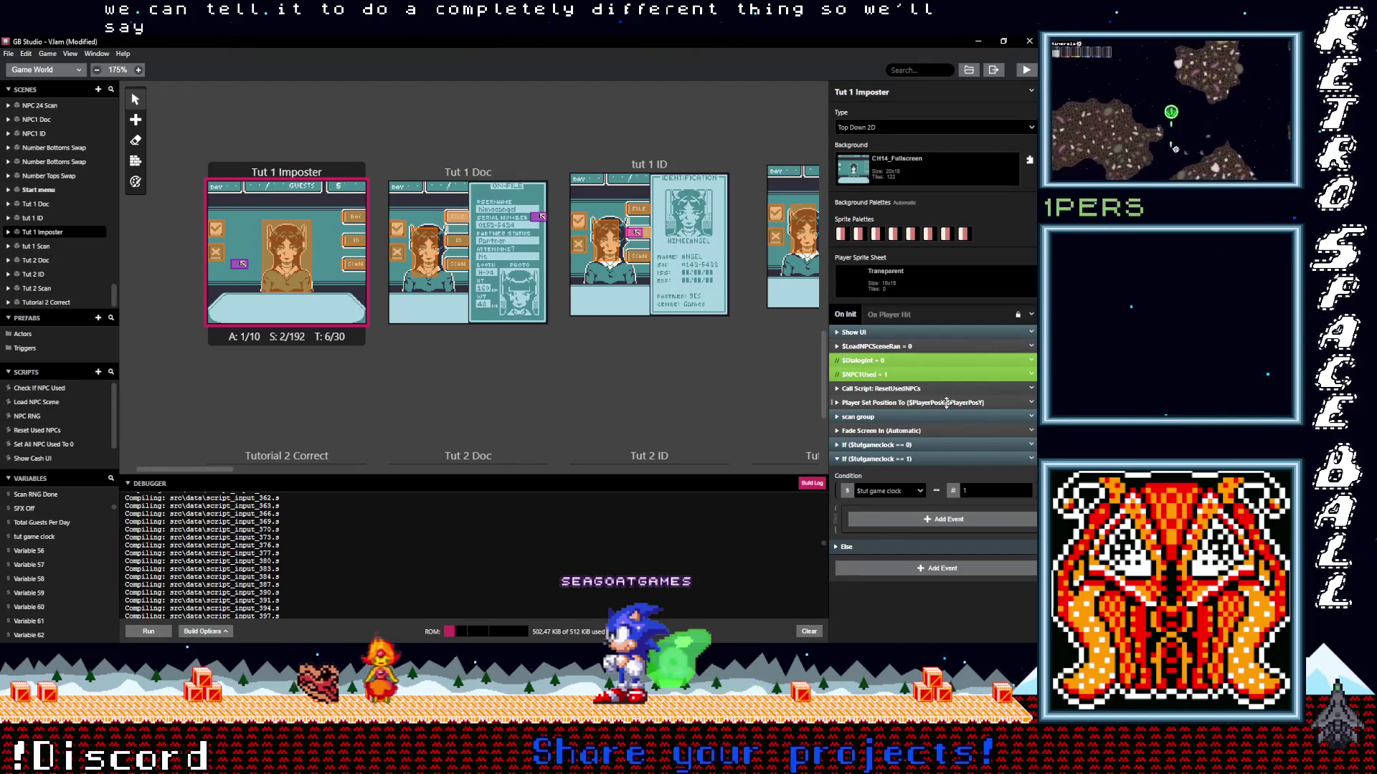
Add an Actor Set Position event placing Actor 1 at tile X 5, Y 9.
click(908, 518)
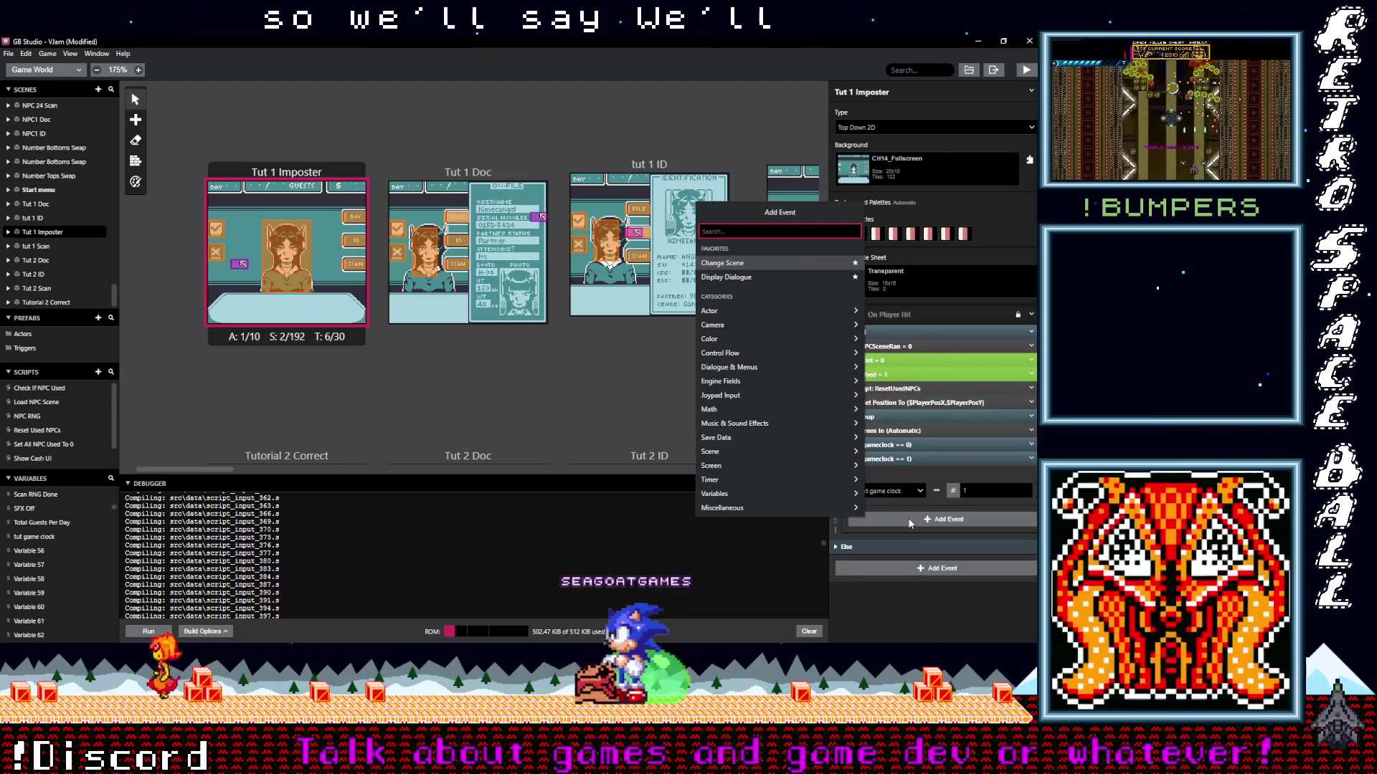
text(set po)
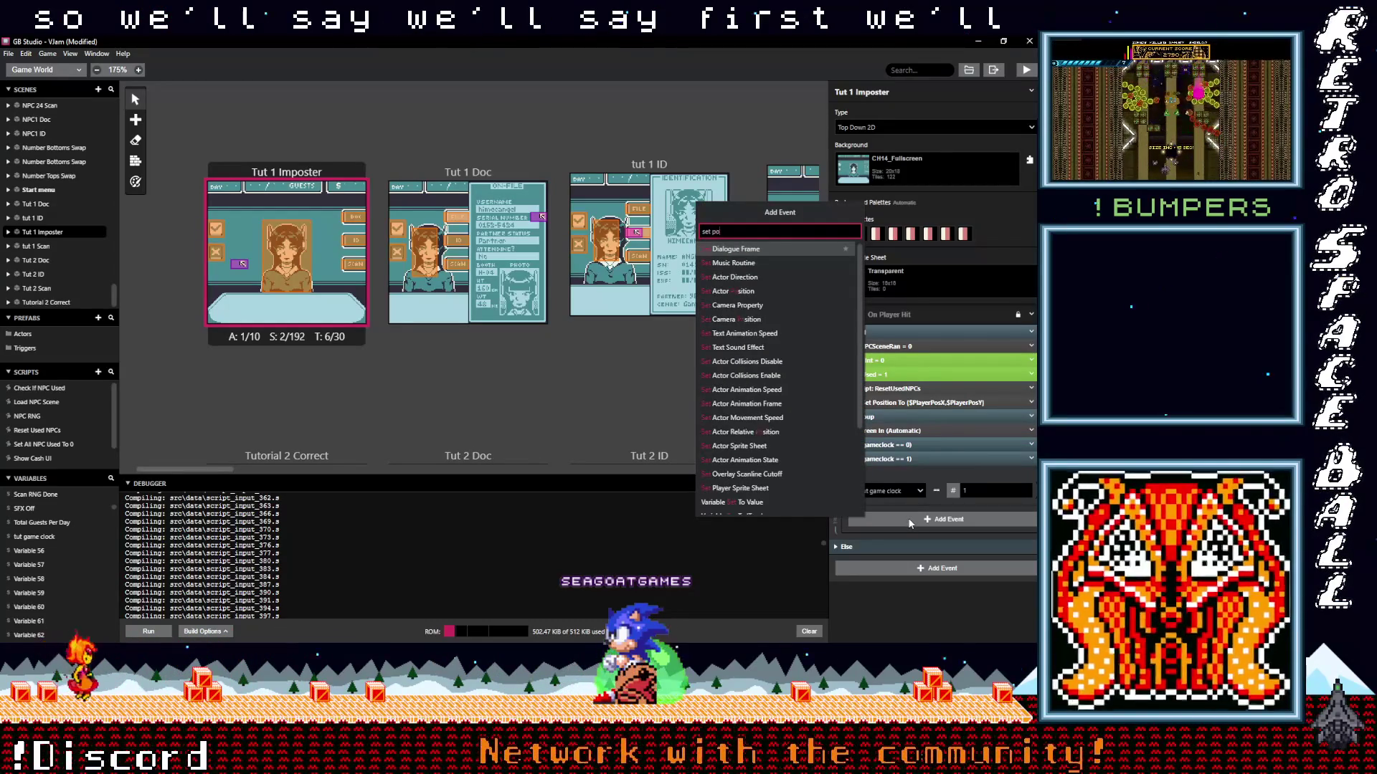
click(751, 251)
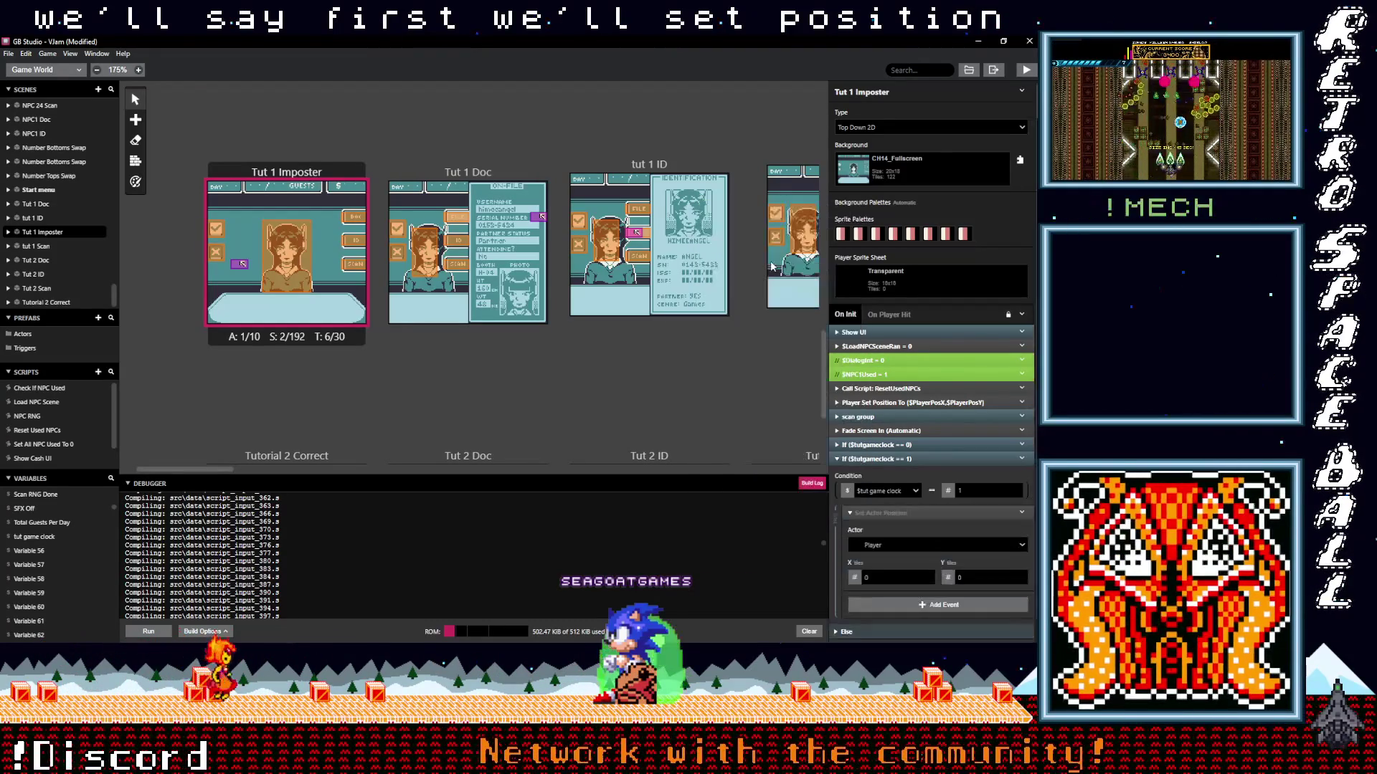
click(887, 545)
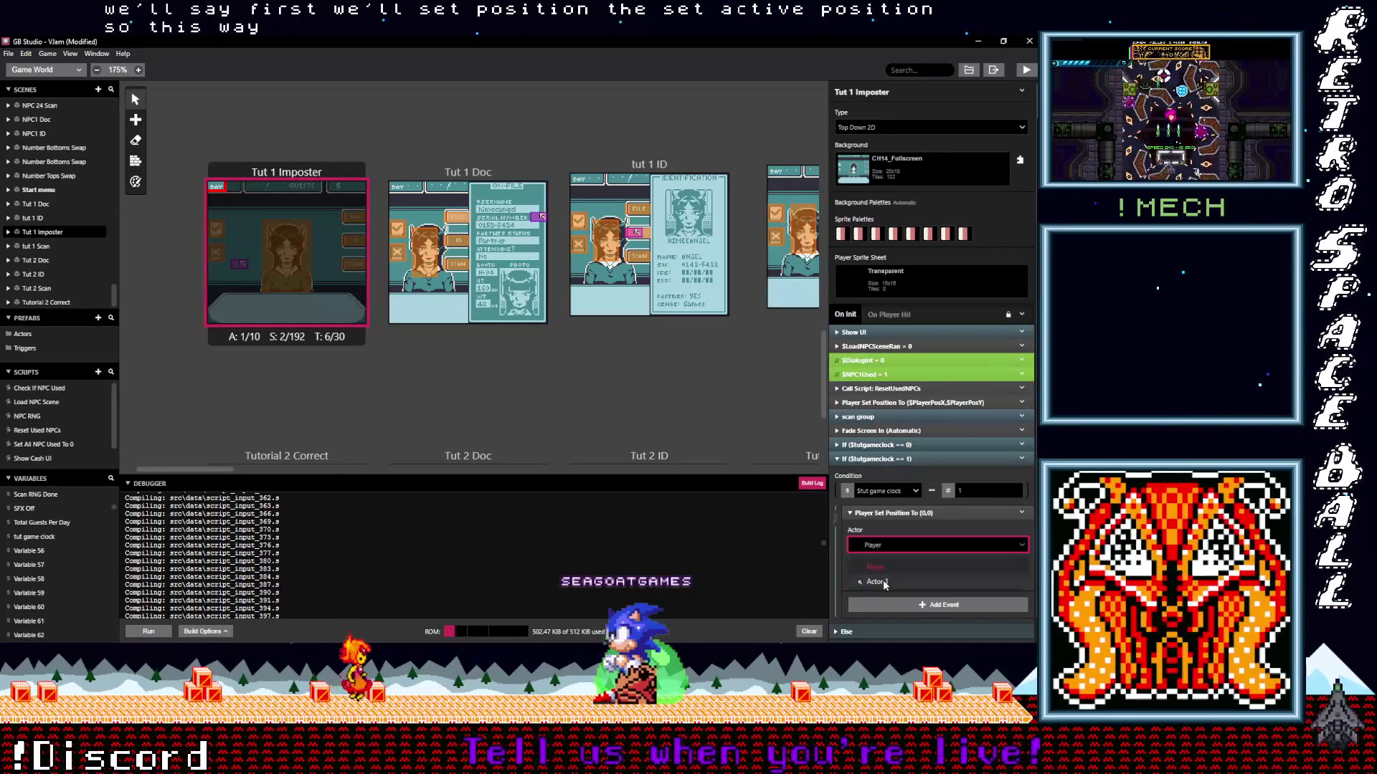
click(884, 579)
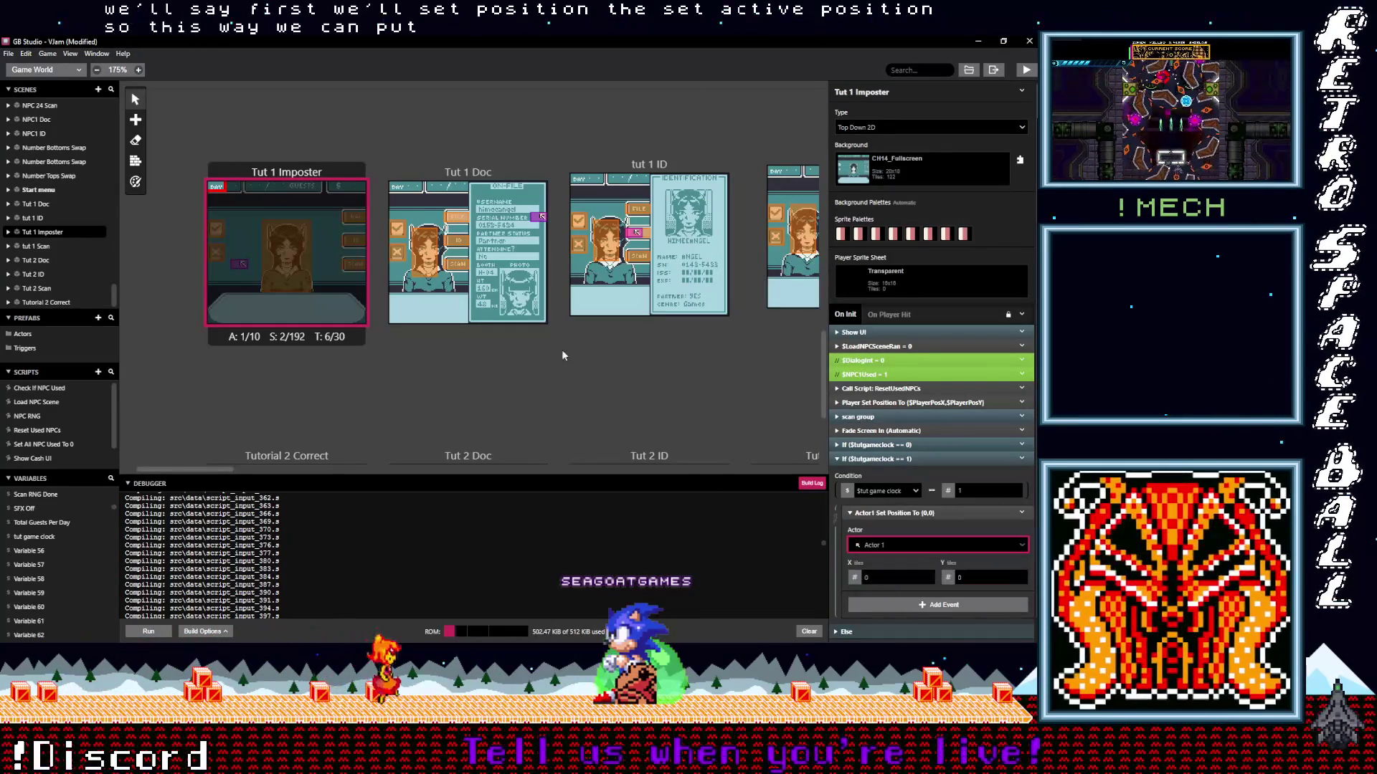
click(927, 578)
text(8)
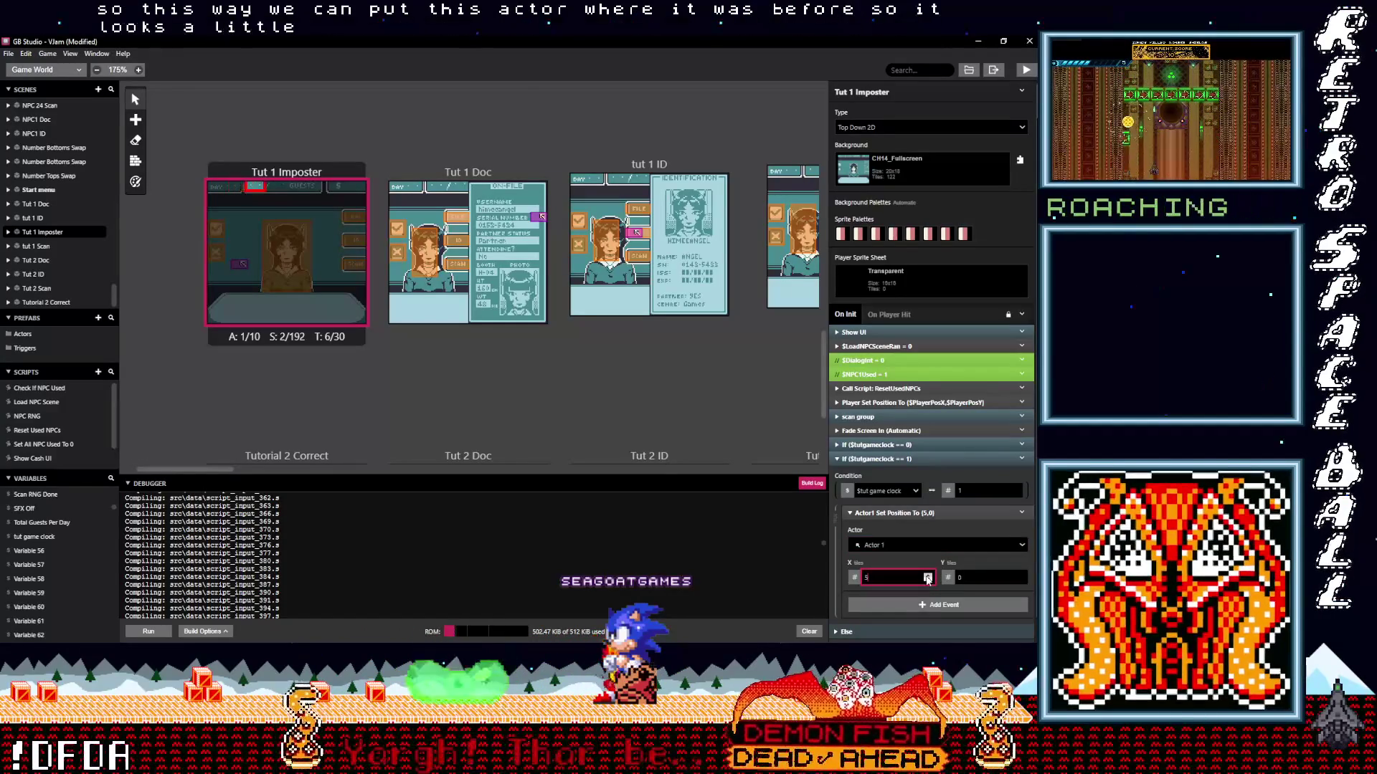
key(Down)
key(Down)
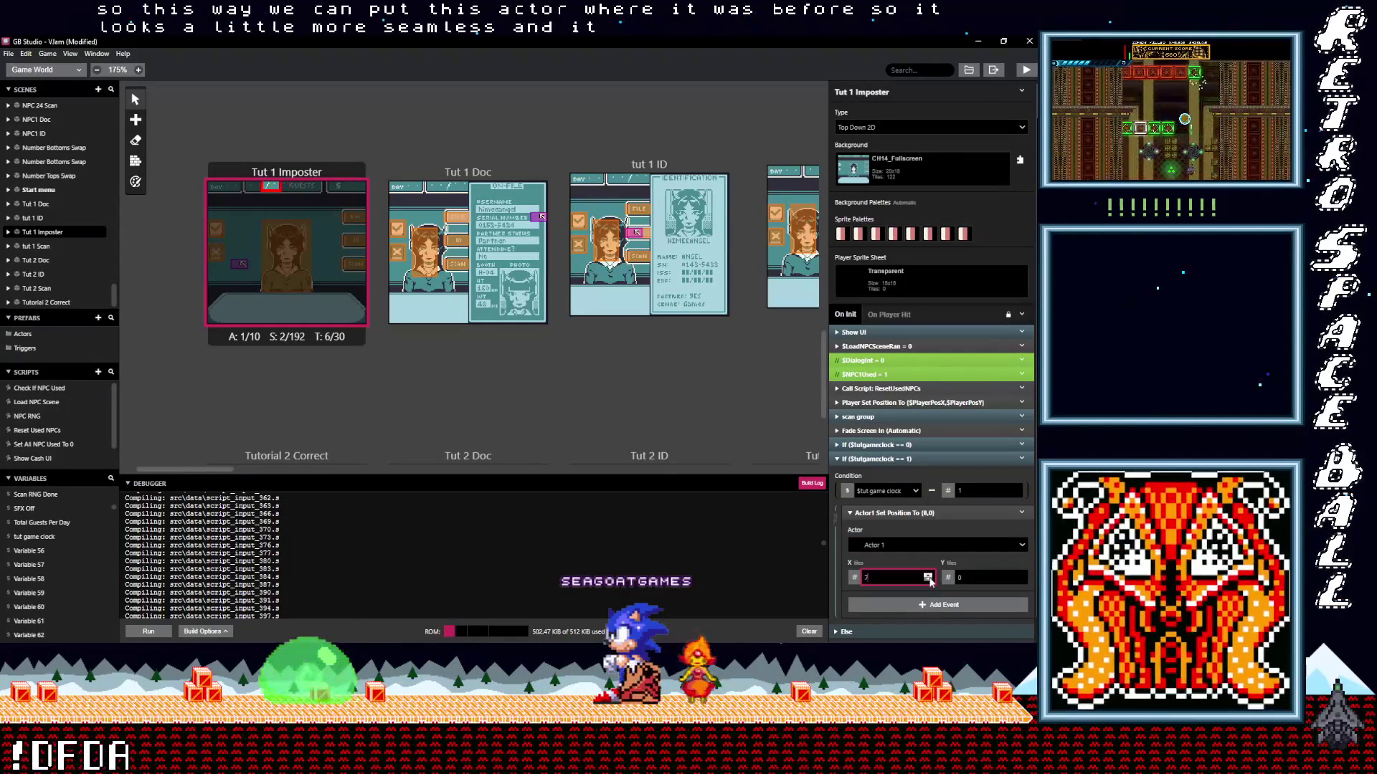
double_click(1020, 575)
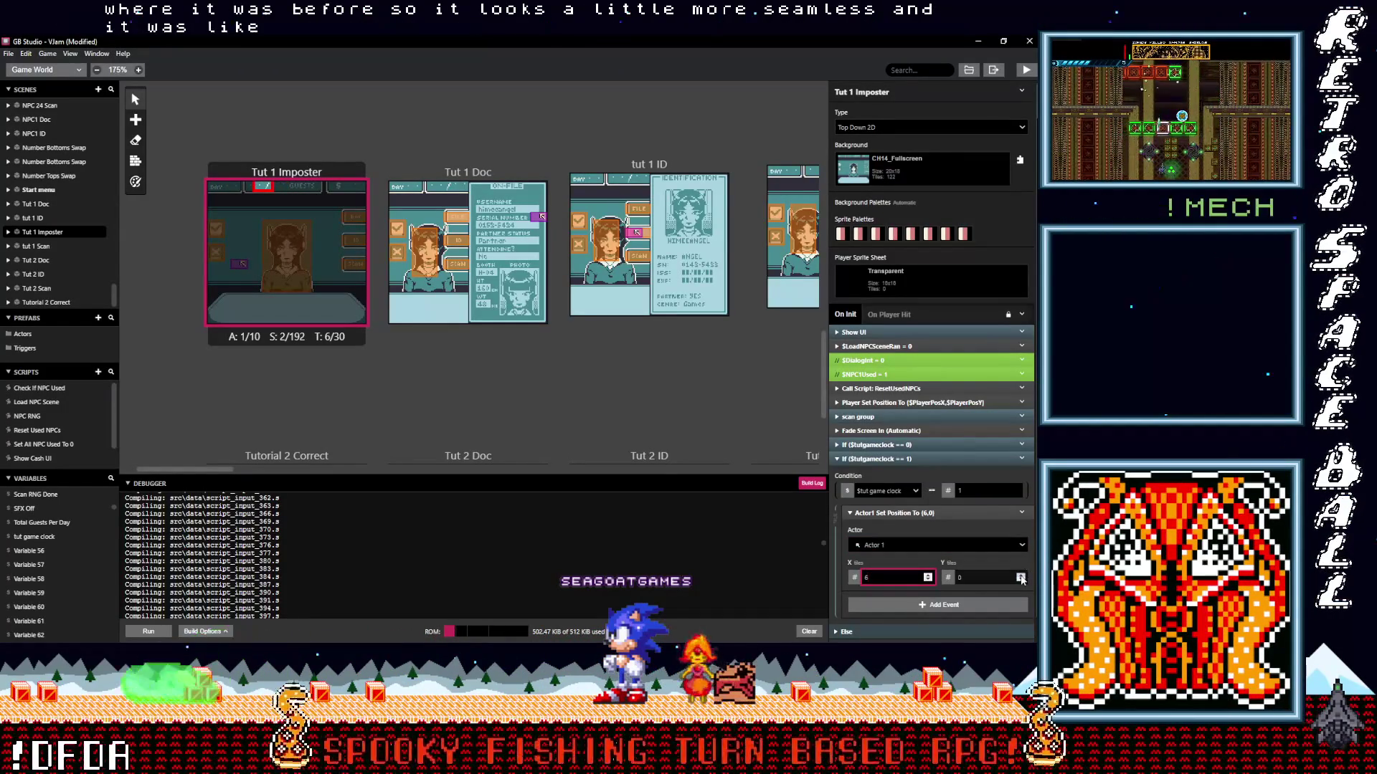
click(1020, 575)
click(1020, 575)
click(1021, 575)
click(1021, 575)
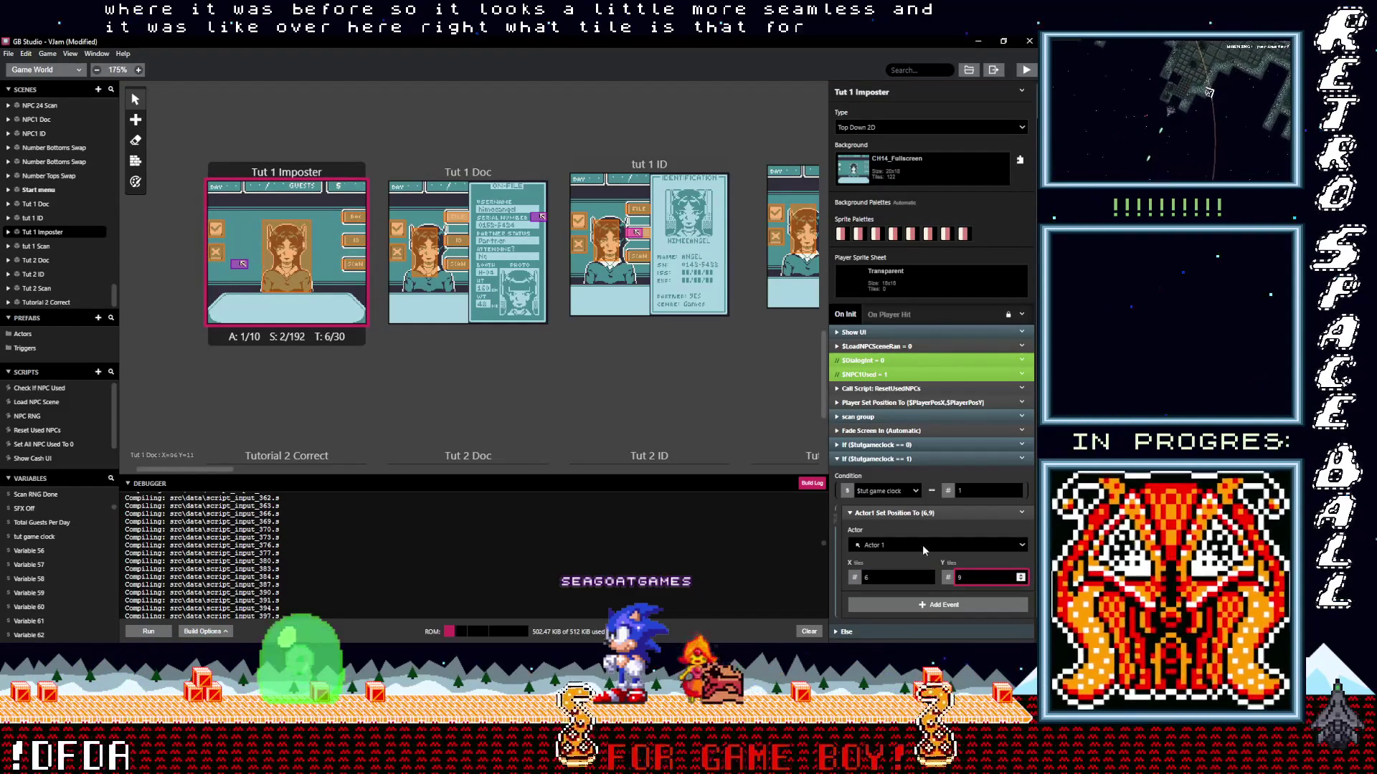
mouse_move(926, 584)
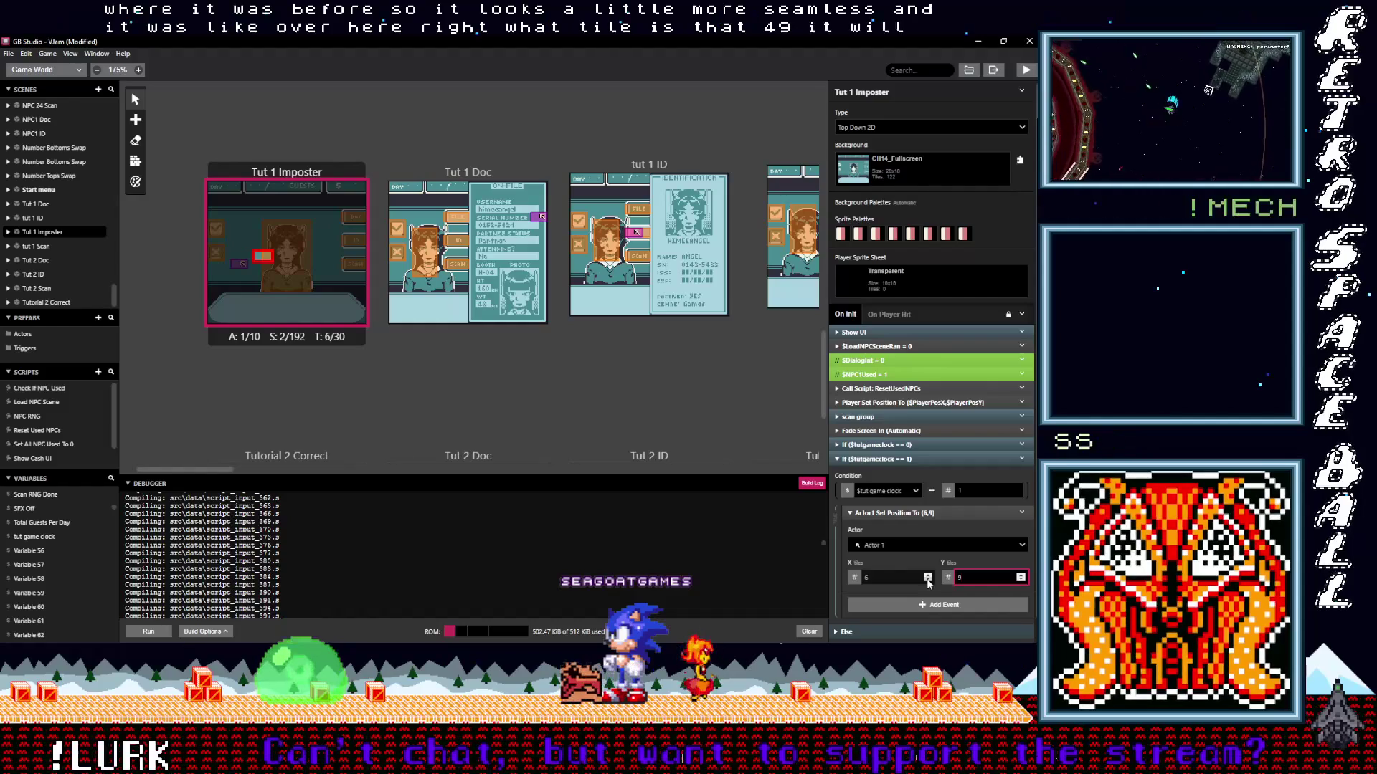
click(928, 581)
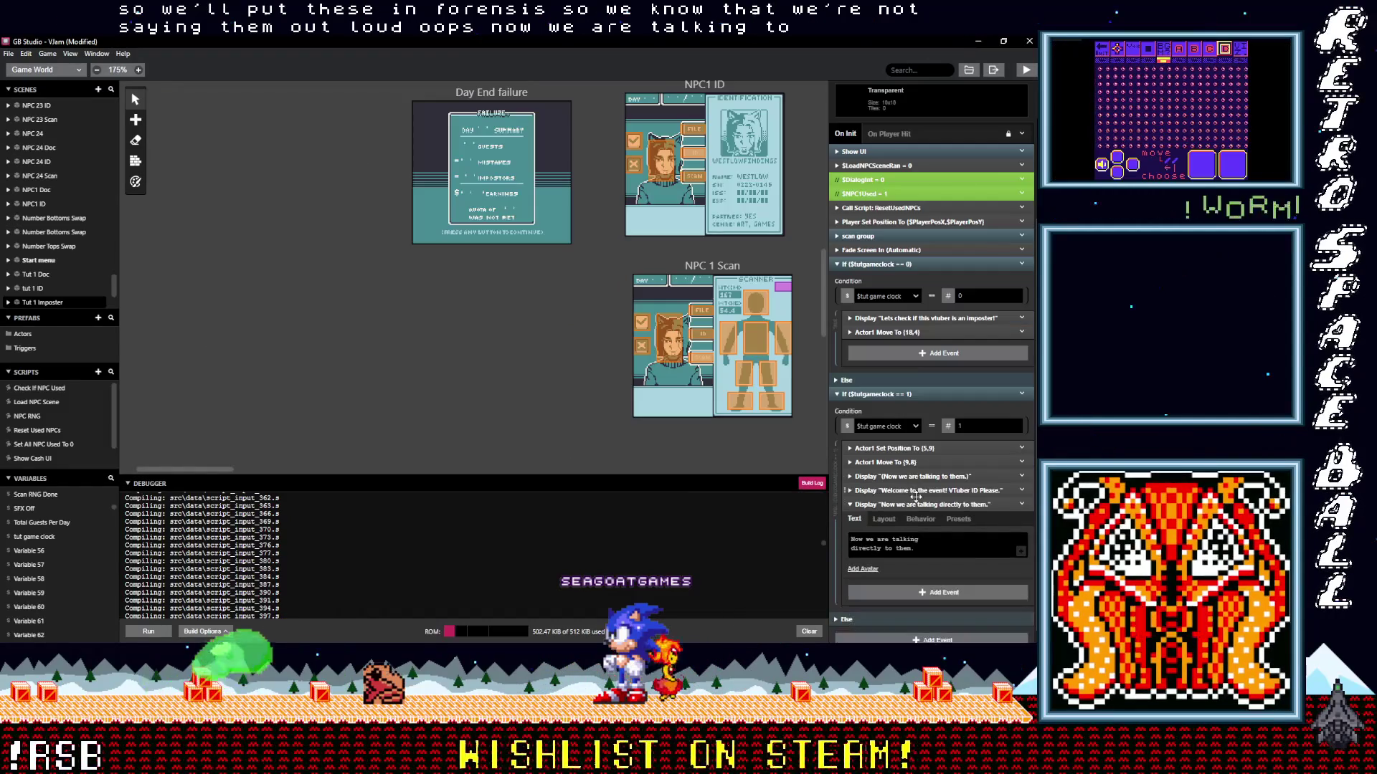
Replace the third dialogue's text with '(Choose what to ask them)'.
click(914, 491)
click(908, 546)
drag(915, 548, 851, 537)
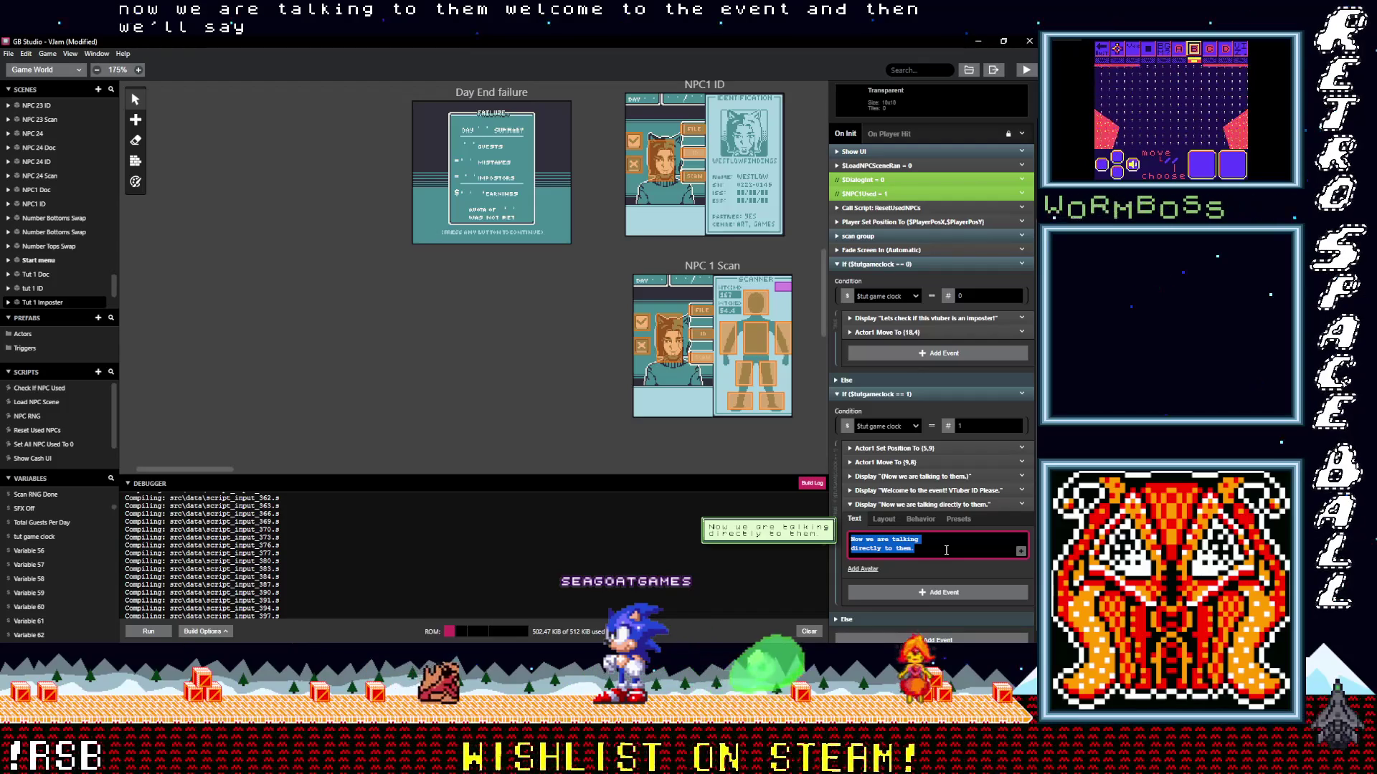
text(()
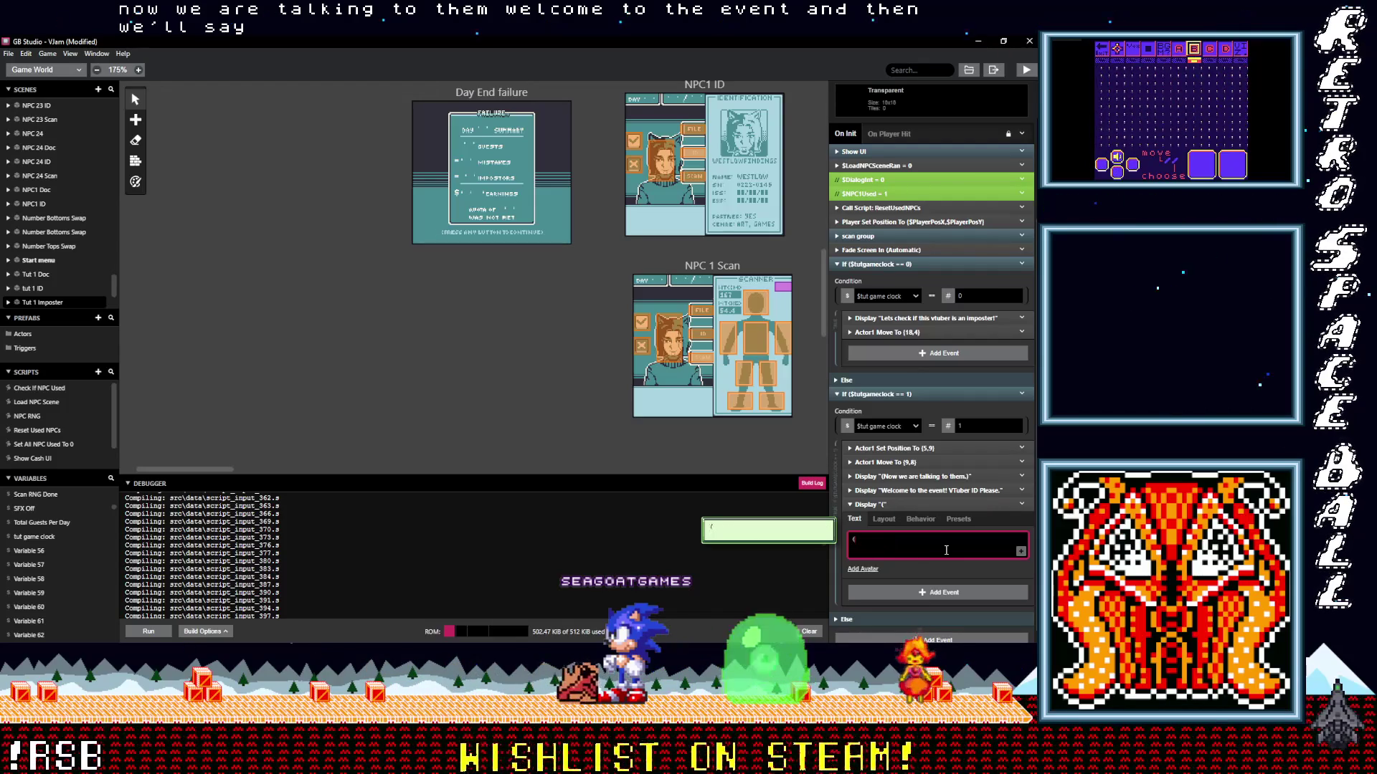
text(Choose)
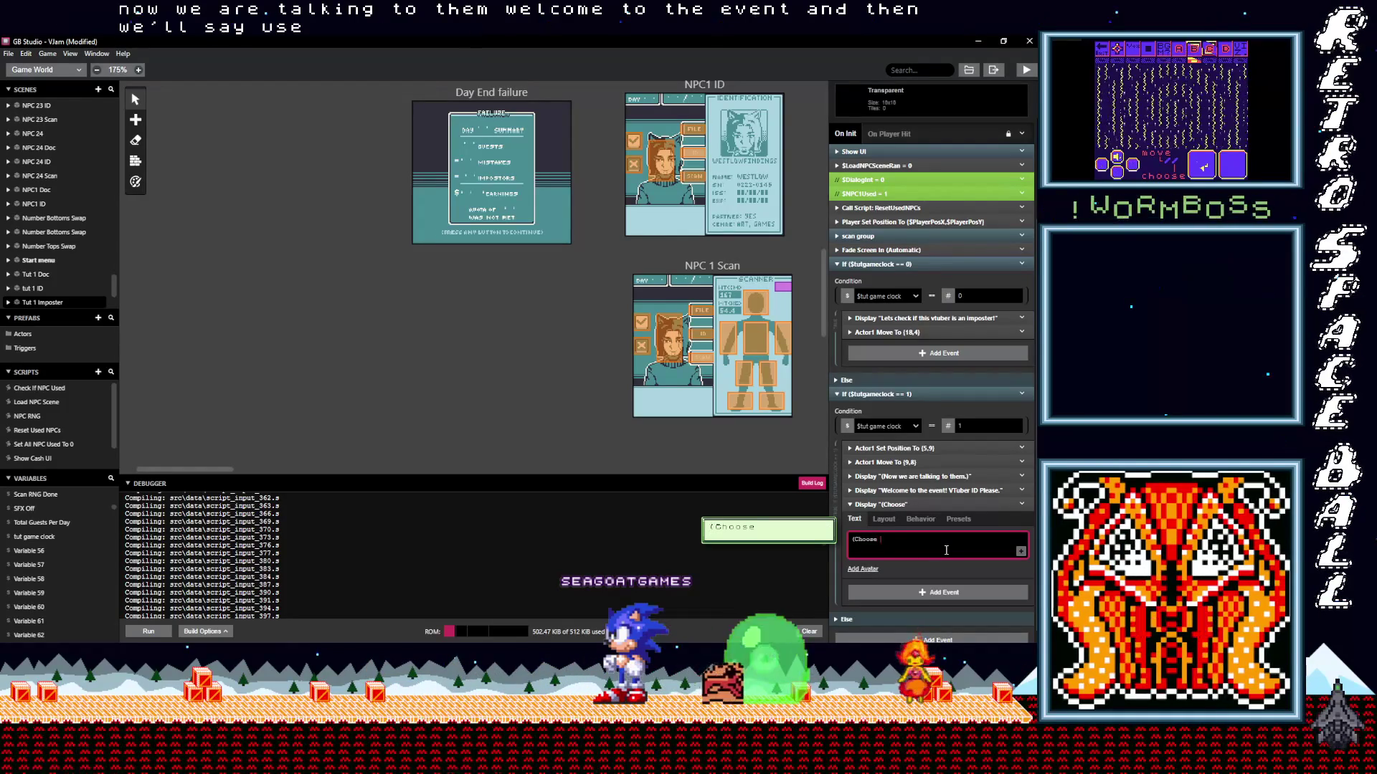
text( what to)
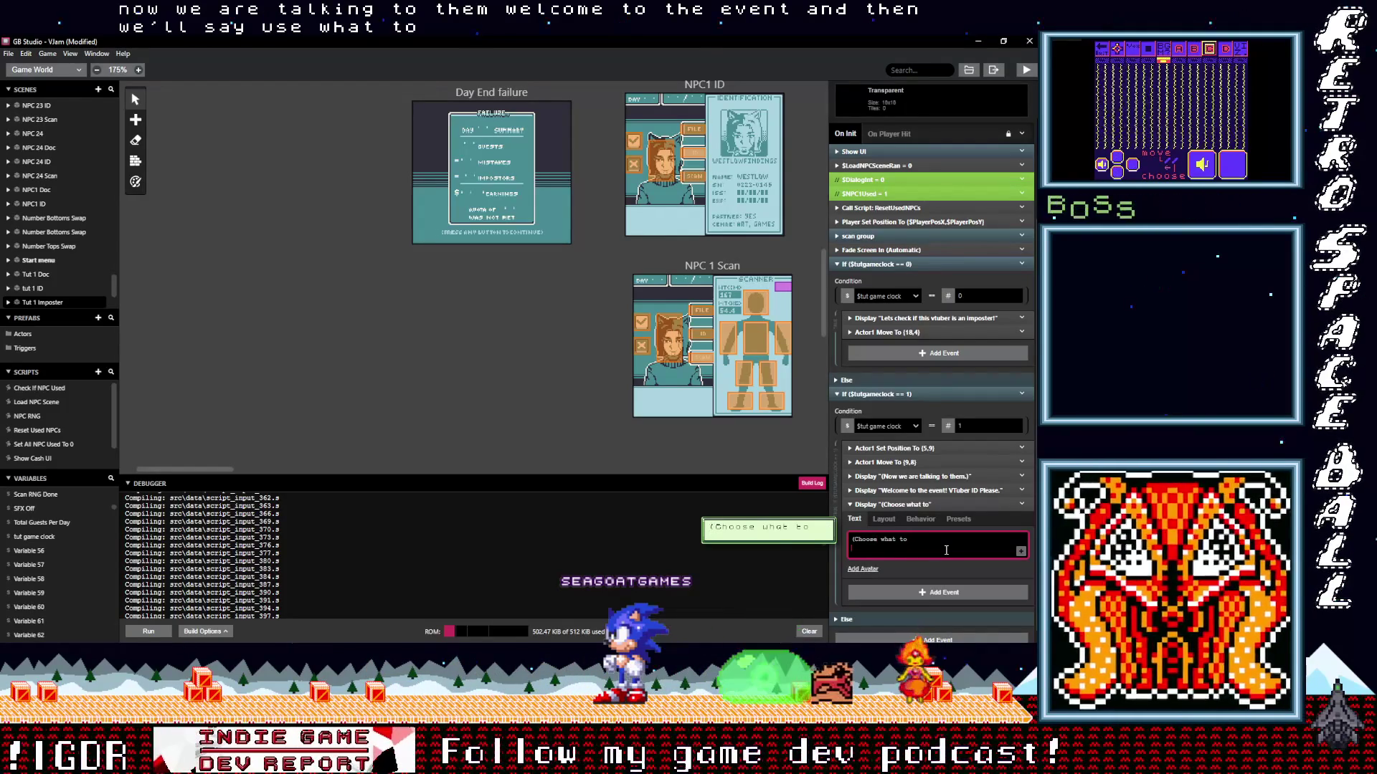
text( ask them))
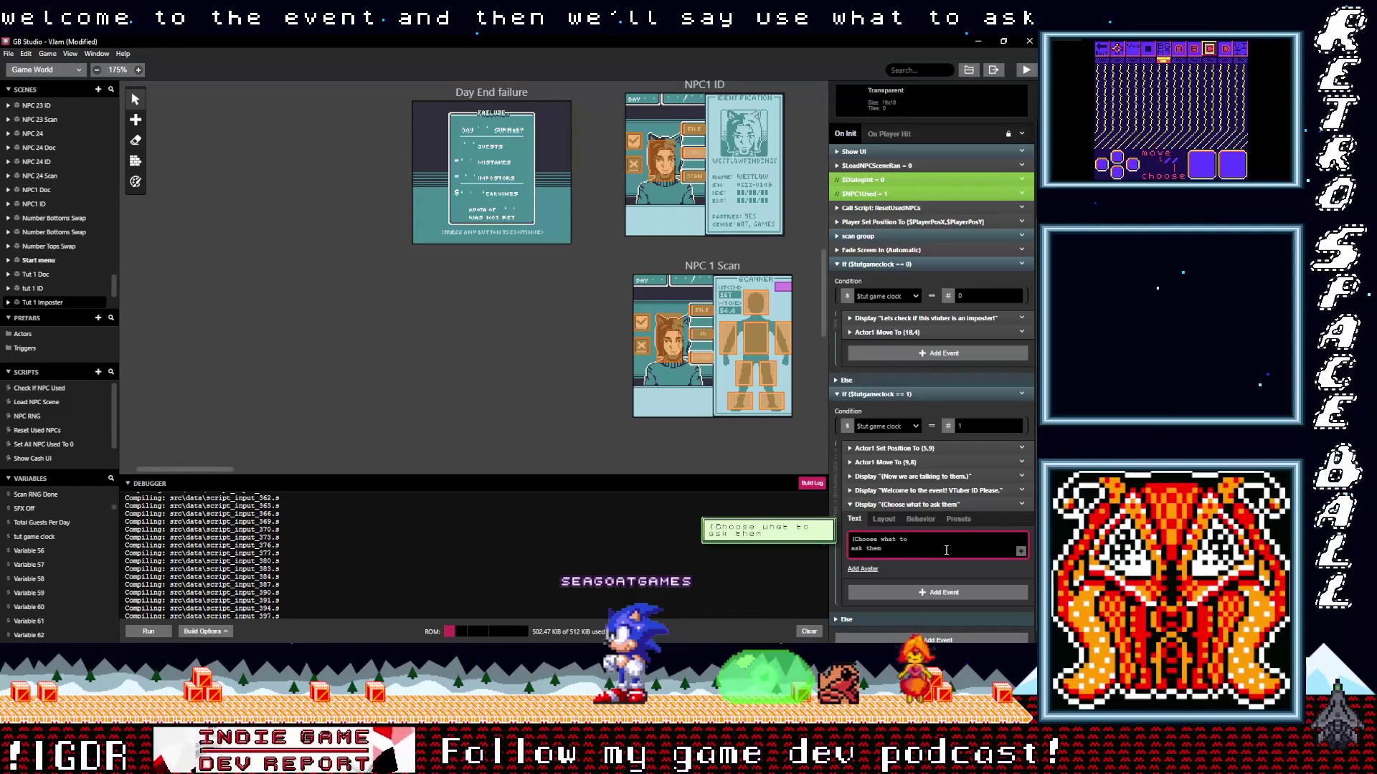
click(927, 504)
scroll(692, 251, up, 5)
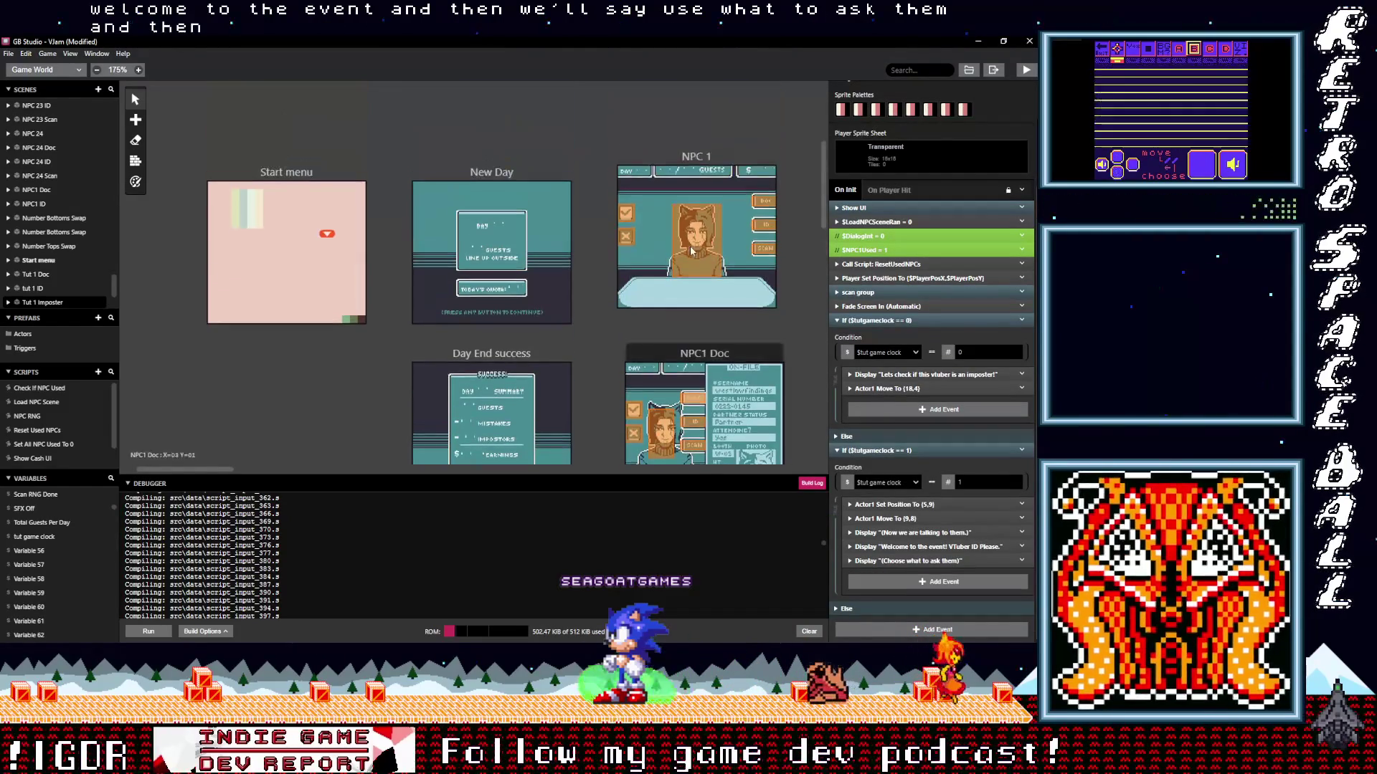
Copy NPC 1's booth-number/partner-status Display Menu and Switch events, then go to Tut 1 Imposter.
click(692, 251)
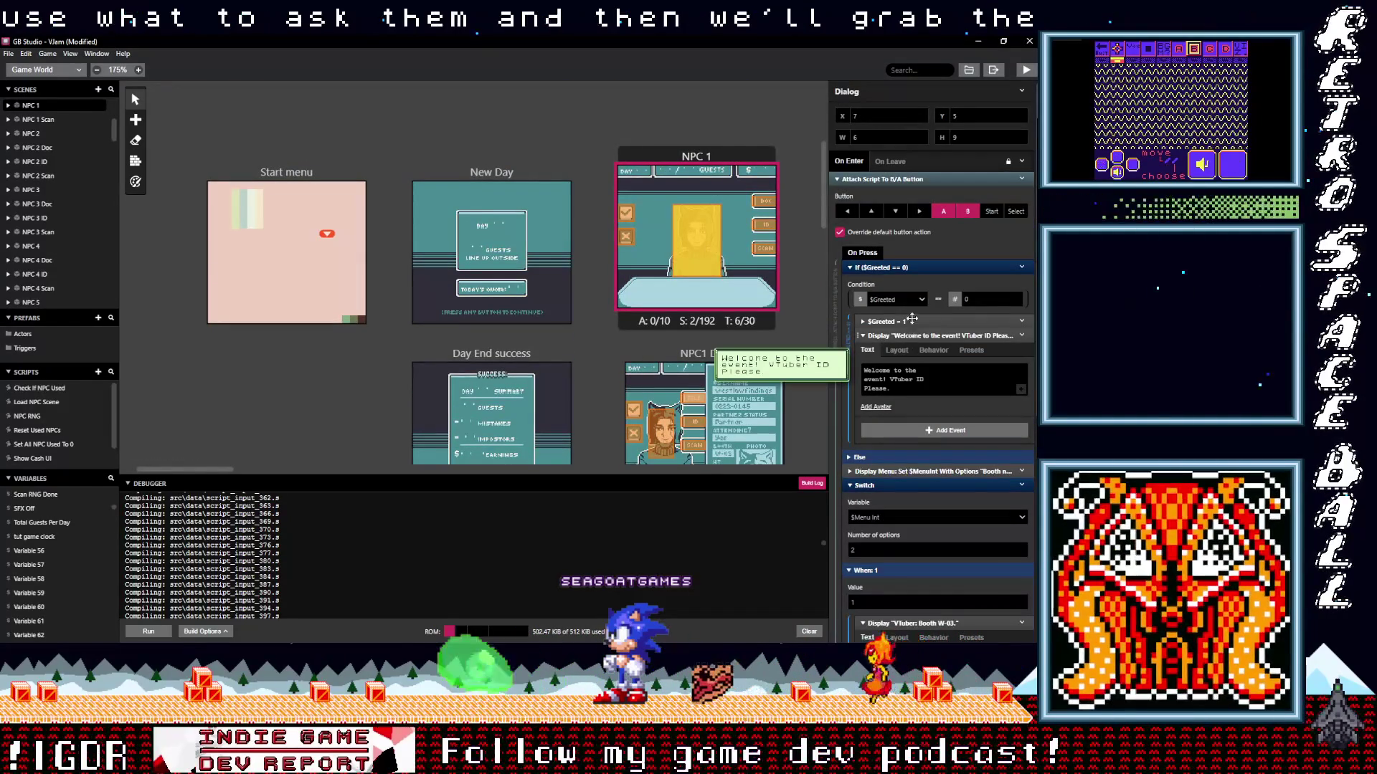
click(1022, 471)
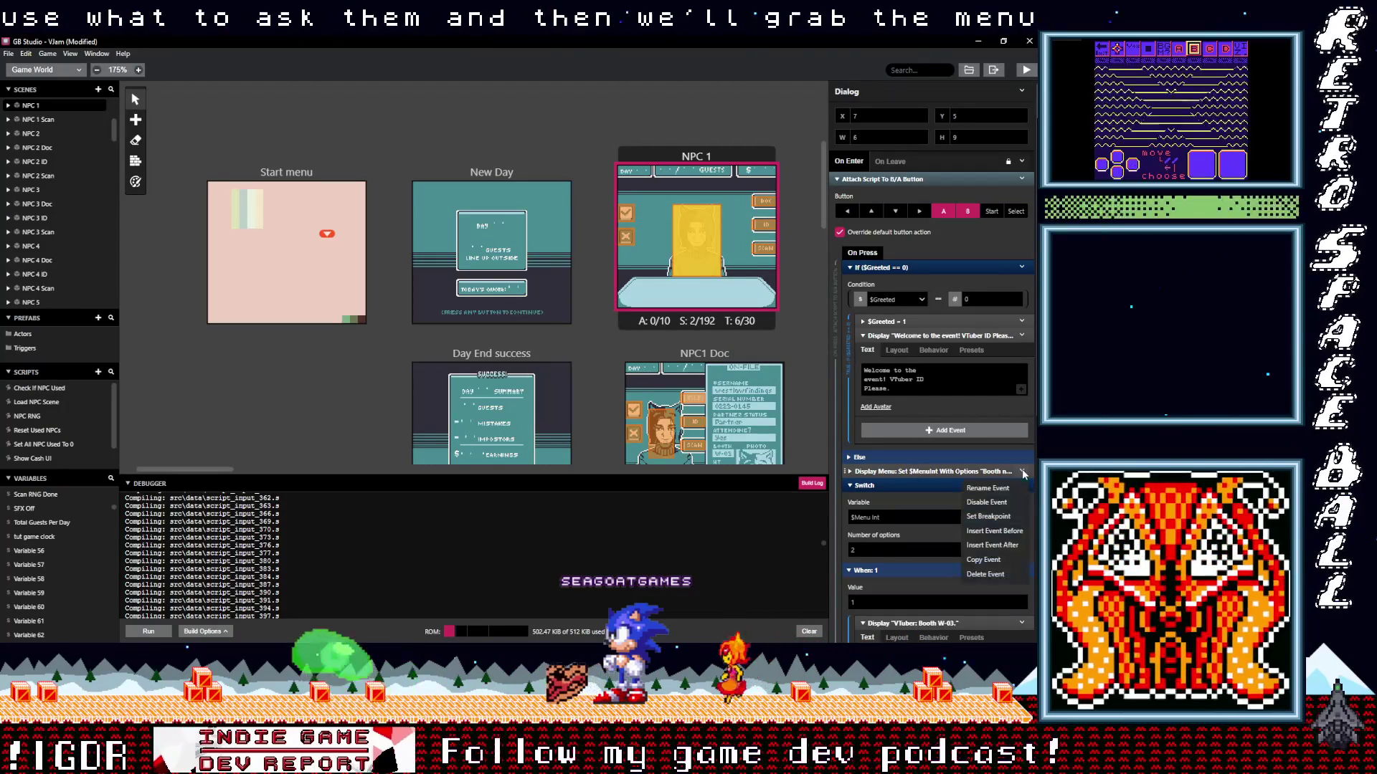
click(884, 473)
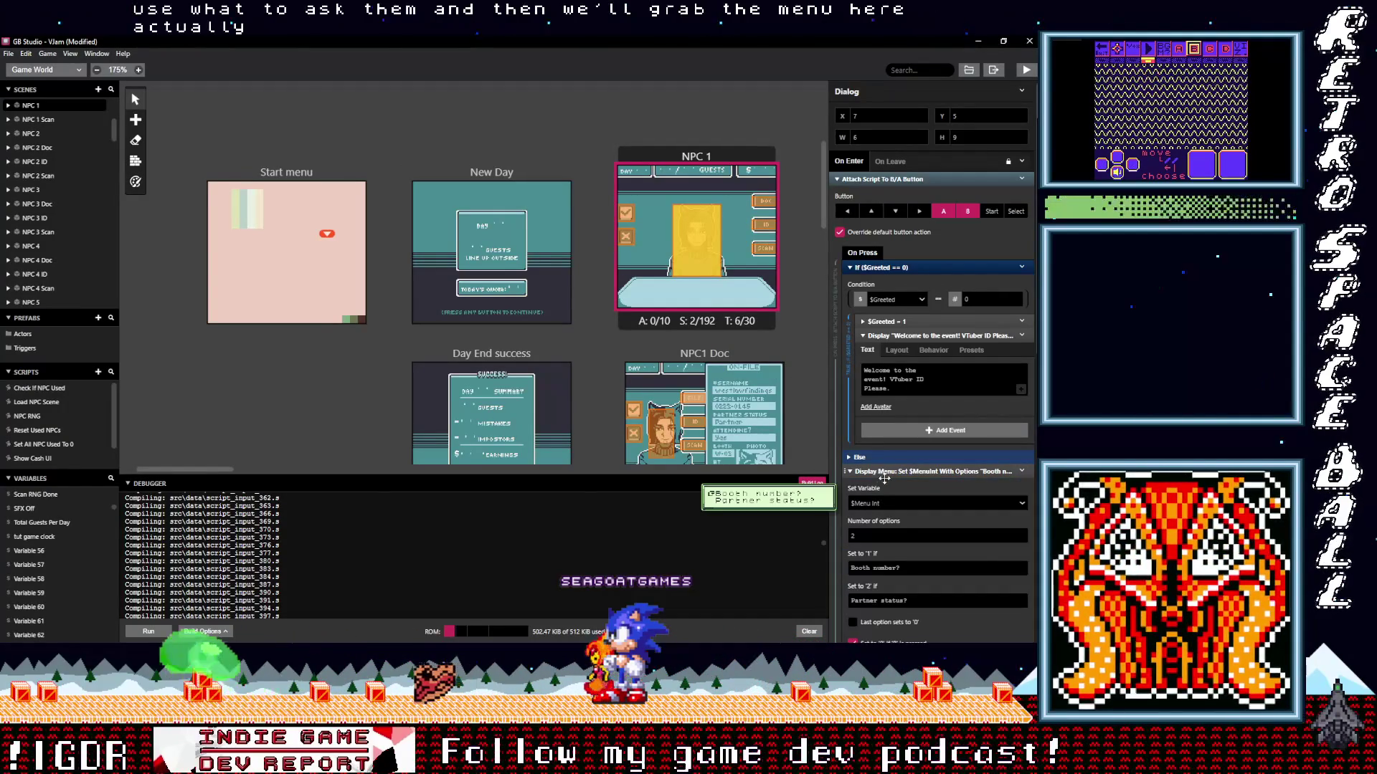
click(885, 473)
shift+click(909, 486)
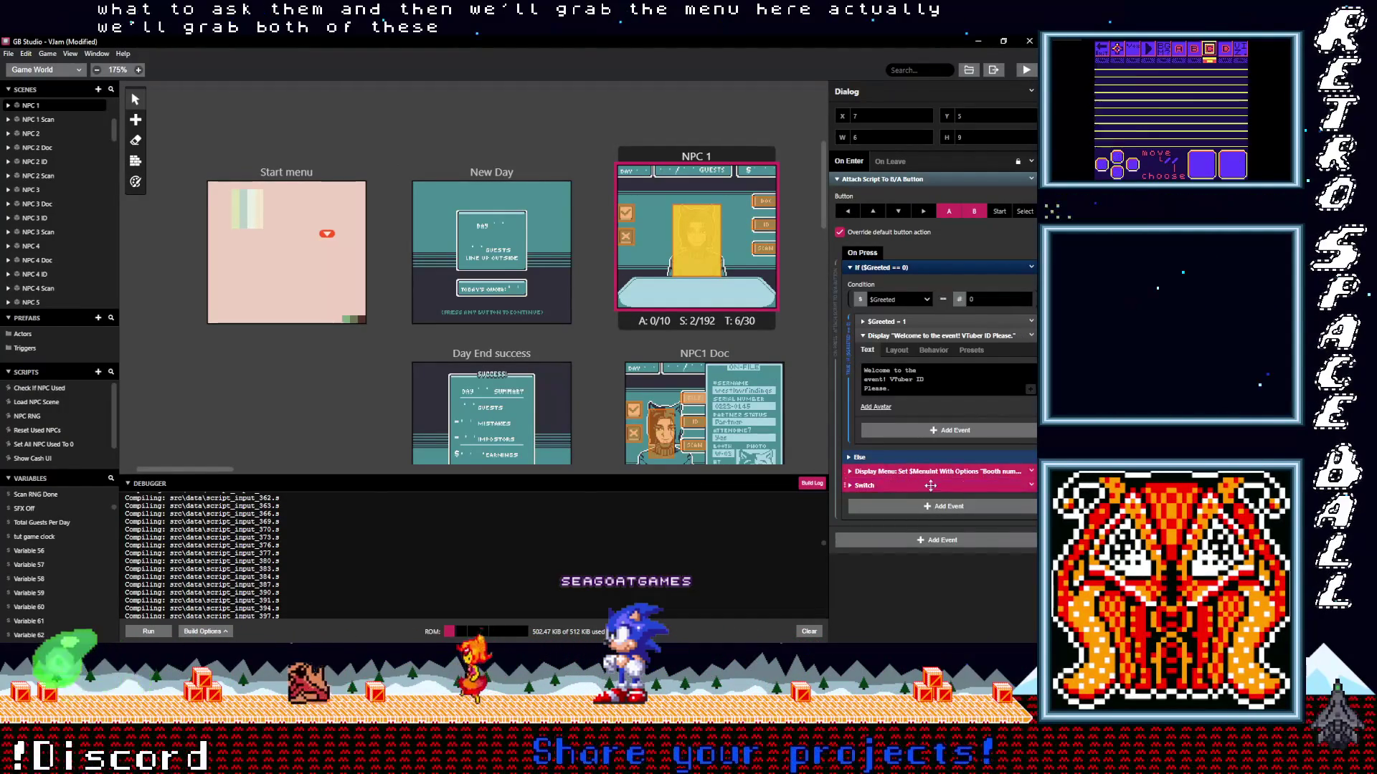
click(1031, 485)
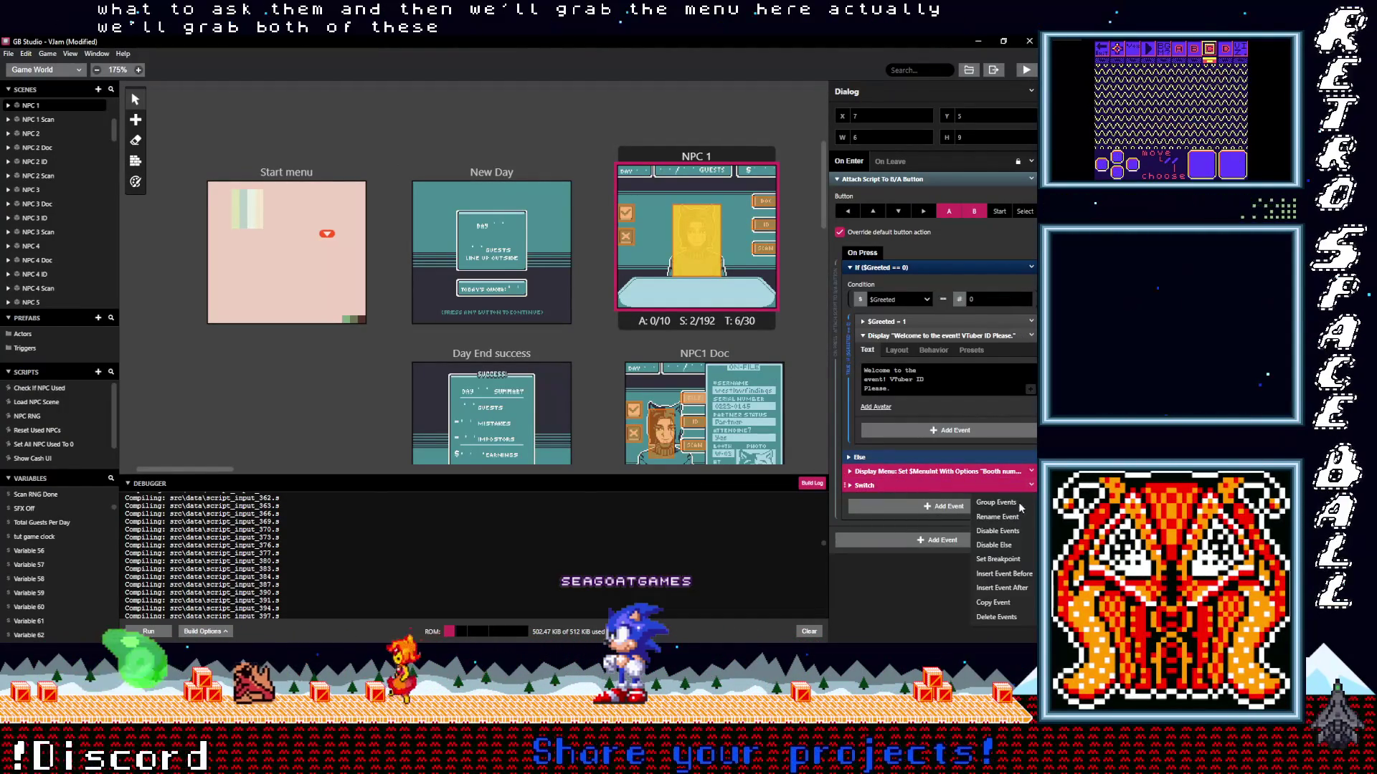
click(1001, 603)
scroll(505, 377, down, 10)
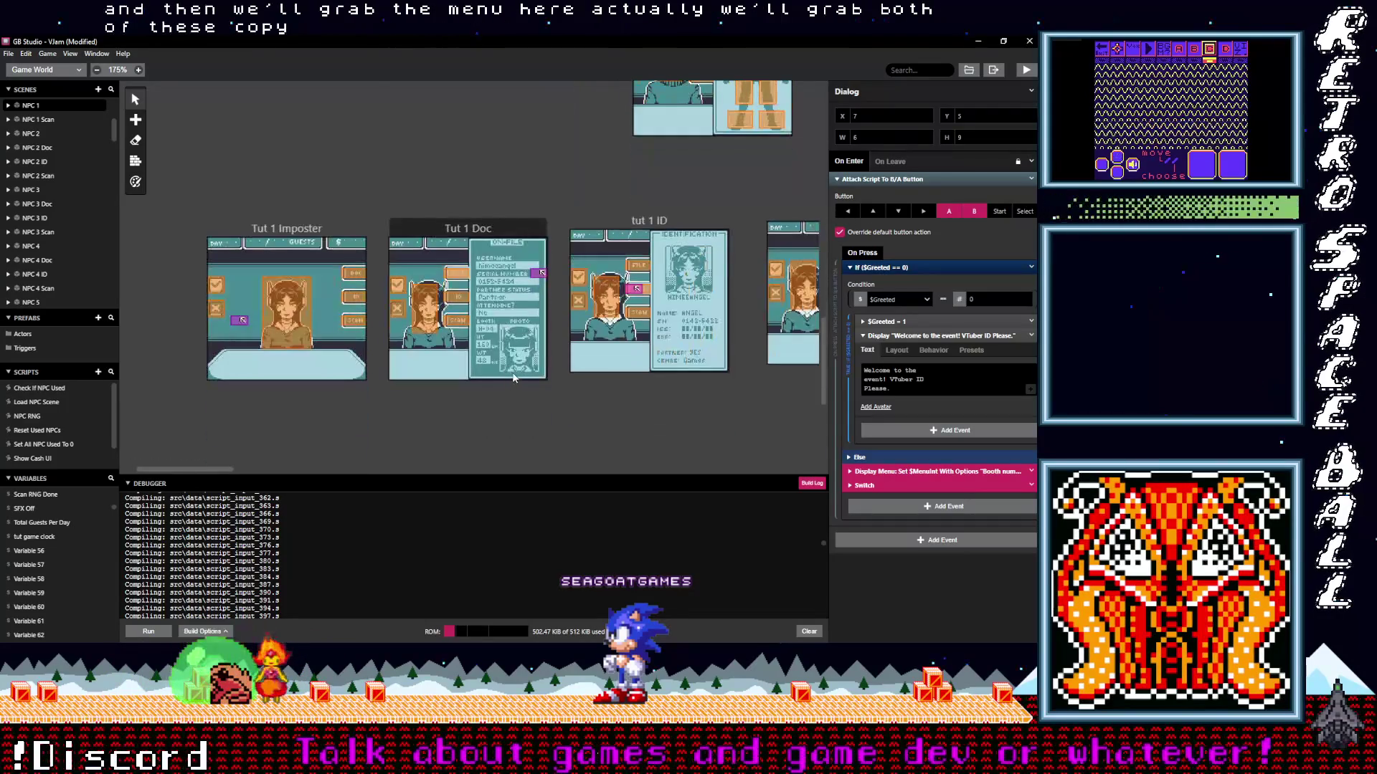
click(321, 251)
Paste the menu and Switch events after the '(Choose what to ask them)' dialogue.
click(921, 582)
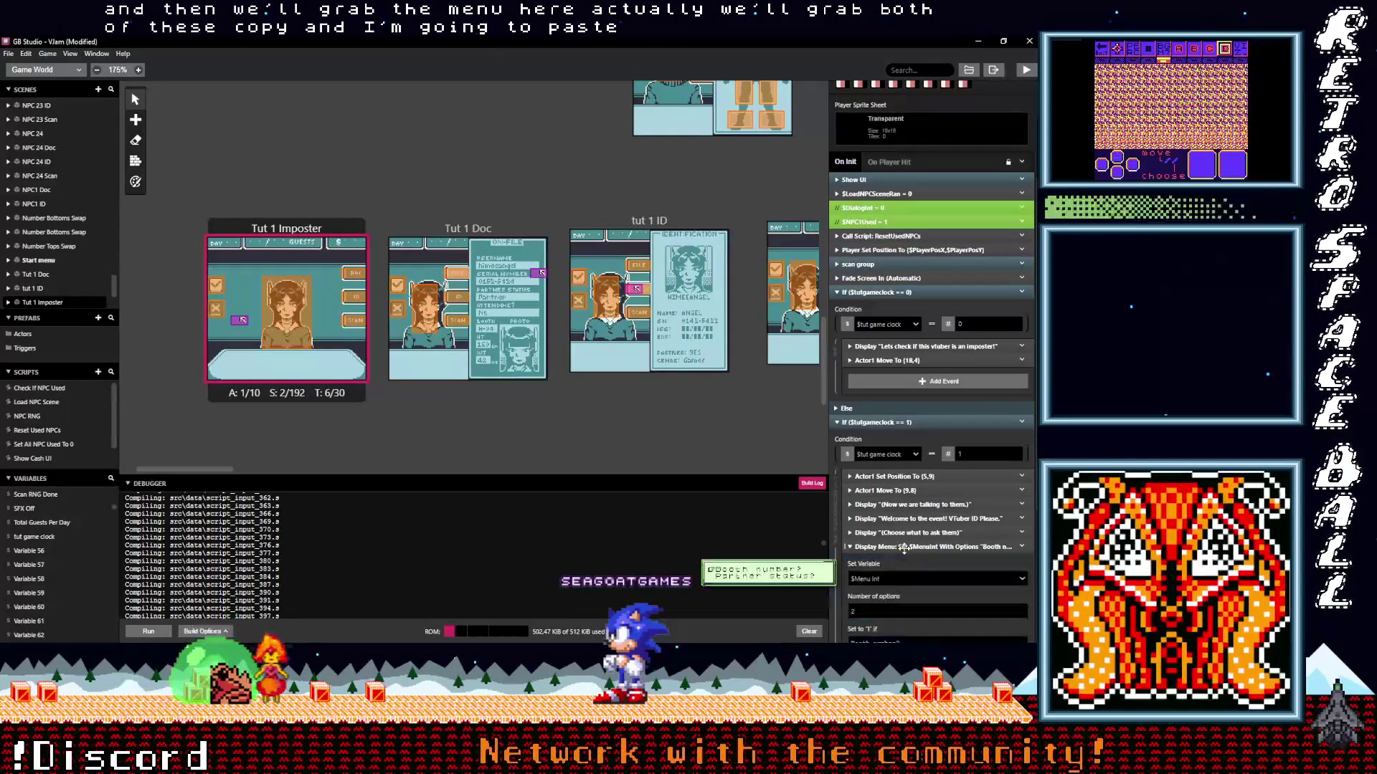
scroll(914, 583, down, 1)
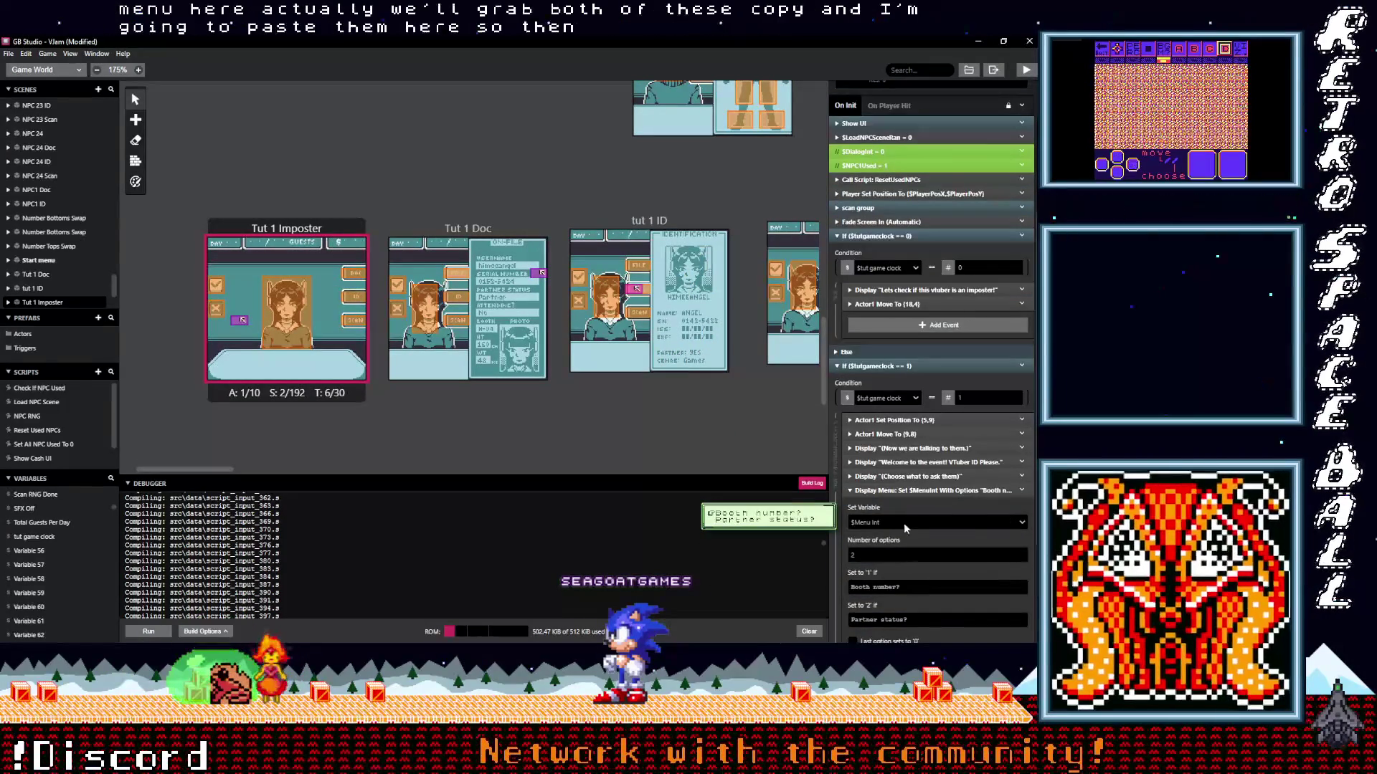
scroll(909, 529, down, 3)
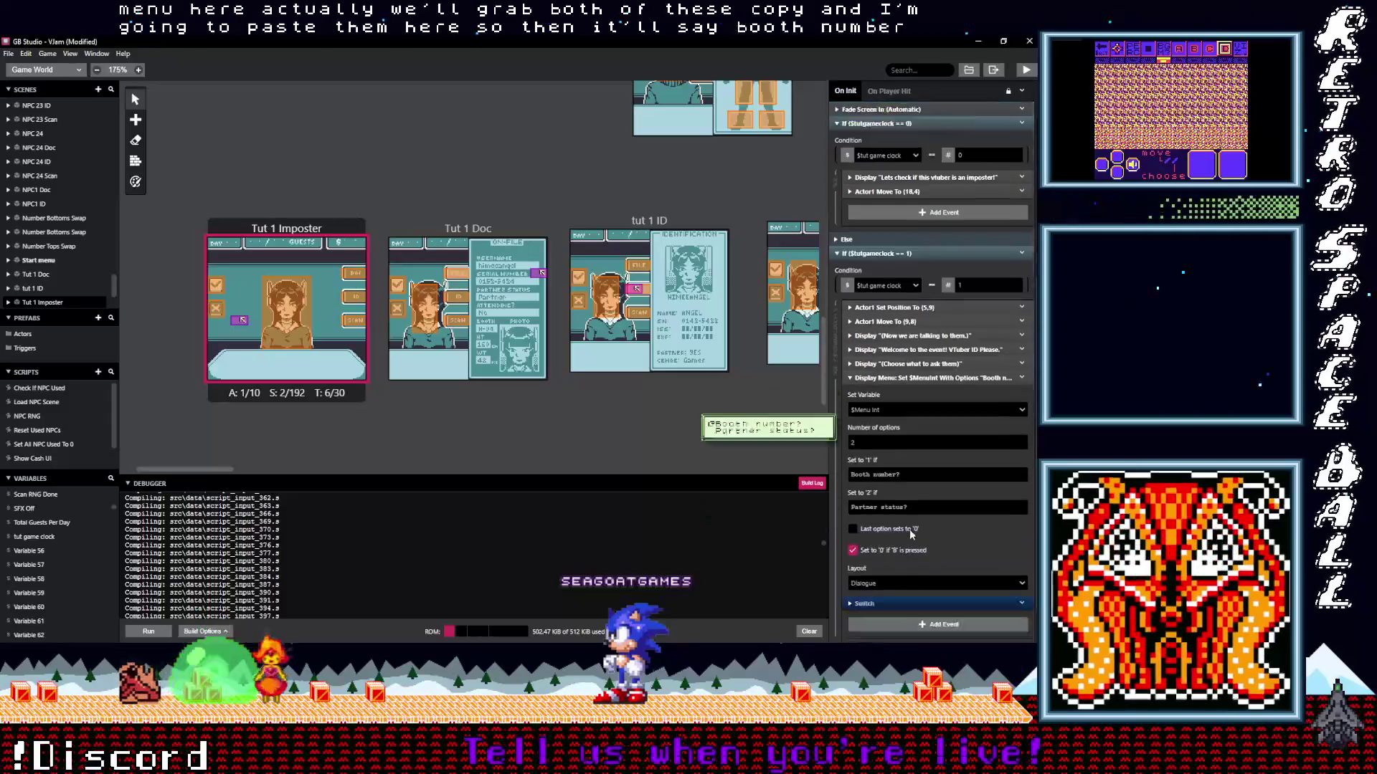
click(904, 561)
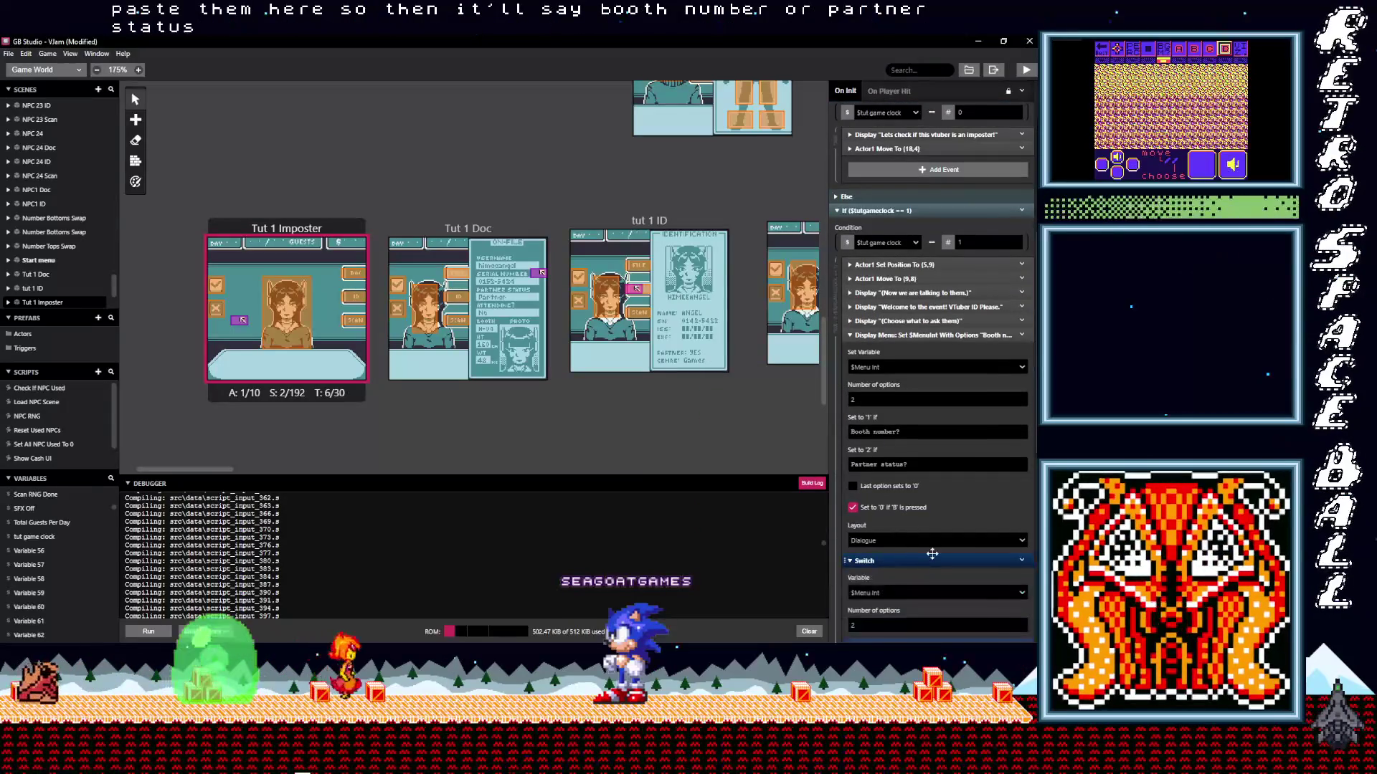
scroll(931, 552, down, 3)
mouse_move(909, 558)
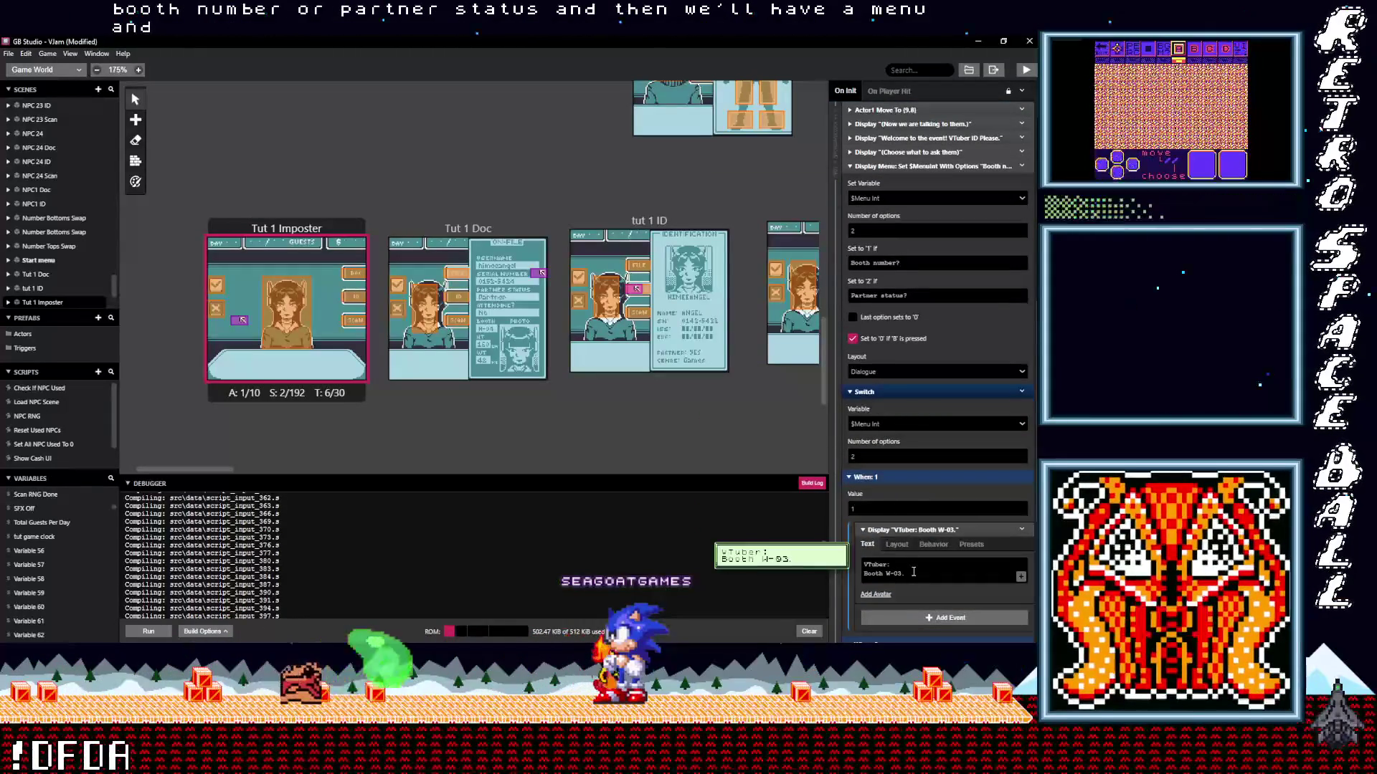
click(297, 310)
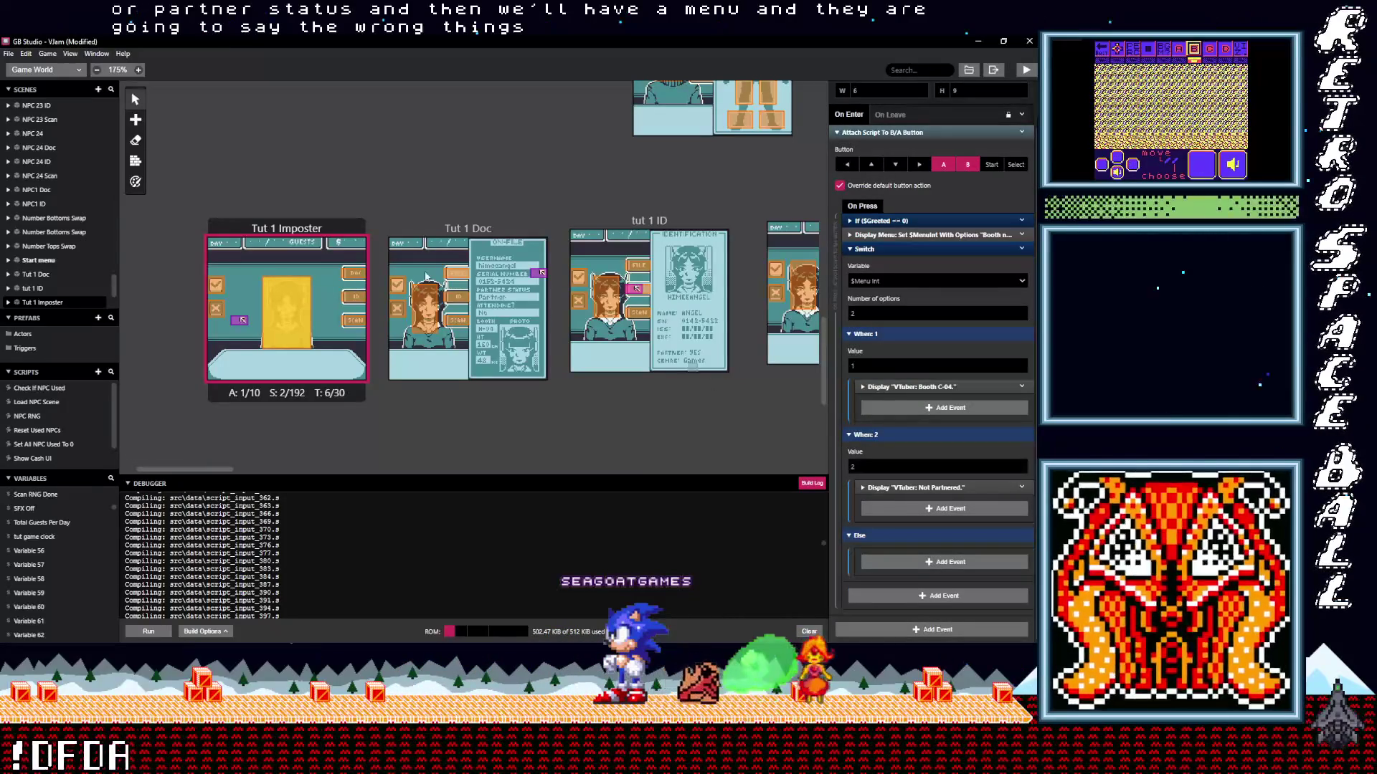
click(282, 231)
Set the Switch answers to 'VTuber: Booth C-04.' and 'VTuber: Not partnered.'.
click(911, 531)
scroll(892, 527, down, 1)
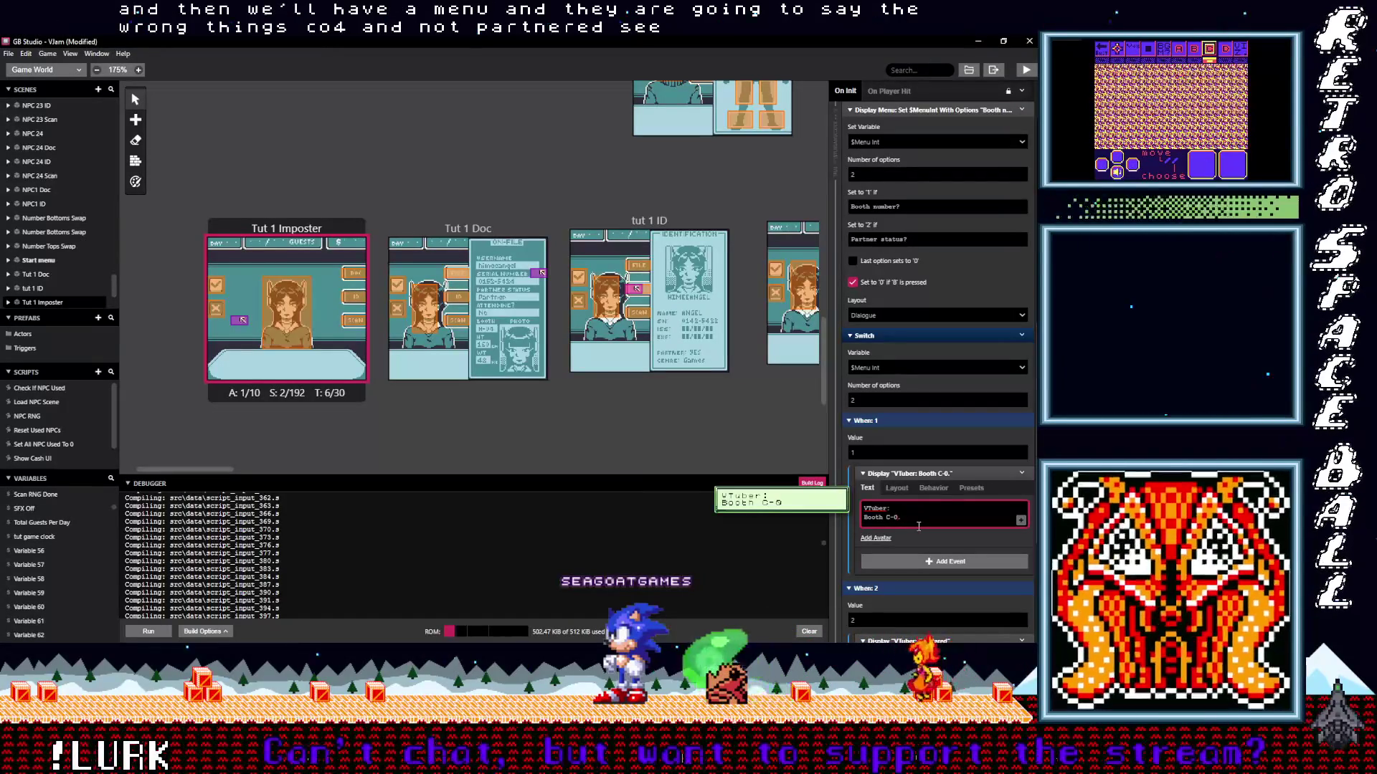
scroll(907, 525, down, 3)
text(4)
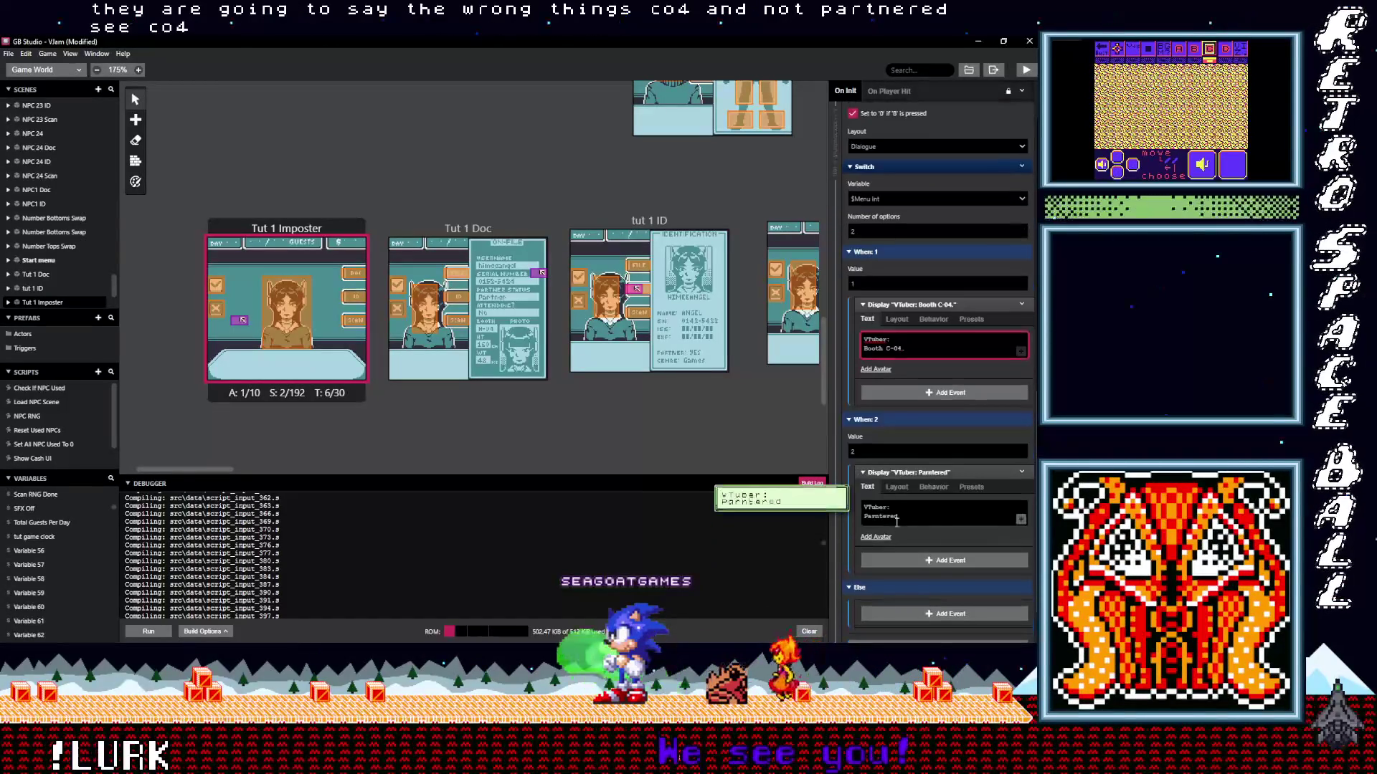
click(881, 519)
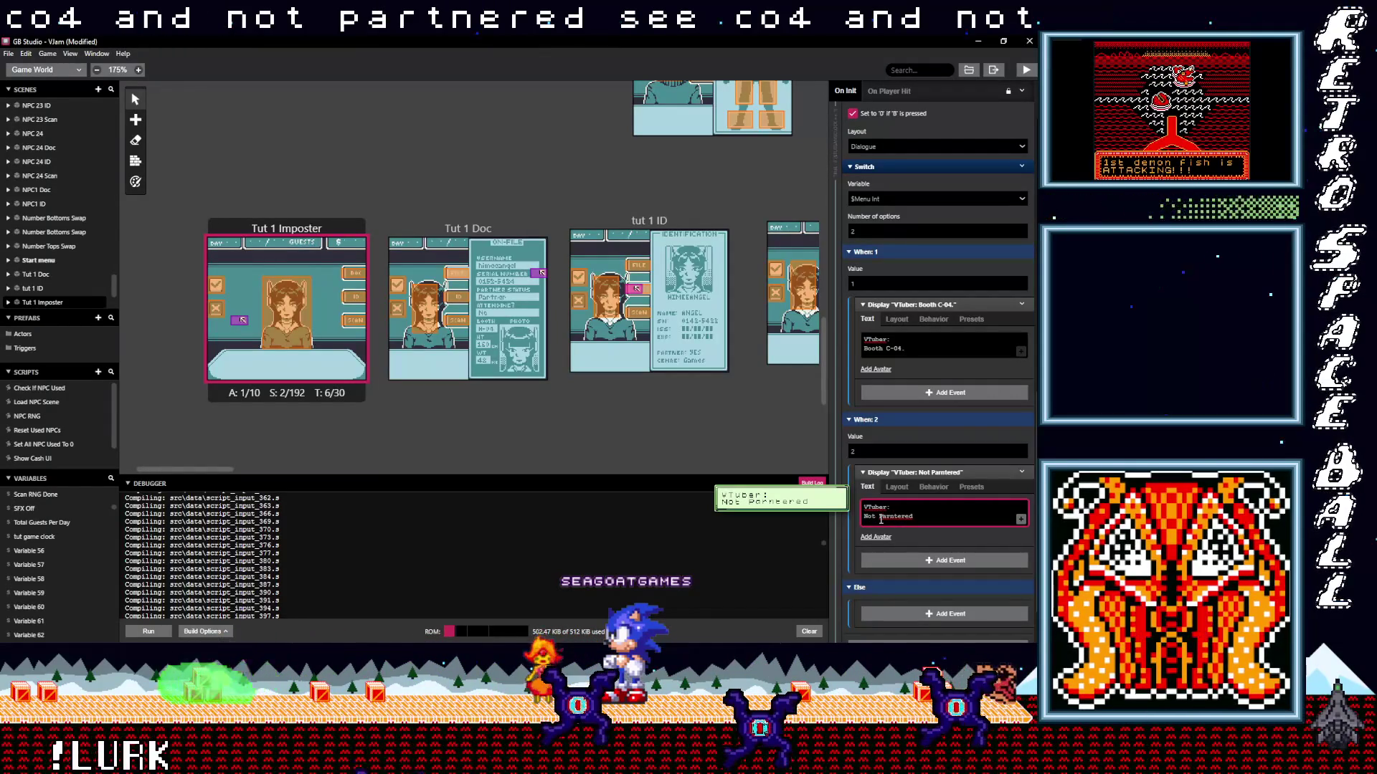
key(BackSpace)
key(BackSpace)
key(BackSpace)
key(BackSpace)
key(BackSpace)
key(BackSpace)
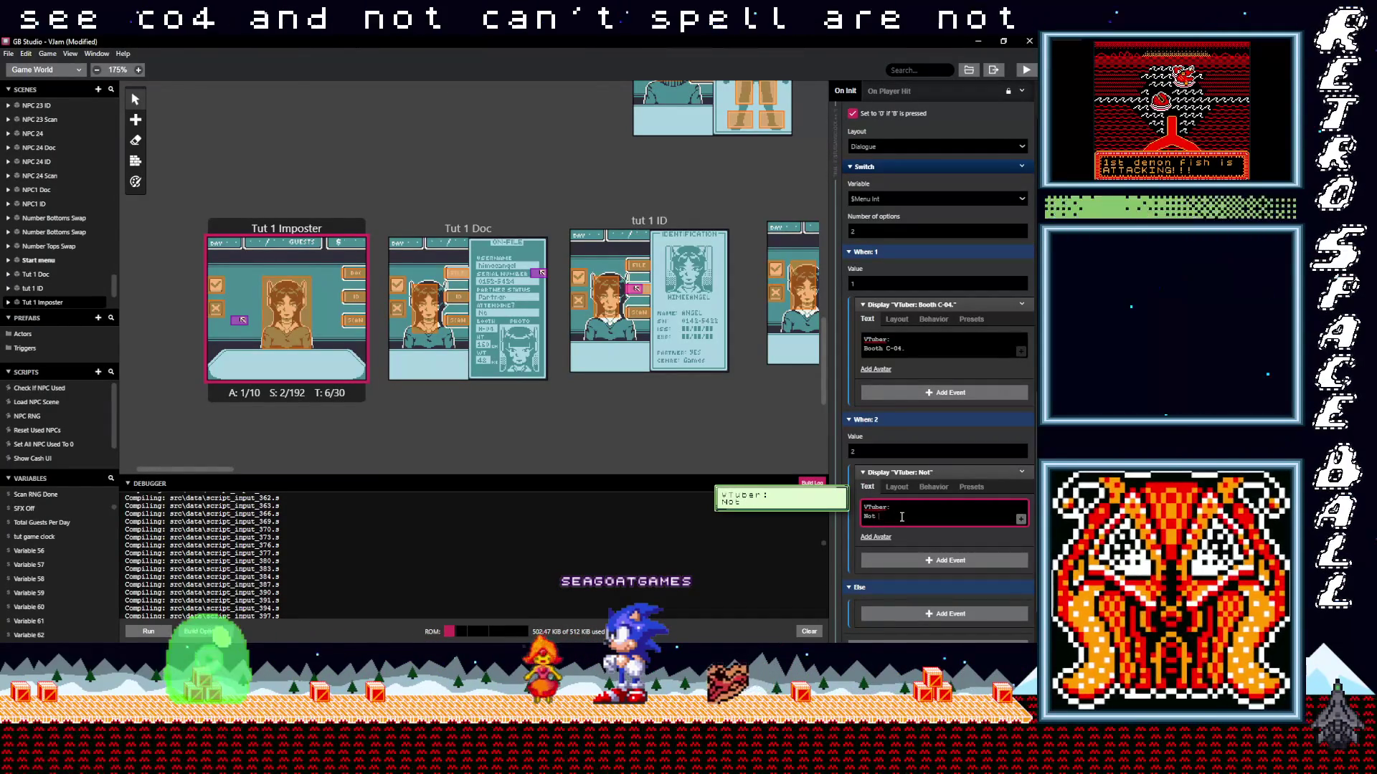
text(partnered)
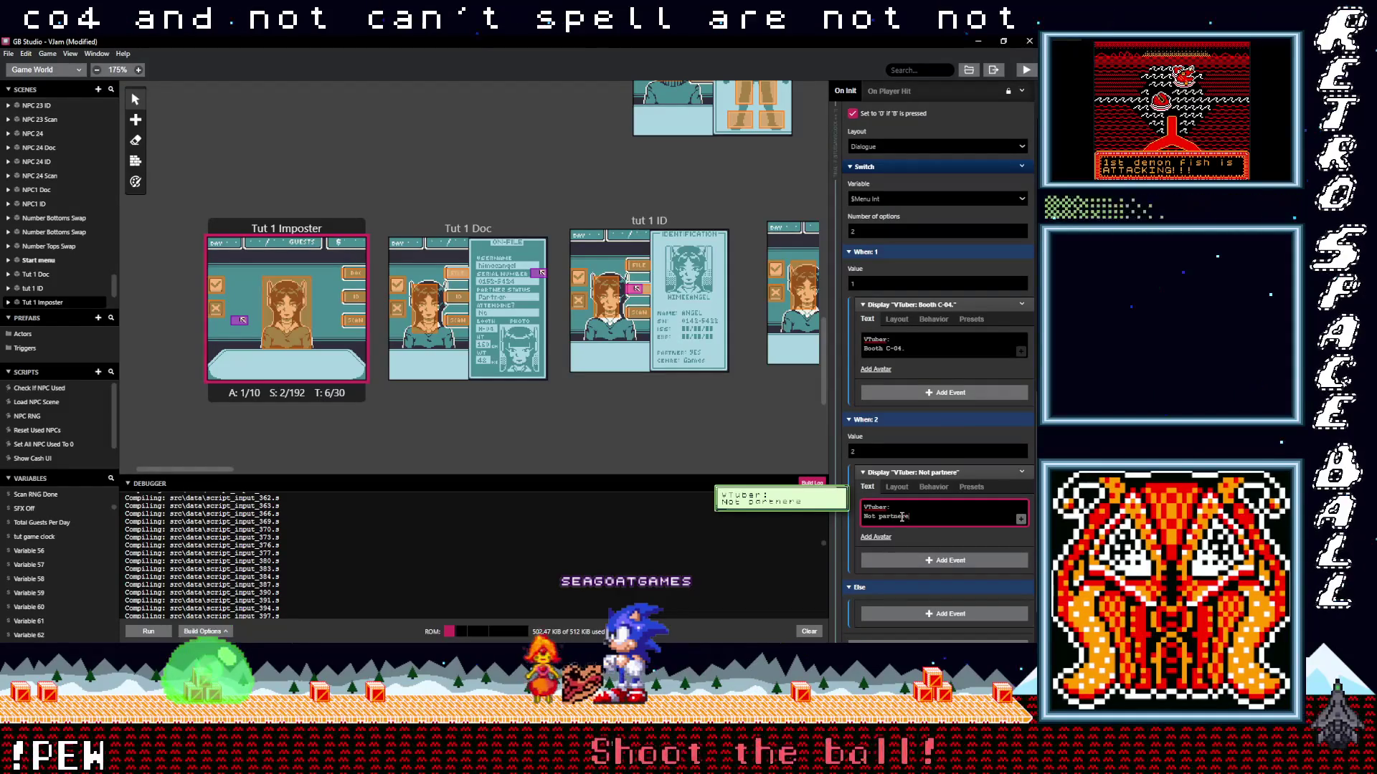
text(.)
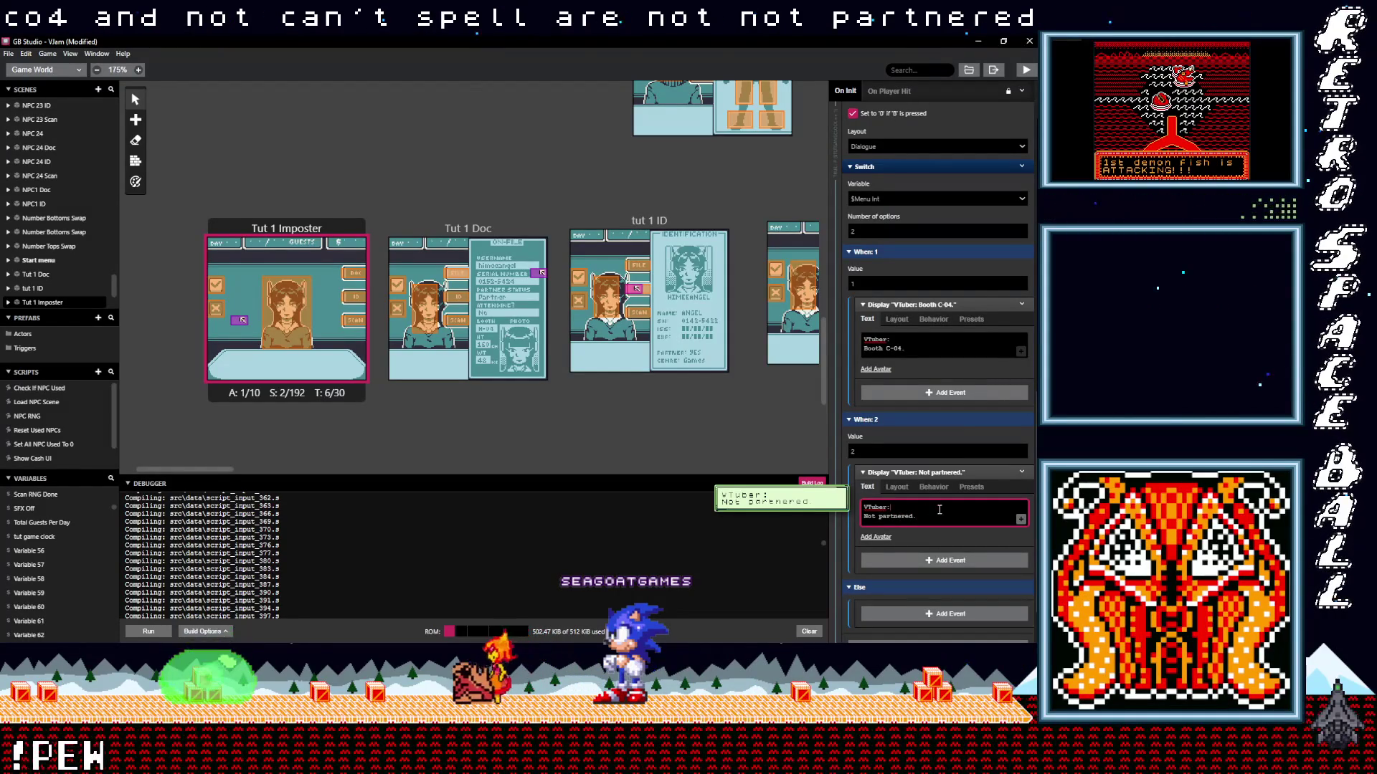
scroll(925, 402, up, 5)
Add a dialogue reading '(We can check on that info)' right after the Switch.
click(915, 227)
click(905, 236)
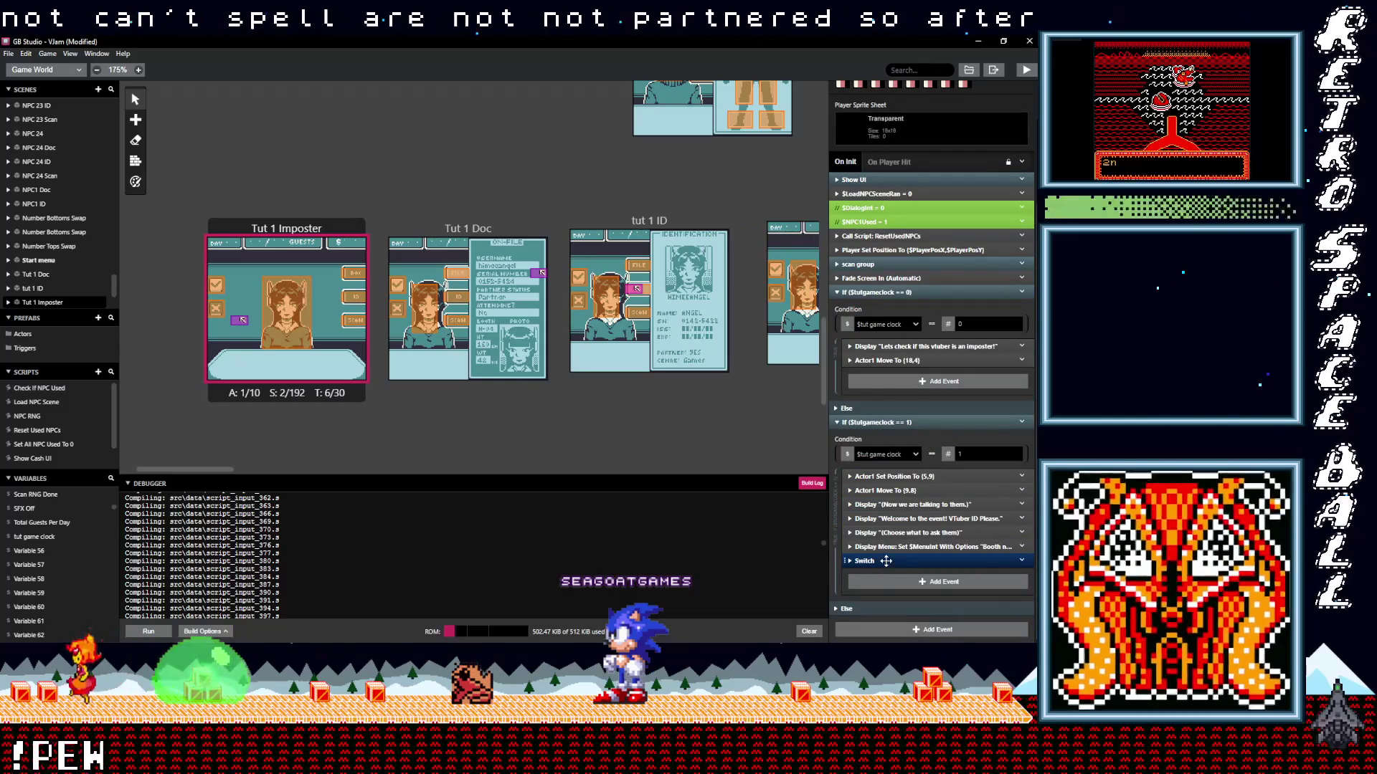
click(901, 582)
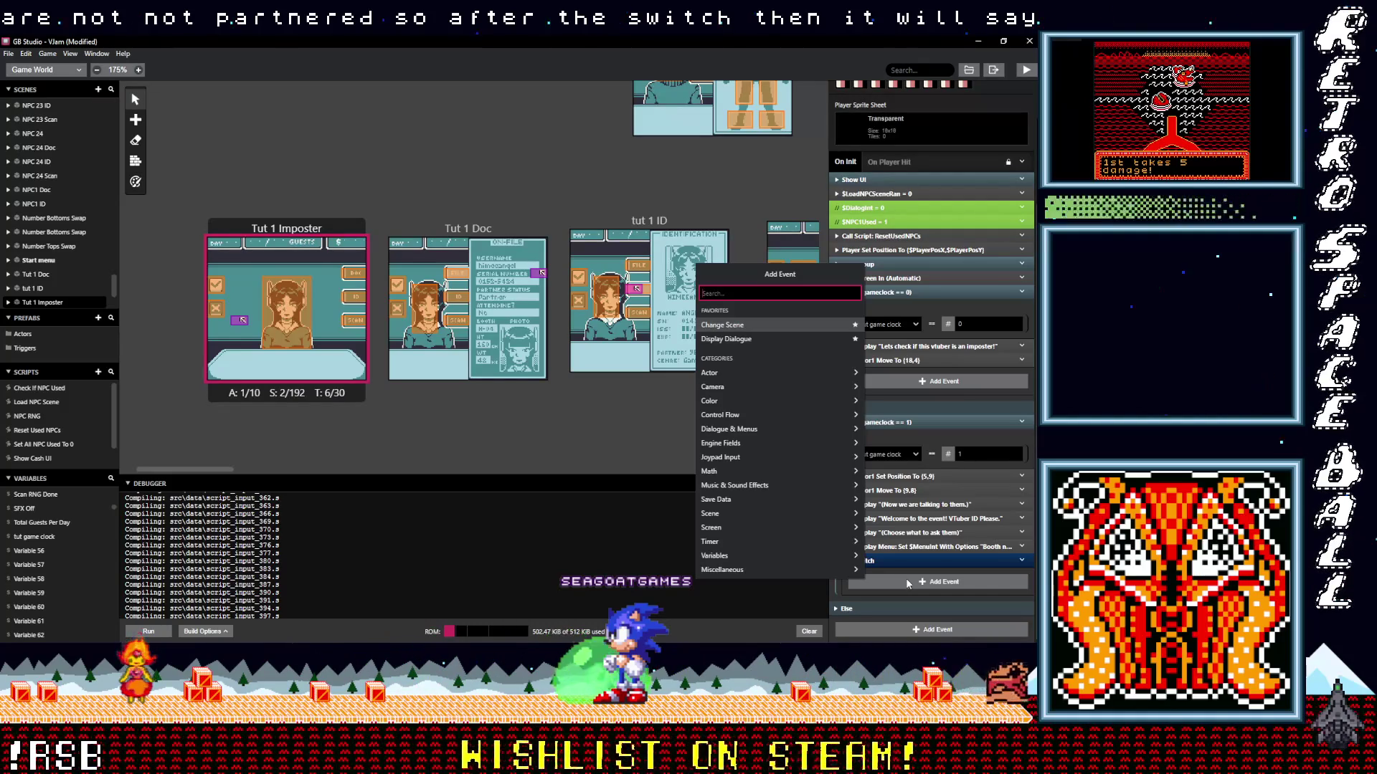
click(747, 340)
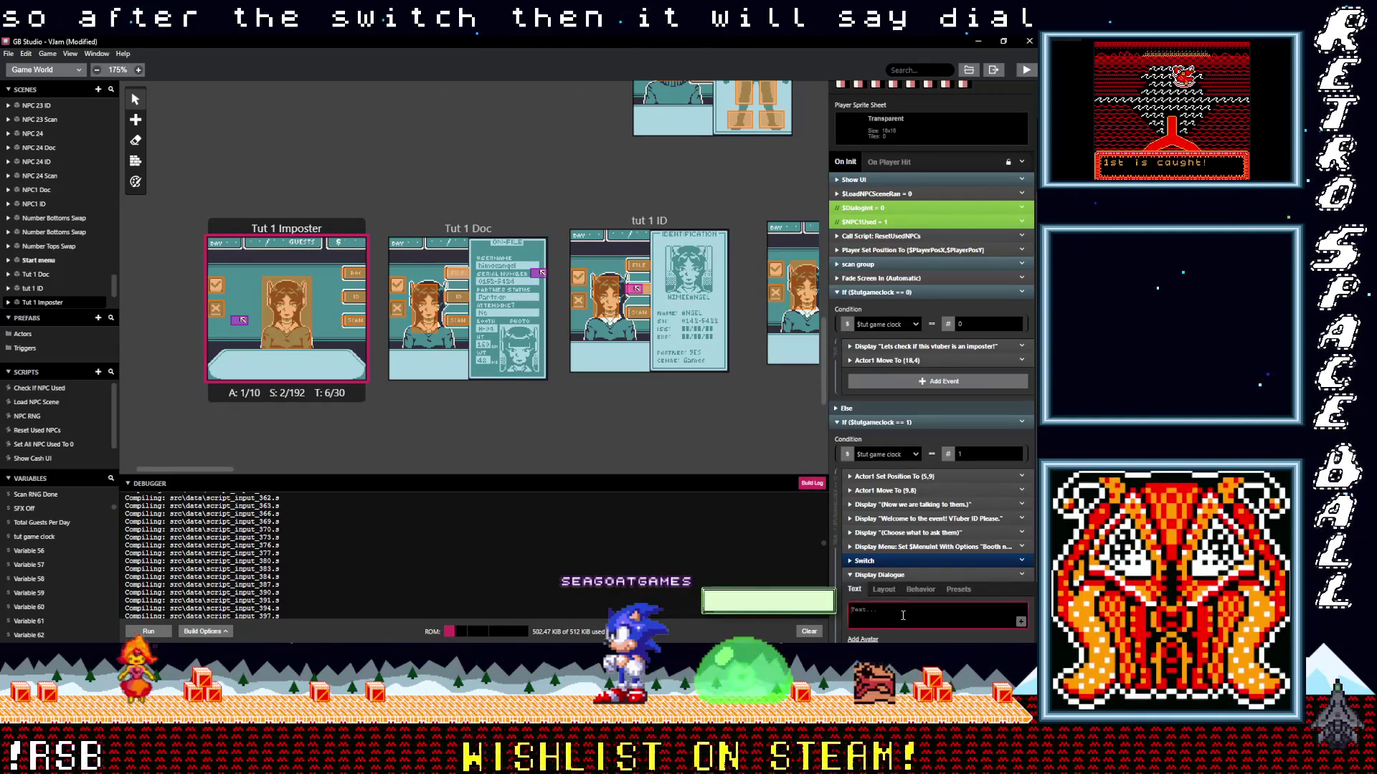
text((we ca)
text(n)
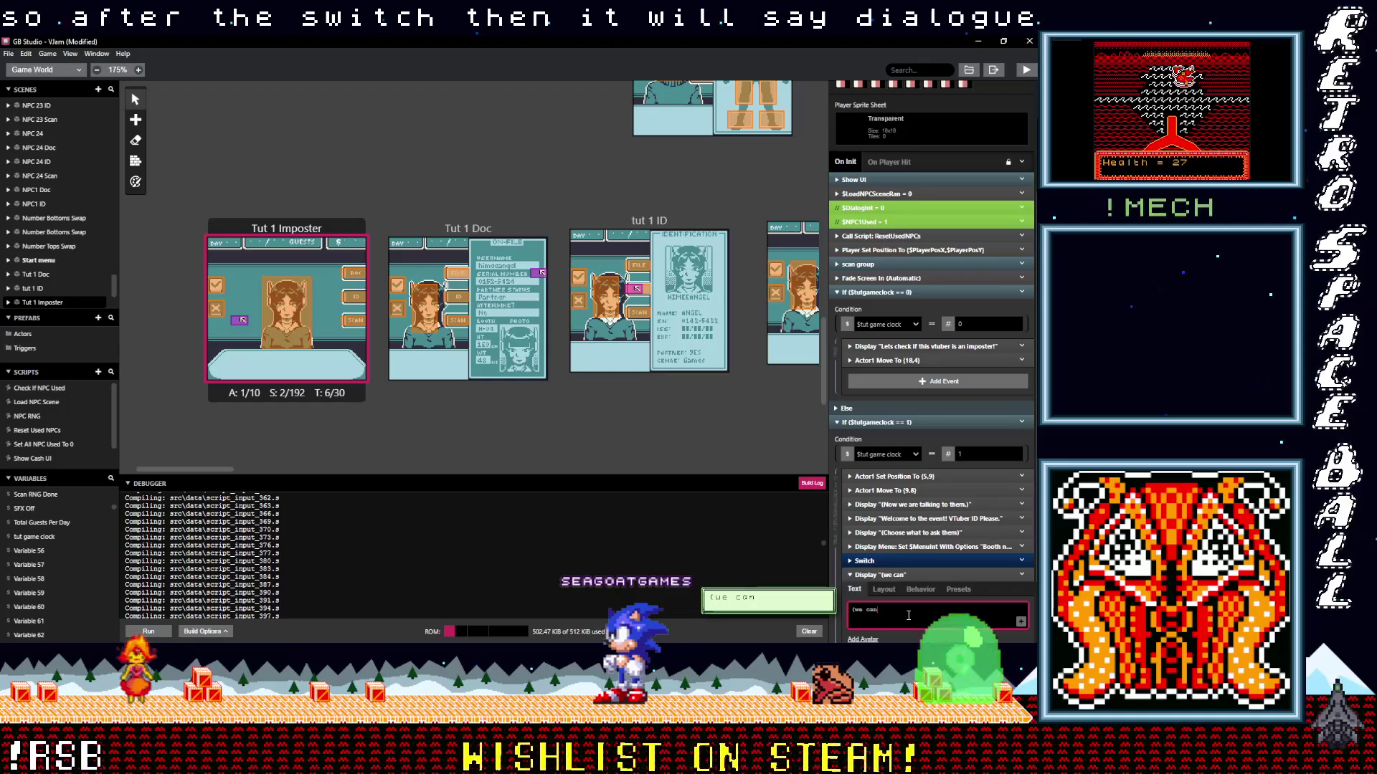
text( check o)
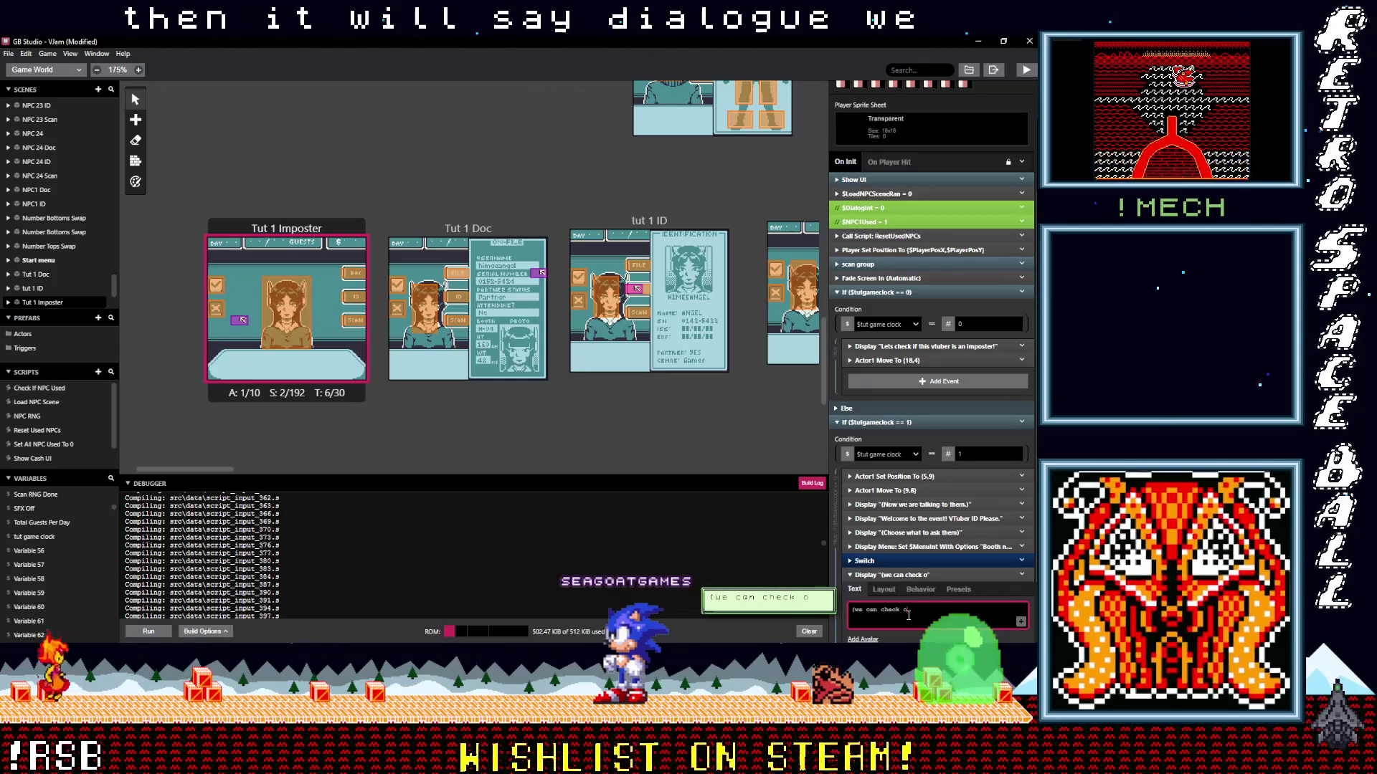
text(n that info))
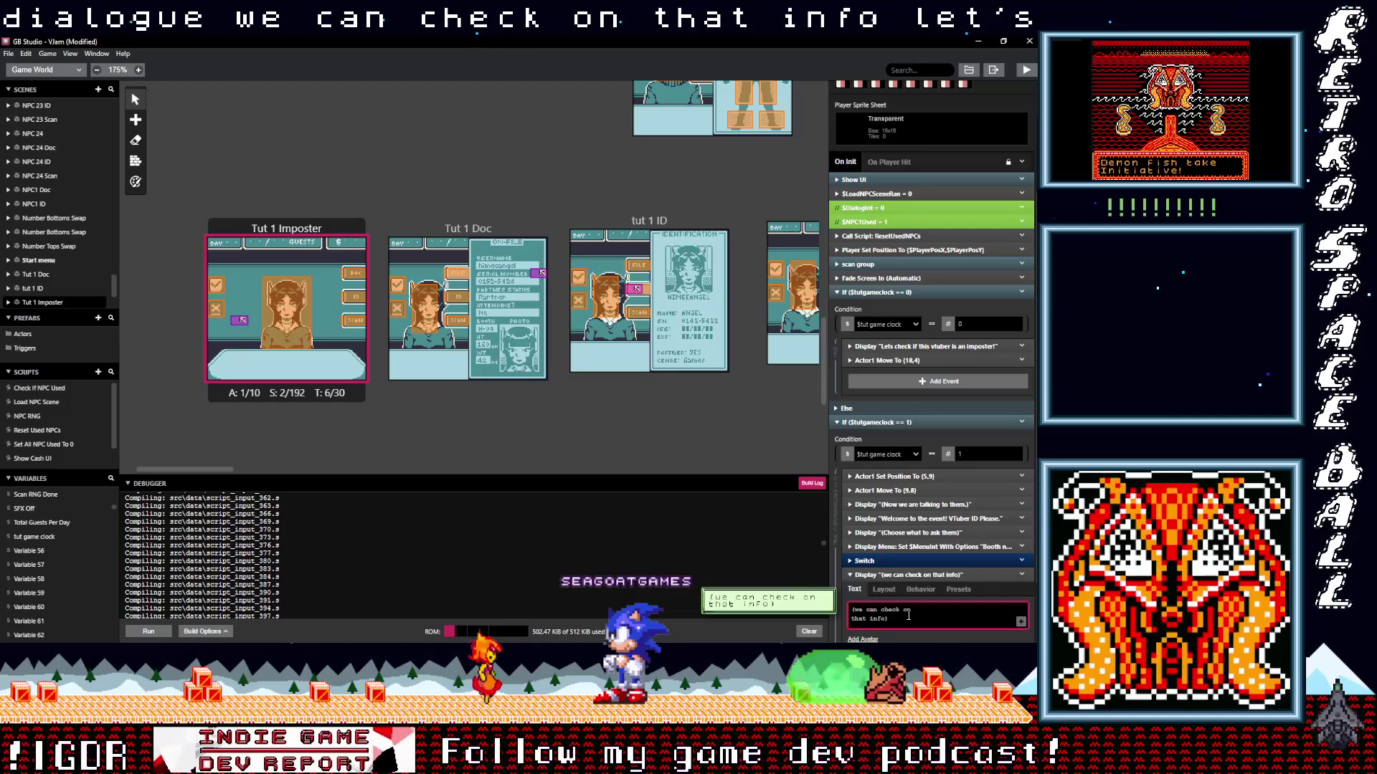
text(W)
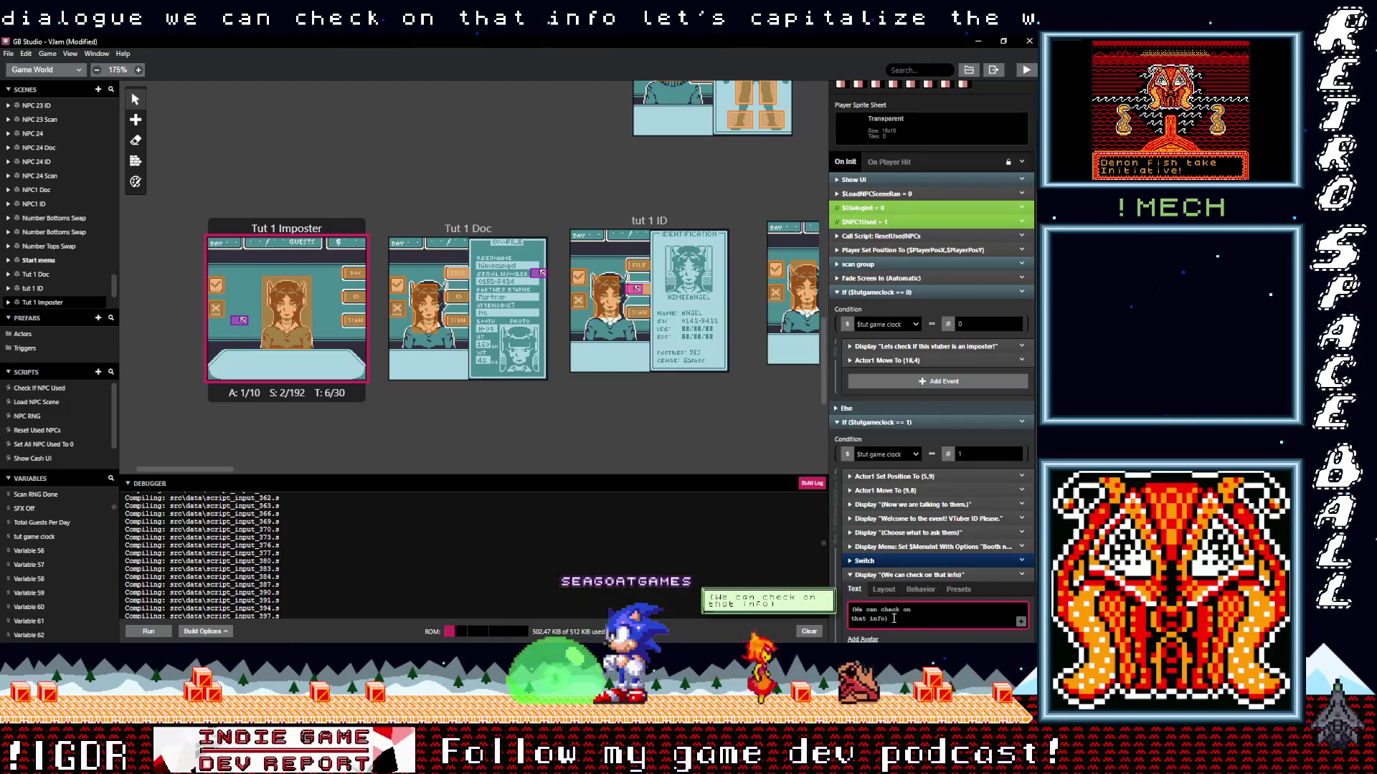
scroll(896, 618, down, 3)
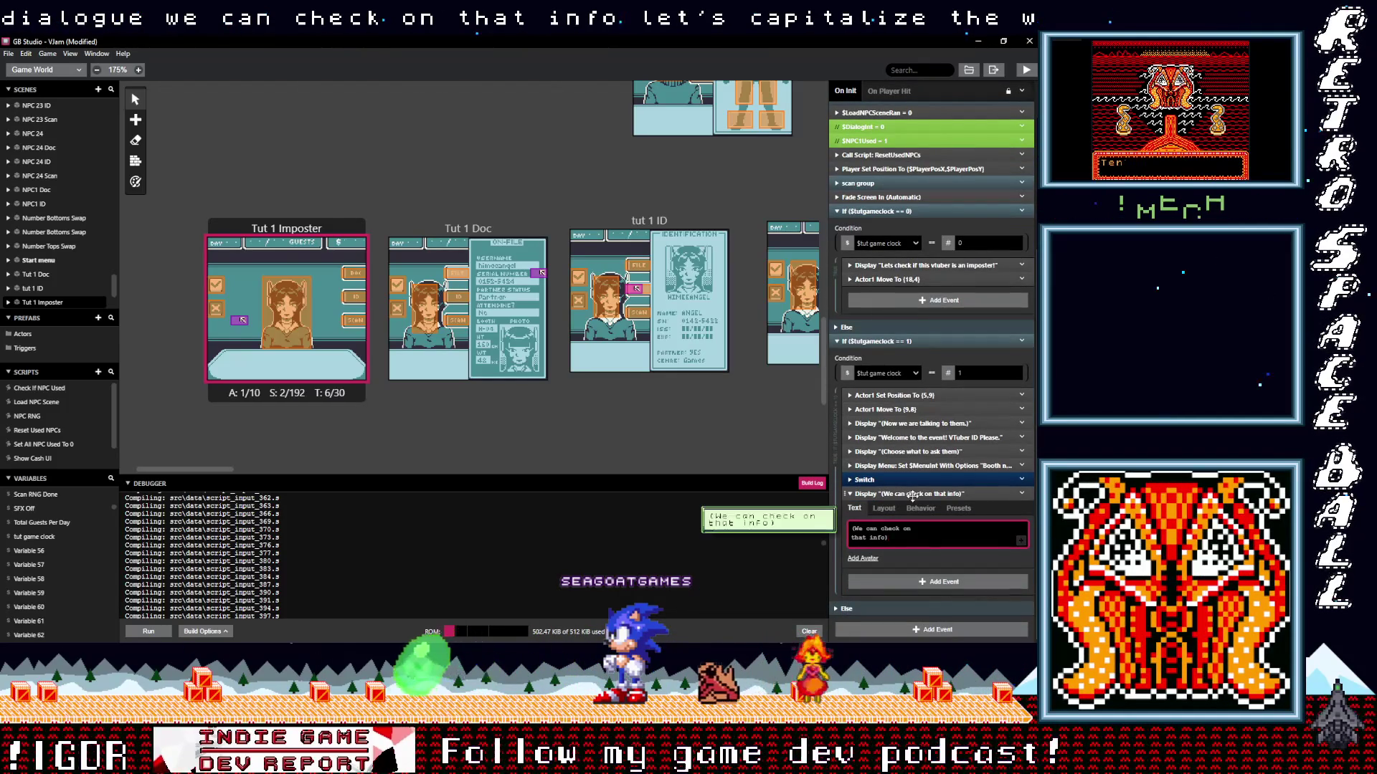
click(911, 494)
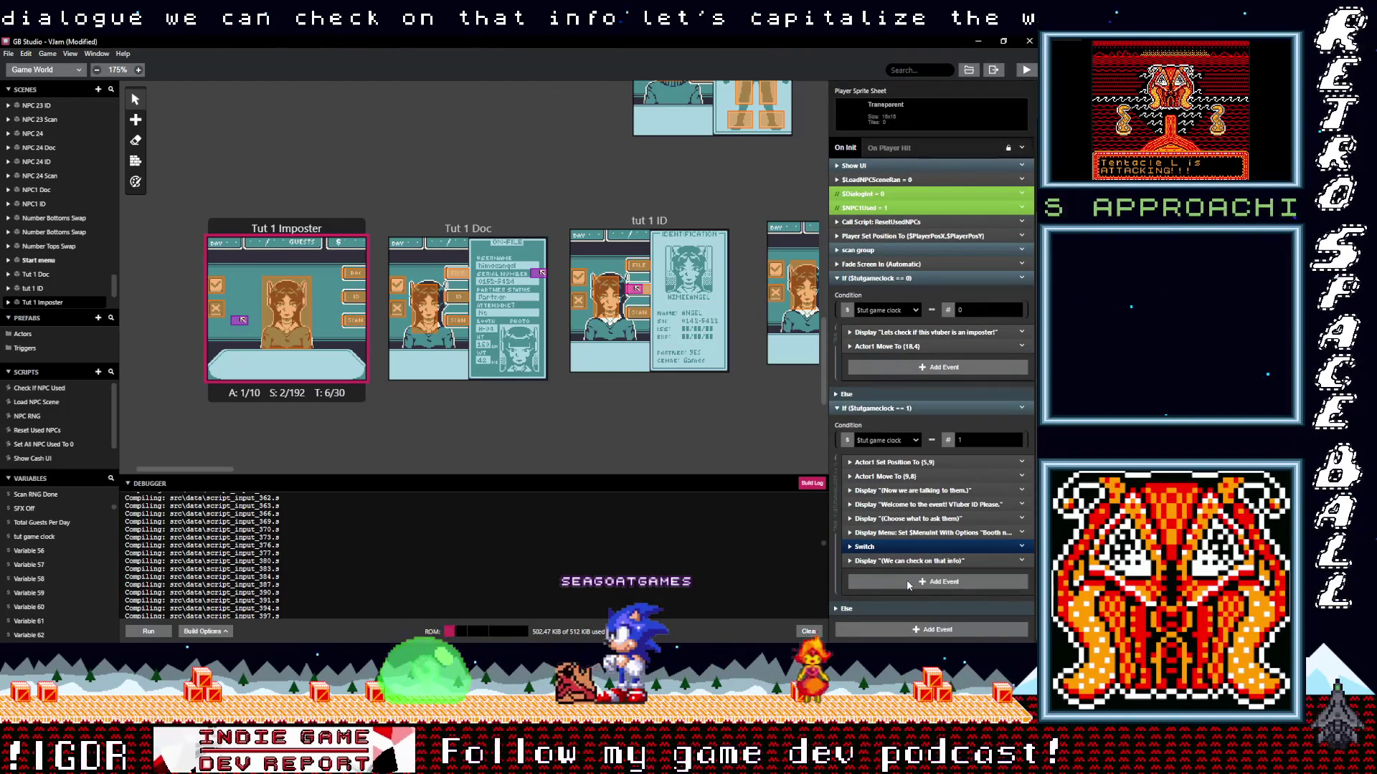
click(907, 585)
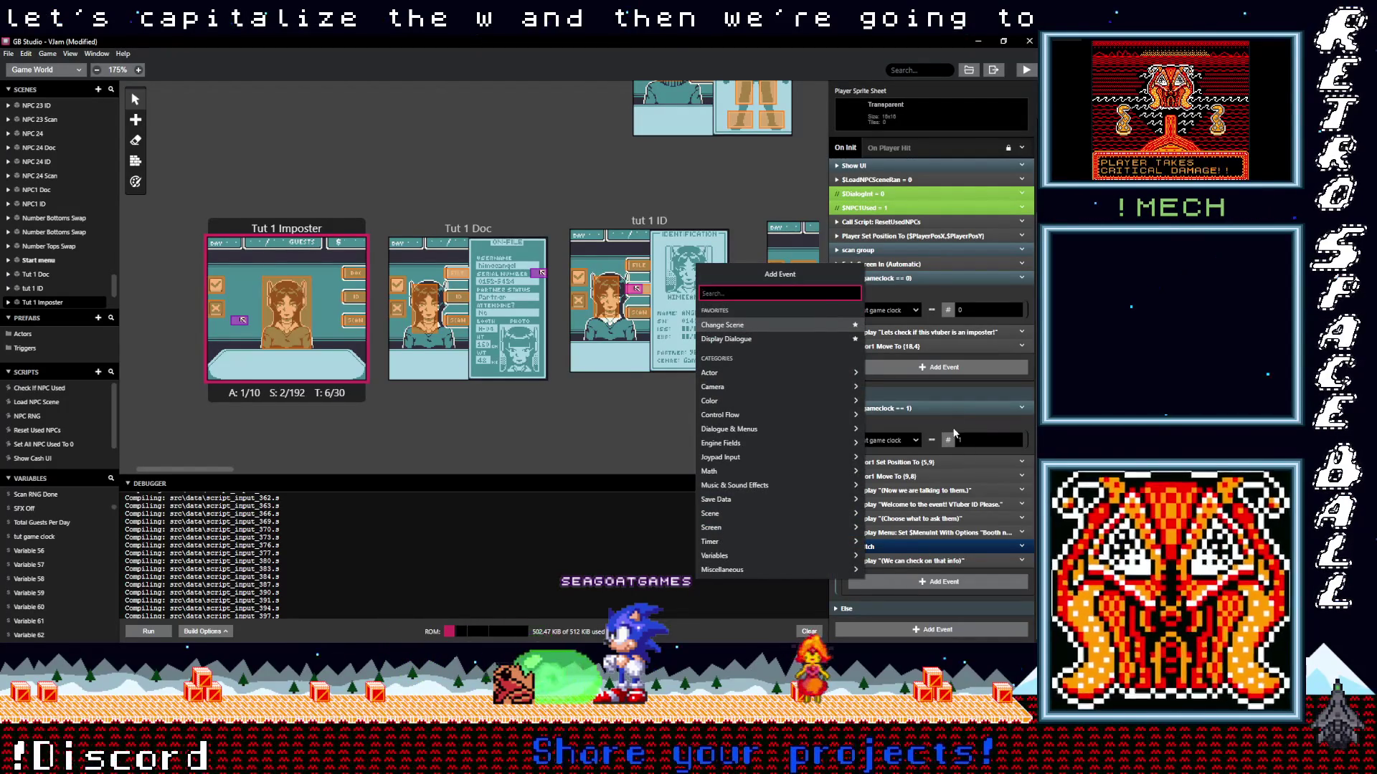
Copy the Actor1 Set Position (5,9) event and paste it after the dialogue.
key(Escape)
click(1022, 462)
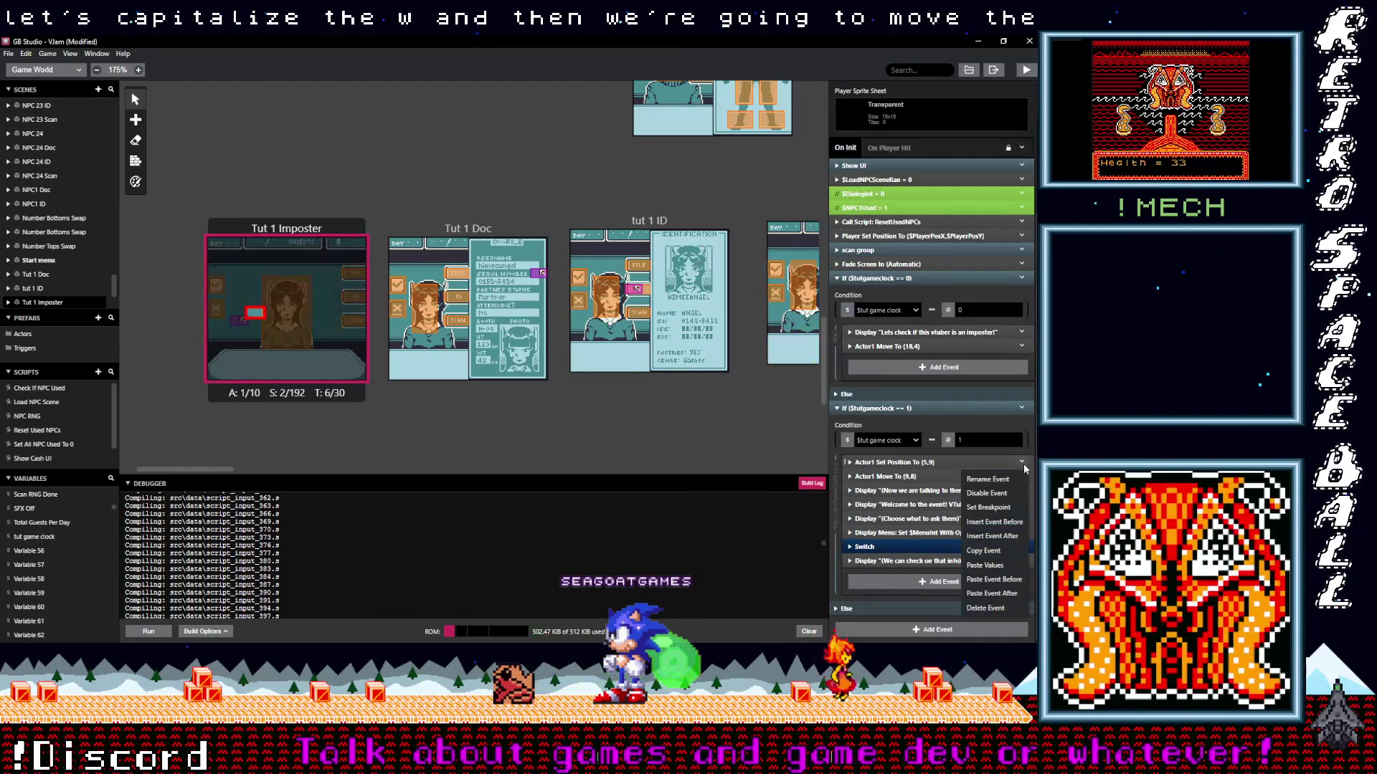
click(983, 550)
alt+click(941, 584)
click(896, 574)
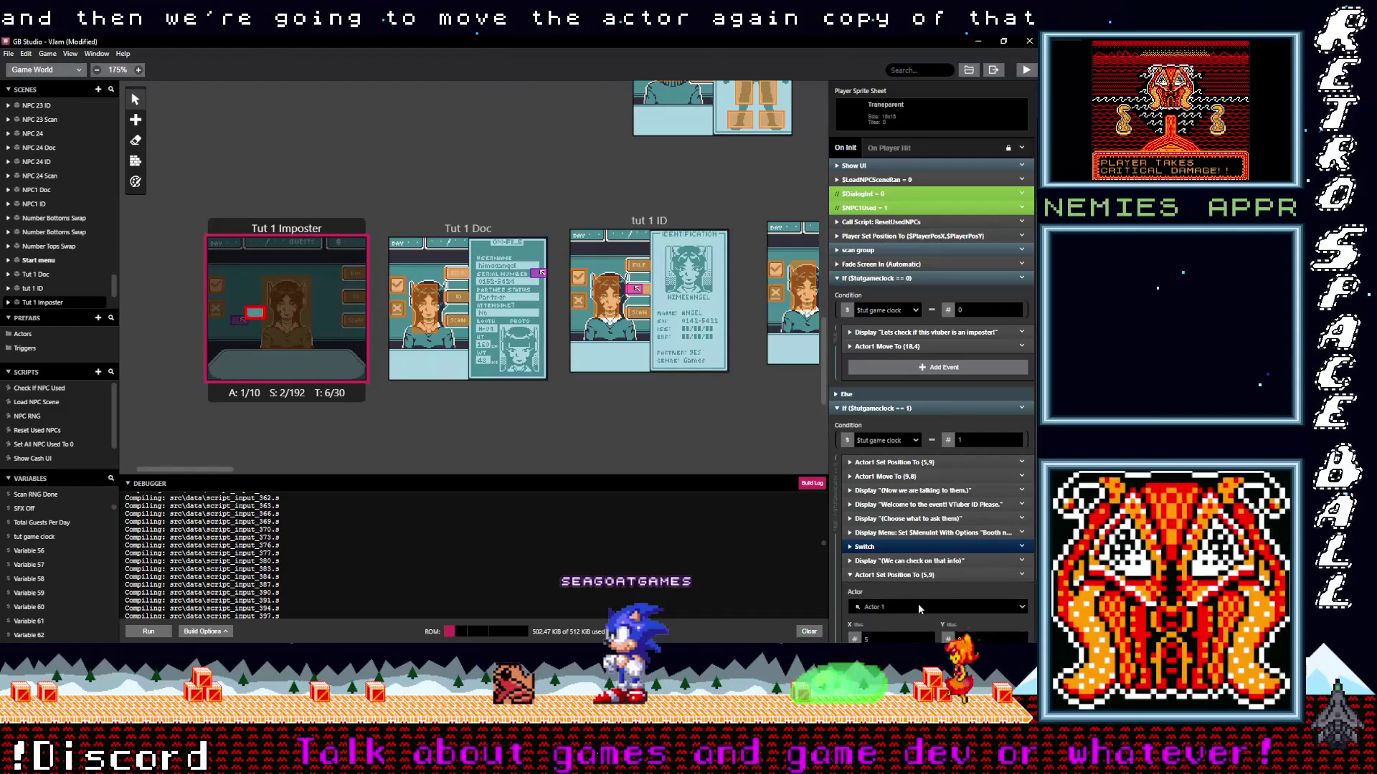
Set the pasted Actor1 Set Position event to X 17 and Y 4.
scroll(924, 612, down, 2)
click(928, 555)
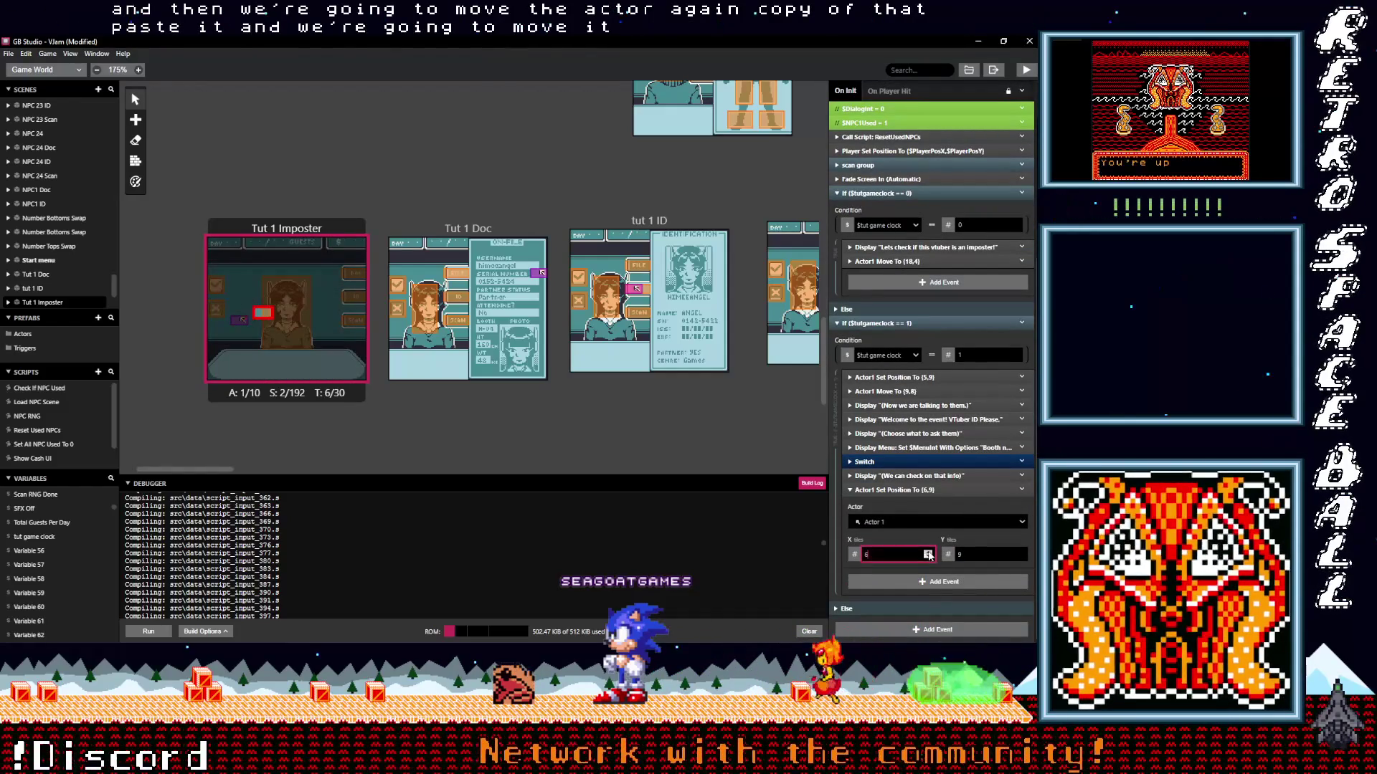
key(BackSpace)
text(12)
click(928, 553)
click(928, 553)
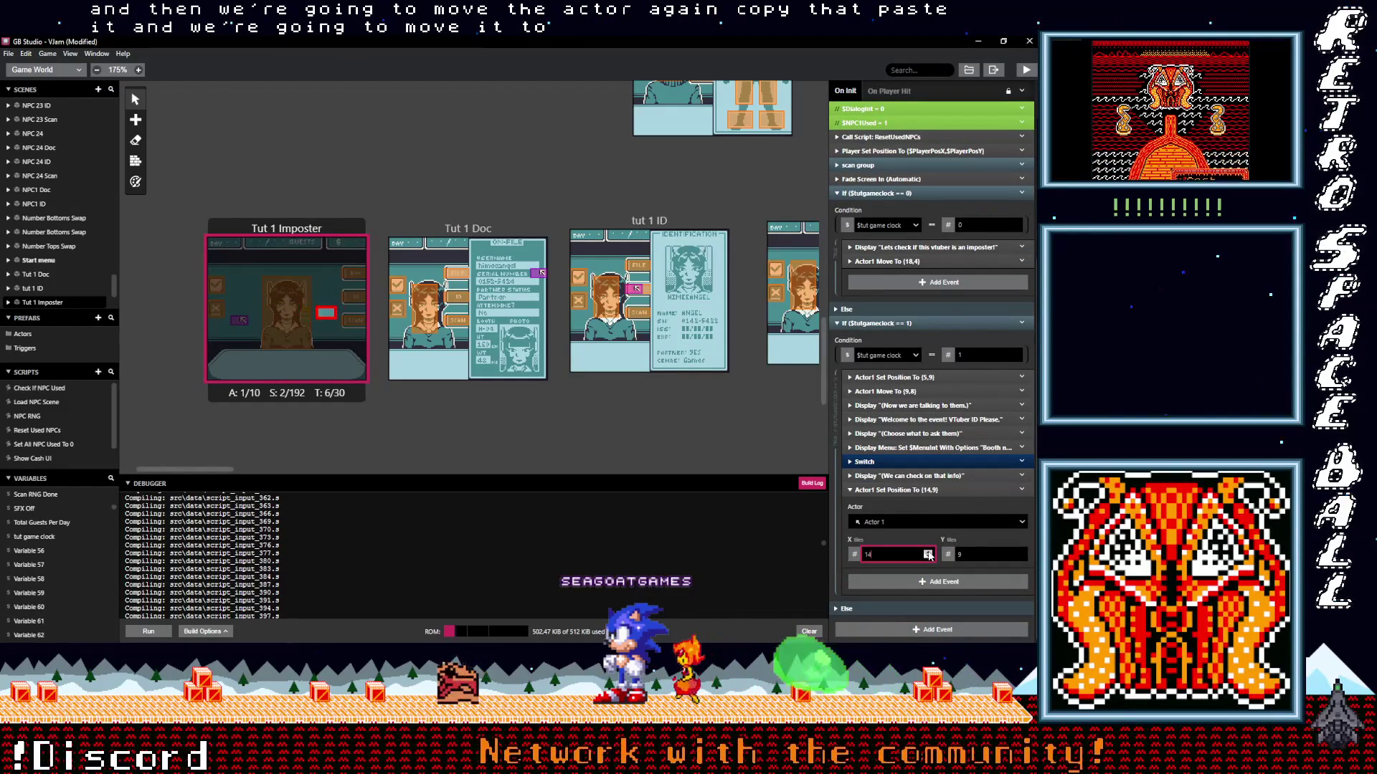
key(Up)
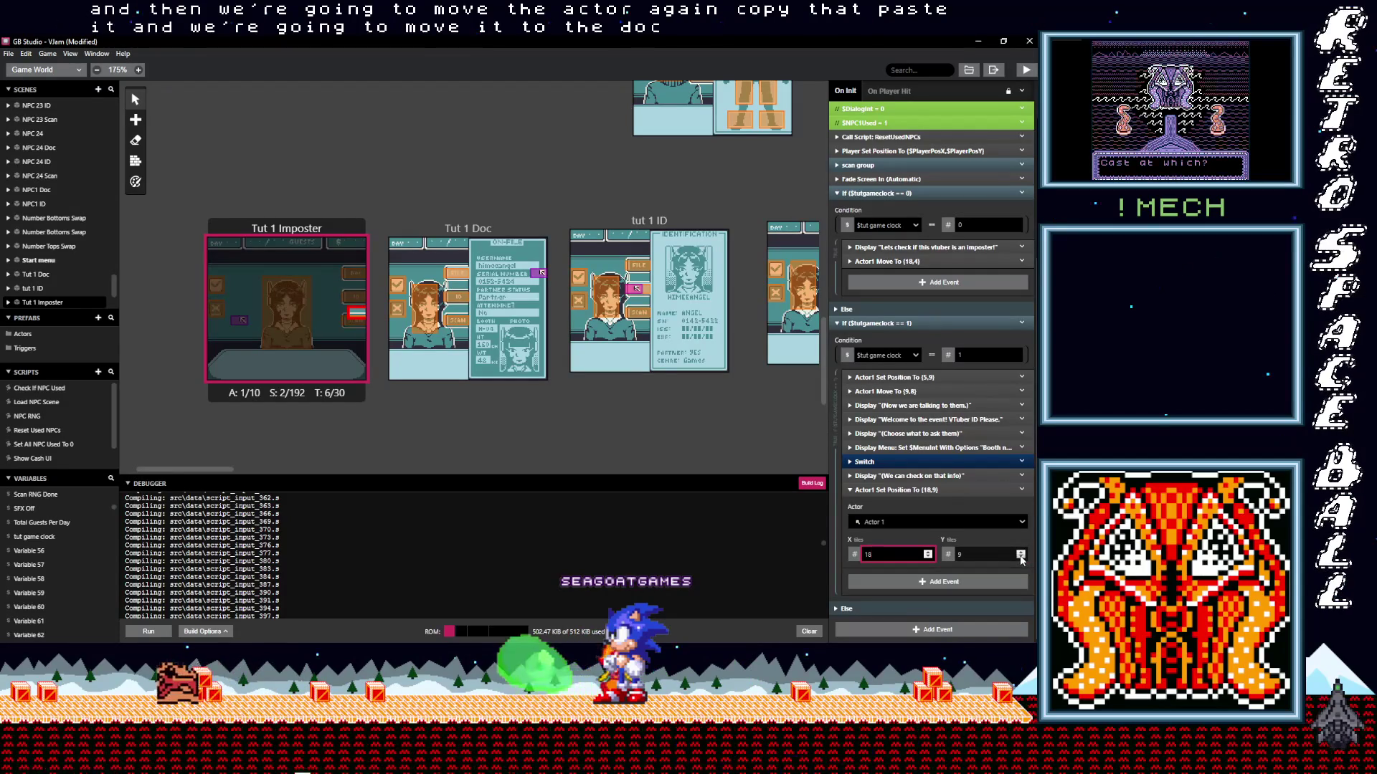
click(1018, 559)
key(BackSpace)
text(4)
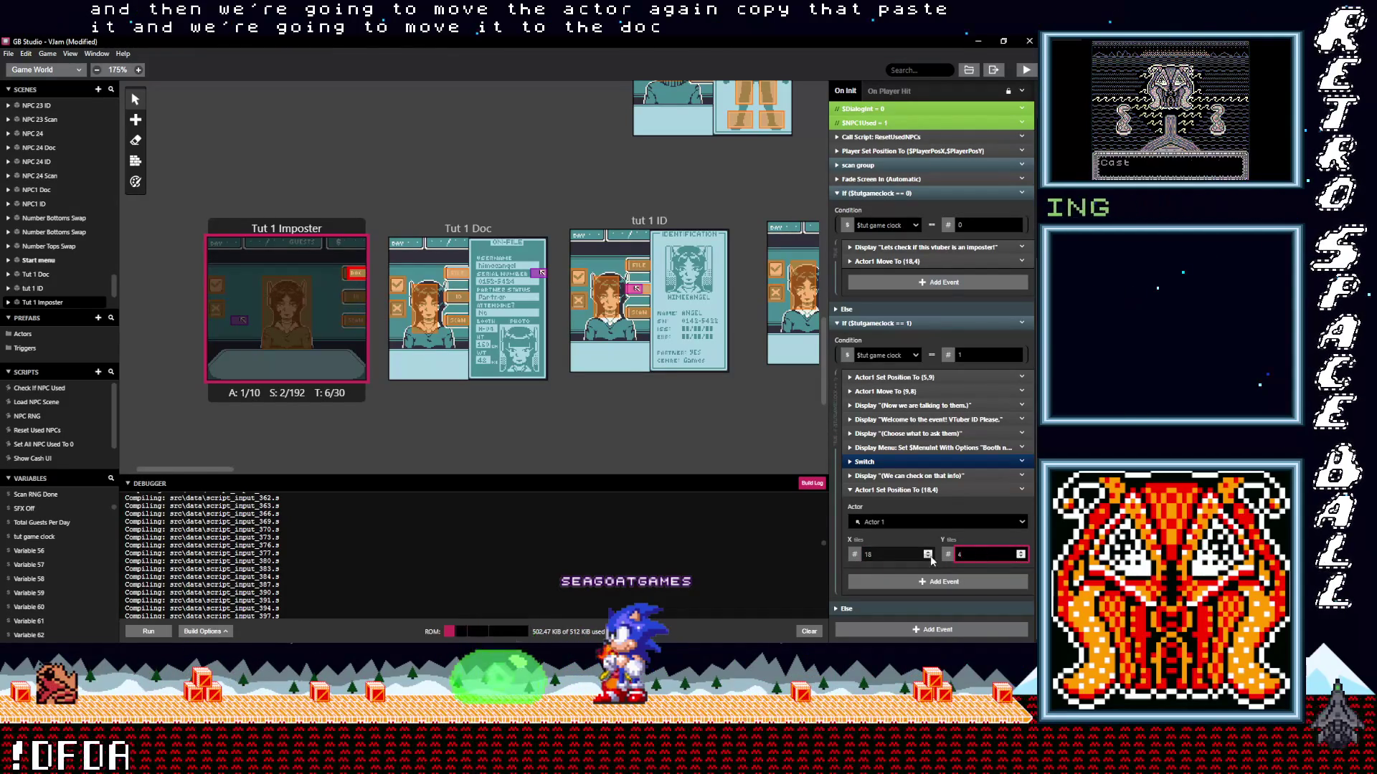
click(928, 556)
click(889, 490)
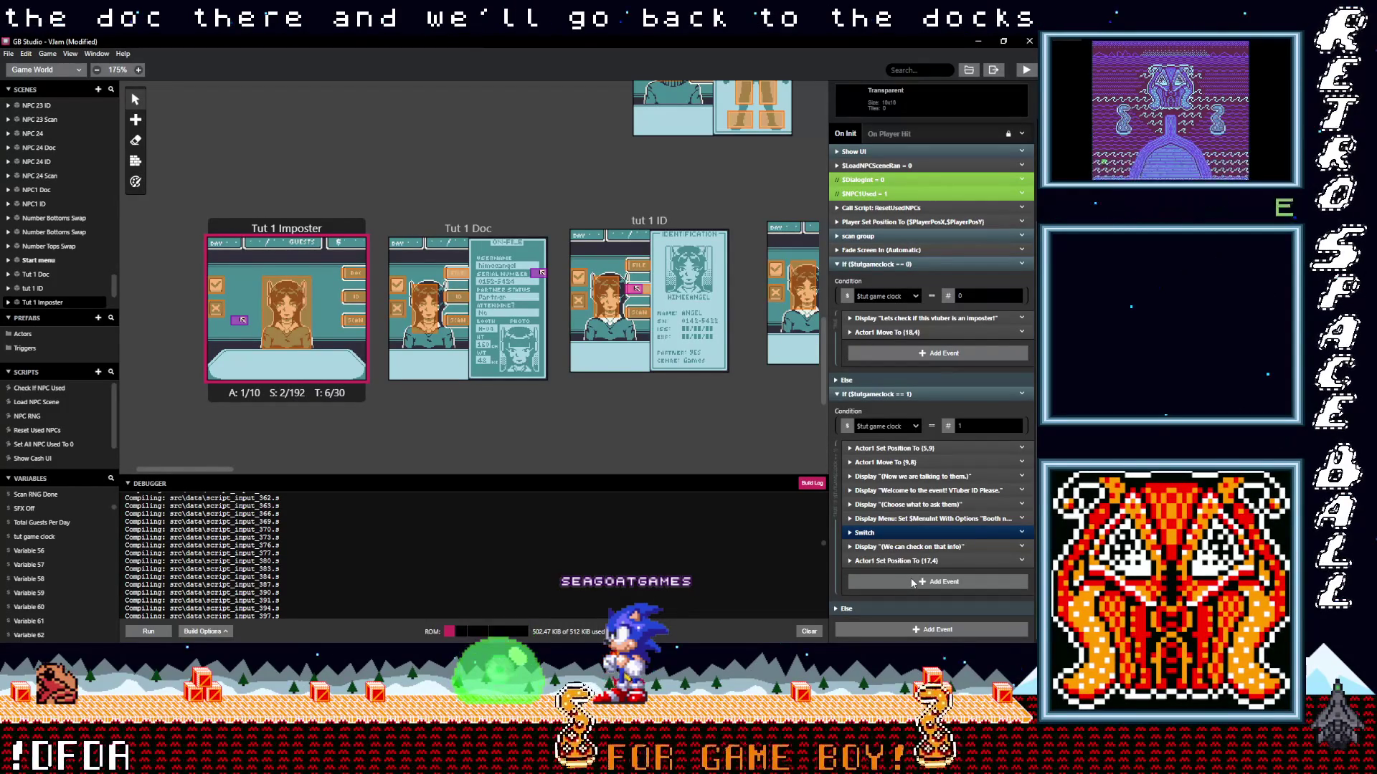
click(909, 581)
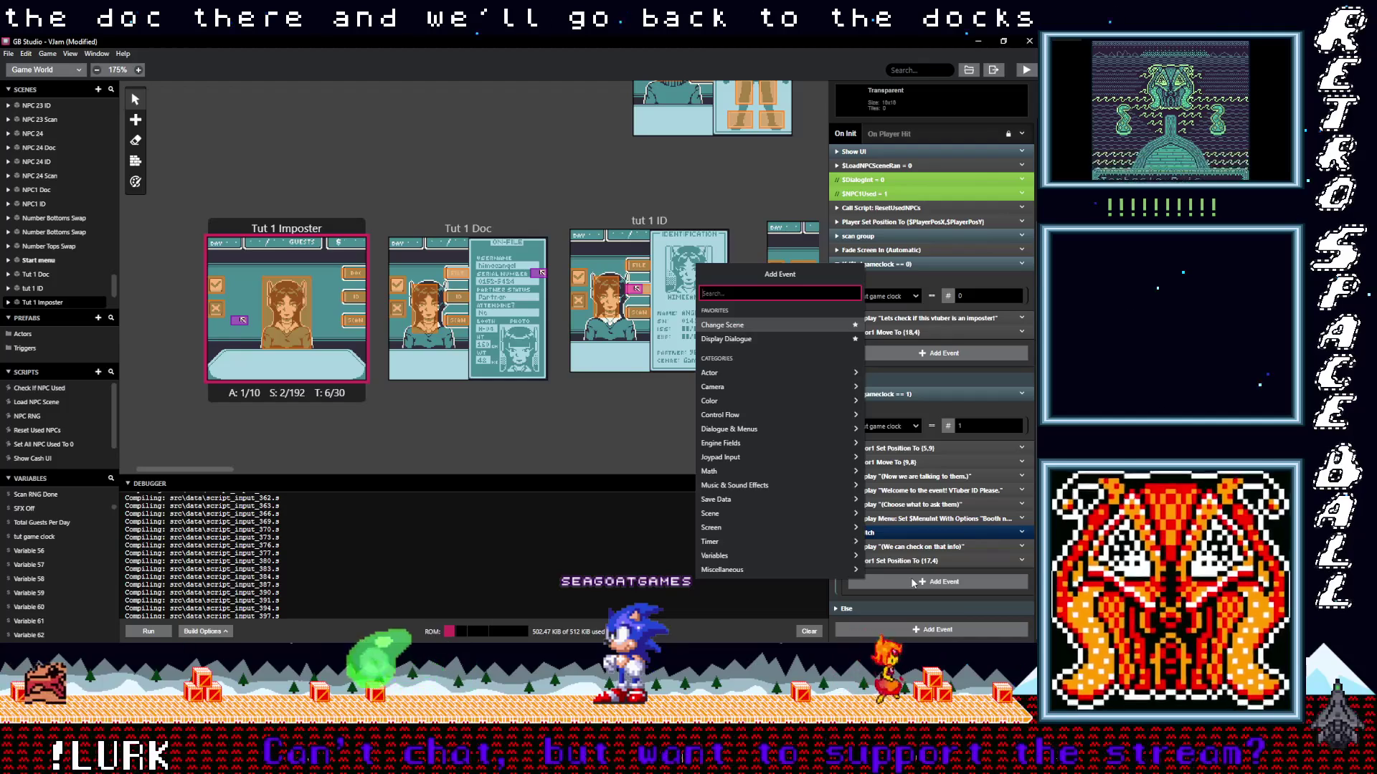
Add a Change Scene event whose destination is Tut 1 Doc at (0,0).
click(742, 328)
scroll(897, 509, down, 2)
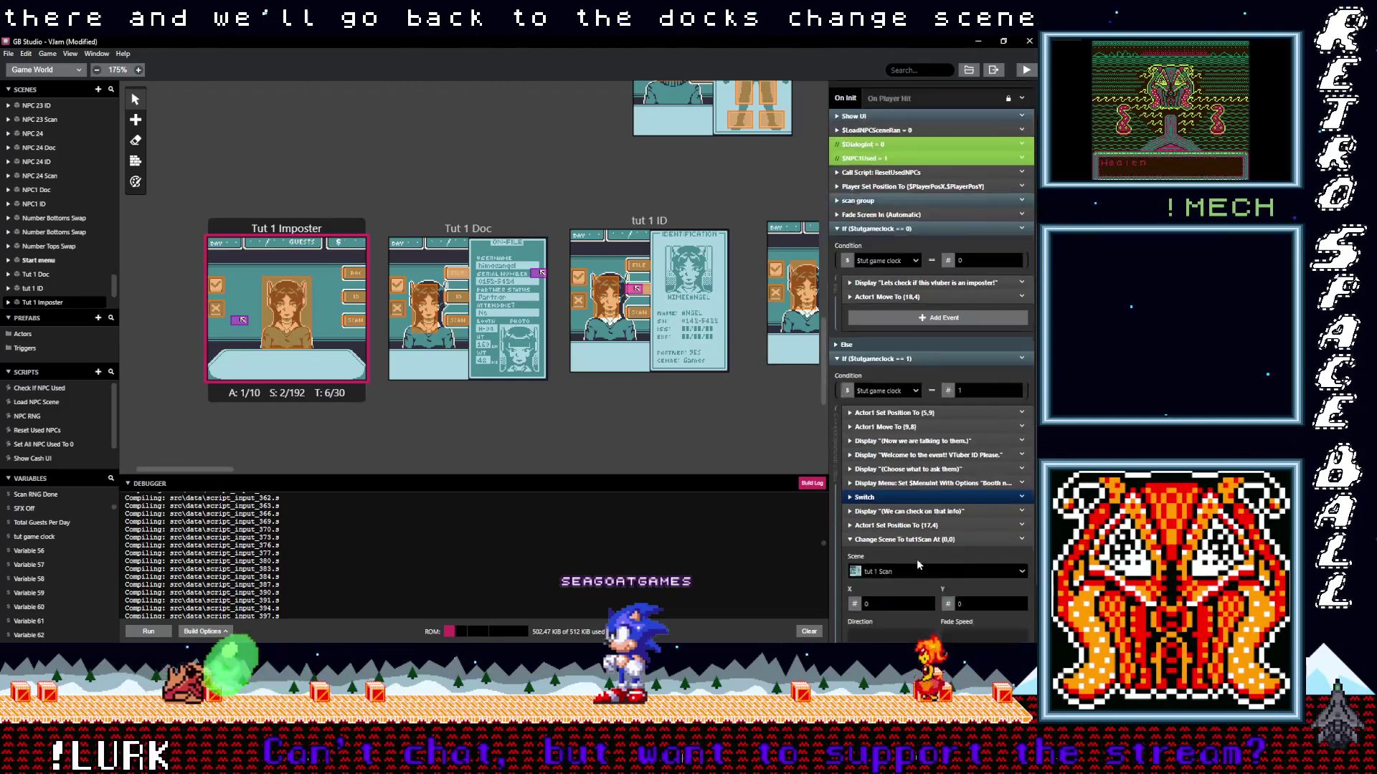
click(899, 494)
text(tut)
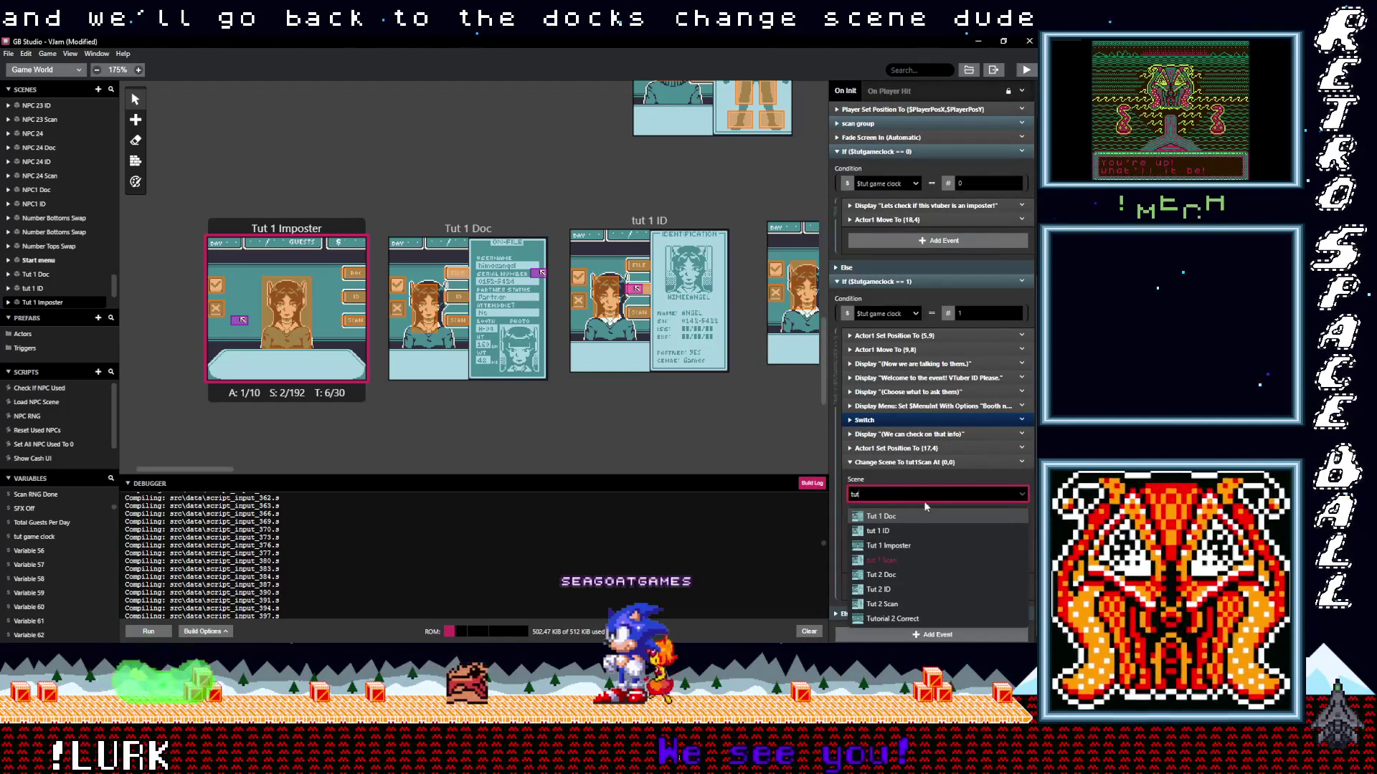
click(898, 517)
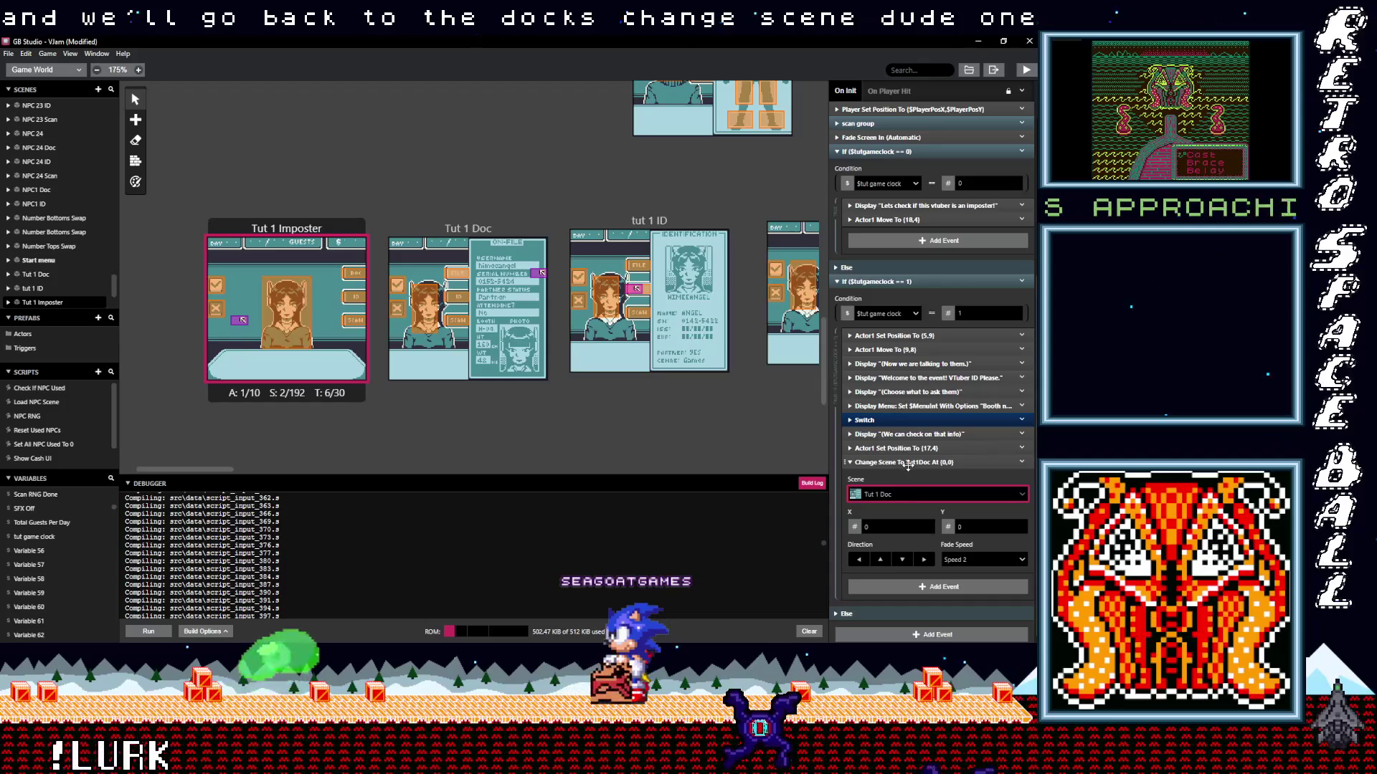
scroll(908, 465, up, 2)
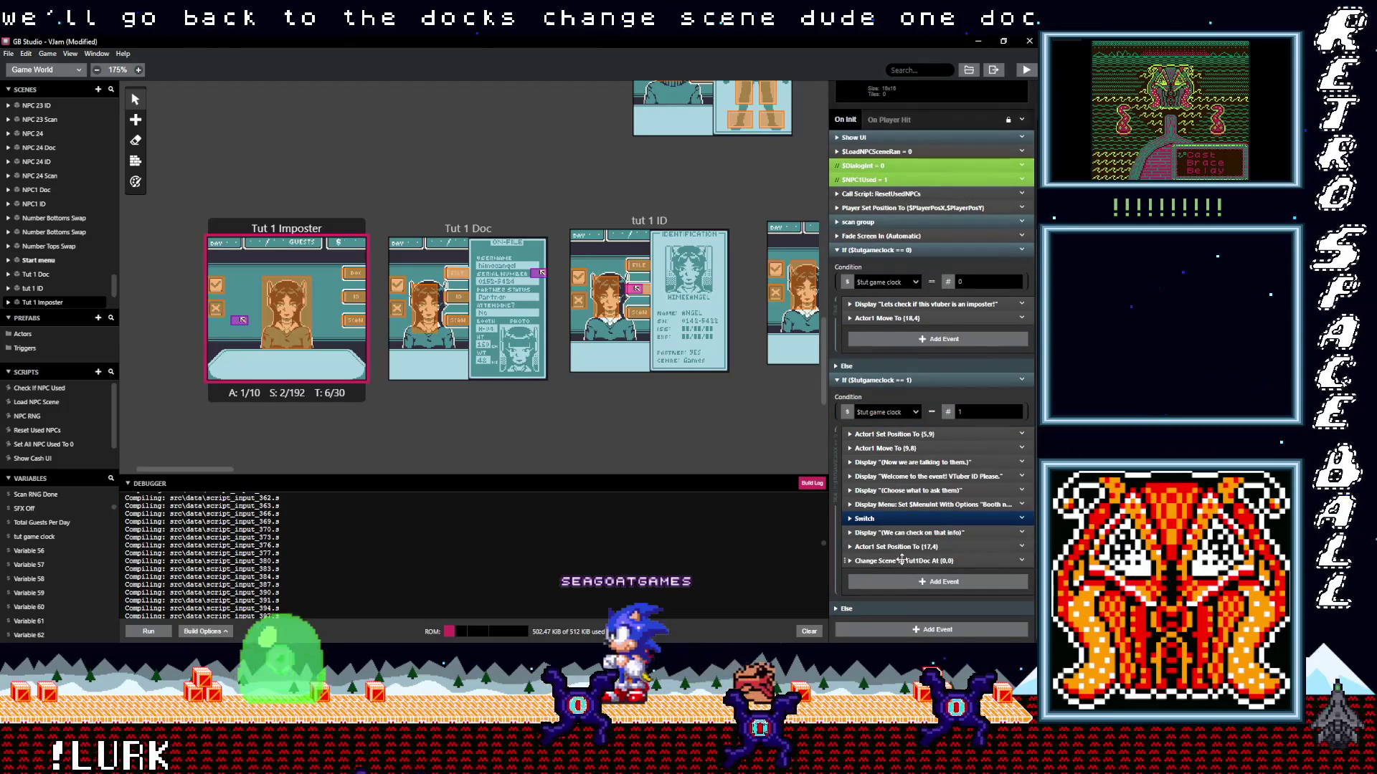
click(901, 561)
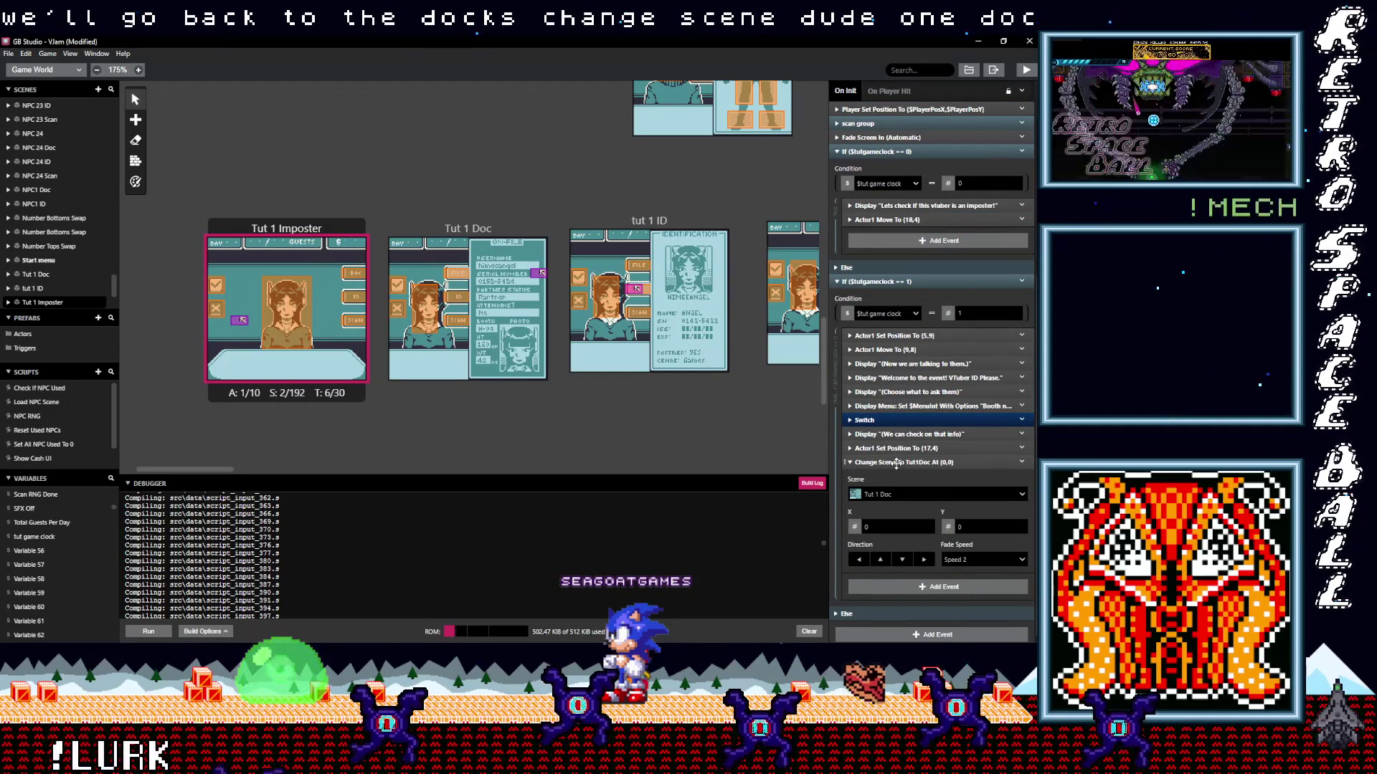
click(896, 464)
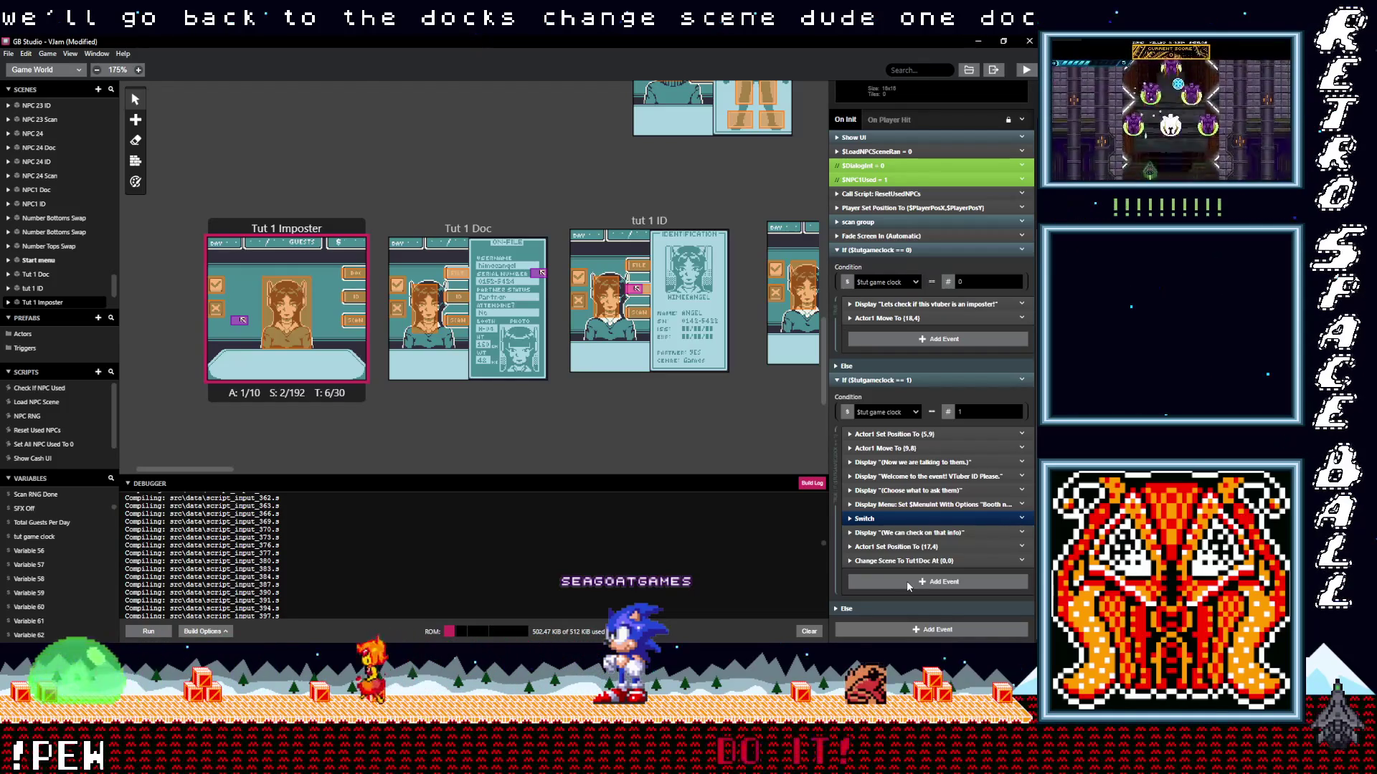
In Tut 1 Doc, wrap the existing On Init events in an If $tut game clock == 0 block.
click(468, 228)
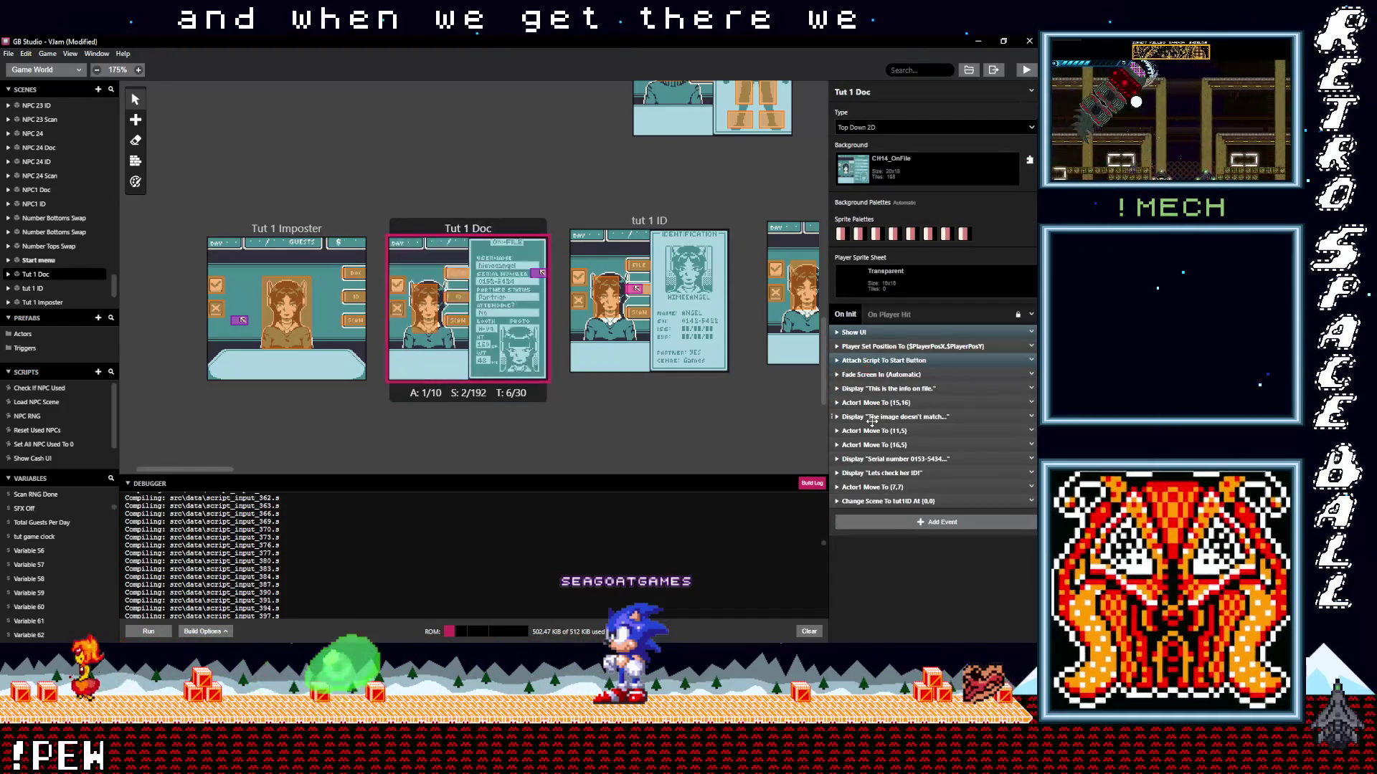
click(878, 523)
text(var)
key(BackSpace)
key(BackSpace)
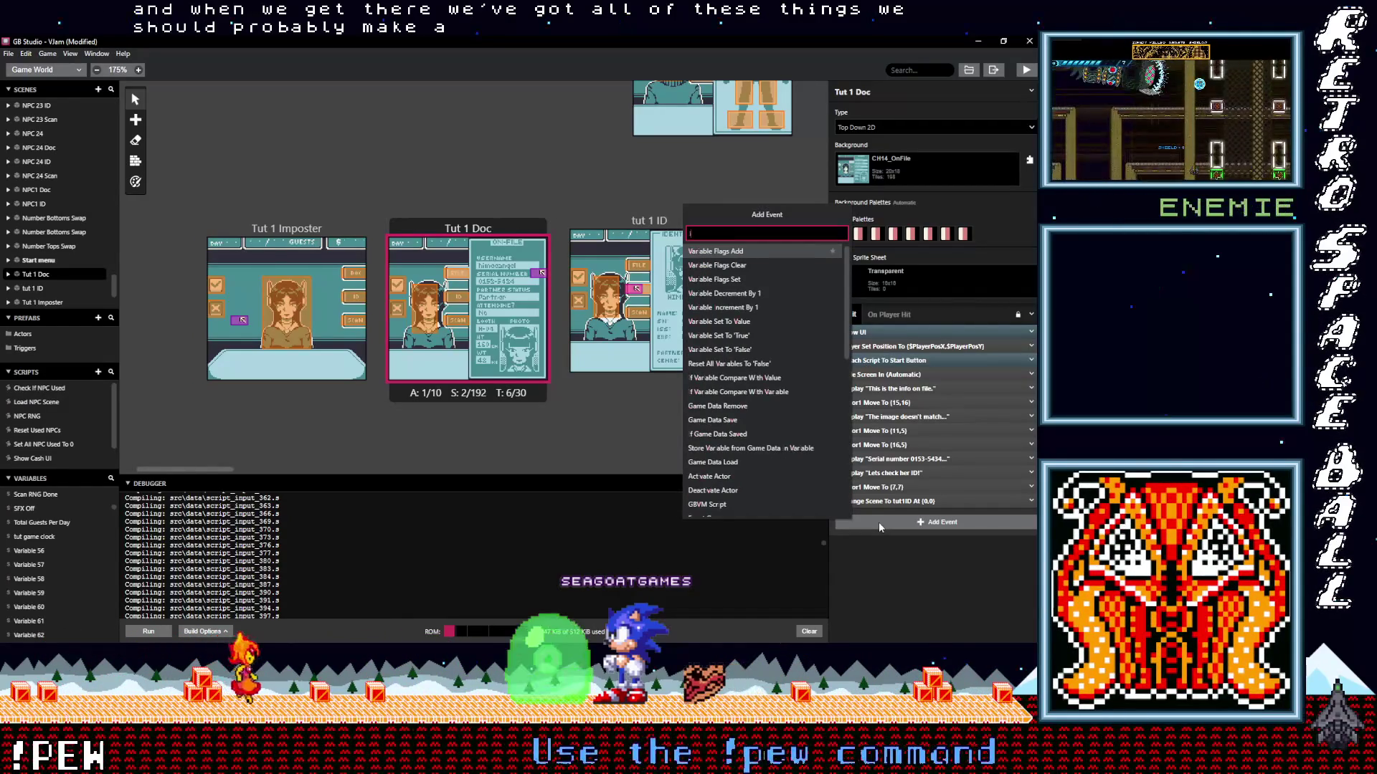
text(r val)
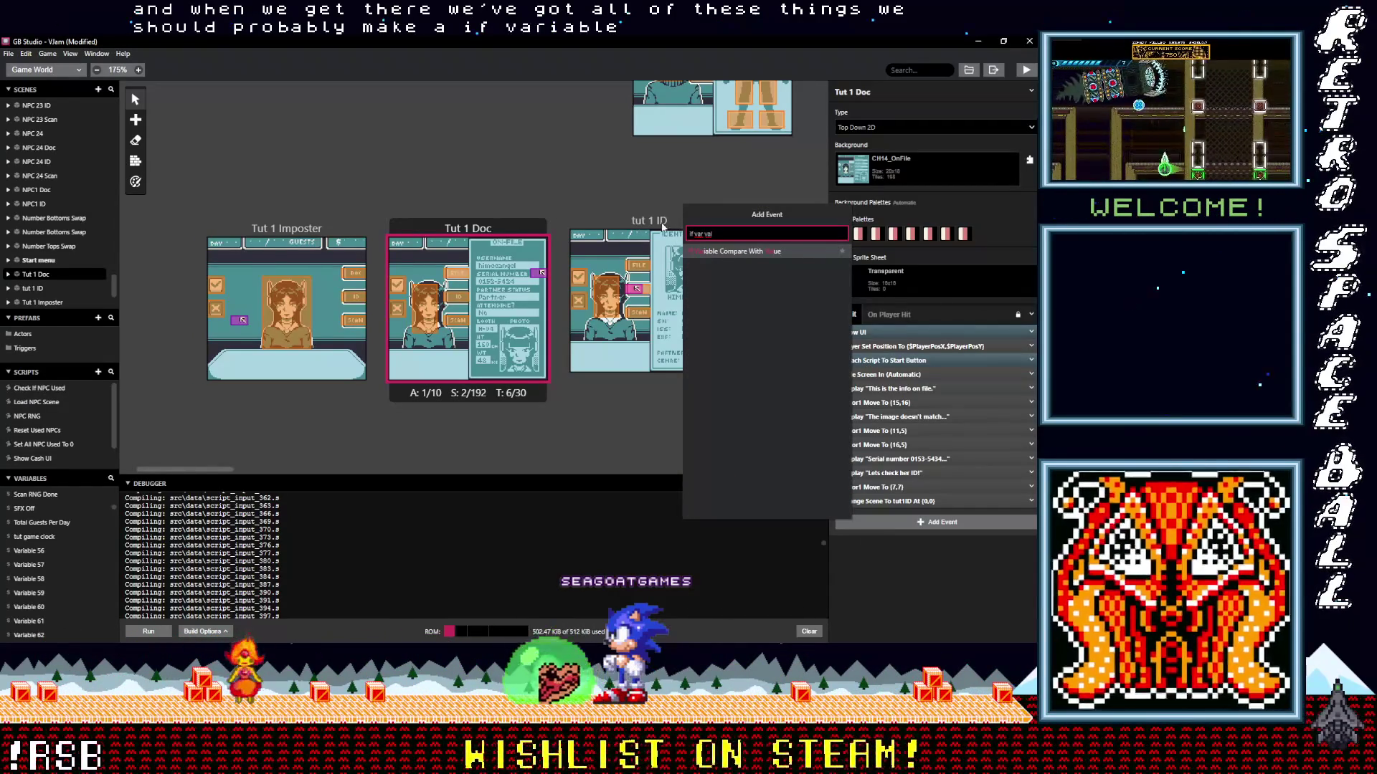
click(704, 252)
click(888, 547)
text(tut)
click(861, 583)
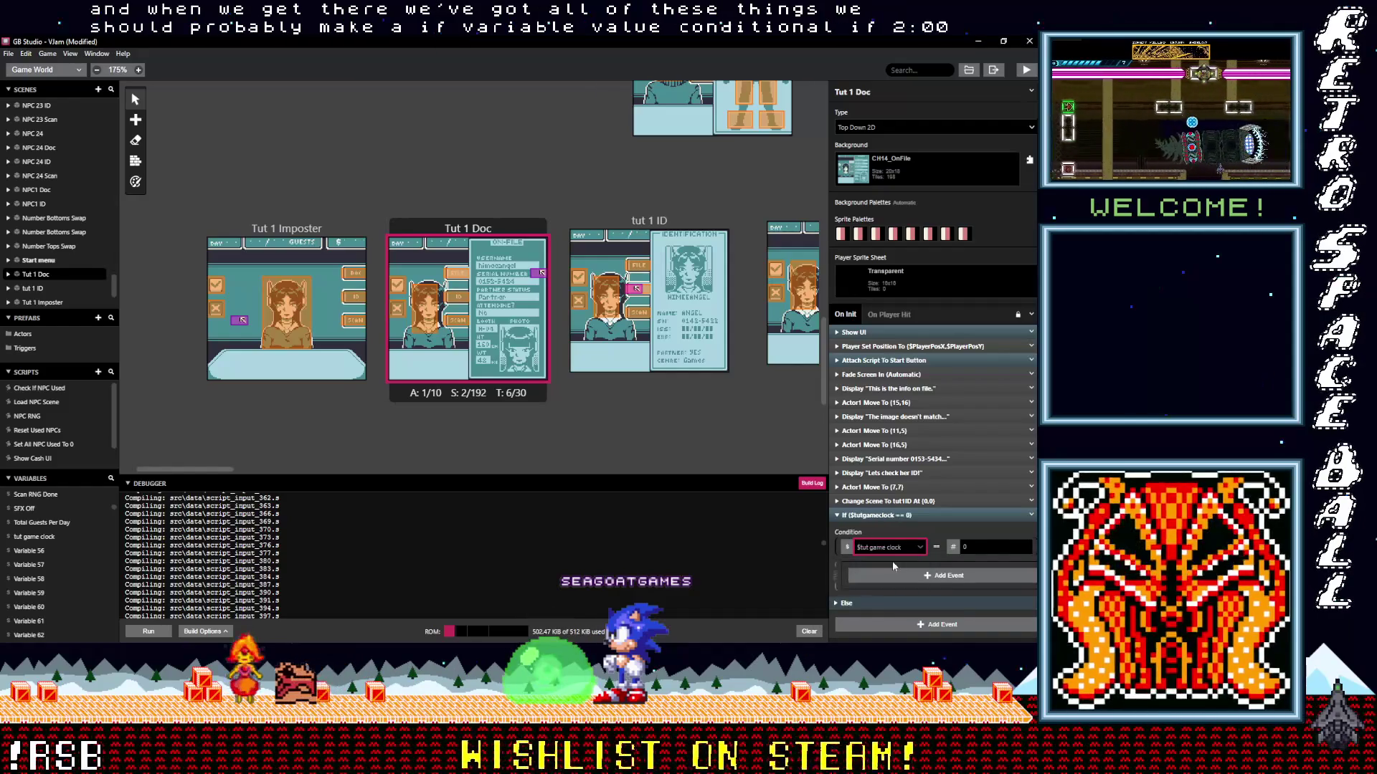
mouse_move(881, 501)
mouse_down()
mouse_move(871, 419)
mouse_move(909, 404)
mouse_move(888, 399)
mouse_move(921, 594)
mouse_move(911, 558)
mouse_up()
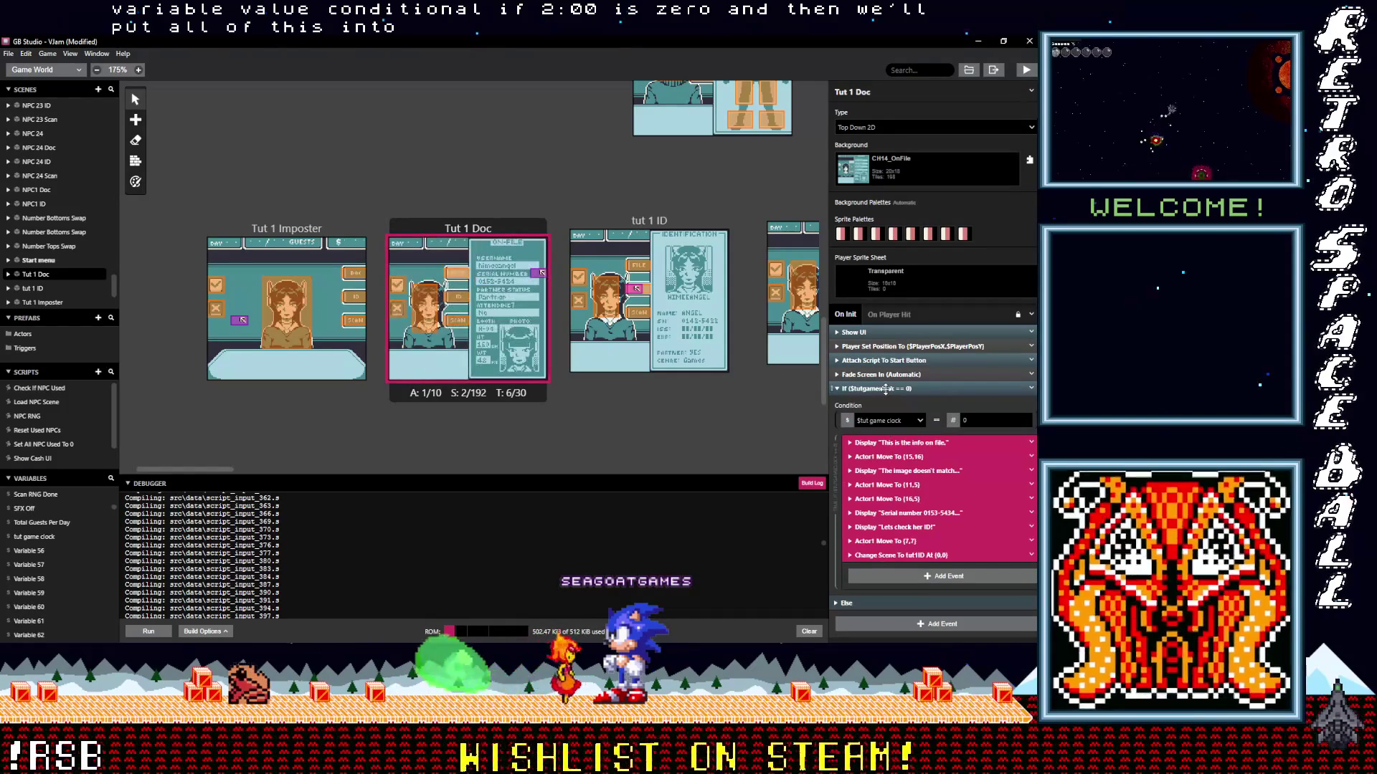
click(910, 389)
Add a second, empty If $tut game clock == 1 block.
click(918, 411)
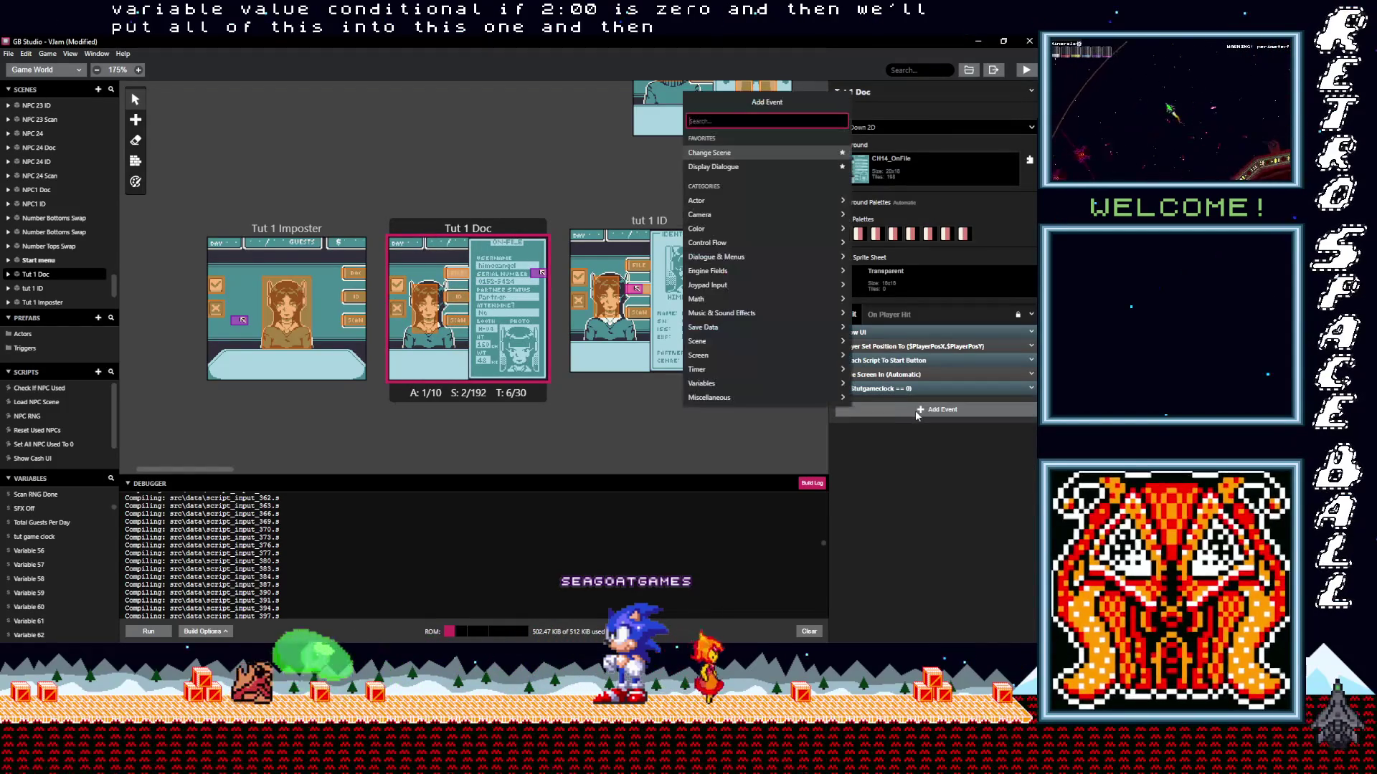
text(If var val)
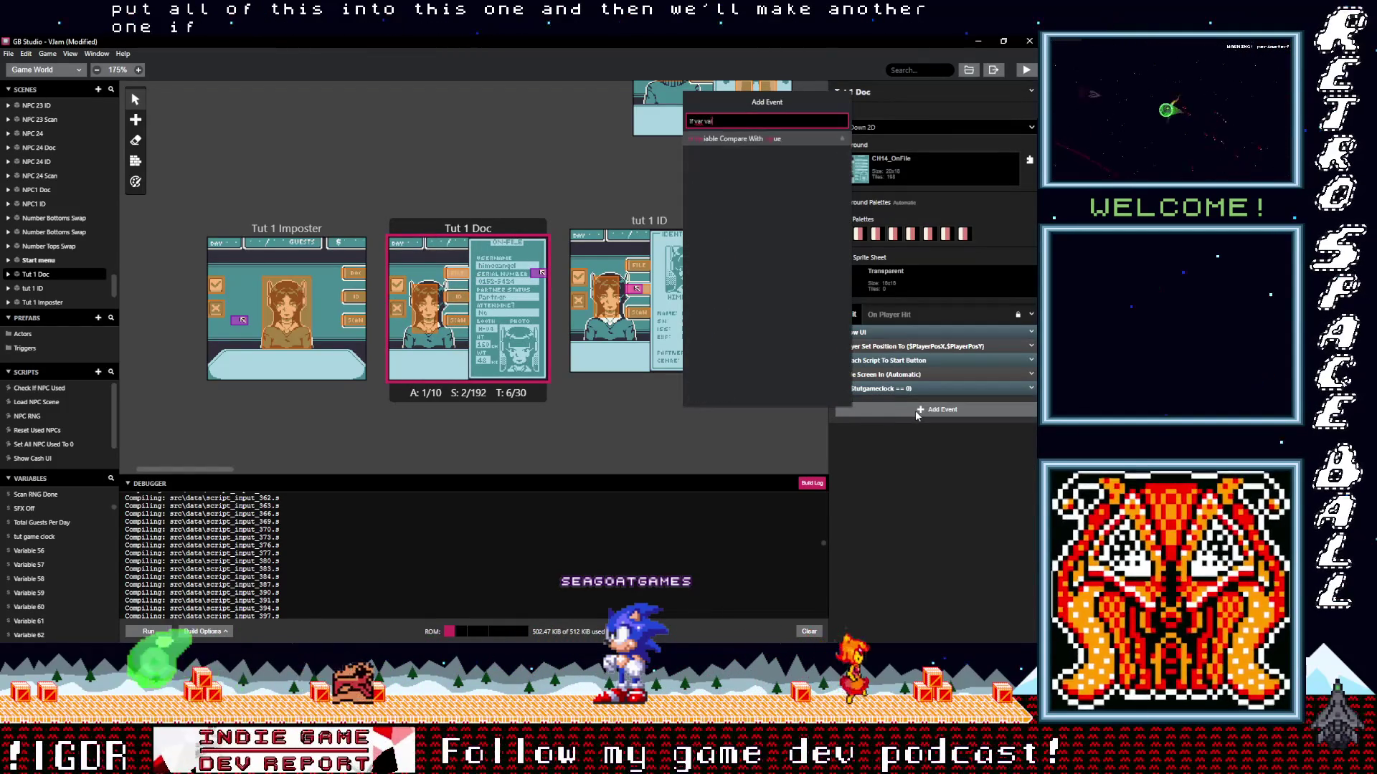
click(754, 139)
click(889, 434)
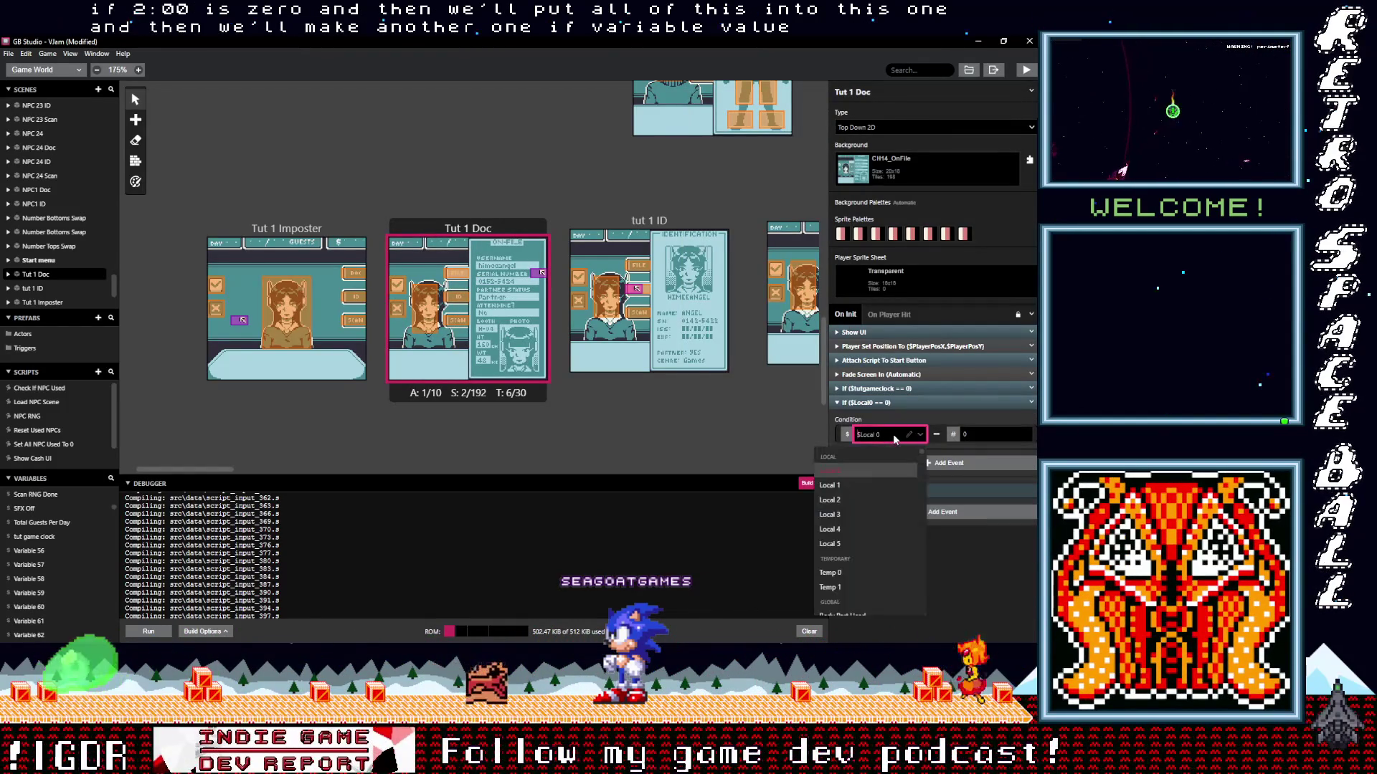
text(tut)
key(Return)
click(961, 434)
text(1)
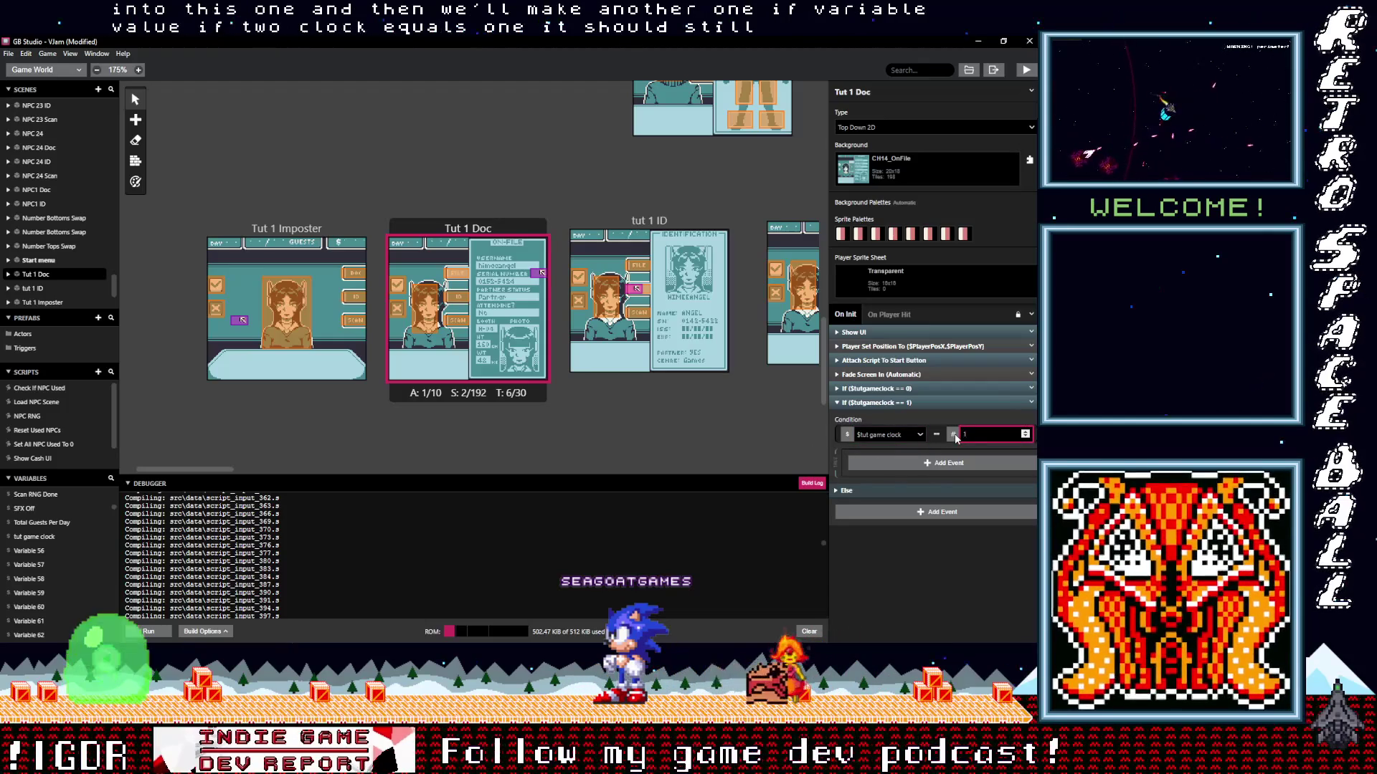
click(913, 464)
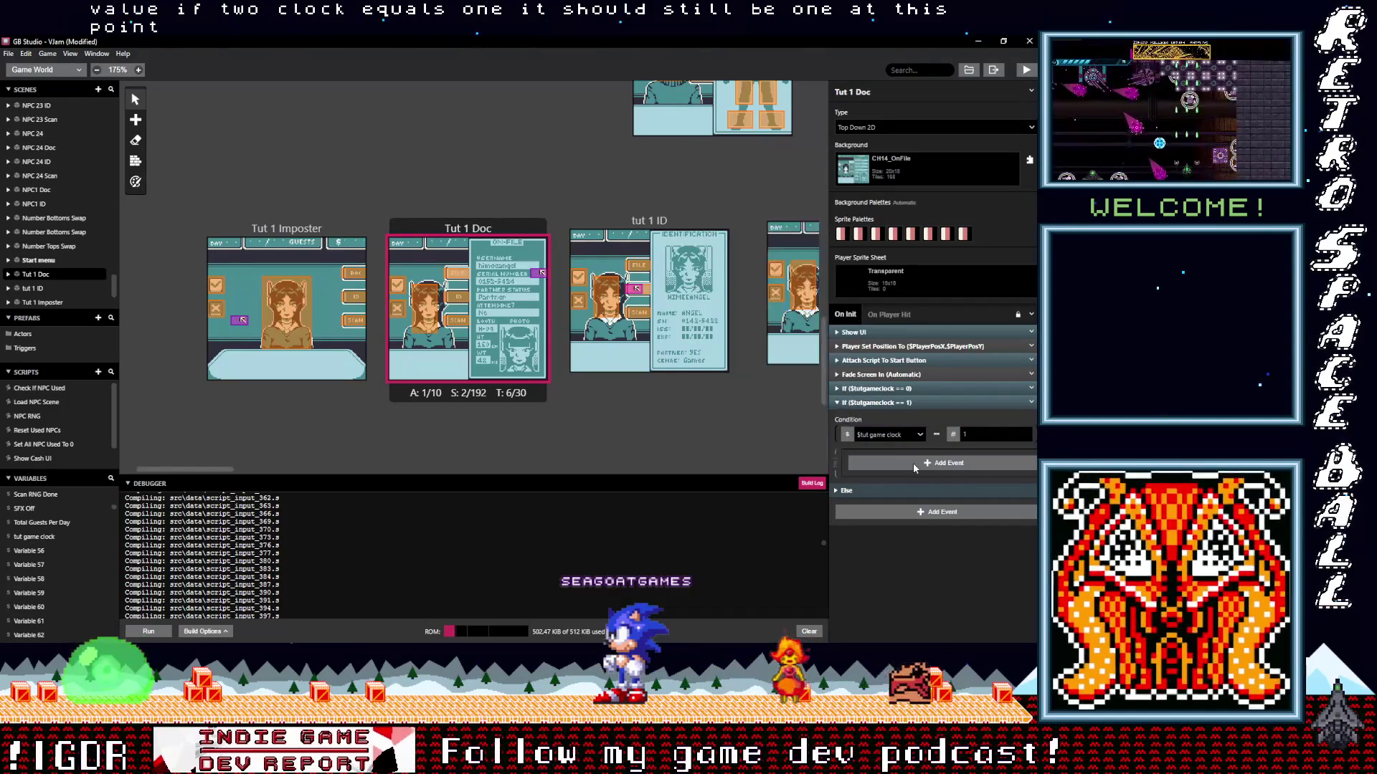
Paste a copy of the 'This is the info on file.' dialogue into the == 1 branch and reword it to 'Back at the info on file.'.
click(913, 388)
click(914, 388)
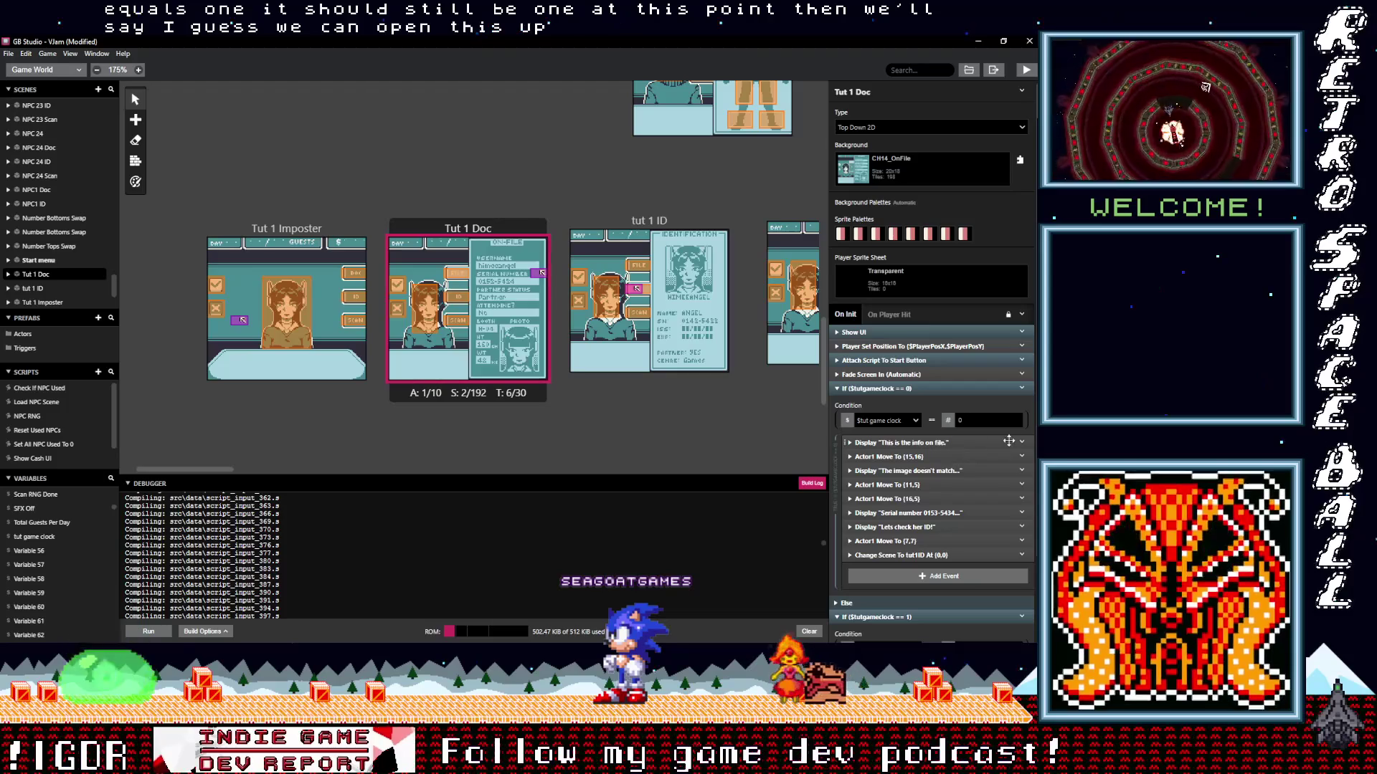
click(1024, 442)
click(993, 547)
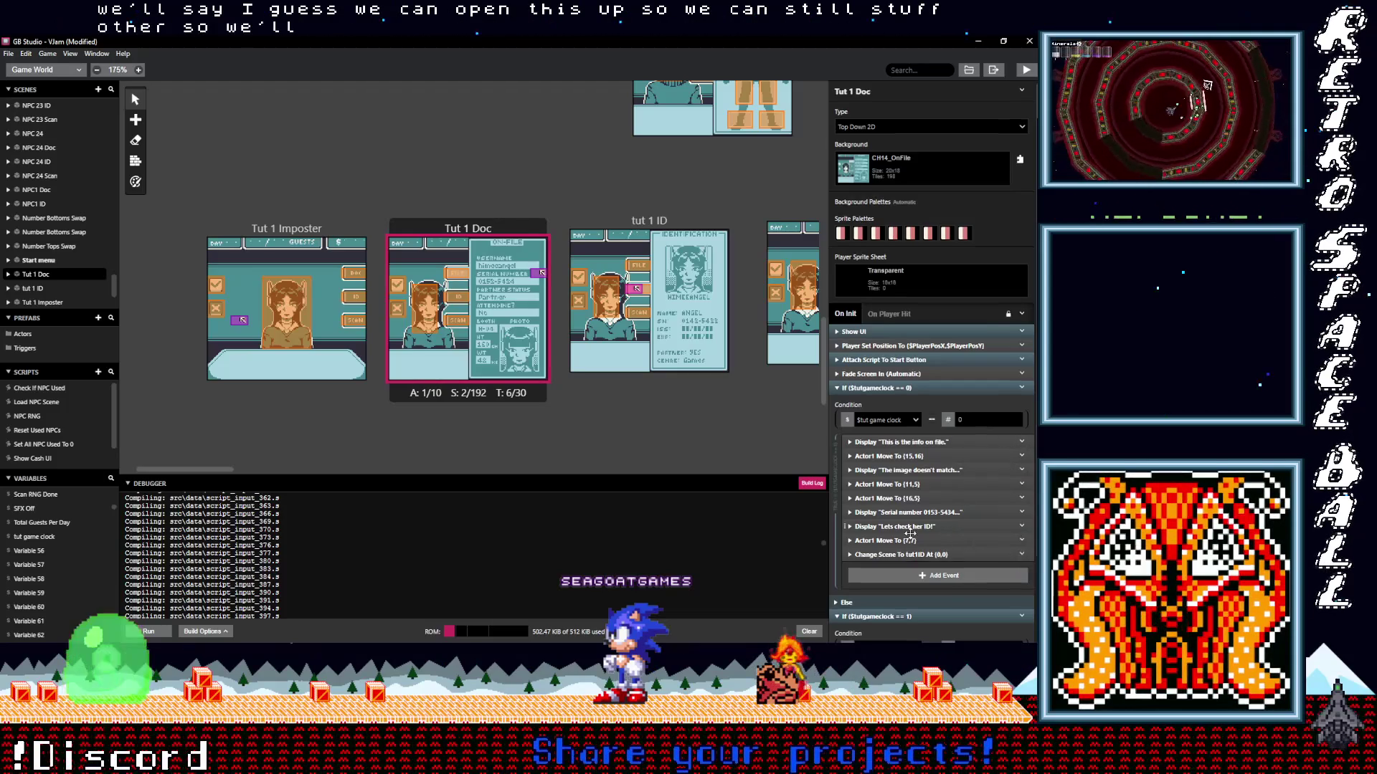
scroll(894, 557, down, 2)
alt+click(911, 579)
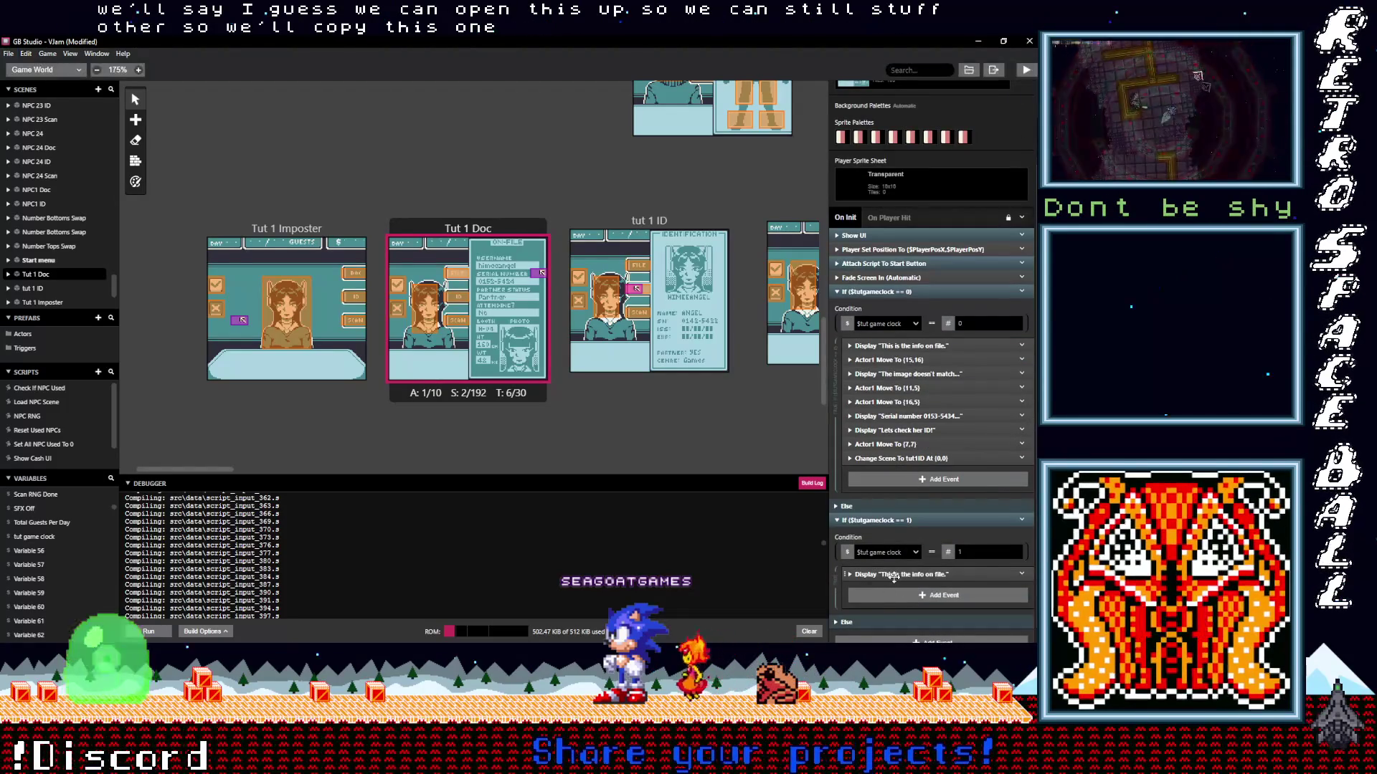
scroll(915, 587, down, 1)
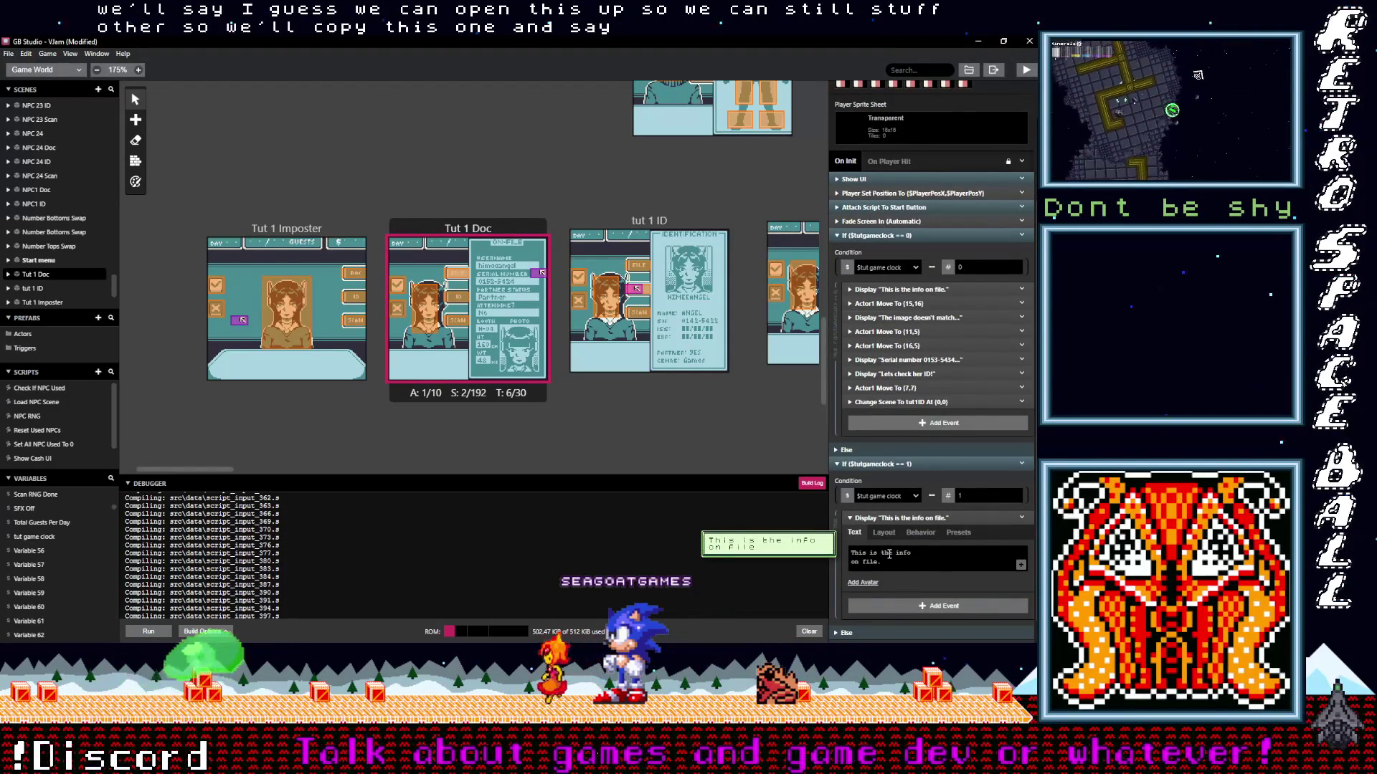
text(Back at)
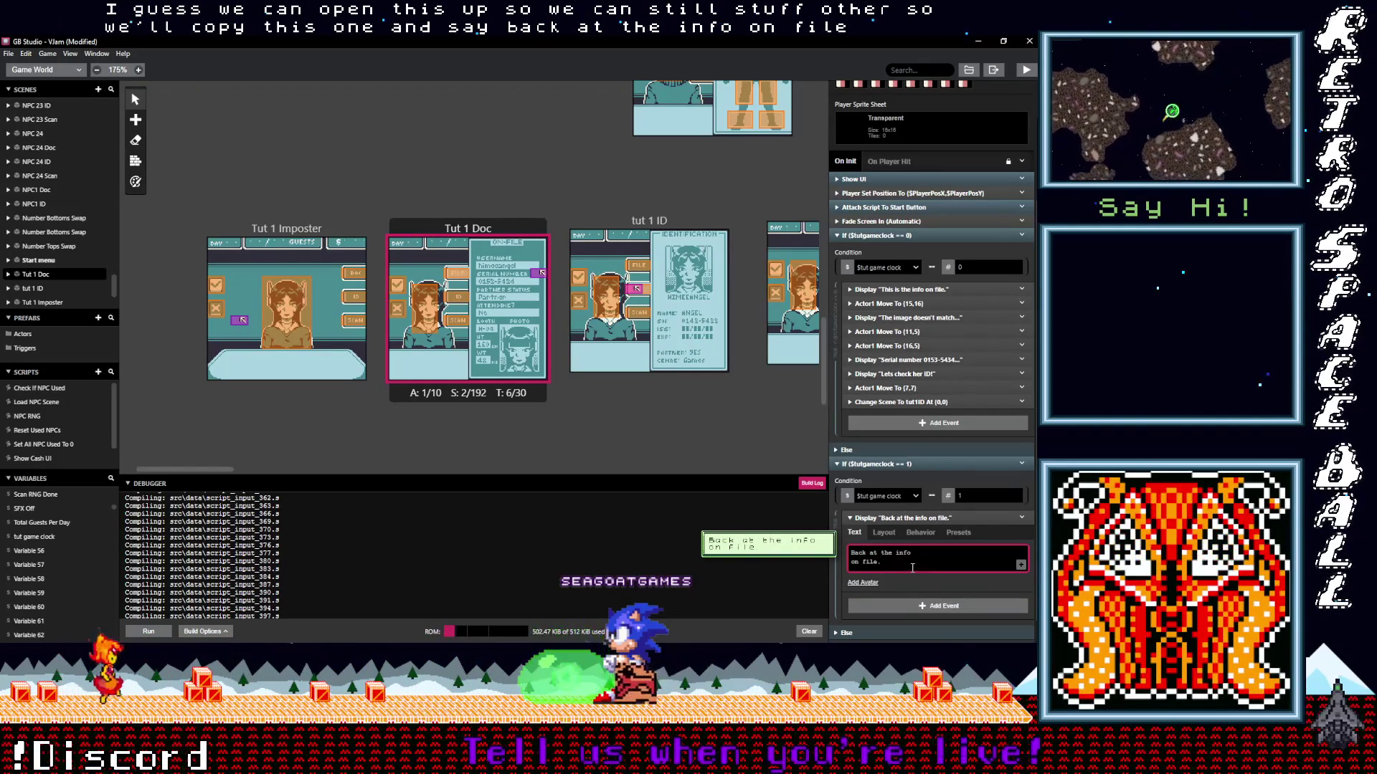
click(900, 520)
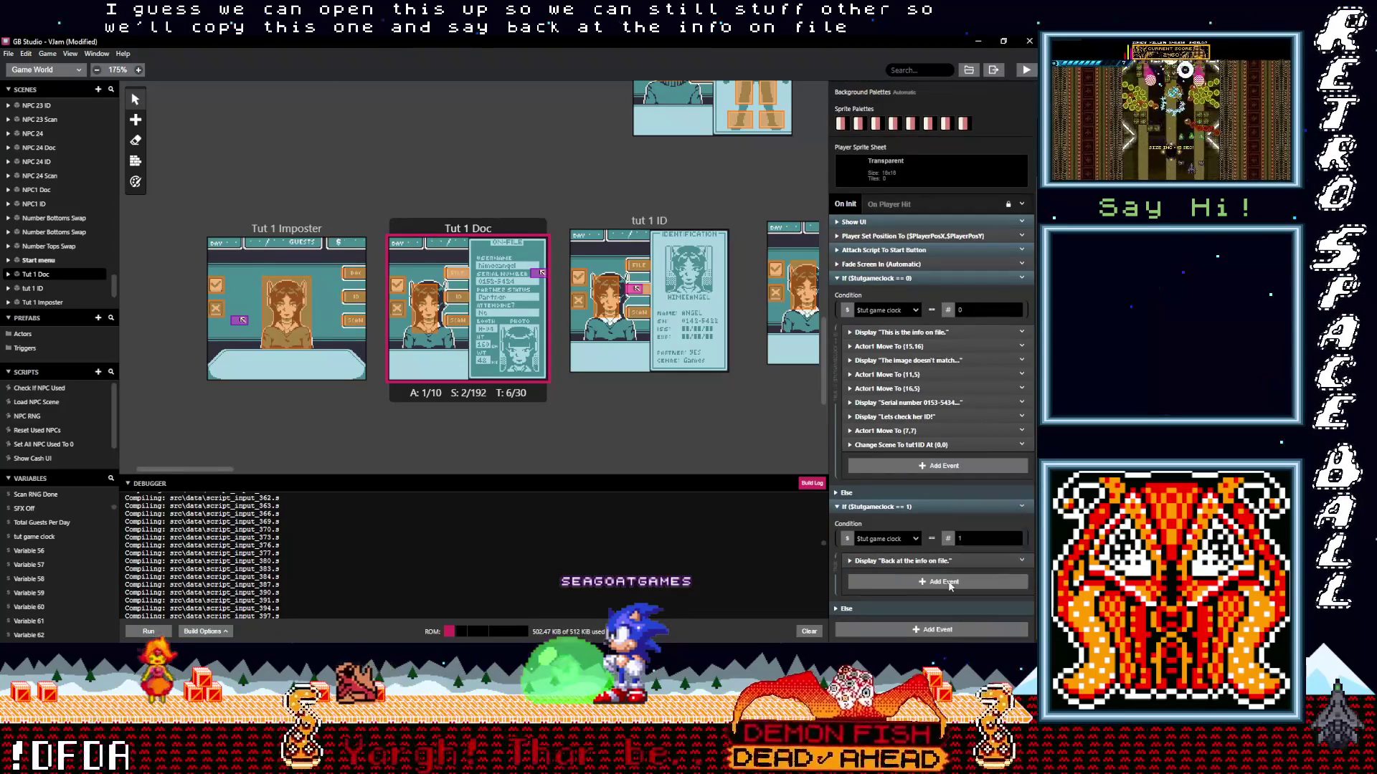
Duplicate that dialogue and change the copy to 'The info they gave doesn't match!'.
alt+click(902, 583)
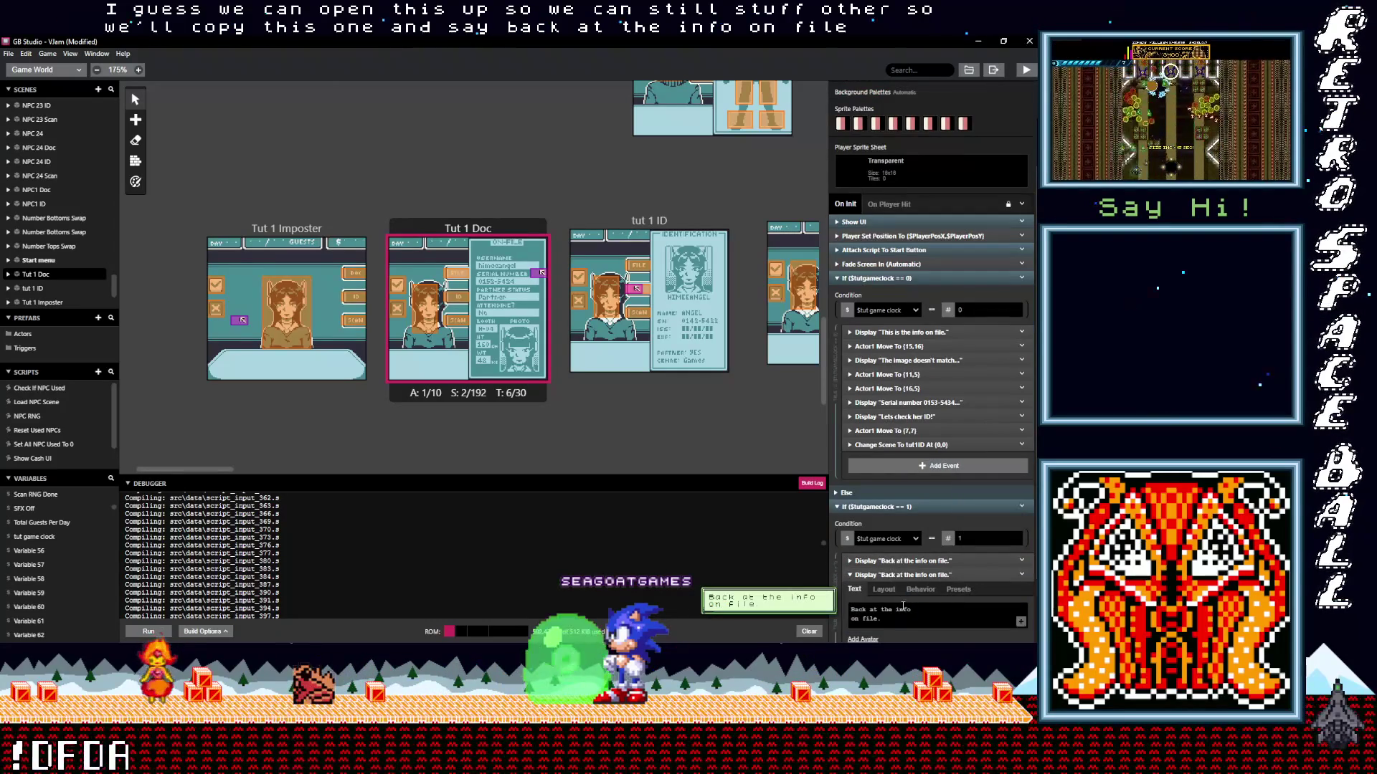
scroll(903, 607, down, 1)
click(851, 555)
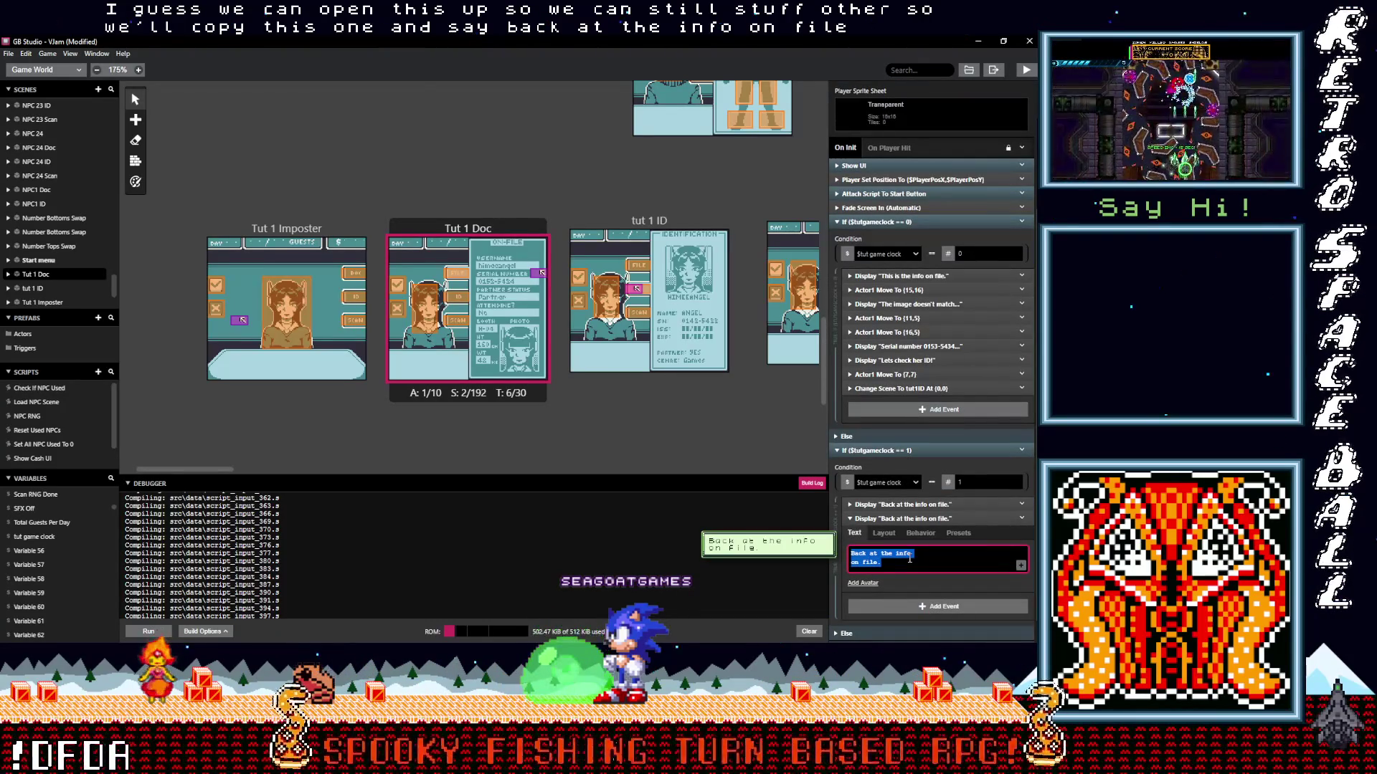
text(The info )
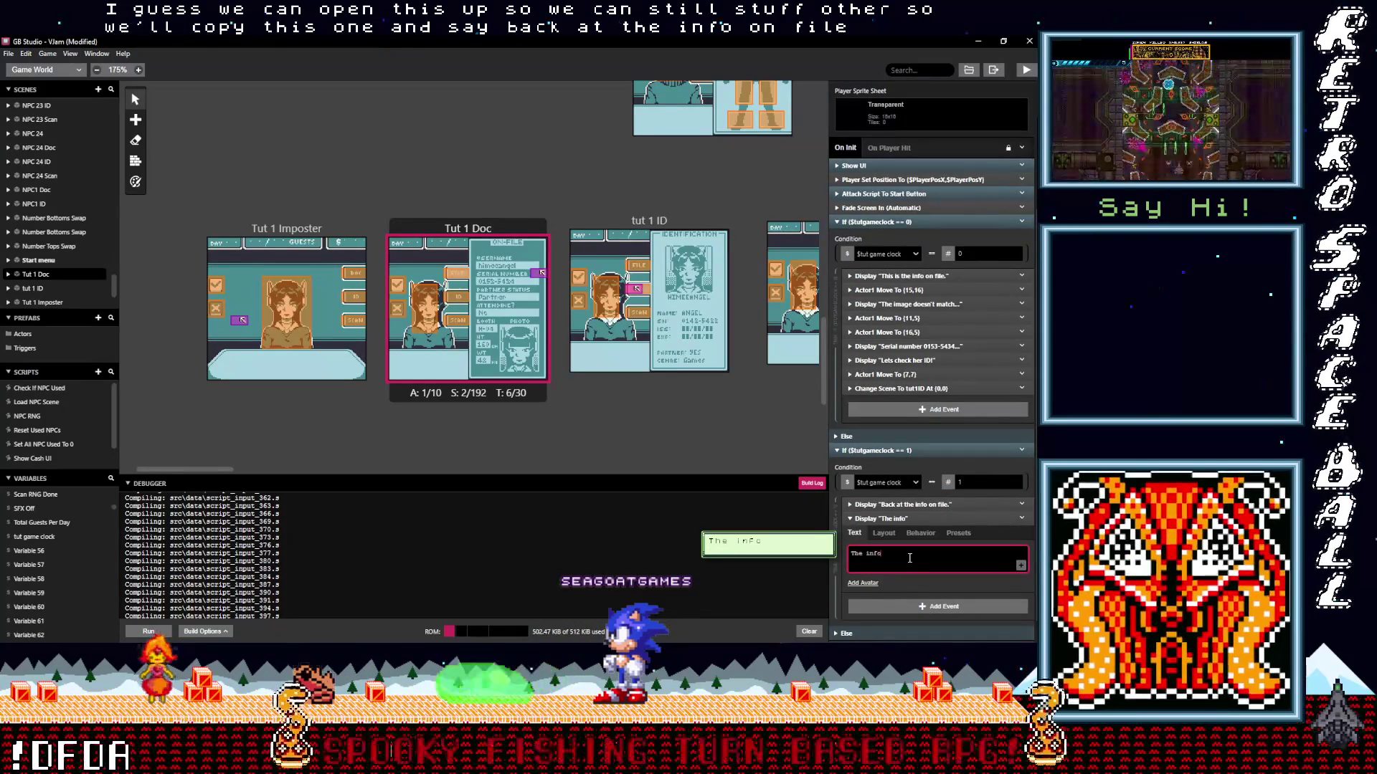
text(they gave d)
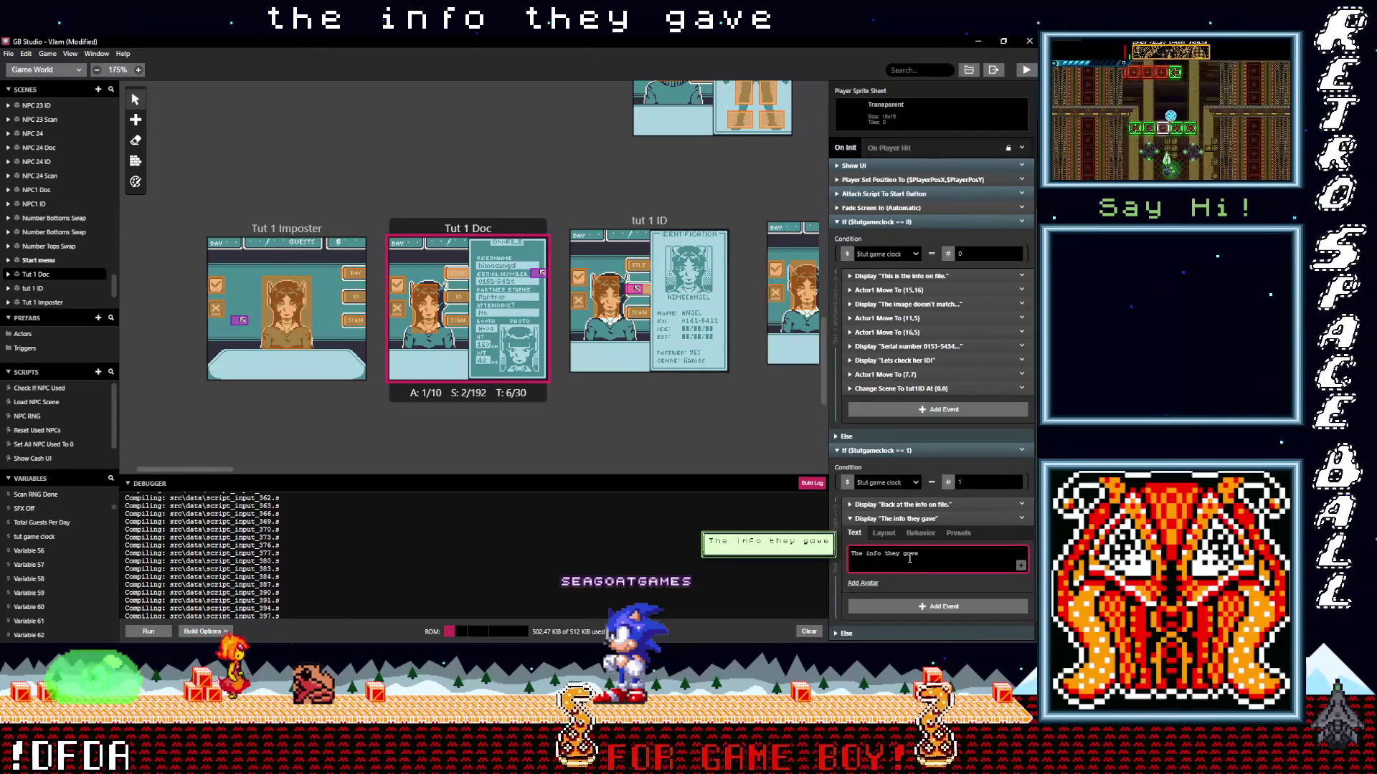
text(oesnt)
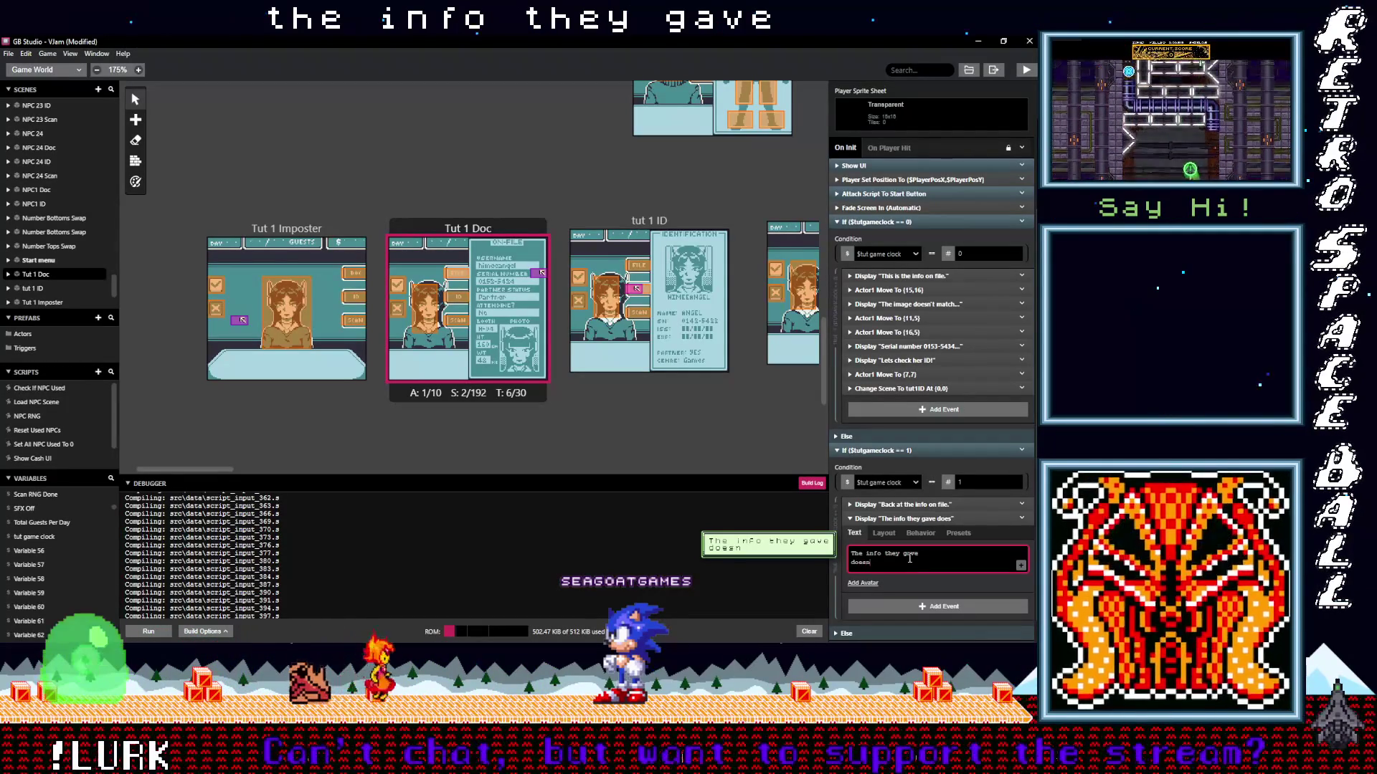
key(BackSpace)
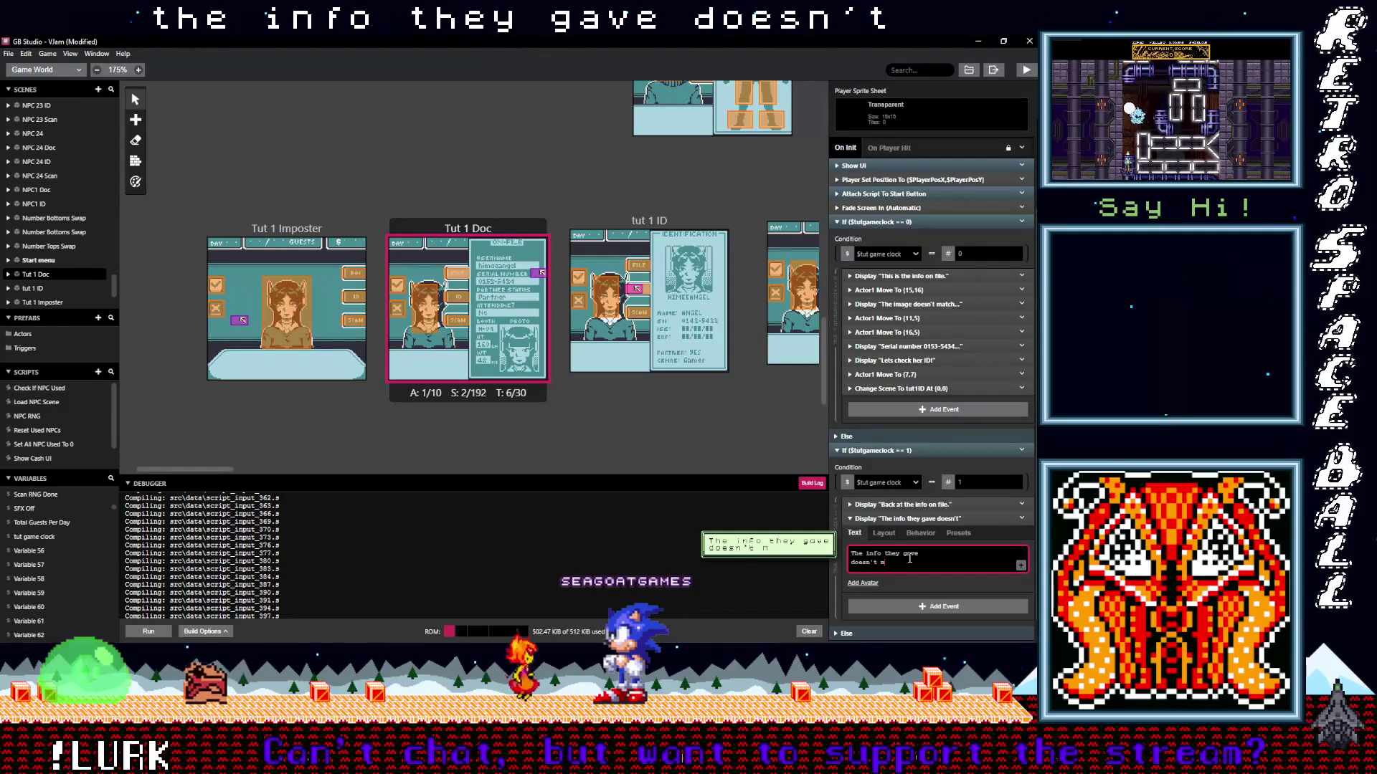
text(match!)
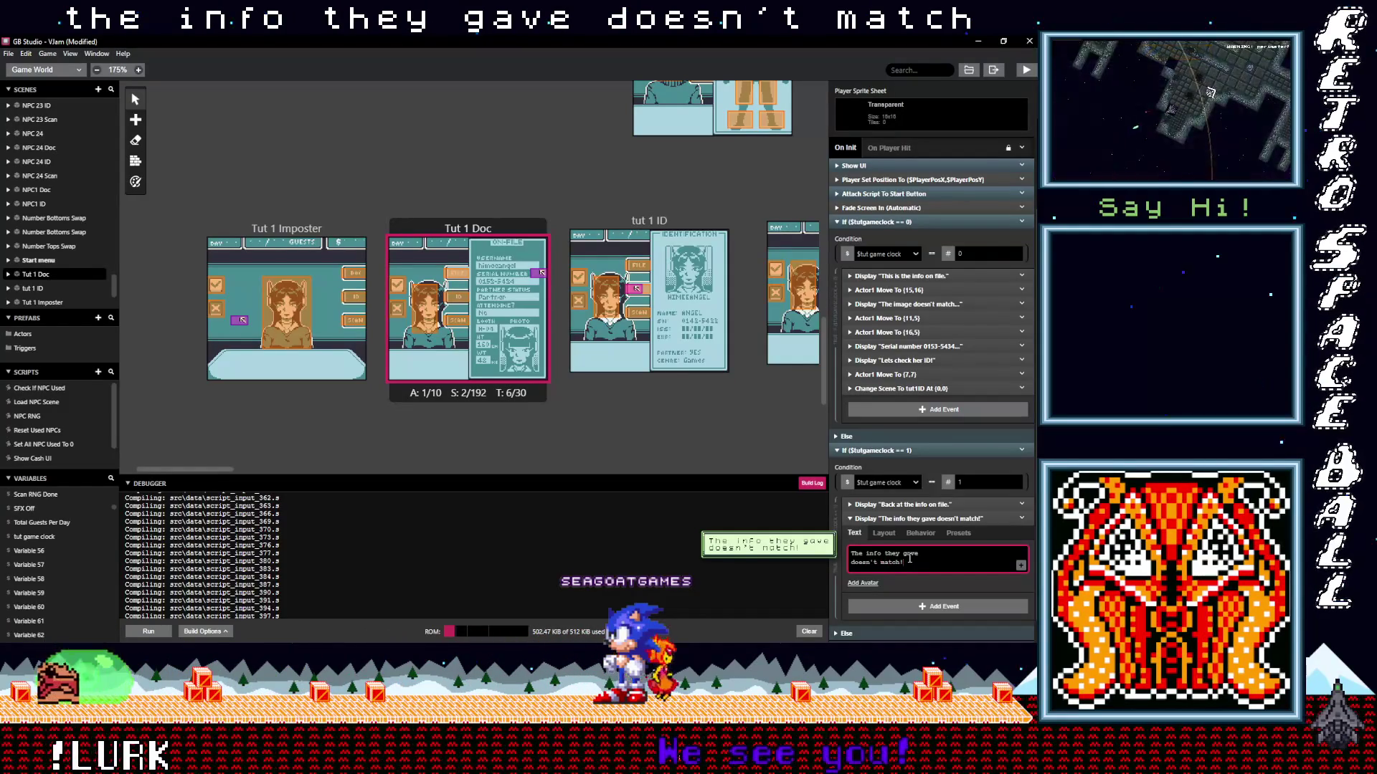
click(929, 519)
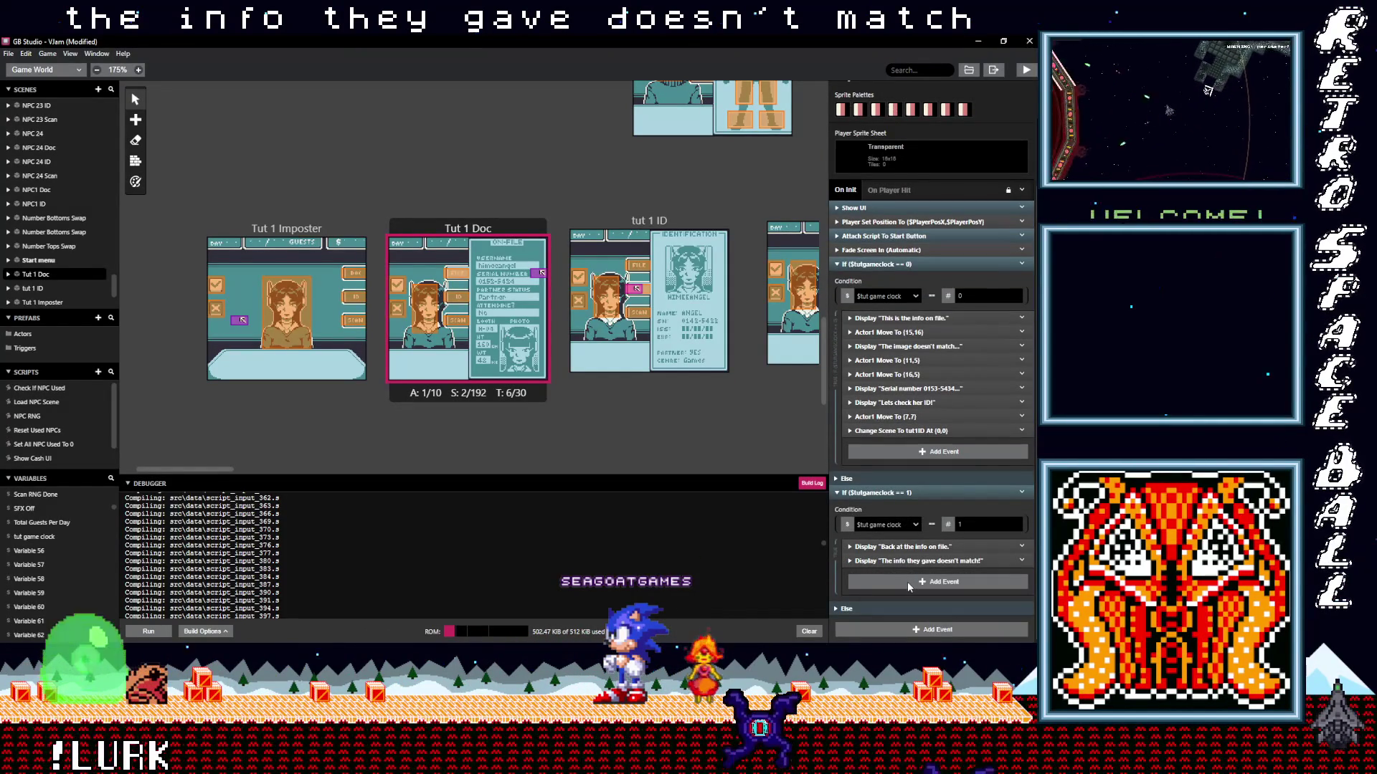
Copy the 'doesn't match' dialogue event and paste a duplicate below it.
click(1019, 561)
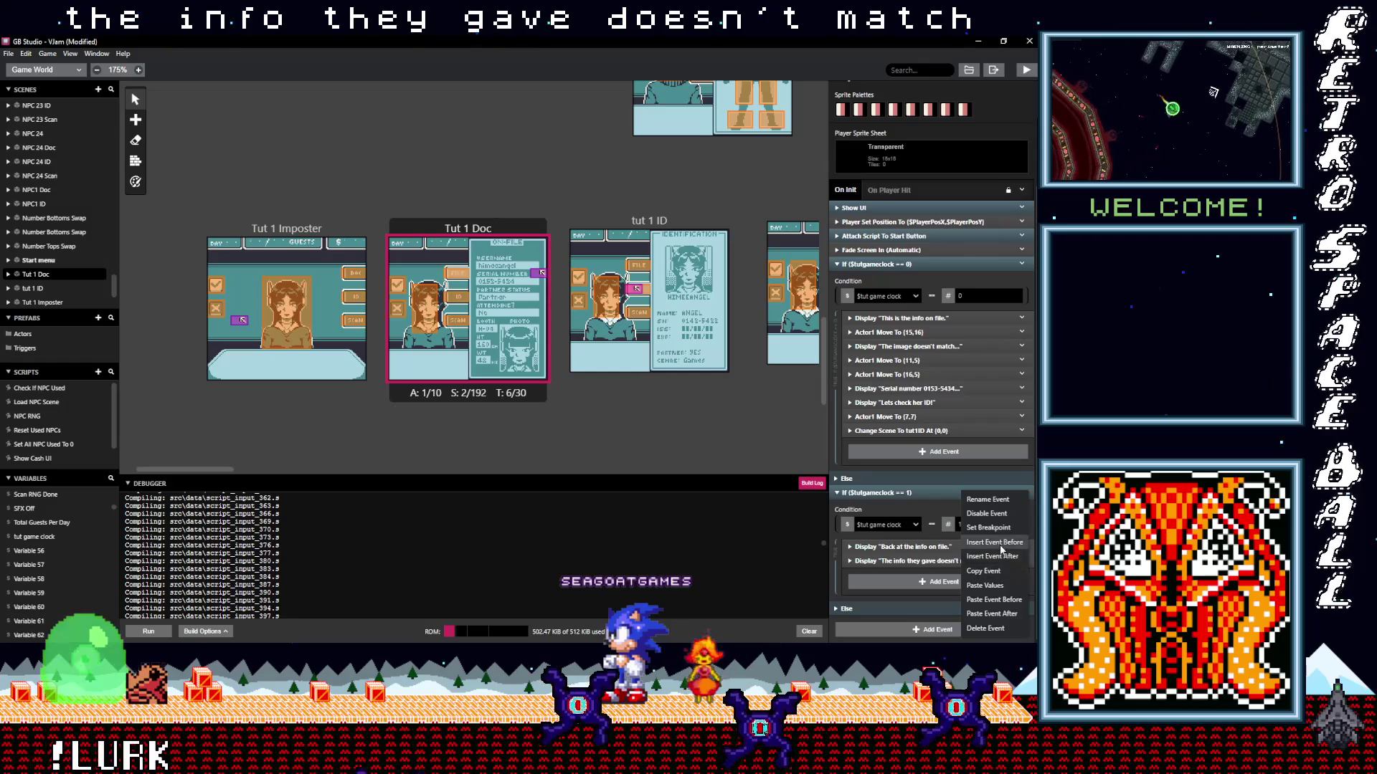
click(1000, 574)
alt+click(925, 581)
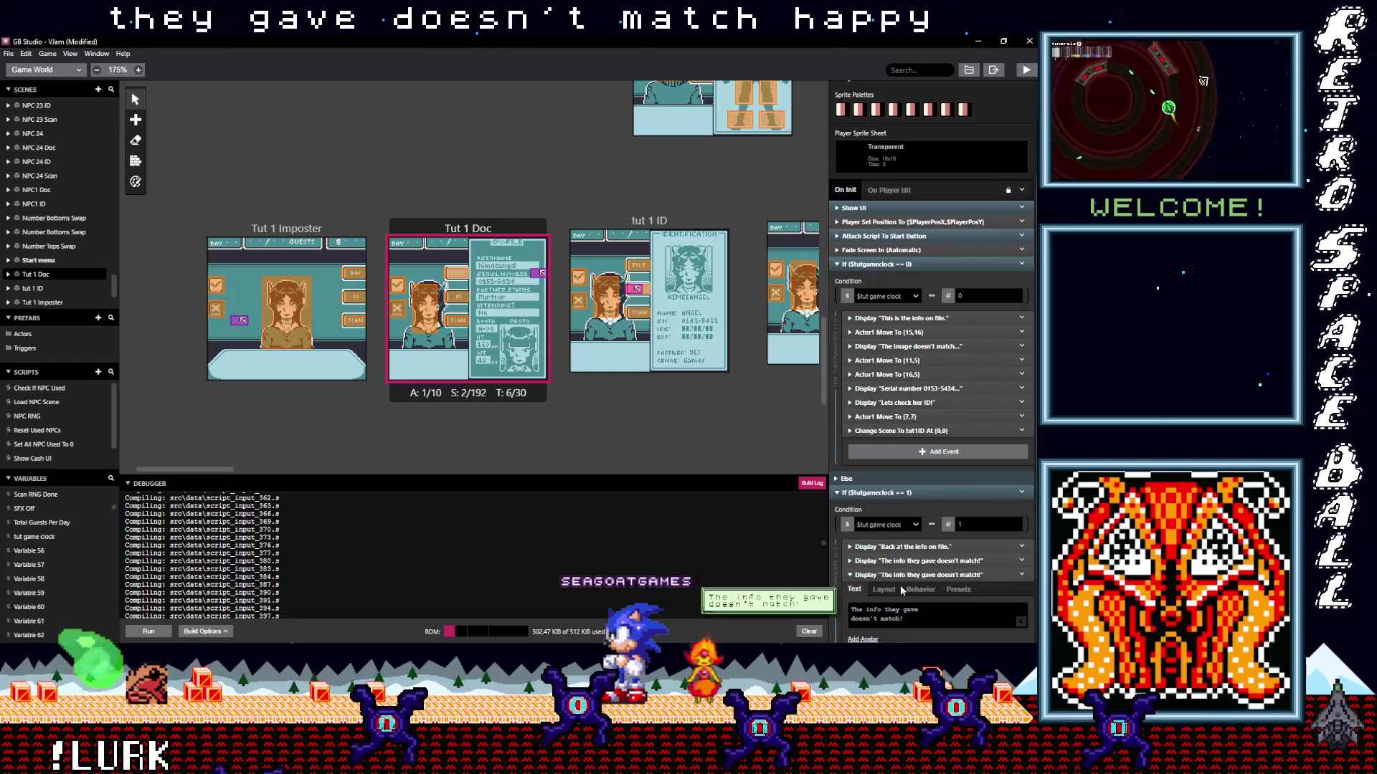
scroll(912, 595, down, 1)
Replace the duplicate's text with 'We should also scan them for contraband!' over three lines.
click(923, 561)
key(ctrl+a)
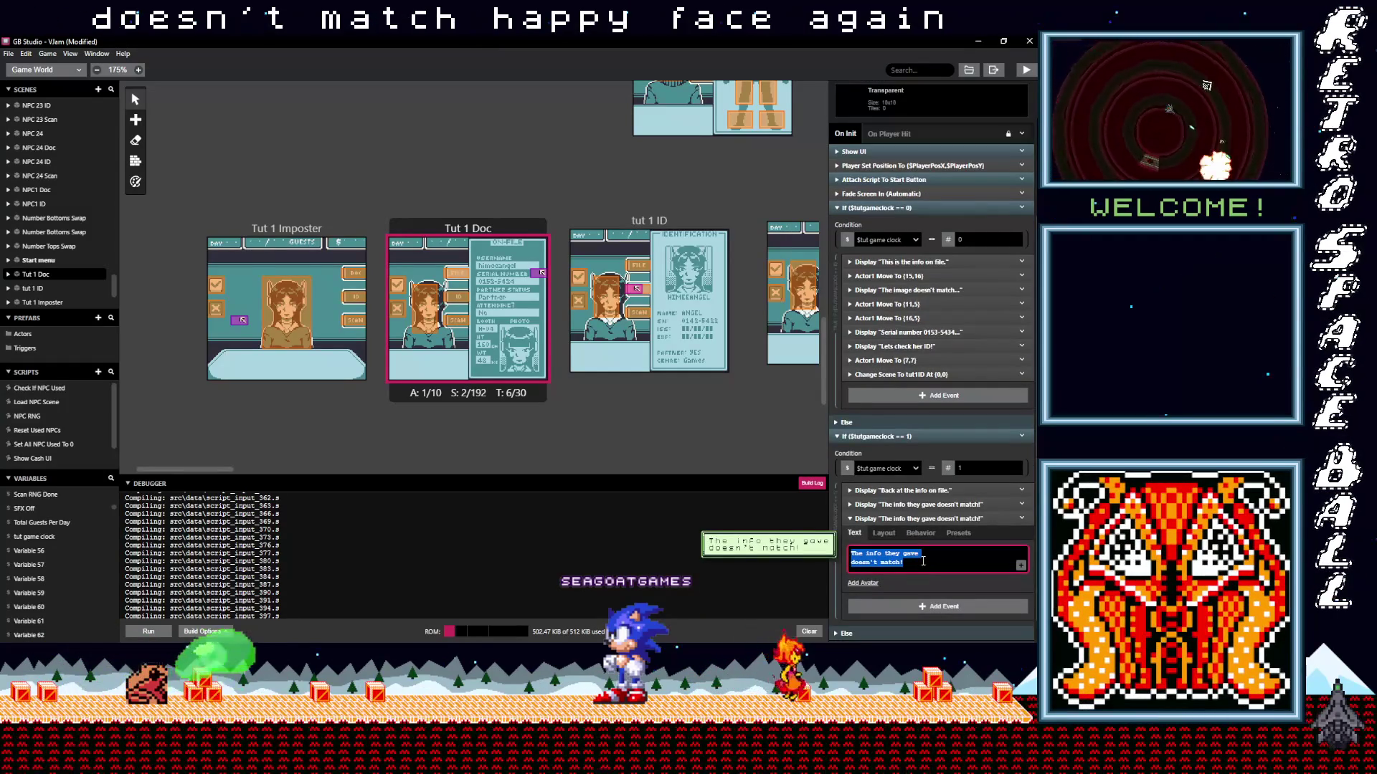
text(We can A)
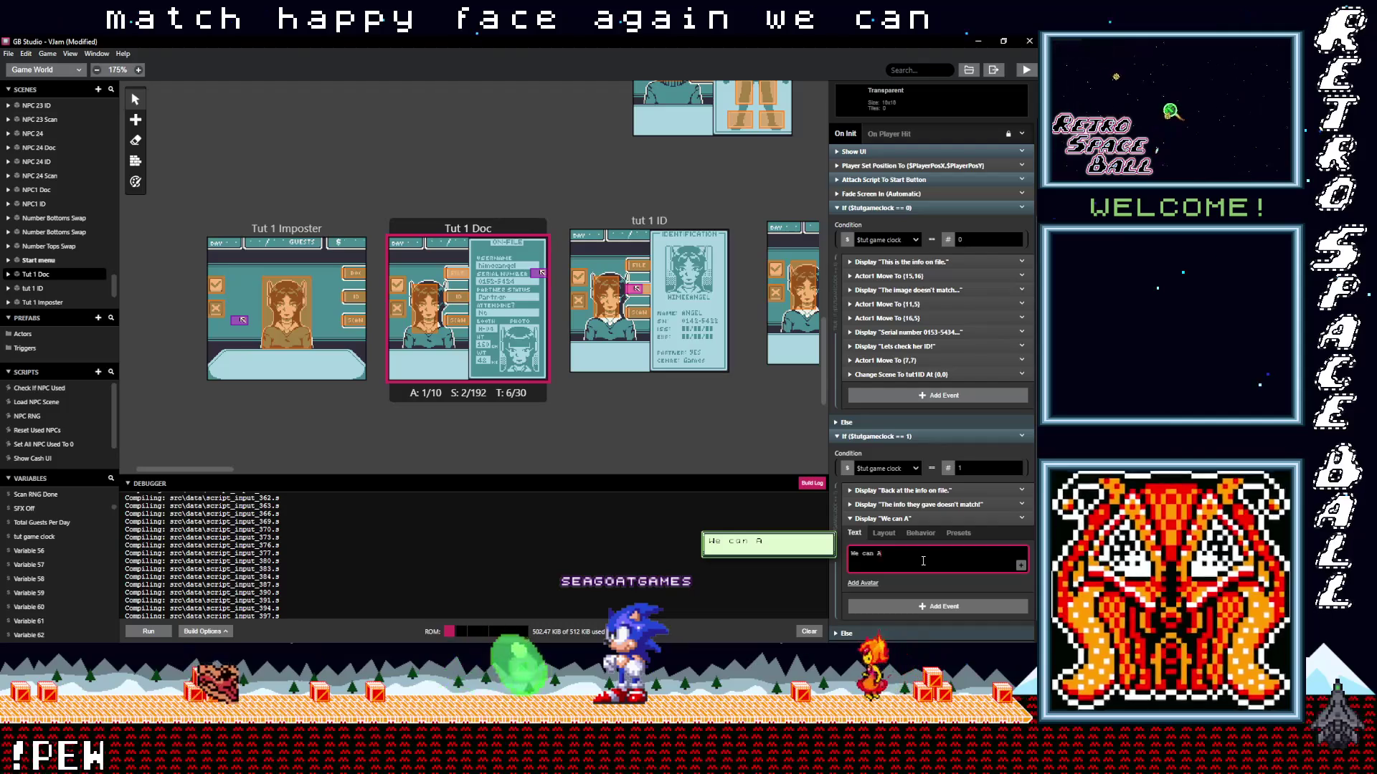
key(BackSpace)
key(BackSpace)
key(BackSpace)
text(sh)
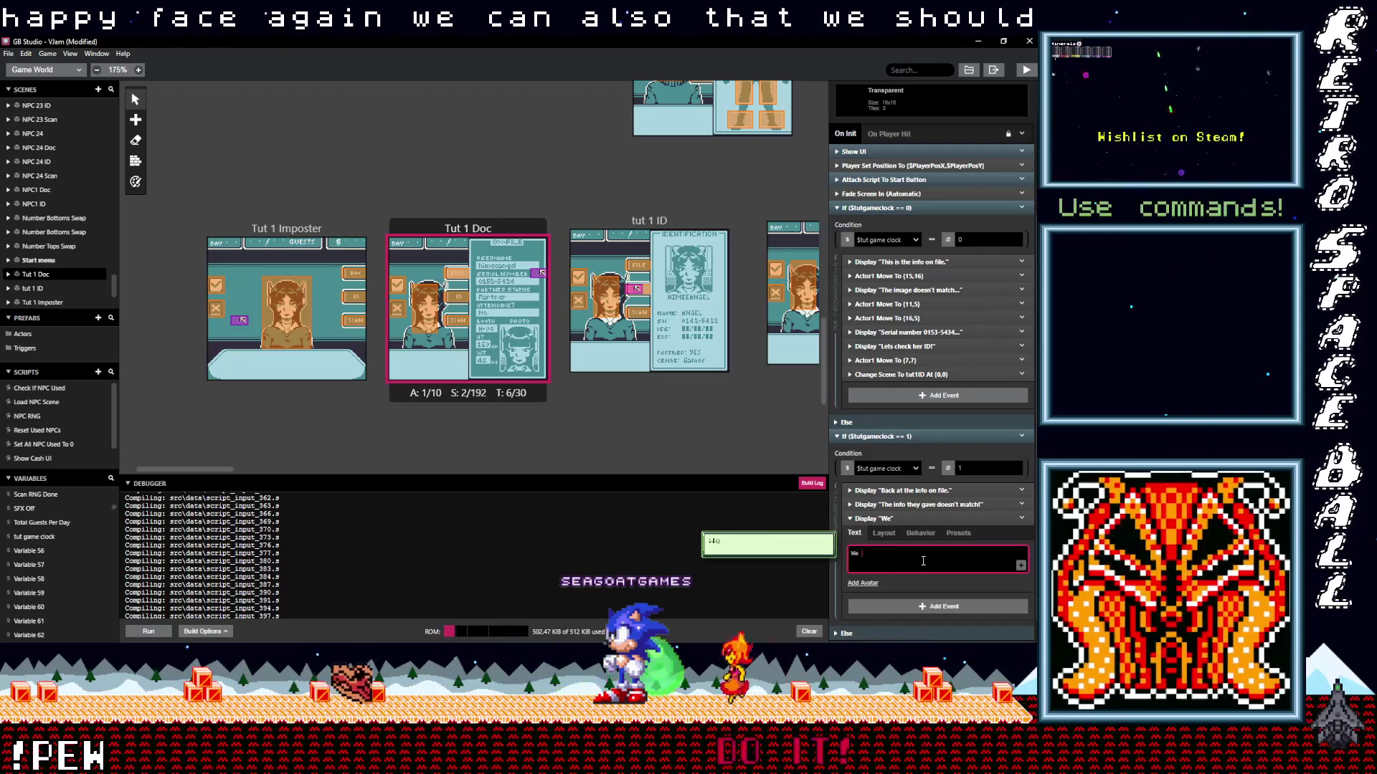
text(ould also)
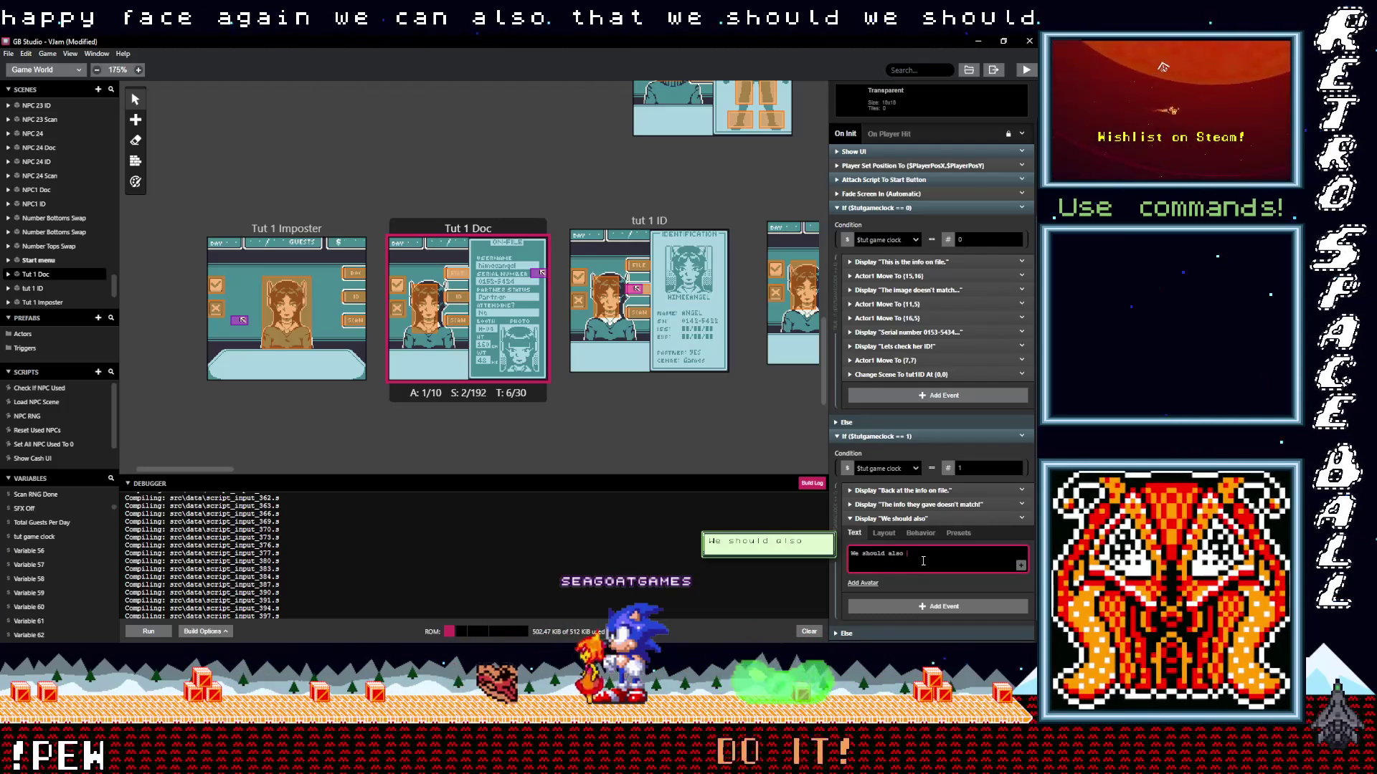
key(Return)
text(an)
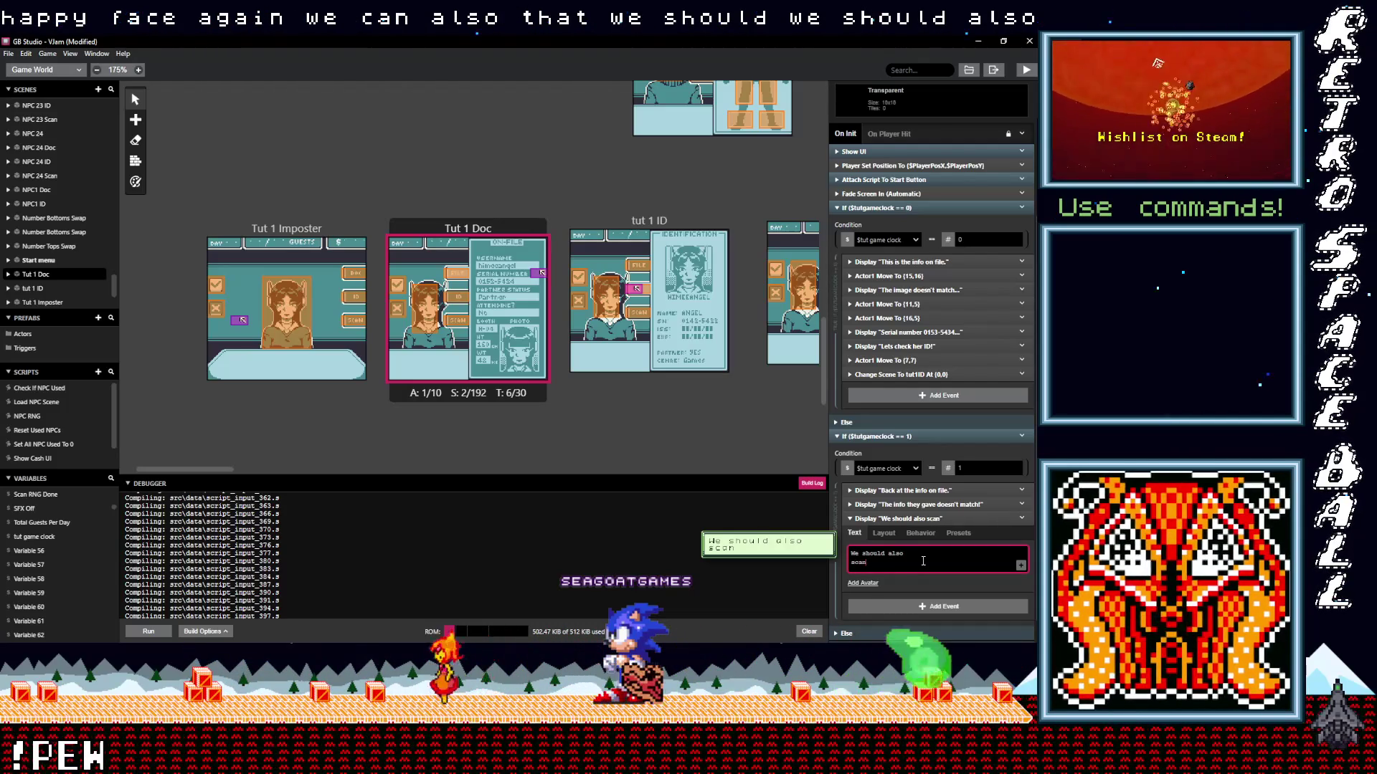
text( them)
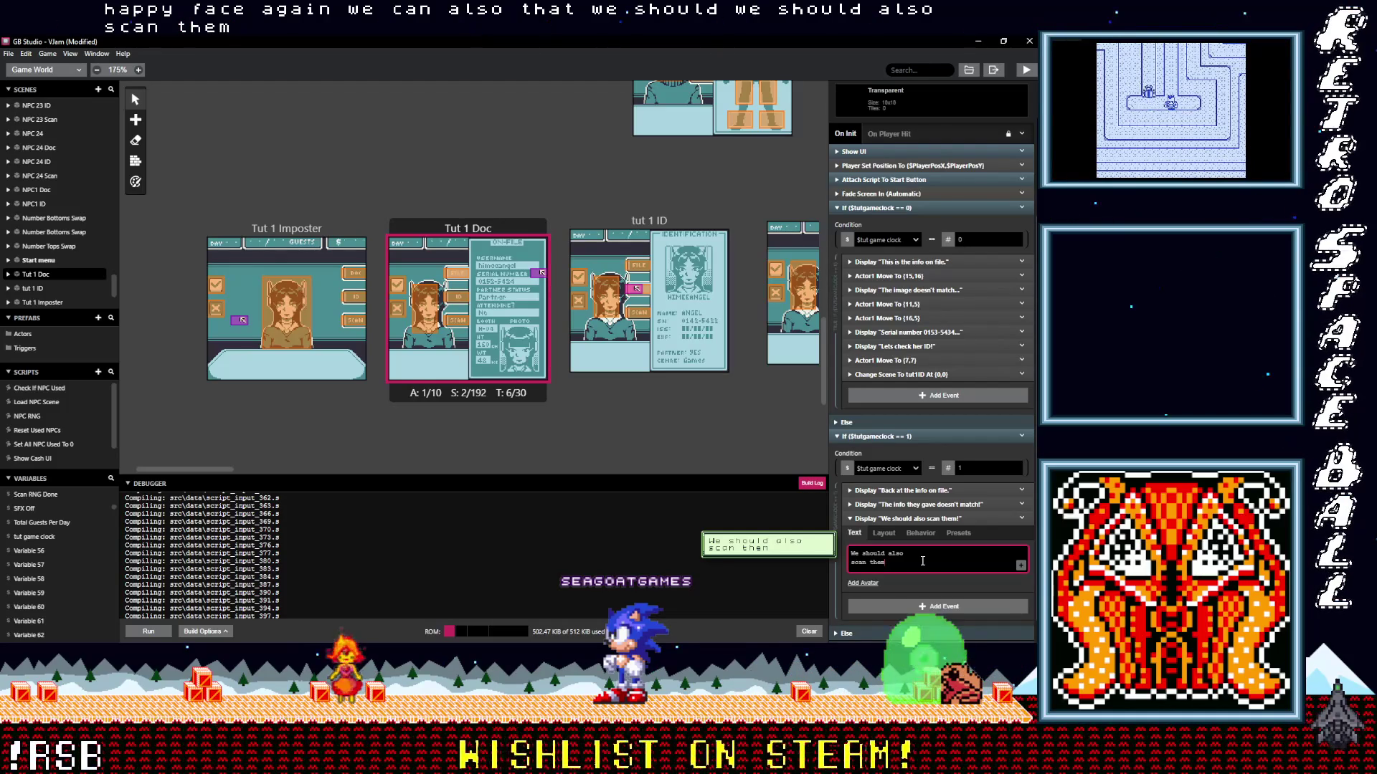
key(BackSpace)
text(for)
key(Return)
text(con)
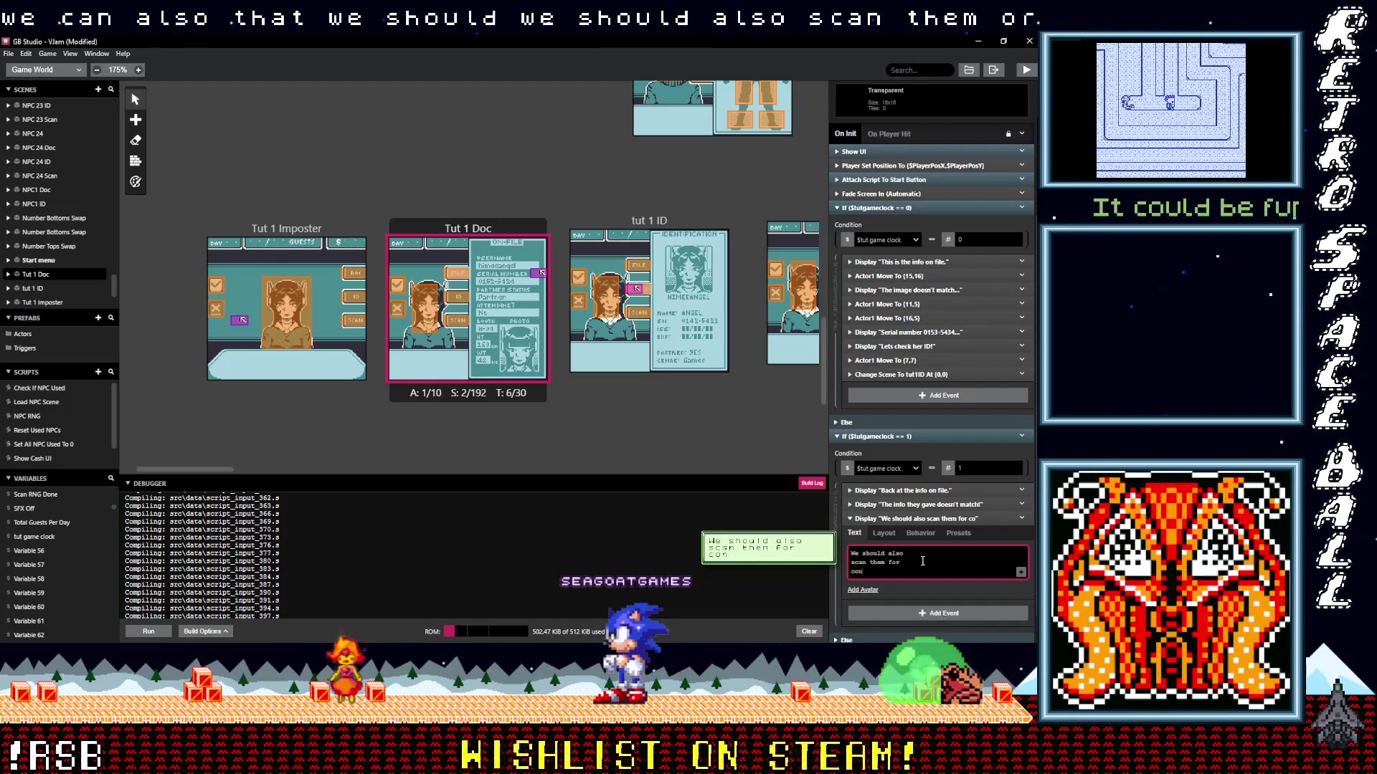
text(traband!)
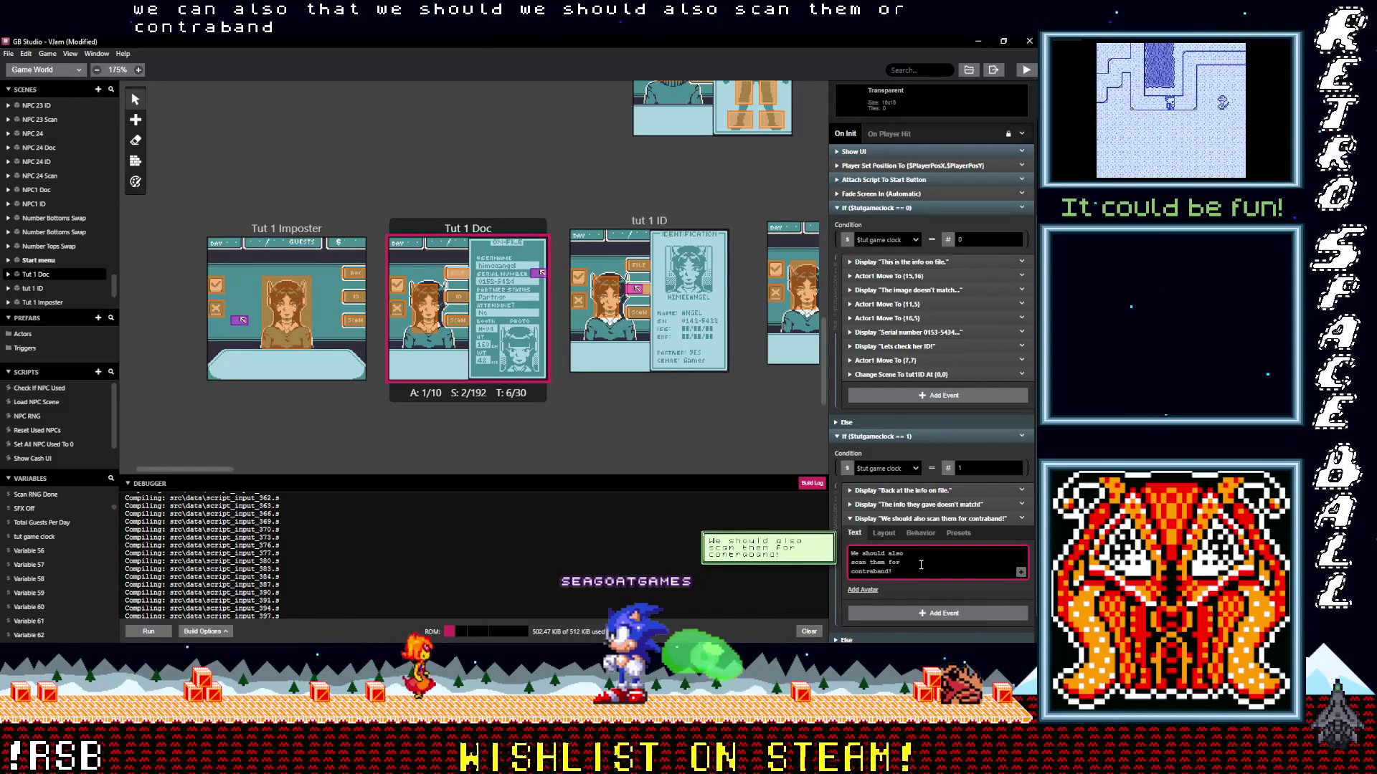
click(933, 518)
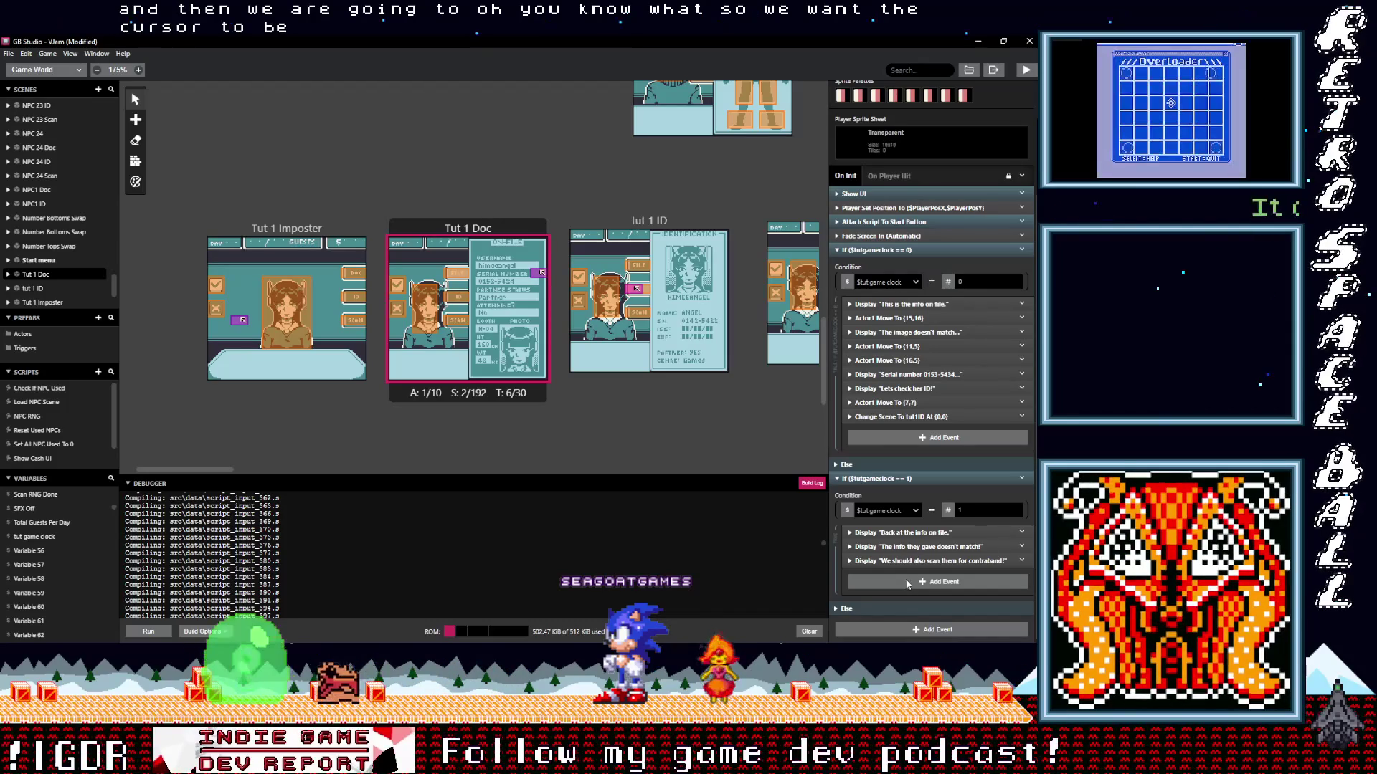
Nudge the cursor actor one tile left and add an Actor1 Move To (7,10) to the == 1 branch.
drag(535, 276, 529, 276)
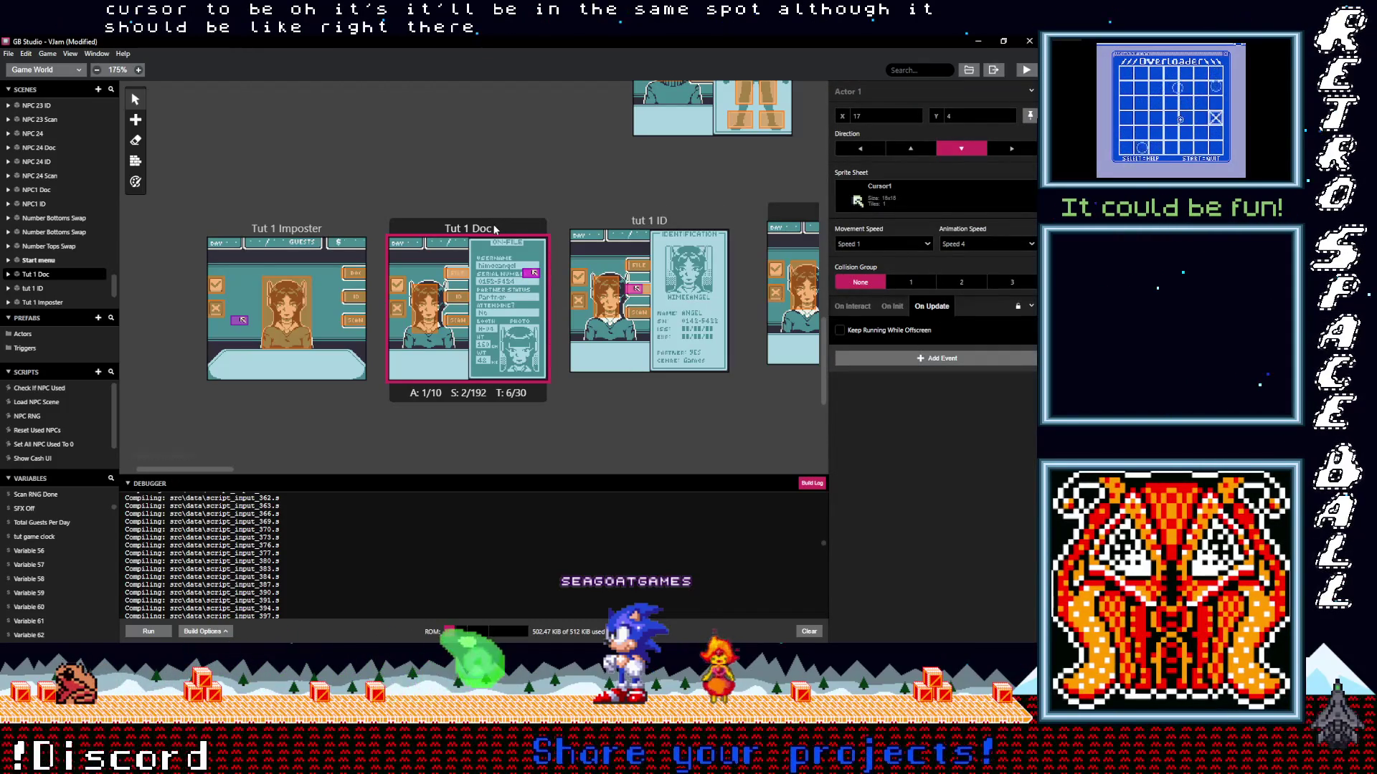
key(Escape)
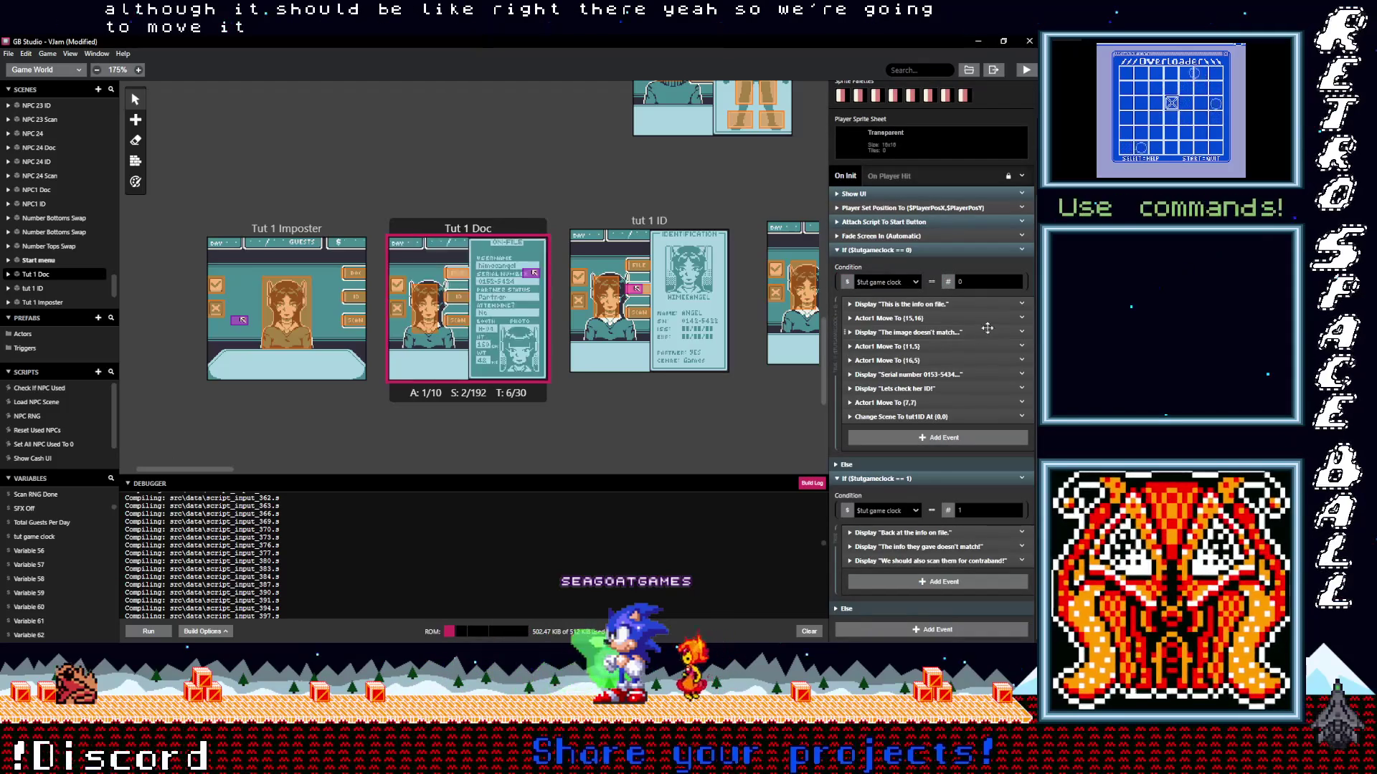
click(1022, 319)
click(985, 407)
alt+click(924, 580)
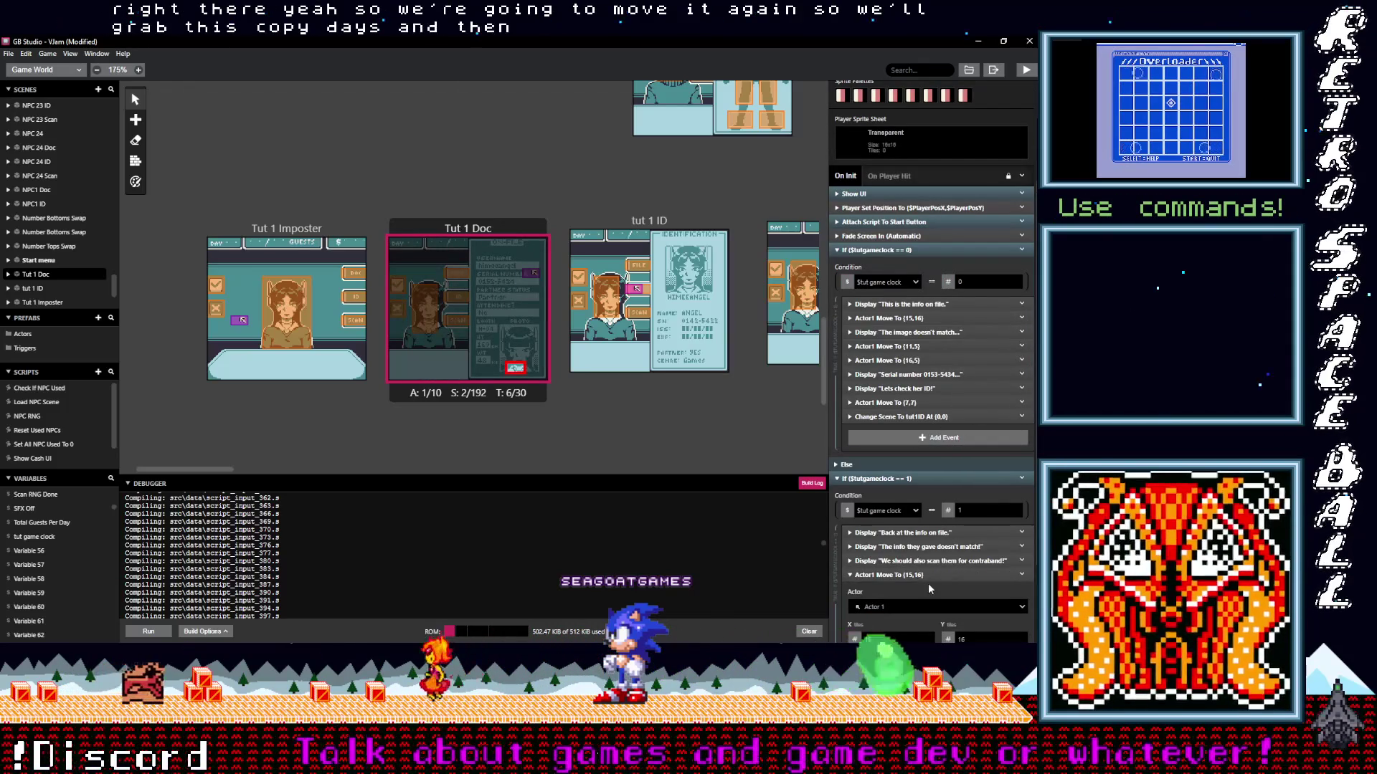
scroll(928, 585, down, 1)
click(928, 586)
click(928, 586)
click(928, 586)
click(928, 586)
click(928, 586)
click(928, 586)
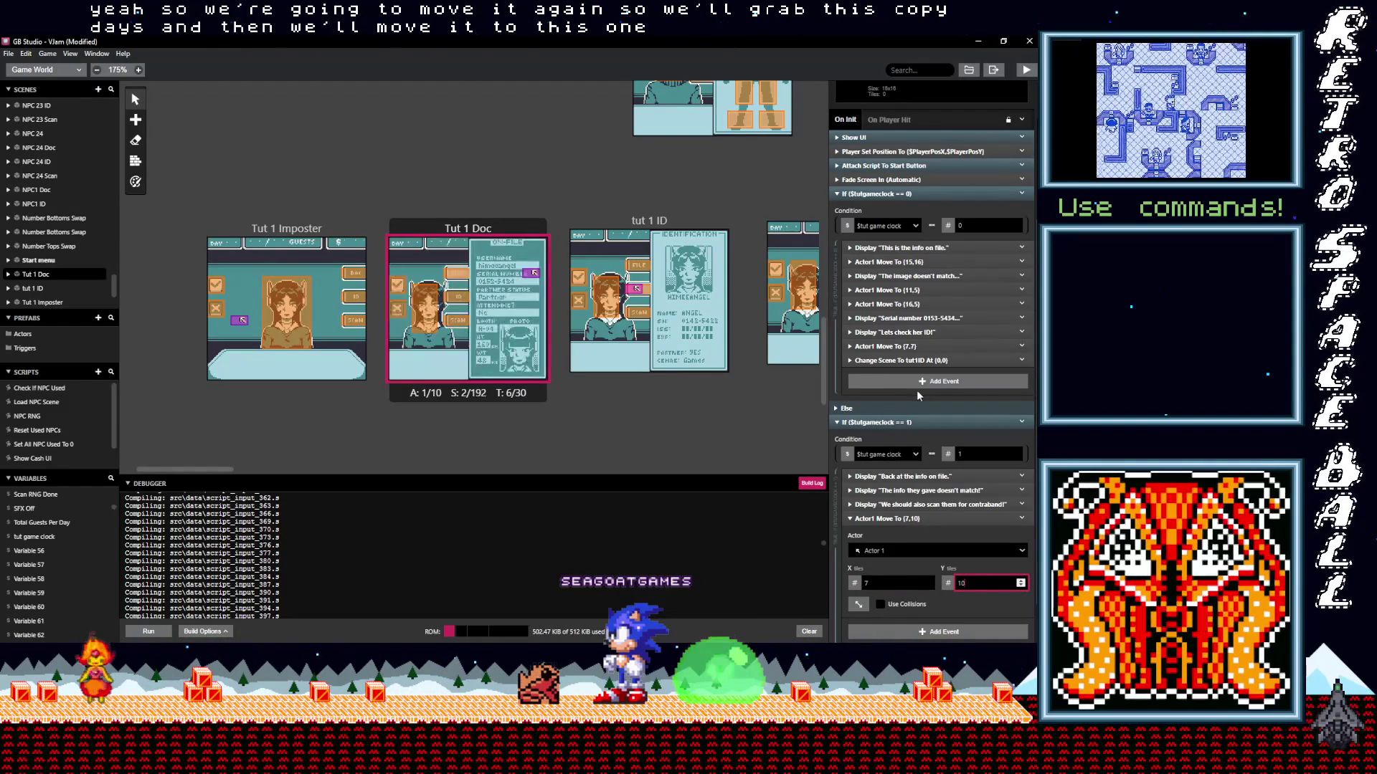
click(925, 519)
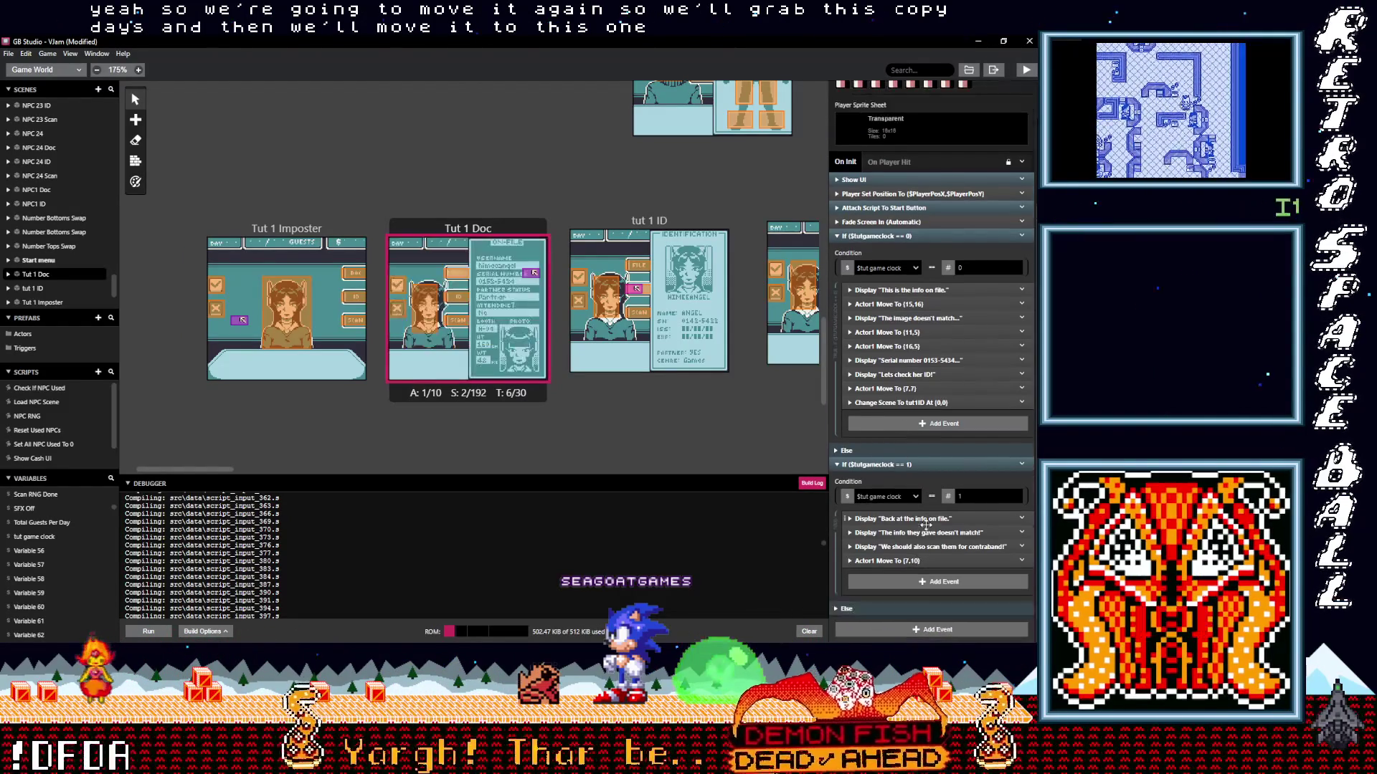
End the == 1 branch with a Change Scene to tut 1 Scan at (0,0).
click(923, 591)
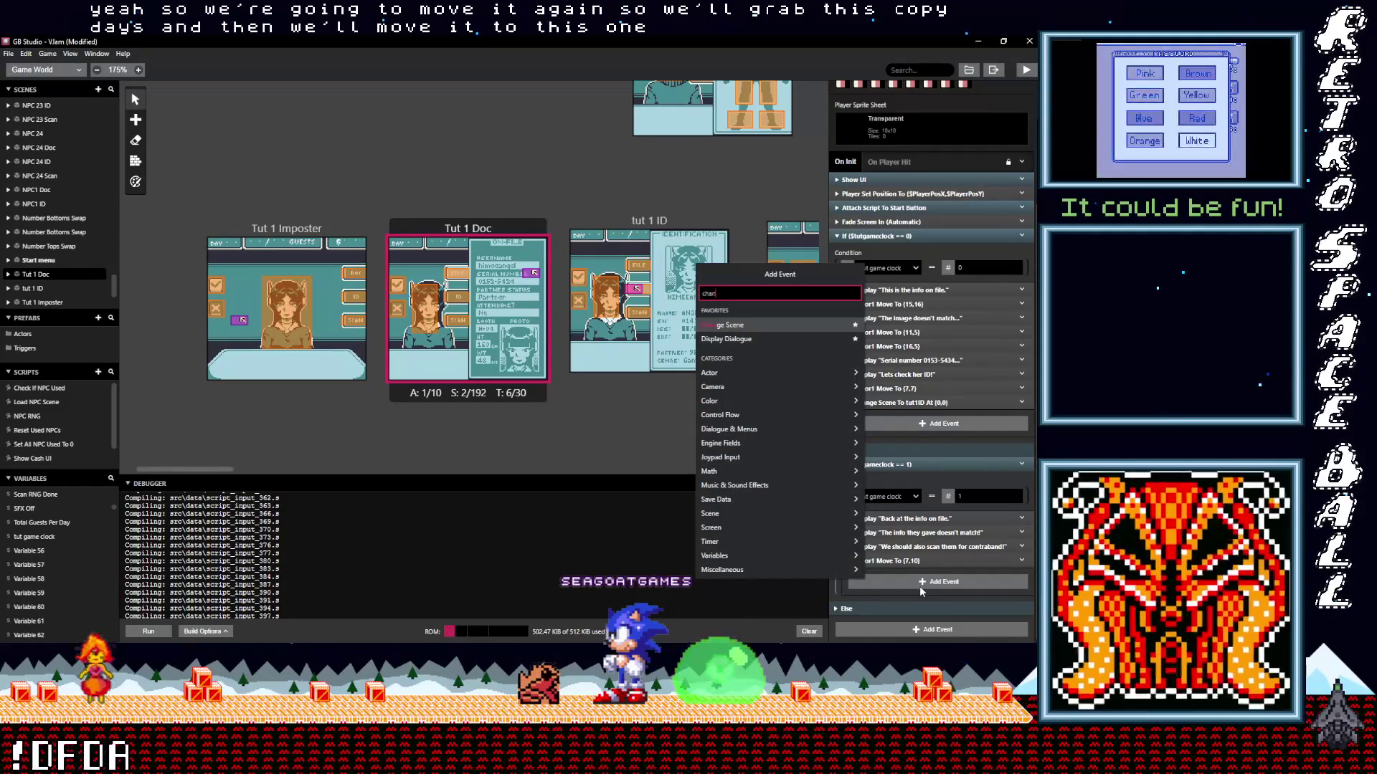
text(change)
click(737, 311)
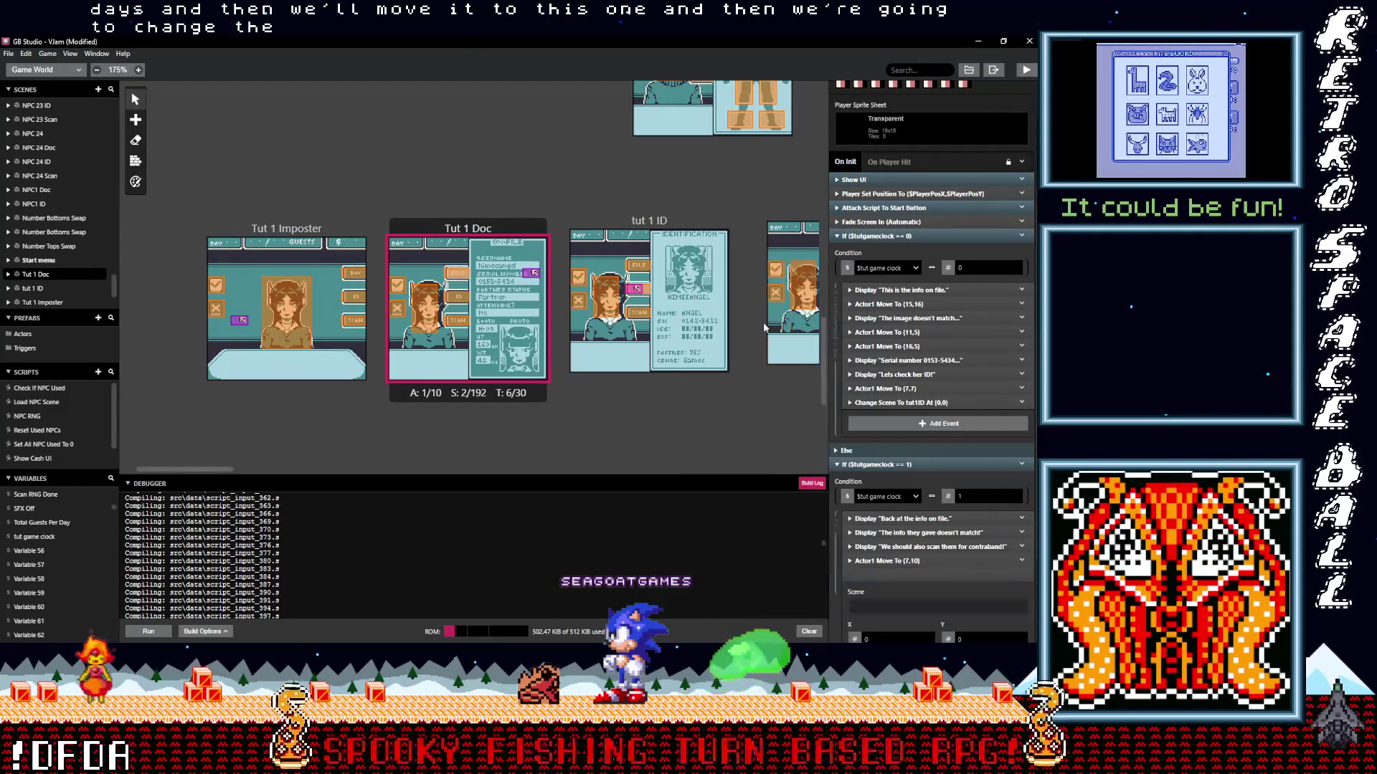
scroll(915, 582, down, 1)
click(902, 554)
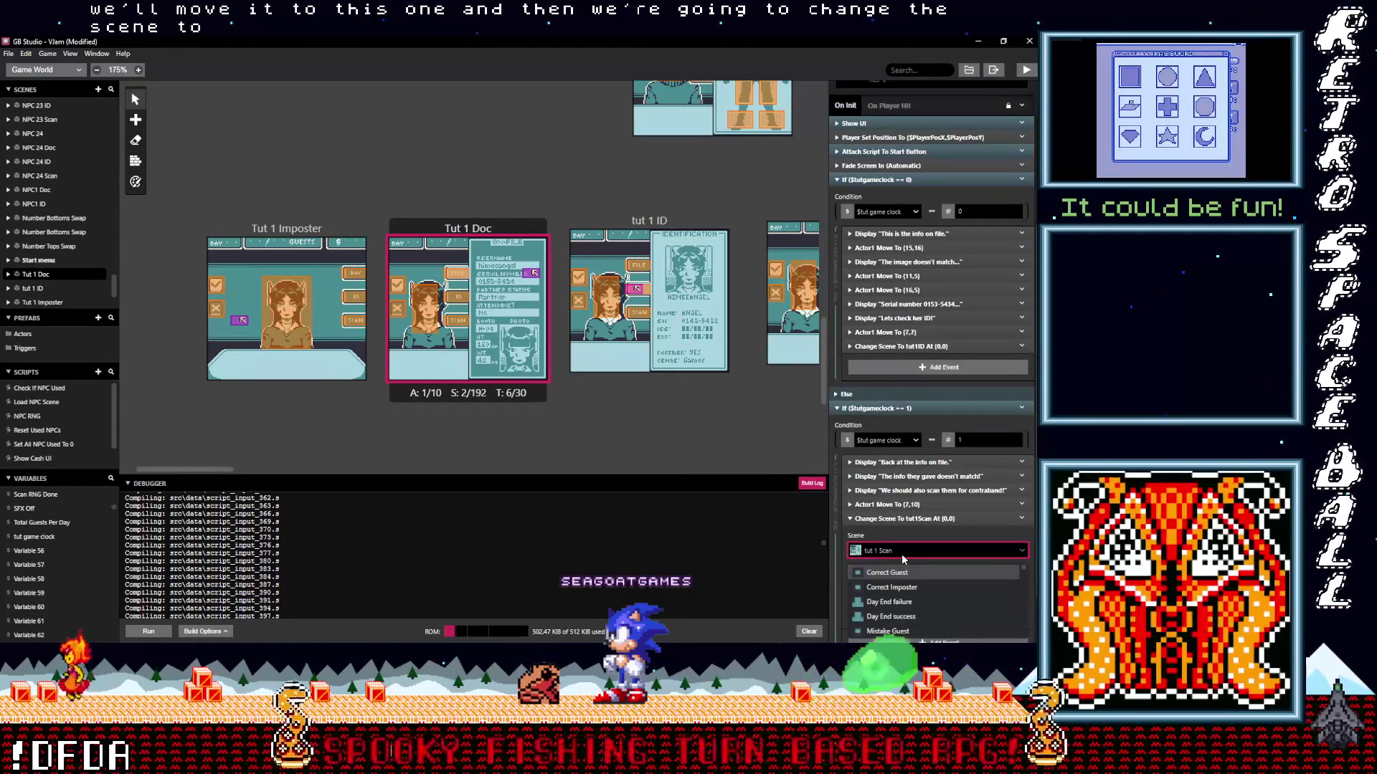
click(897, 552)
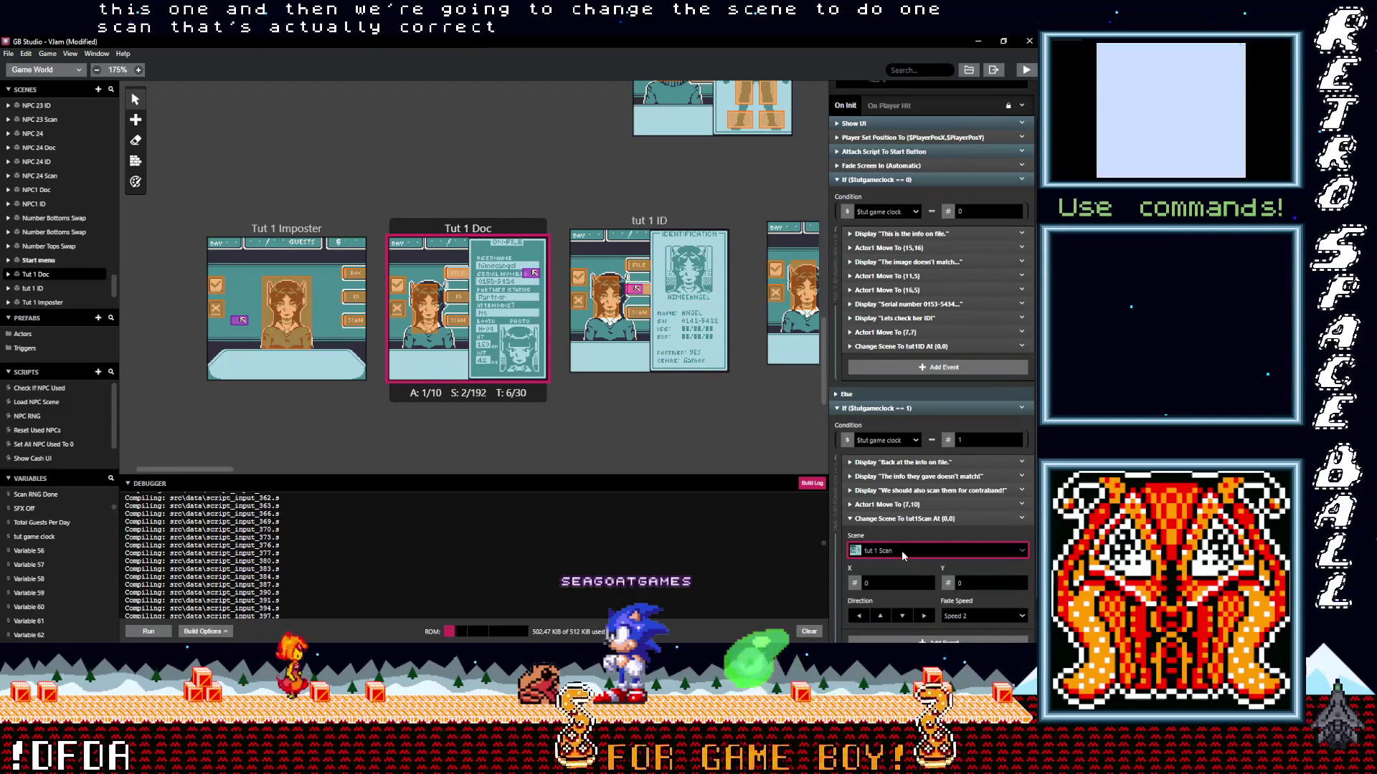
drag(228, 467, 261, 471)
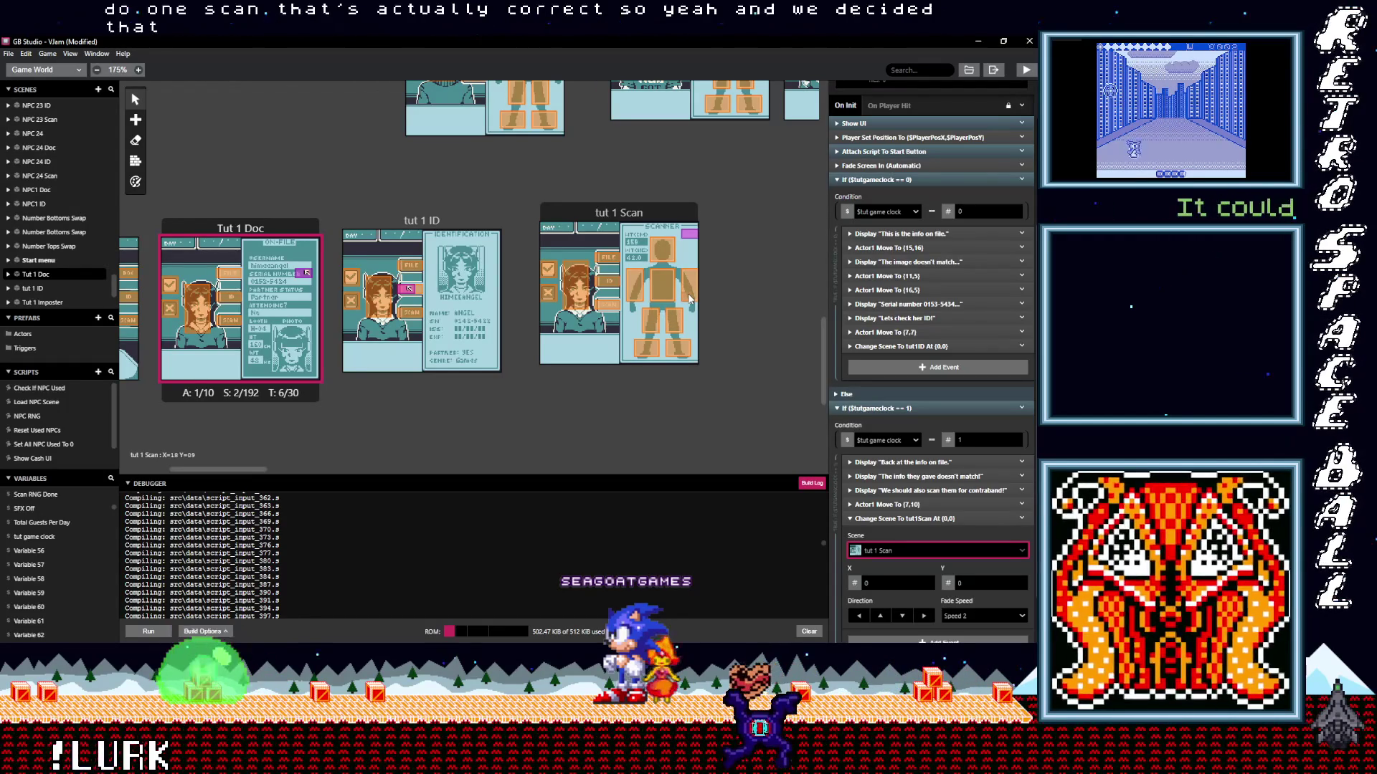
Move the Body Warning actor lower onto the arm in tut 1 Scan.
click(690, 300)
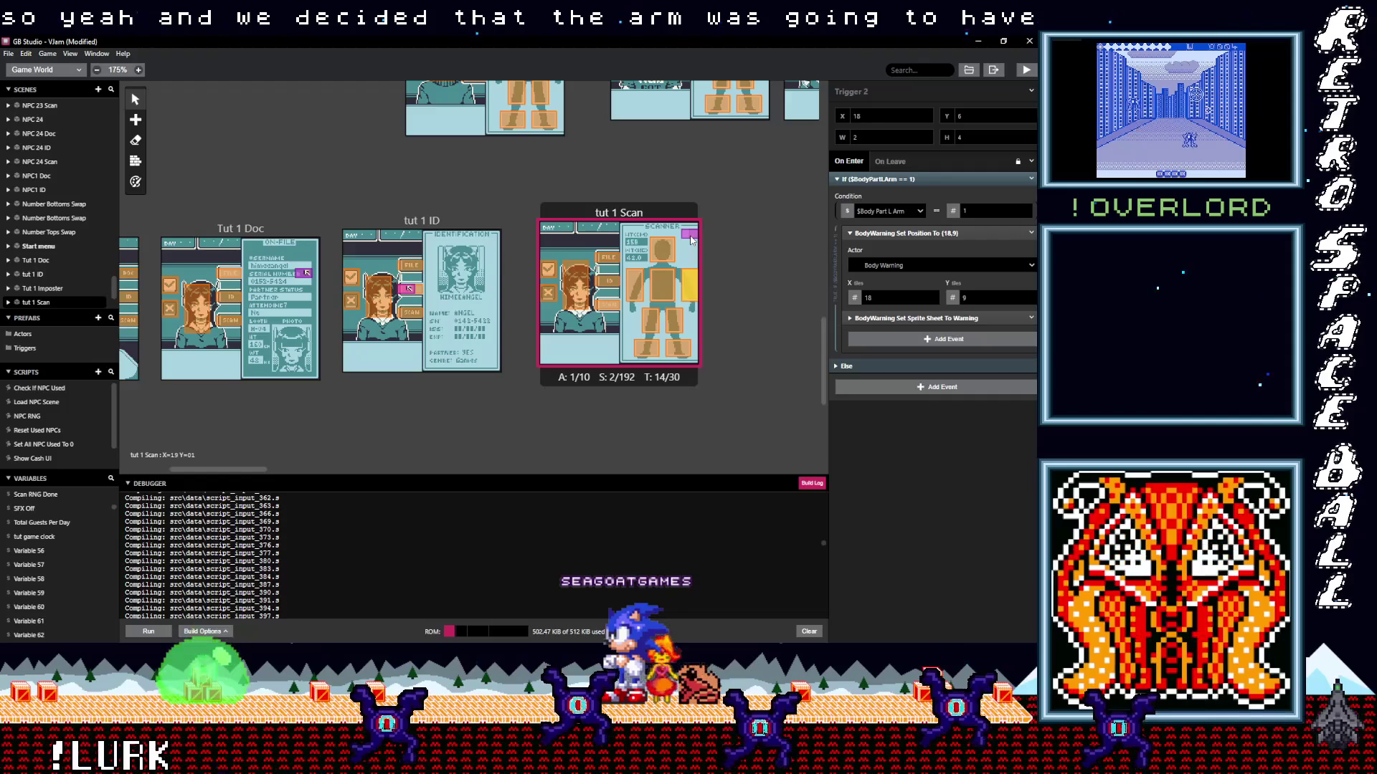
drag(690, 237, 692, 300)
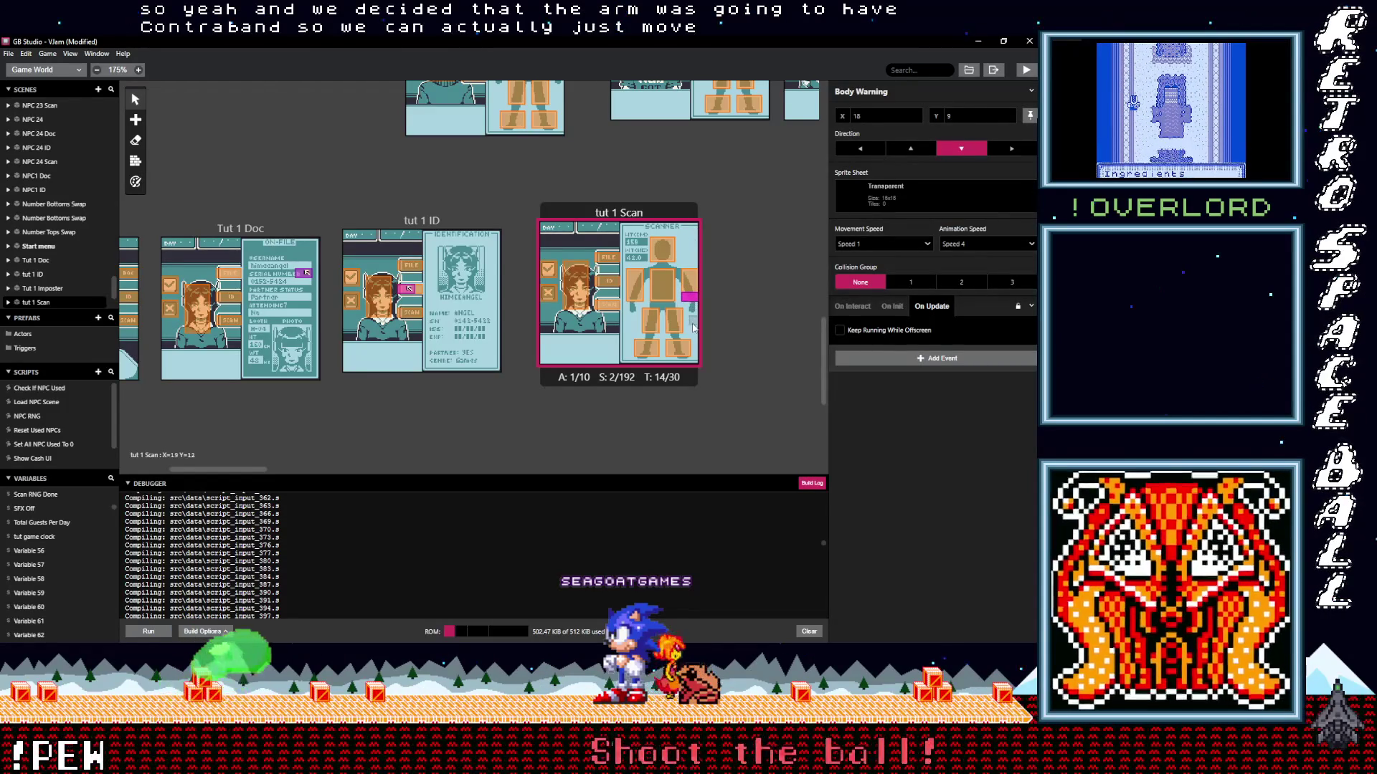
click(629, 214)
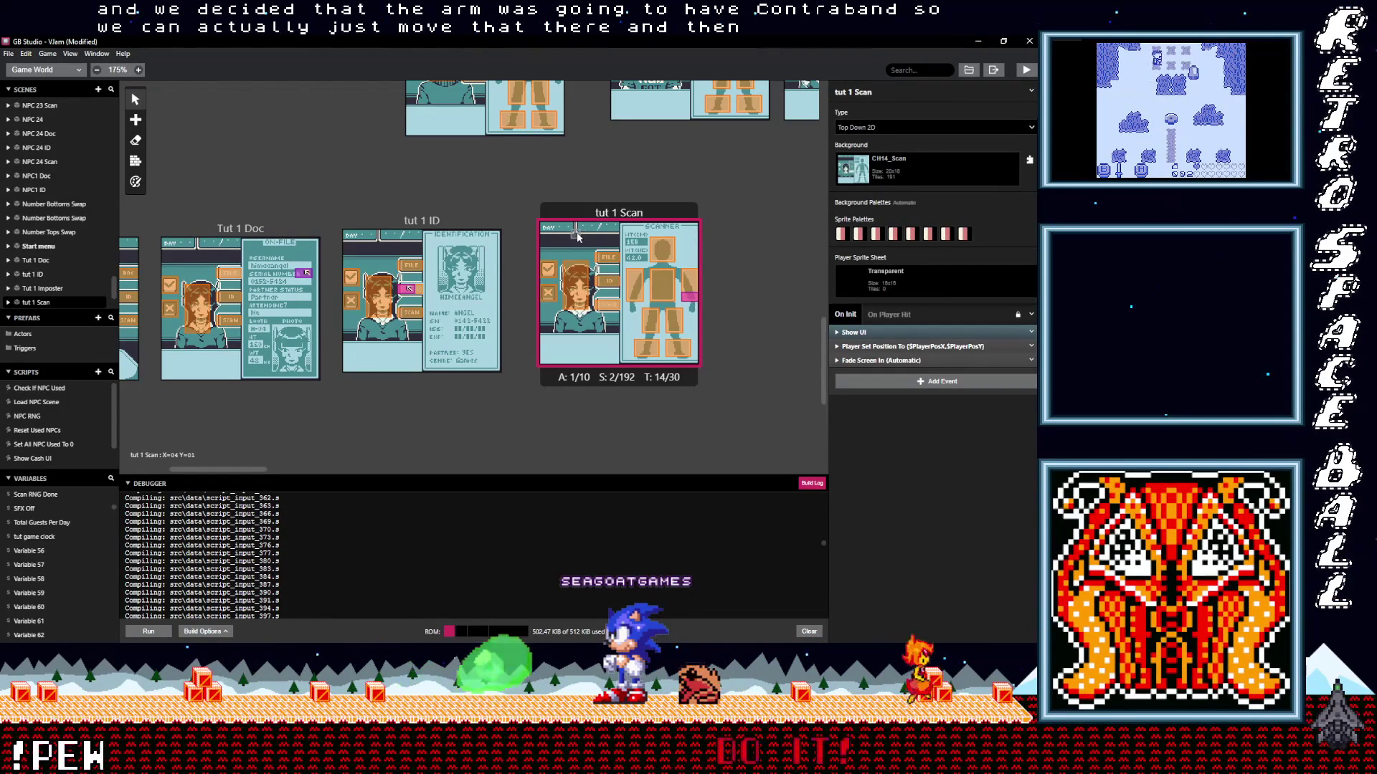
Paste a copy of tut 1 ID's Cursor actor into tut 1 Scan at tile (7,10).
click(408, 290)
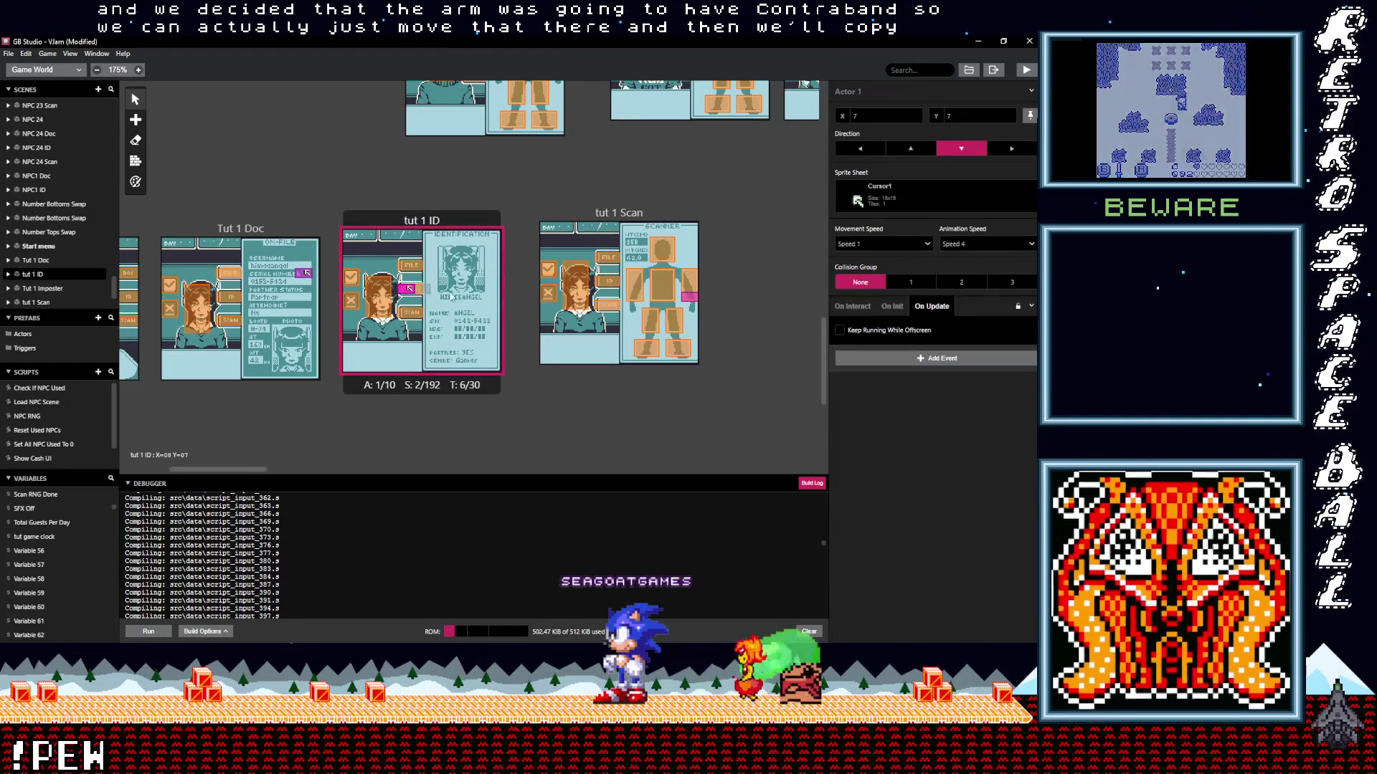
key(a)
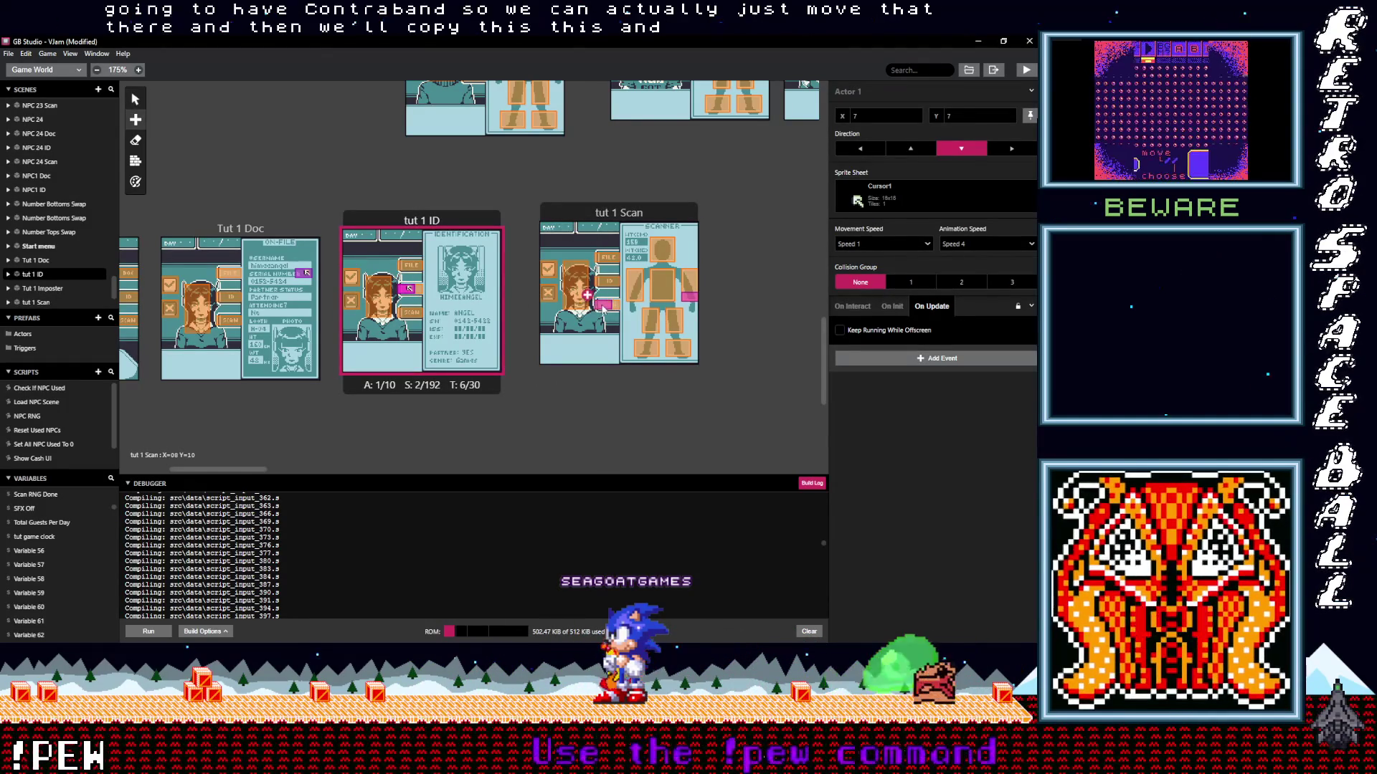
key(ctrl+v)
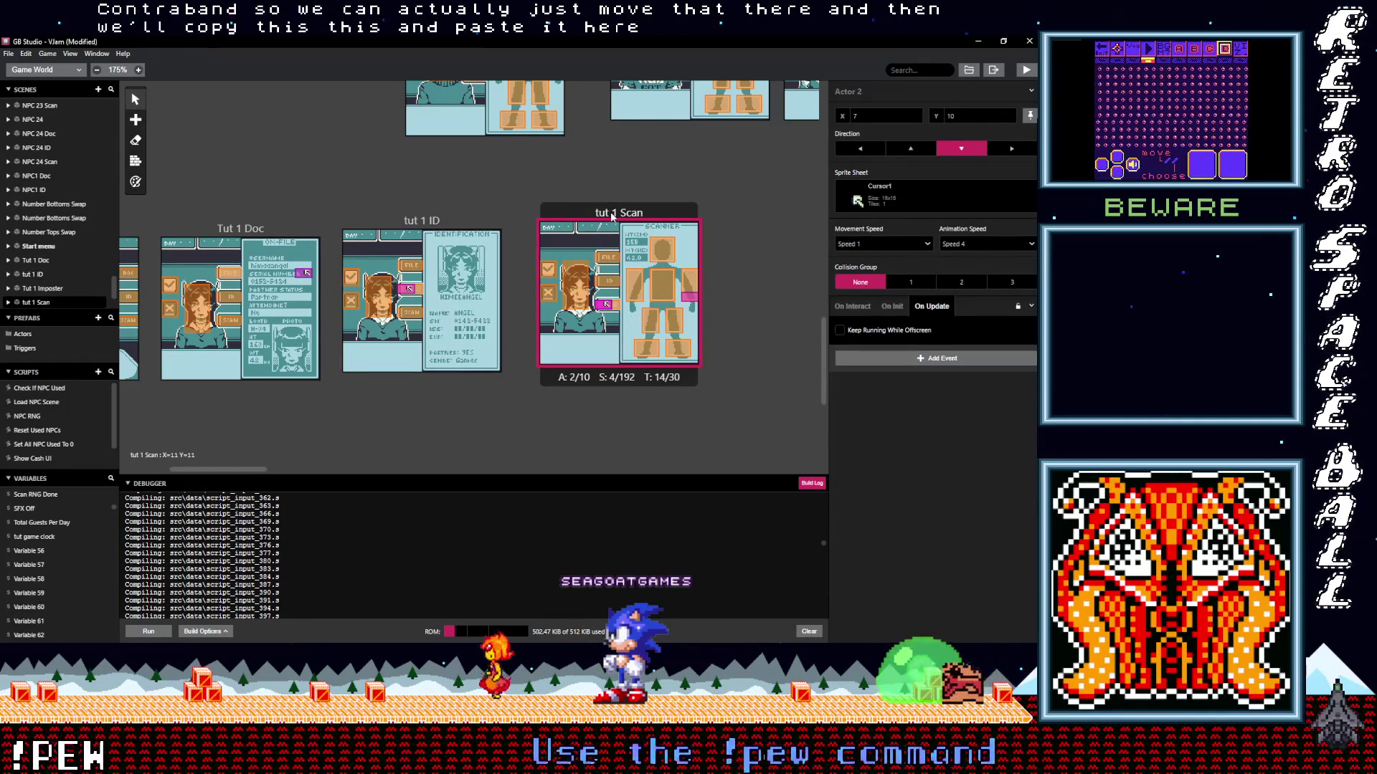
click(608, 212)
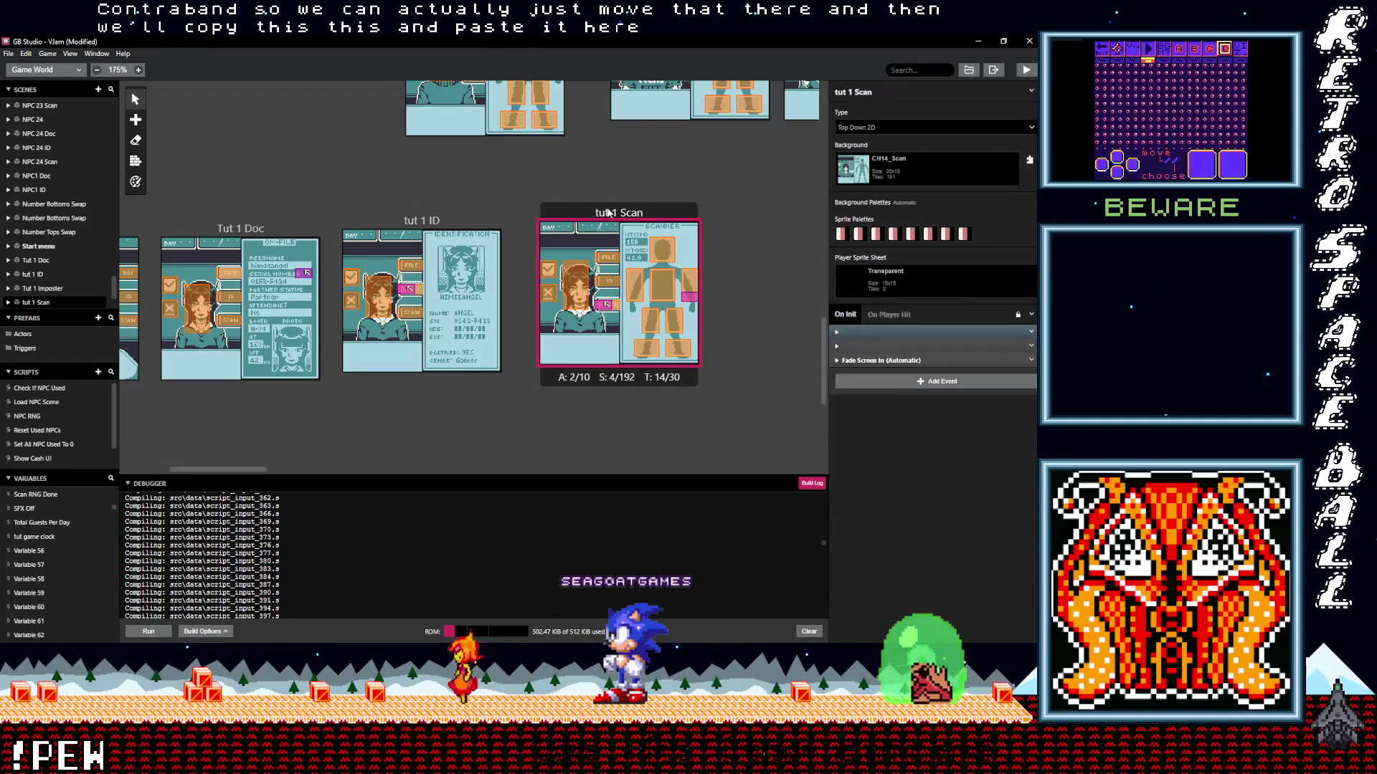
click(896, 381)
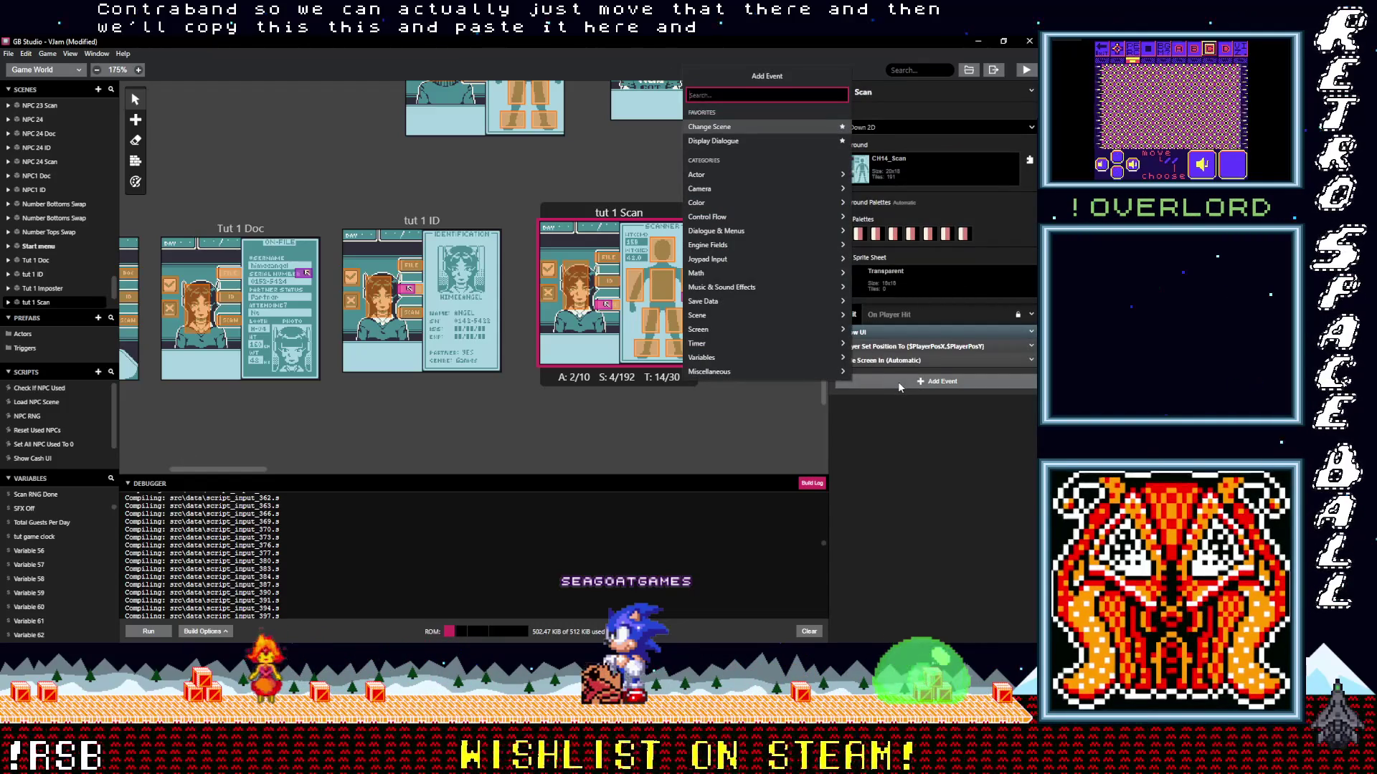
Add a Display Dialogue event to On Init reading 'This is where we scan each guest.'.
text(di)
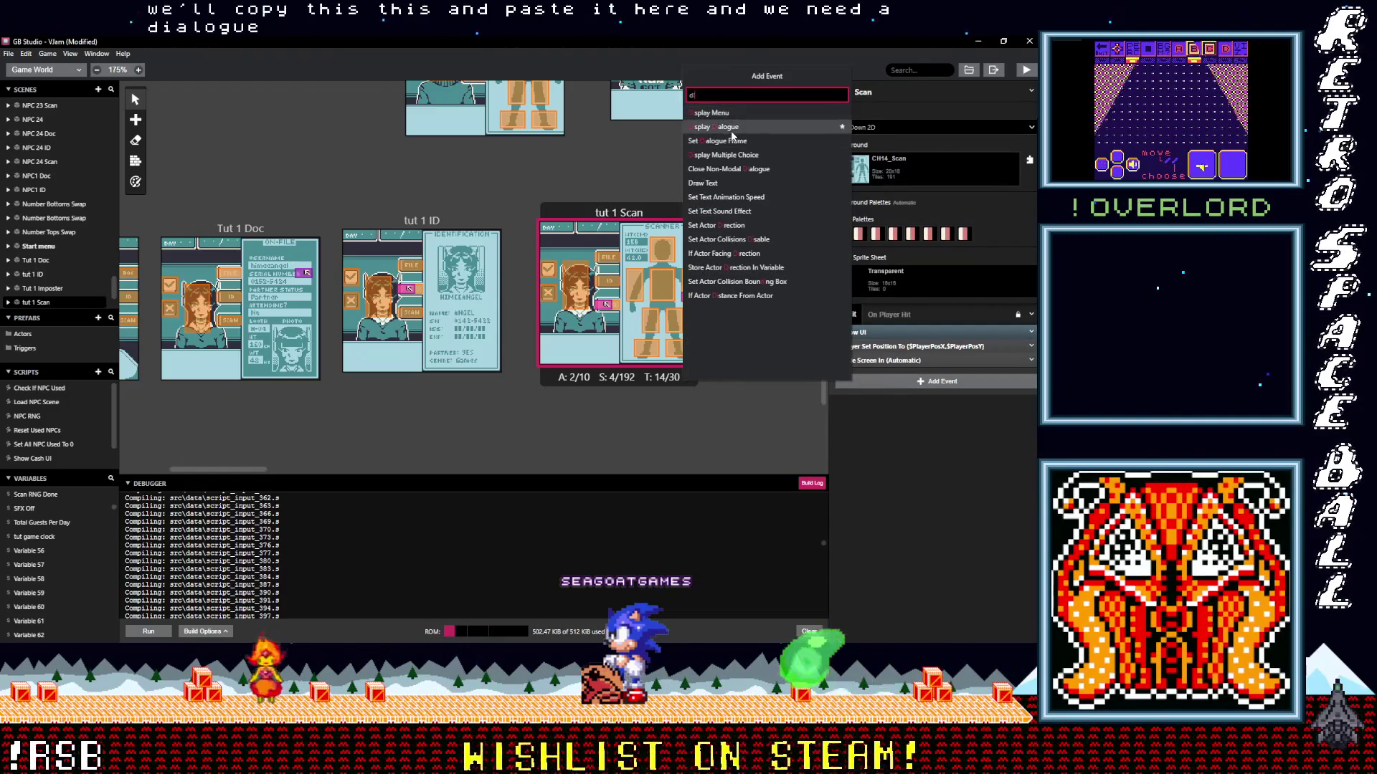
click(732, 128)
text(This is)
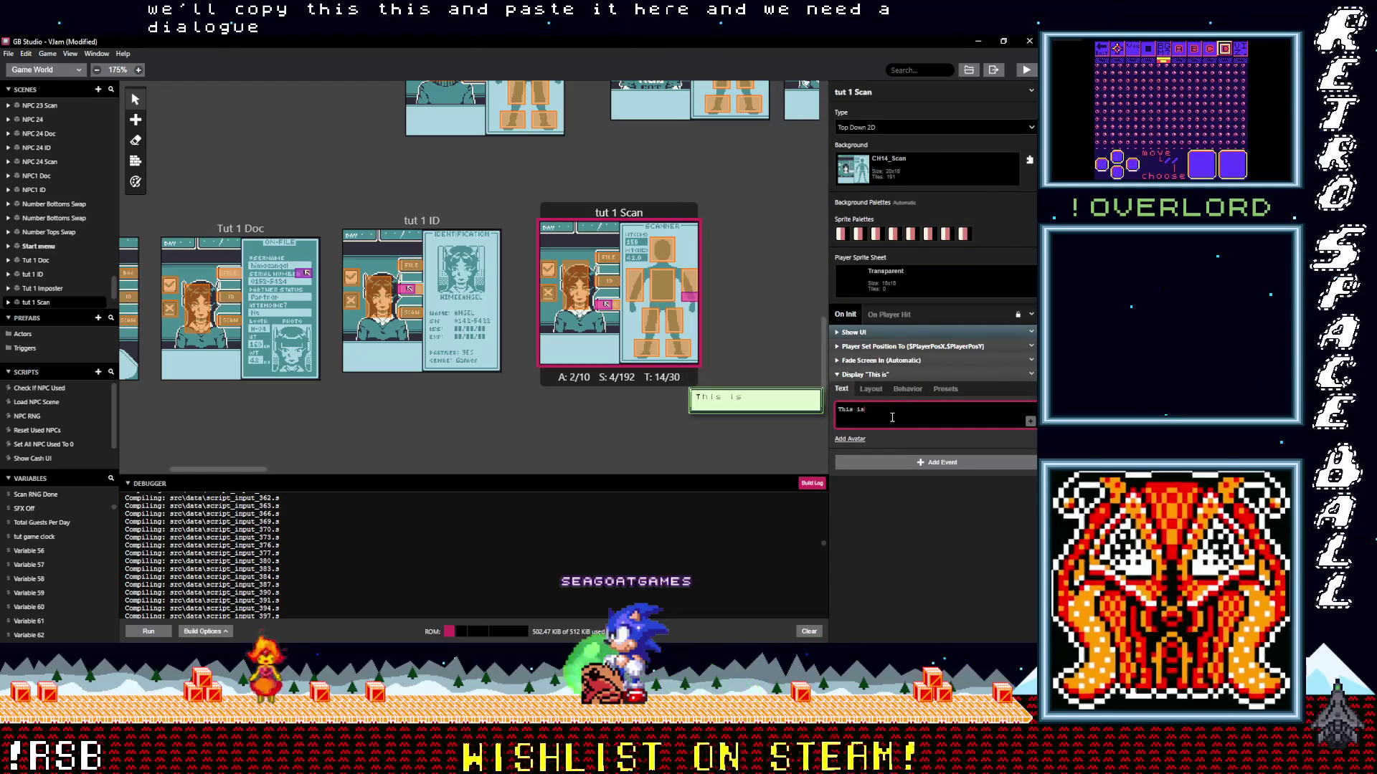
text(where we )
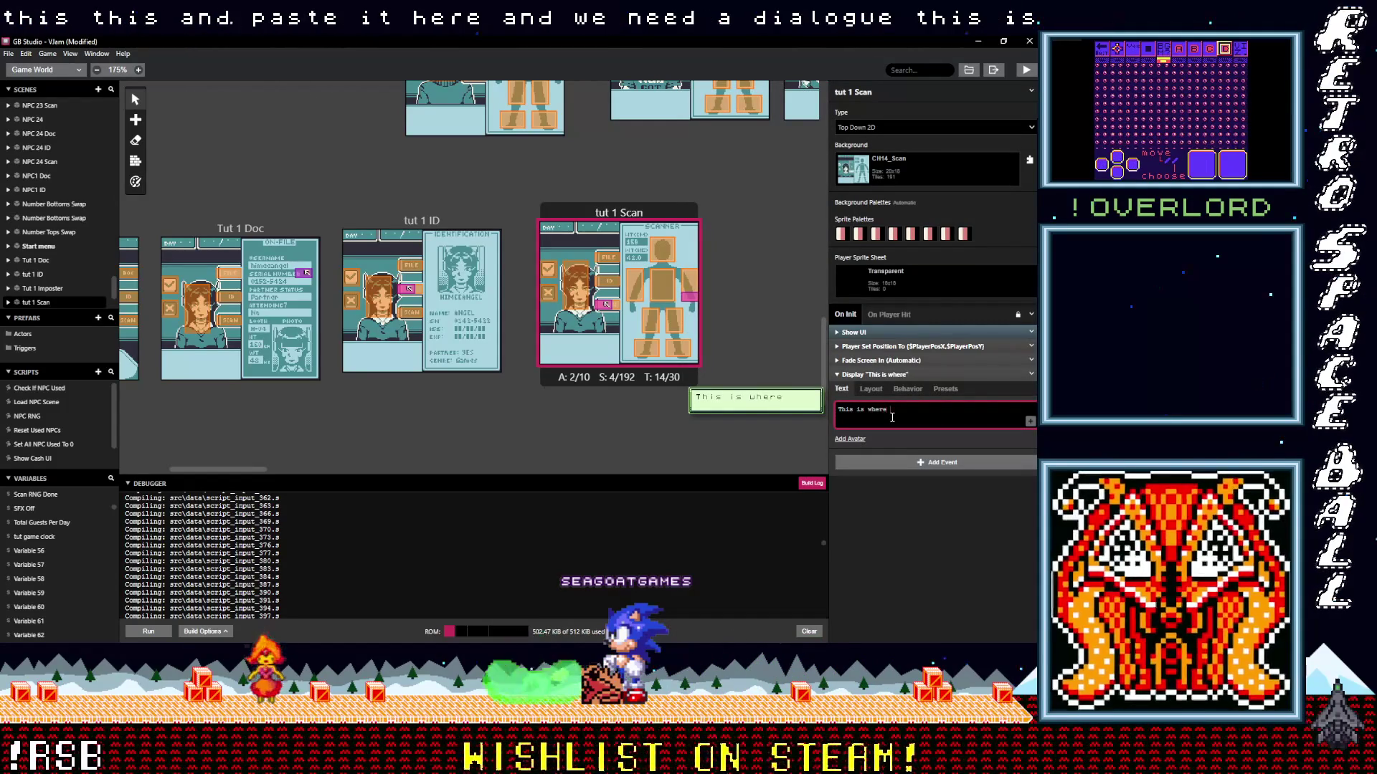
text(scan e)
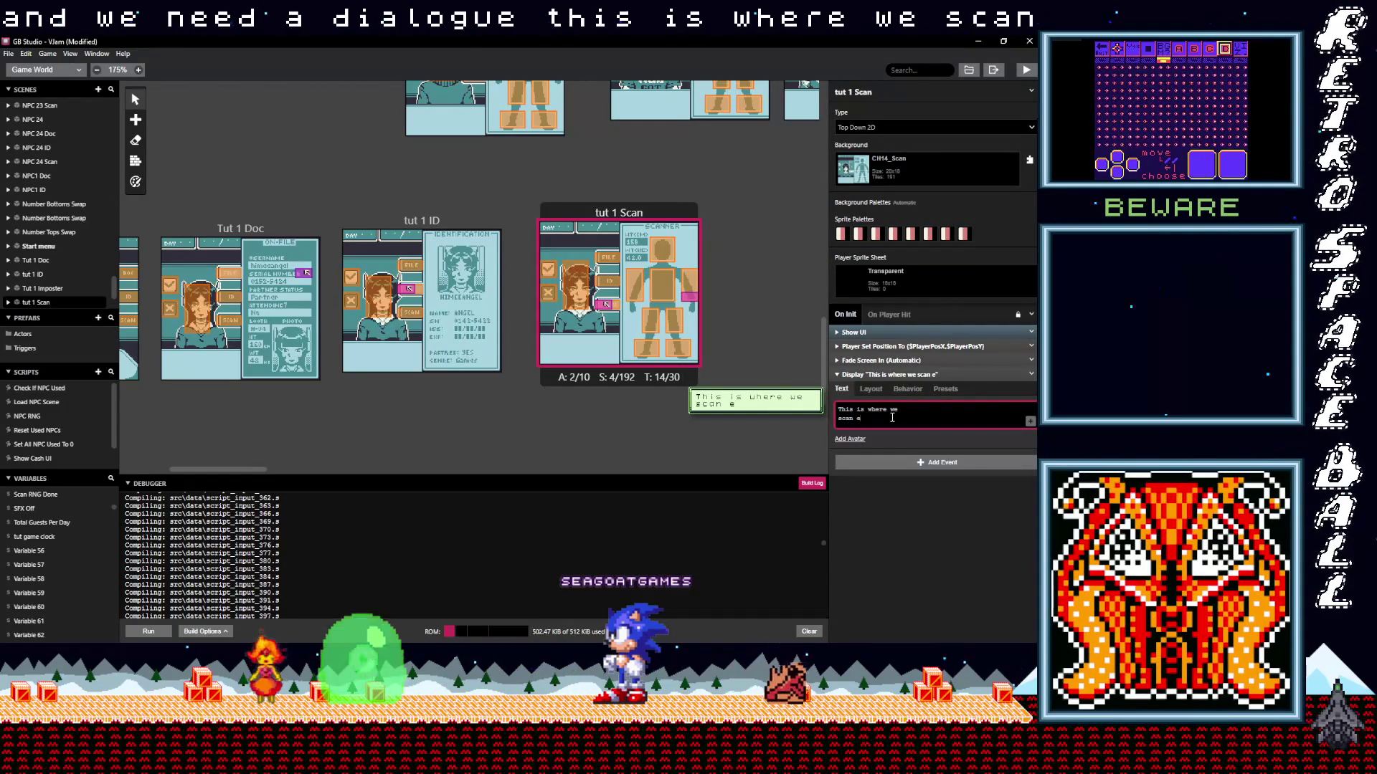
text(ach guest.)
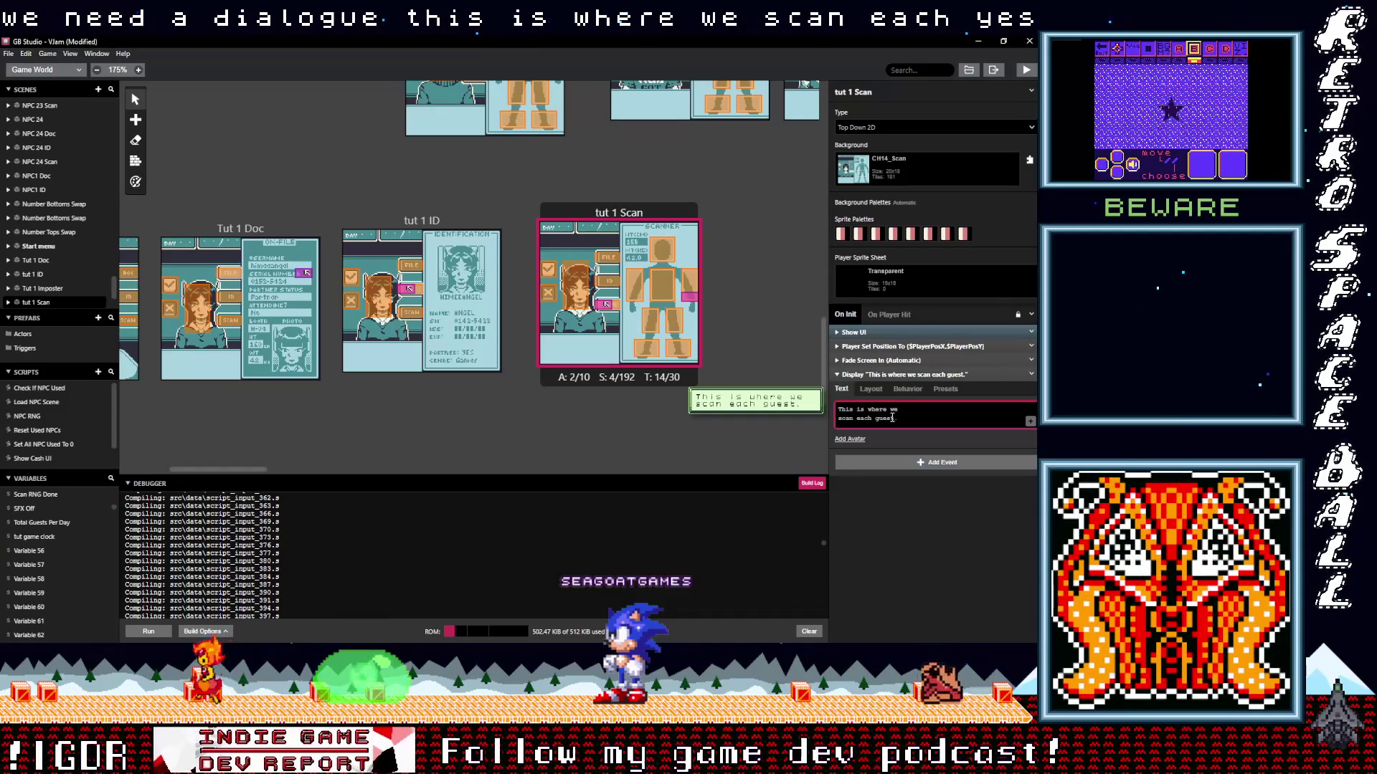
click(890, 374)
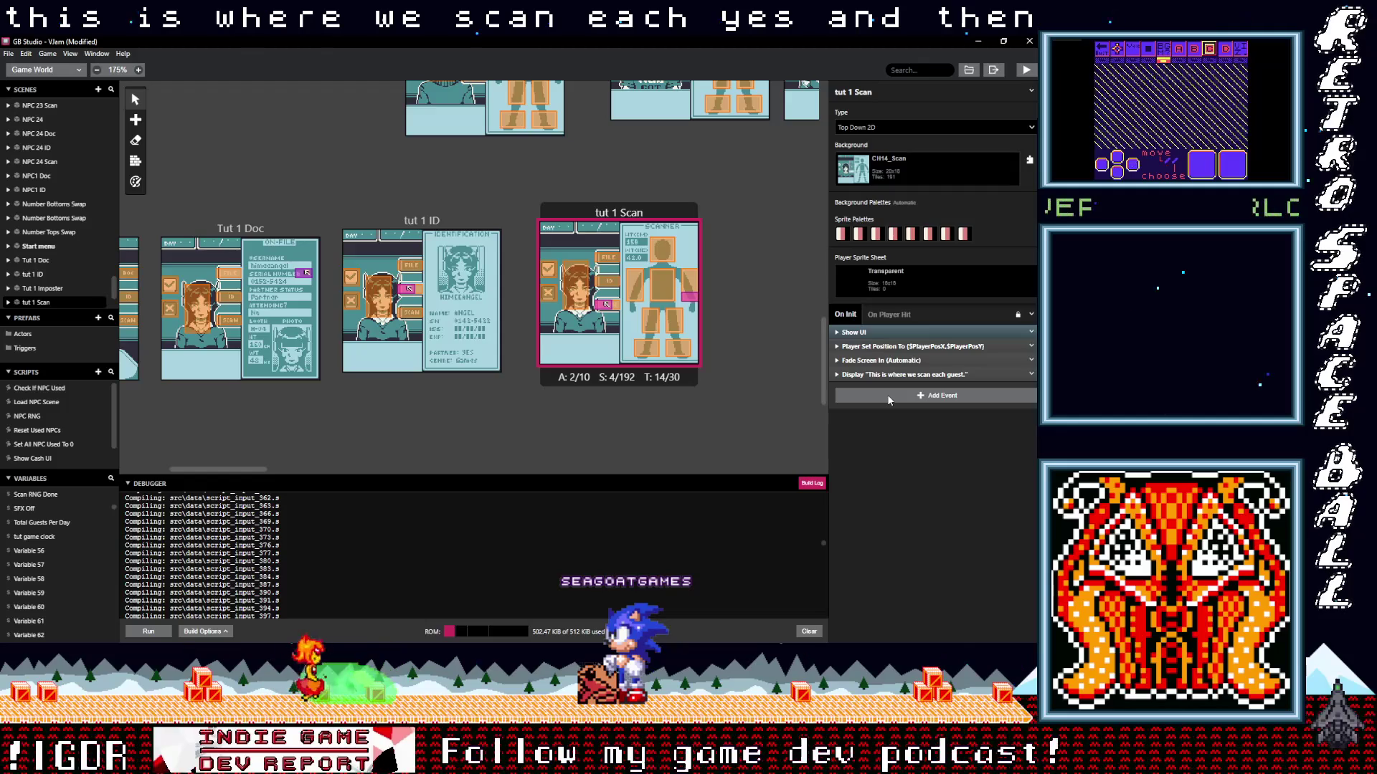
Add a Display Dialogue reading 'Move the cursor over each area...' after the scan line, fixing typos.
click(887, 396)
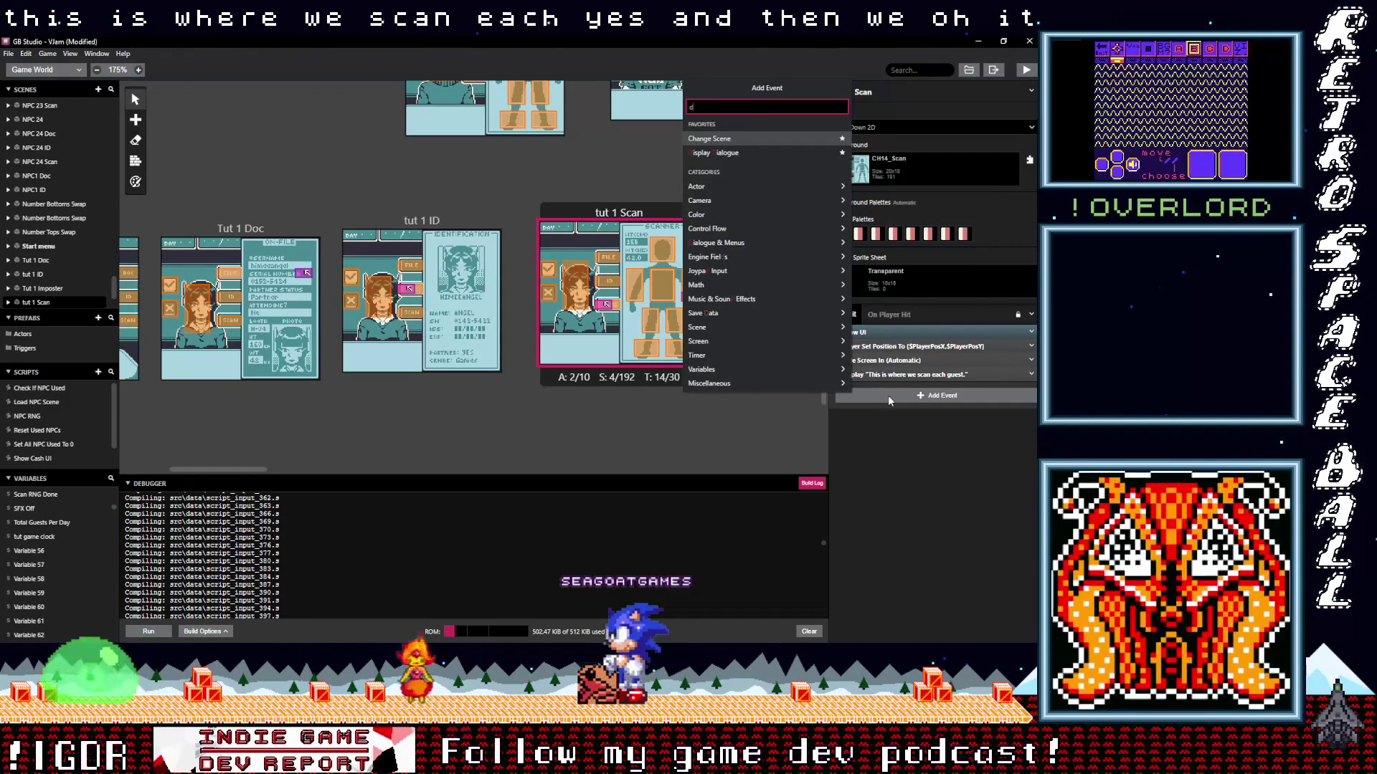
text(di)
click(717, 139)
text(Mov)
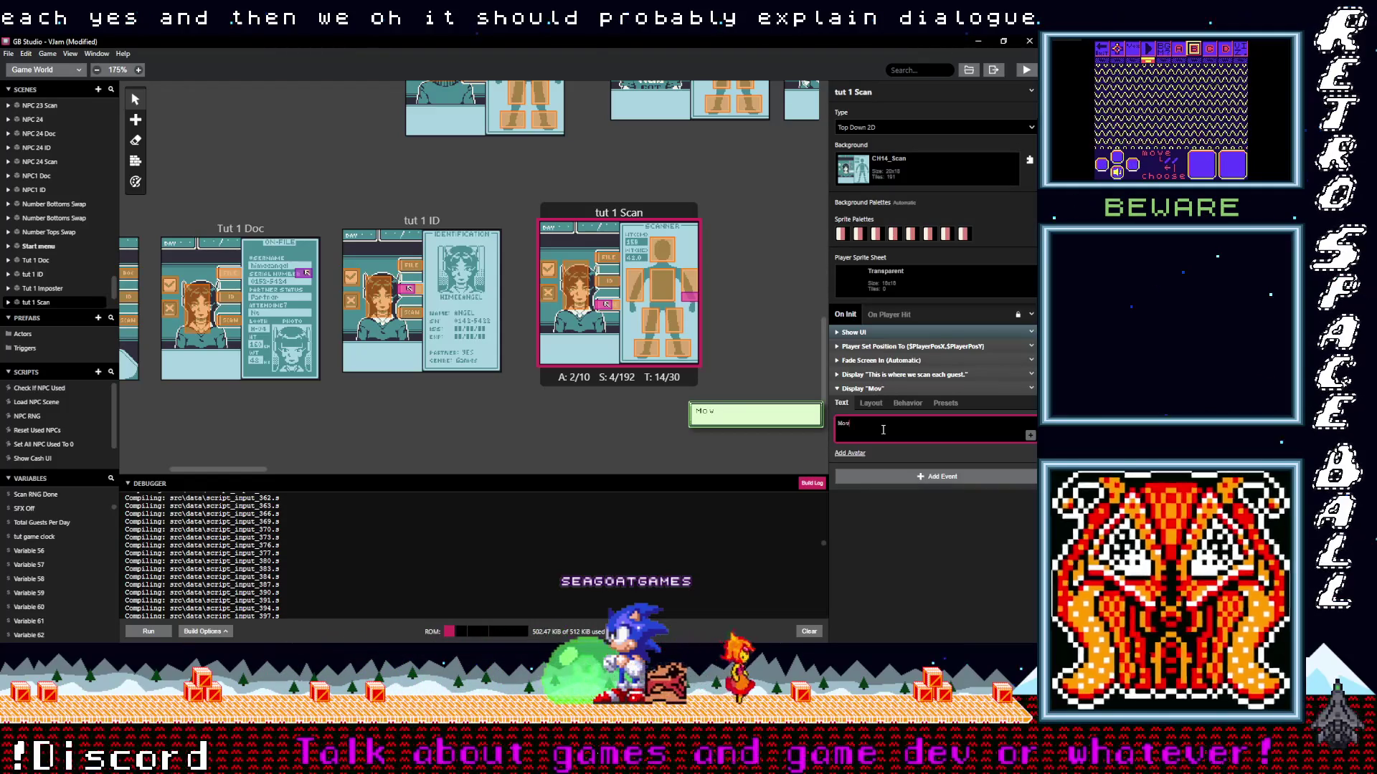
text(ing the cur)
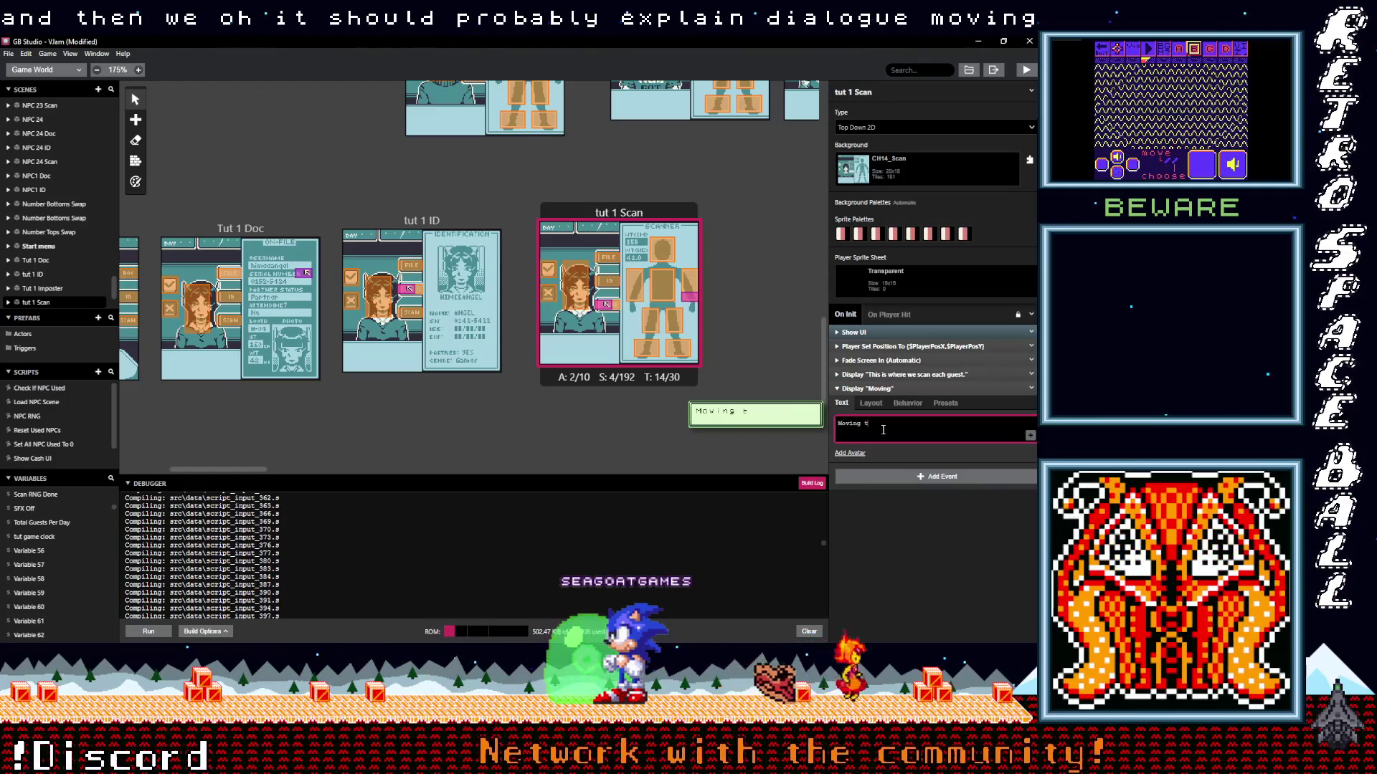
text(sor)
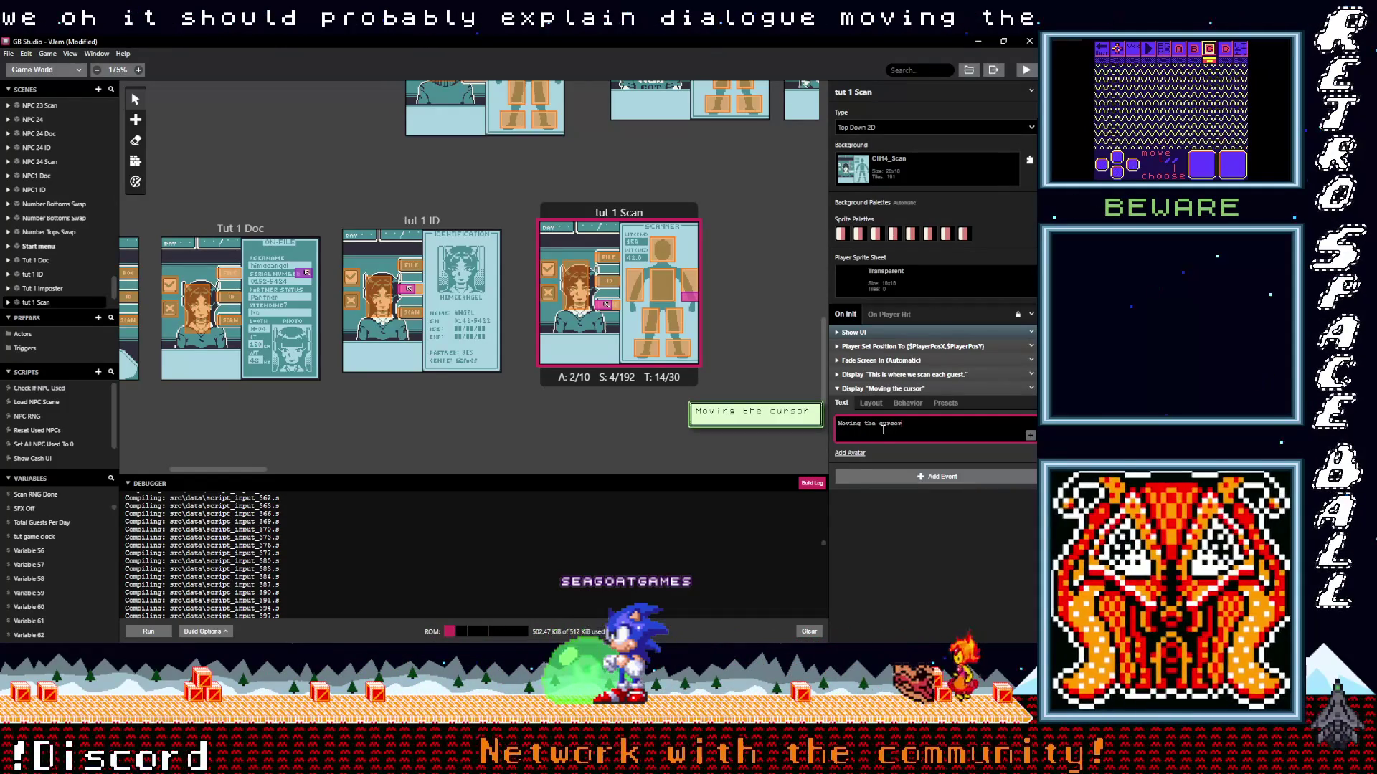
text( over ea)
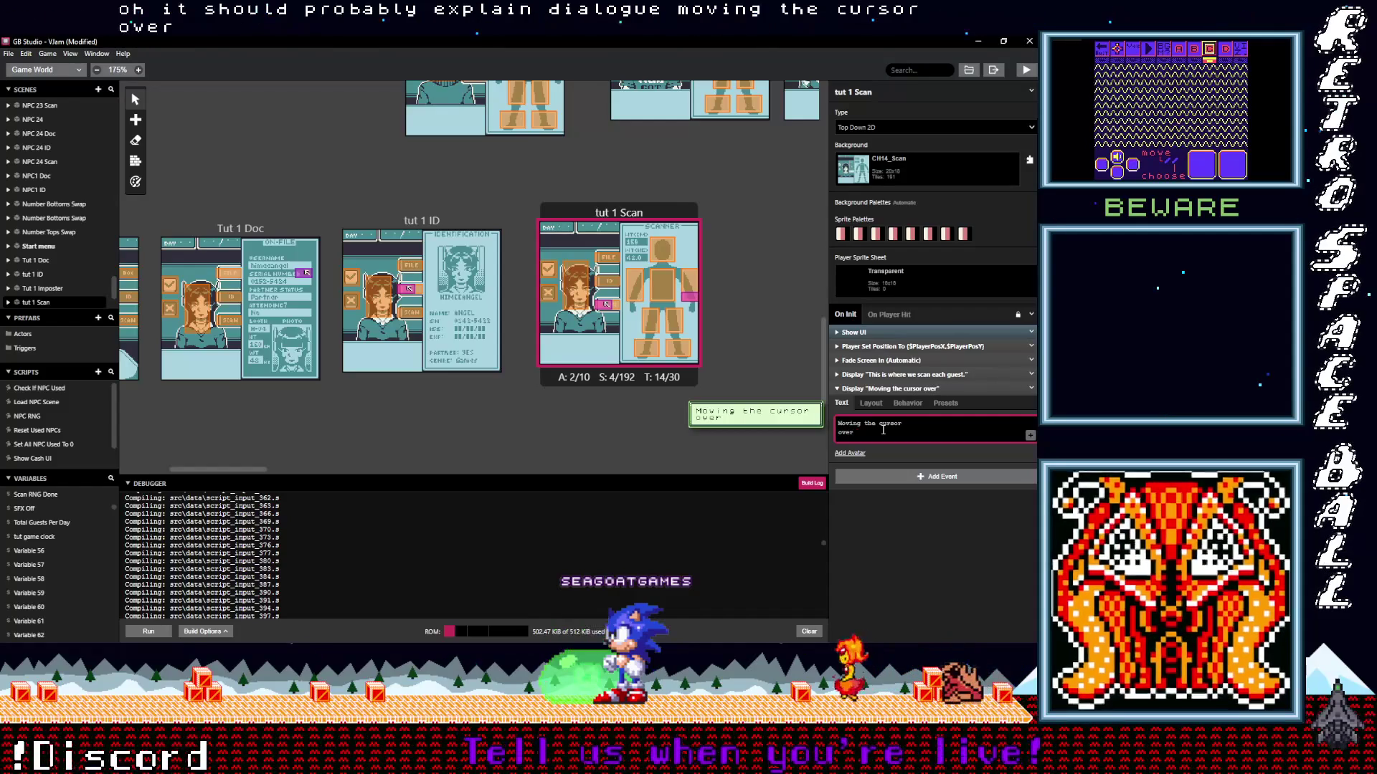
text(ch area)
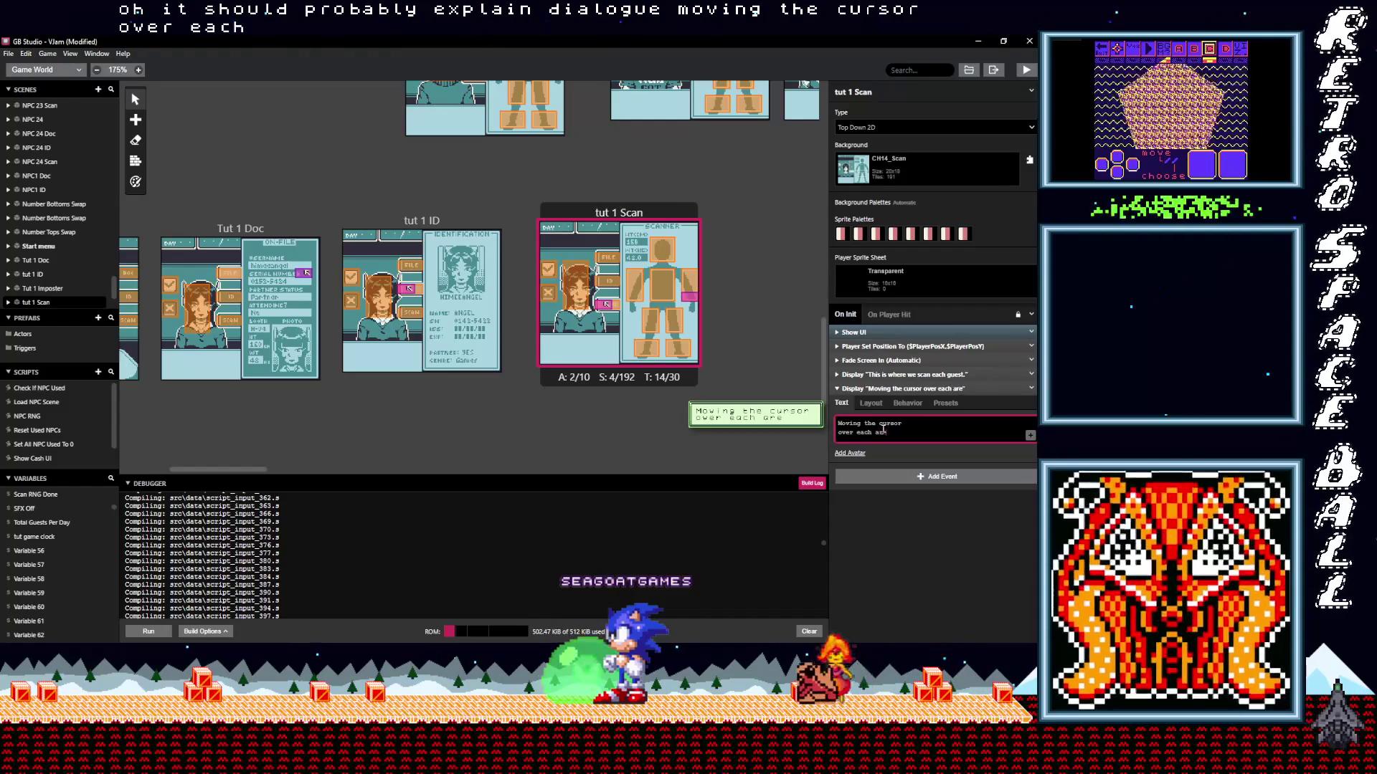
key(Return)
text(unco)
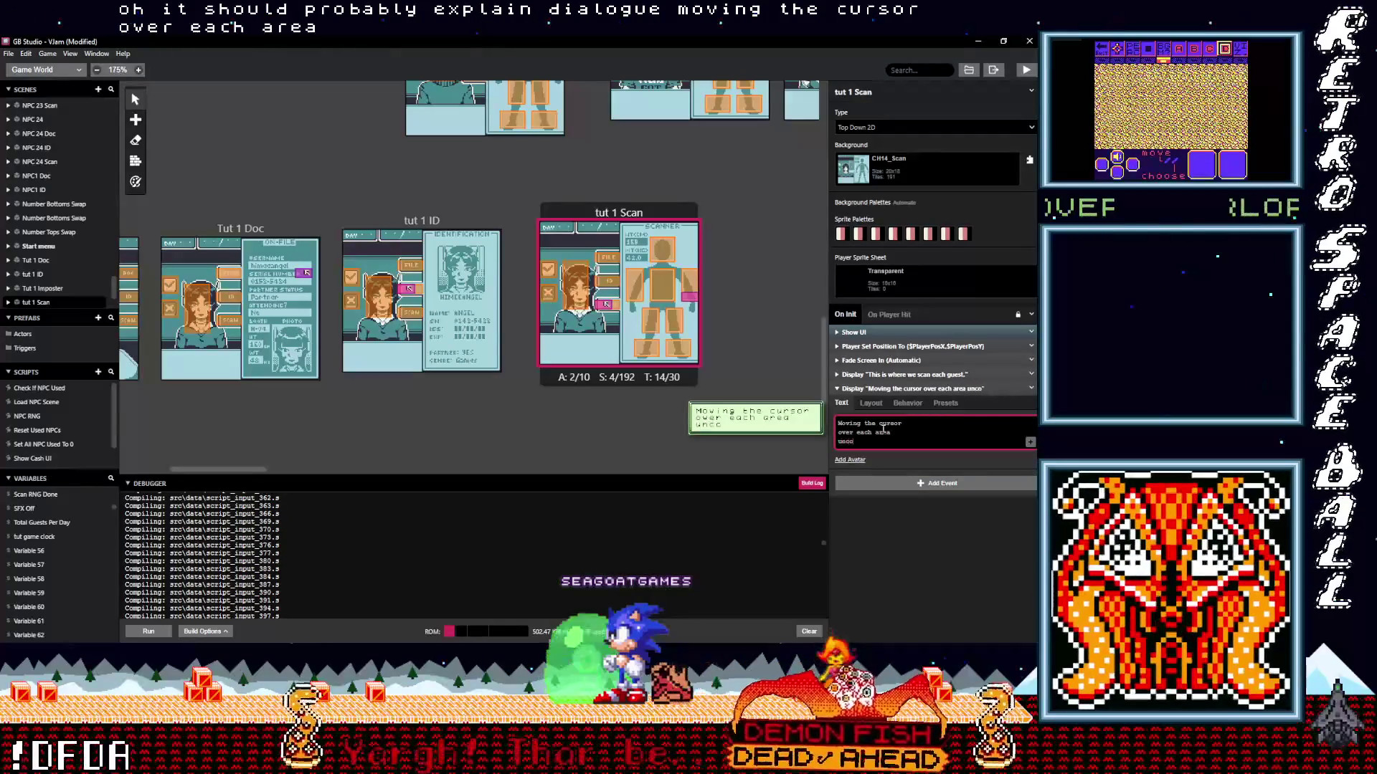
text(vers pp)
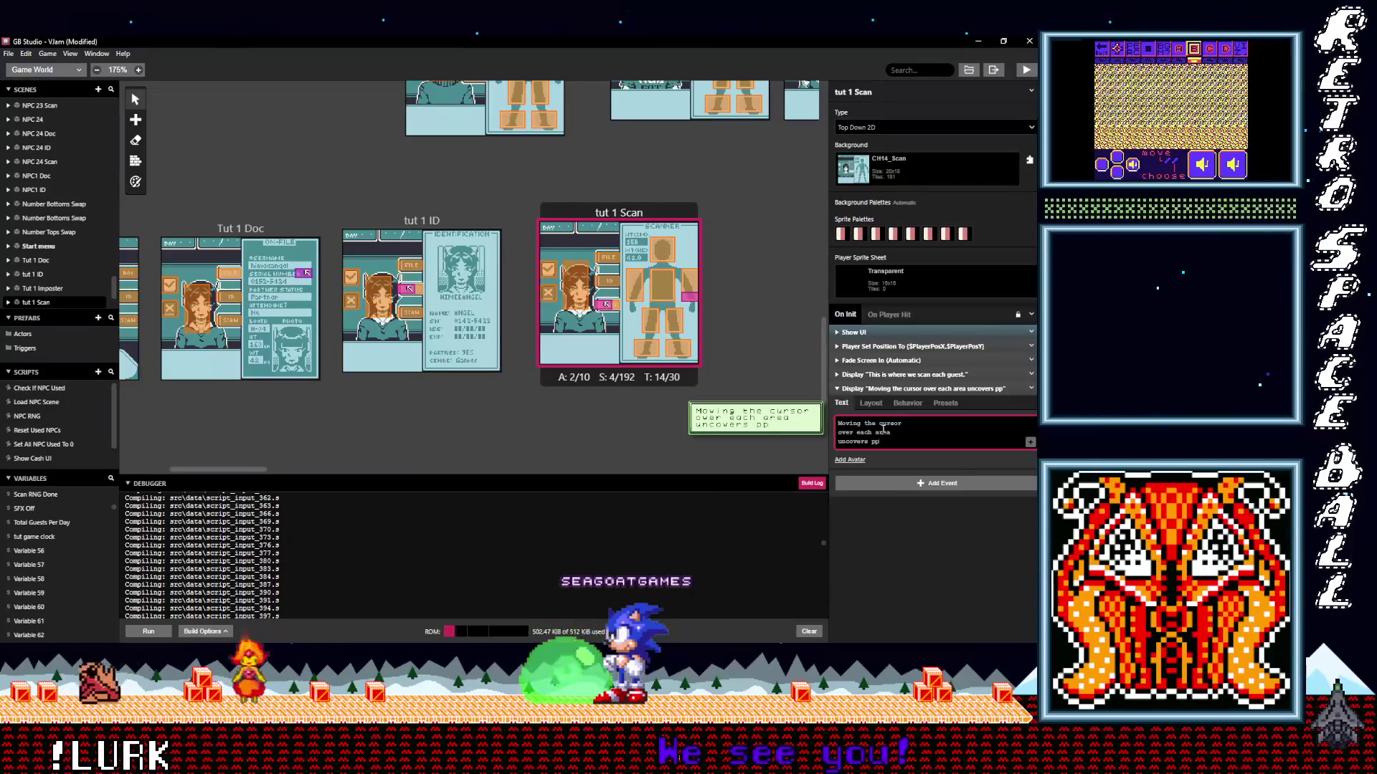
key(BackSpace)
key(BackSpace)
key(BackSpace)
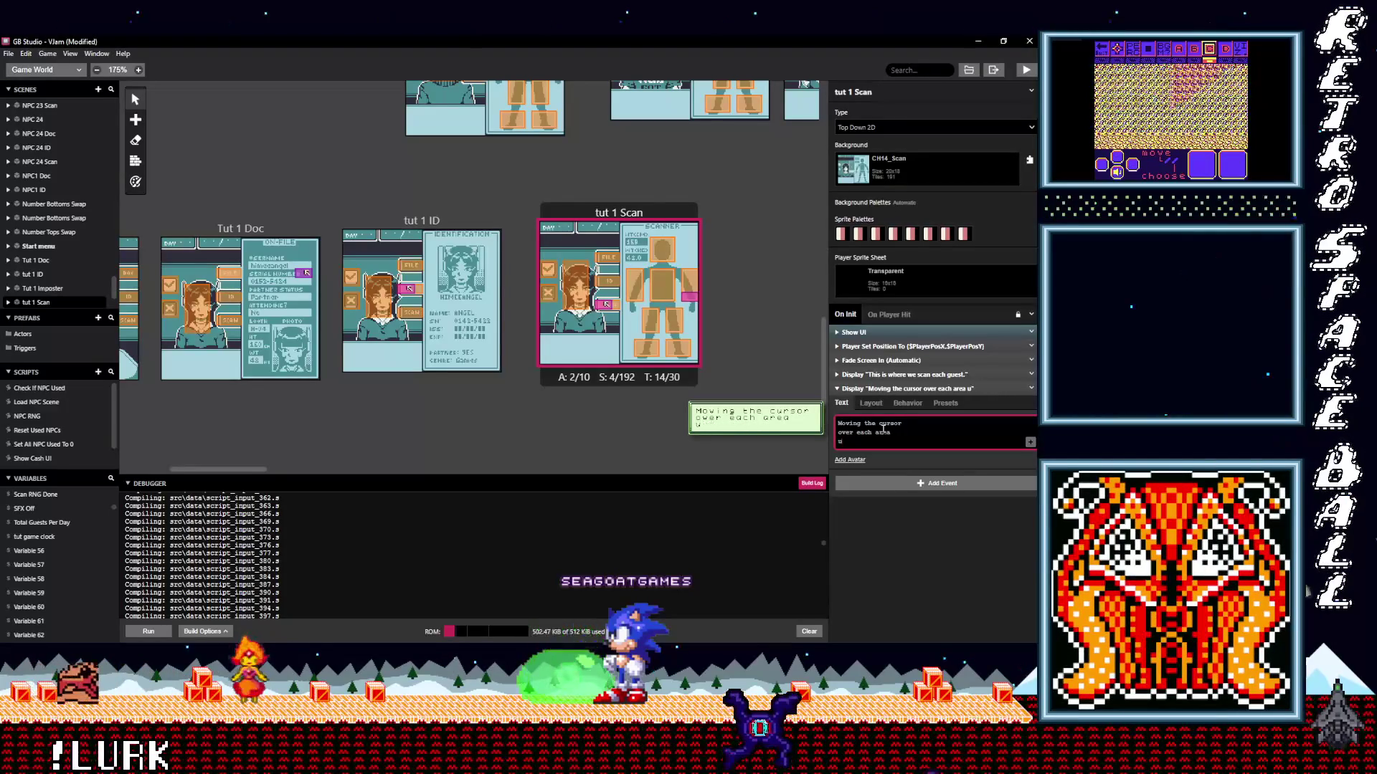
key(BackSpace)
key(BackSpace)
key(BackSpace)
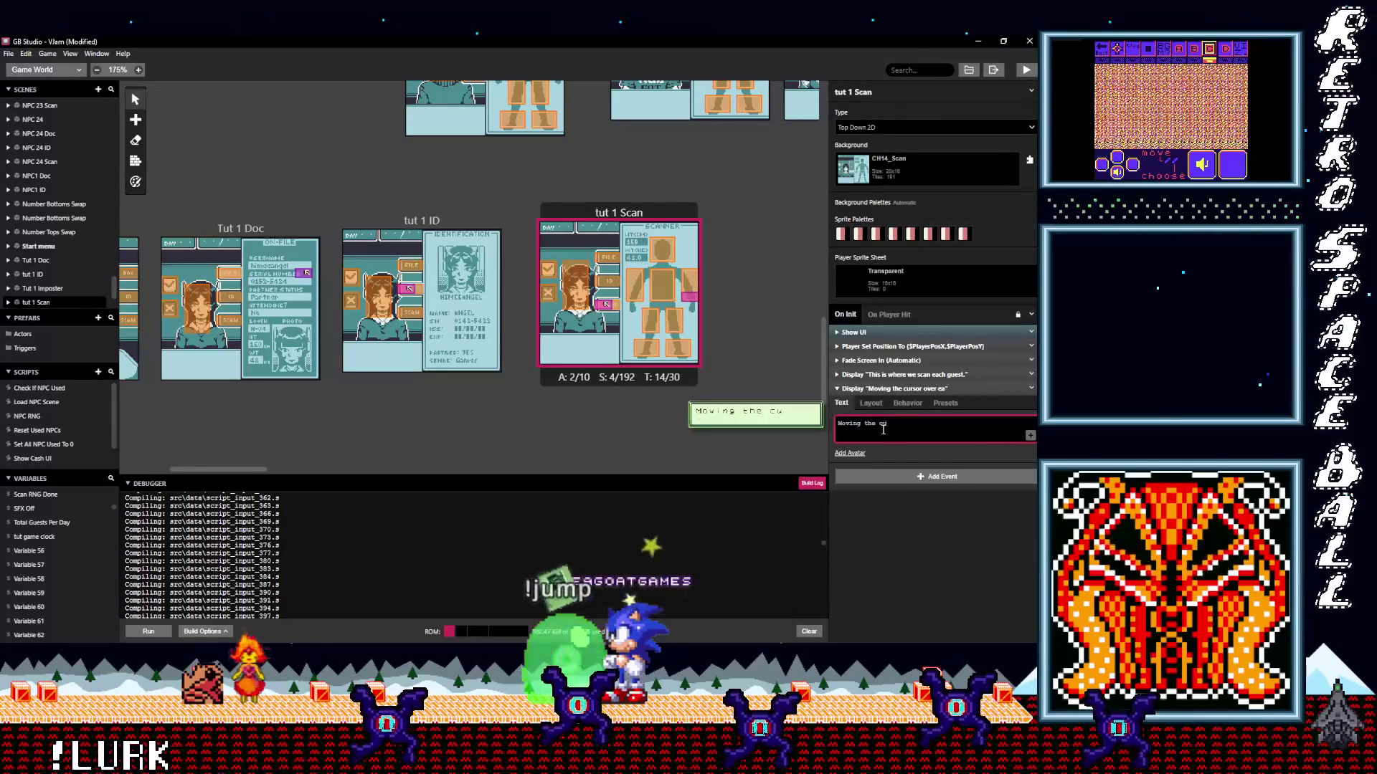
drag(887, 424, 845, 423)
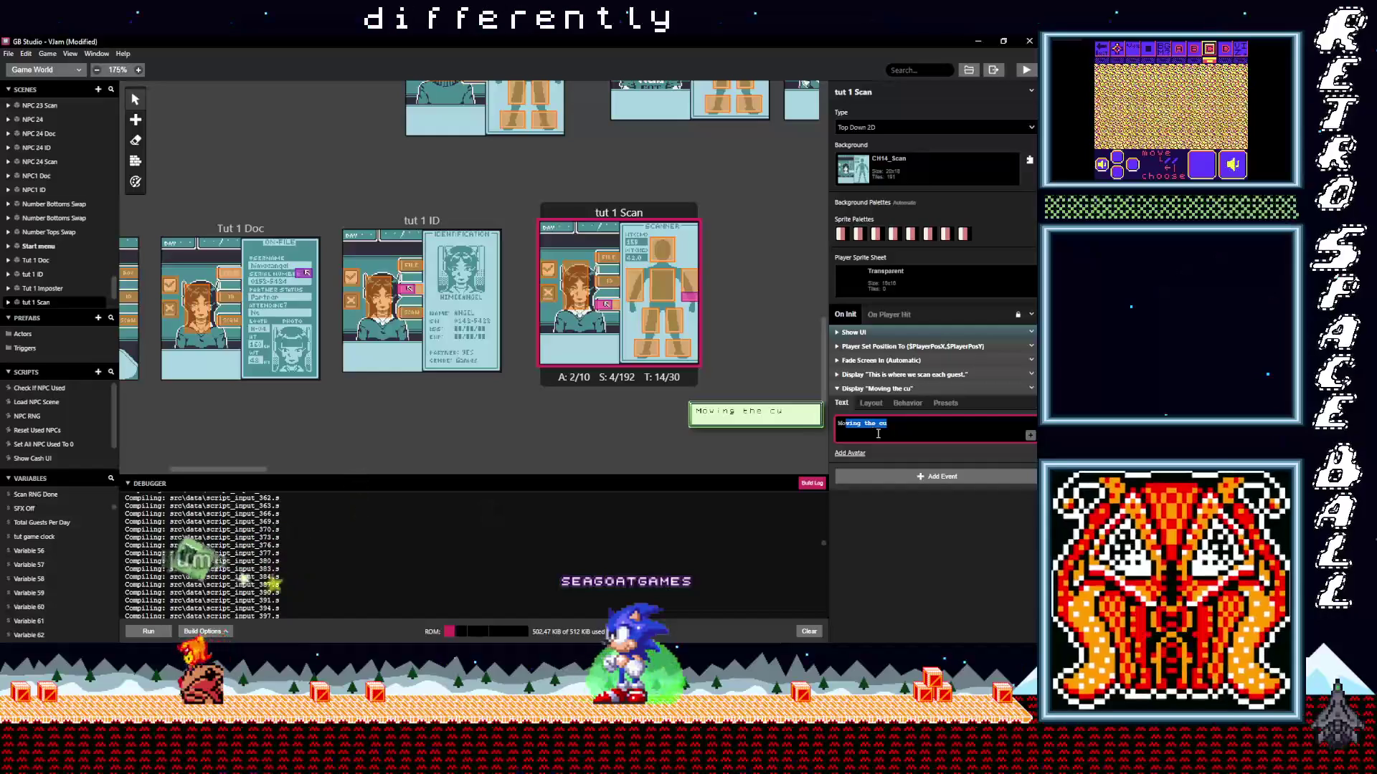
text(o)
key(BackSpace)
text(ve the cur)
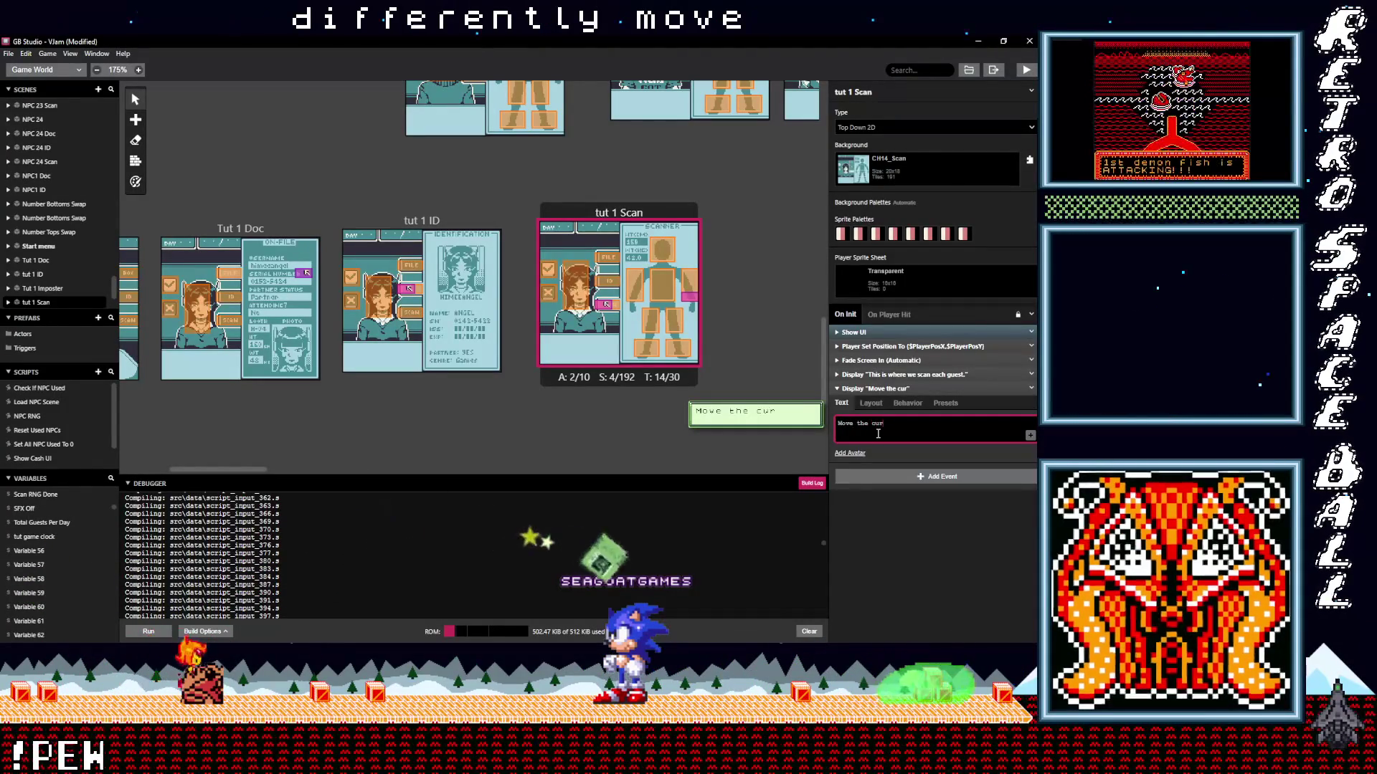
text(sor over each )
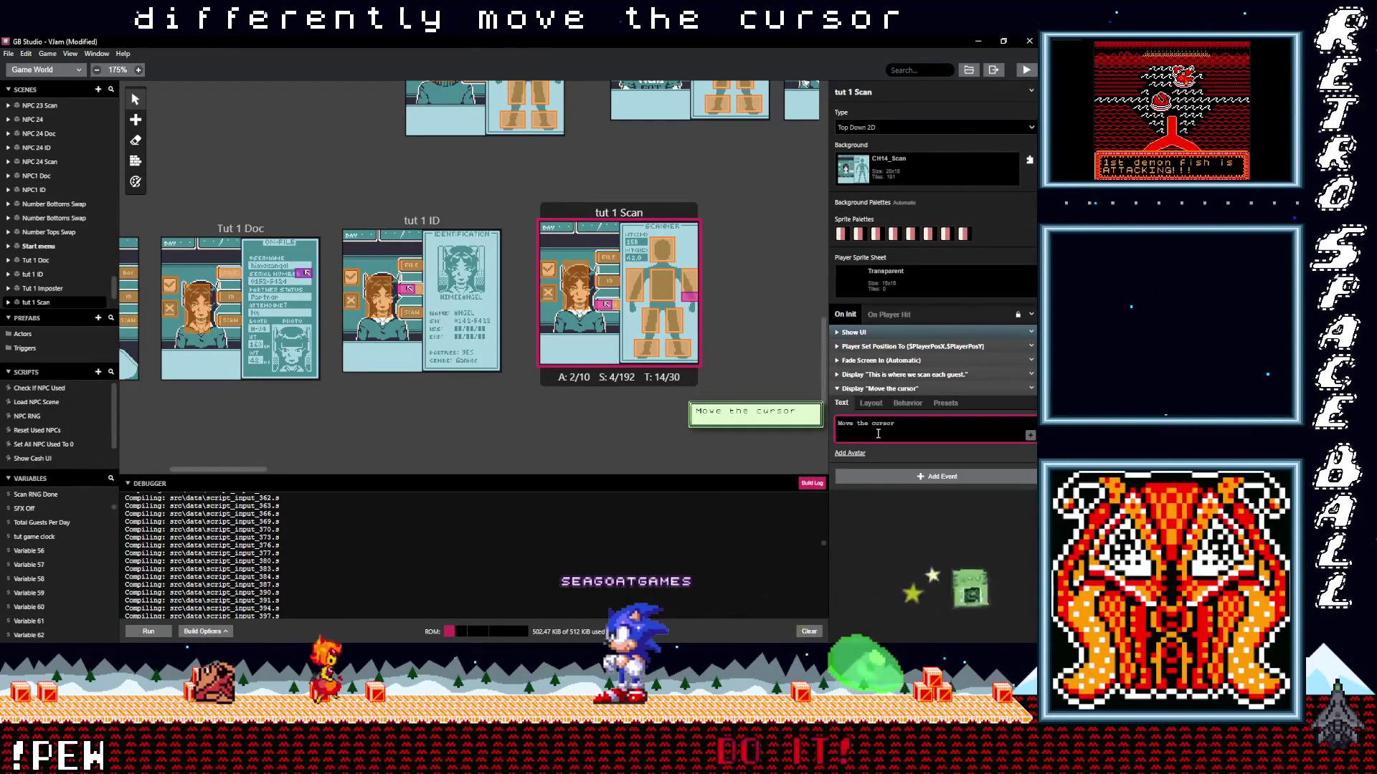
text(area)
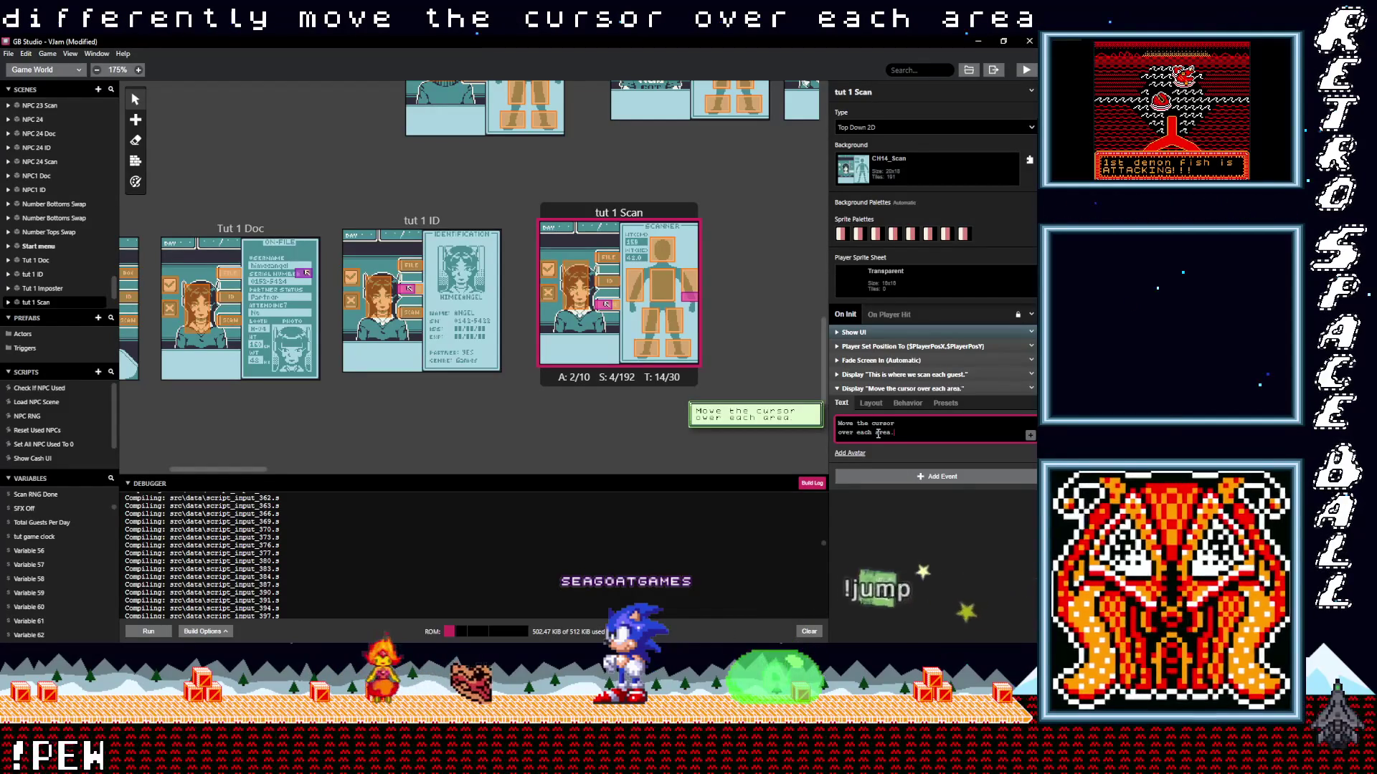
text(...)
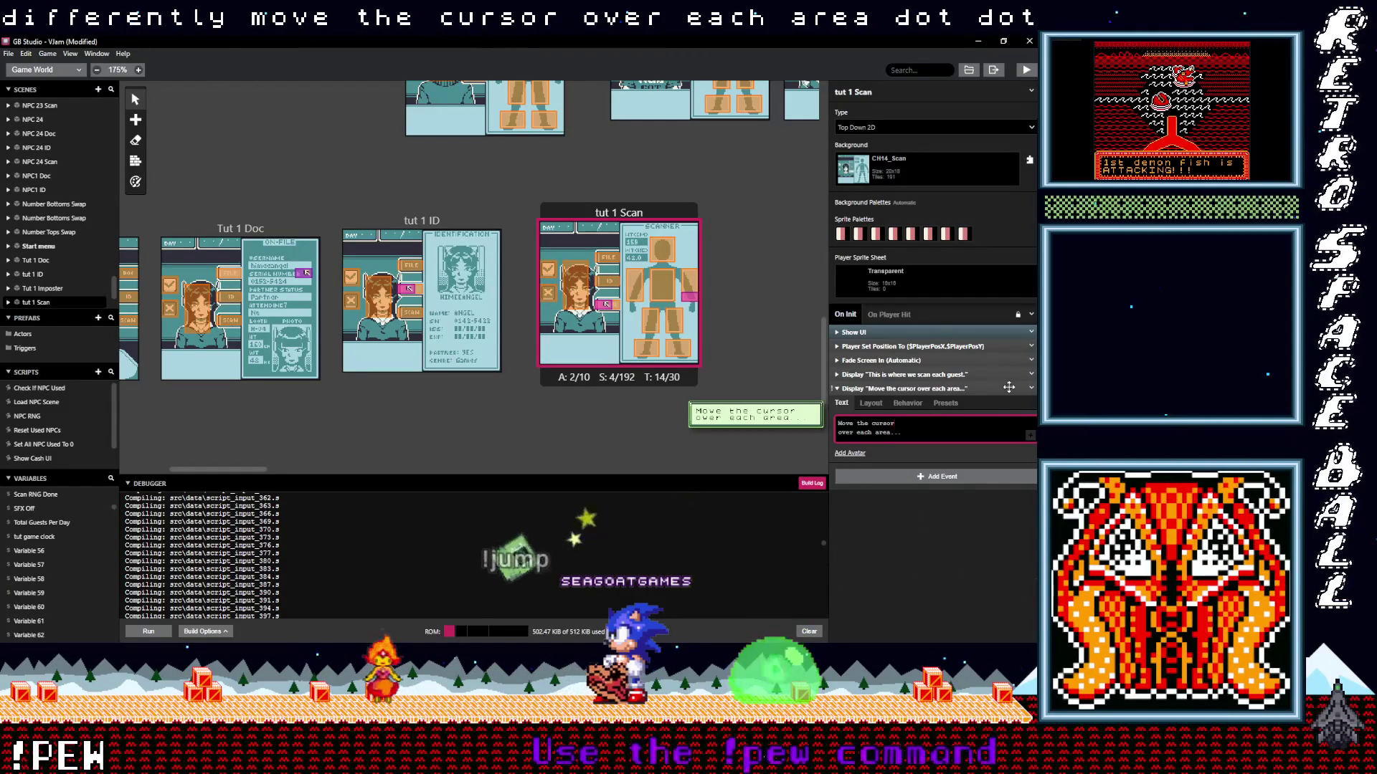
click(1031, 389)
Duplicate the cursor dialogue and rewrite the copy as 'To uncover potential dangers!', then collapse both.
click(993, 477)
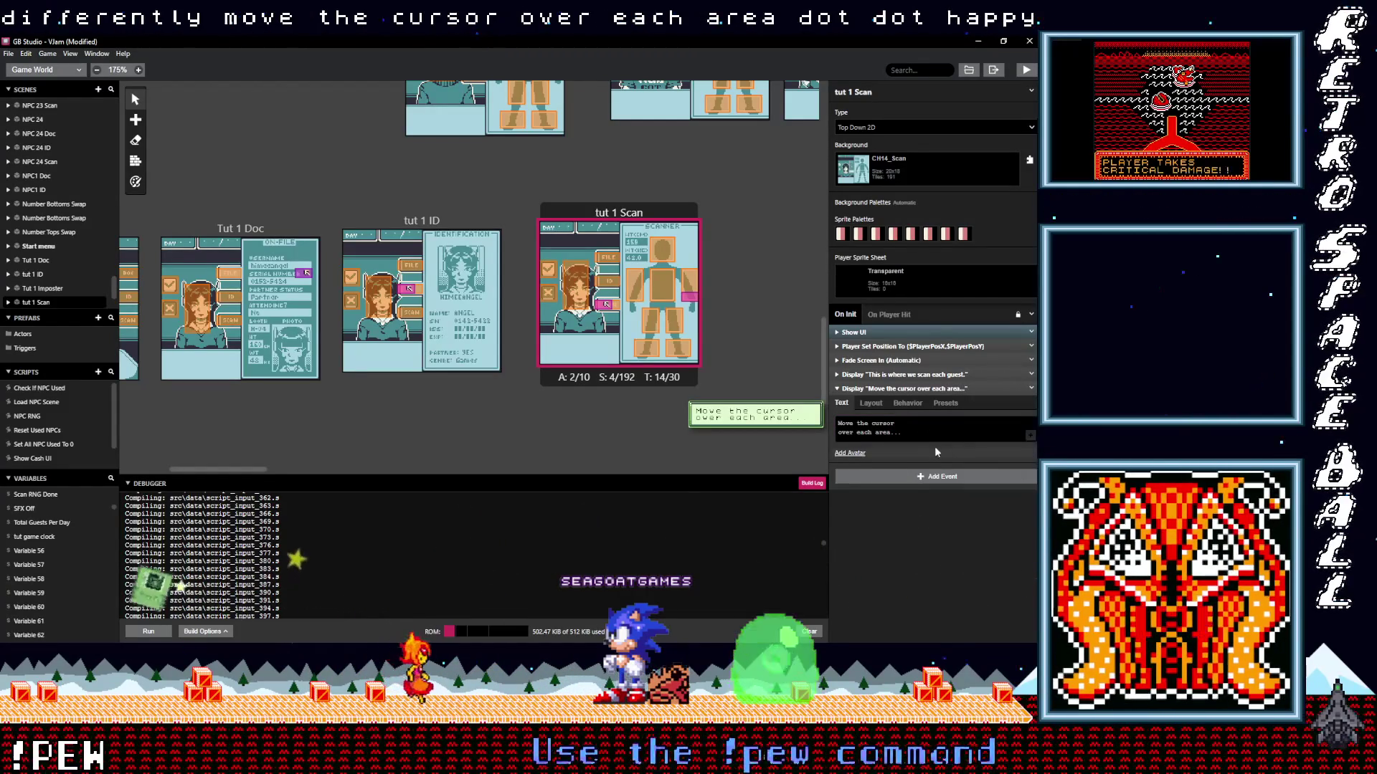
alt+click(911, 476)
click(908, 512)
key(ctrl+a)
text(To uncover)
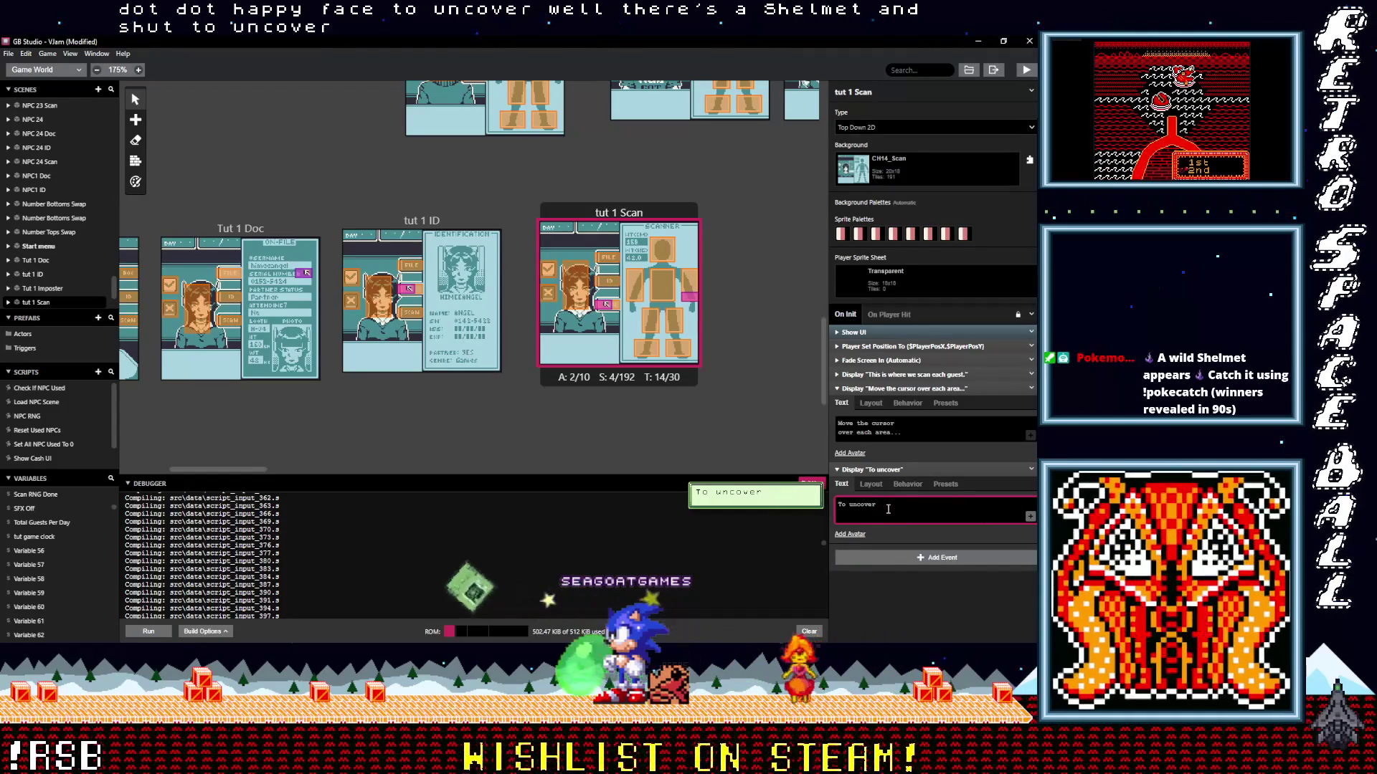
text(potent)
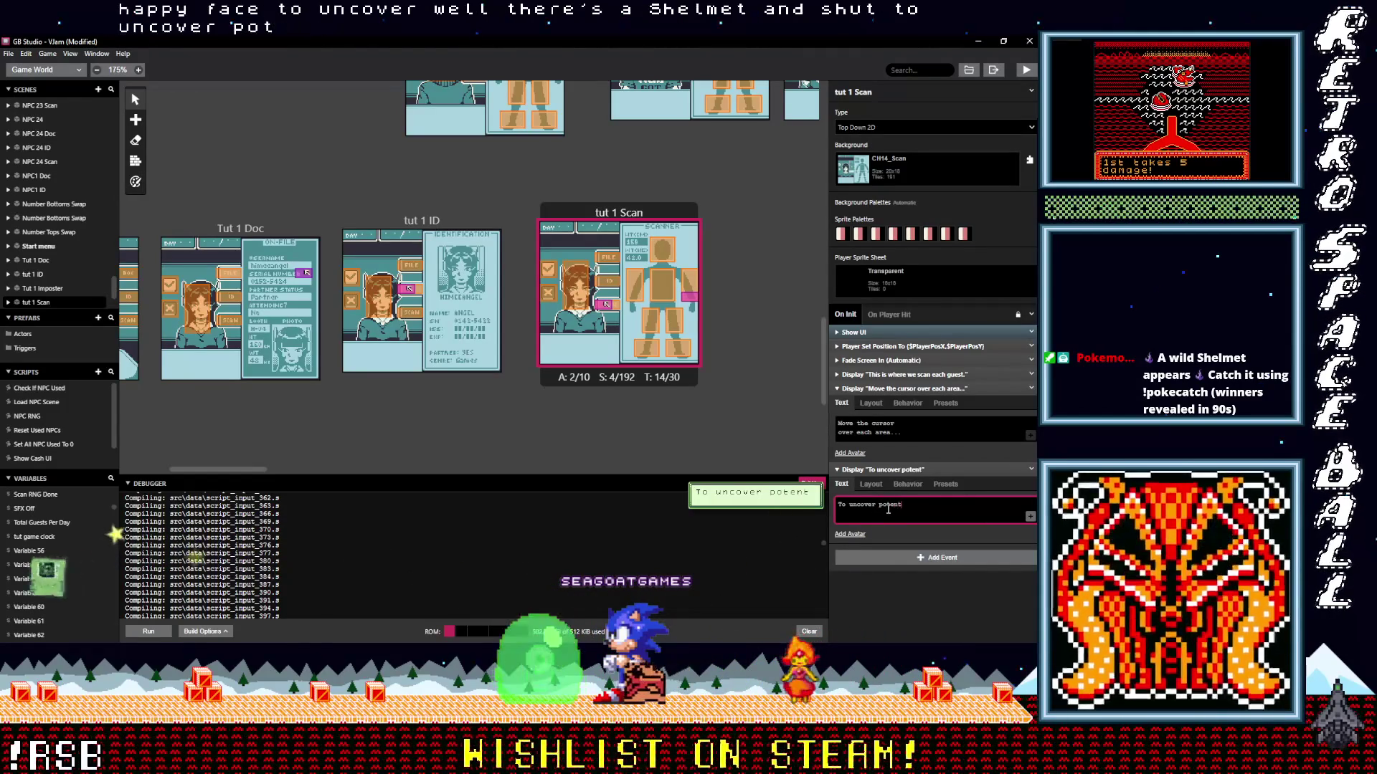
key(BackSpace)
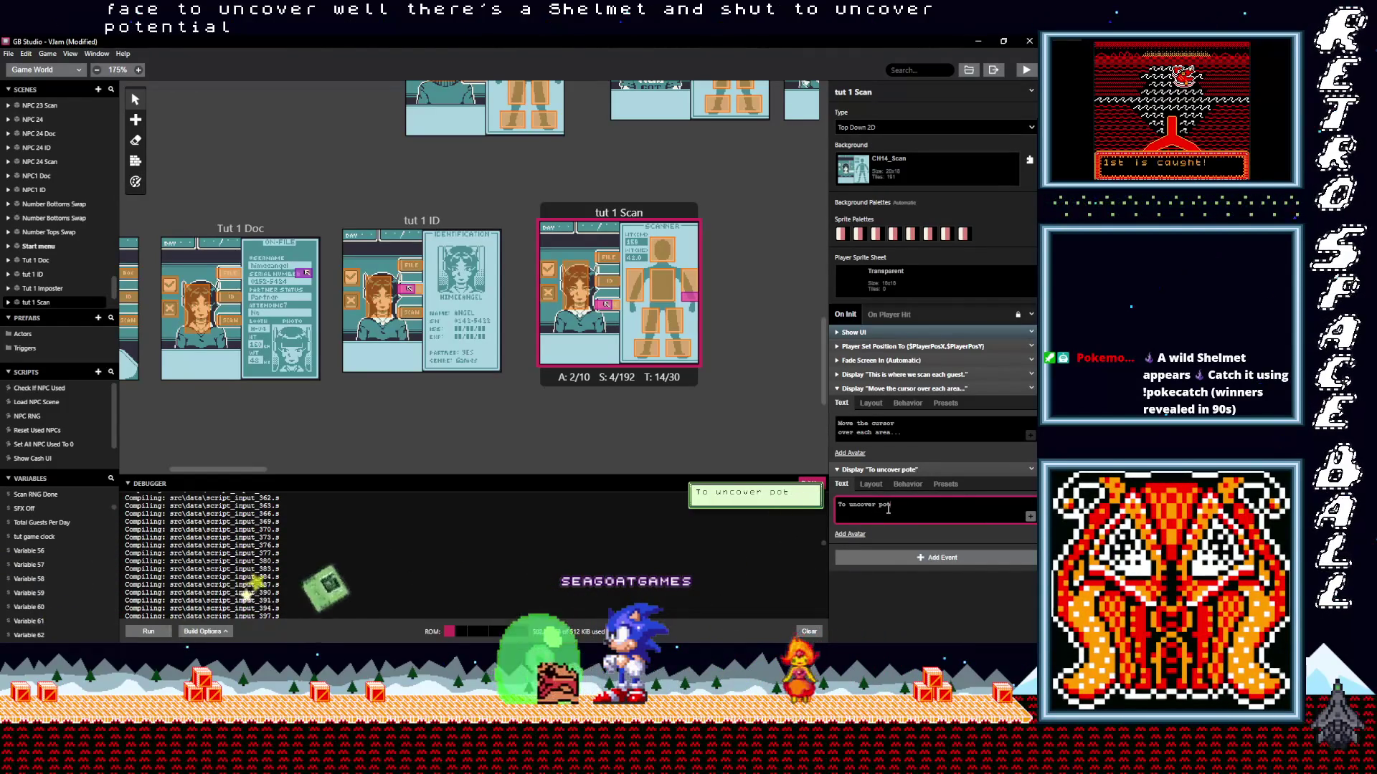
key(BackSpace)
key(BackSpace)
key(BackSpace)
key(Return)
text(potential dangers!)
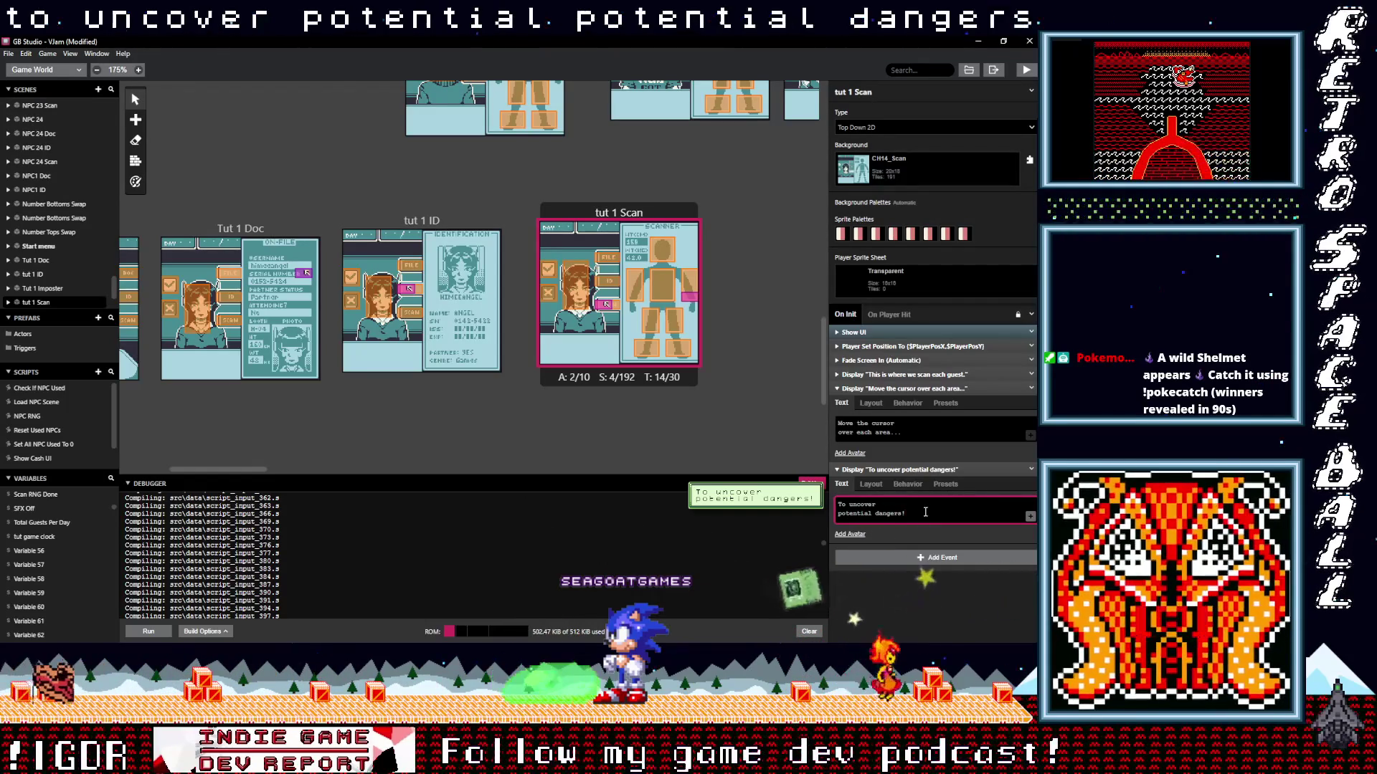
click(898, 388)
click(895, 402)
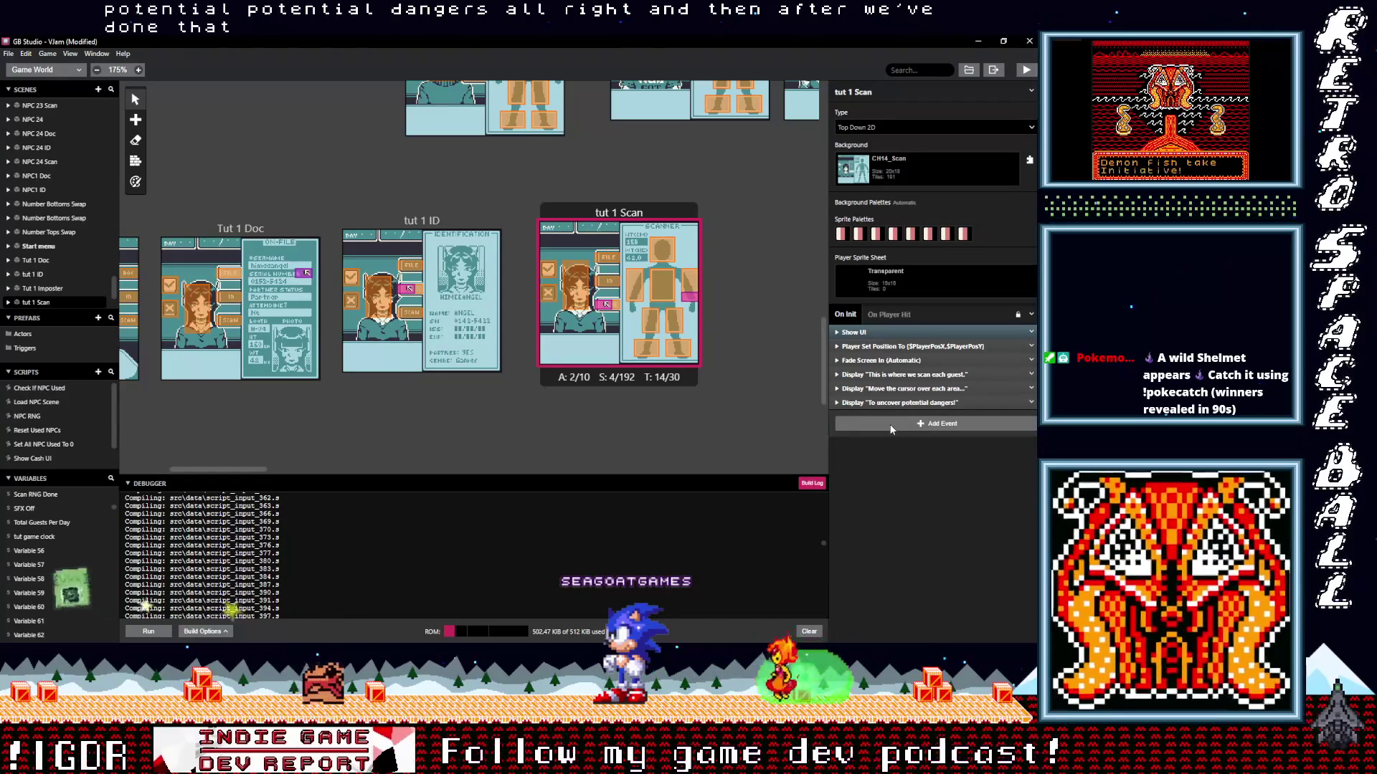
click(891, 424)
Copy the Move To event from tut 1 ID's script and paste it into tut 1 Scan.
key(Escape)
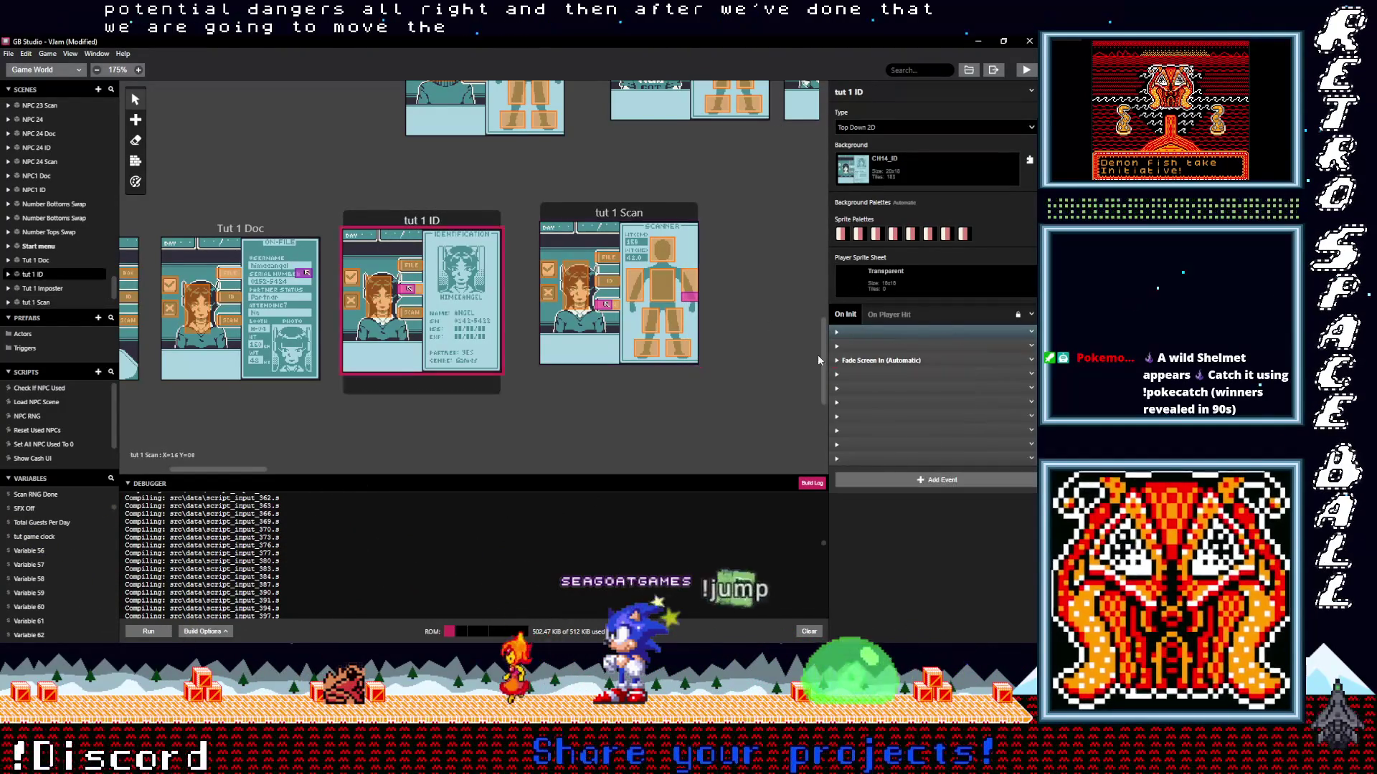
click(374, 296)
click(1031, 430)
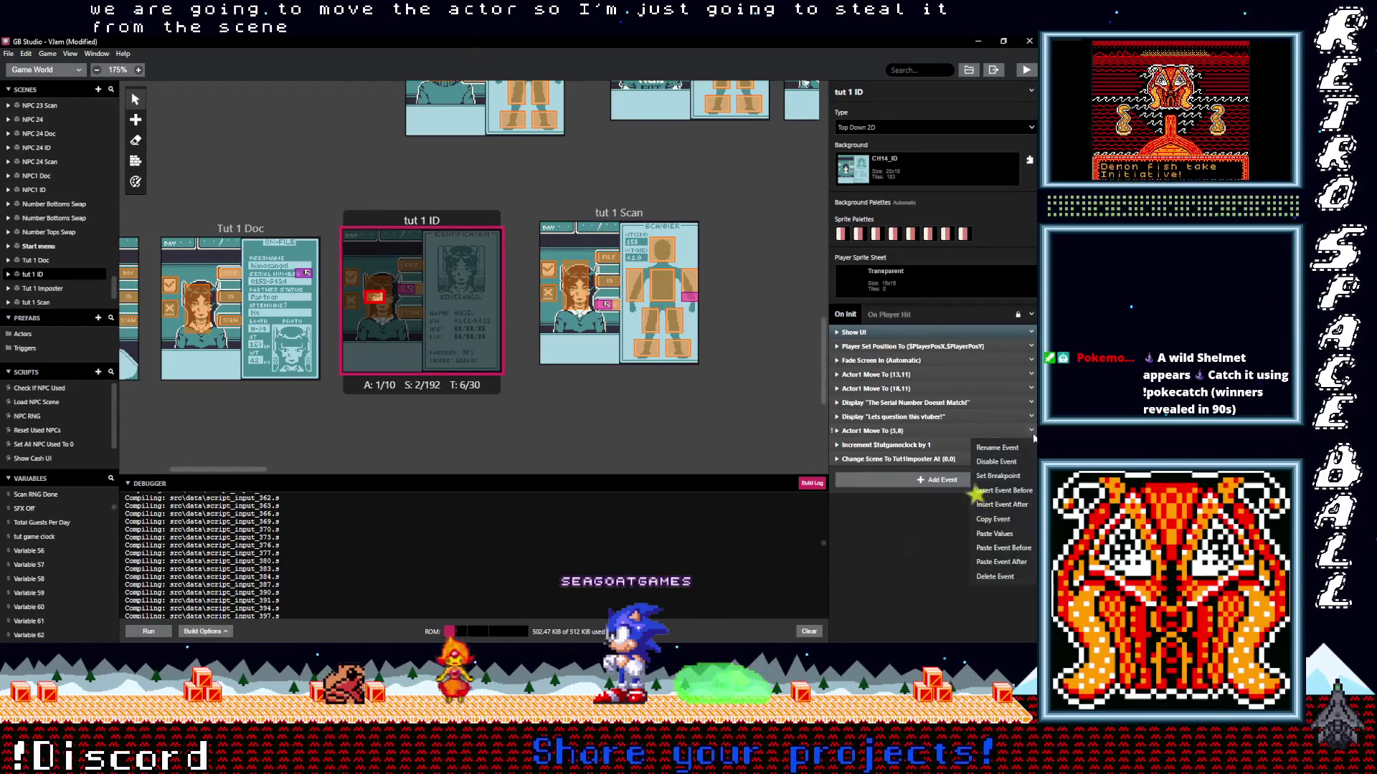
click(997, 519)
click(653, 240)
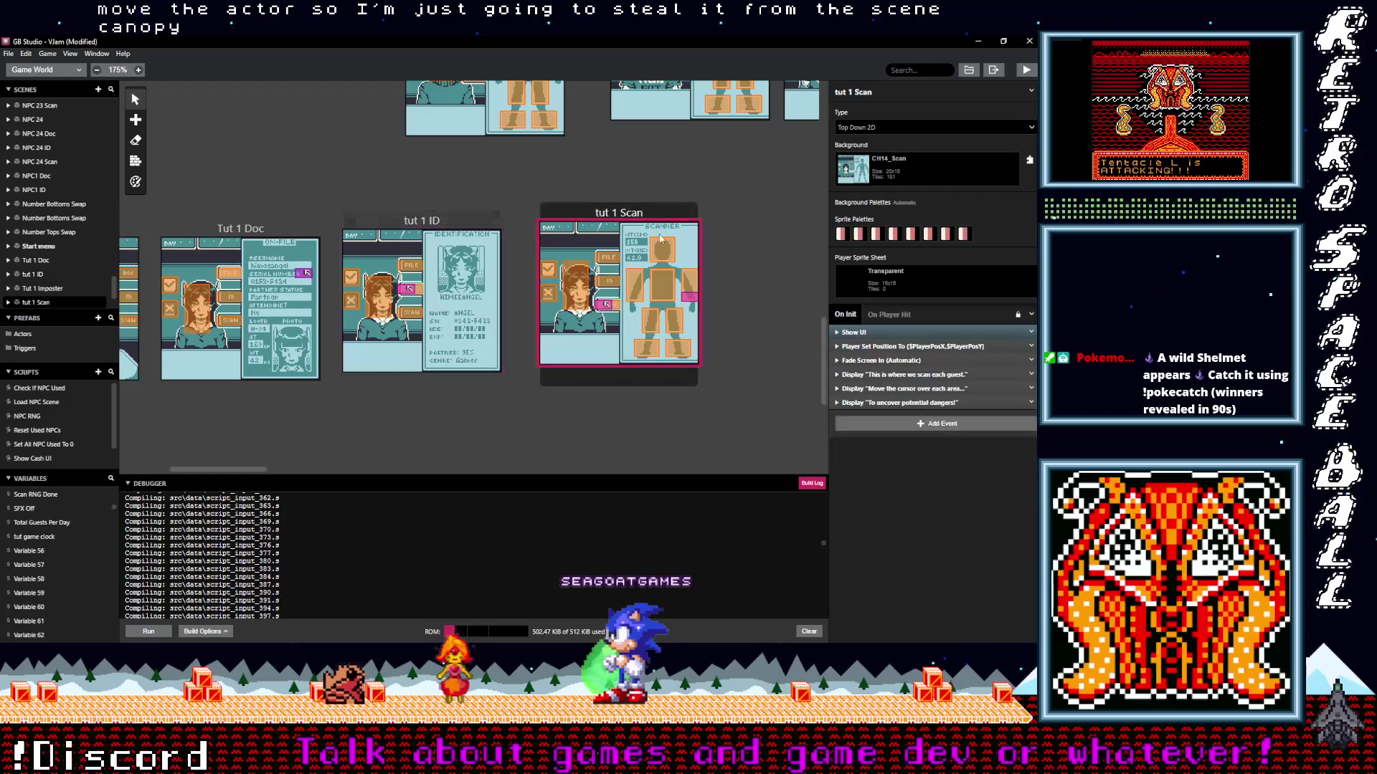
alt+click(907, 423)
Change the pasted move event's destination X to 18, so the player moves to (18,8).
click(882, 417)
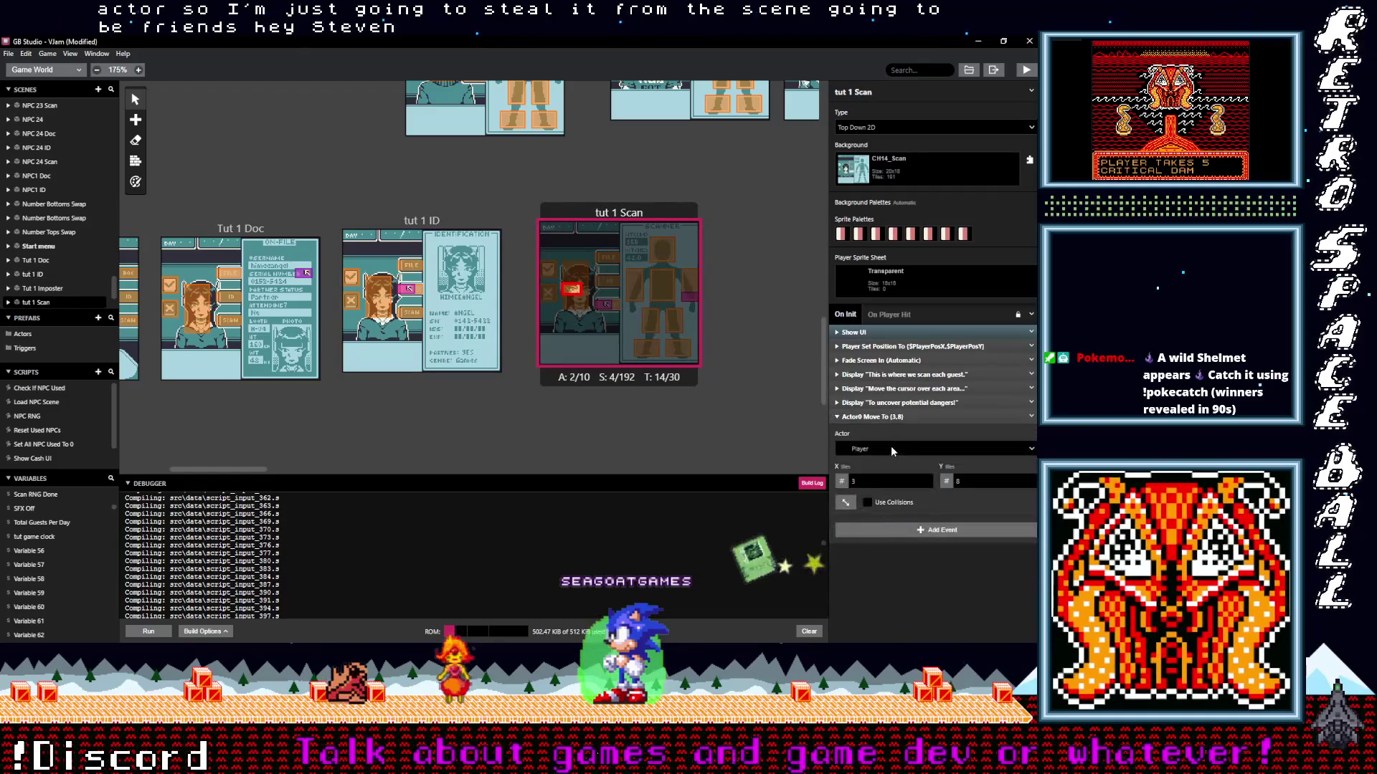
double_click(927, 483)
text(12)
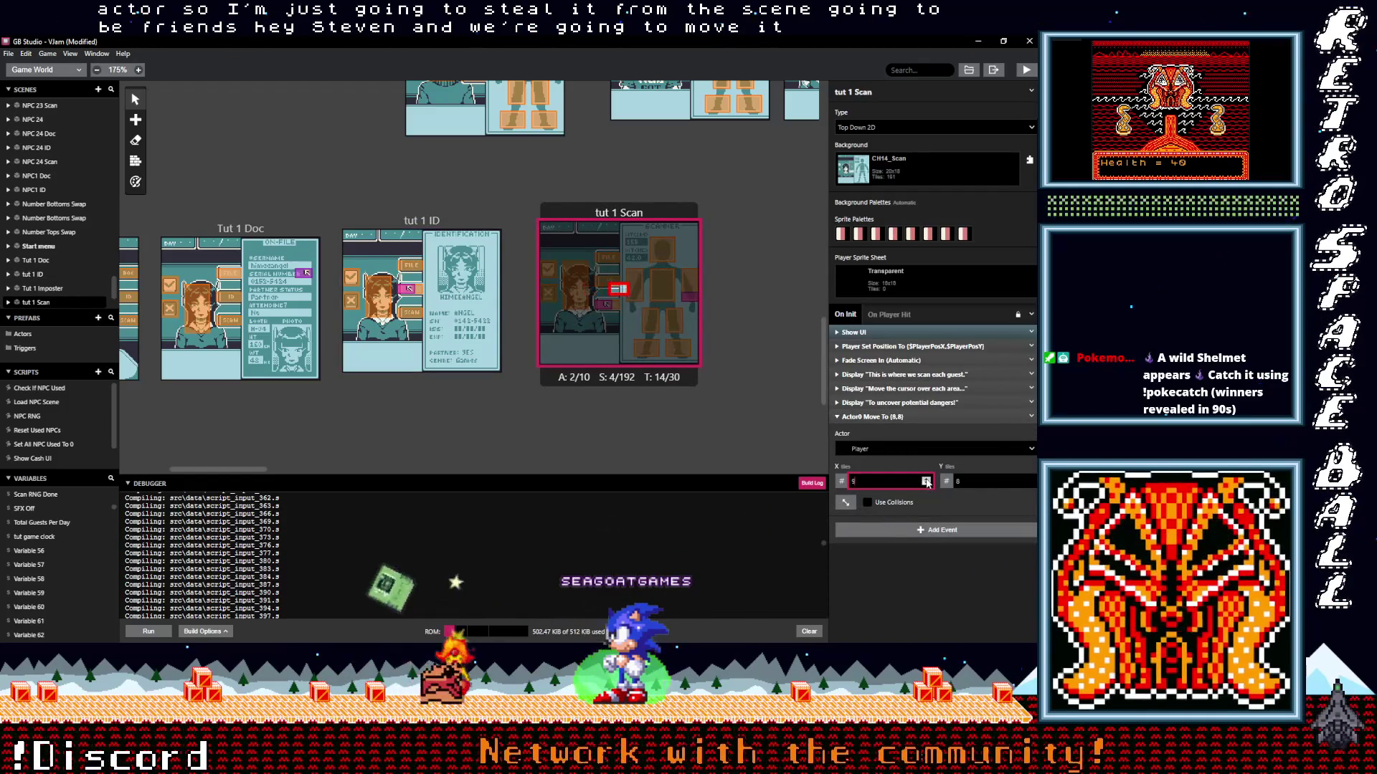
click(927, 483)
click(926, 483)
click(927, 482)
click(926, 483)
click(927, 483)
click(926, 483)
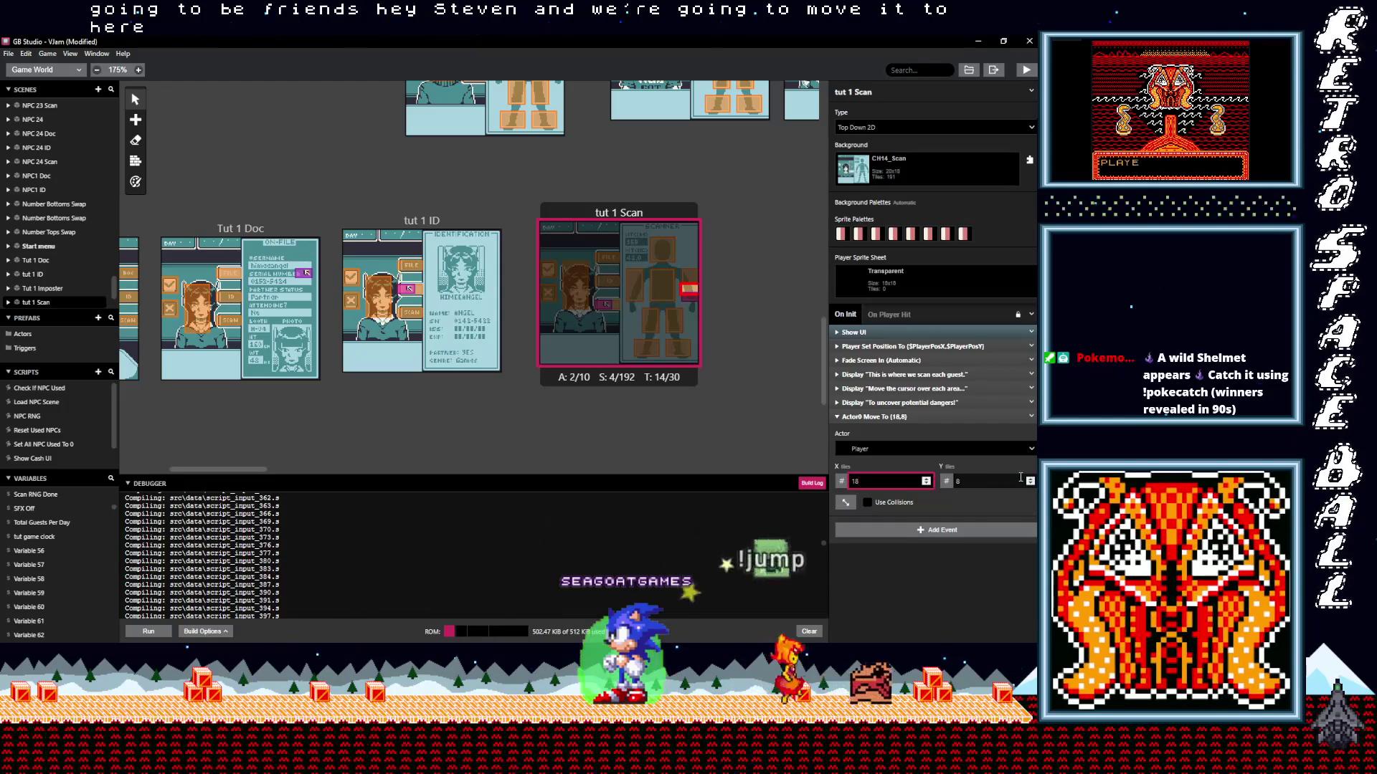
click(901, 416)
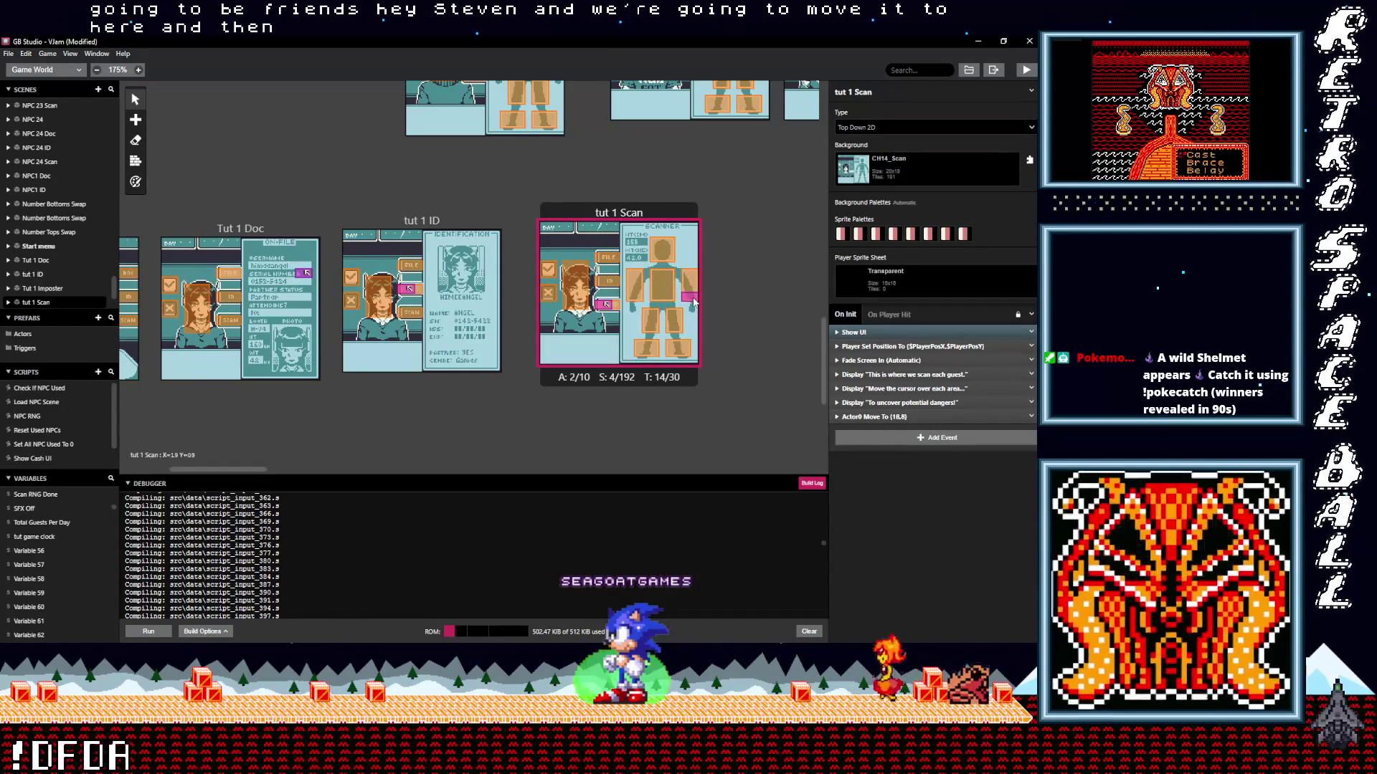
click(892, 438)
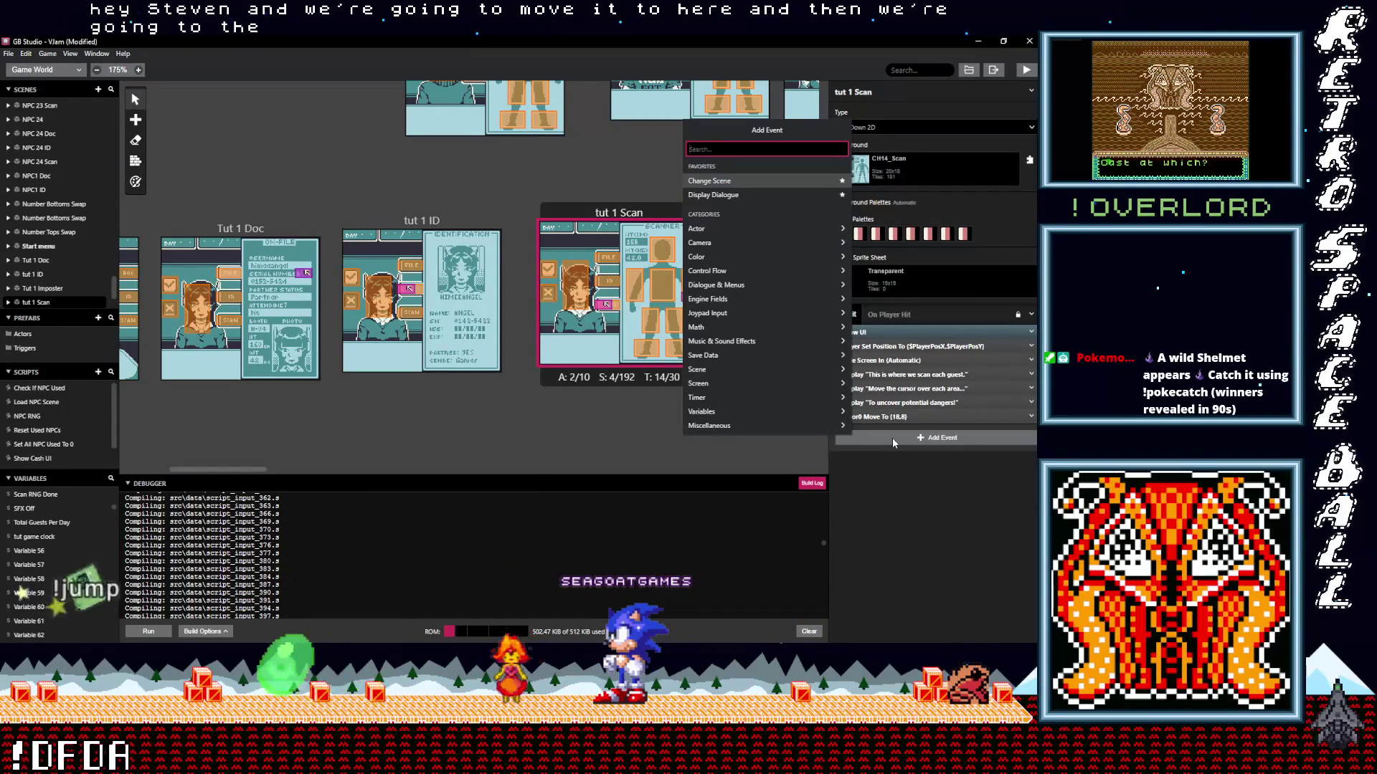
Add a Set Actor Sprite Sheet event switching the Body Warning actor to the Warning sheet.
text(sprite)
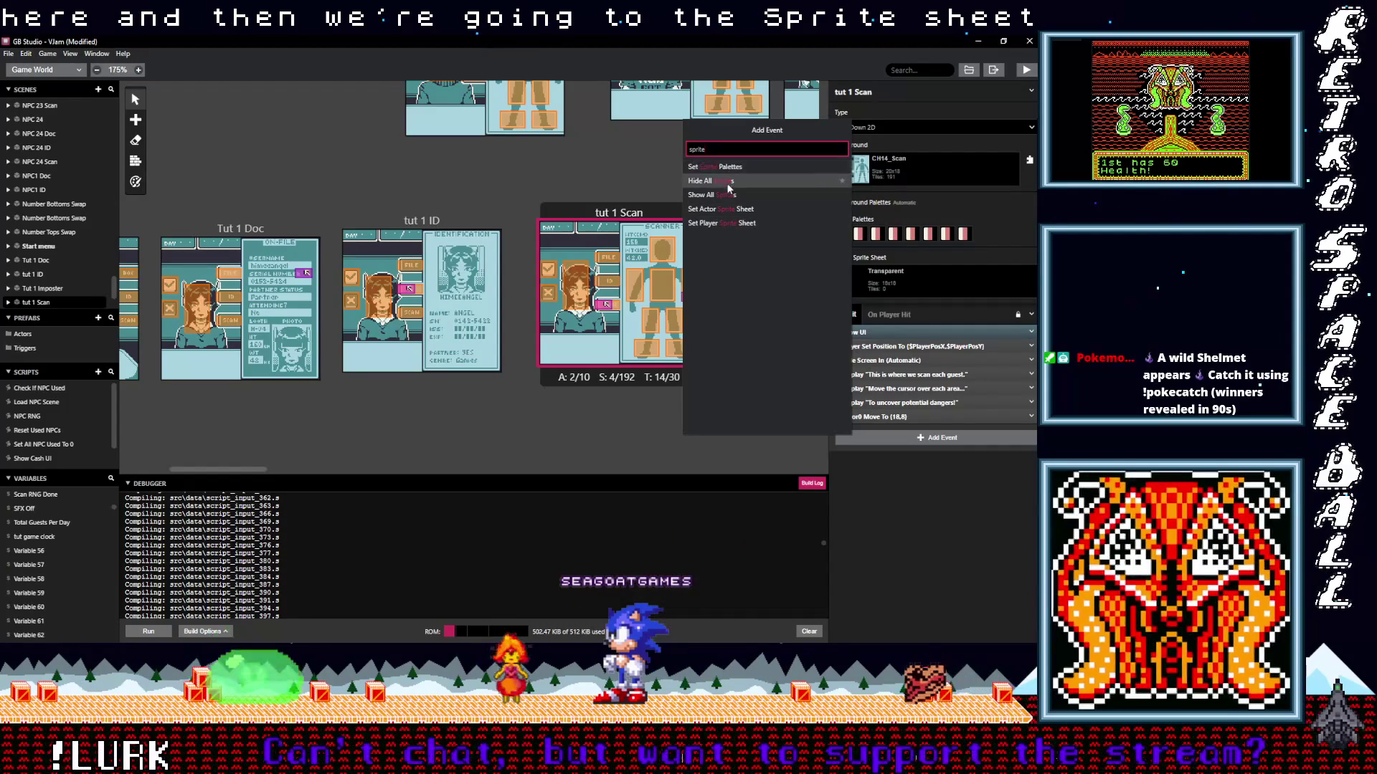
click(726, 223)
click(880, 462)
click(875, 499)
click(896, 497)
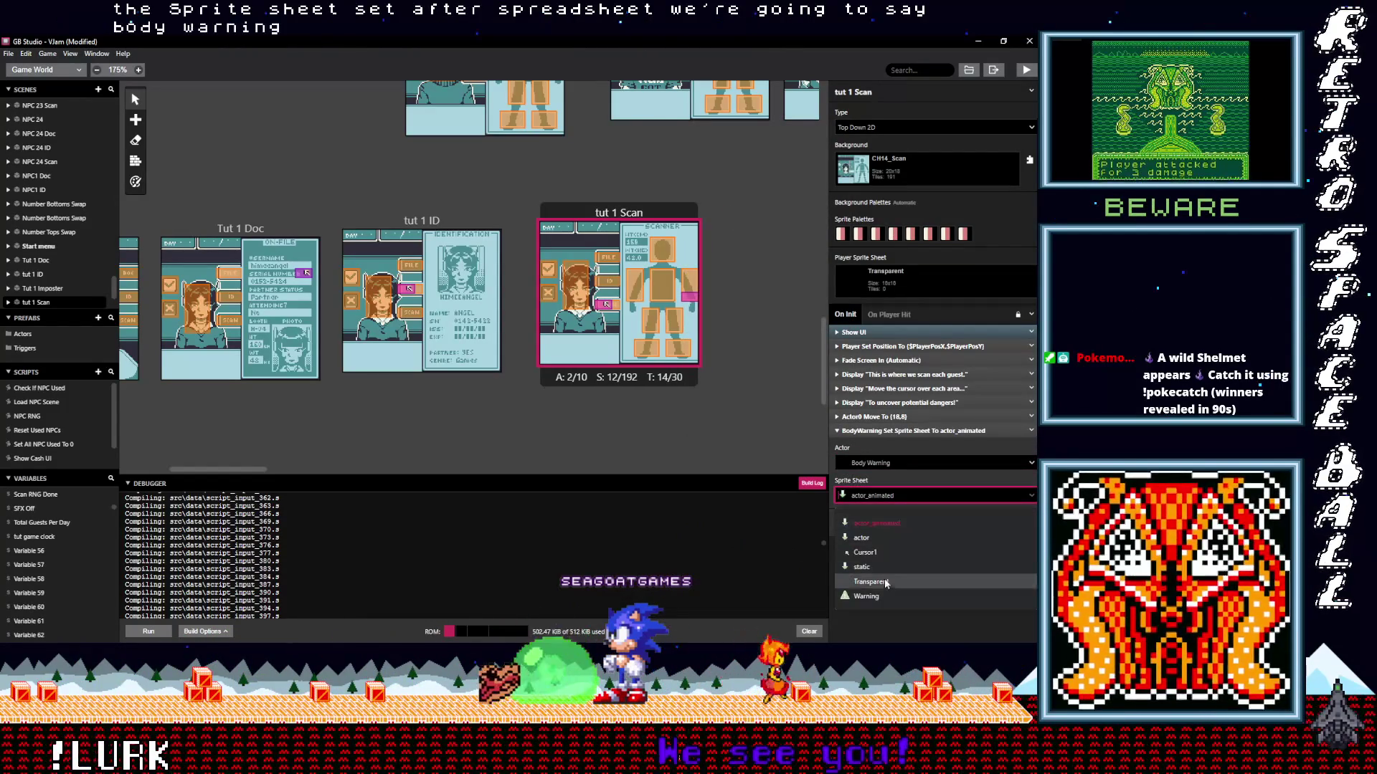
click(892, 595)
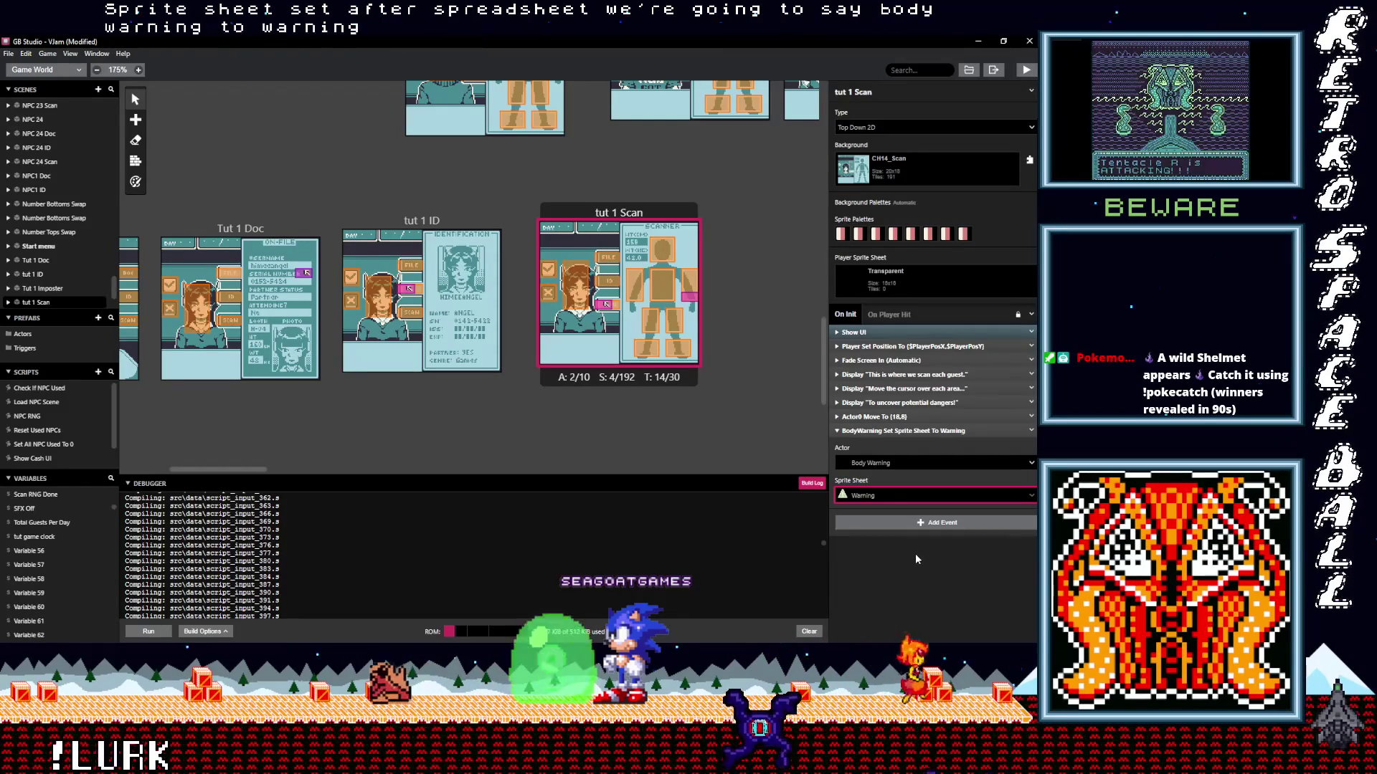
click(894, 432)
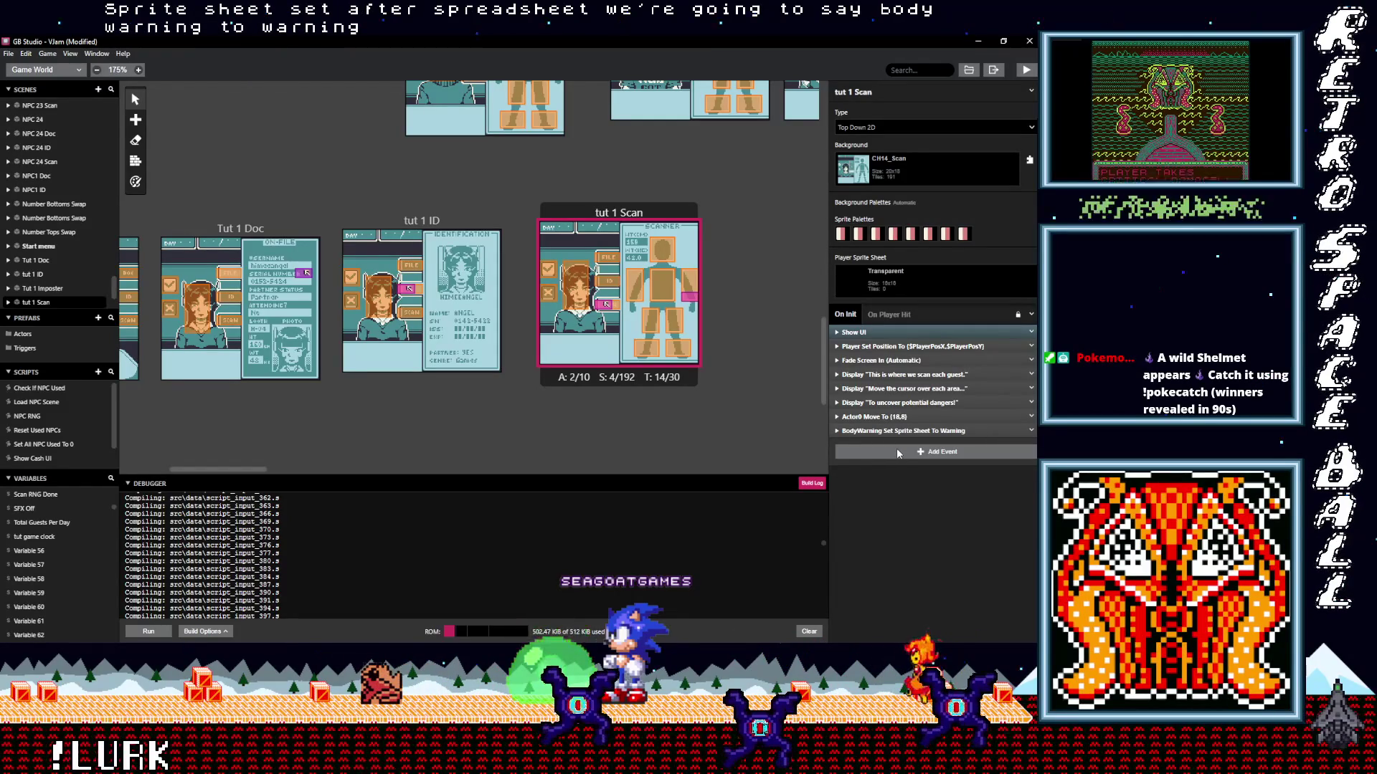
click(898, 454)
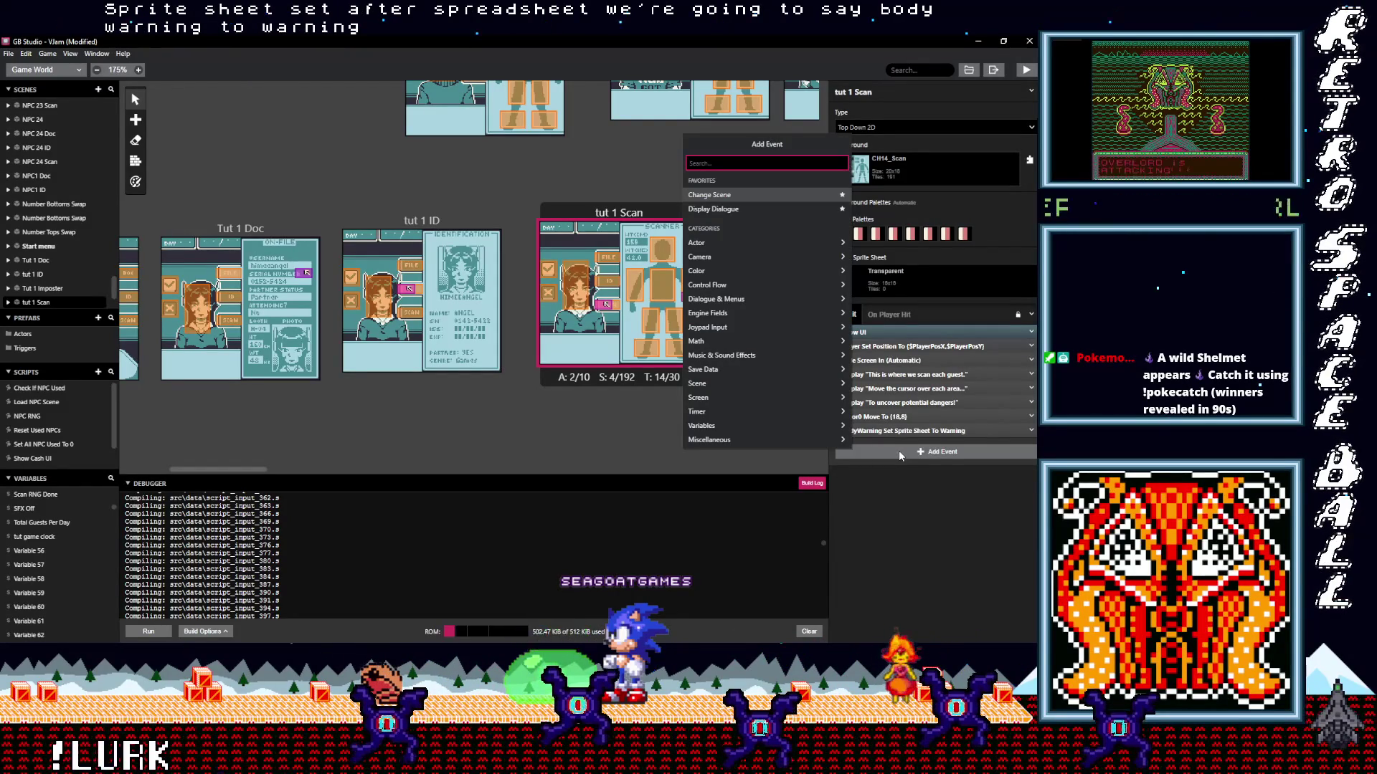
Add a Display Dialogue event reading 'Oh no! They have contraband!'.
text(dia)
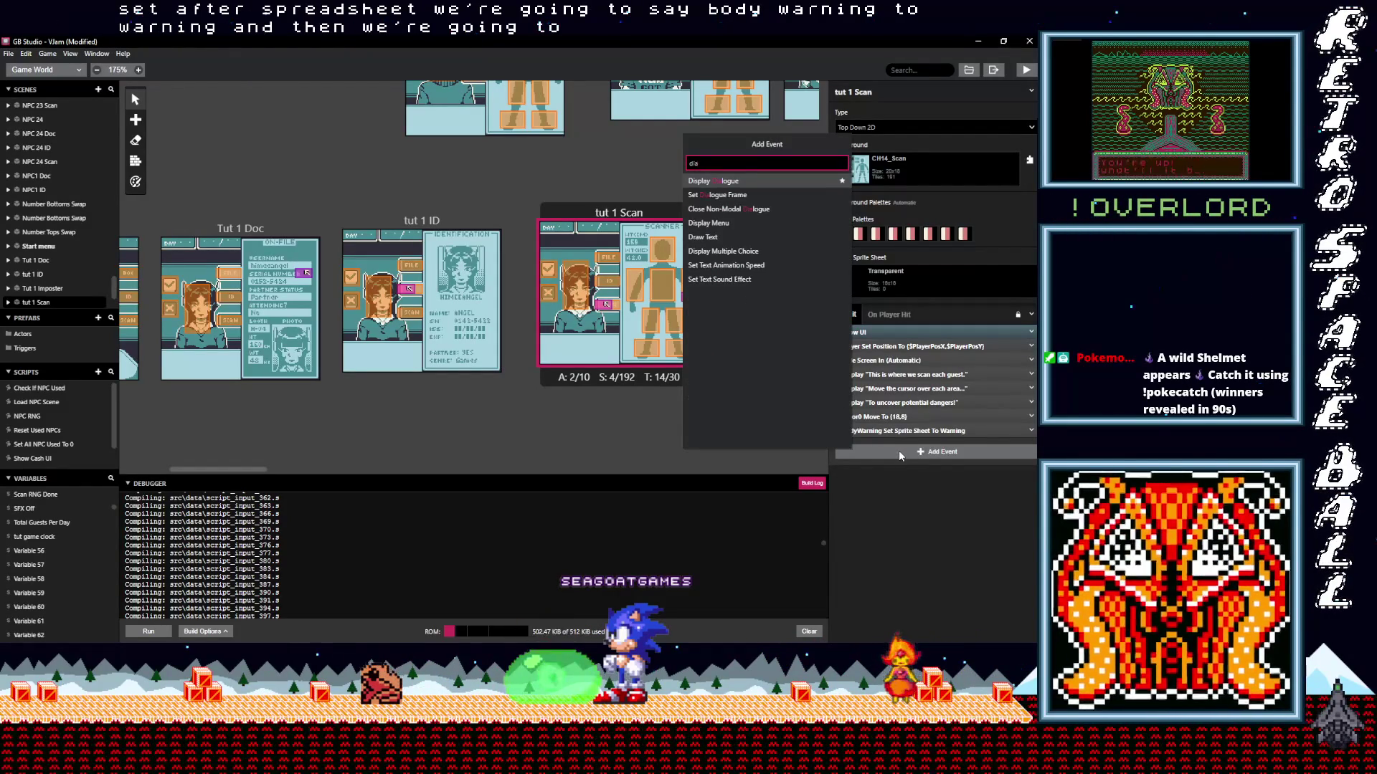
key(Return)
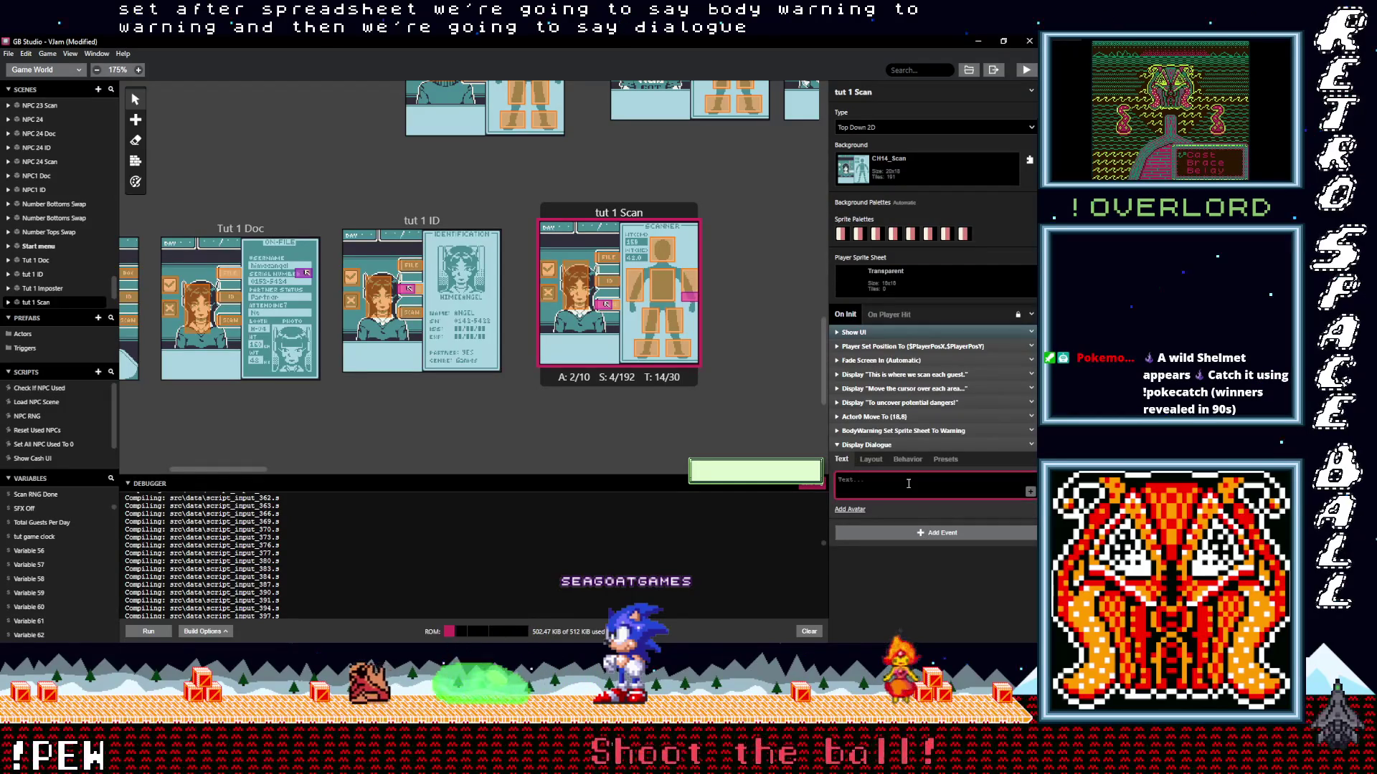
text(Oh)
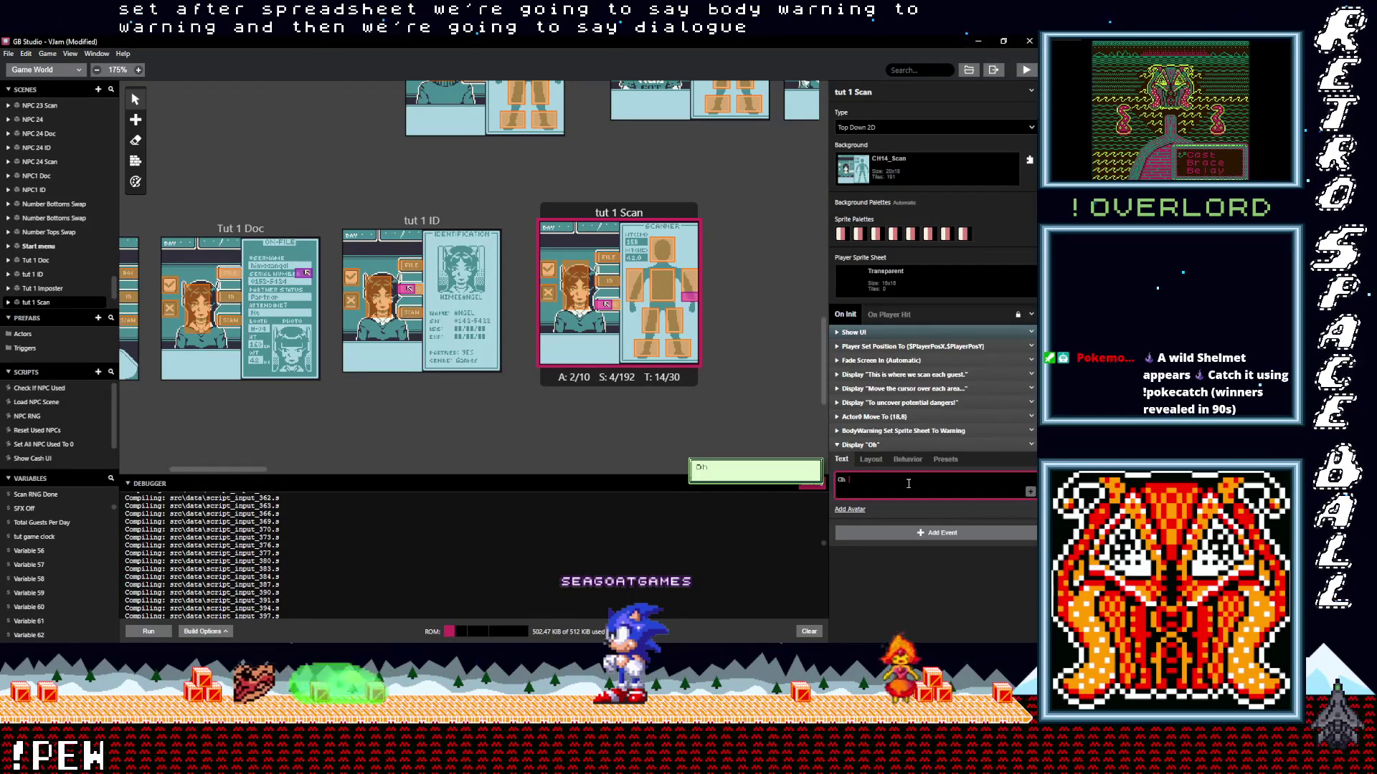
text( no)
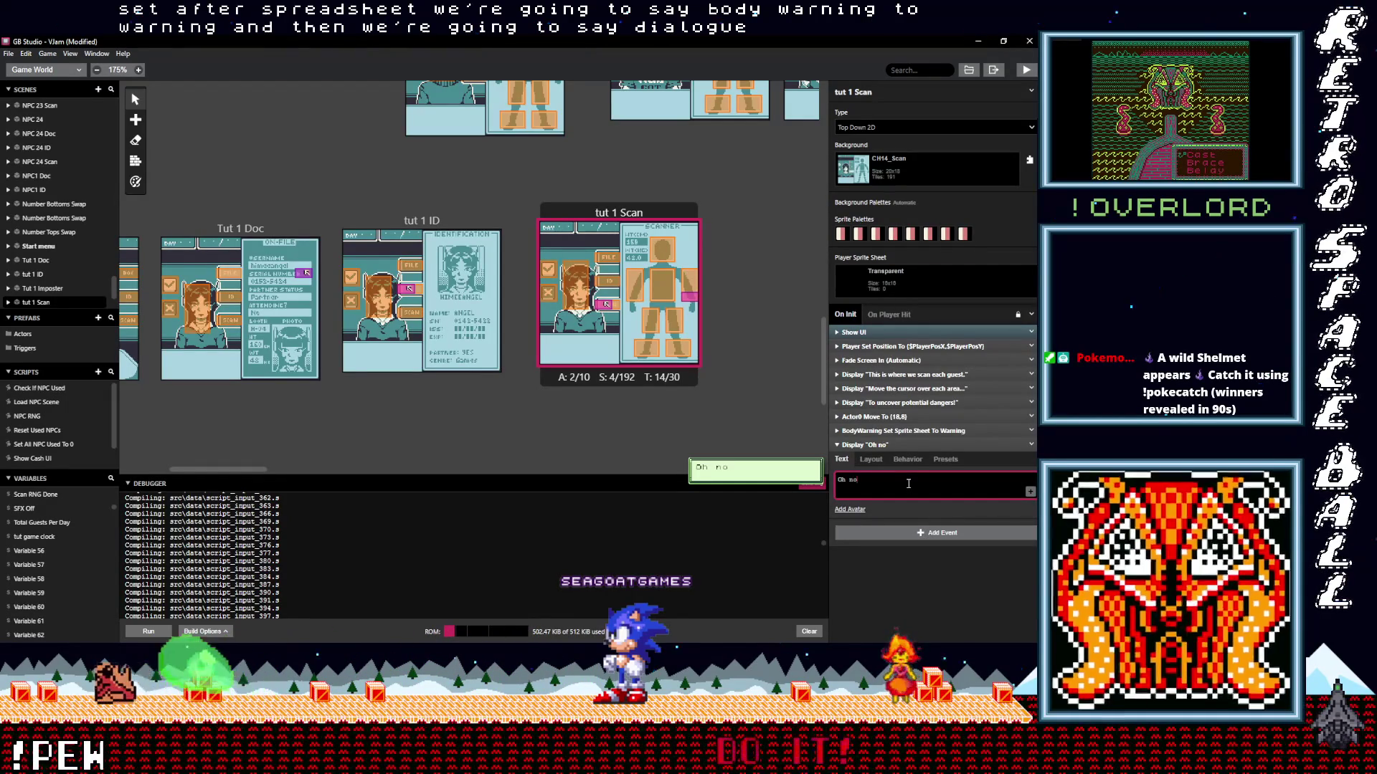
text(! They )
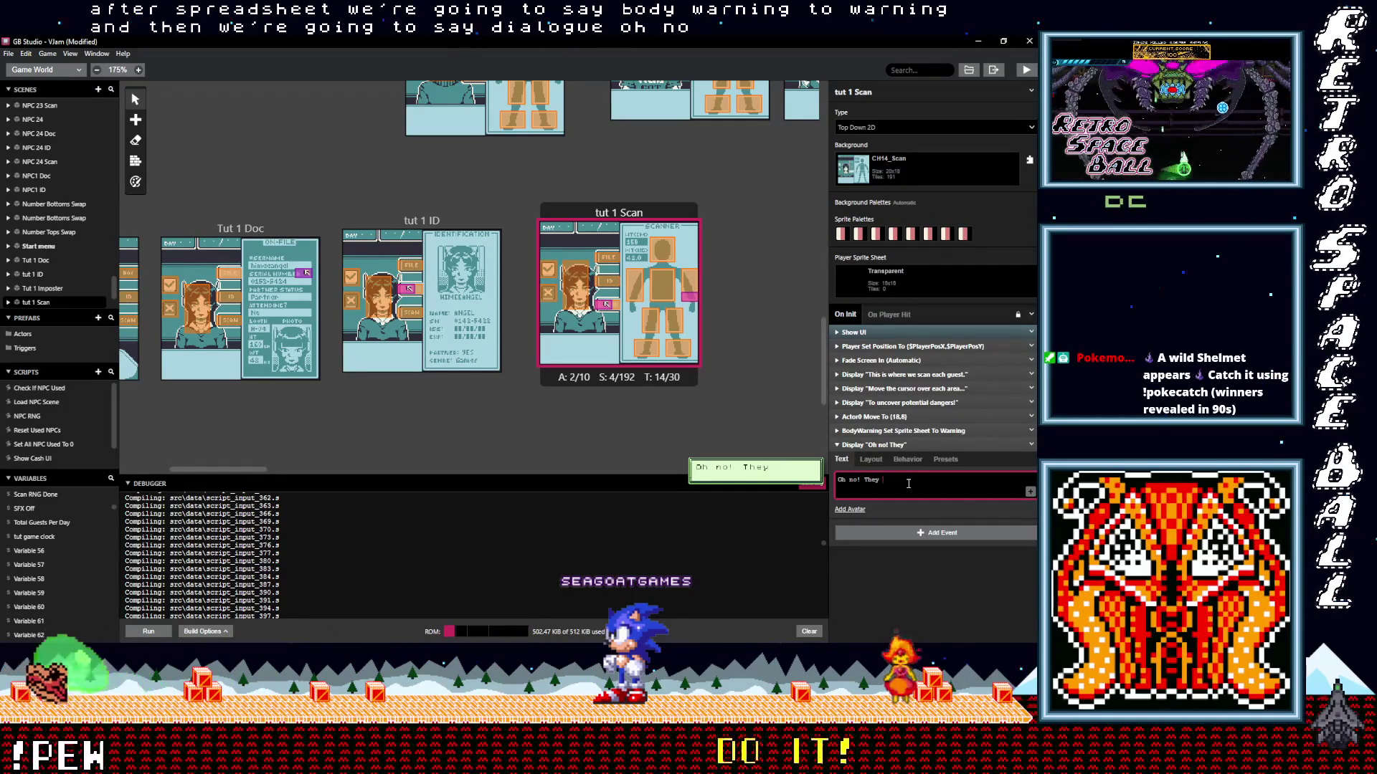
text(have)
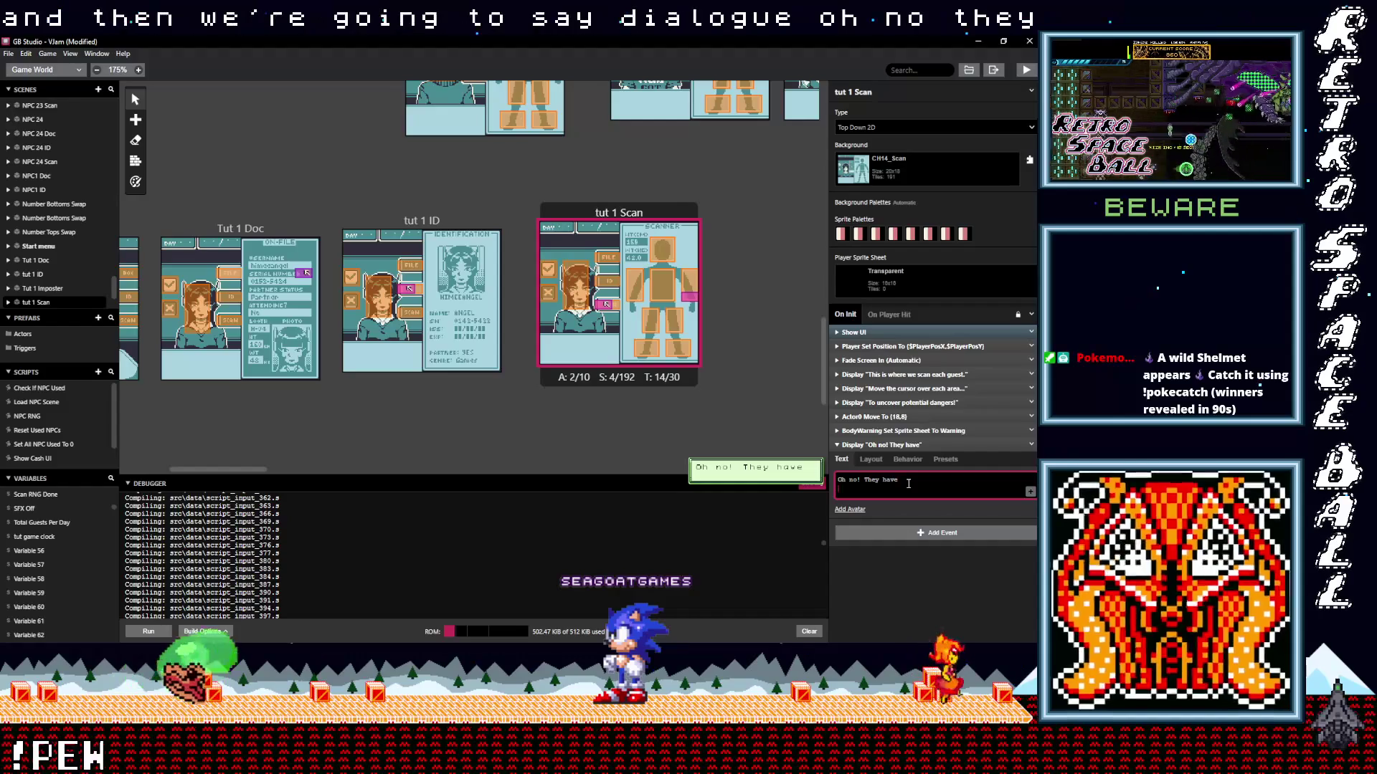
text( contraband!)
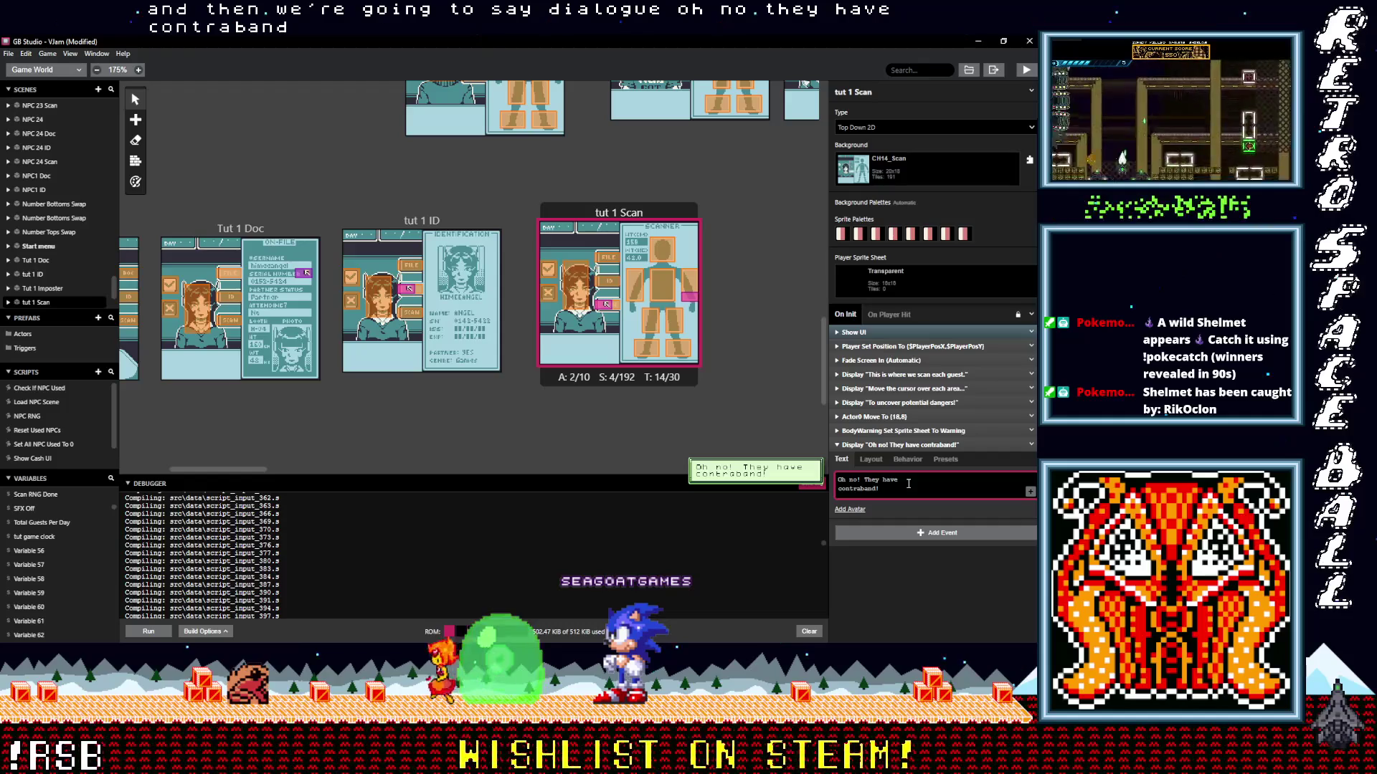
click(909, 447)
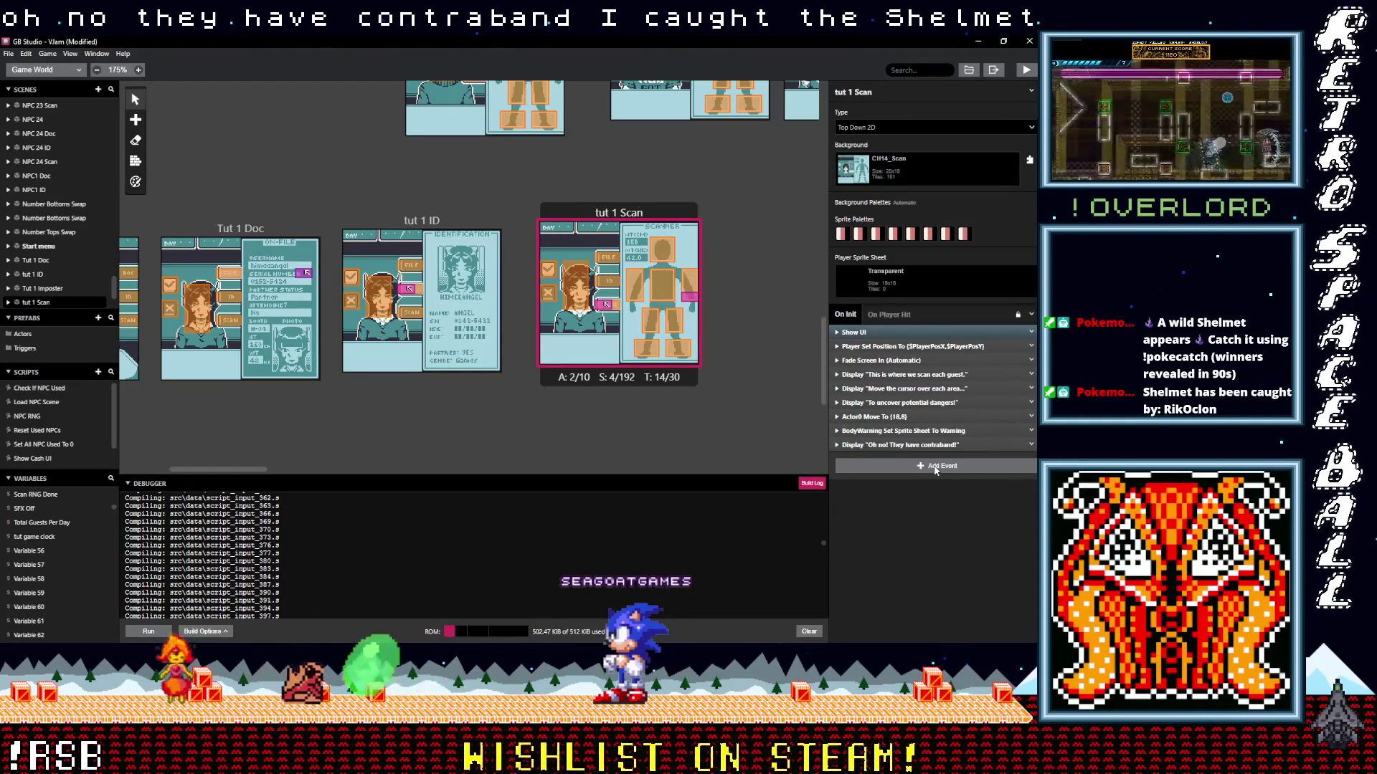
Add a second Display Dialogue event and begin typing 'Any 1 discrepancy'.
click(935, 469)
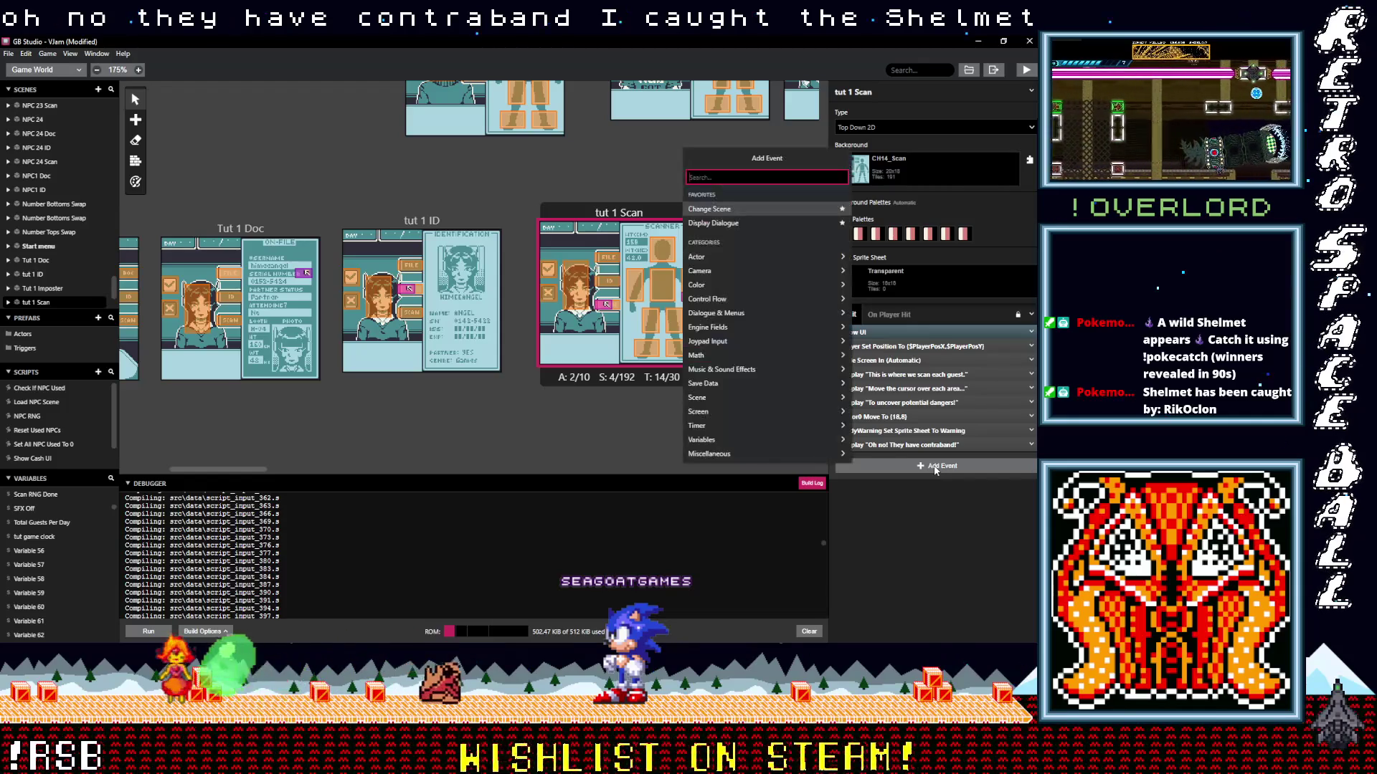
click(740, 223)
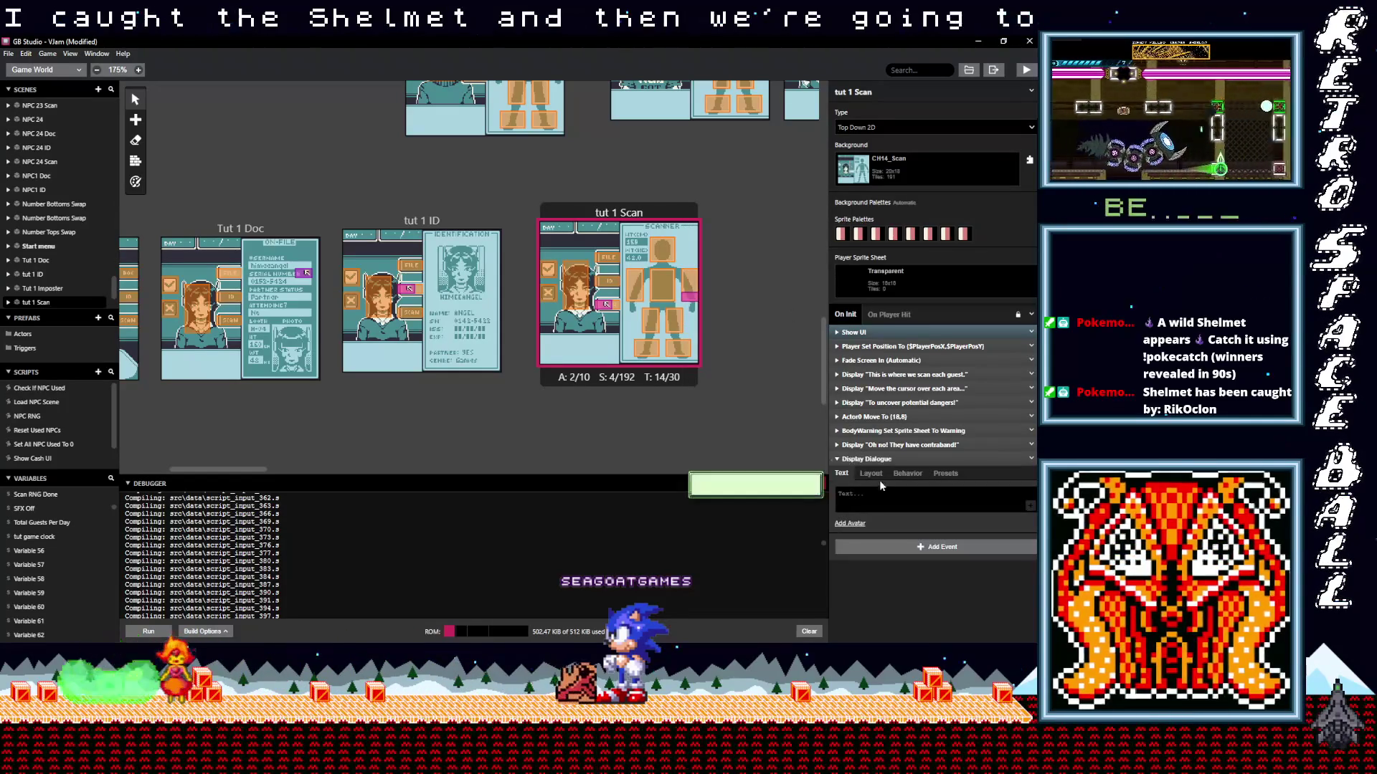
text(Any)
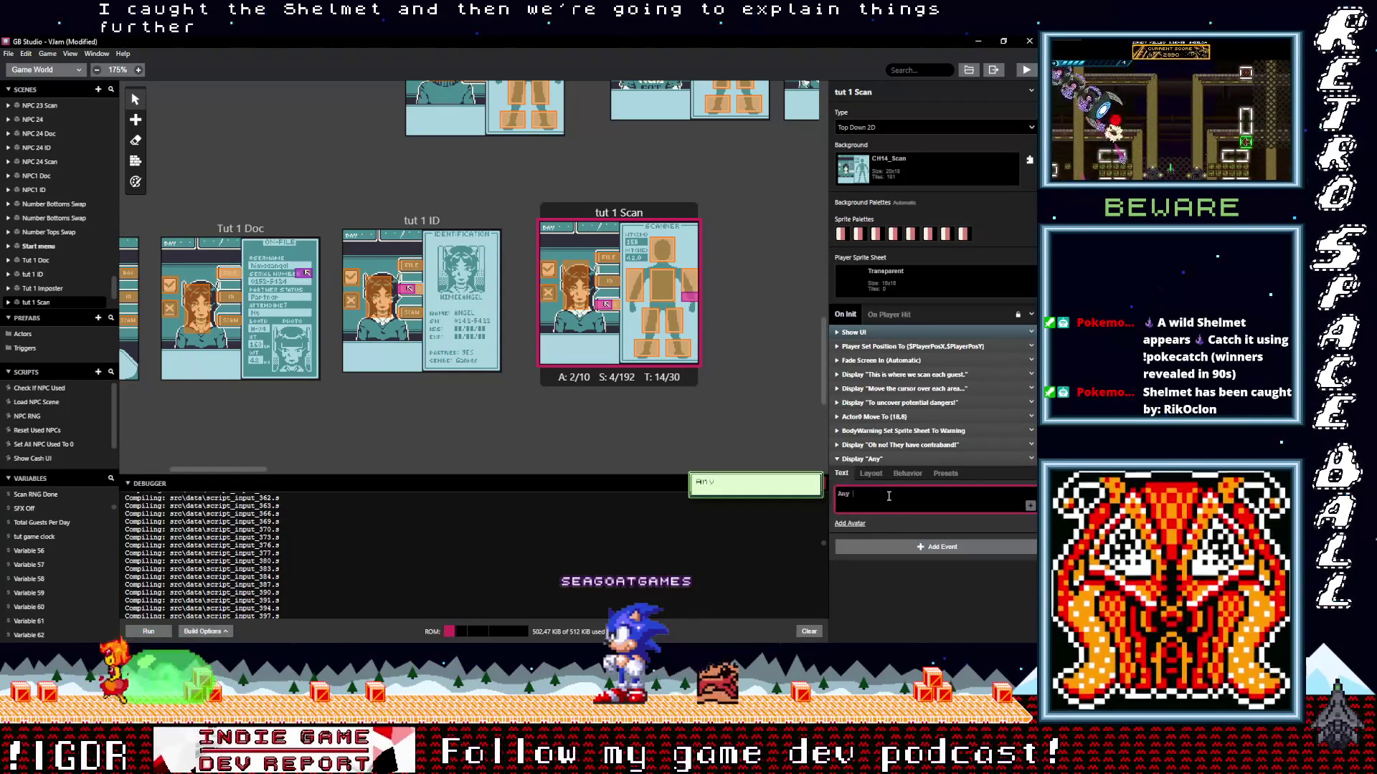
text( 1 d)
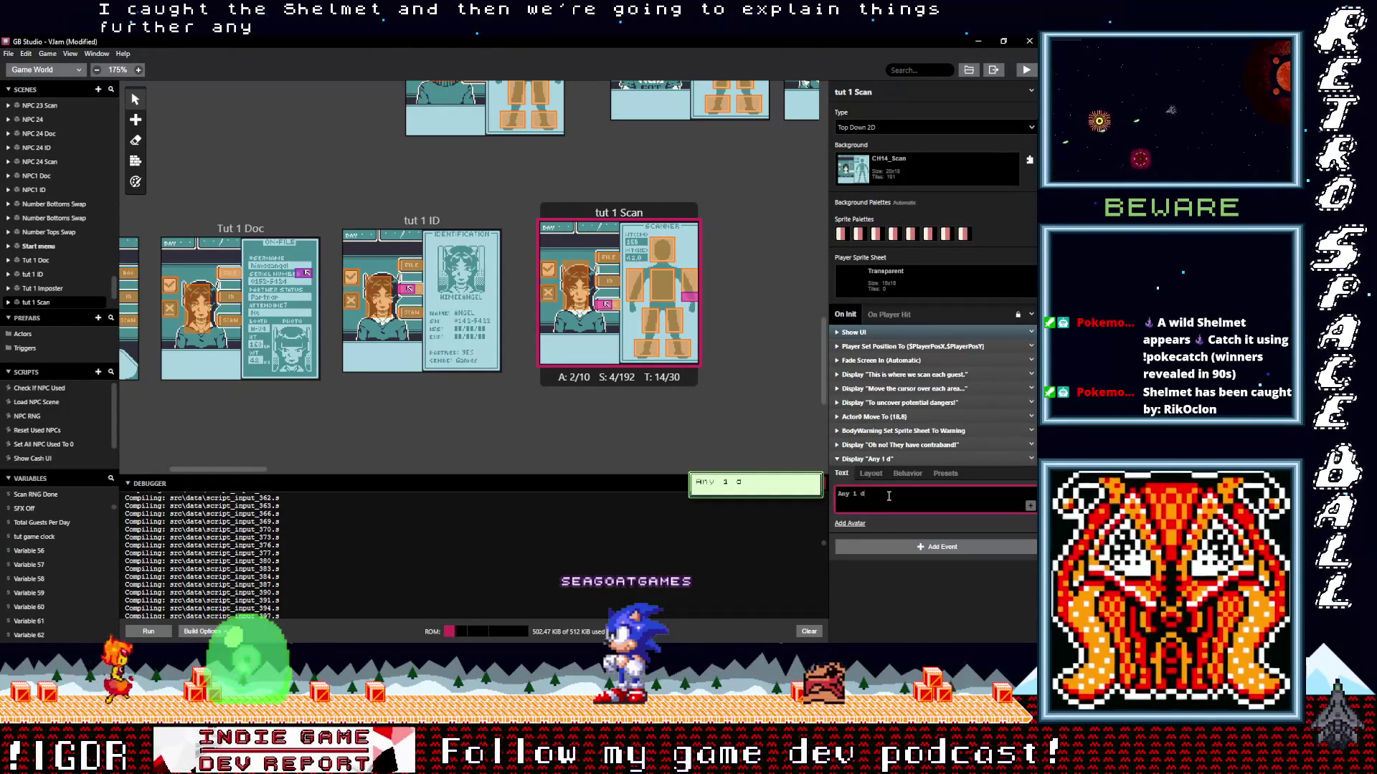
text(iscrepancy)
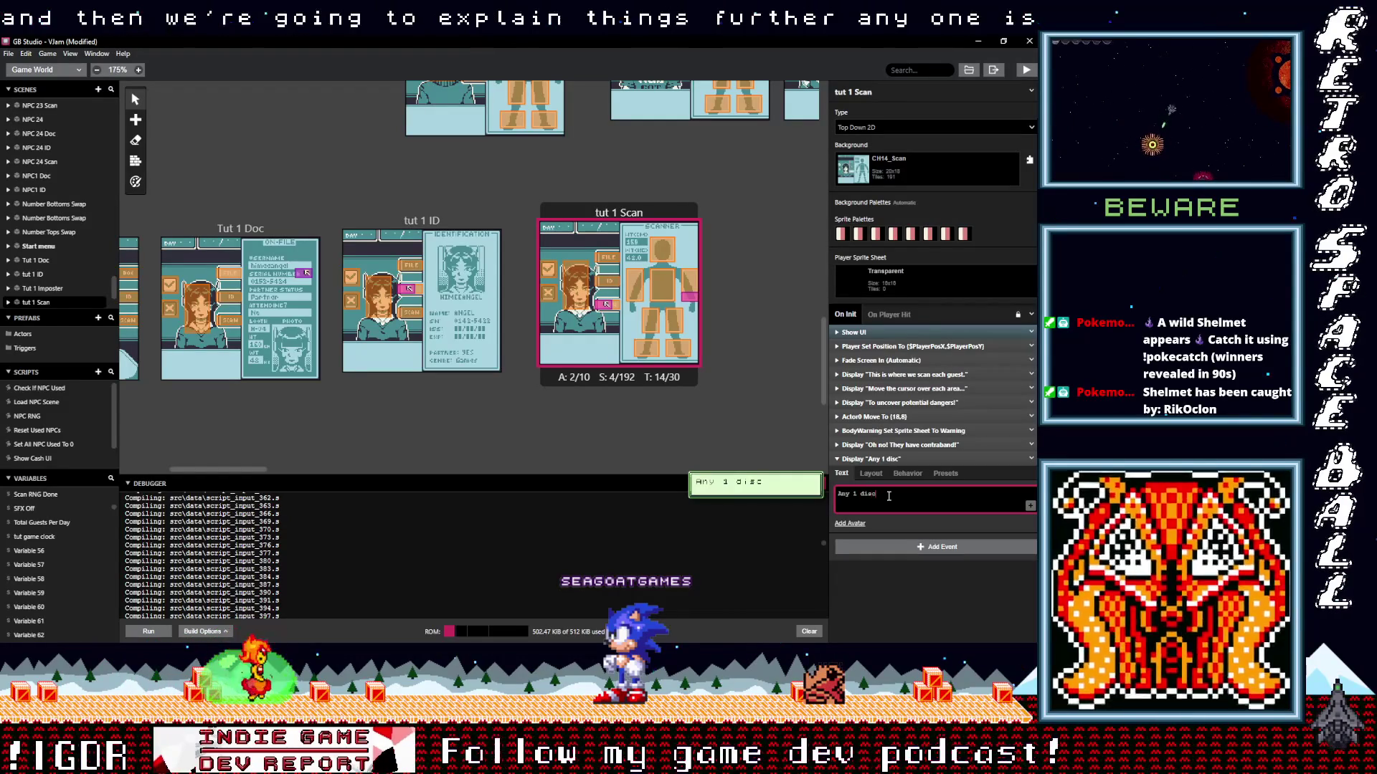
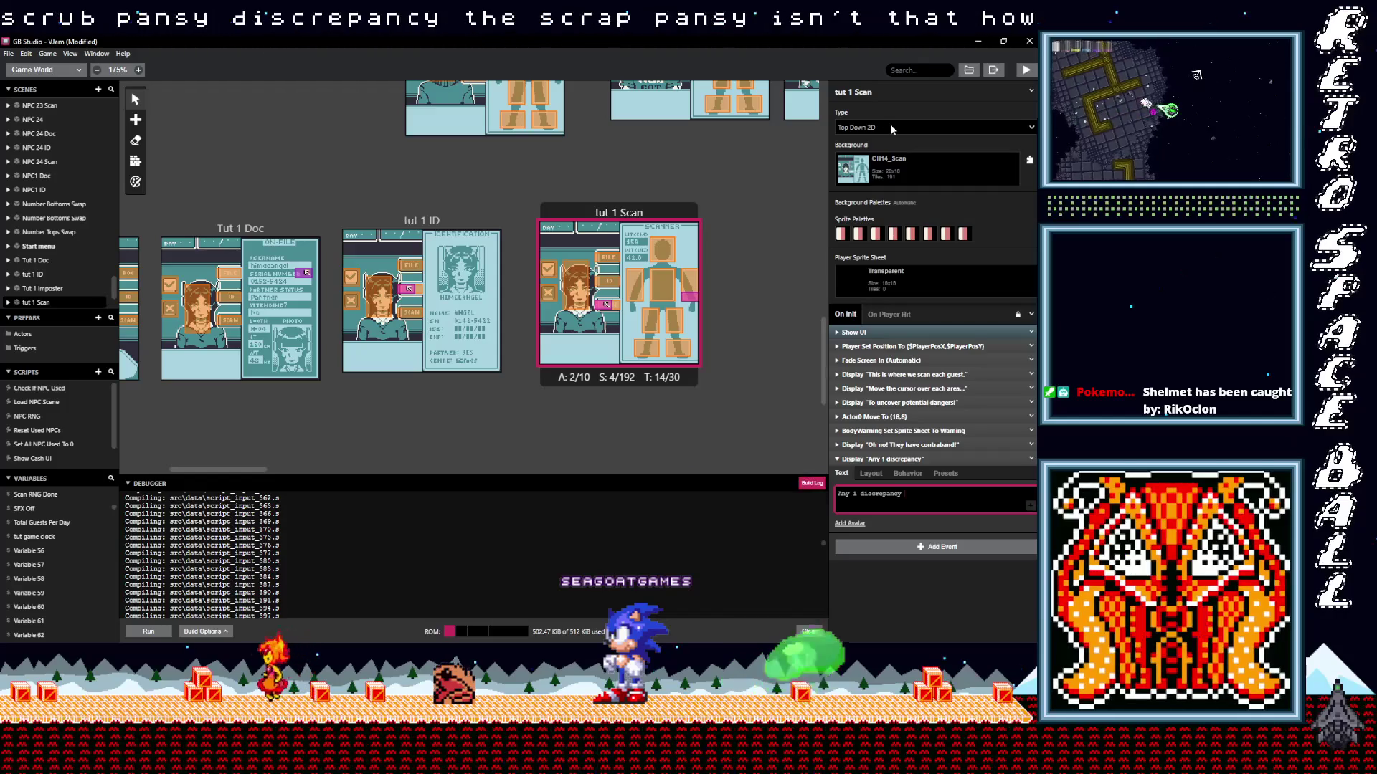
Extend the Scan dialogue after 'discrepancy' with the lines 'is enough to turn' and 'a guest away.'.
key(alt+Tab)
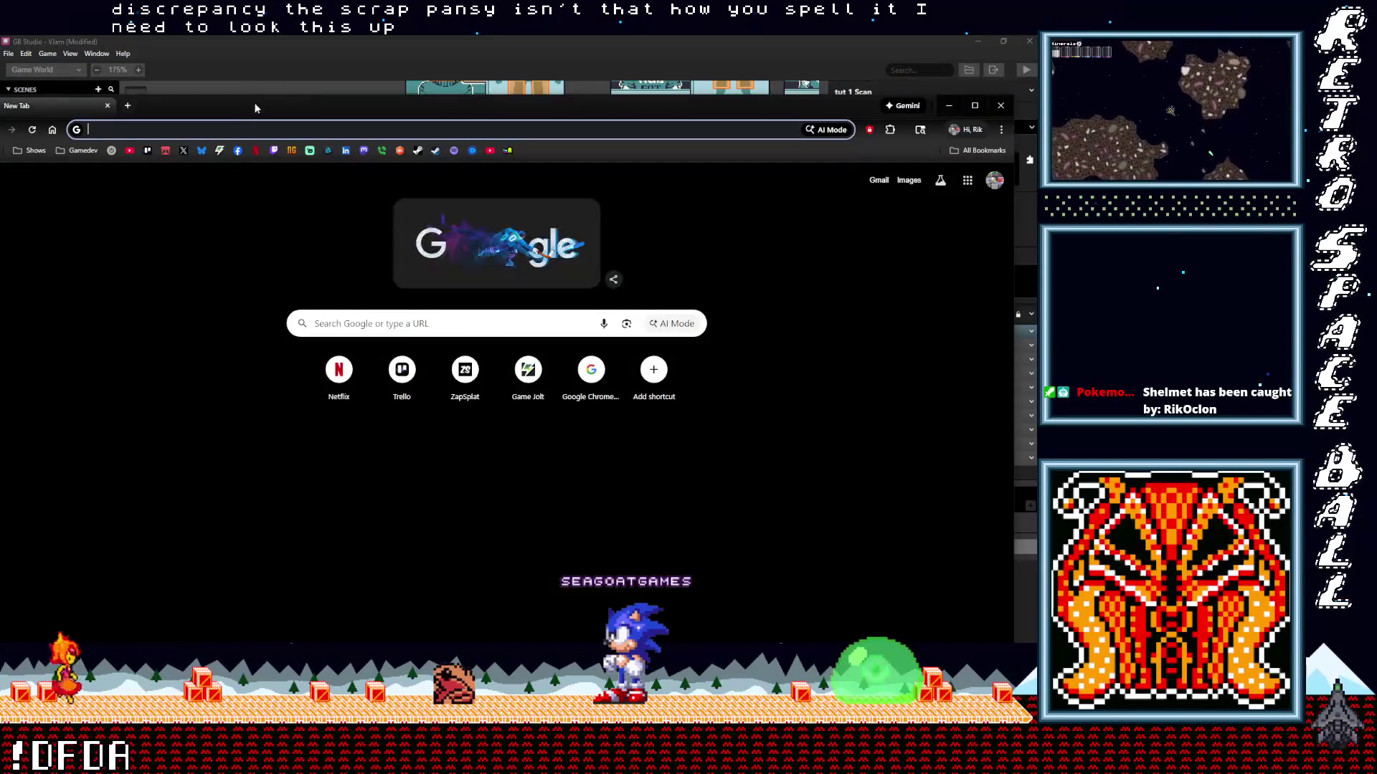
key(alt+Tab)
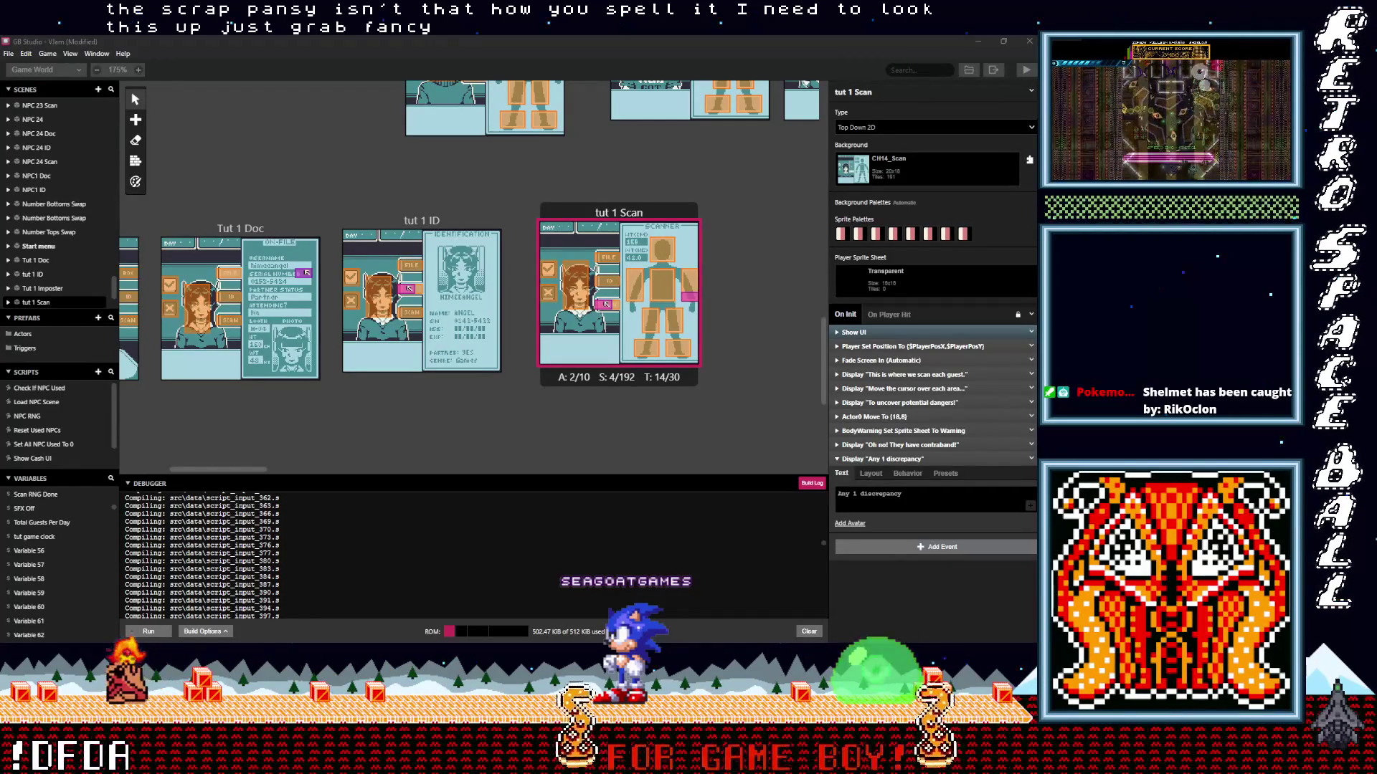
click(876, 497)
double_click(892, 497)
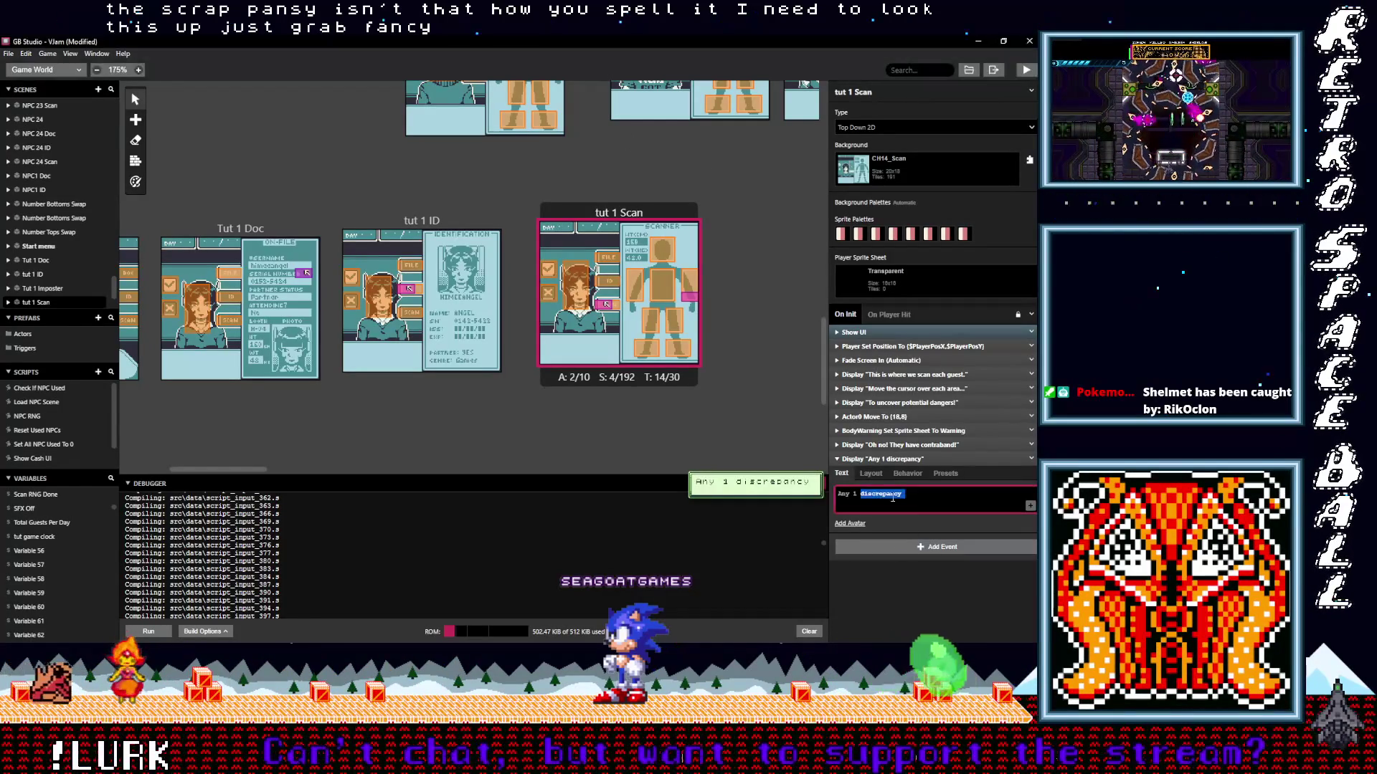
click(910, 500)
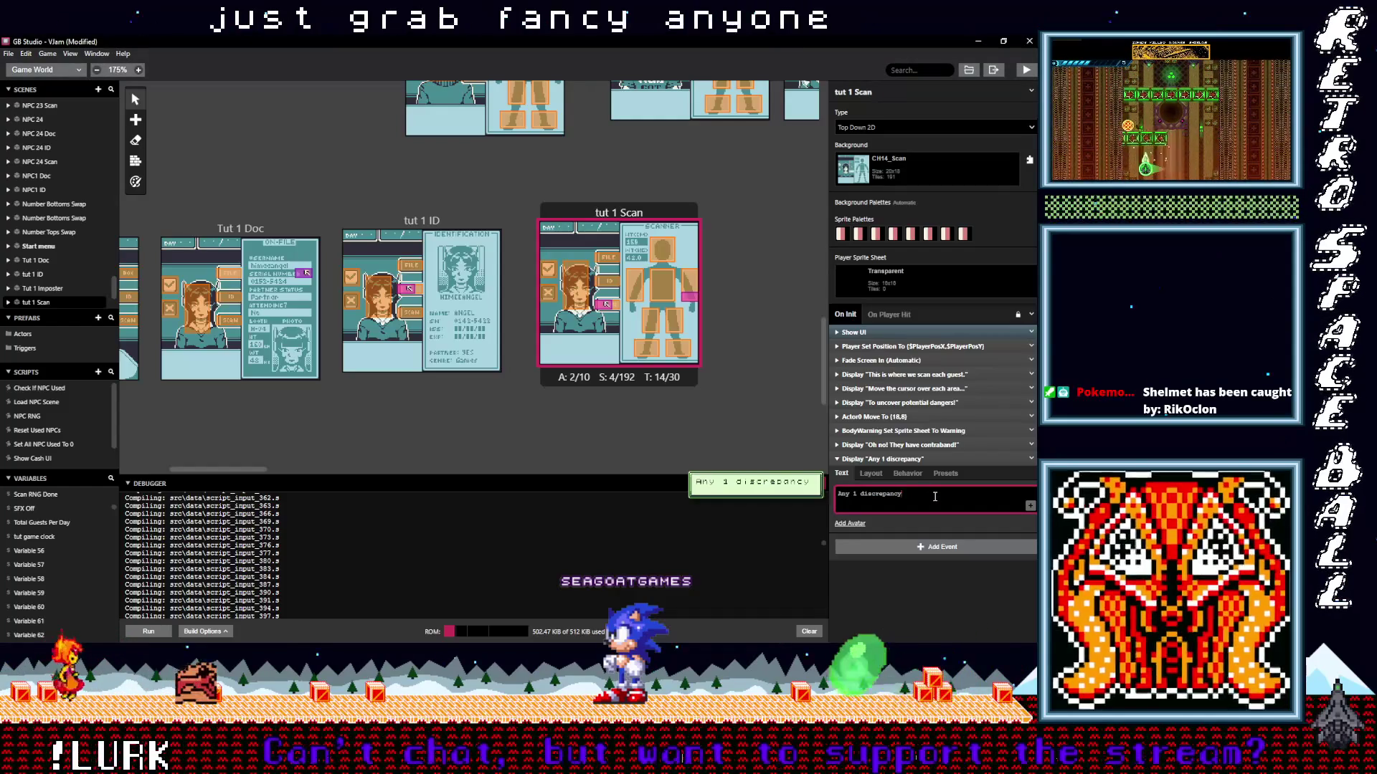
key(Return)
text(is )
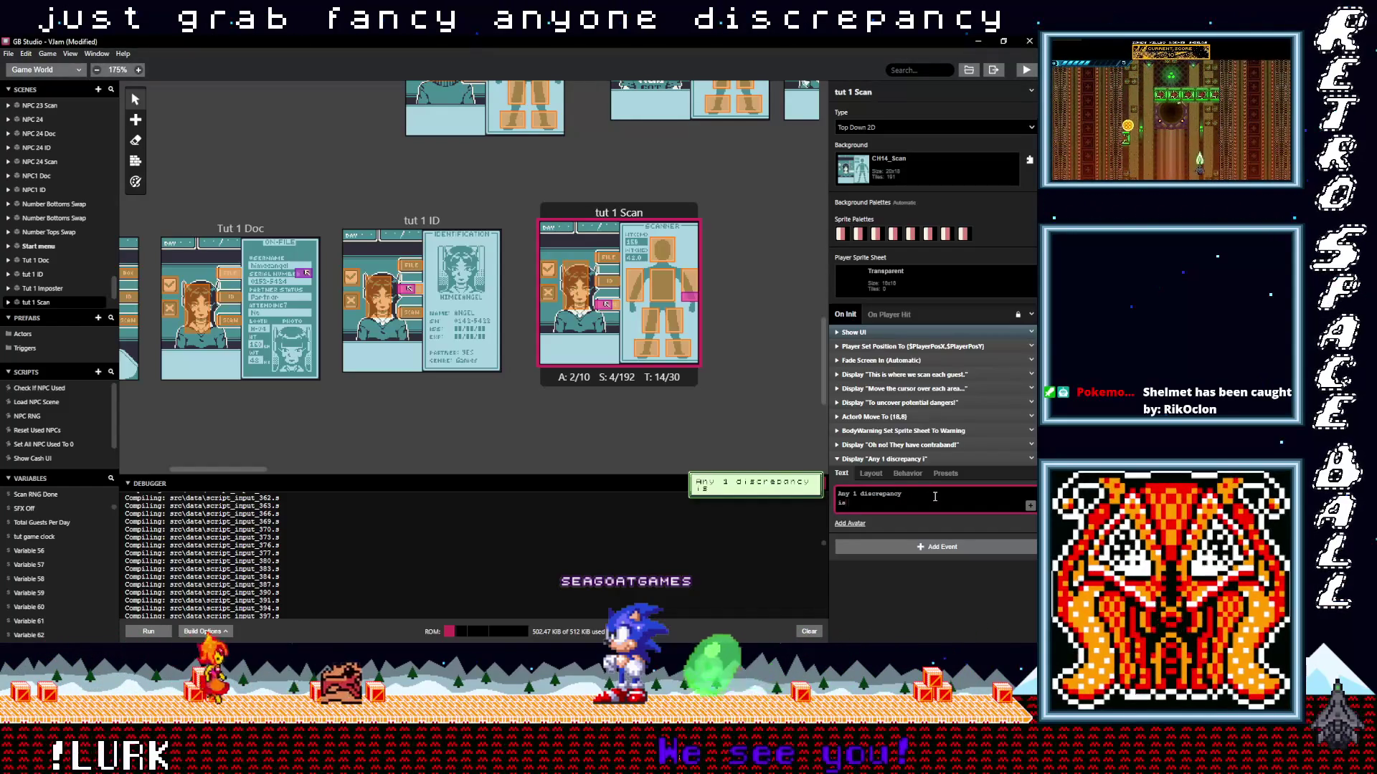
text(enough to)
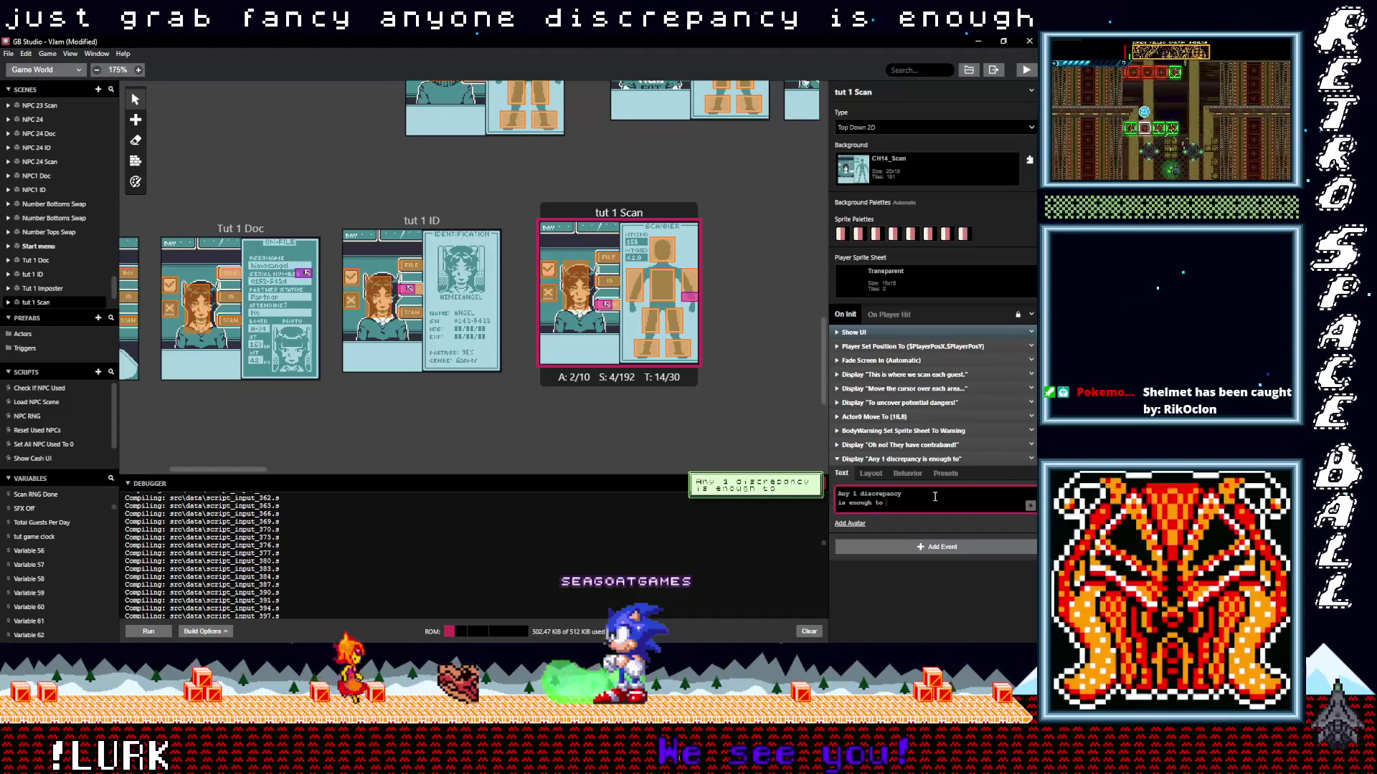
text( t)
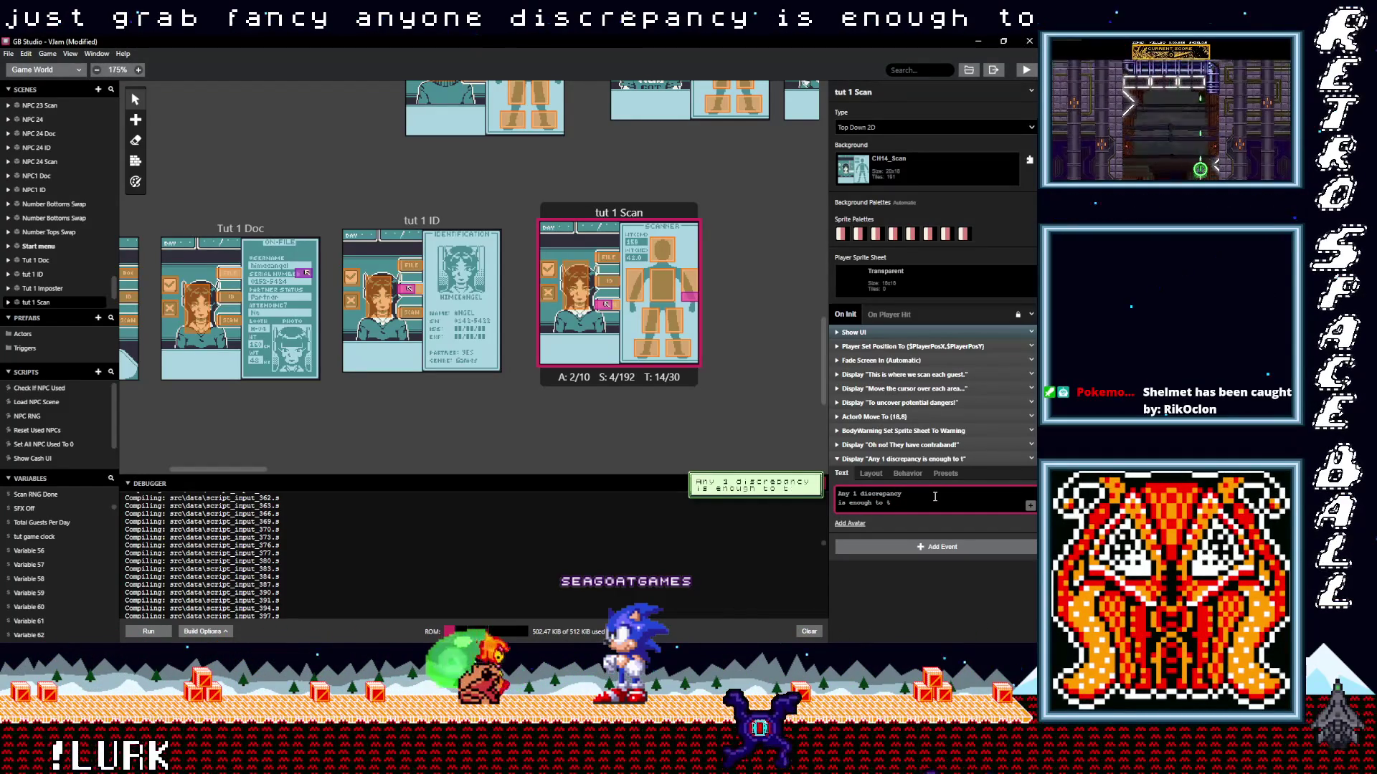
text(uurn)
key(Return)
text(a guest away.)
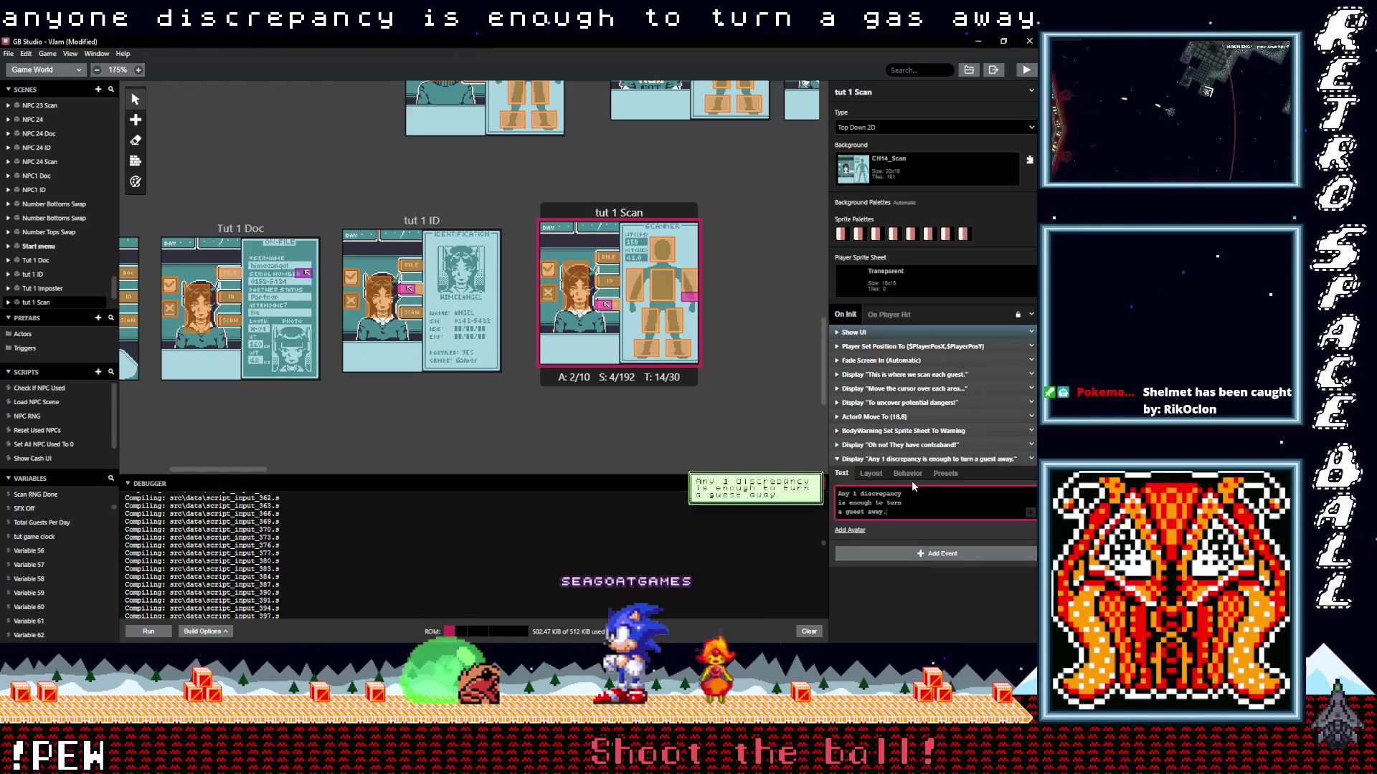
click(903, 459)
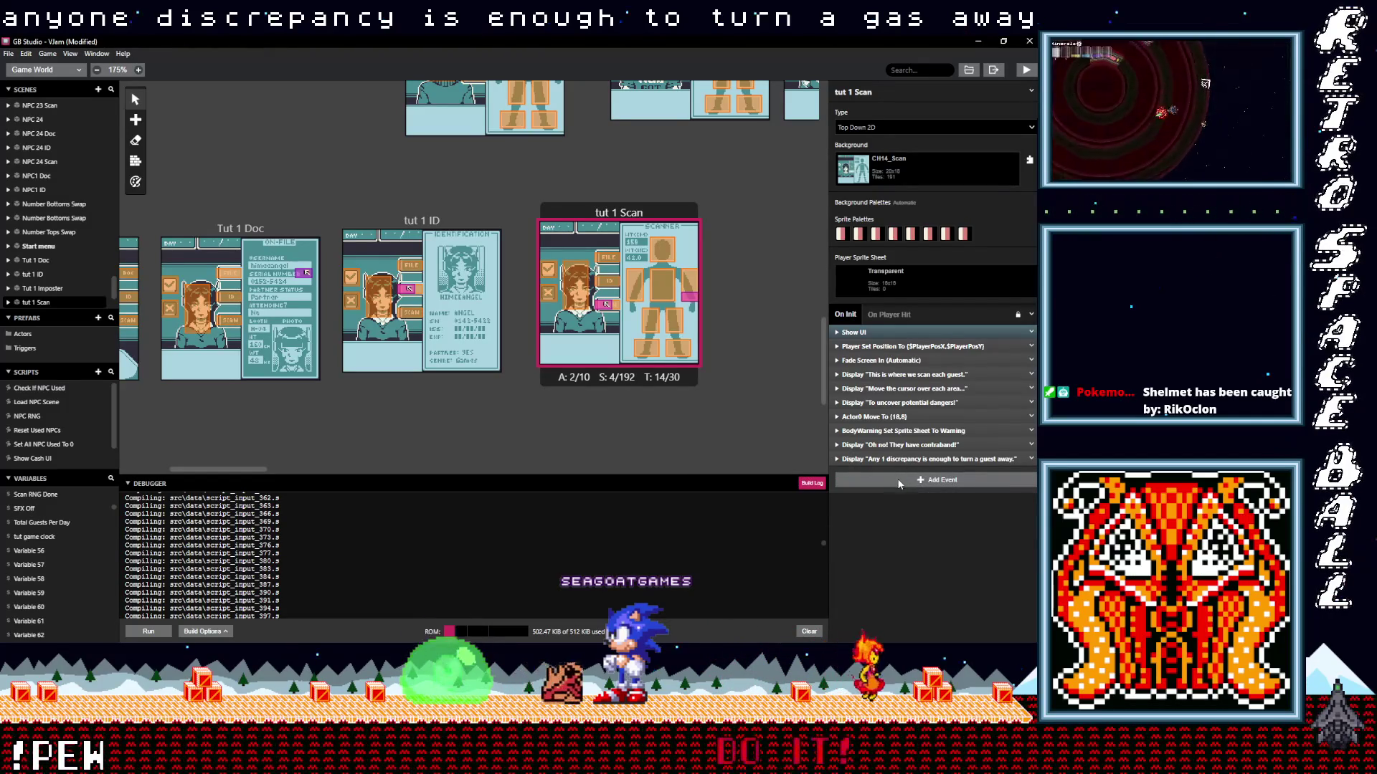
Duplicate the discrepancy dialogue event and change the copy's text to 'We cant let them in!'.
click(900, 485)
key(Escape)
click(1032, 459)
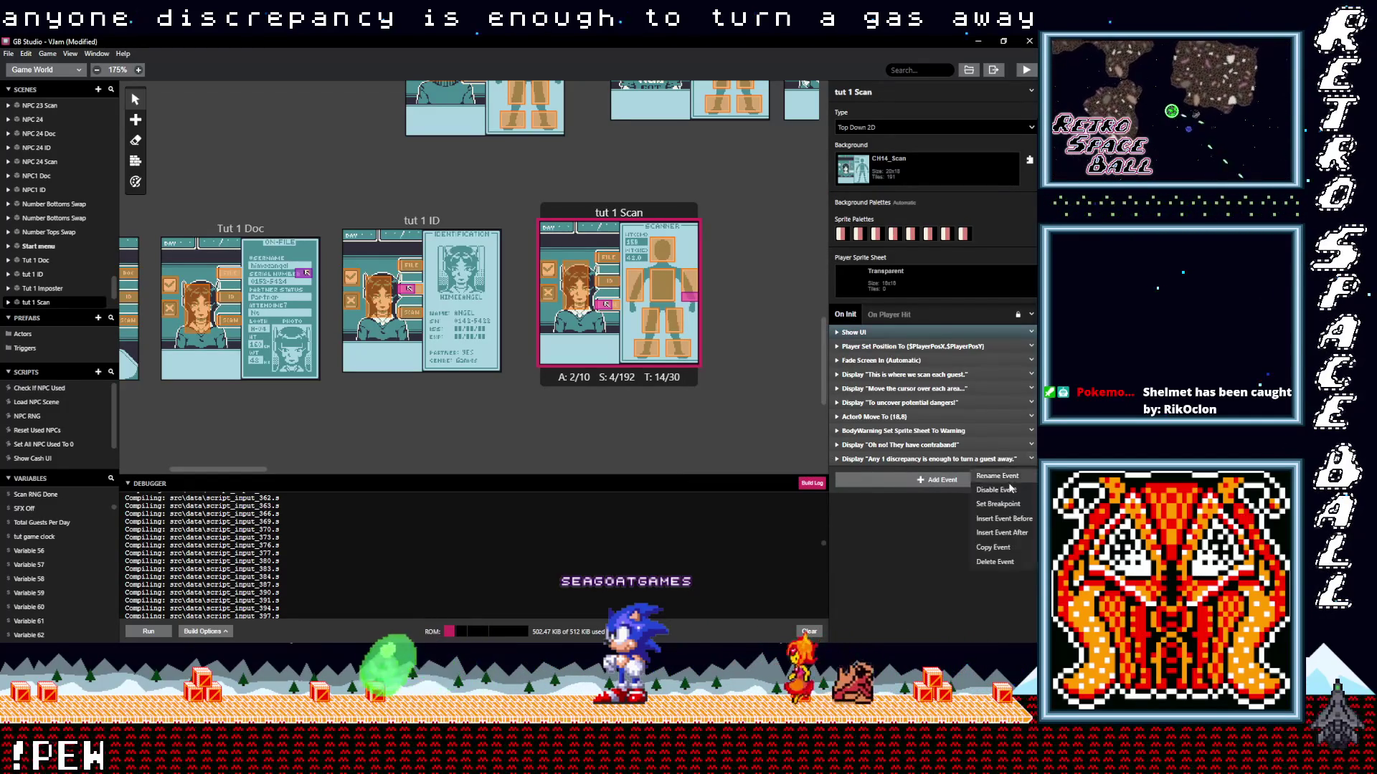
click(993, 547)
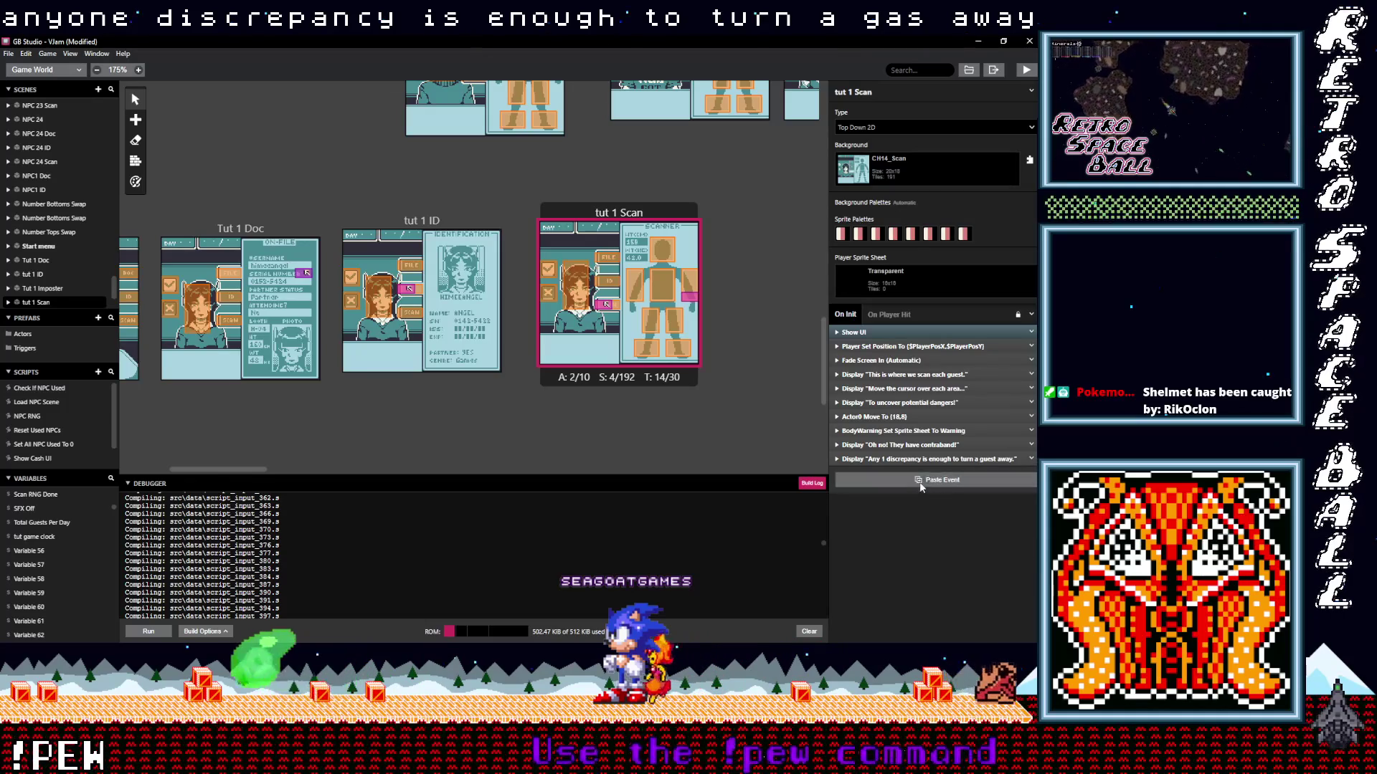
click(888, 480)
click(910, 532)
key(ctrl+a)
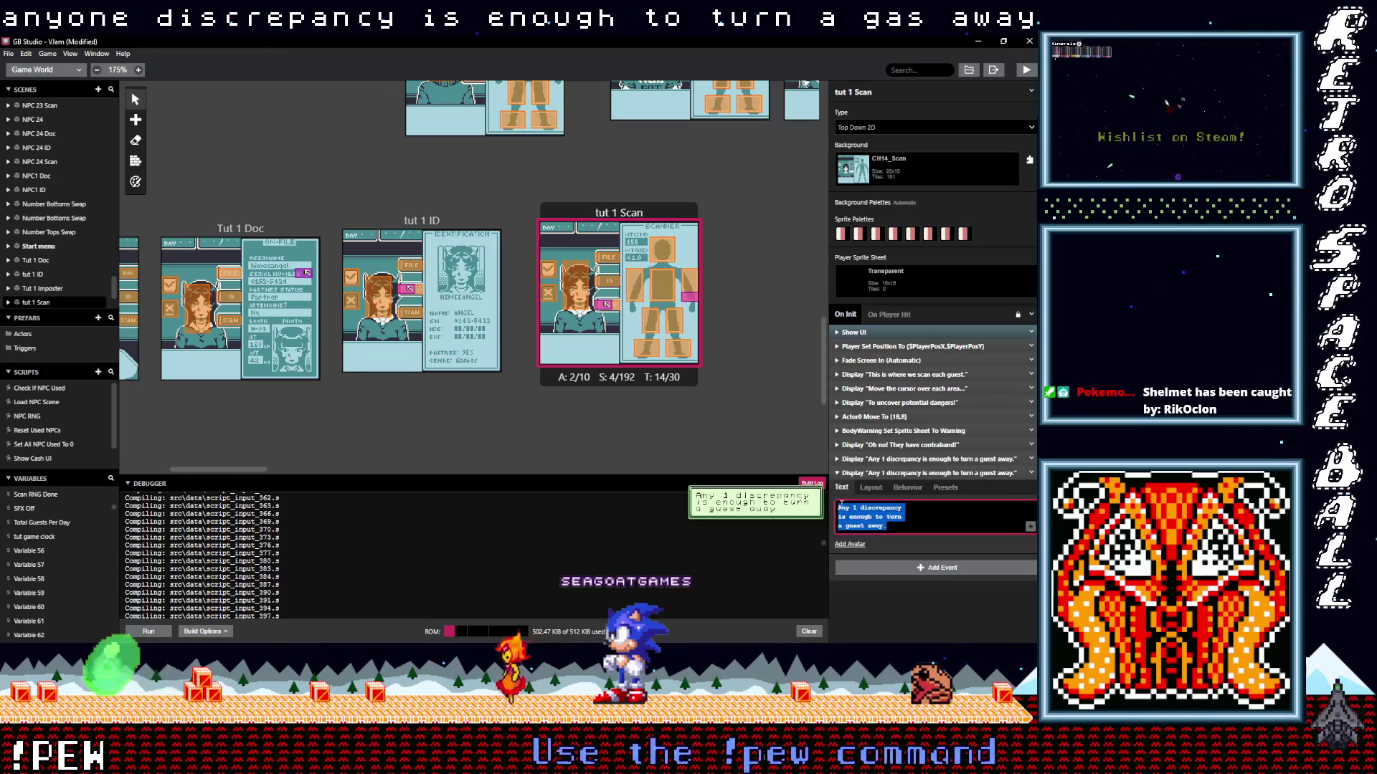
text(We cant let)
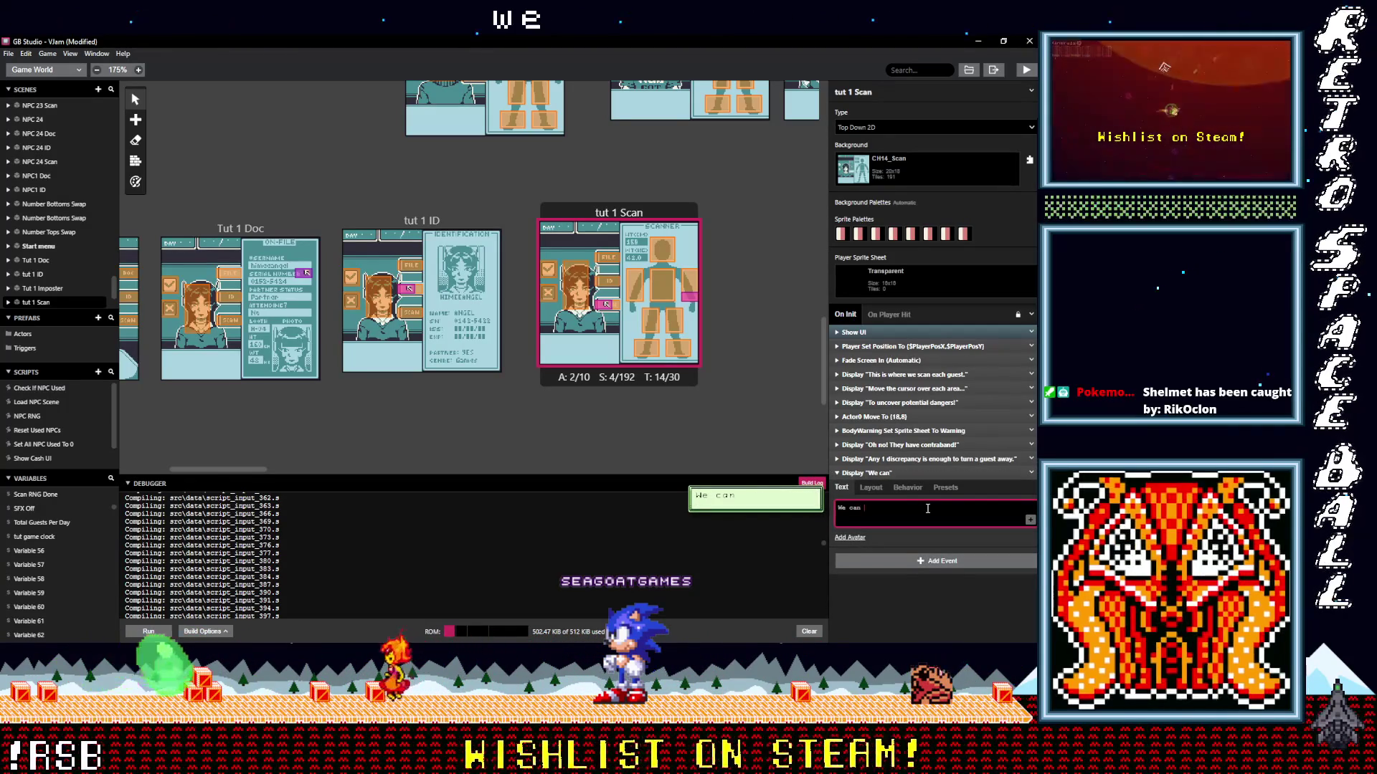
text( them)
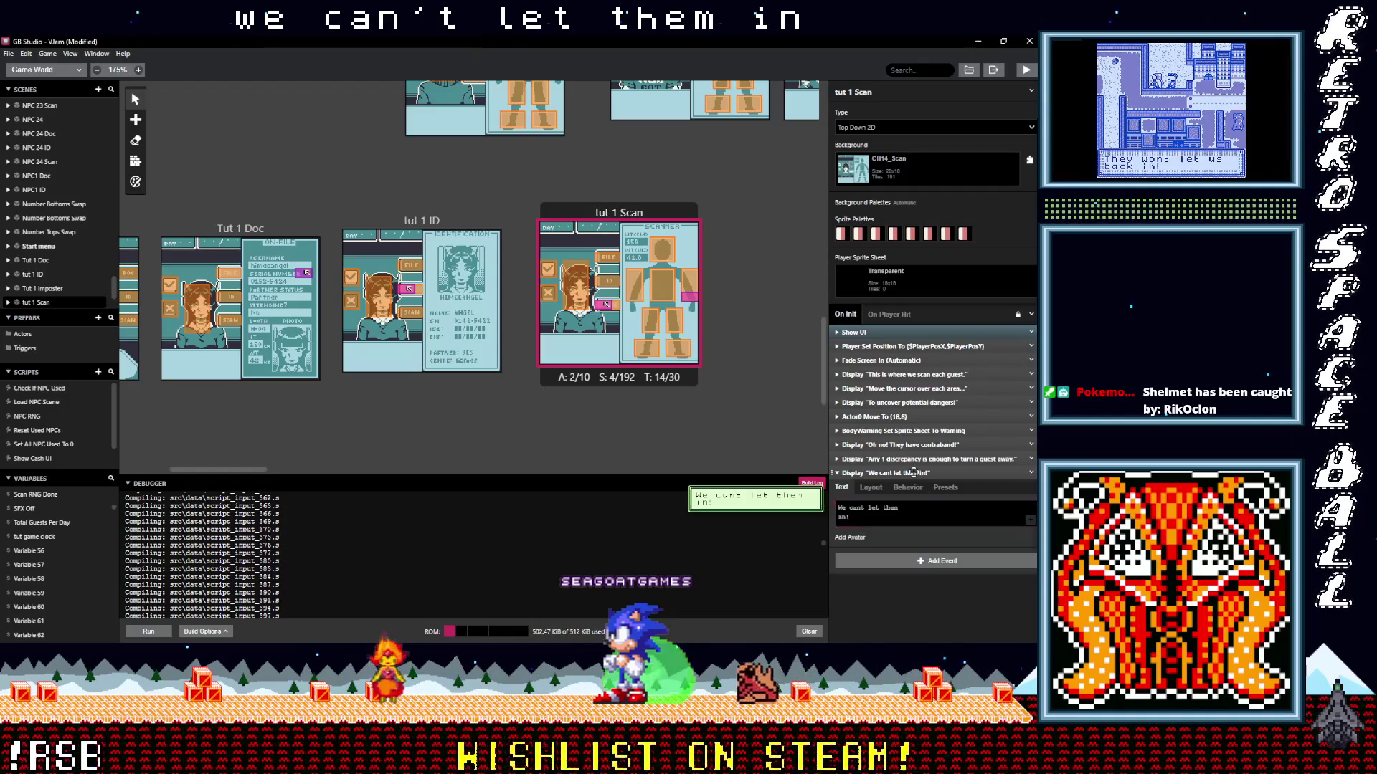
click(914, 473)
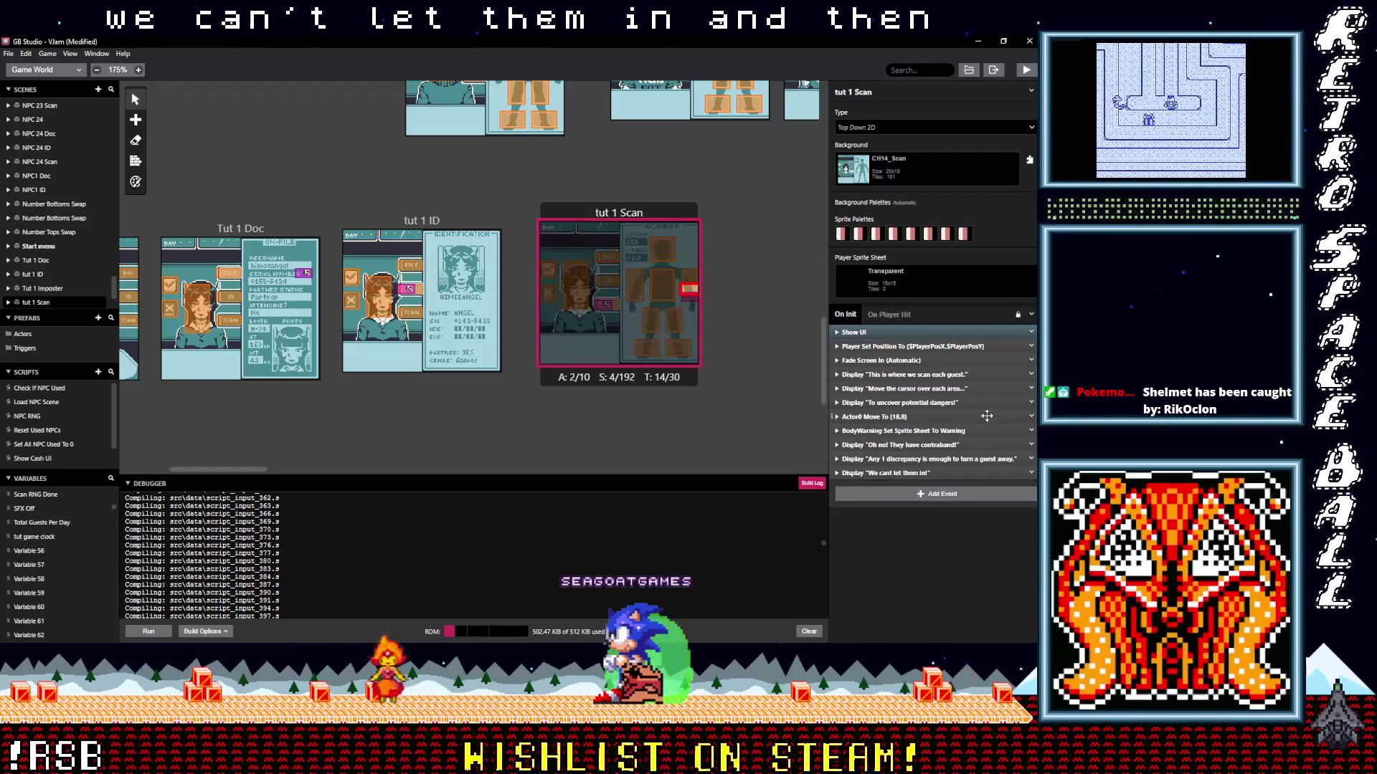
click(1030, 417)
Paste a copy of the Actor0 move event at the end and switch both move events to Actor 2.
click(994, 505)
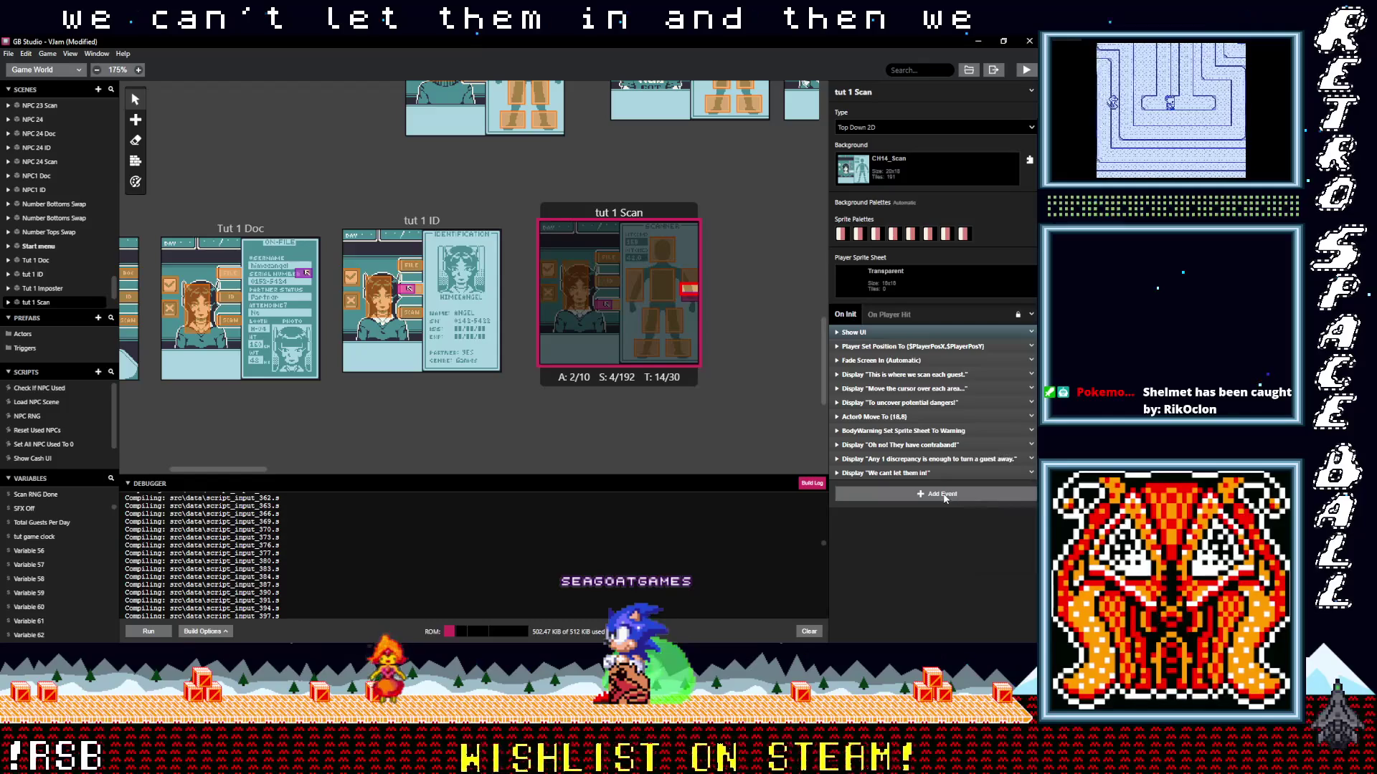
alt+click(892, 494)
click(893, 487)
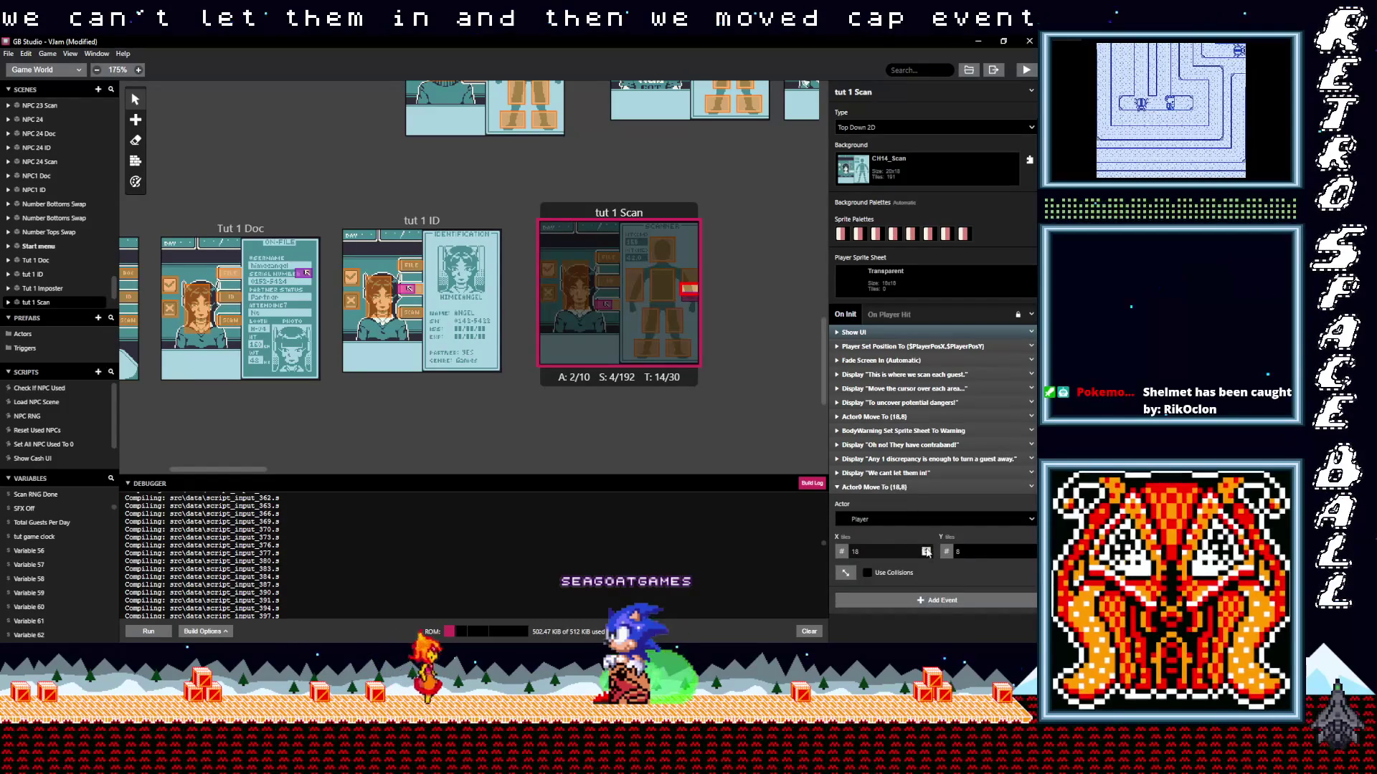
click(902, 519)
click(864, 571)
click(883, 417)
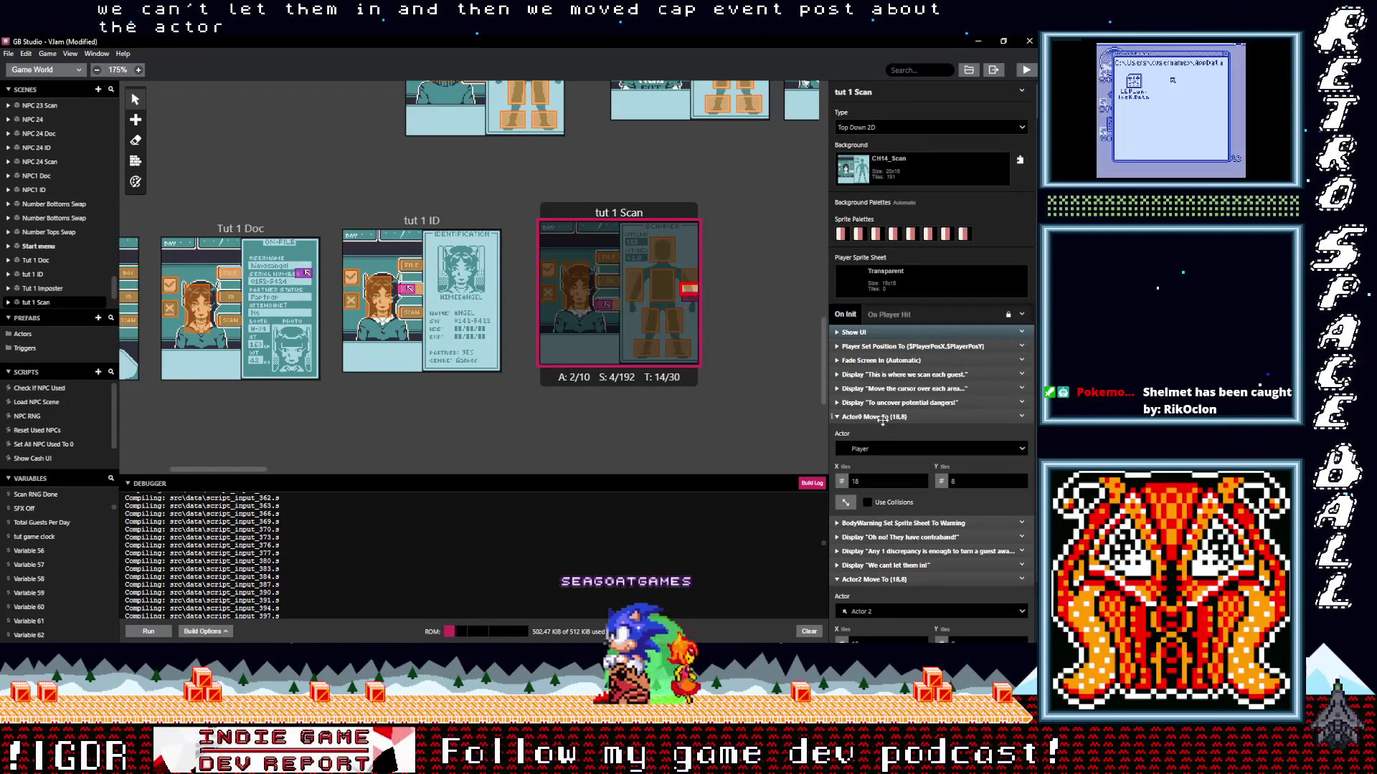
click(881, 449)
click(877, 499)
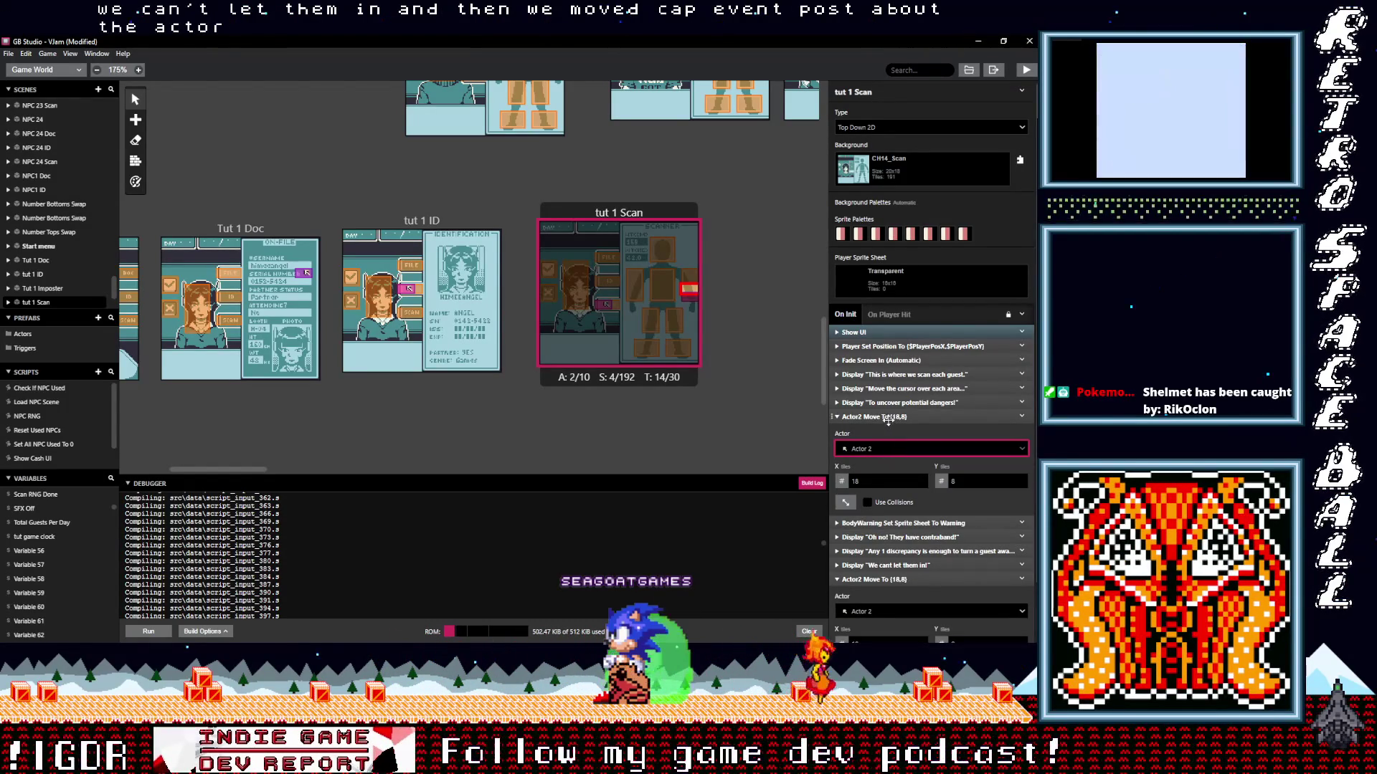
click(882, 417)
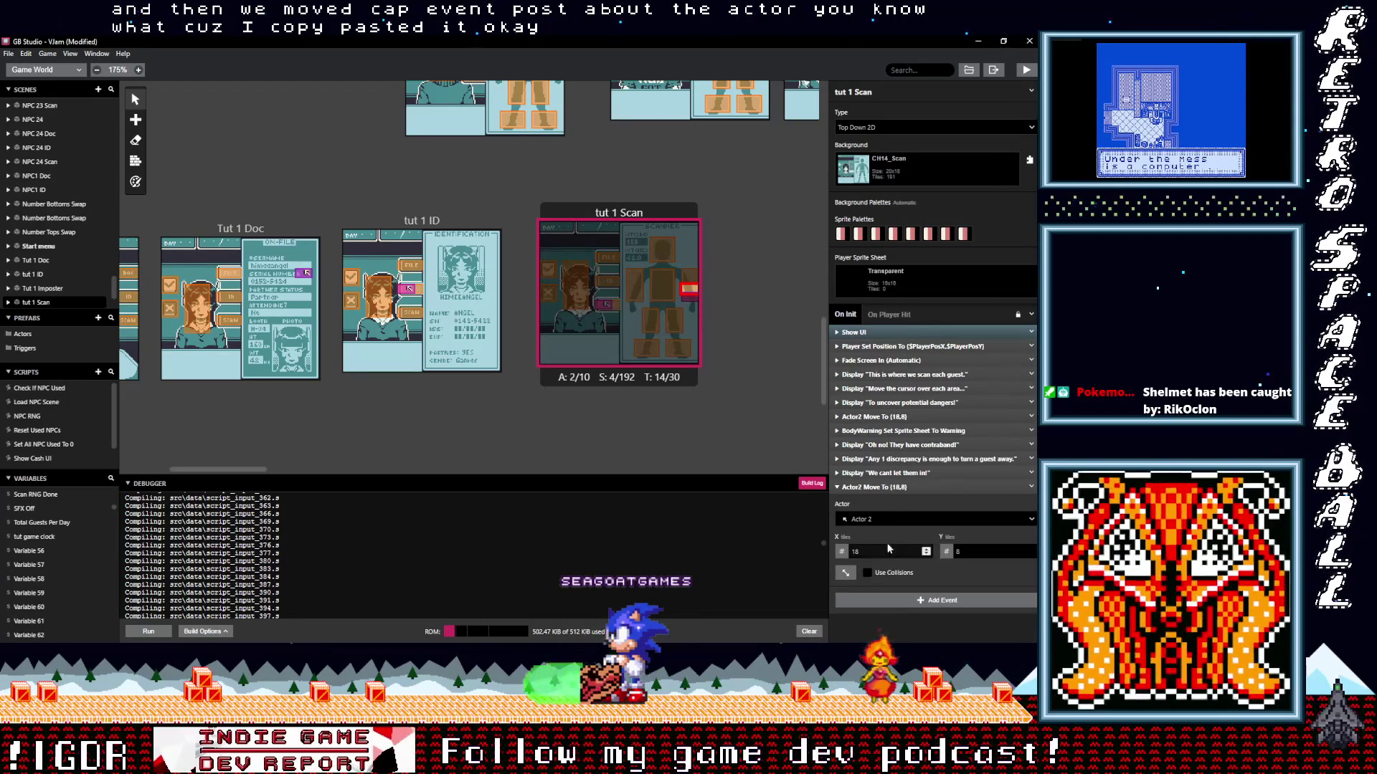
Set the final Actor 2 move event's destination X coordinate to 0.
double_click(921, 552)
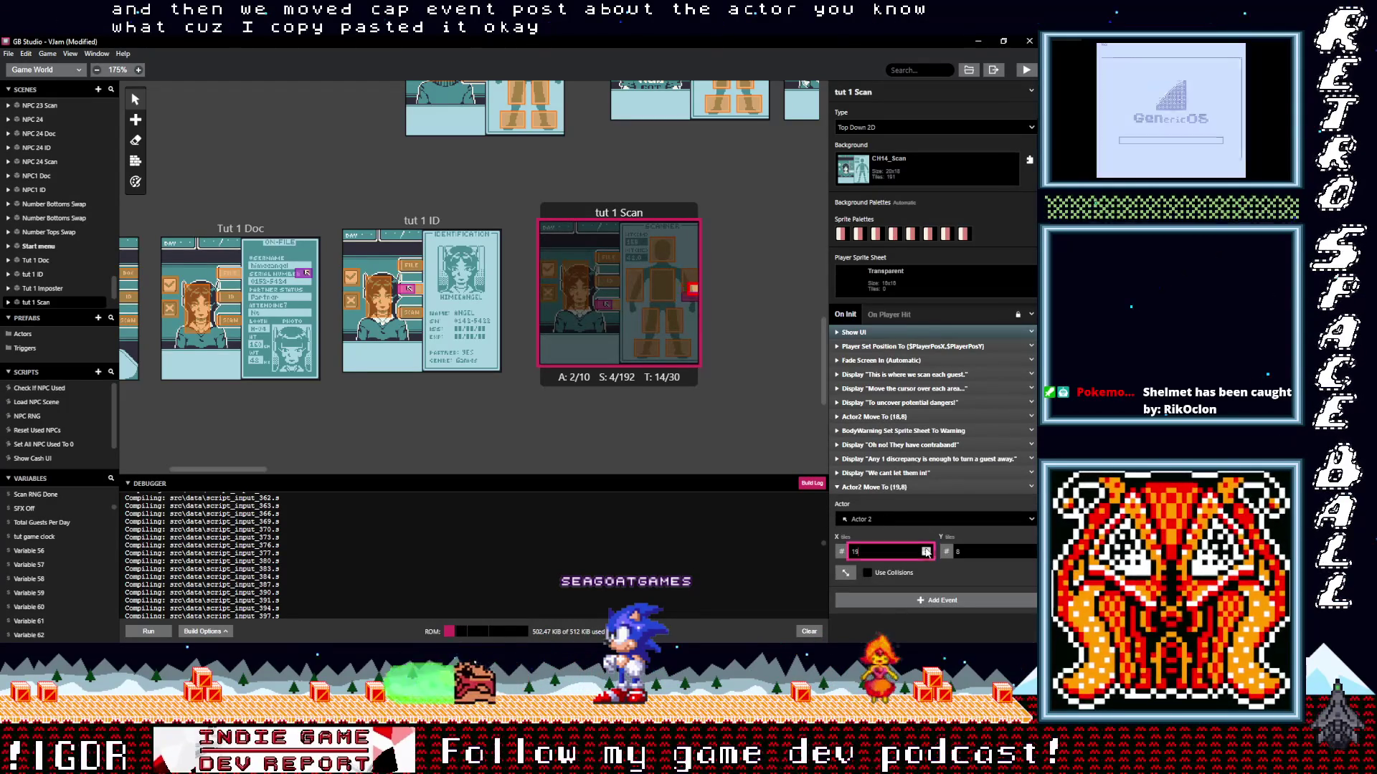
text(16)
key(BackSpace)
key(BackSpace)
text(3)
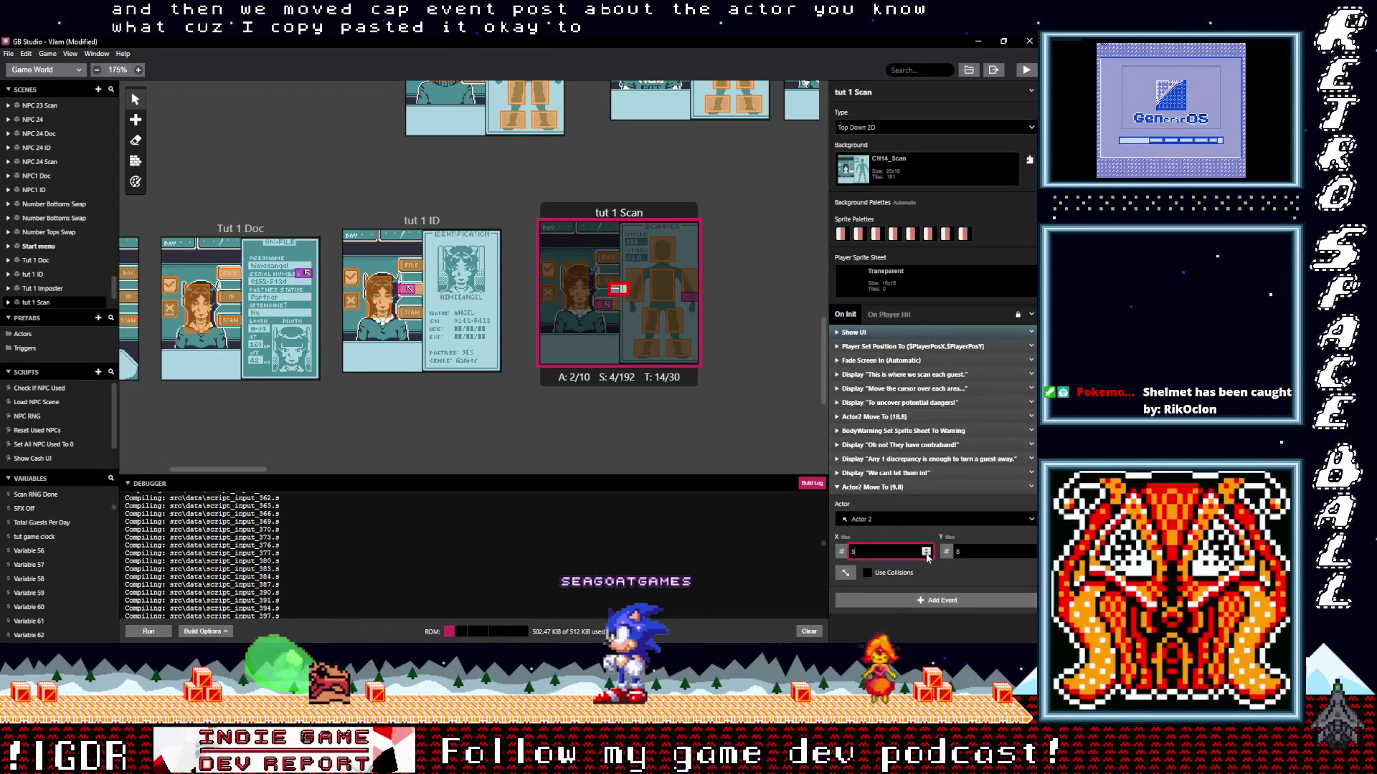
key(BackSpace)
text(0)
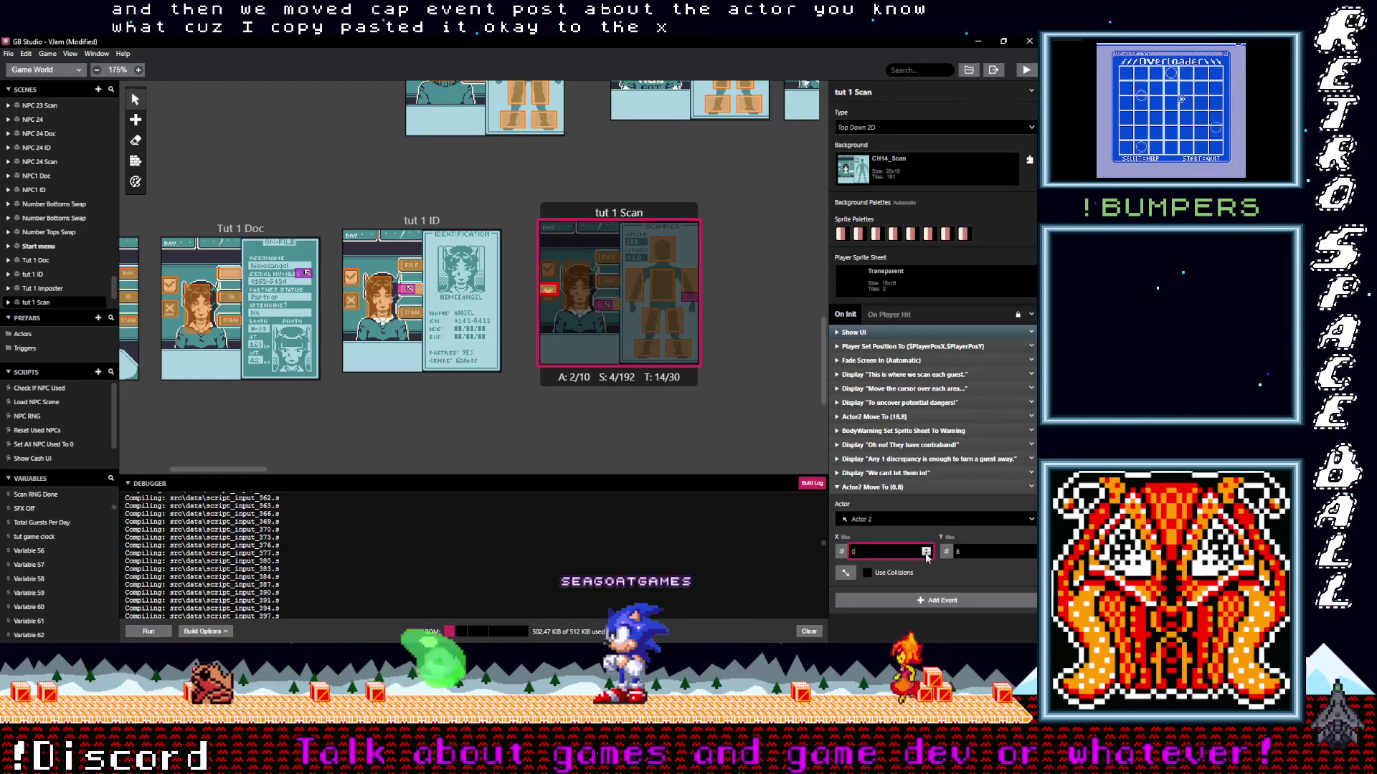
click(911, 487)
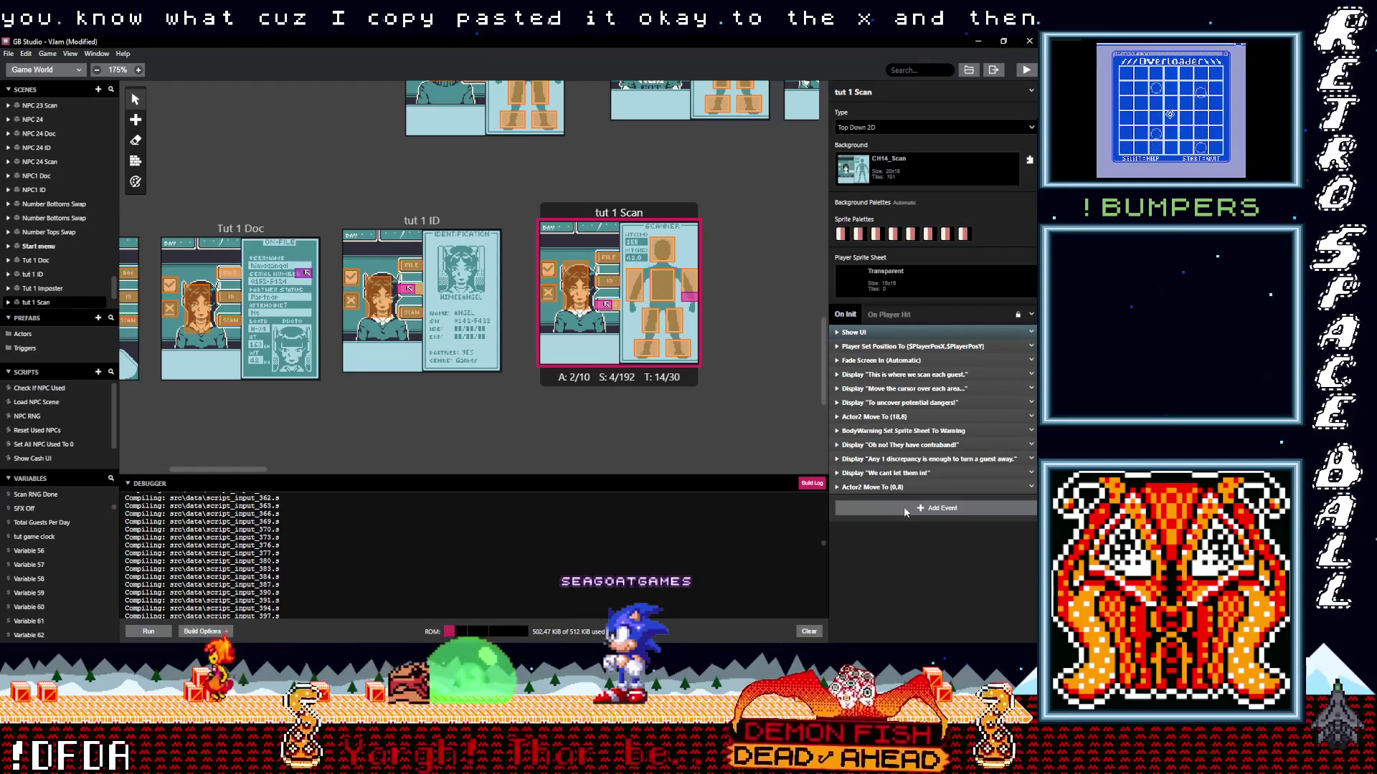
Scroll the world map up and right to bring the Correct Guest and Correct Imposter scenes into view.
click(905, 510)
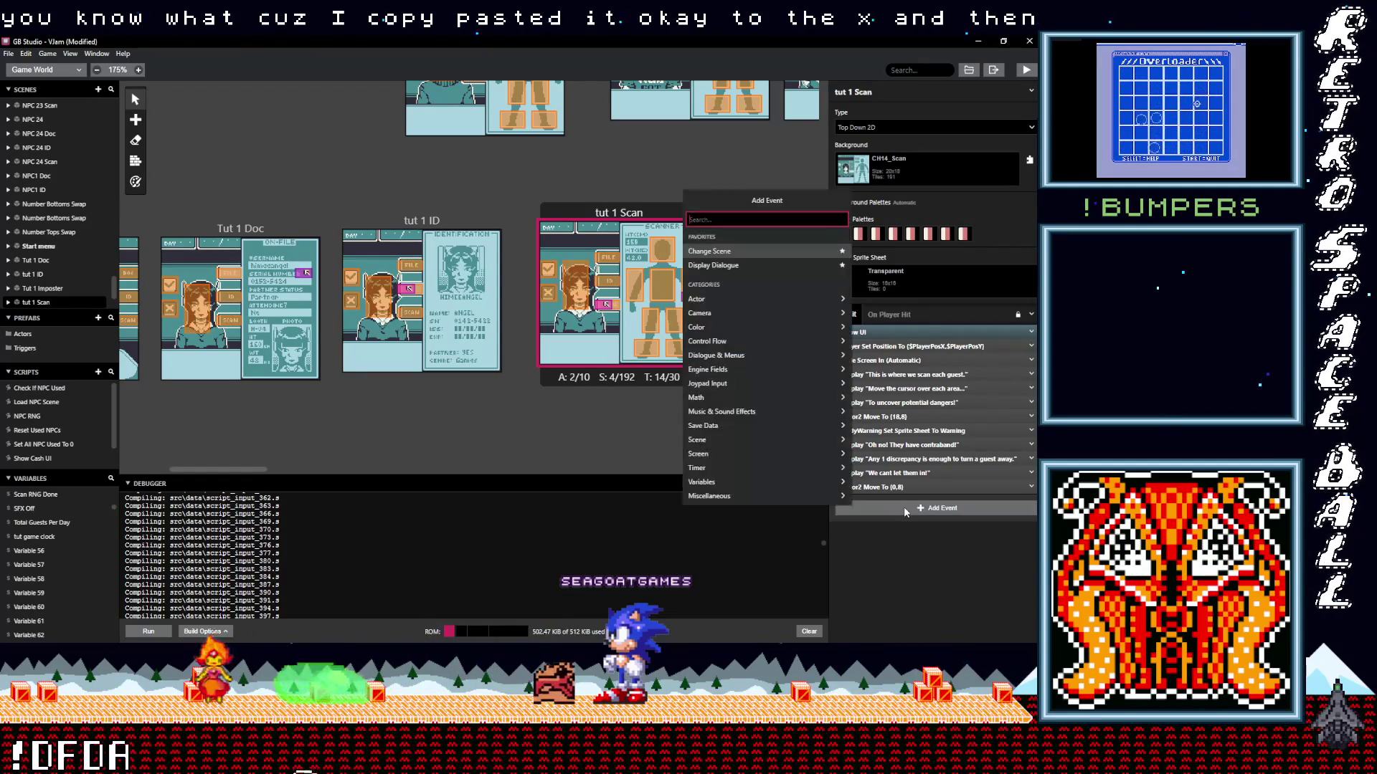
key(Escape)
scroll(468, 412, down, 5)
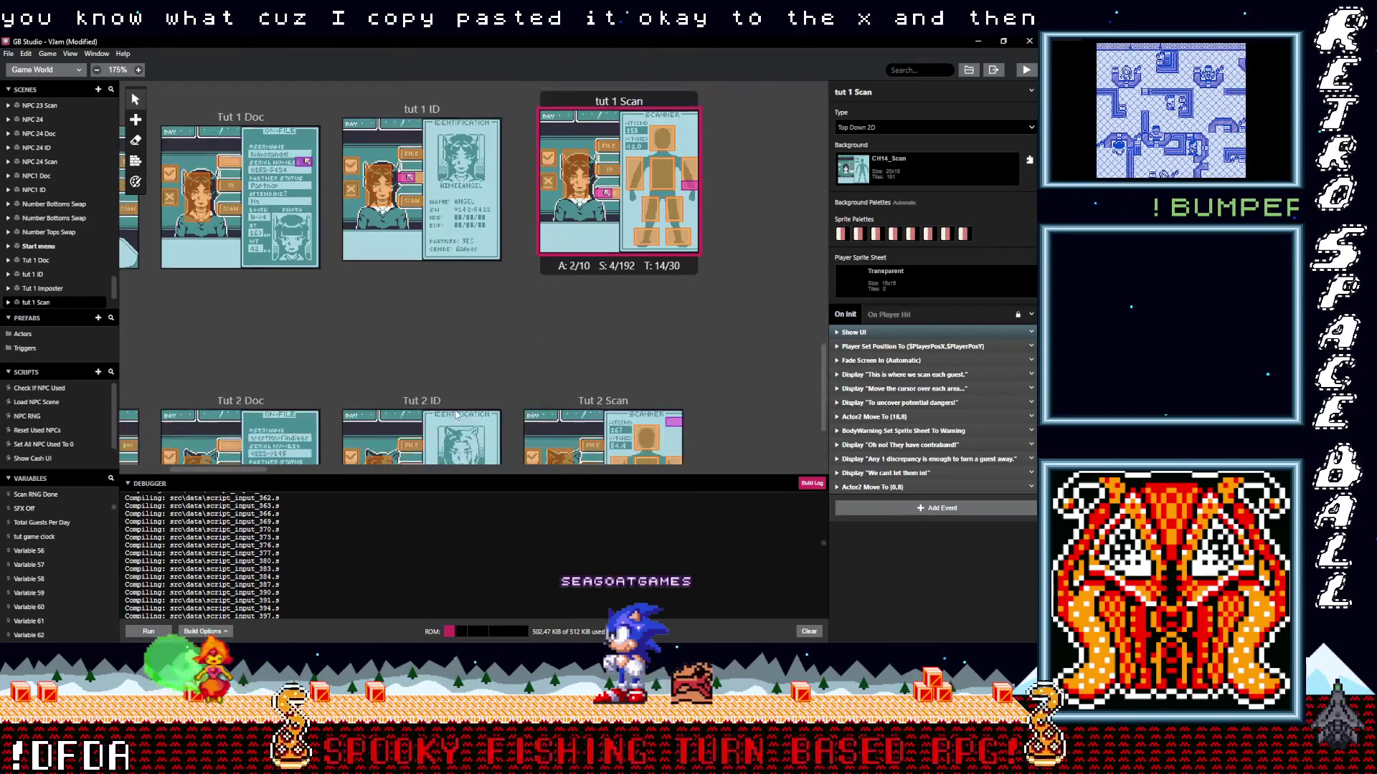
scroll(473, 401, left, 4)
scroll(486, 382, up, 5)
scroll(487, 381, right, 6)
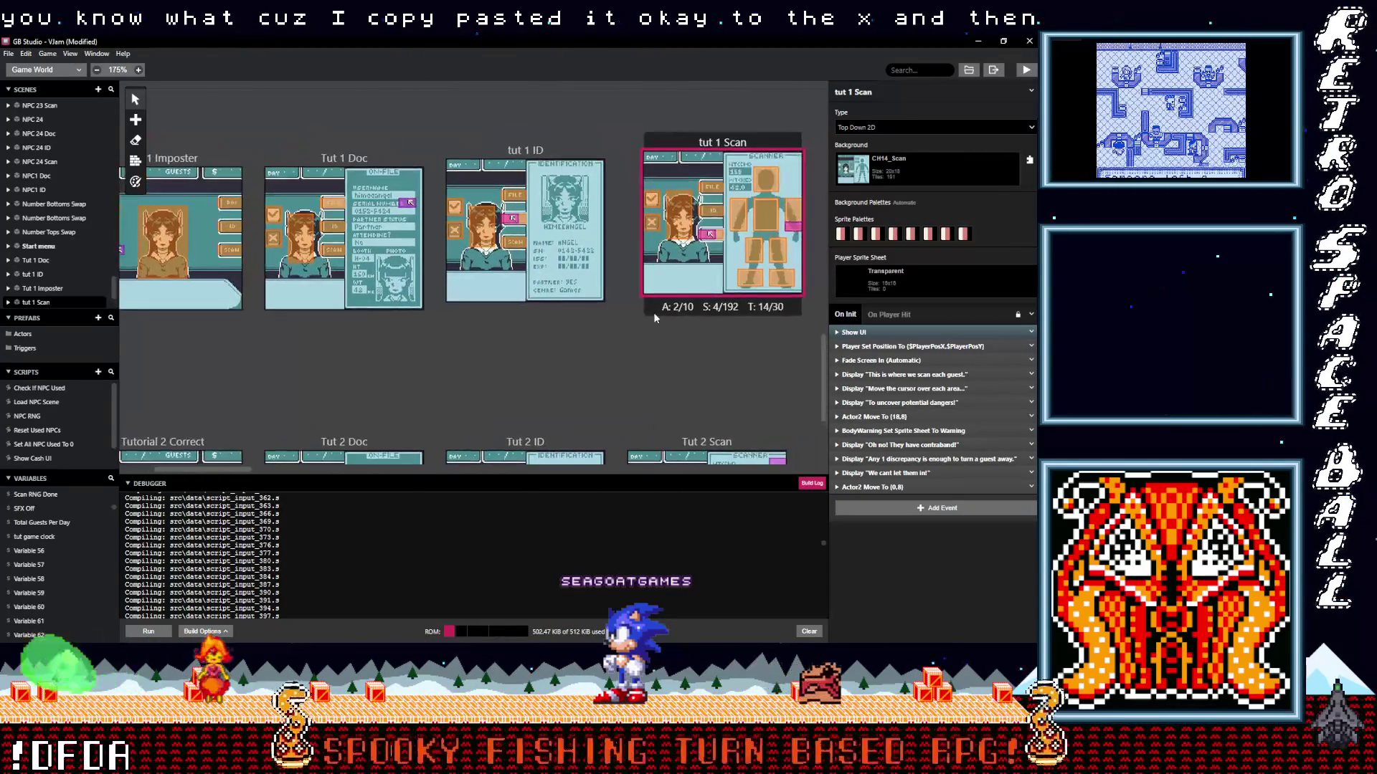
scroll(582, 367, up, 4)
scroll(582, 367, right, 1)
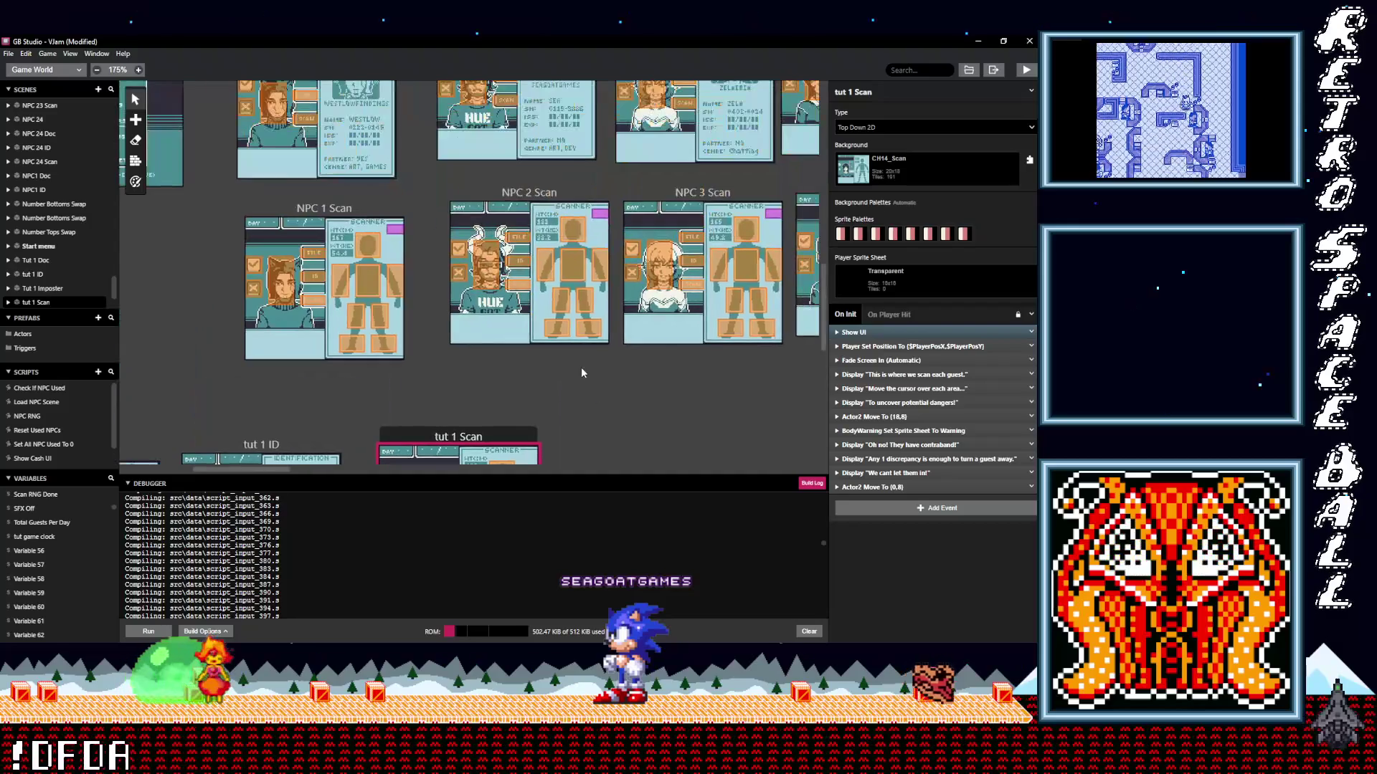
scroll(567, 285, down, 5)
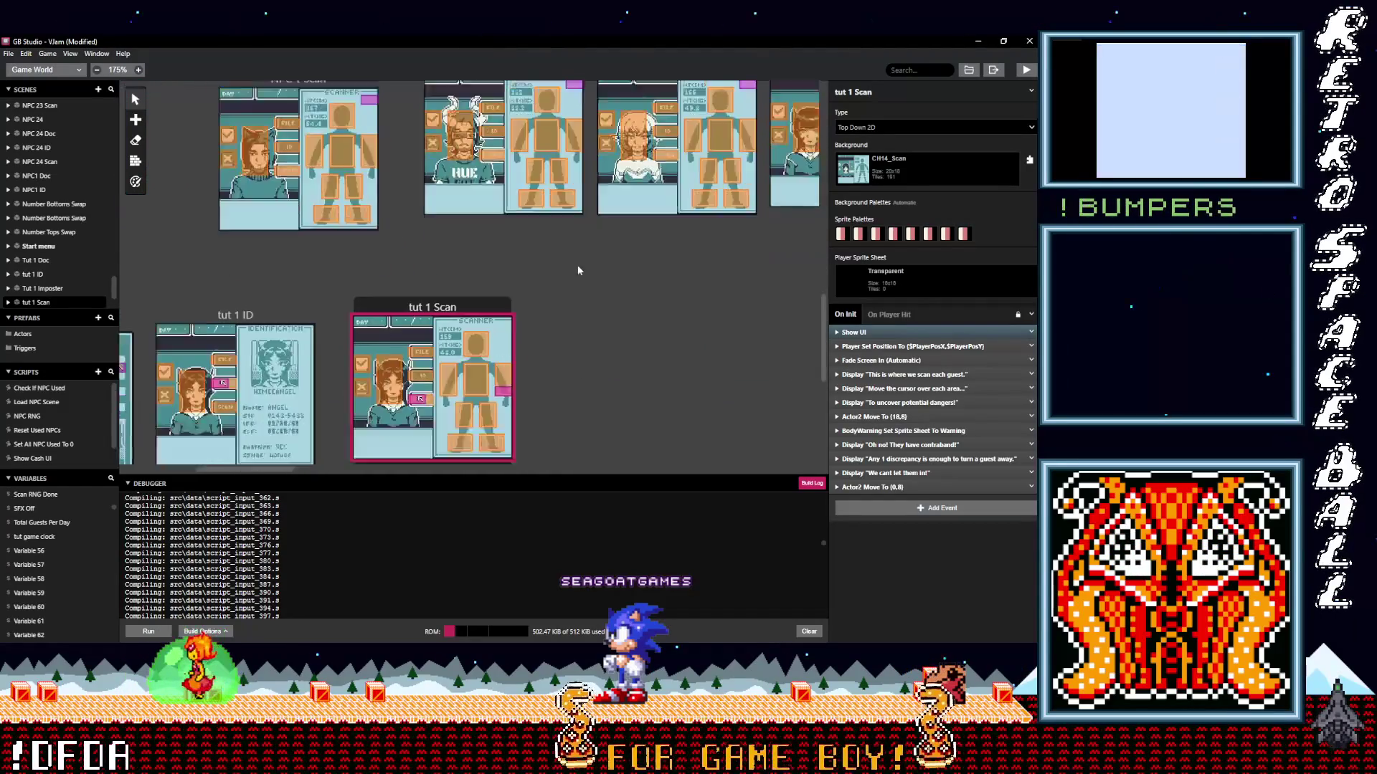
scroll(619, 257, up, 6)
scroll(545, 179, right, 3)
scroll(548, 273, up, 6)
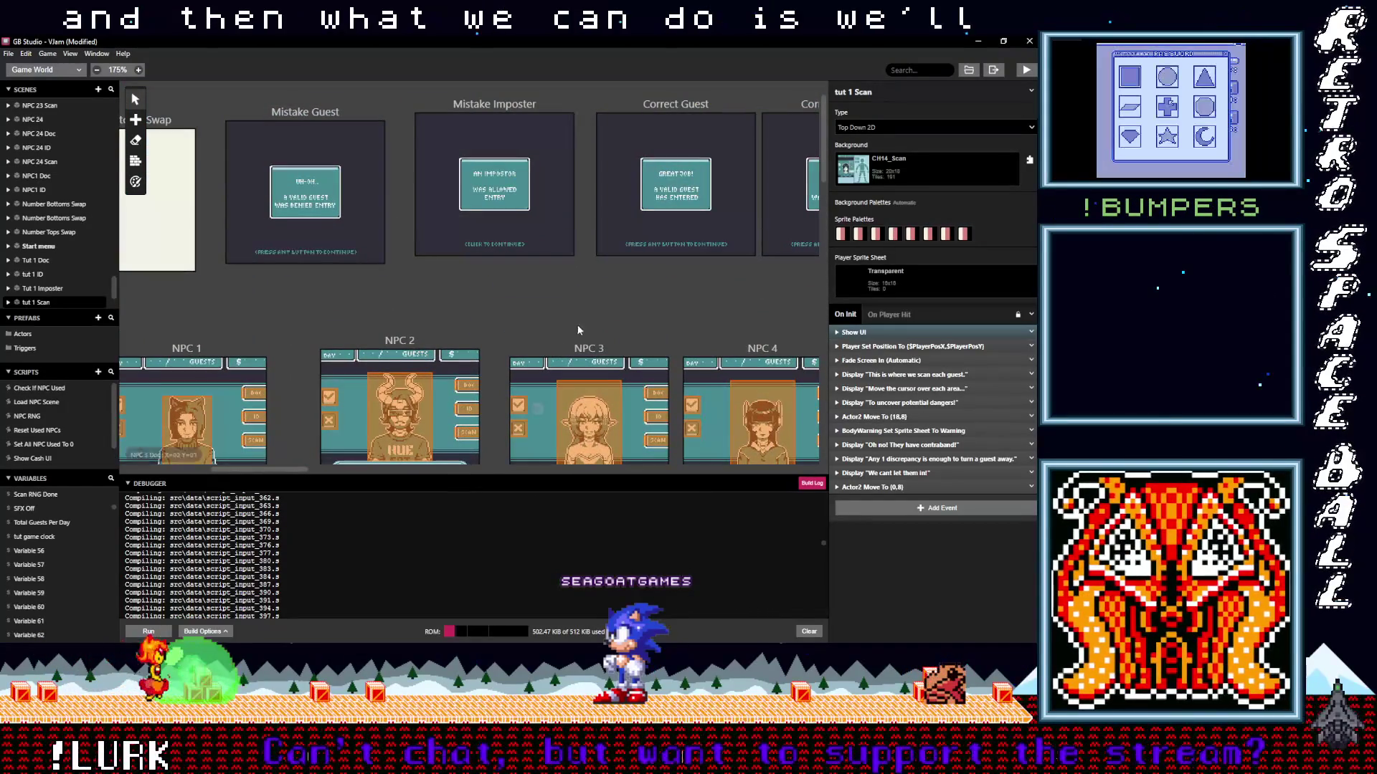
scroll(582, 334, up, 1)
scroll(560, 337, right, 5)
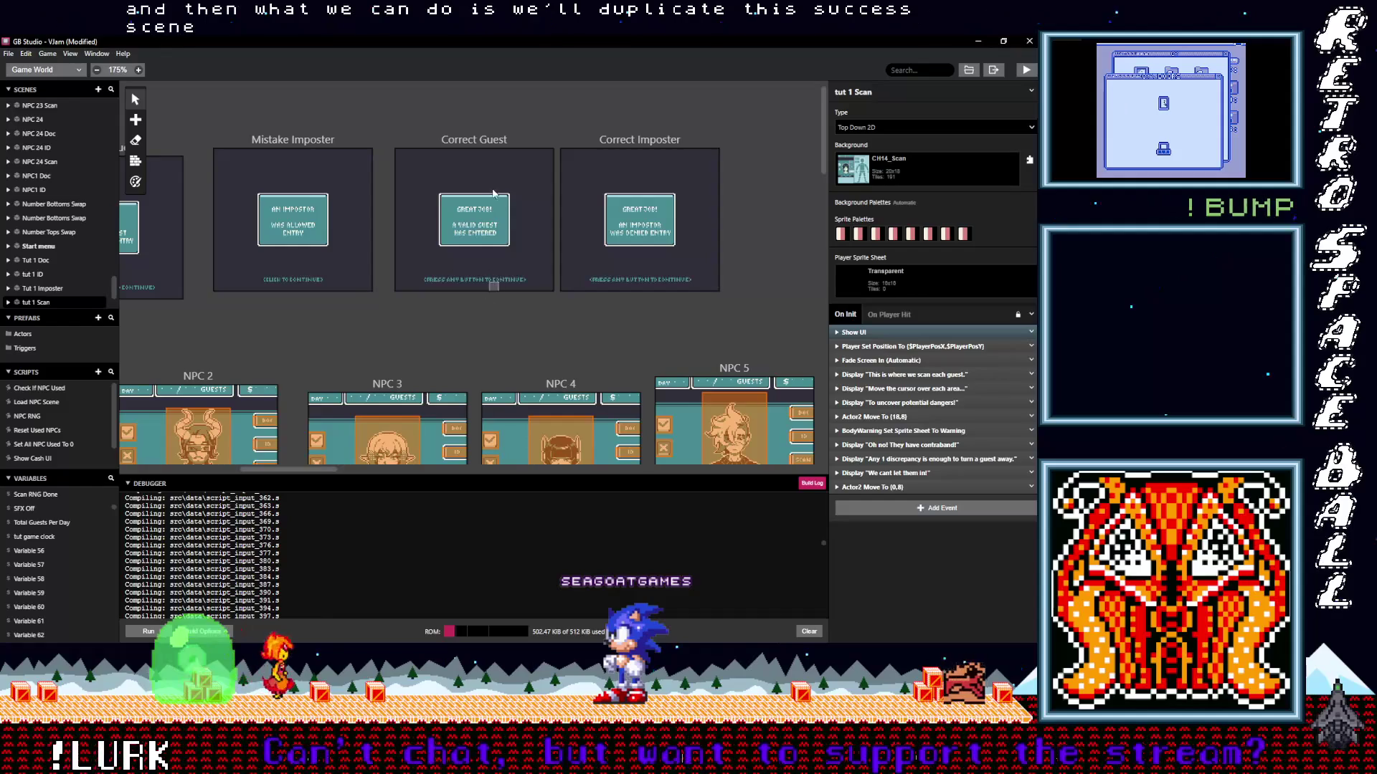
Duplicate the Correct Imposter scene beside tut 1 Scan and name it Tut Correct Imposter.
click(615, 142)
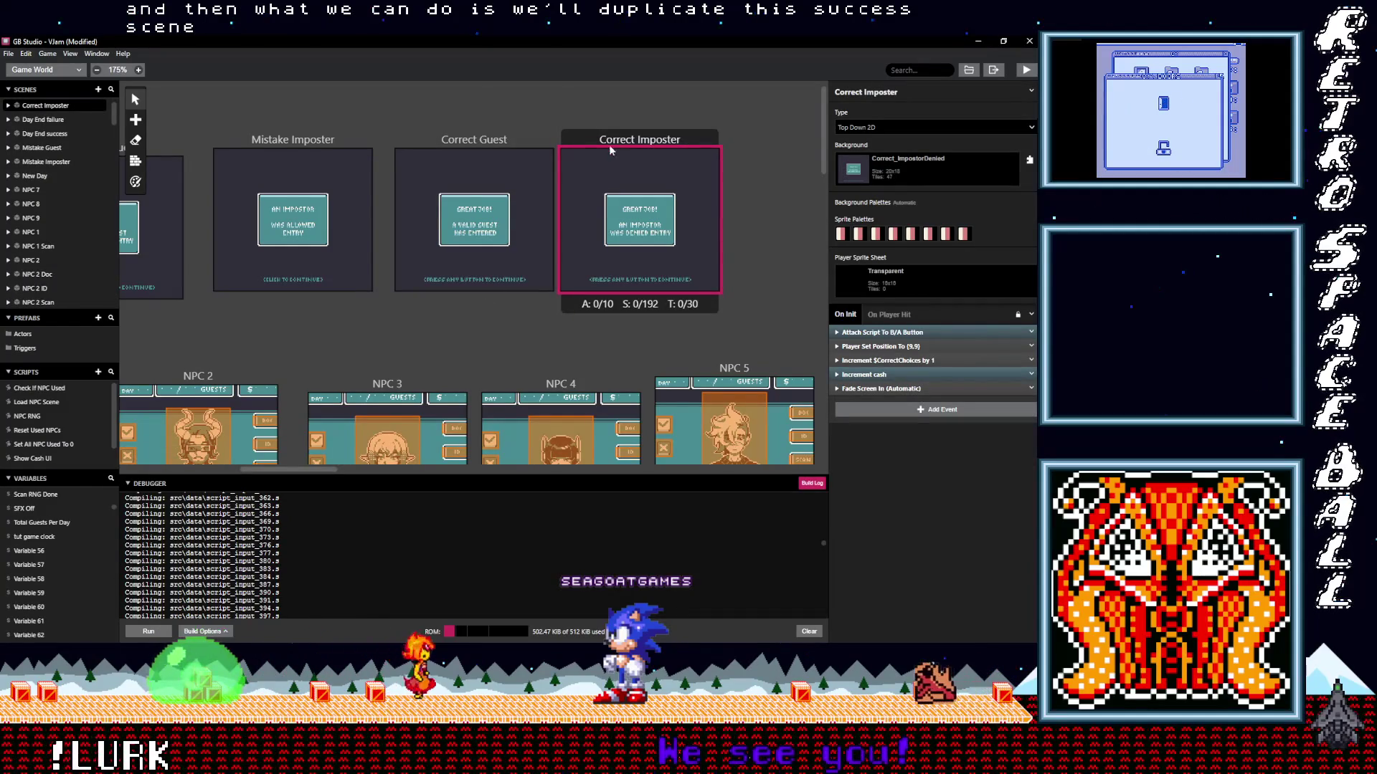
scroll(465, 342, down, 5)
scroll(459, 347, down, 10)
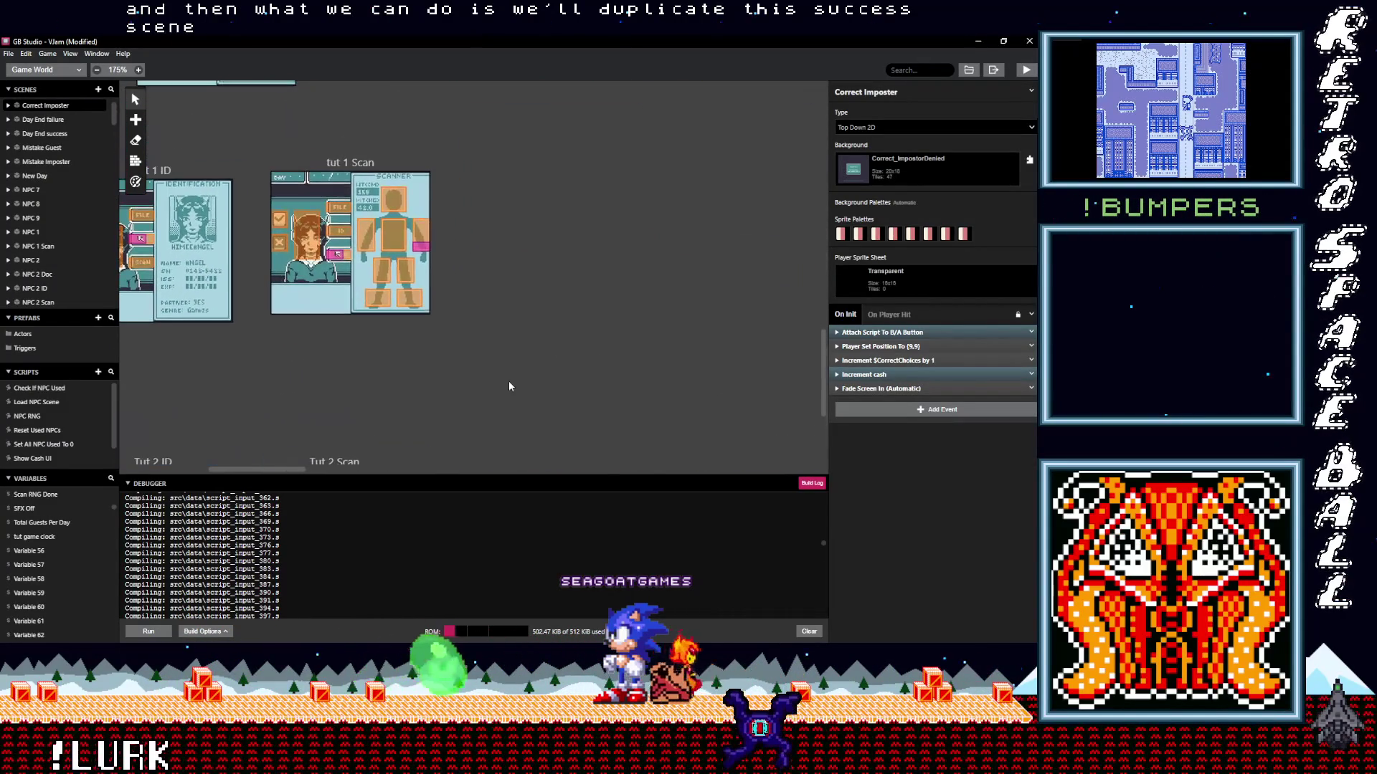
key(ctrl+v)
click(570, 255)
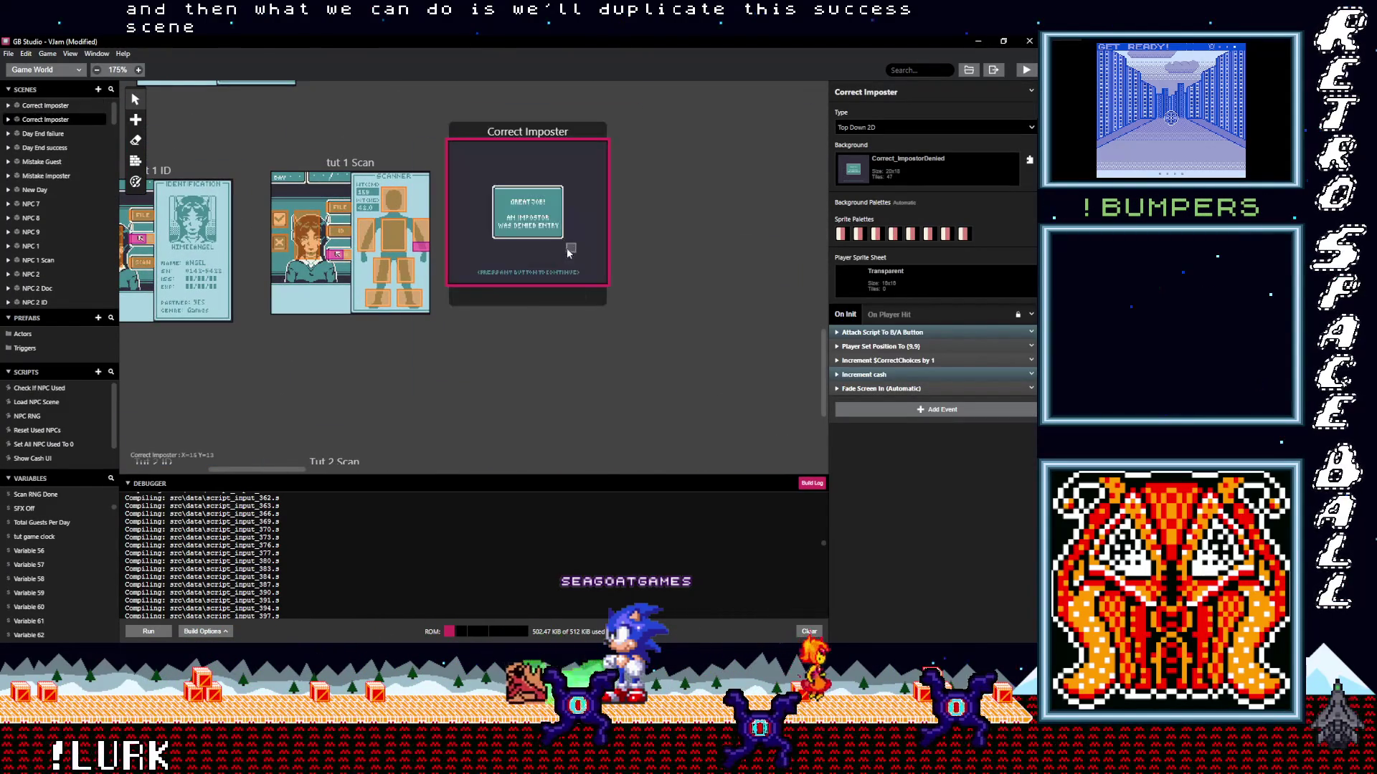
click(864, 92)
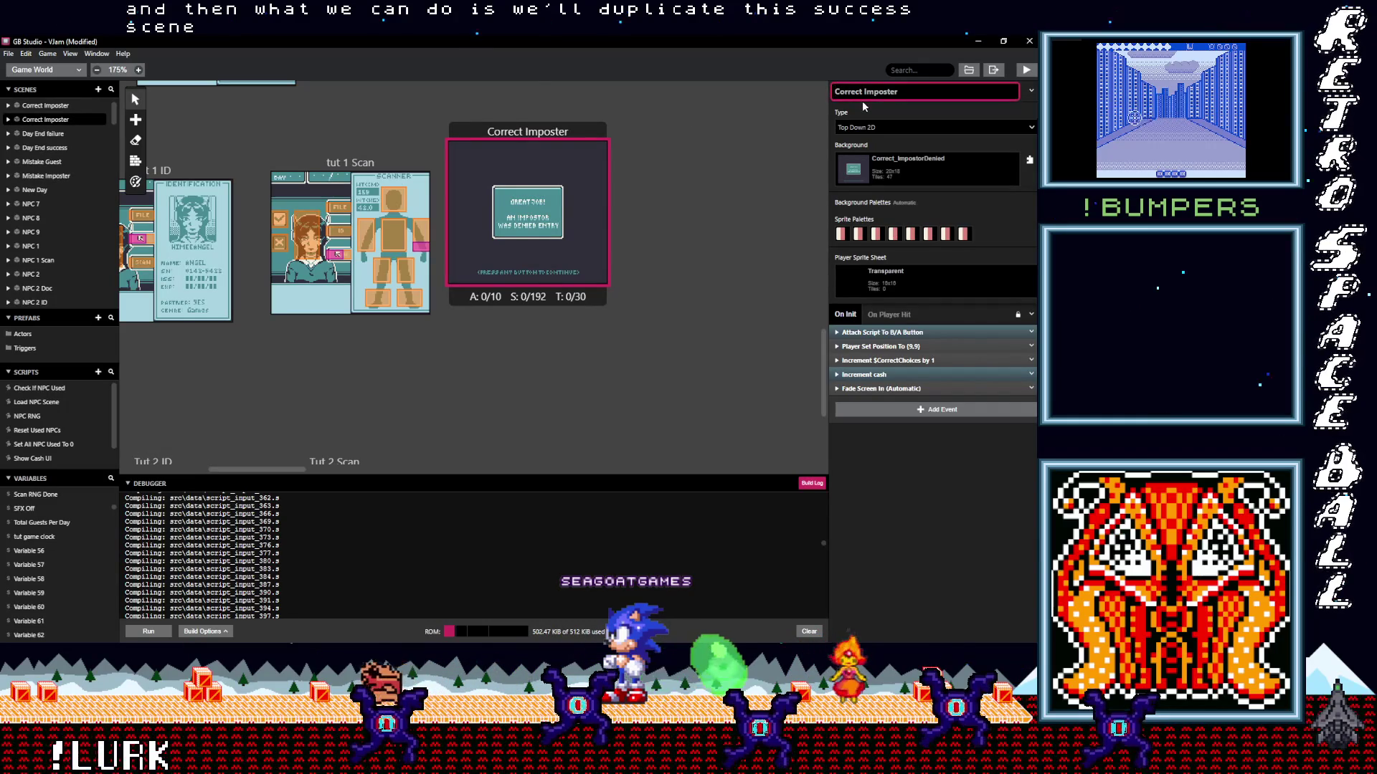
text(Tut)
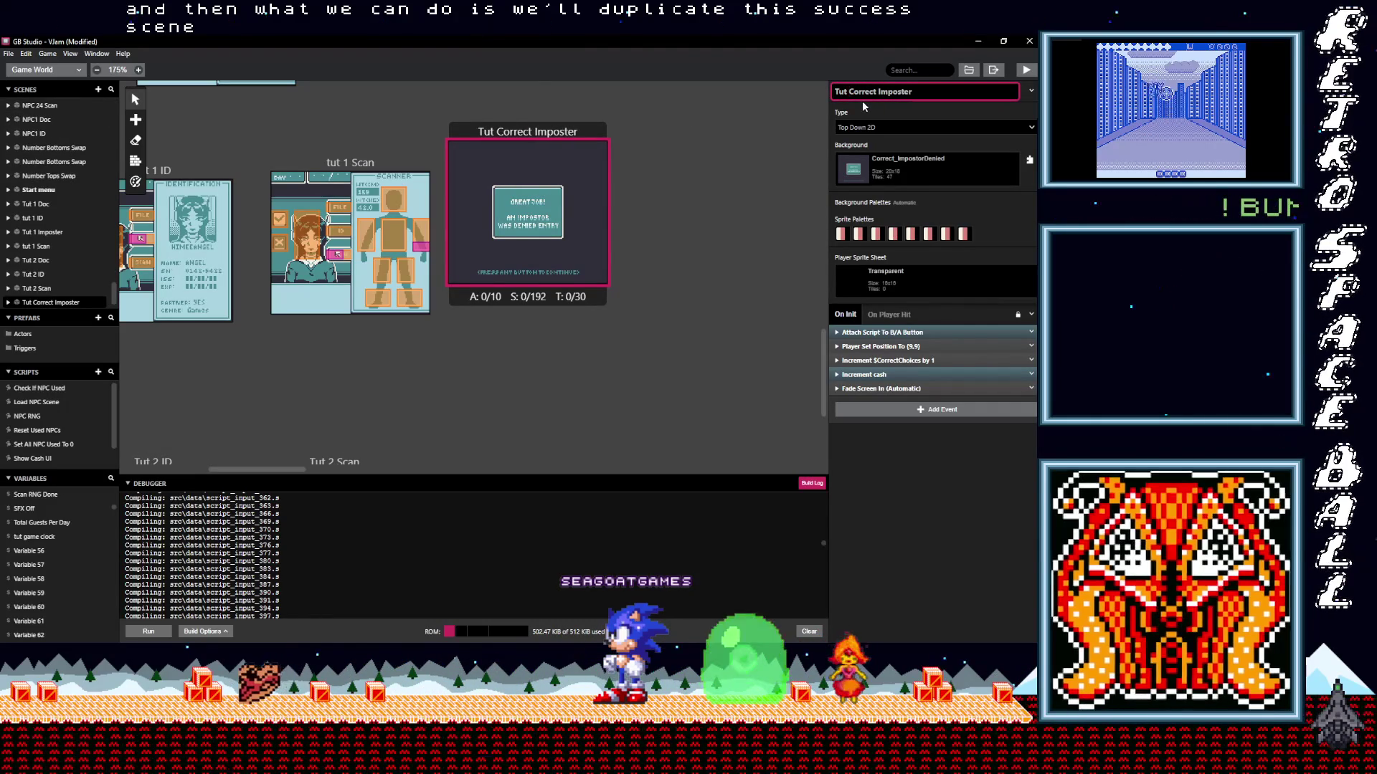
drag(538, 129, 550, 144)
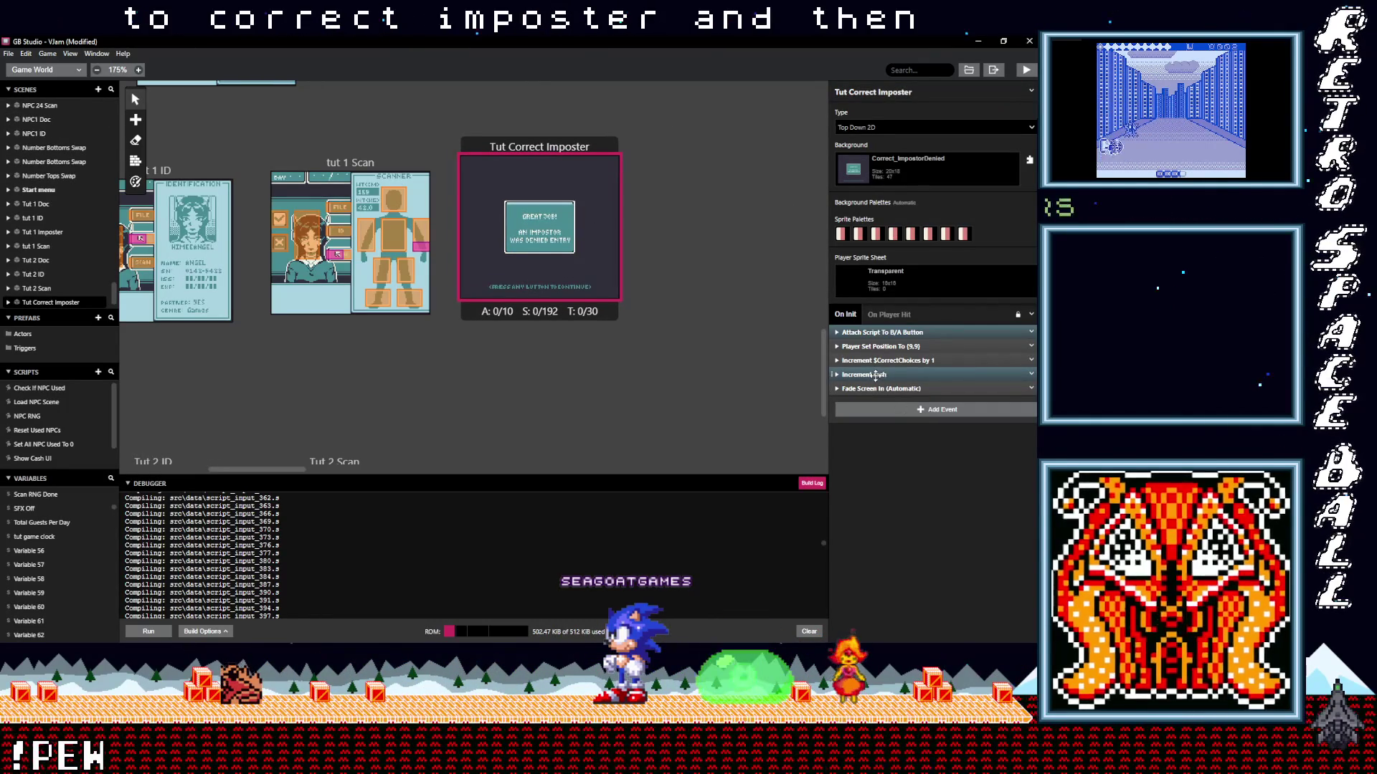
Delete the NPCRNG call, Wait and LoadNPCScene call from its B/A button script.
click(875, 375)
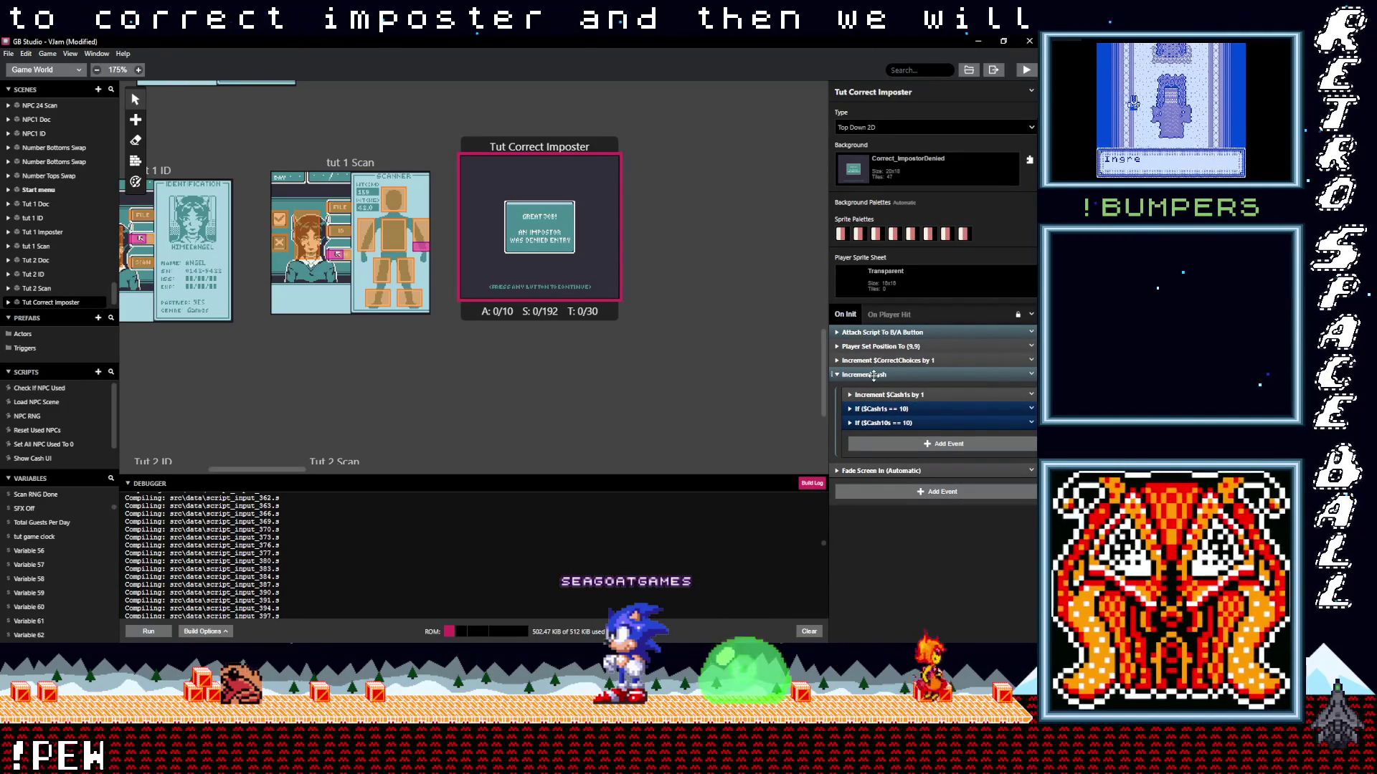
click(874, 374)
click(870, 332)
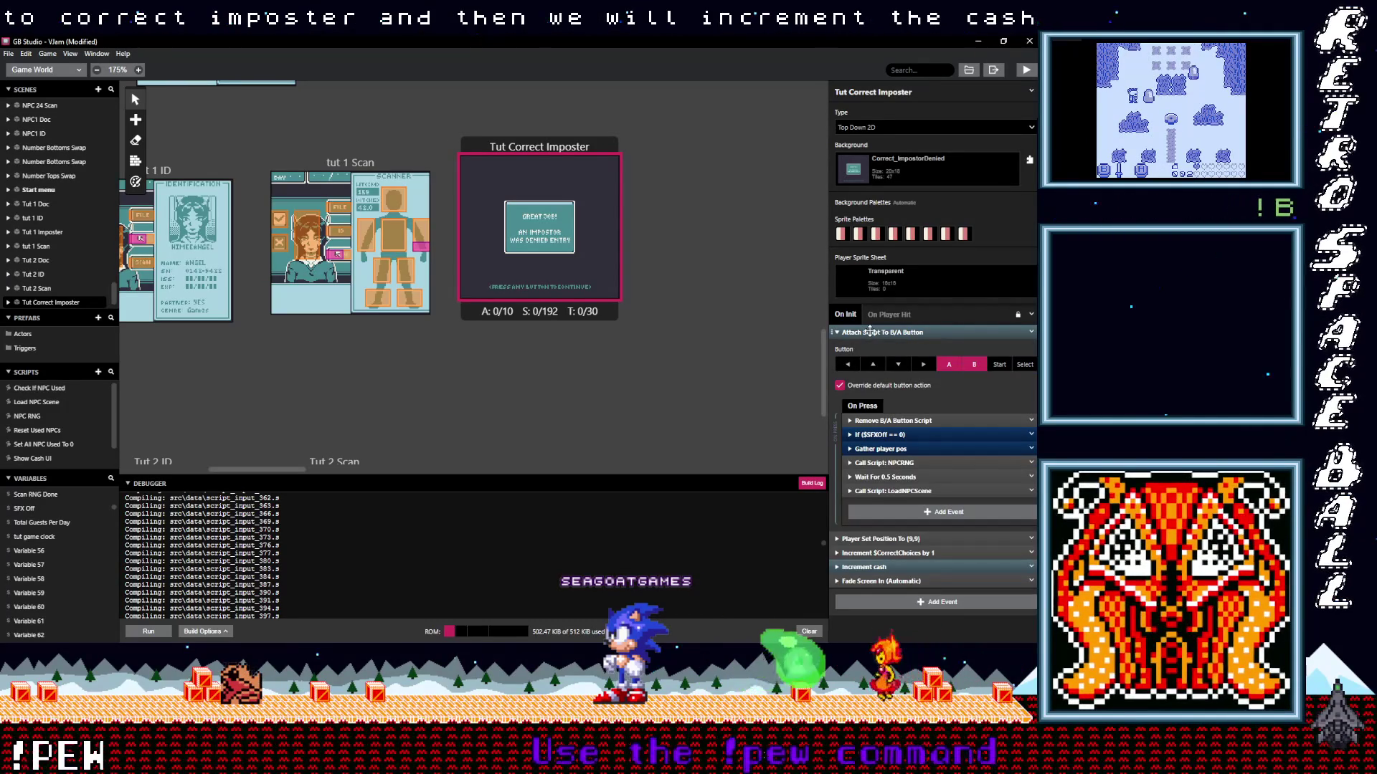
click(915, 464)
shift+click(1032, 492)
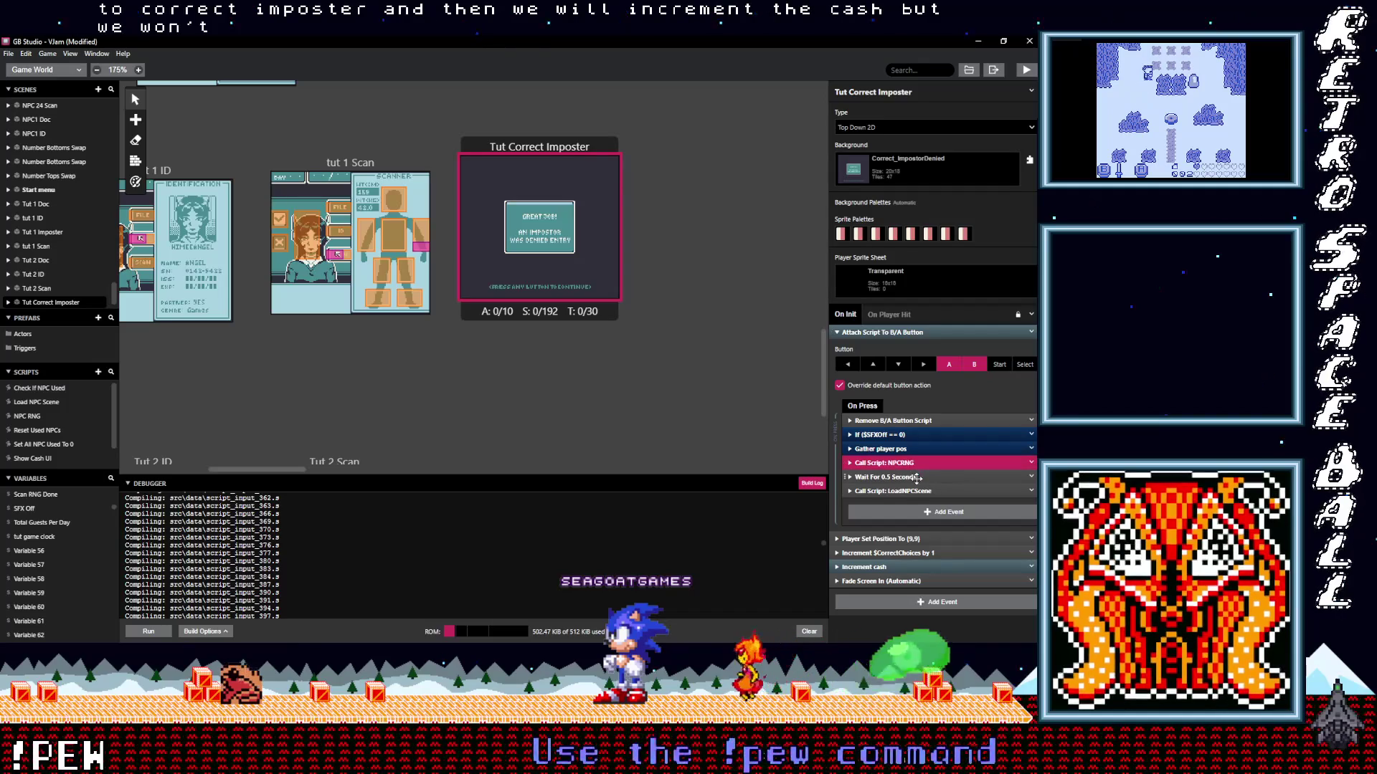
click(1032, 488)
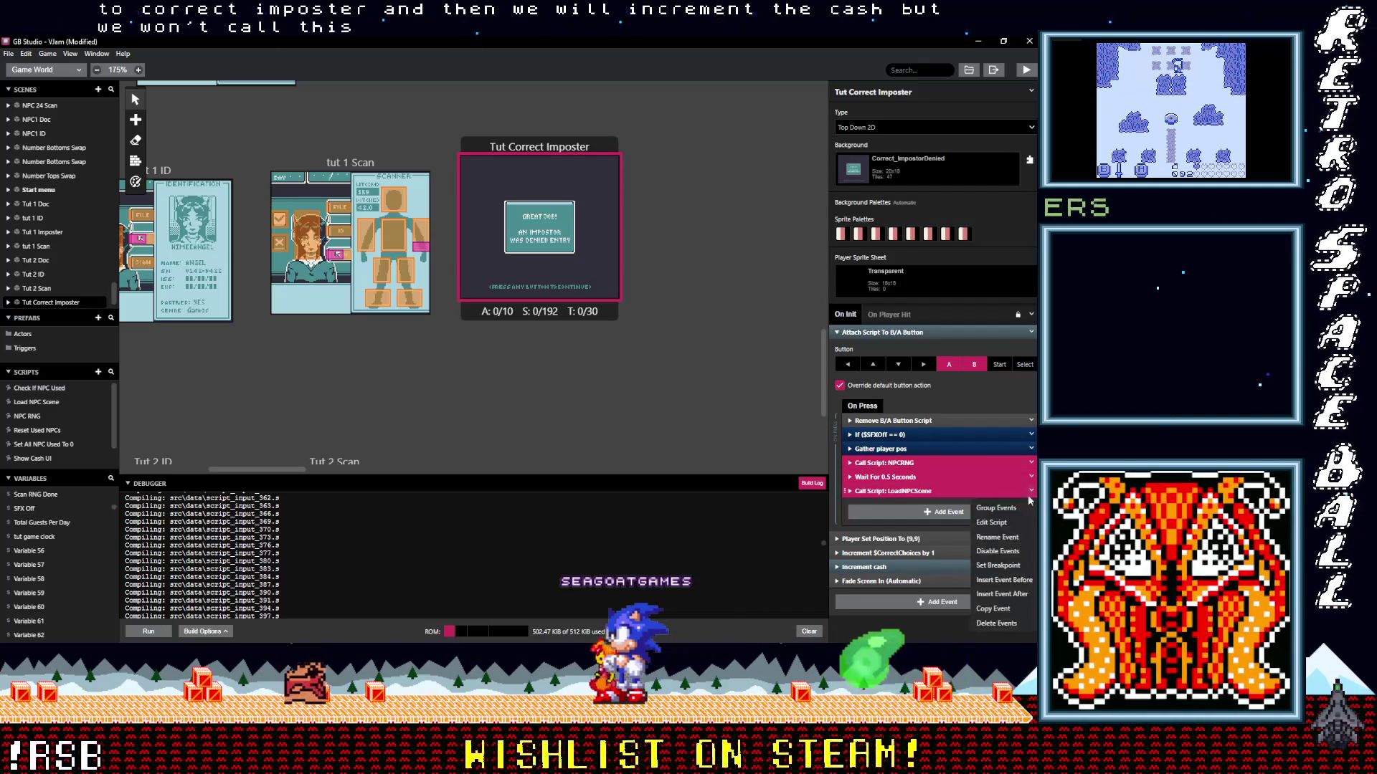
click(1004, 624)
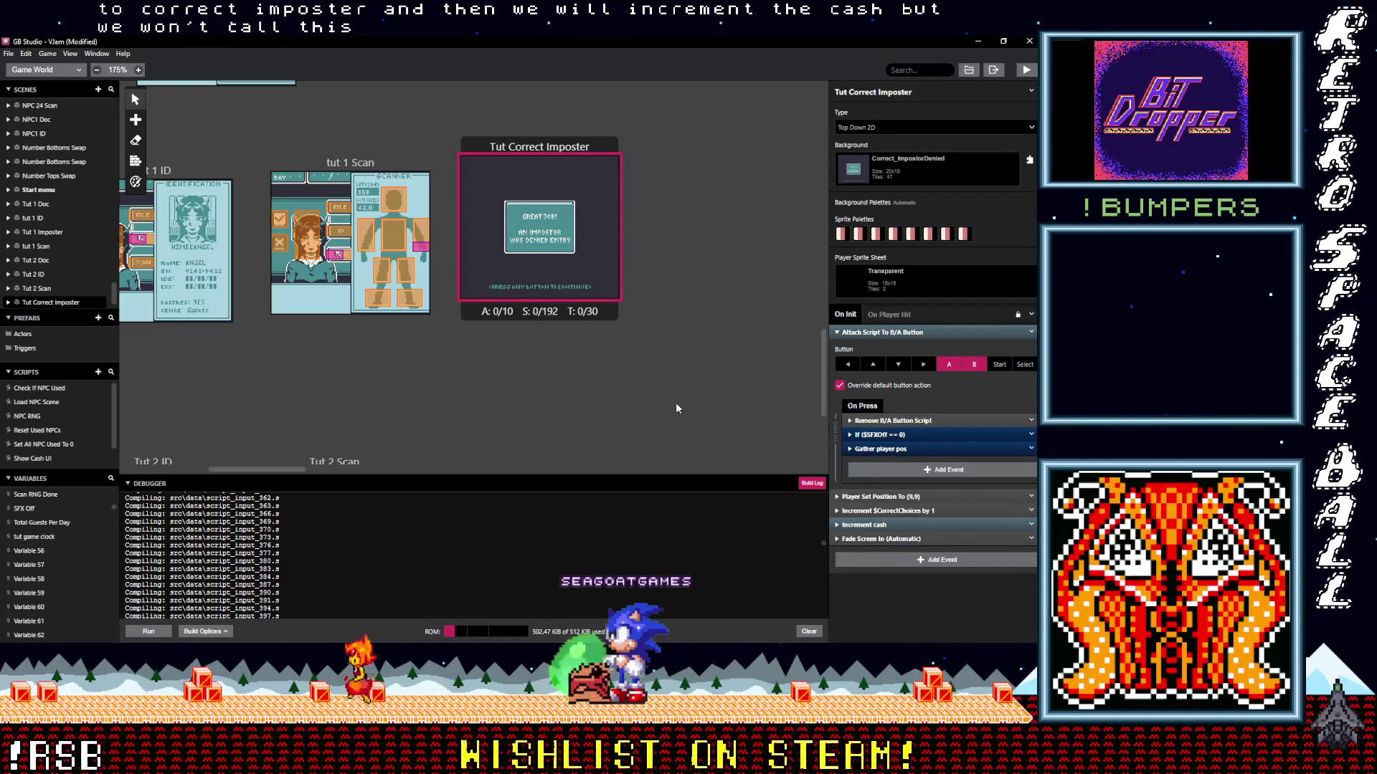
Add a Display Dialogue event to the On Press script reading 'Nice work! You get $1 per correct choice!'.
click(911, 469)
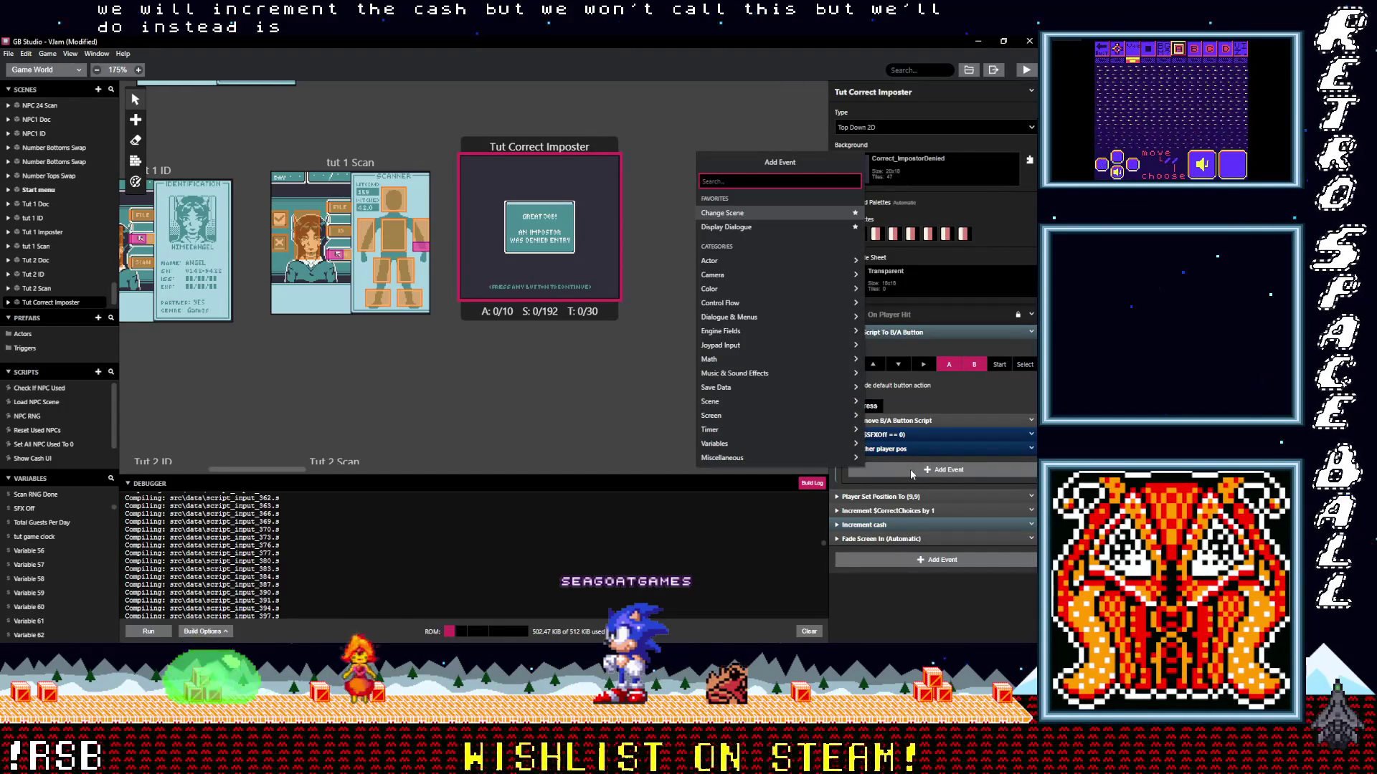
text(di)
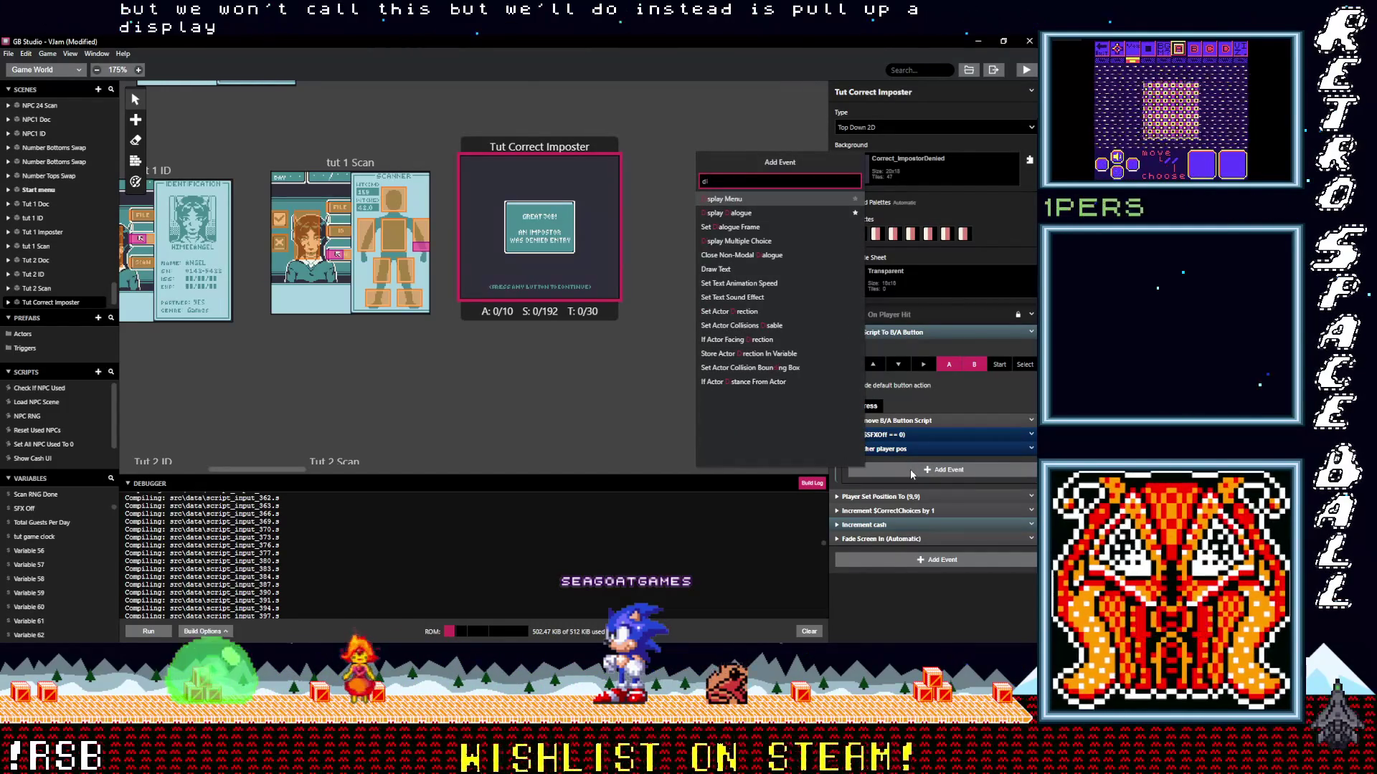
click(729, 211)
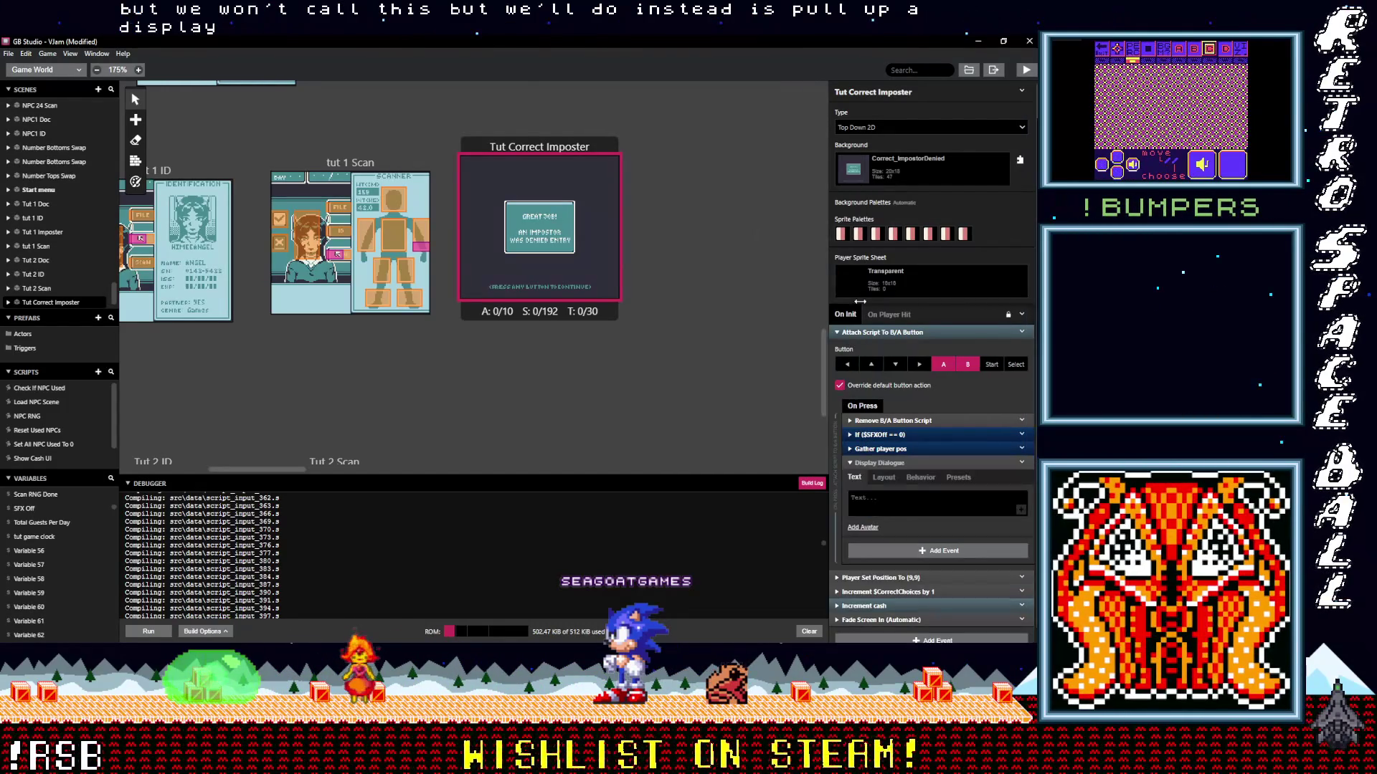
click(898, 499)
text(Nice work)
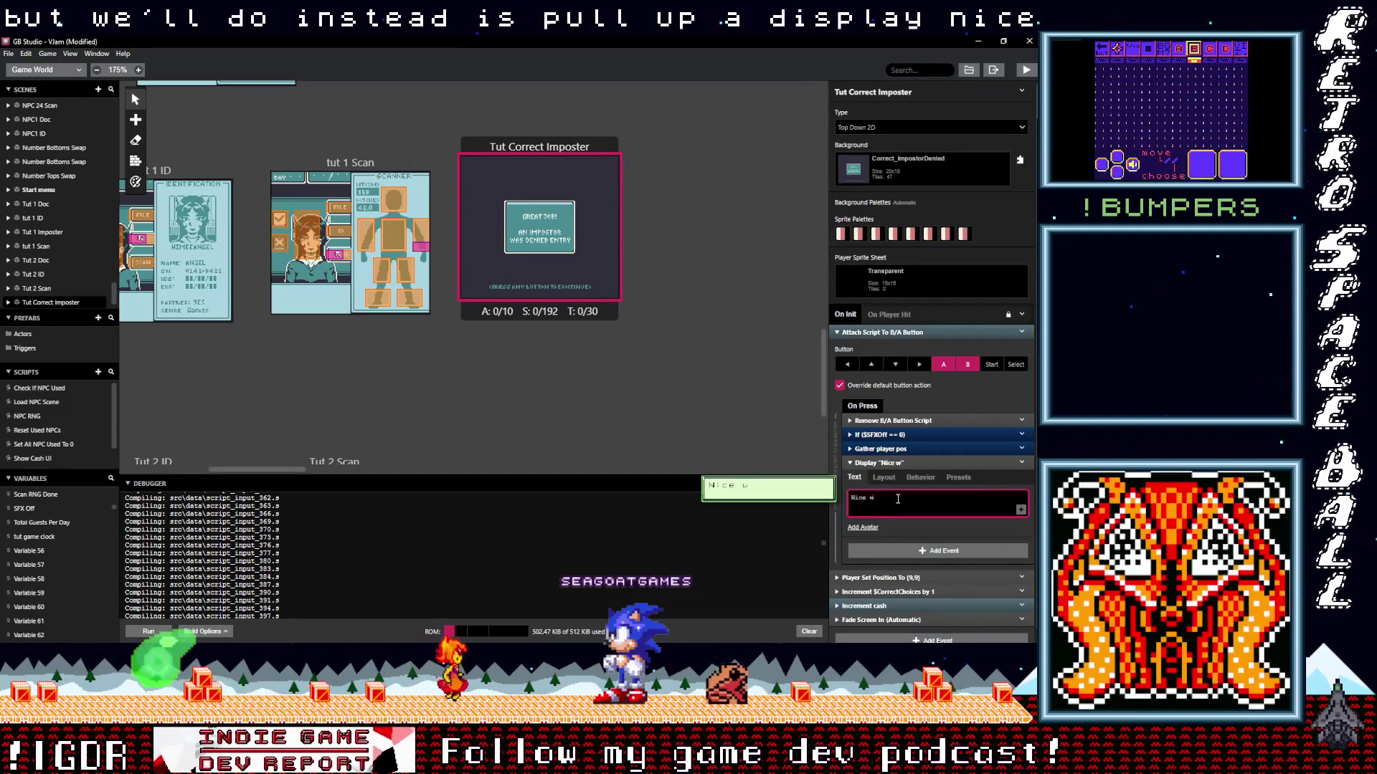
text(!)
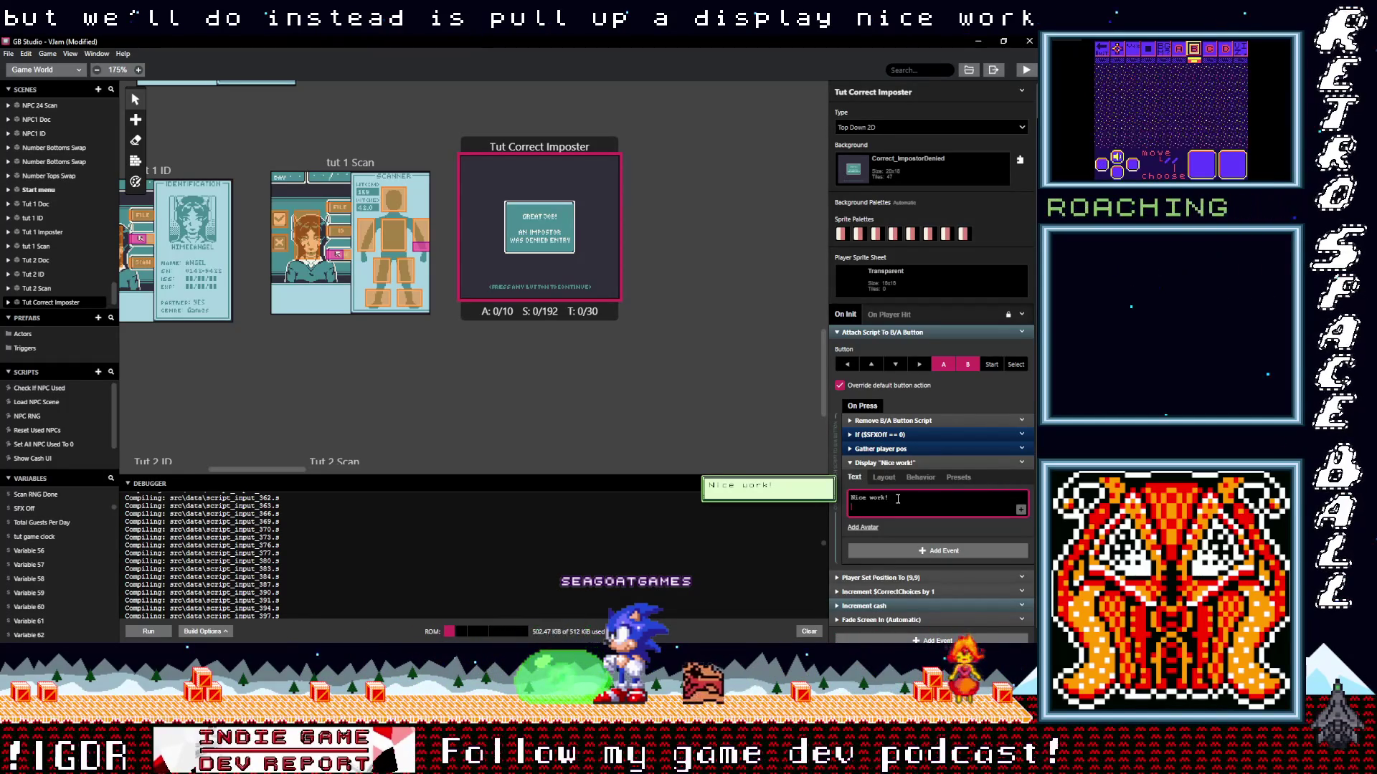
text(ou g)
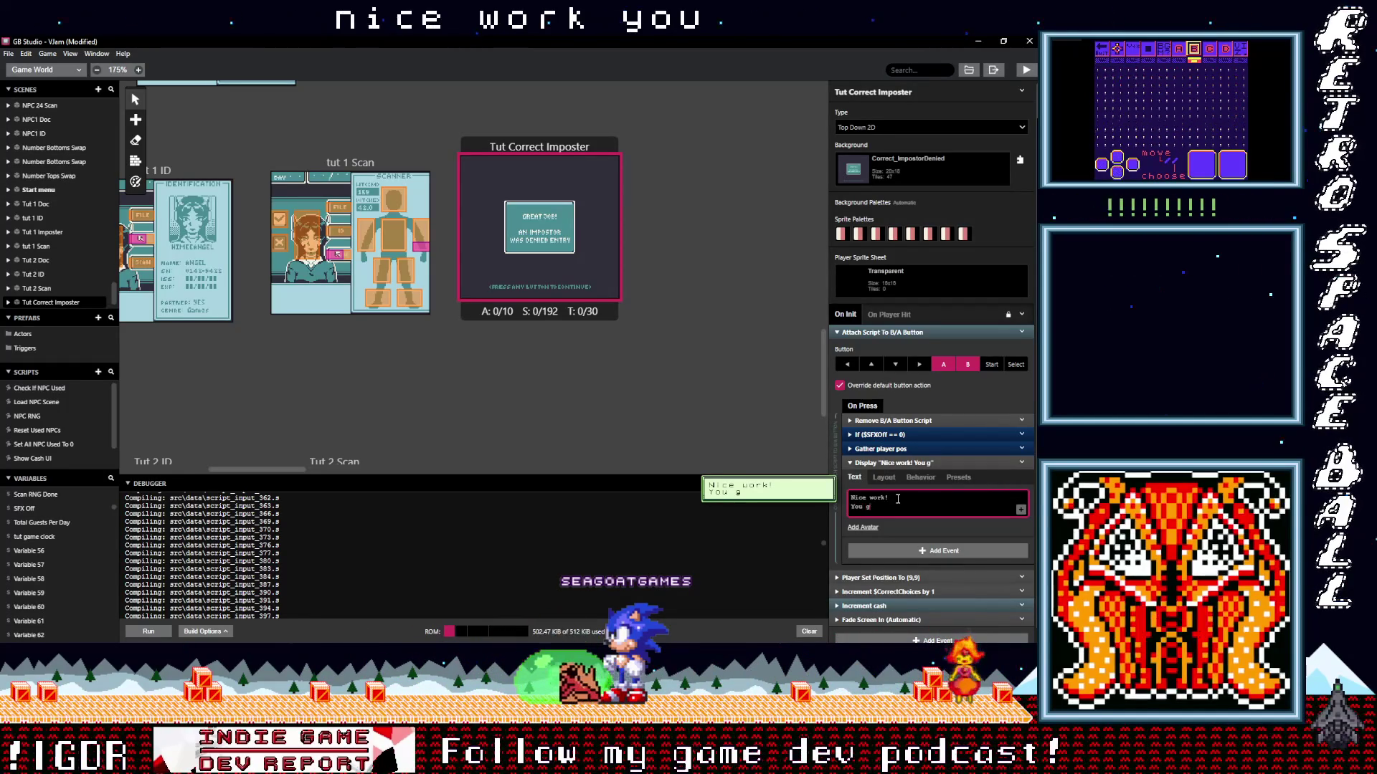
text(et )
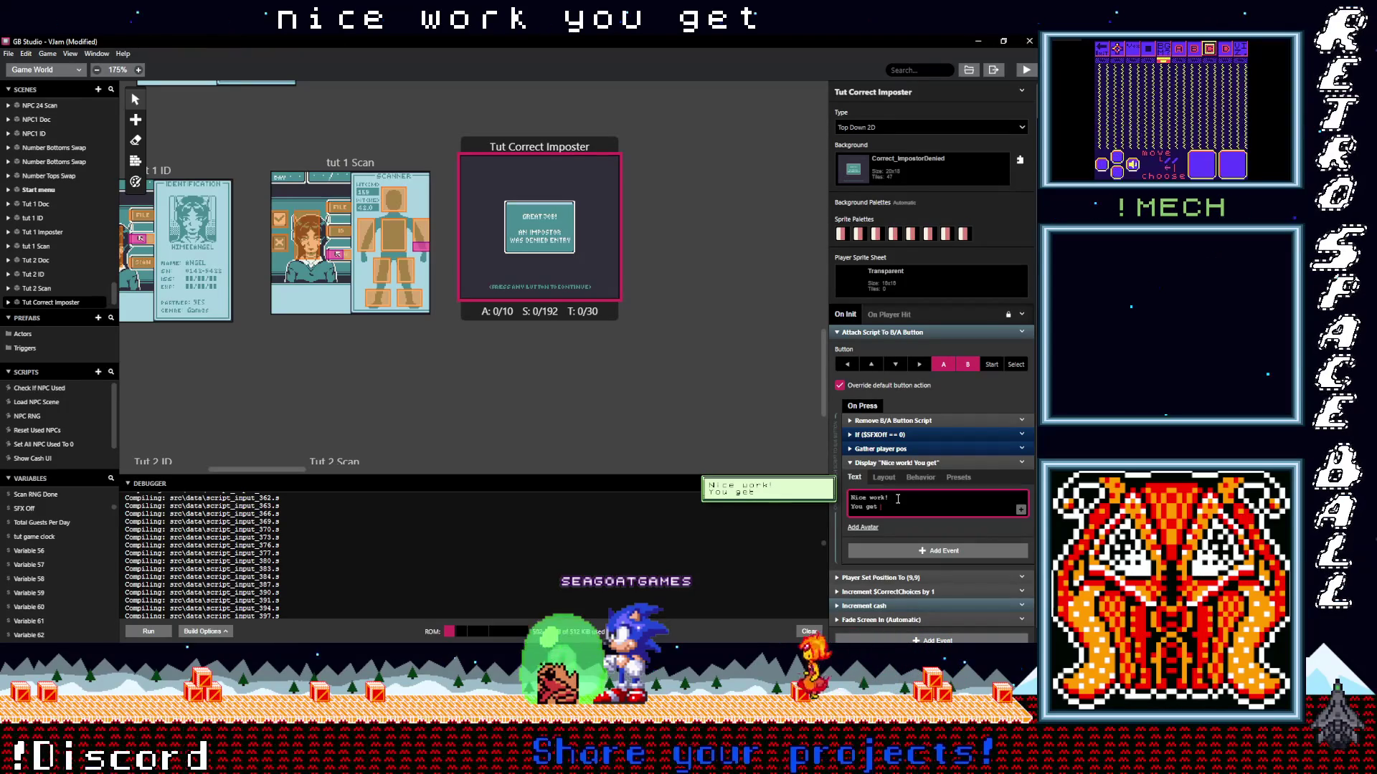
text(1 $1 per)
key(Return)
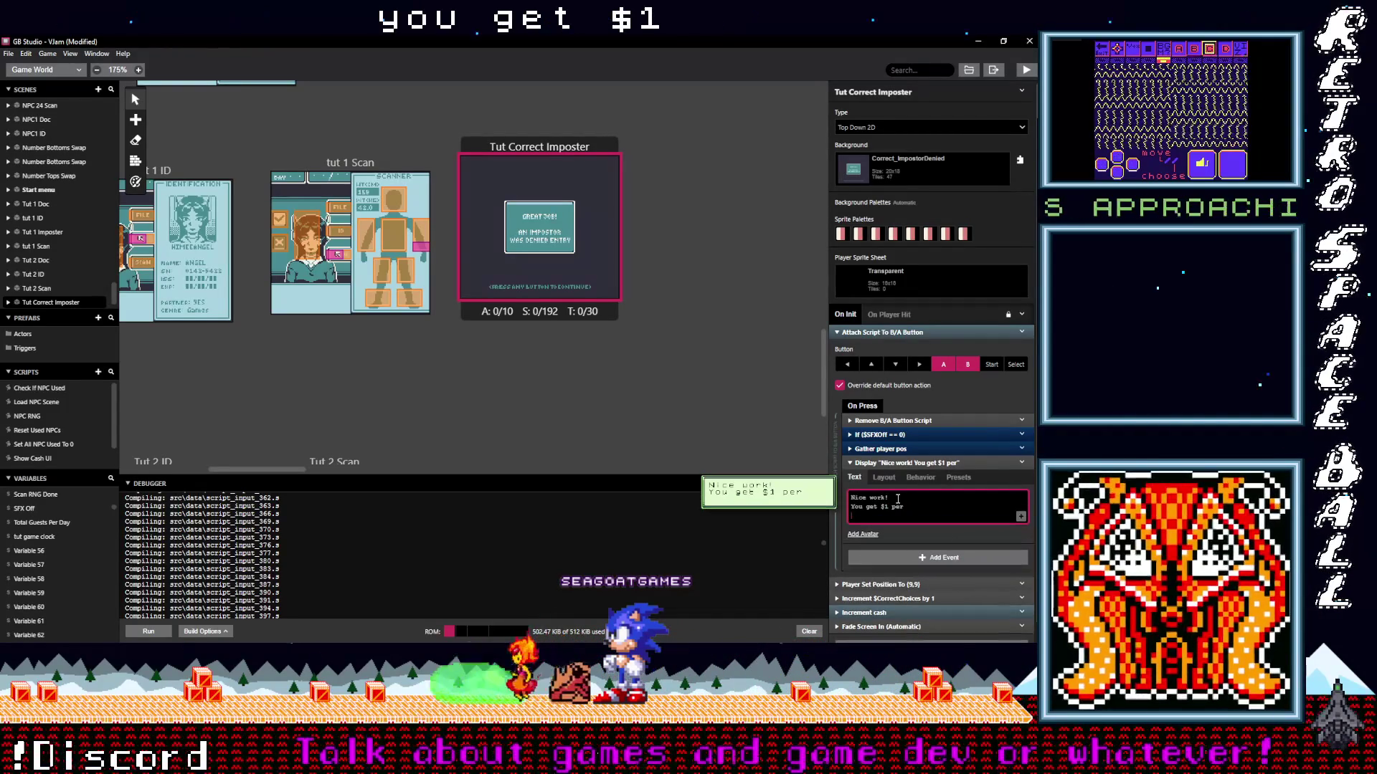
text(correct )
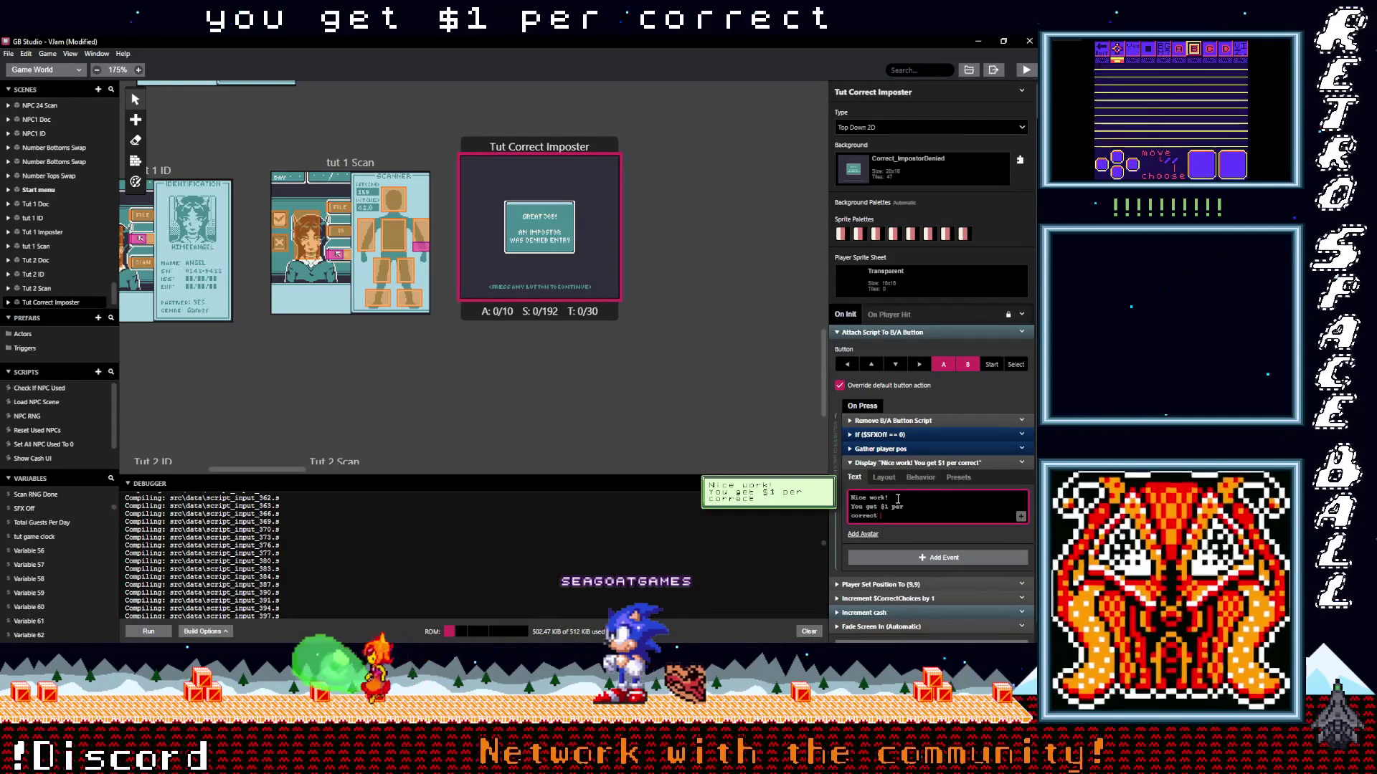
text(choice!)
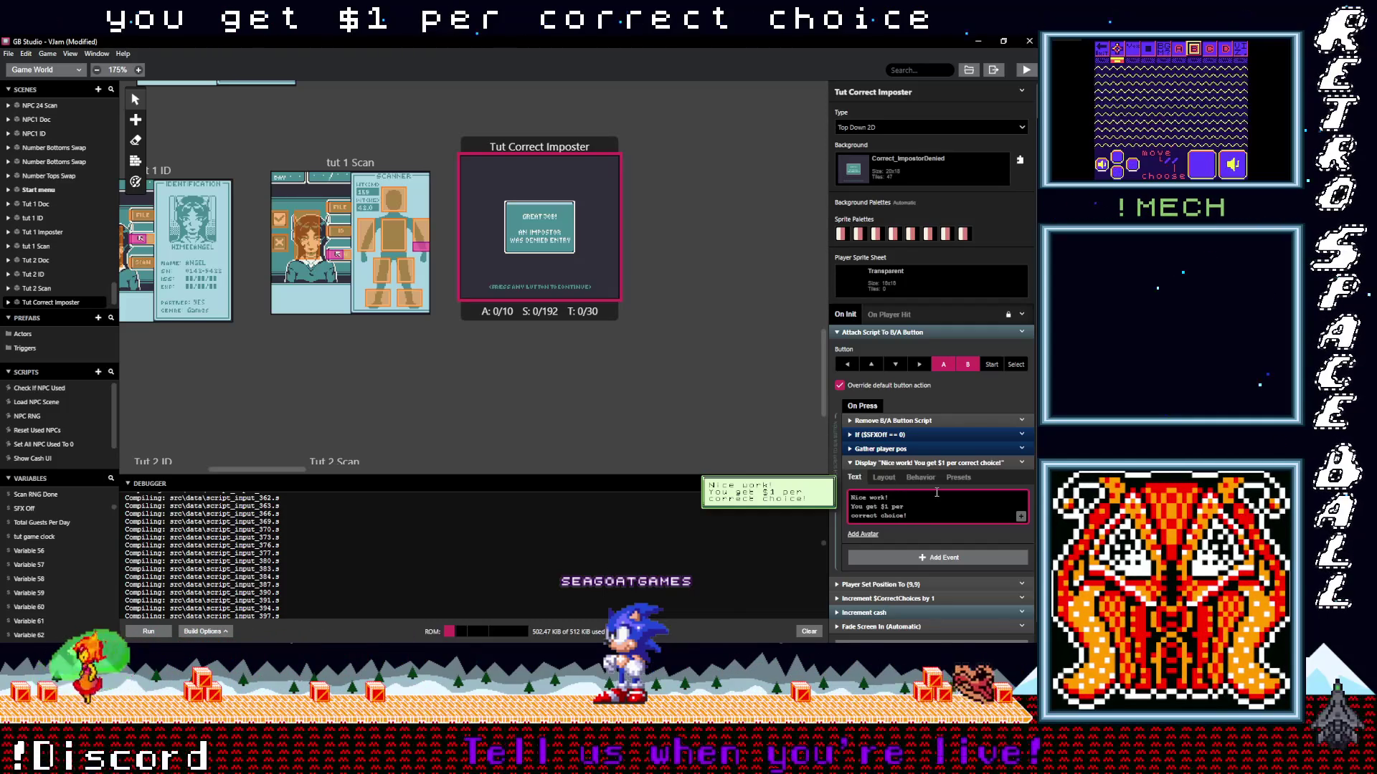
click(911, 464)
click(1033, 464)
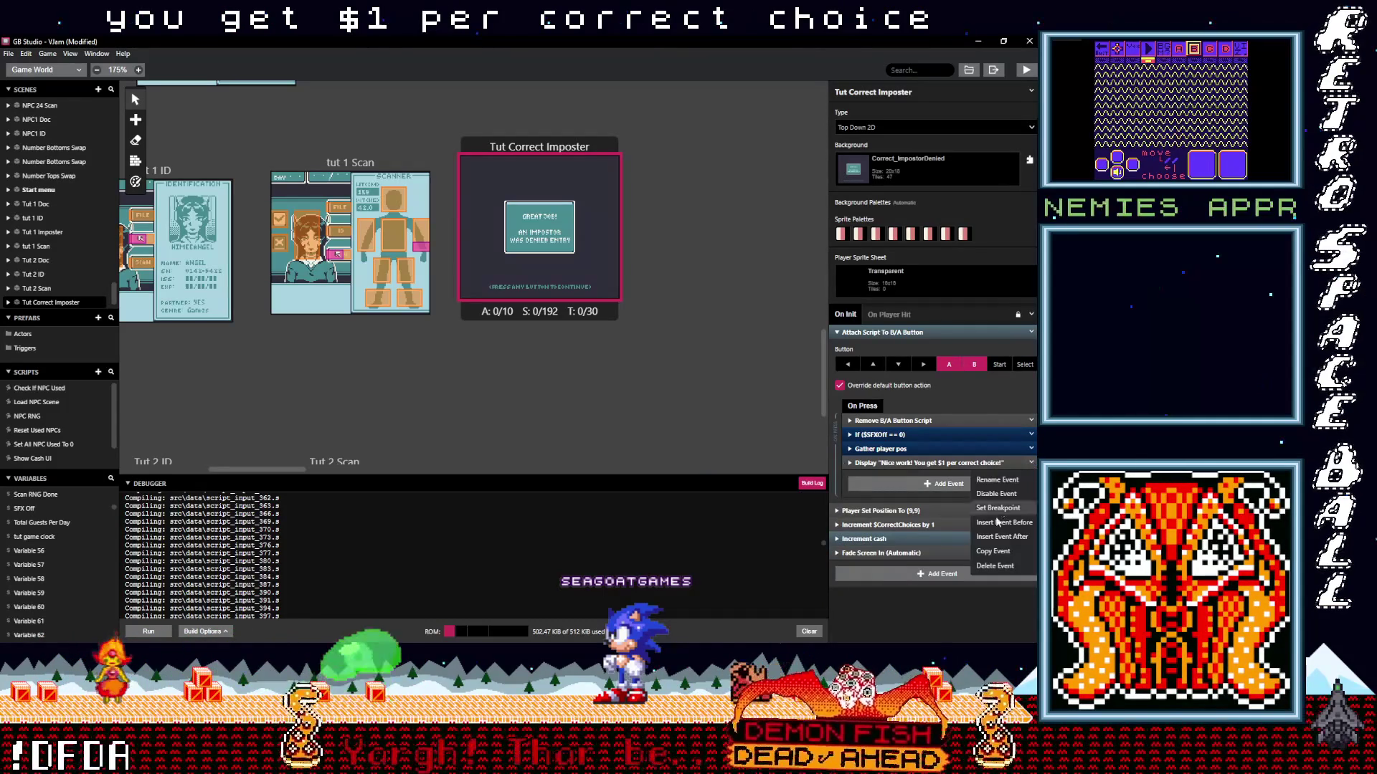
Paste a copy of the Nice work dialogue and change it to 'Get too many wrong and you lose your job!'.
click(993, 551)
click(921, 483)
key(Escape)
key(alt)
click(918, 483)
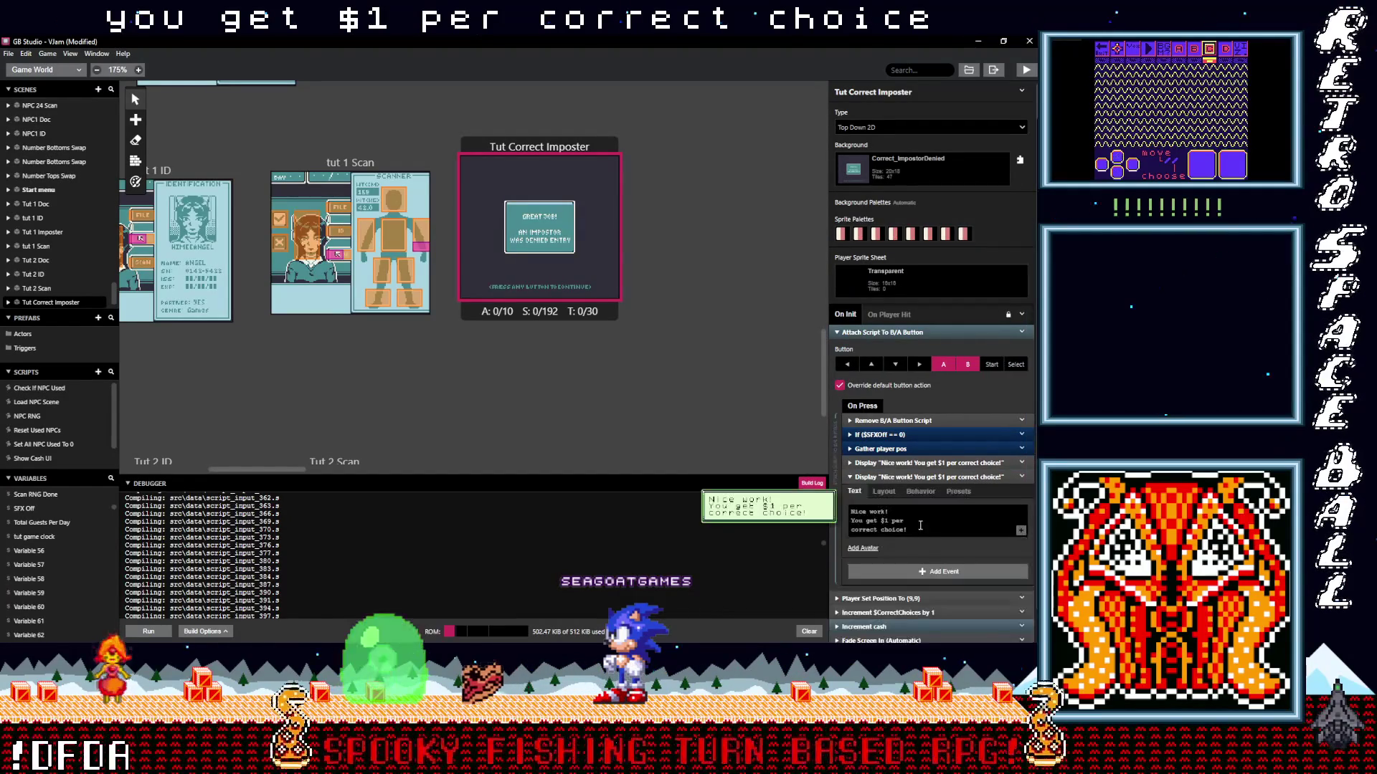
key(ctrl+a)
text(G)
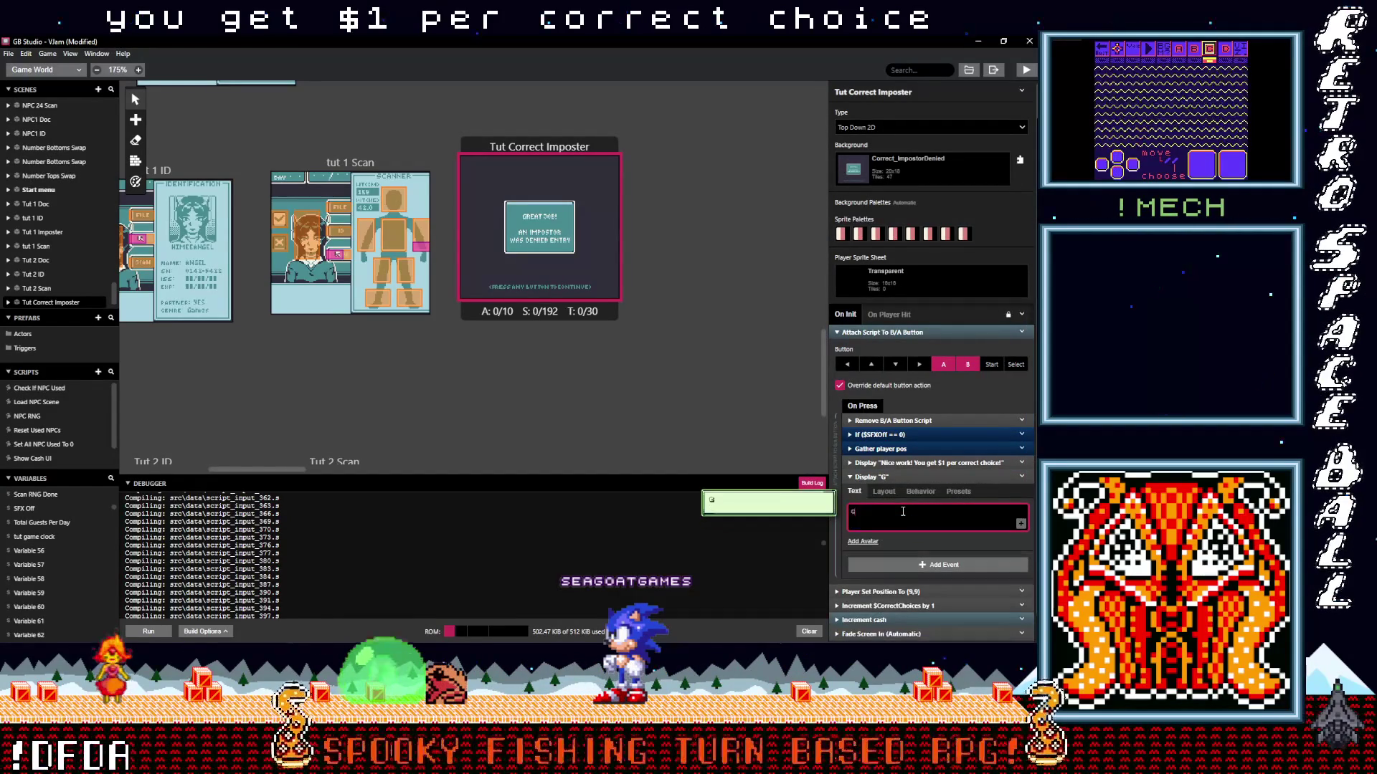
text(et too many wrong)
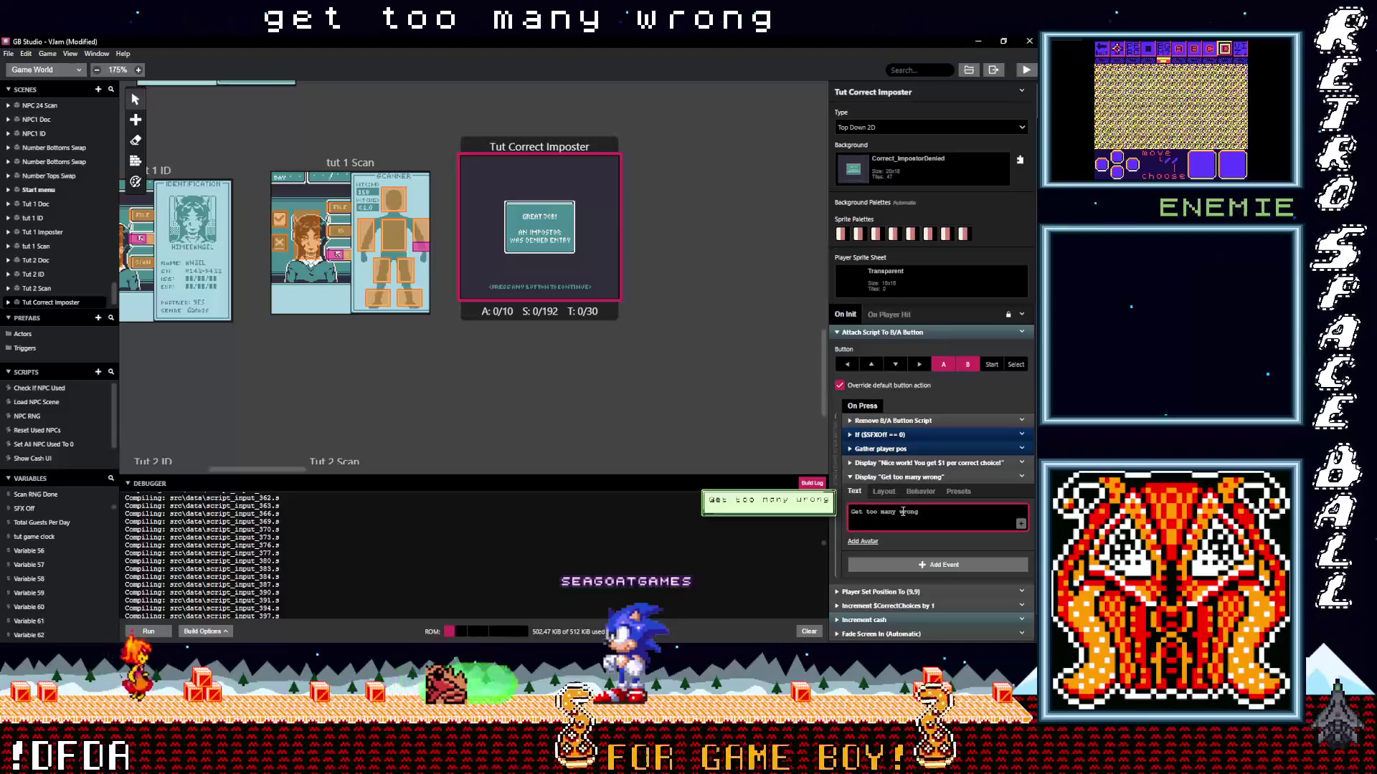
text( and you loose)
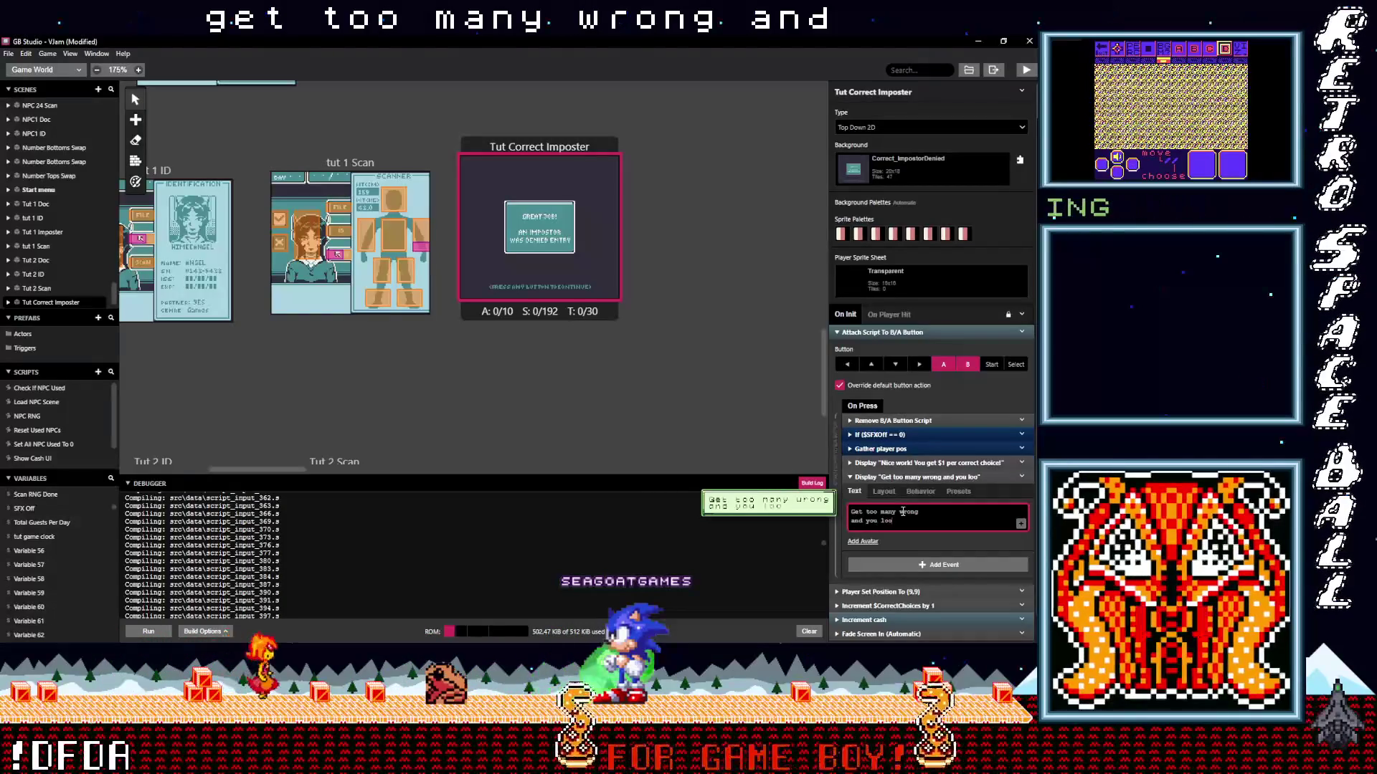
key(Return)
text(your ja)
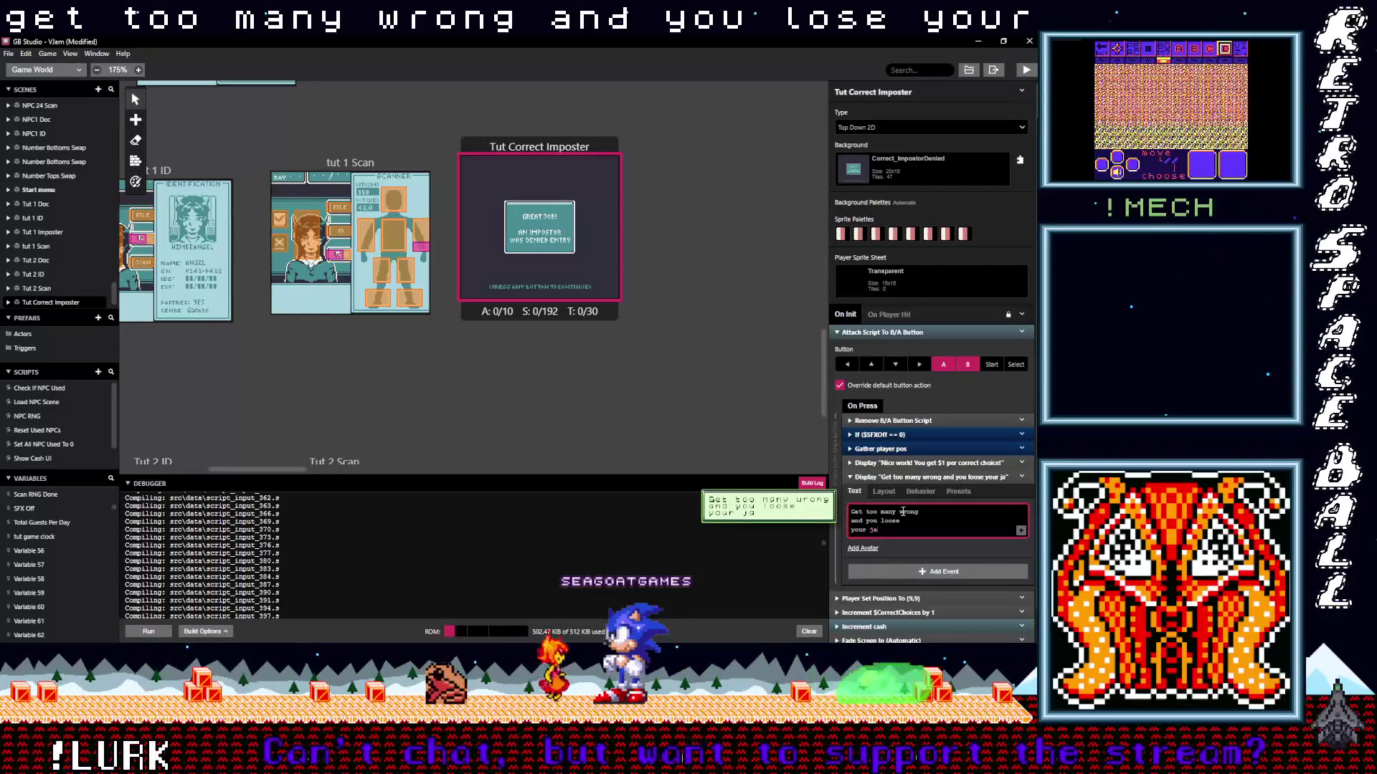
key(BackSpace)
text(ob!)
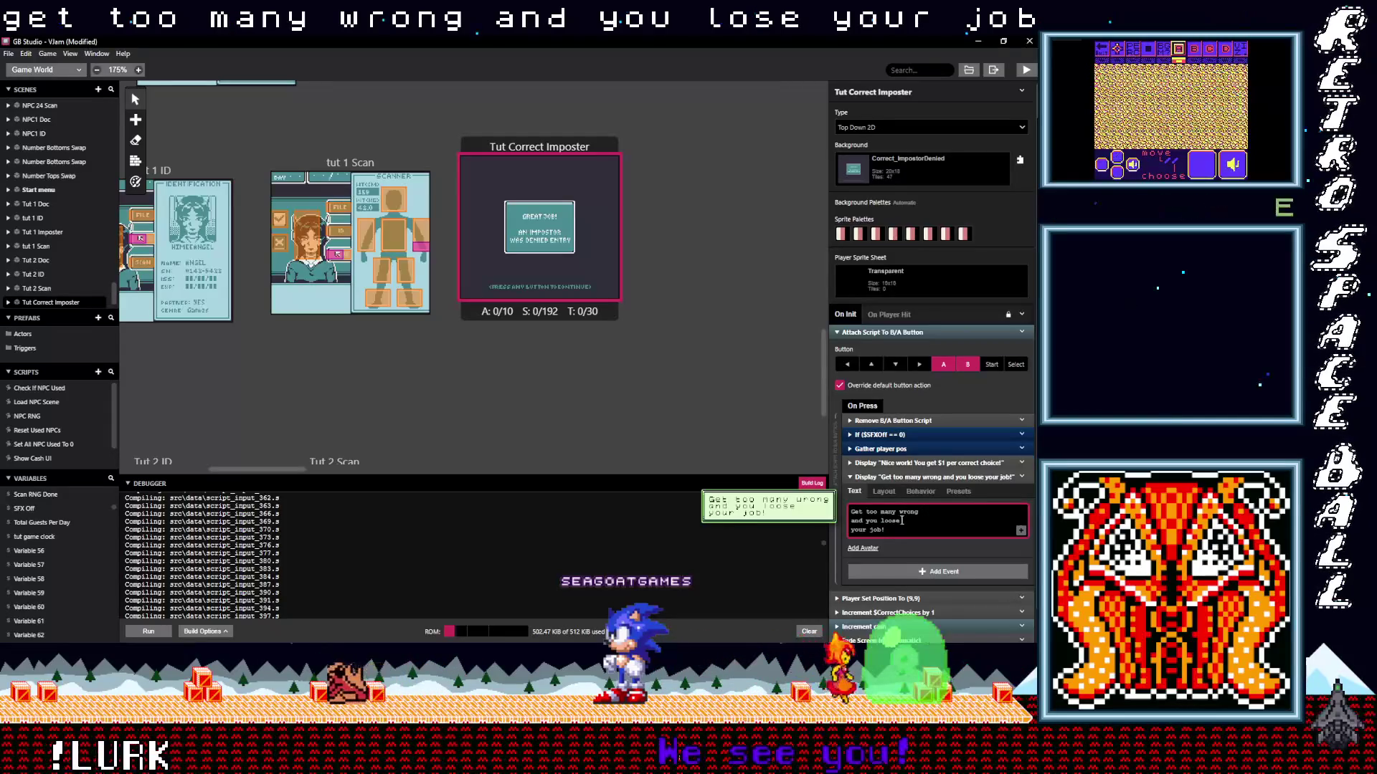
click(892, 477)
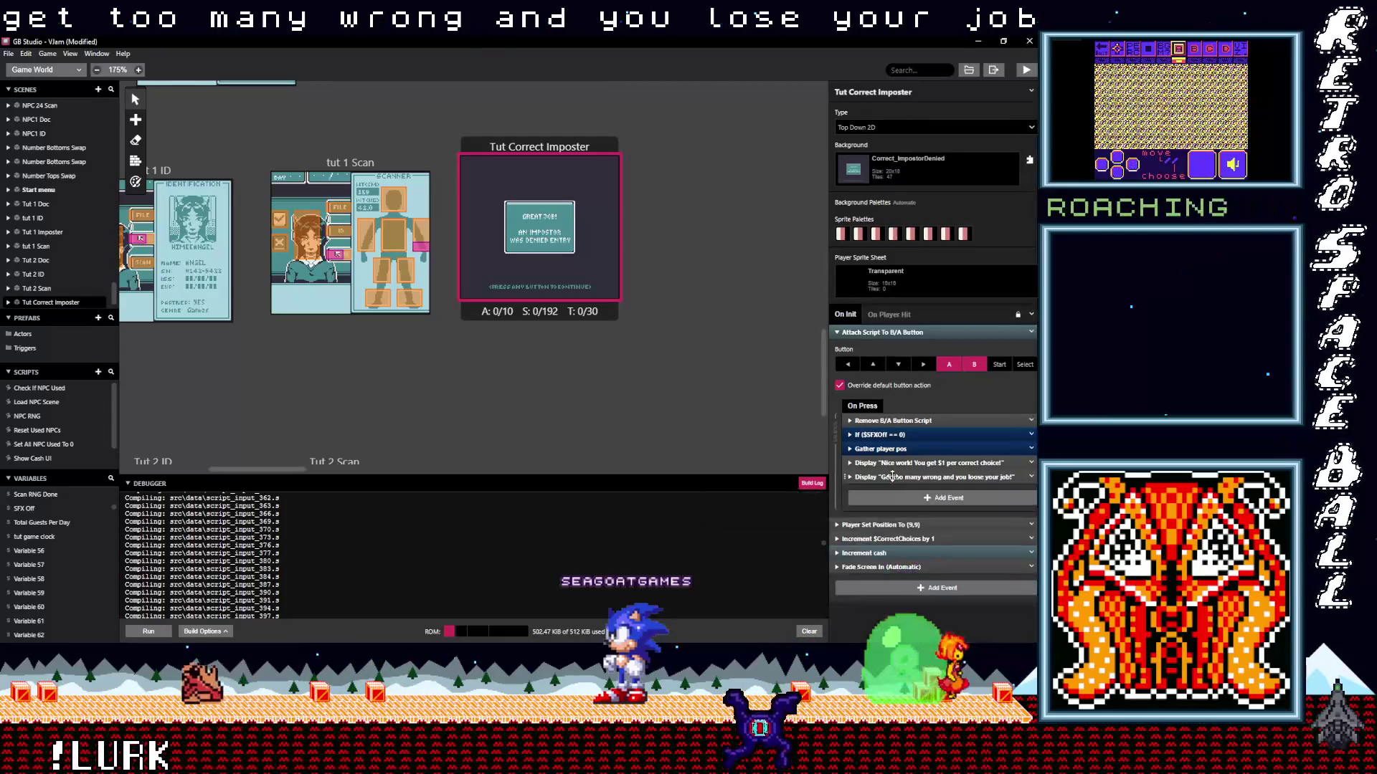
Add a Change Scene event at the end of the On Press script.
click(936, 498)
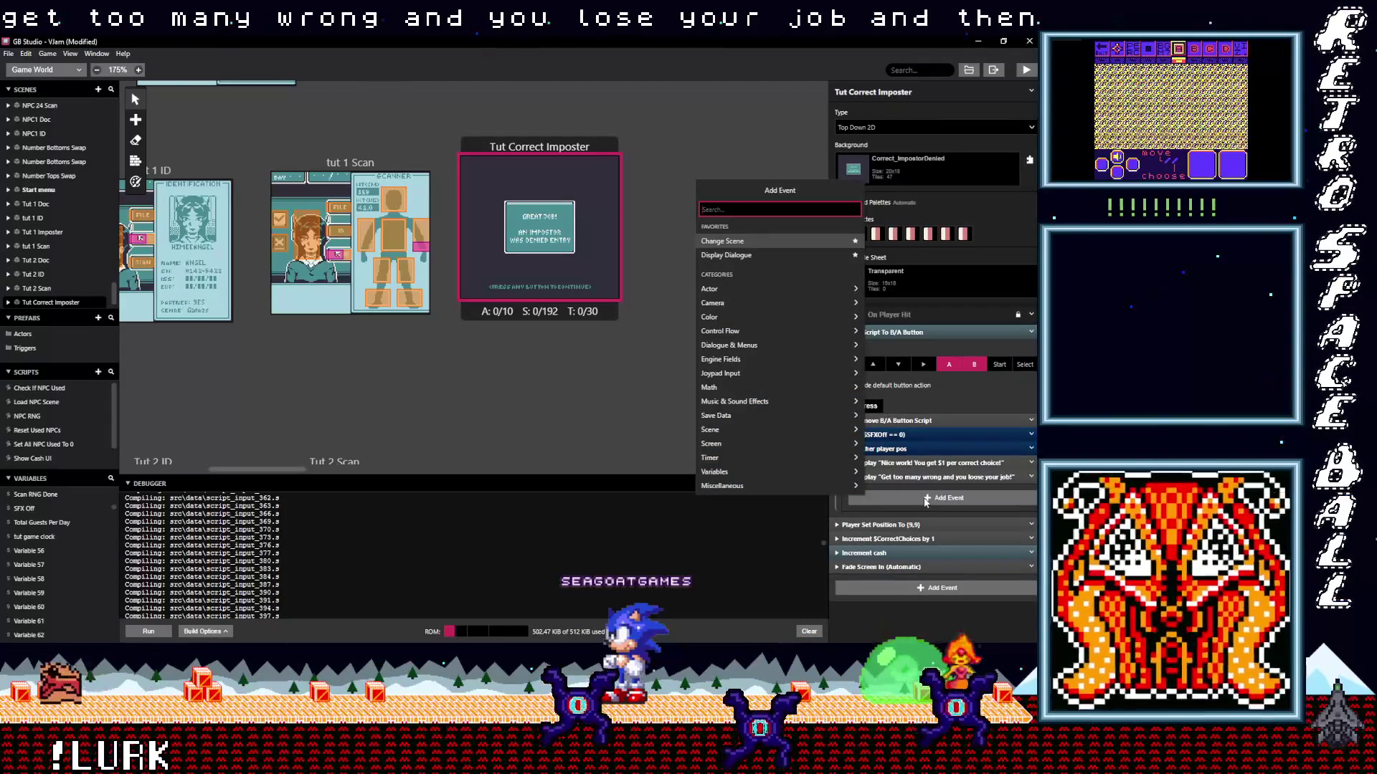
text(ch)
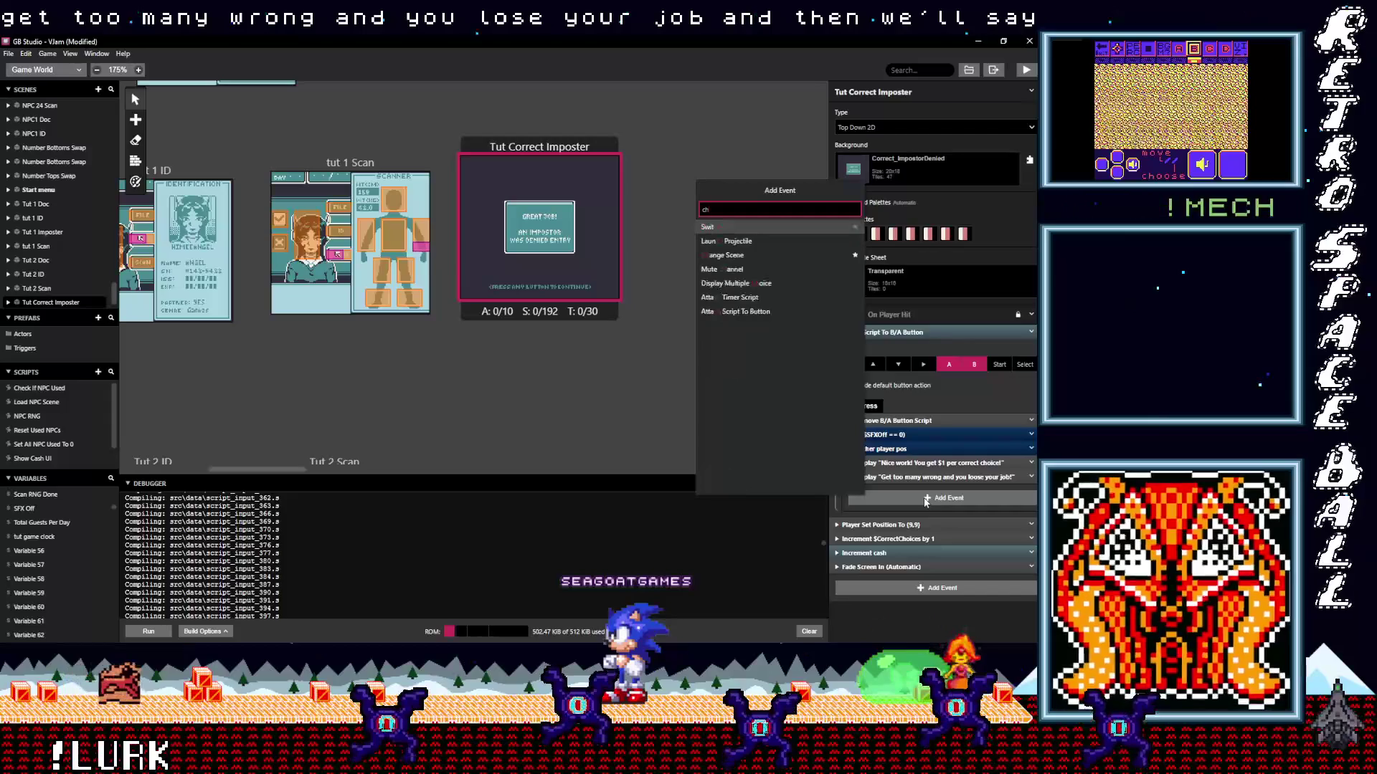
text(ha)
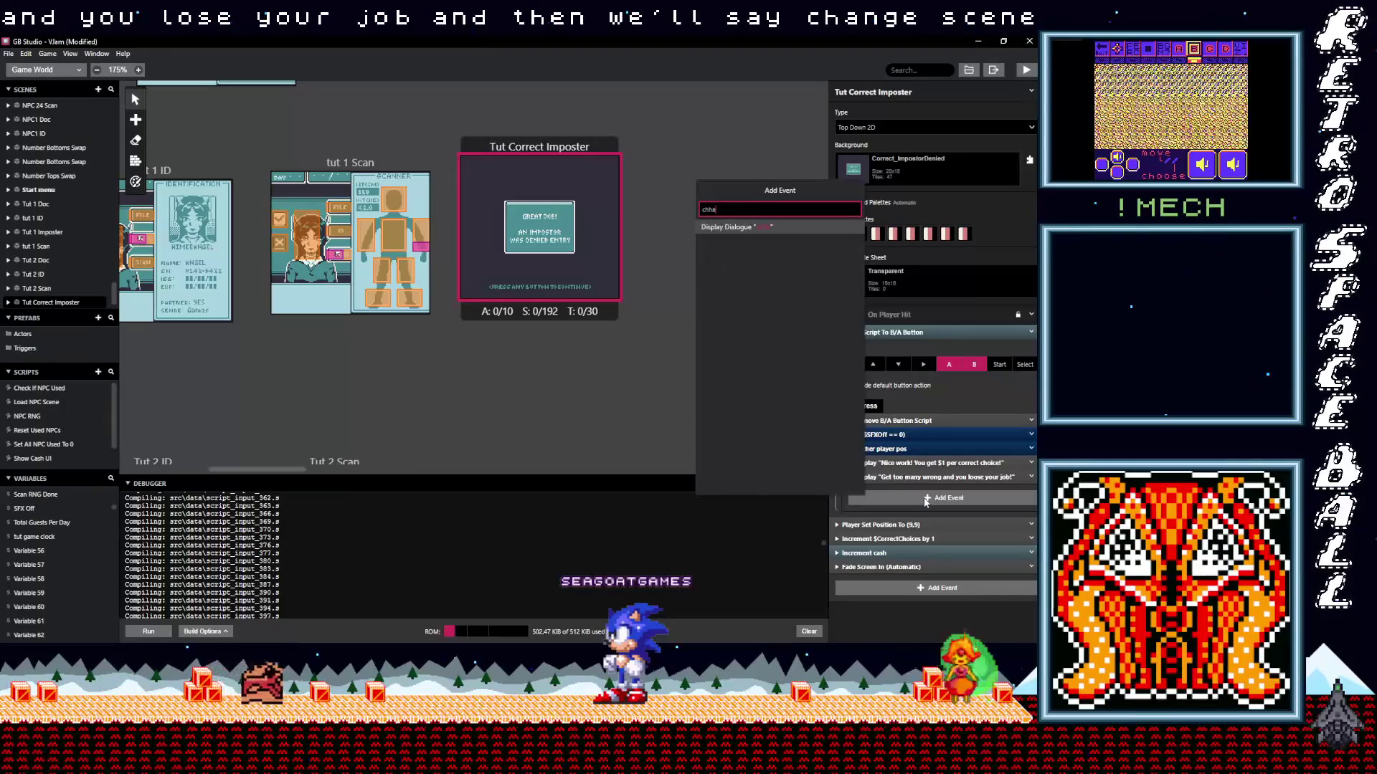
key(BackSpace)
key(BackSpace)
text(an)
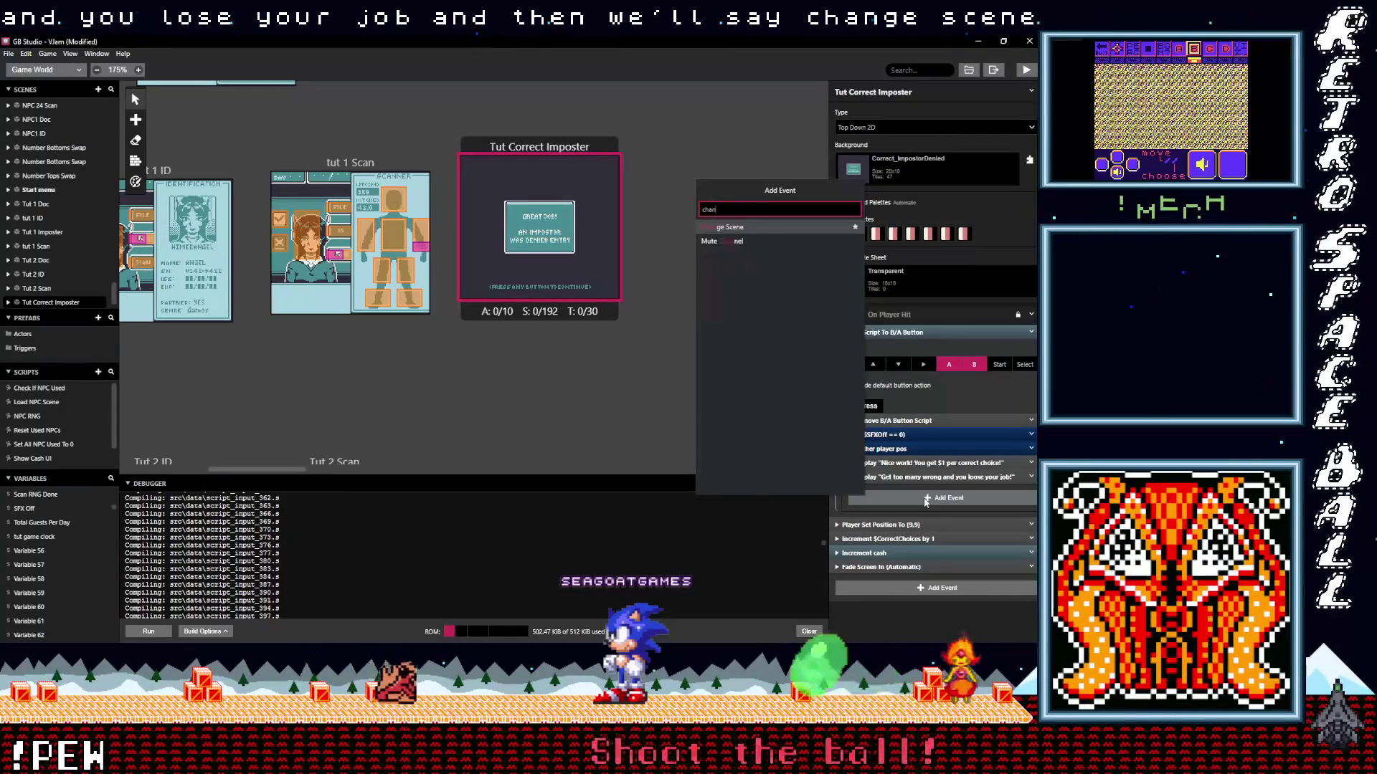
click(734, 232)
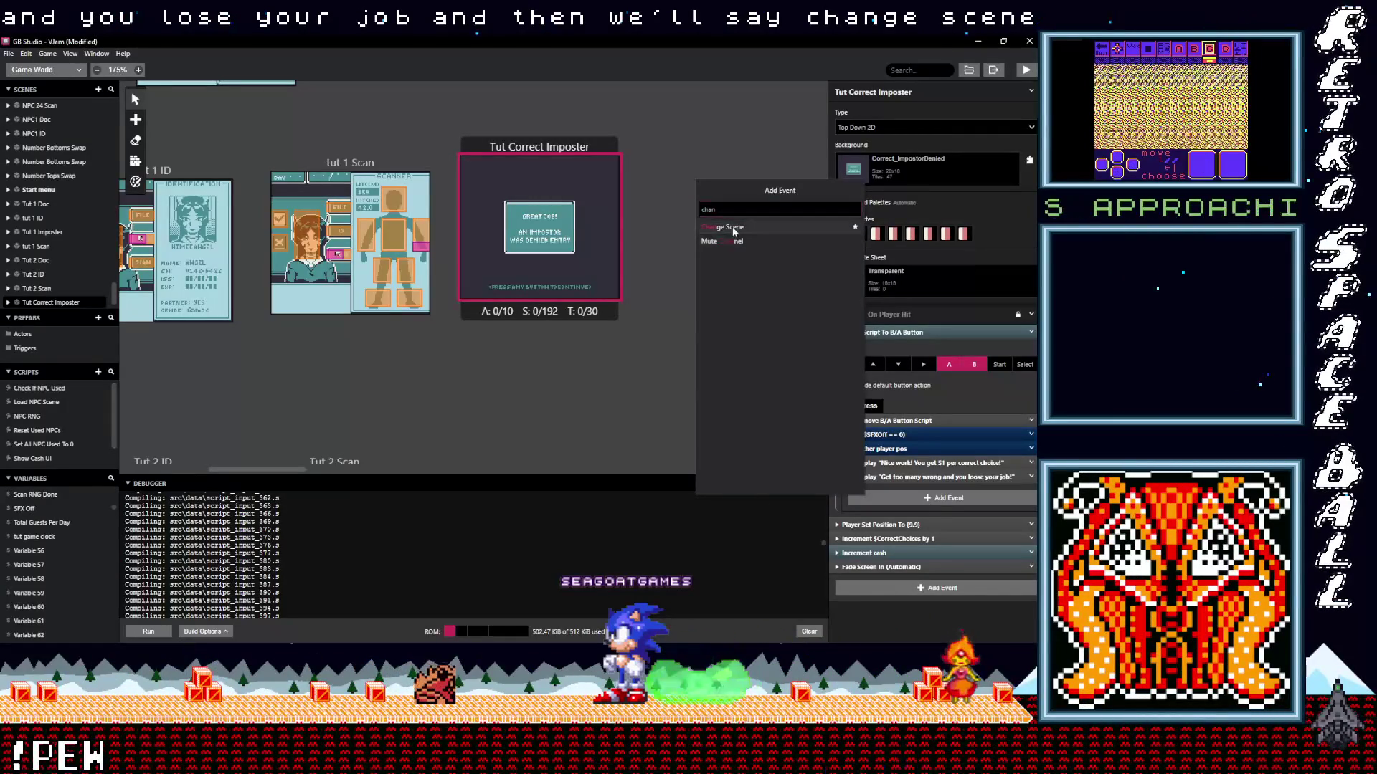
key(Return)
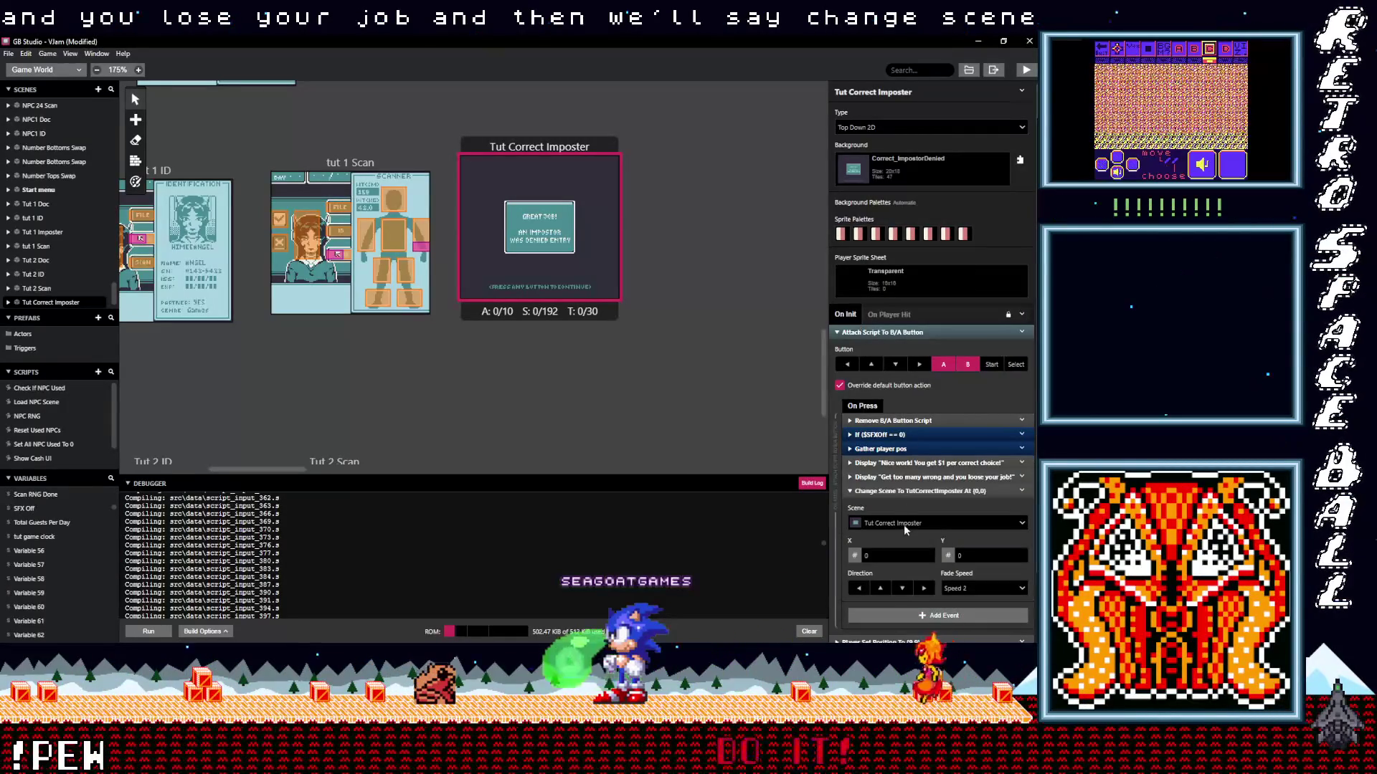
Filter the Change Scene destination list to 'tut 2', then select the Tutorial 2 Correct scene.
scroll(906, 514, down, 1)
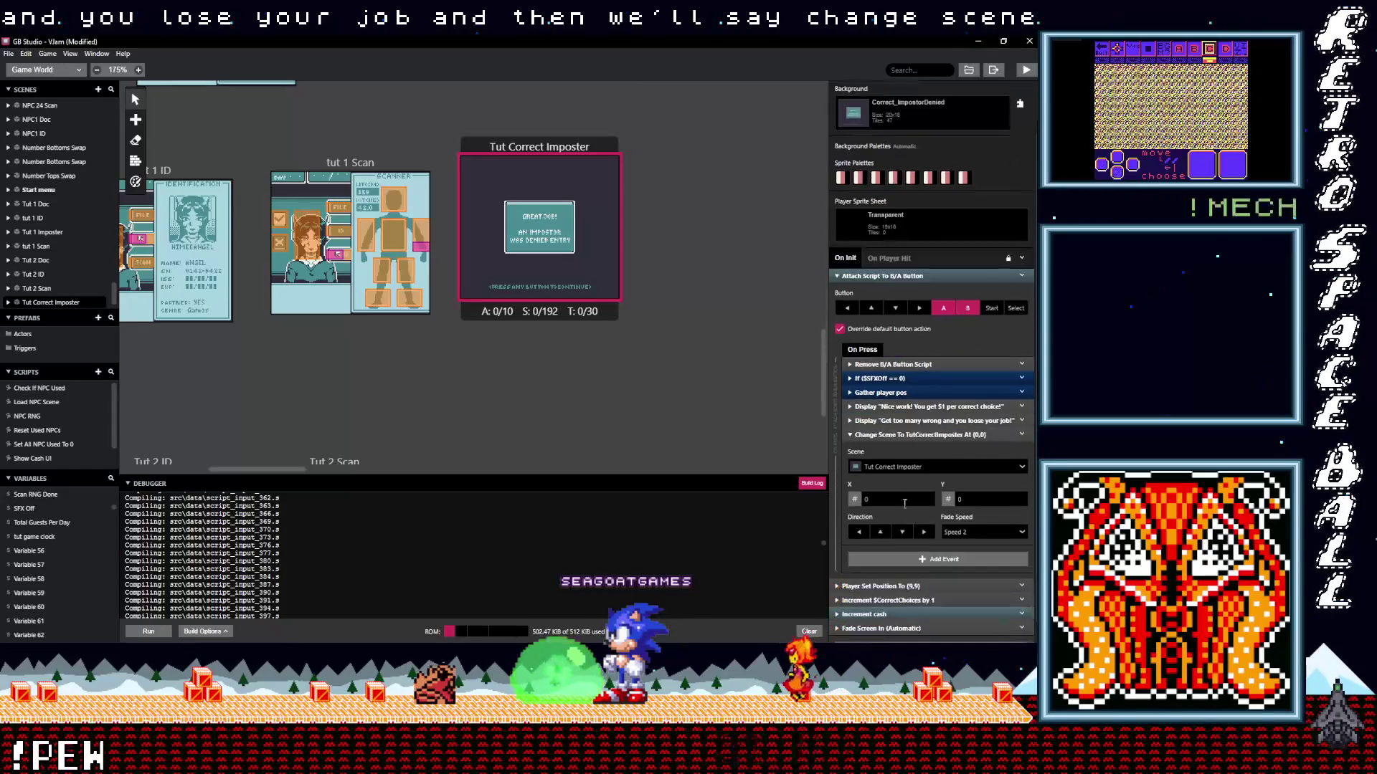
click(901, 466)
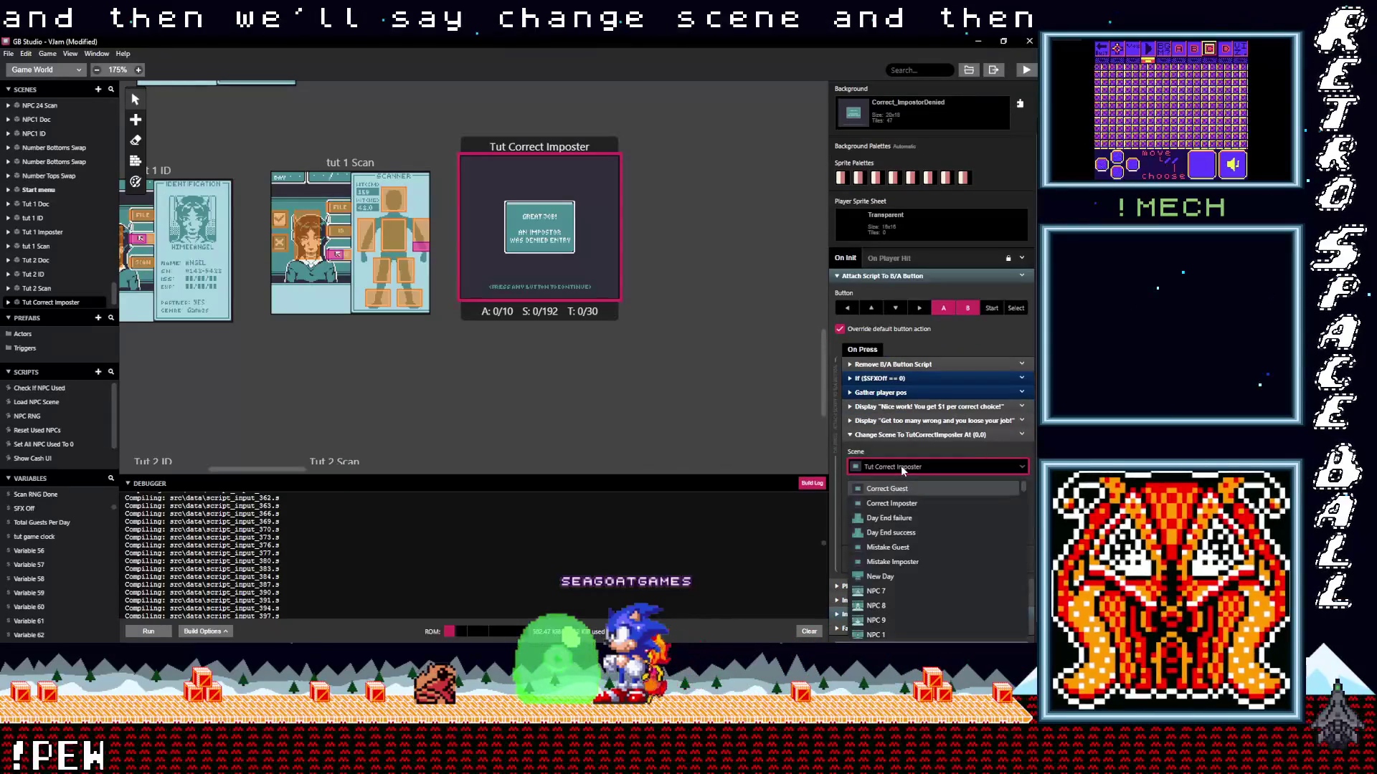
text(tut)
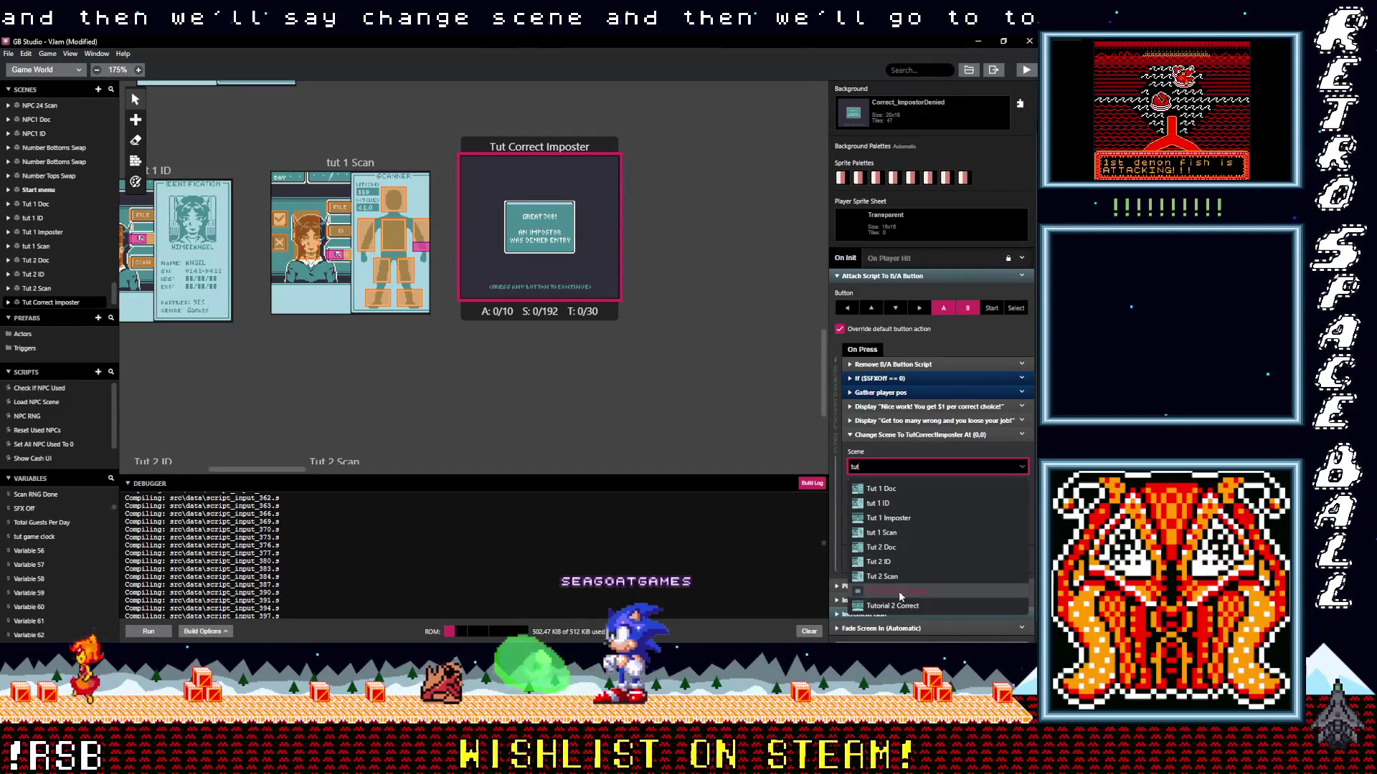
text( 2)
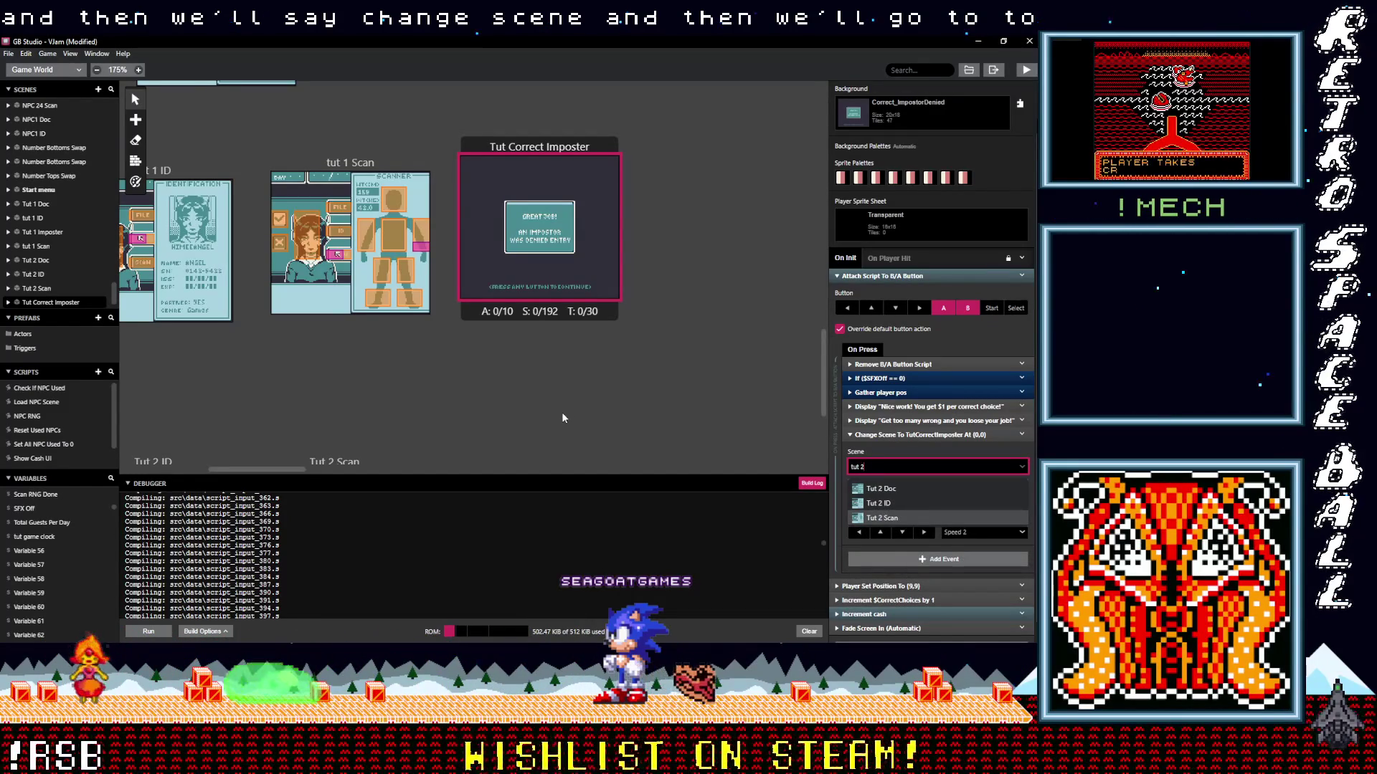
scroll(497, 341, left, 8)
scroll(497, 342, down, 2)
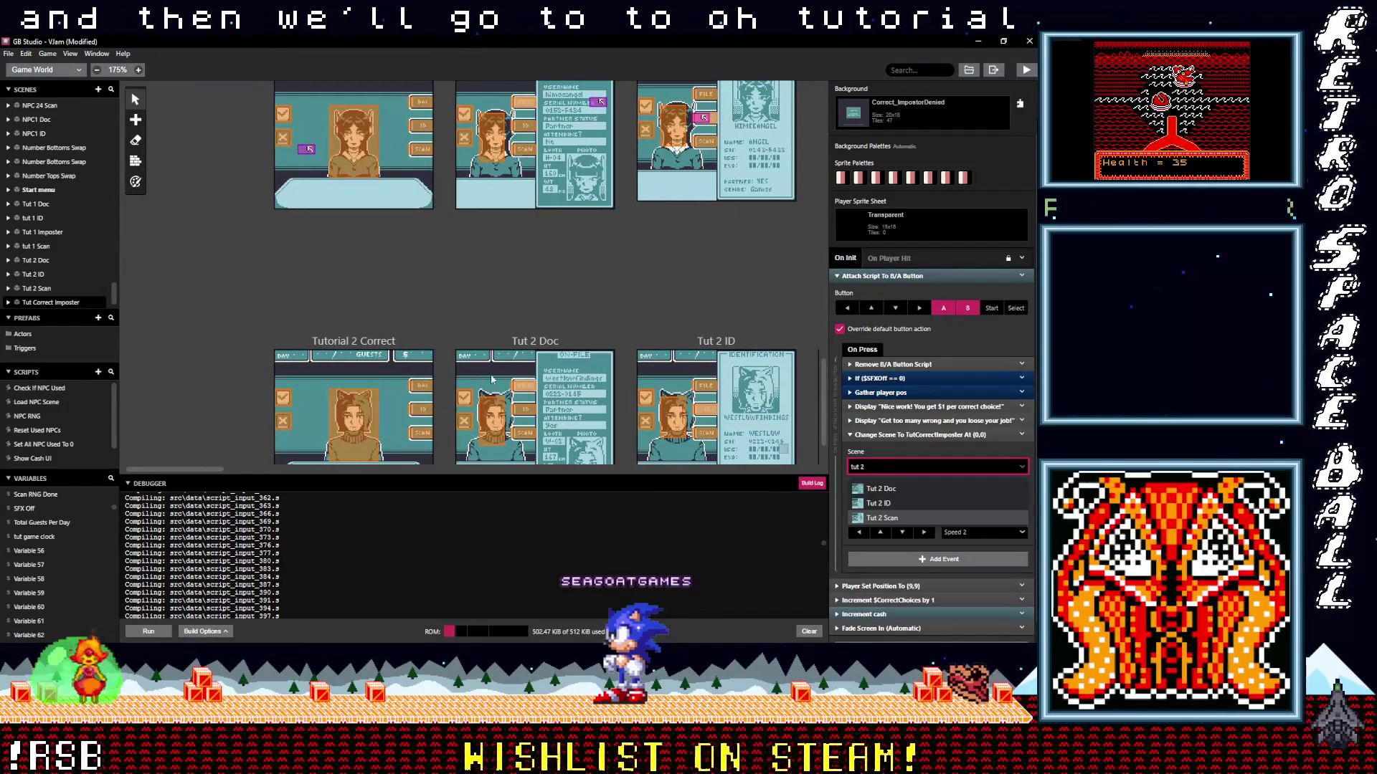
click(385, 346)
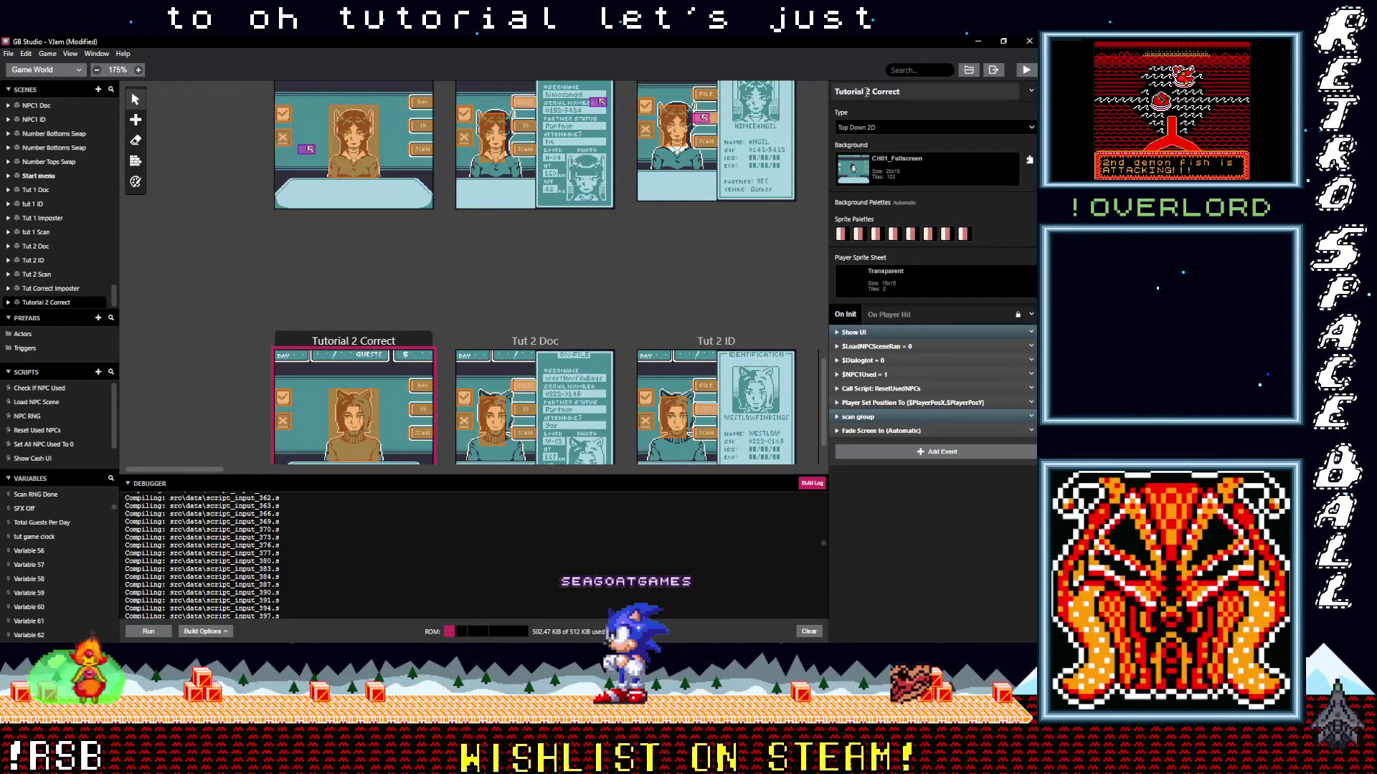
Rename the Tutorial 2 Correct scene to Tut 2 Correct.
double_click(847, 91)
text(Tu)
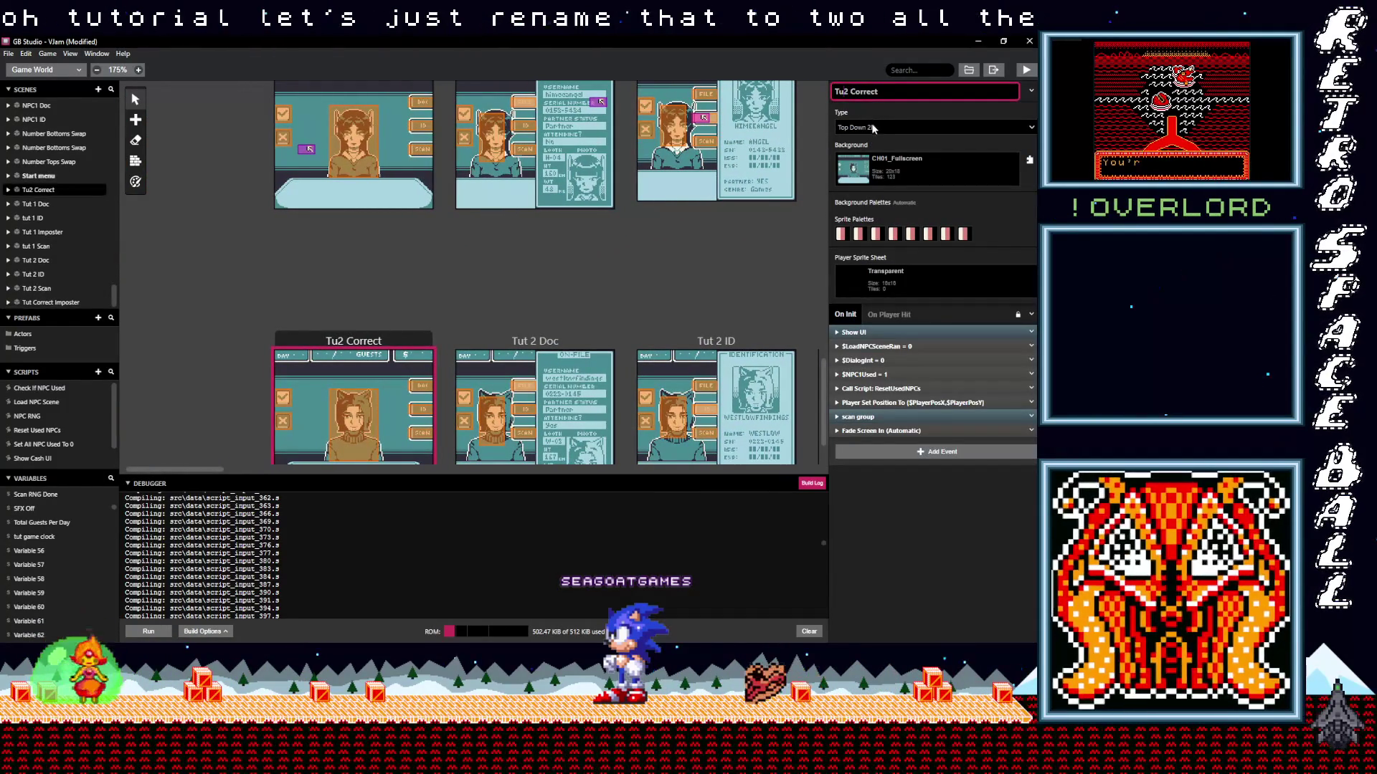
text(t)
click(406, 330)
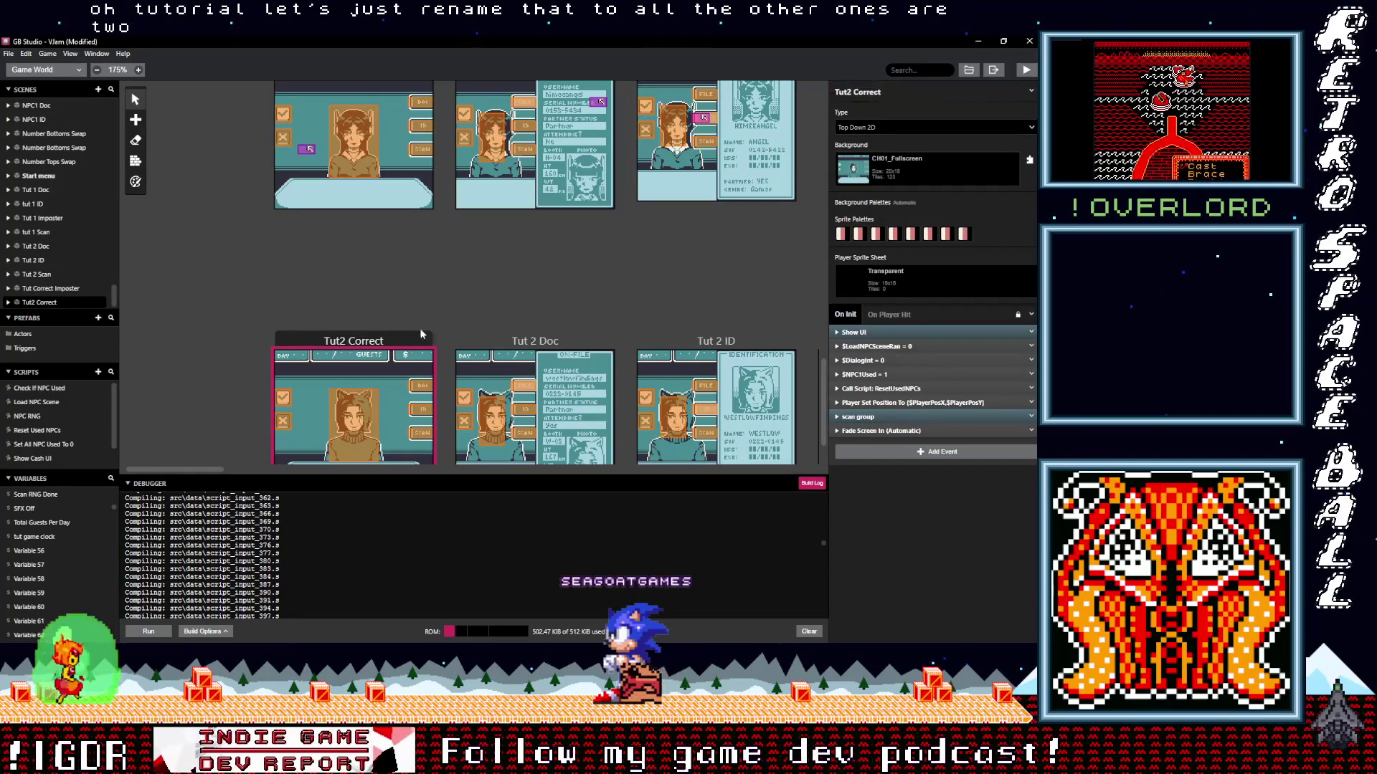
click(849, 91)
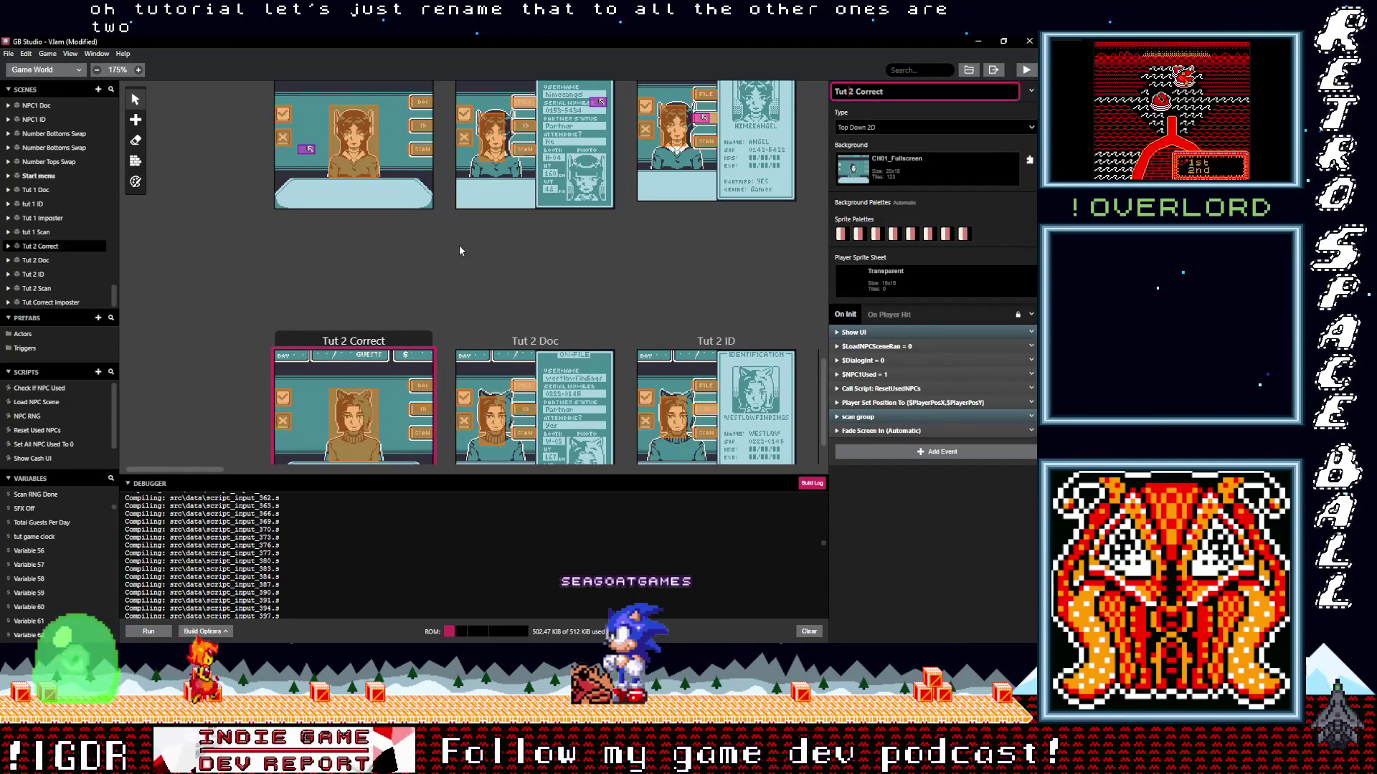
Set Tut Correct Imposter's Change Scene destination to Tut 2 Correct.
scroll(459, 247, up, 3)
scroll(456, 248, up, 1)
scroll(445, 258, down, 3)
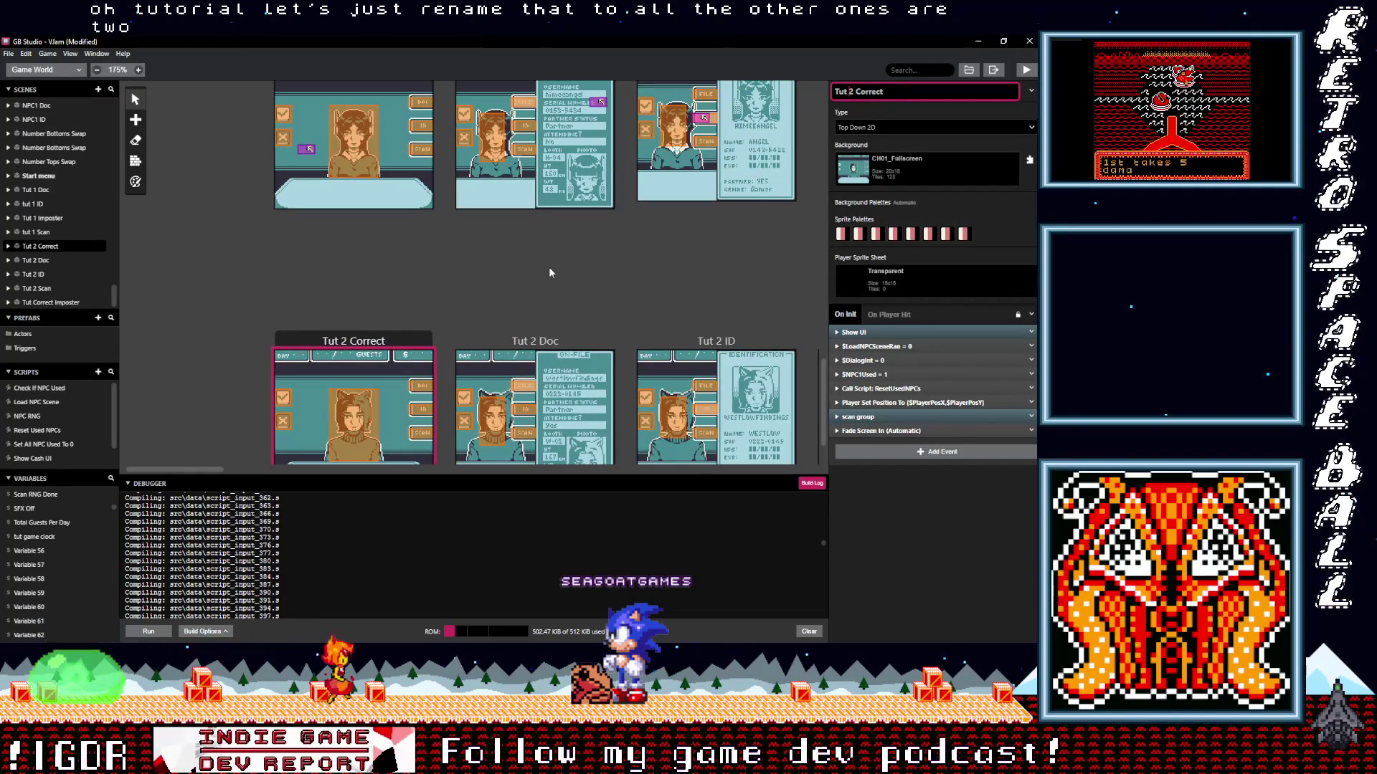
scroll(634, 293, down, 1)
scroll(380, 269, right, 5)
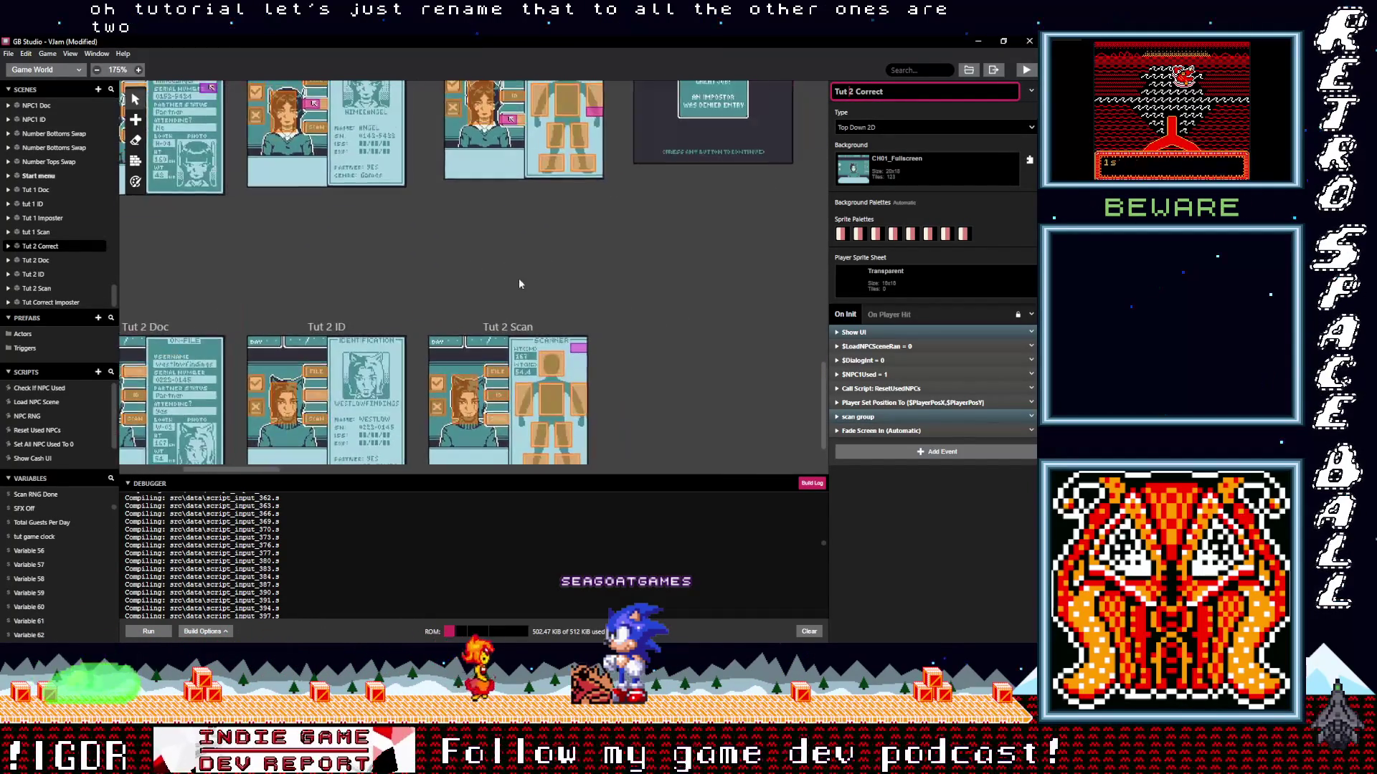
scroll(545, 257, up, 2)
click(668, 182)
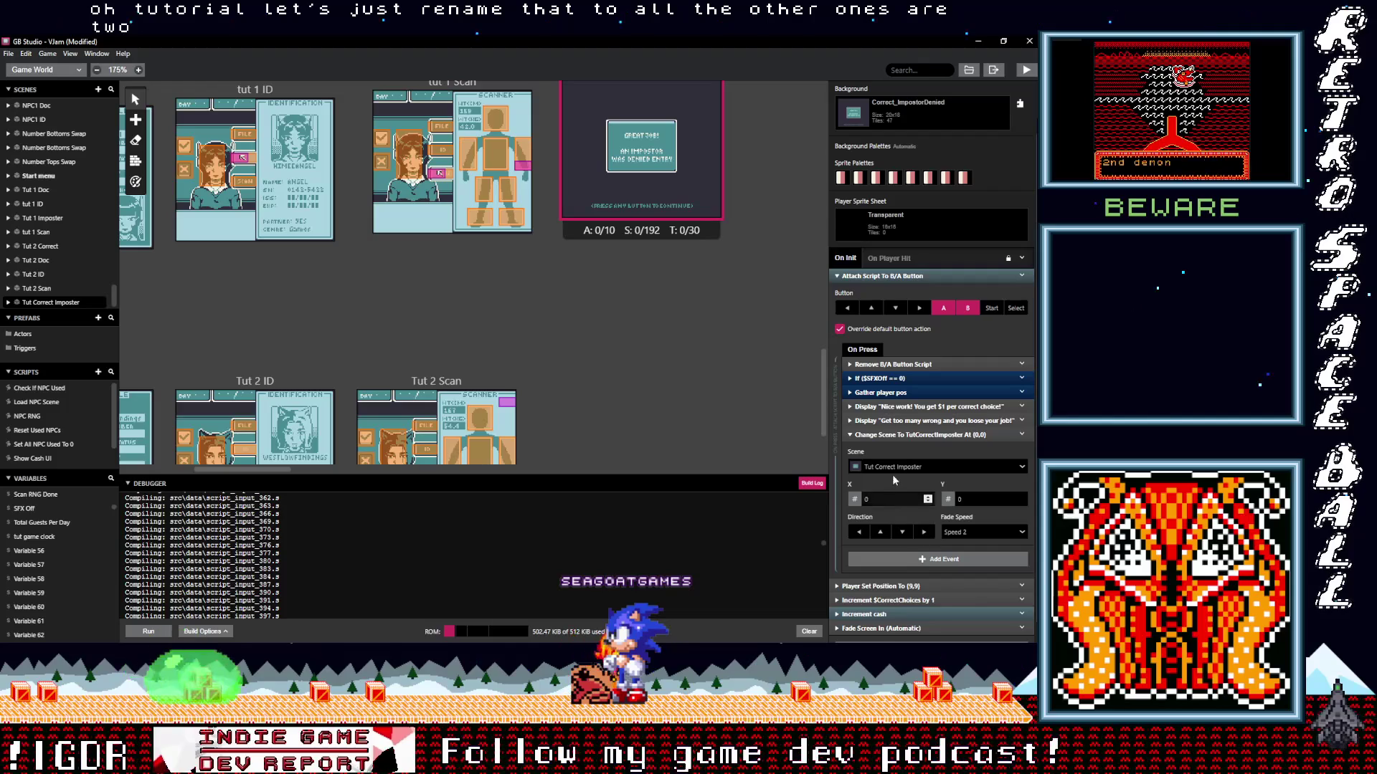
click(900, 467)
text(tut)
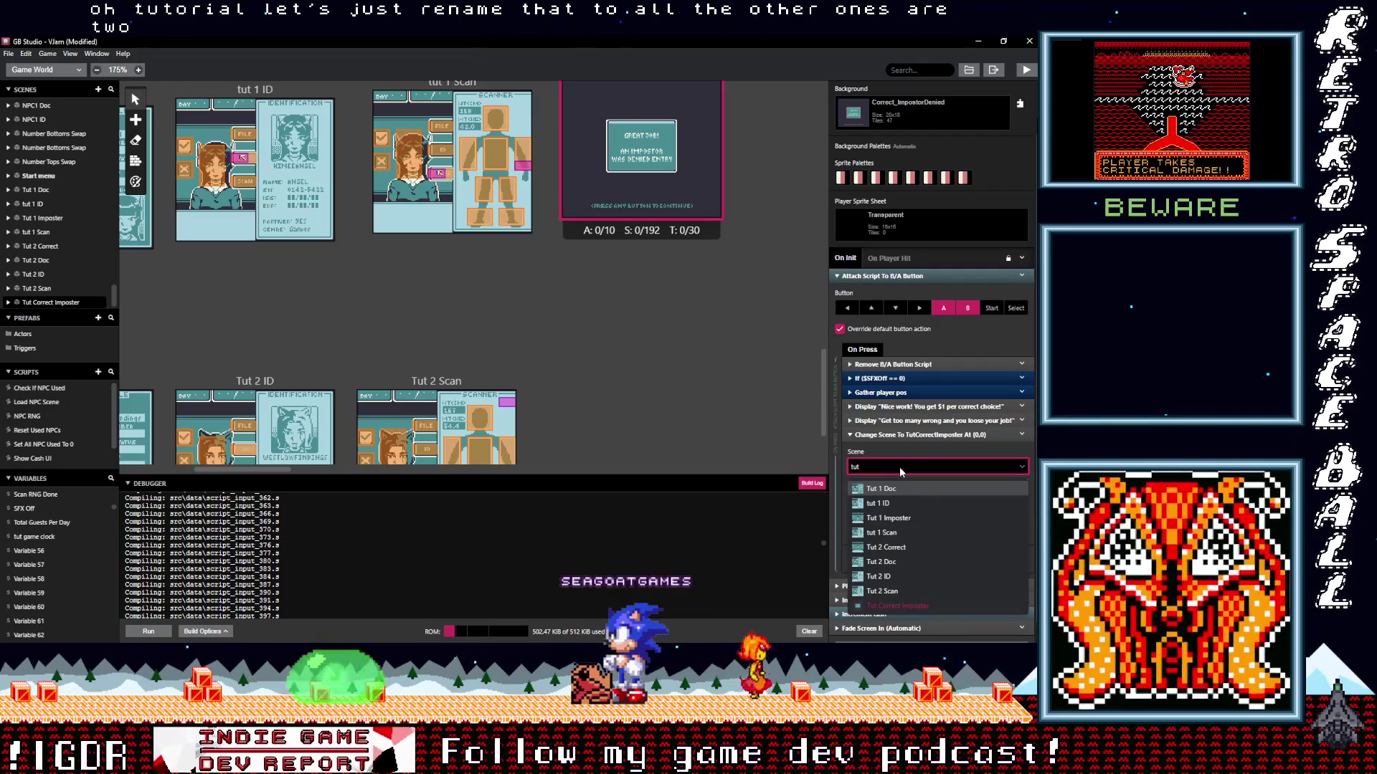
click(894, 549)
Bring the Tut 2 Correct scene into view and select it.
drag(541, 295, 712, 223)
scroll(645, 230, left, 5)
click(393, 284)
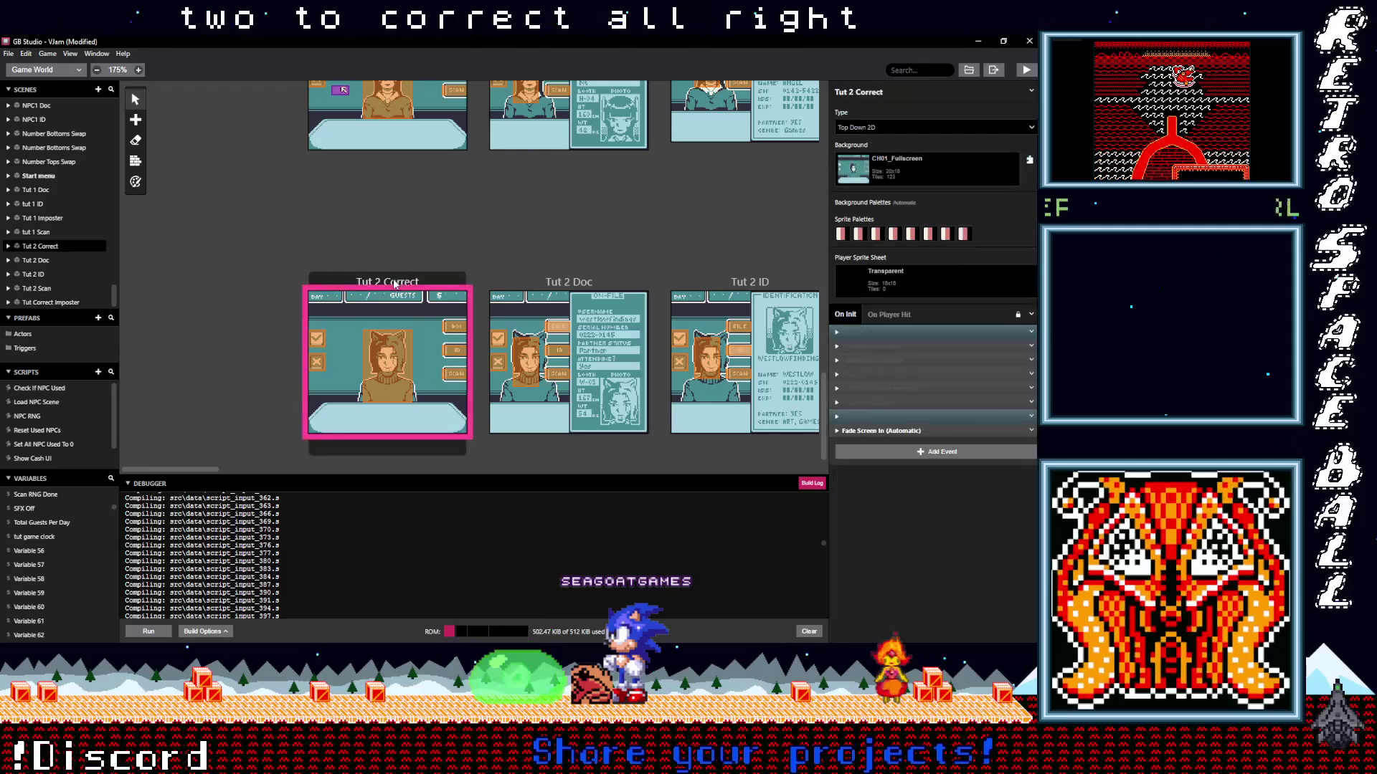
click(876, 451)
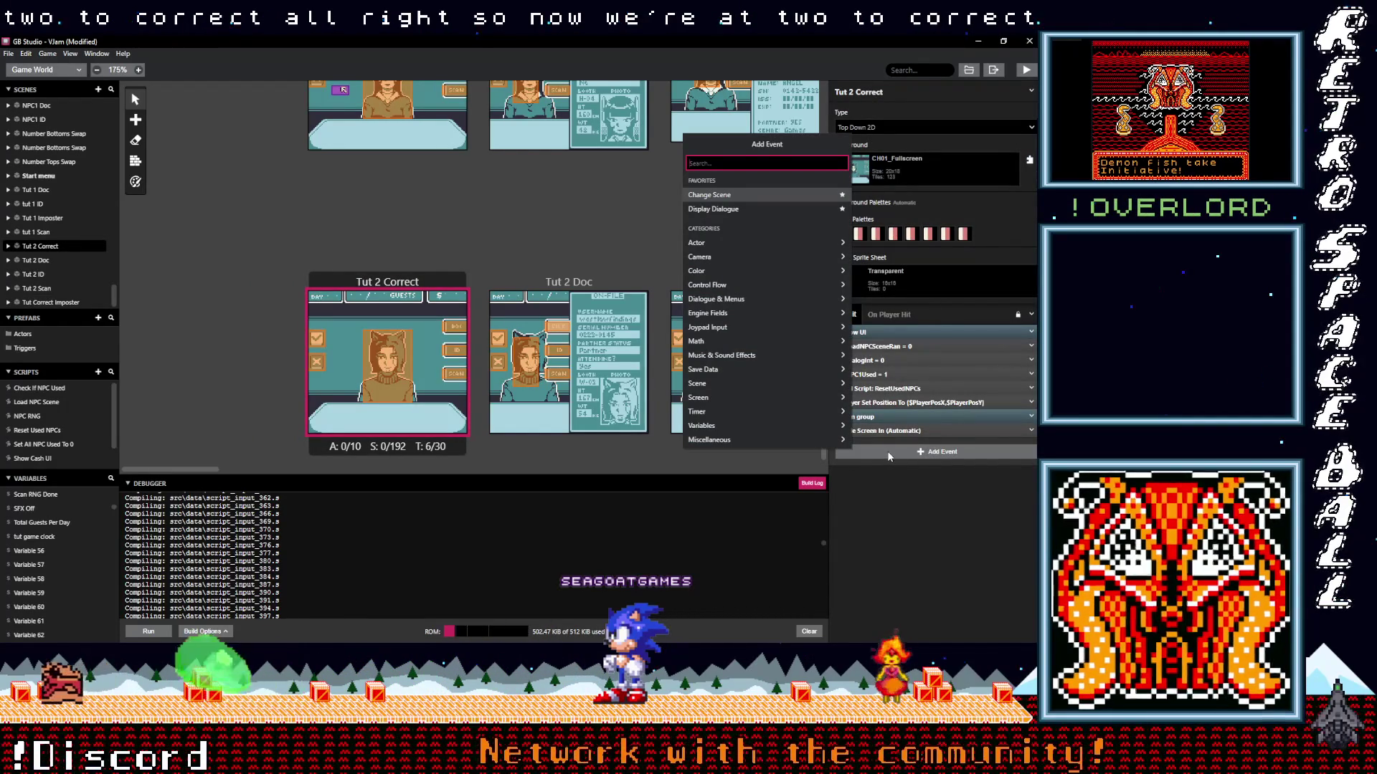
Add a Variable Set To Value event to Tut 2 Correct's On Init setting $tut game clock to 0.
click(888, 456)
click(888, 456)
text(var val)
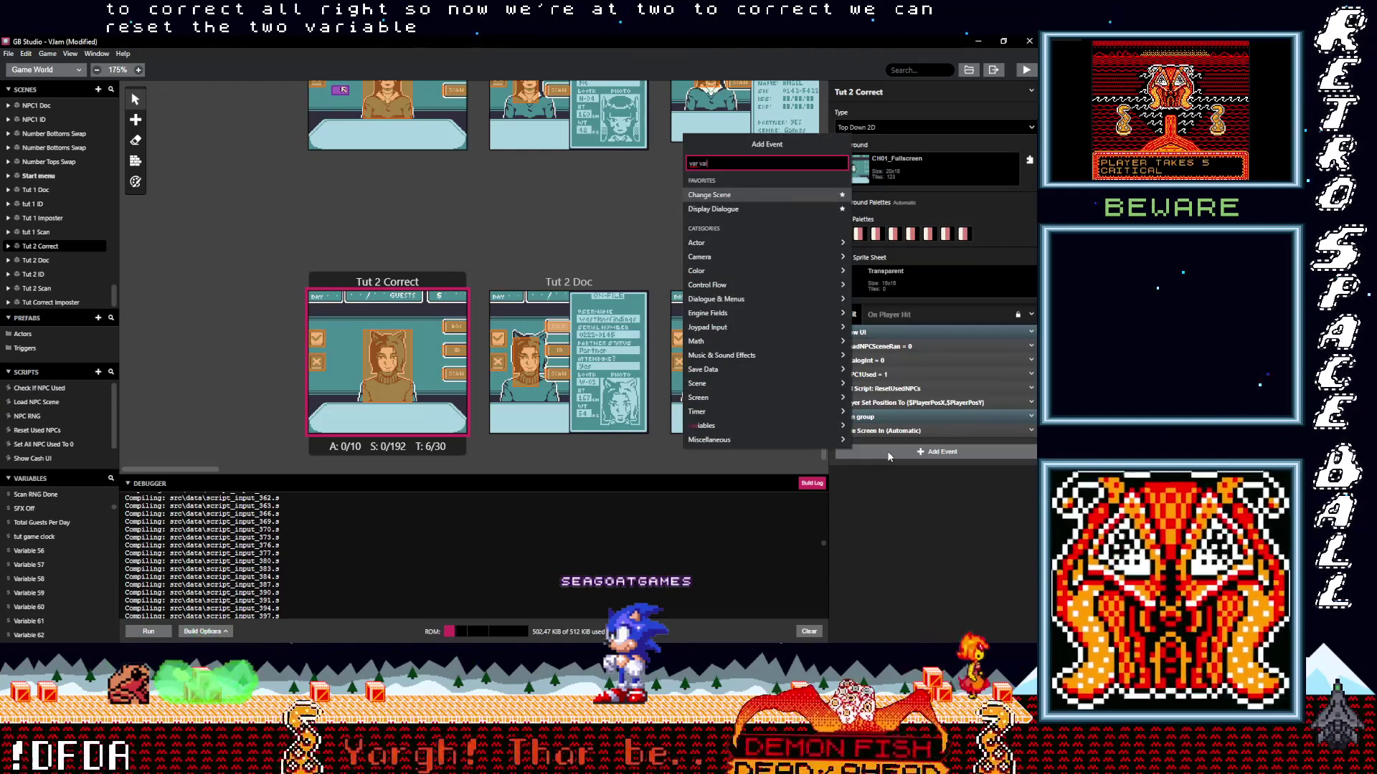
text(ue)
click(778, 196)
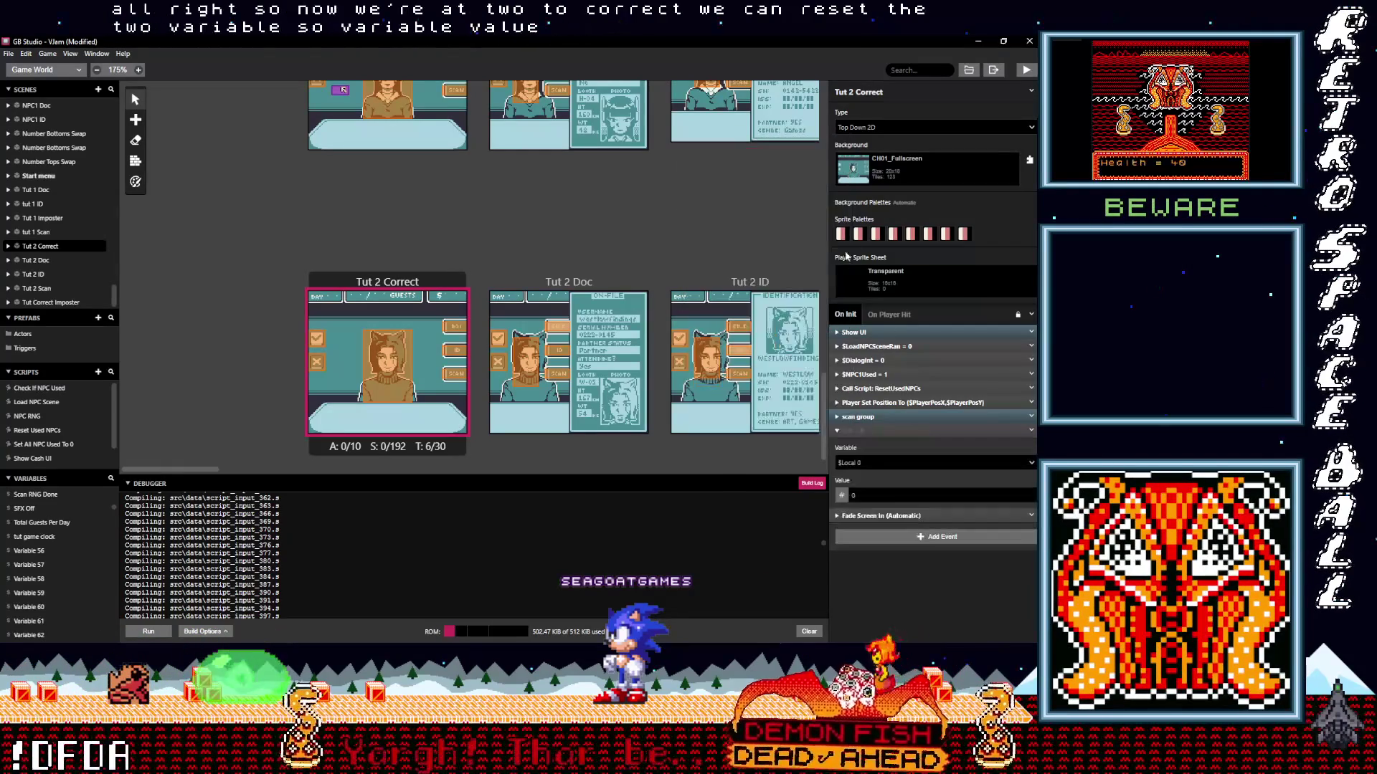
click(887, 465)
text(tut)
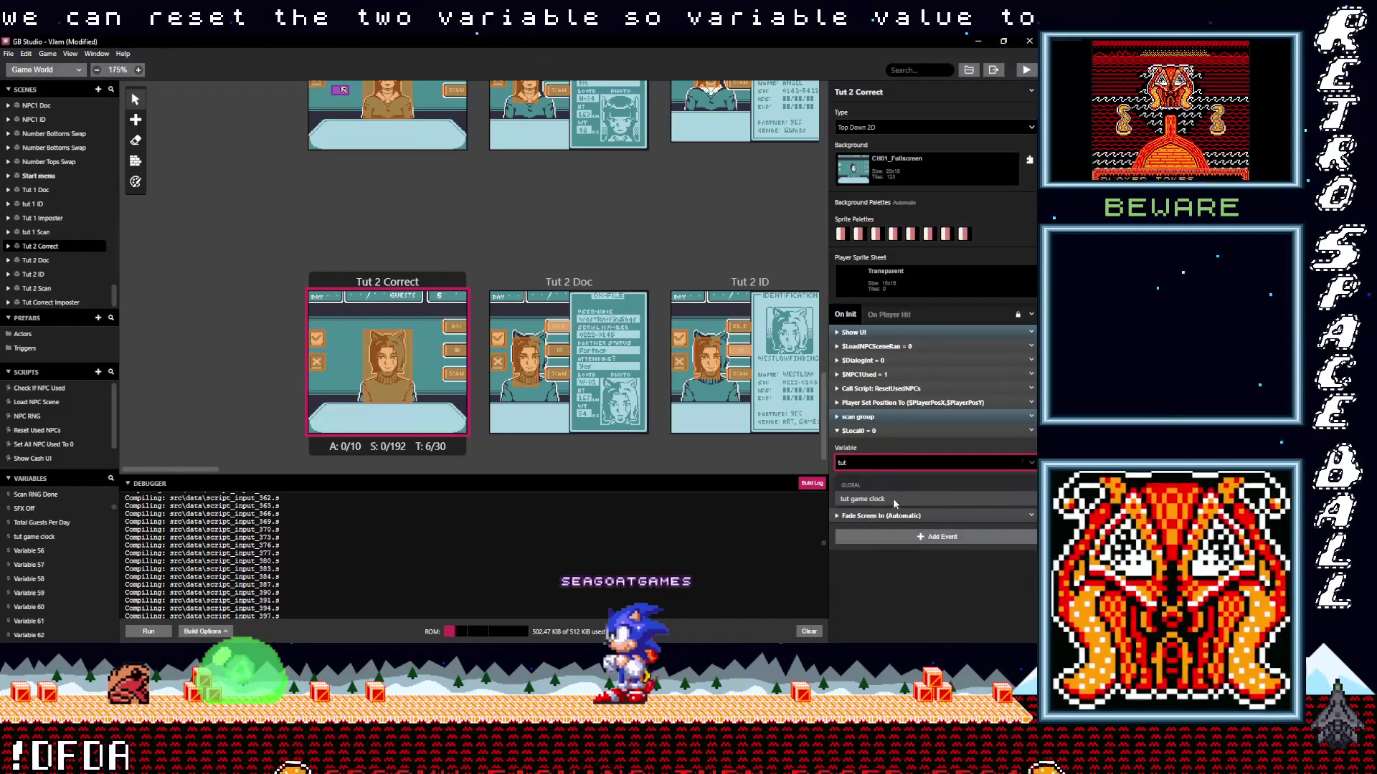
click(892, 498)
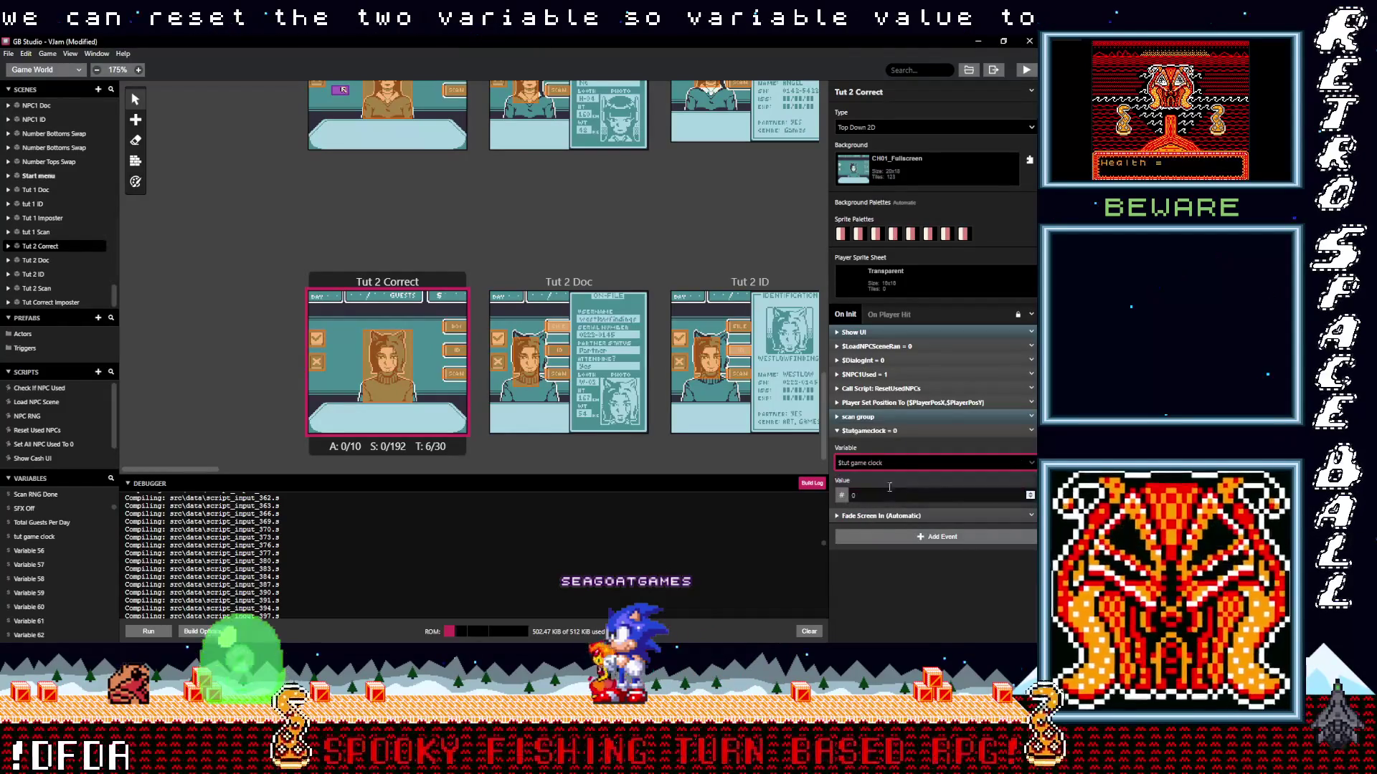
click(886, 431)
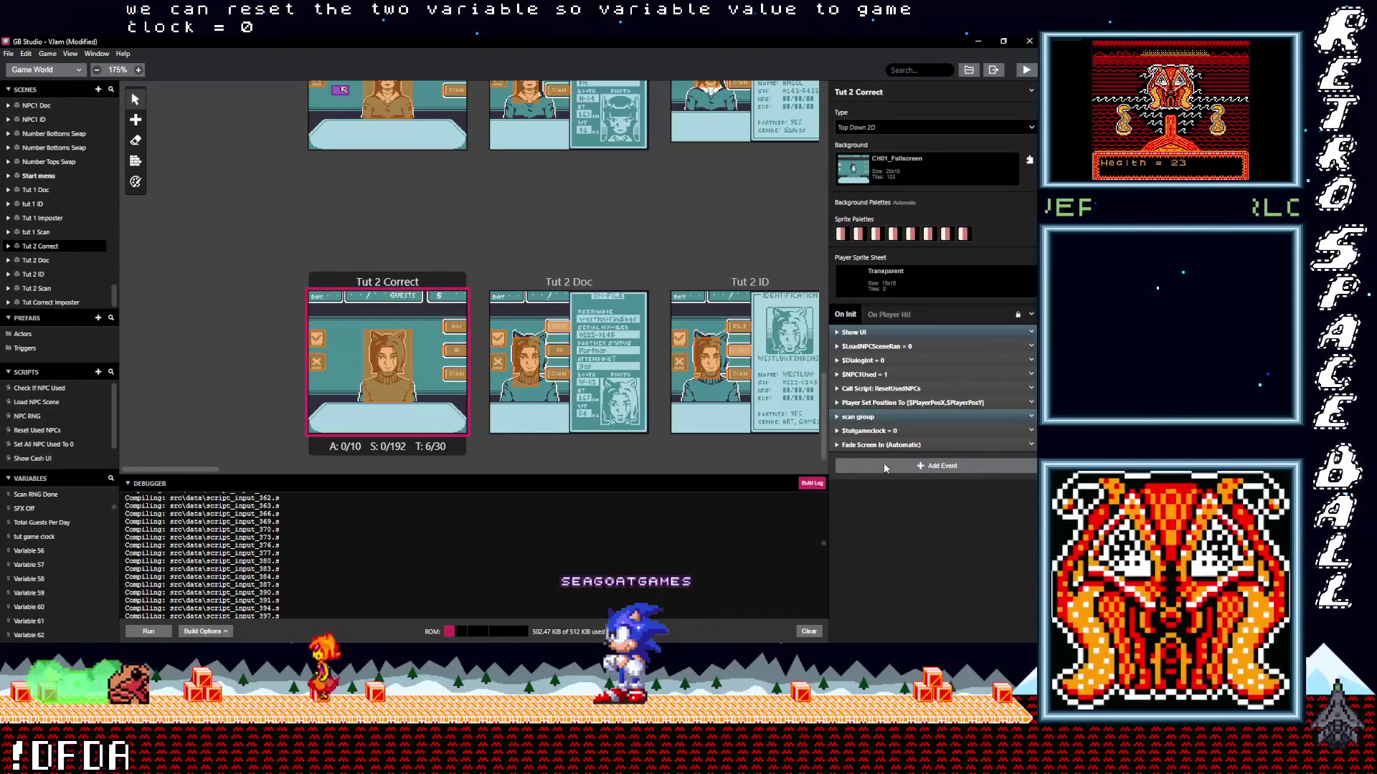
click(344, 91)
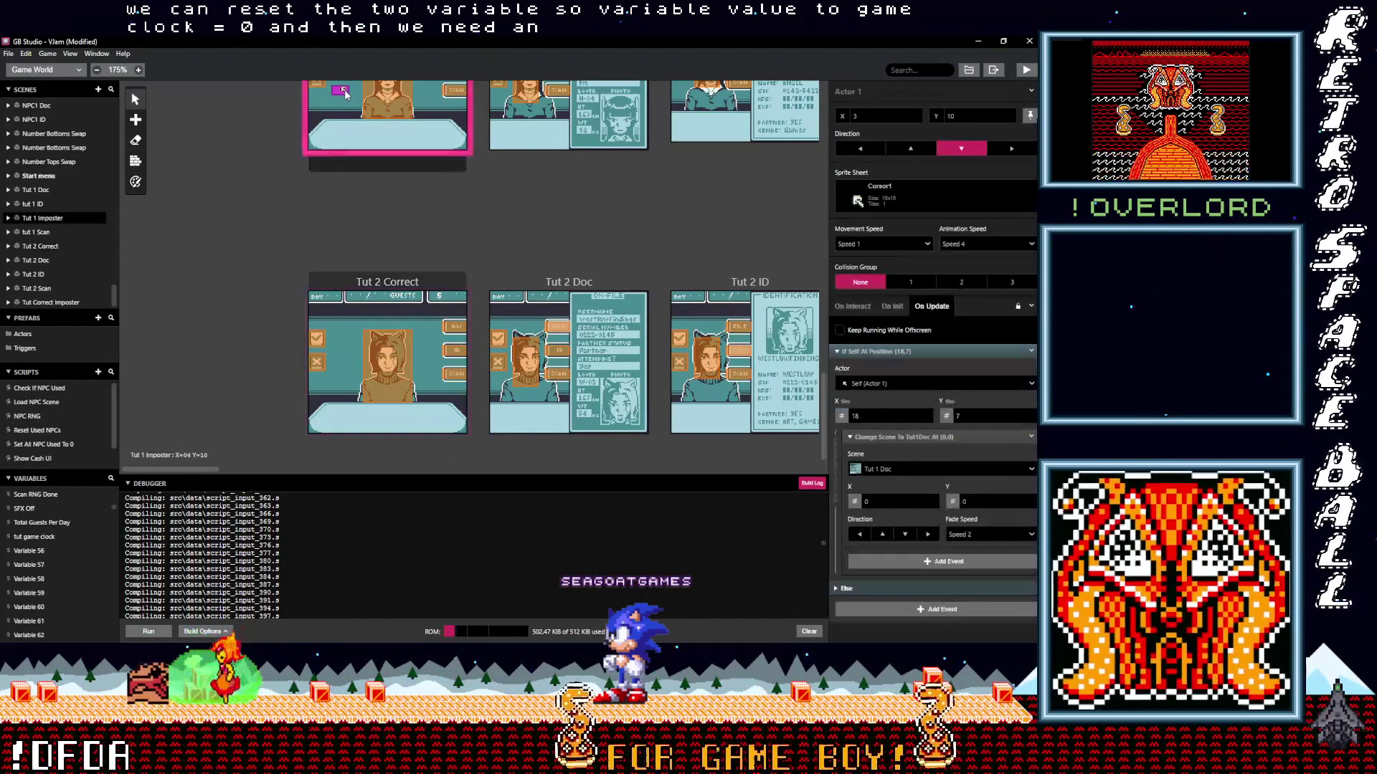
Paste a copy of Tut 1 Imposter's cursor actor into Tut 2 Correct.
key(ctrl+c)
key(ctrl+v)
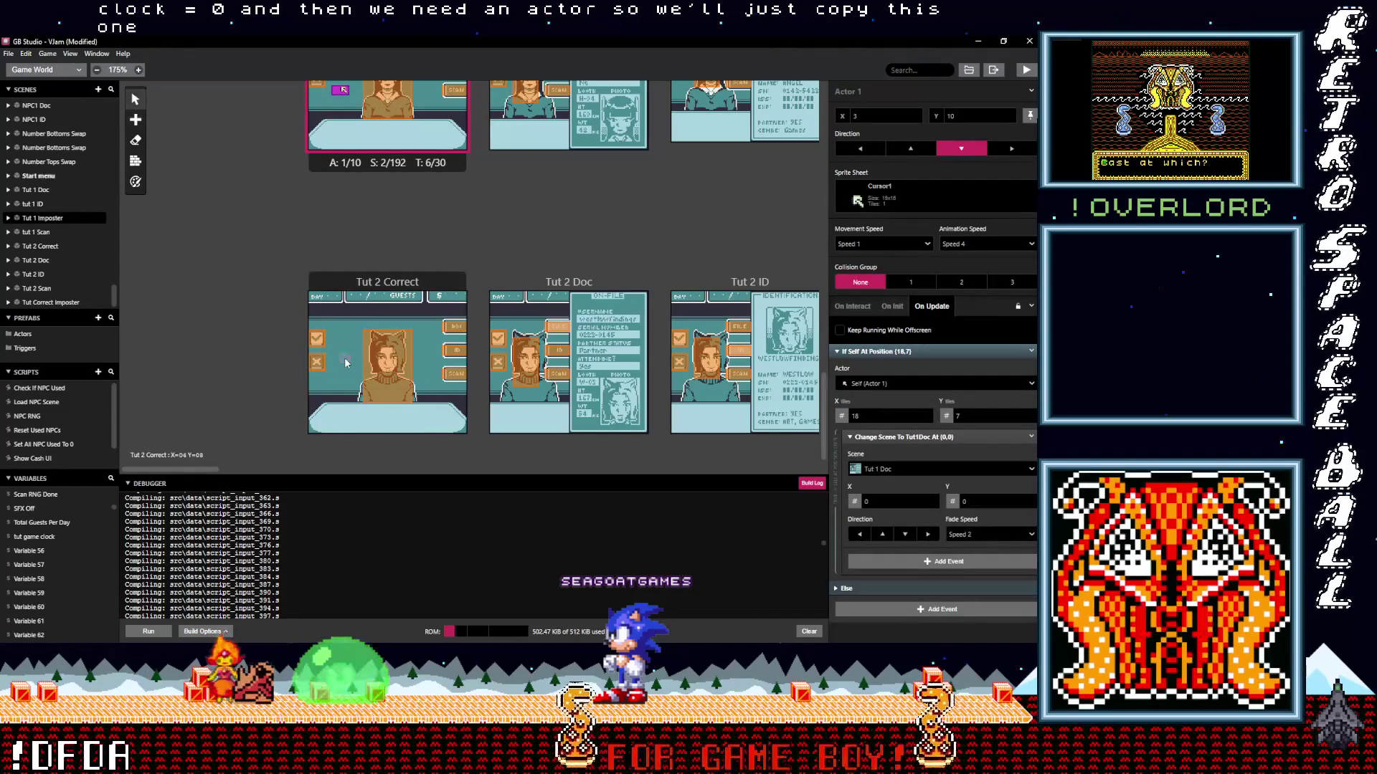
click(347, 357)
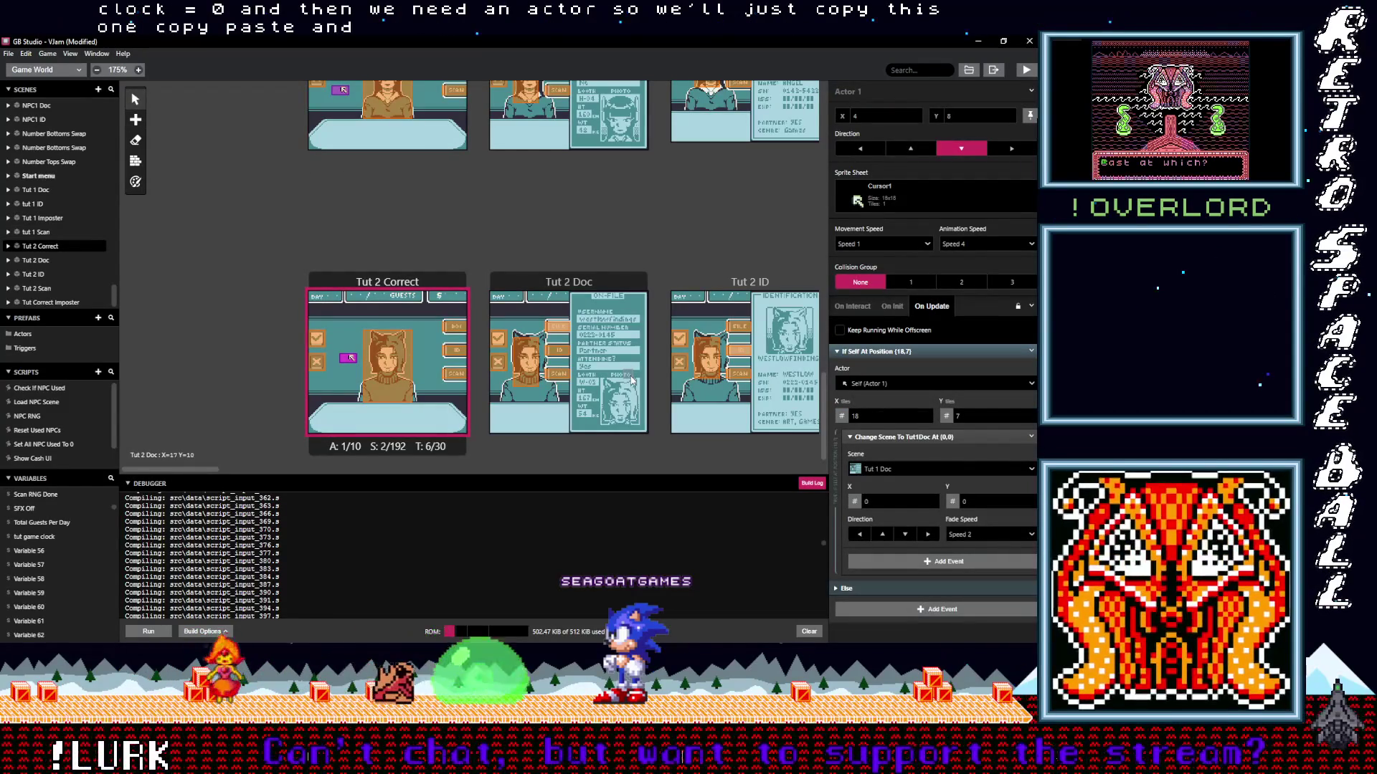
Inspect the cursor actors in the Tut 1 Doc, Tut 1 ID and Tut 1 Scan scenes.
scroll(622, 231, up, 3)
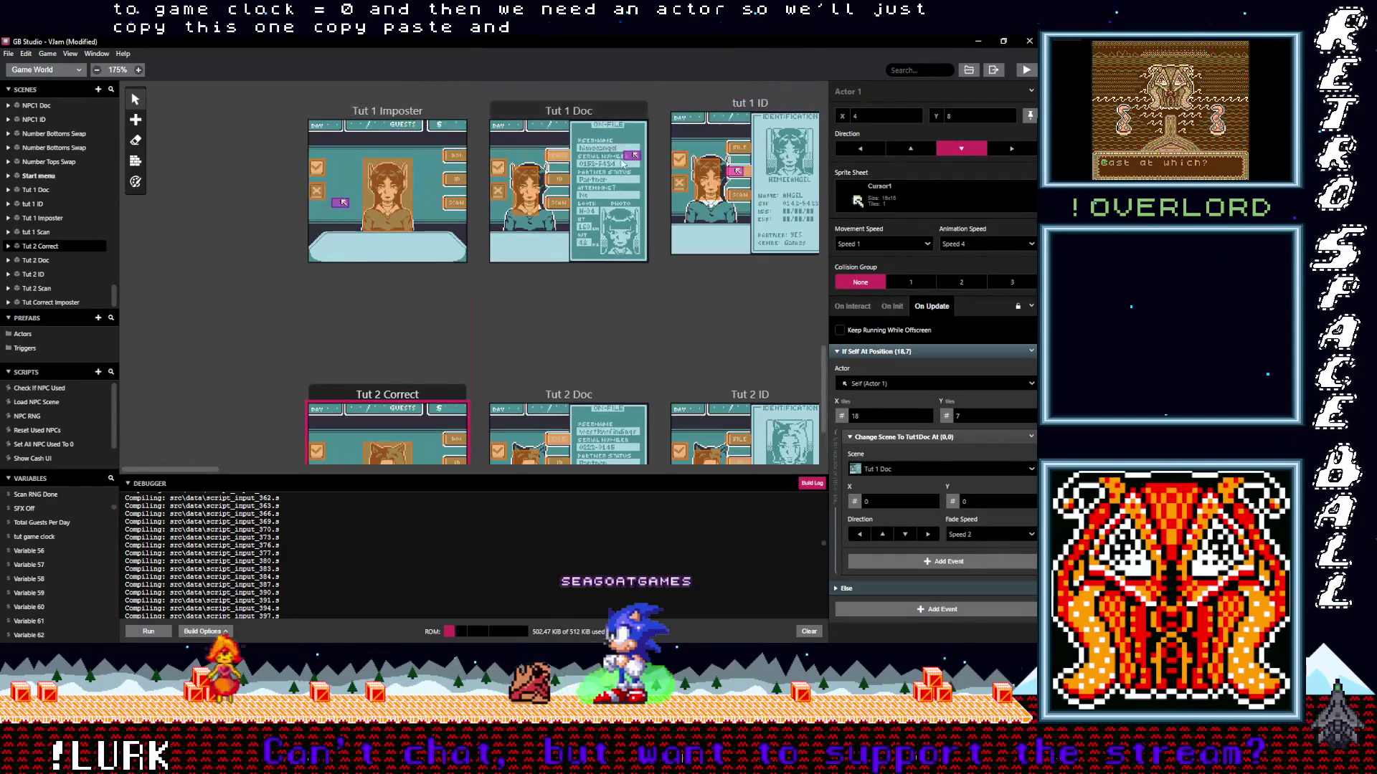
click(632, 155)
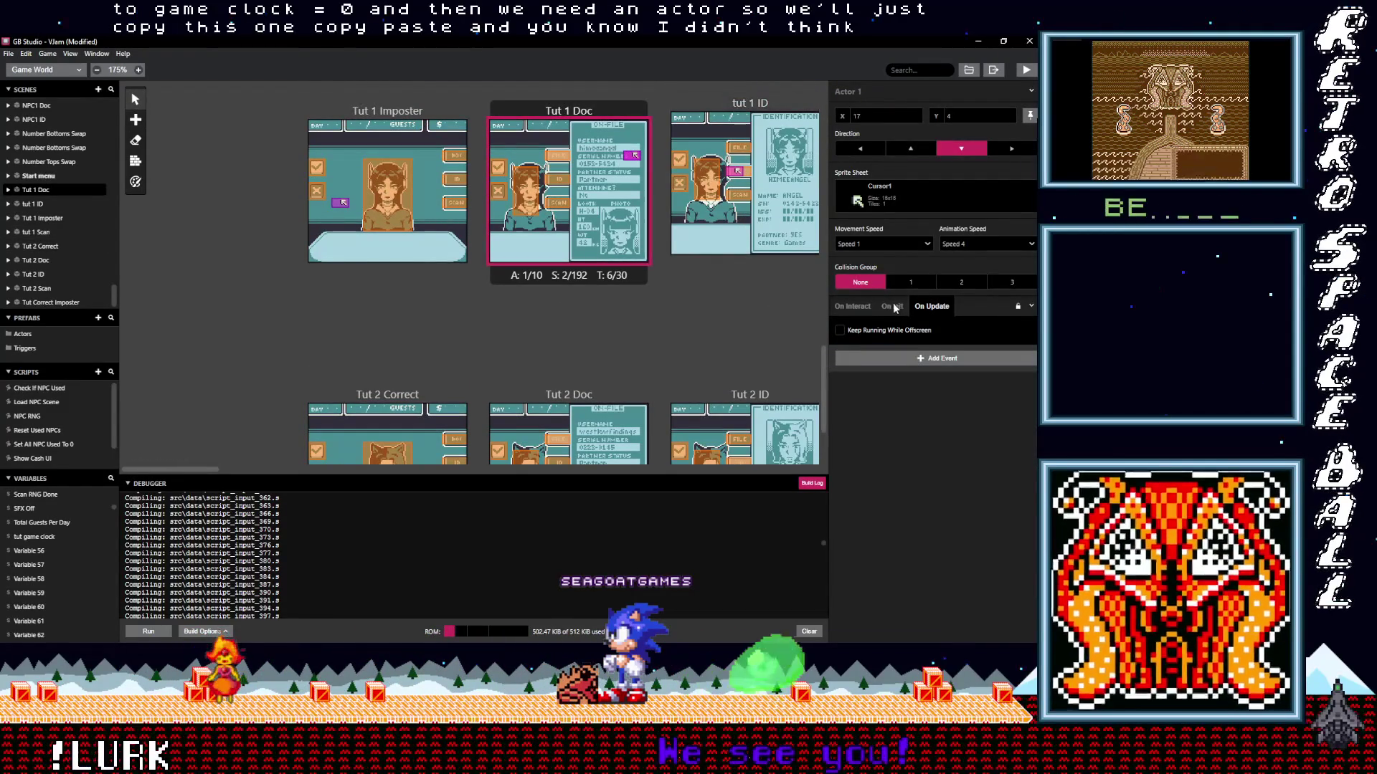
scroll(747, 274, right, 2)
click(651, 183)
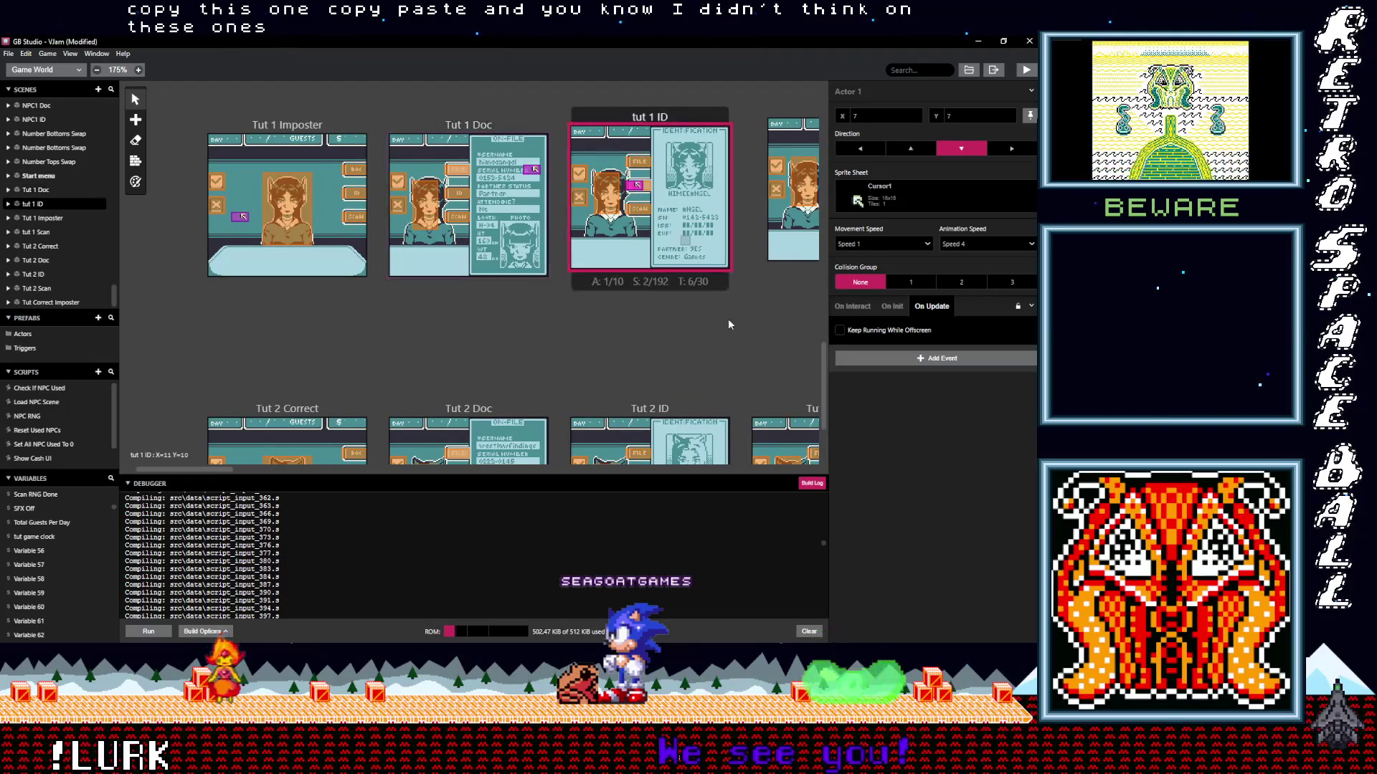
scroll(538, 341, right, 3)
click(642, 218)
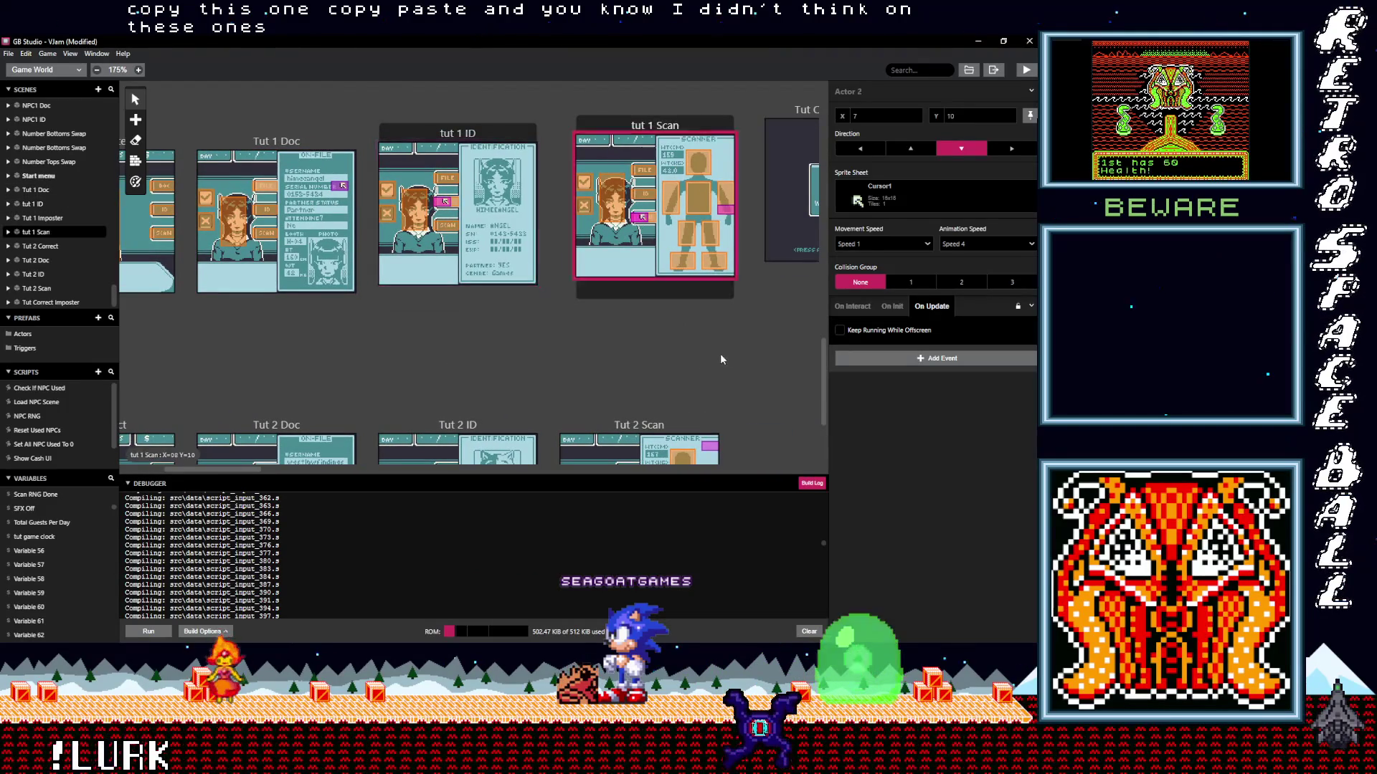
scroll(726, 351, right, 2)
scroll(623, 376, down, 3)
scroll(622, 376, left, 4)
scroll(401, 293, down, 1)
scroll(459, 279, left, 3)
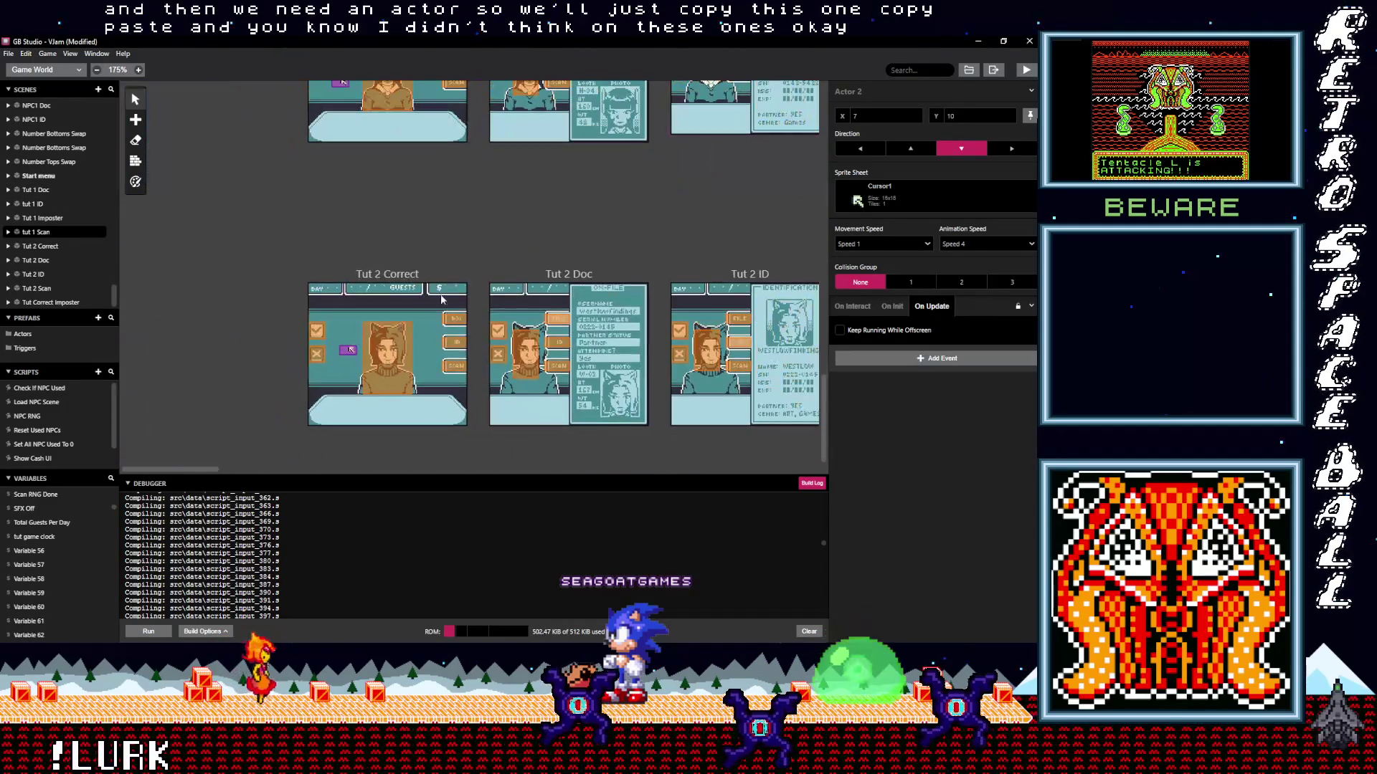
Delete the pasted cursor's If Self At Position check that switched to Tut 1 Doc.
click(349, 350)
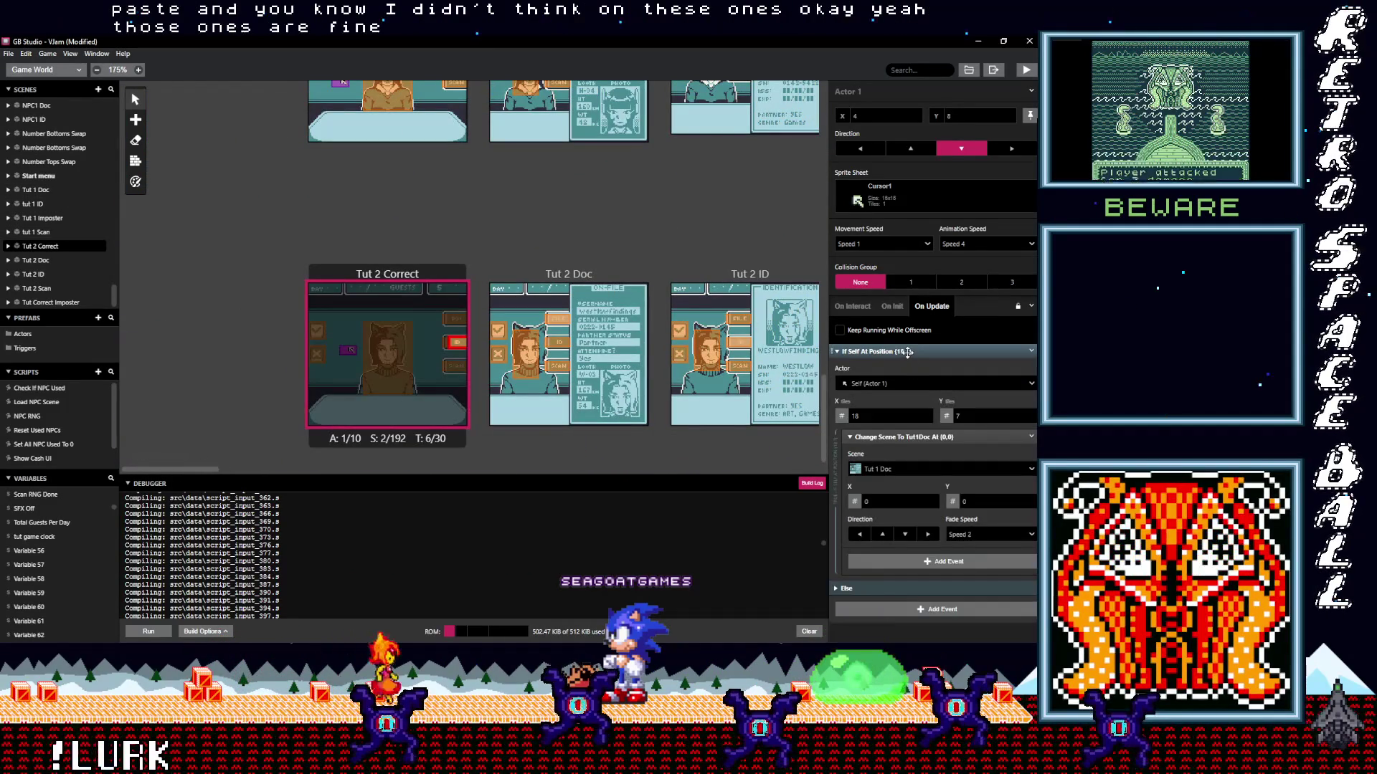
click(908, 353)
click(1031, 352)
click(995, 469)
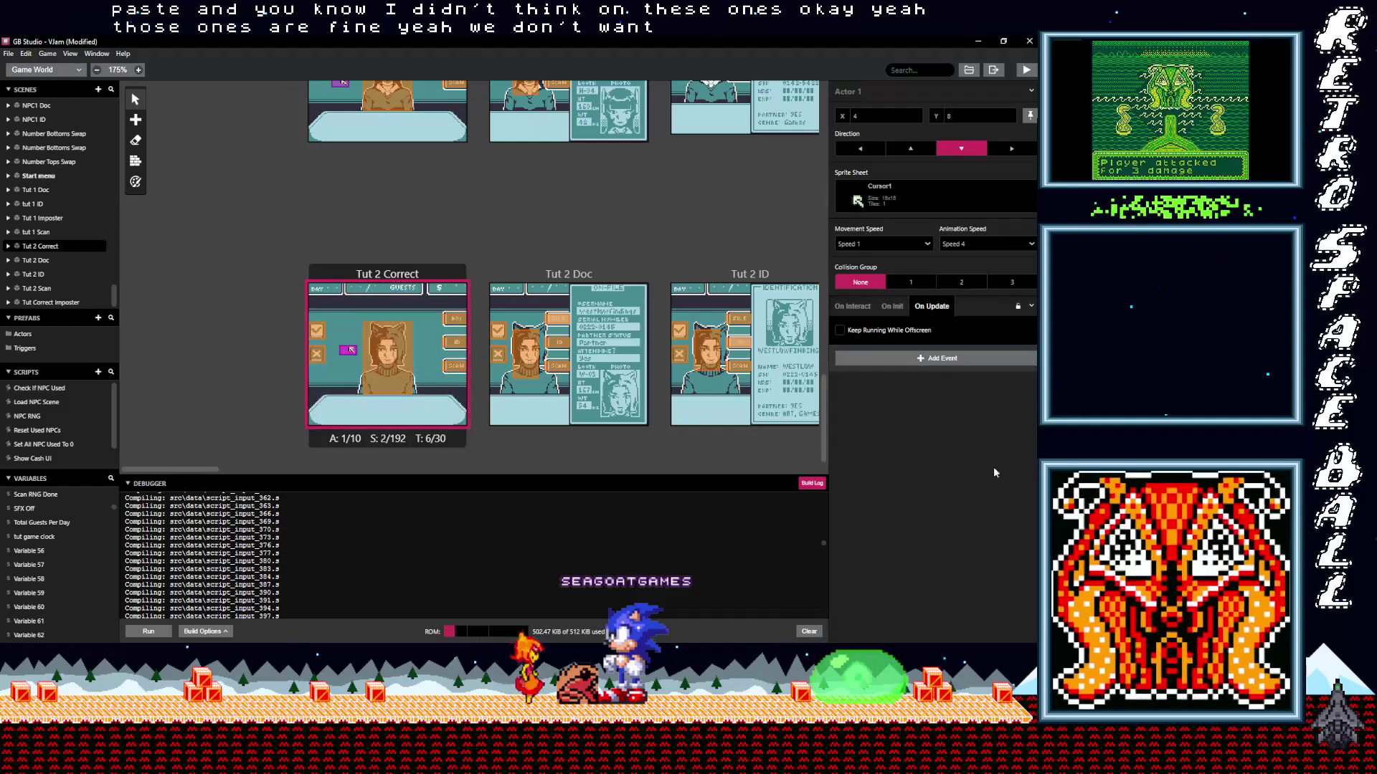
click(390, 279)
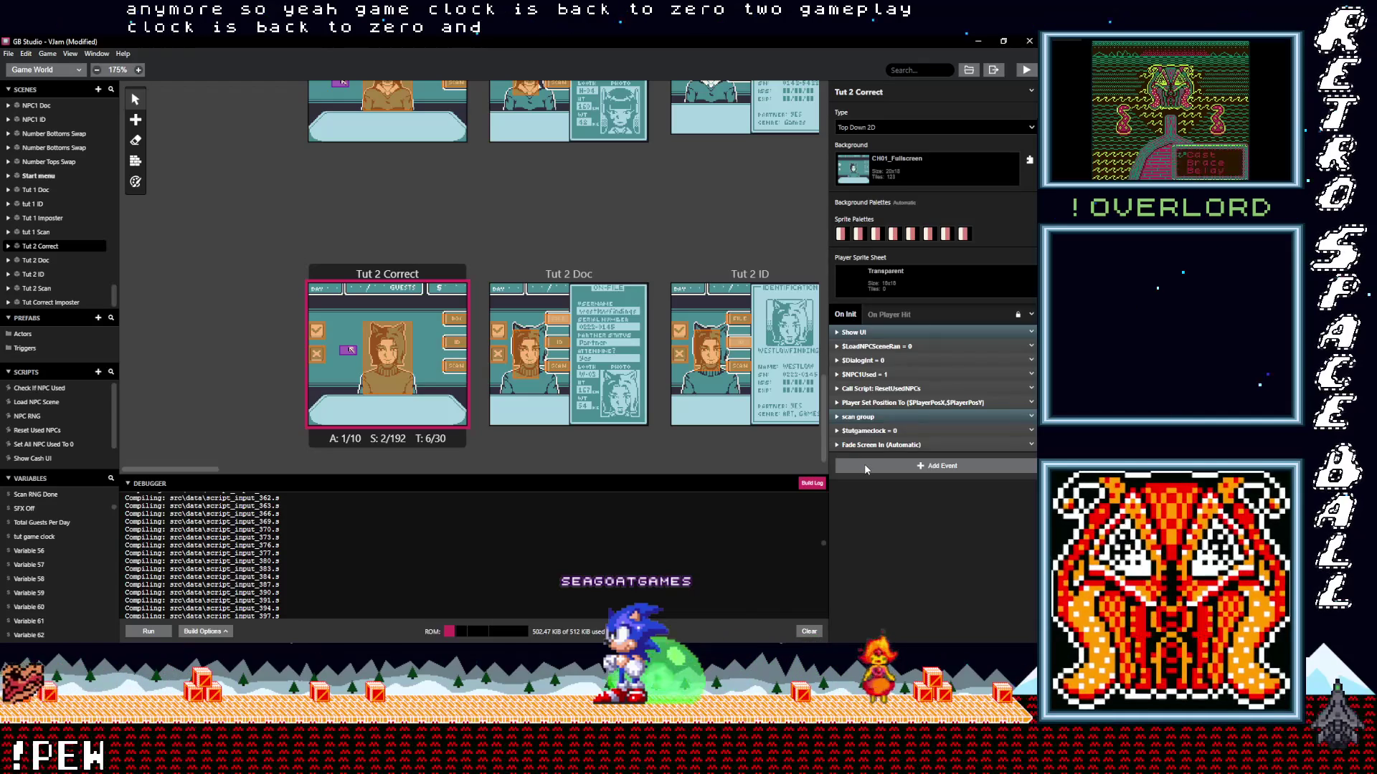
Add a dialogue reading 'This one looks legit...' to Tut 2 Correct's On Init script.
click(864, 464)
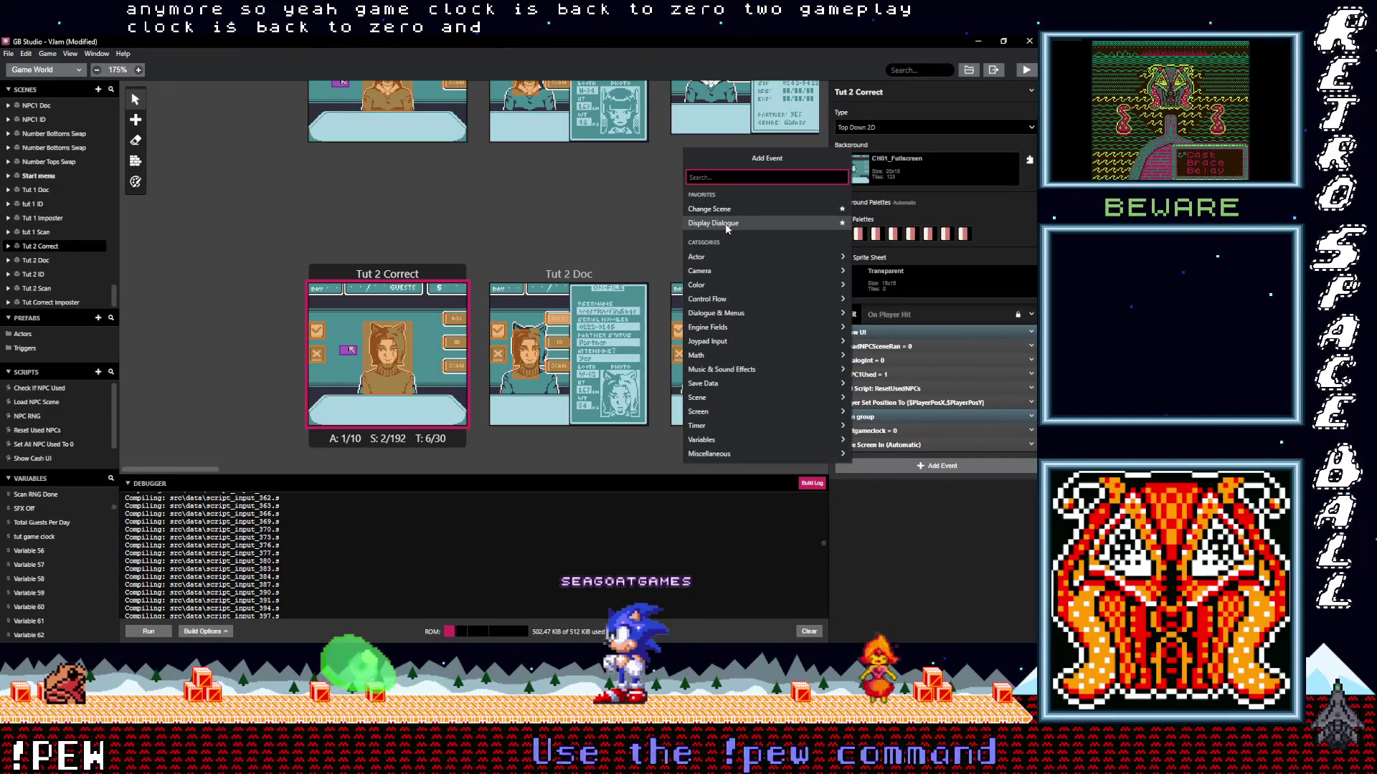
click(892, 466)
click(893, 466)
click(737, 223)
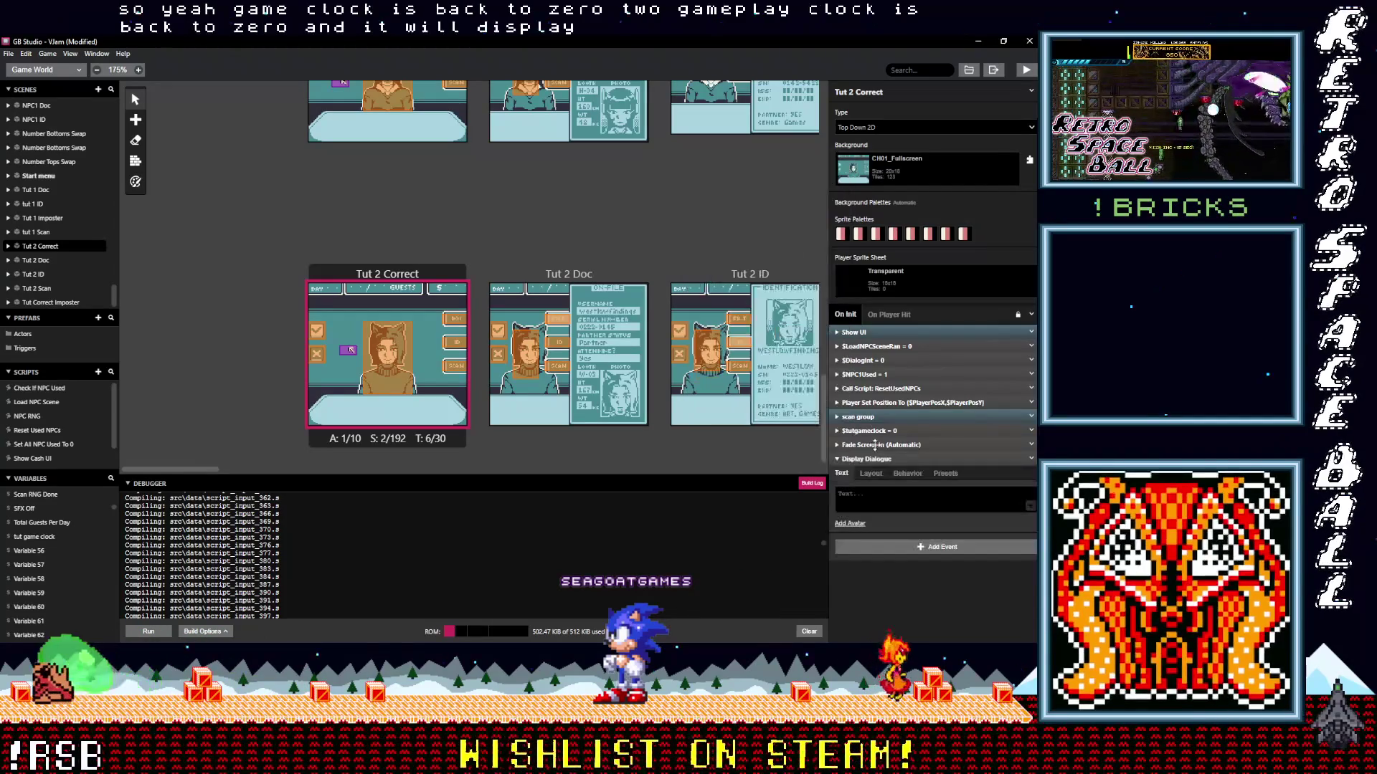
text(This one looks)
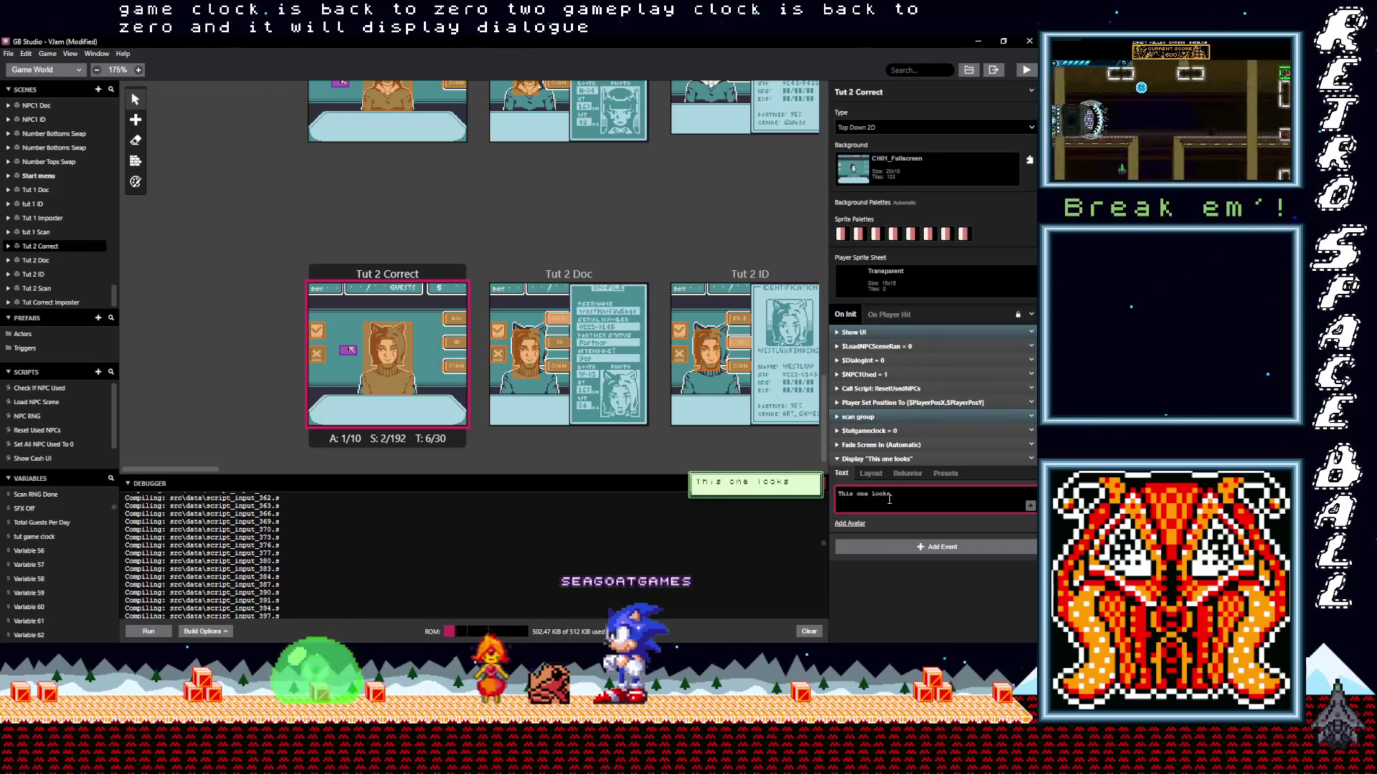
key(Return)
text(l)
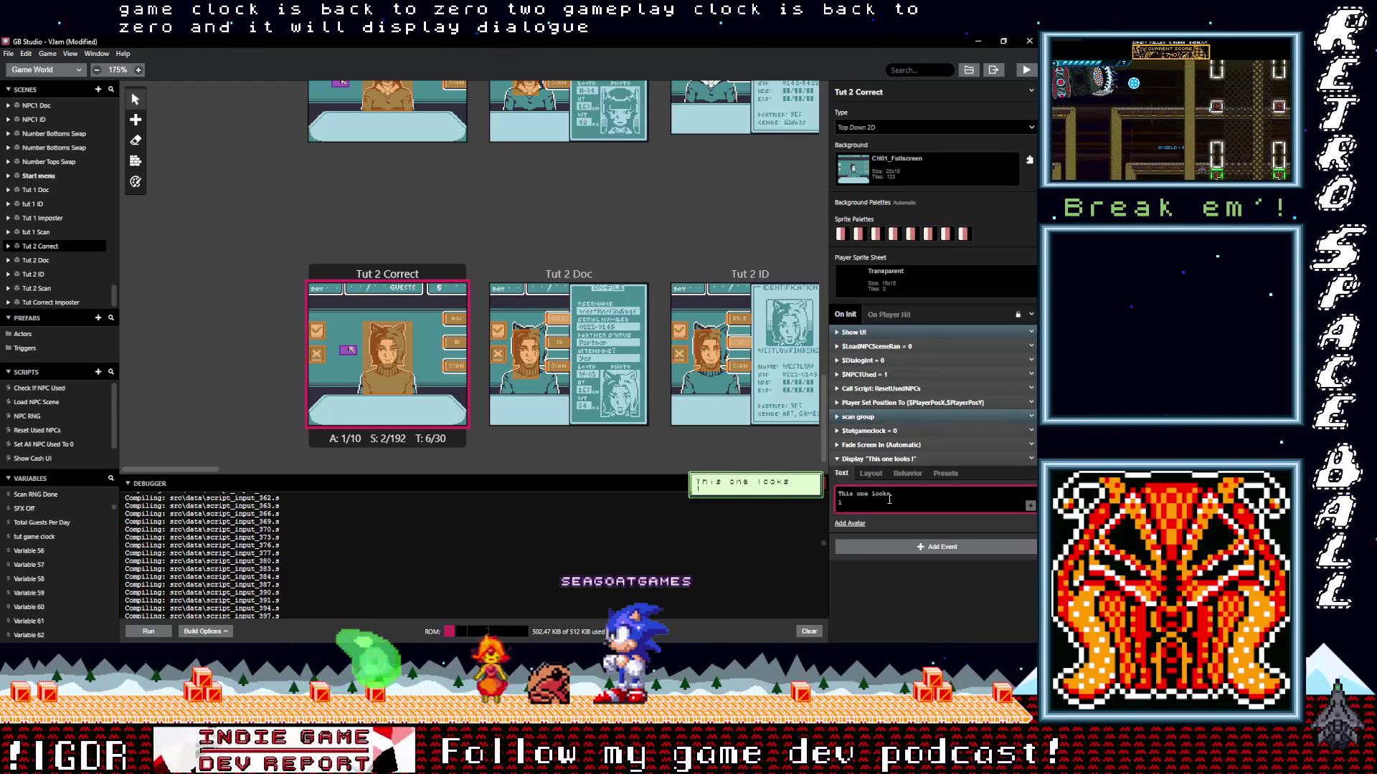
text(egit..)
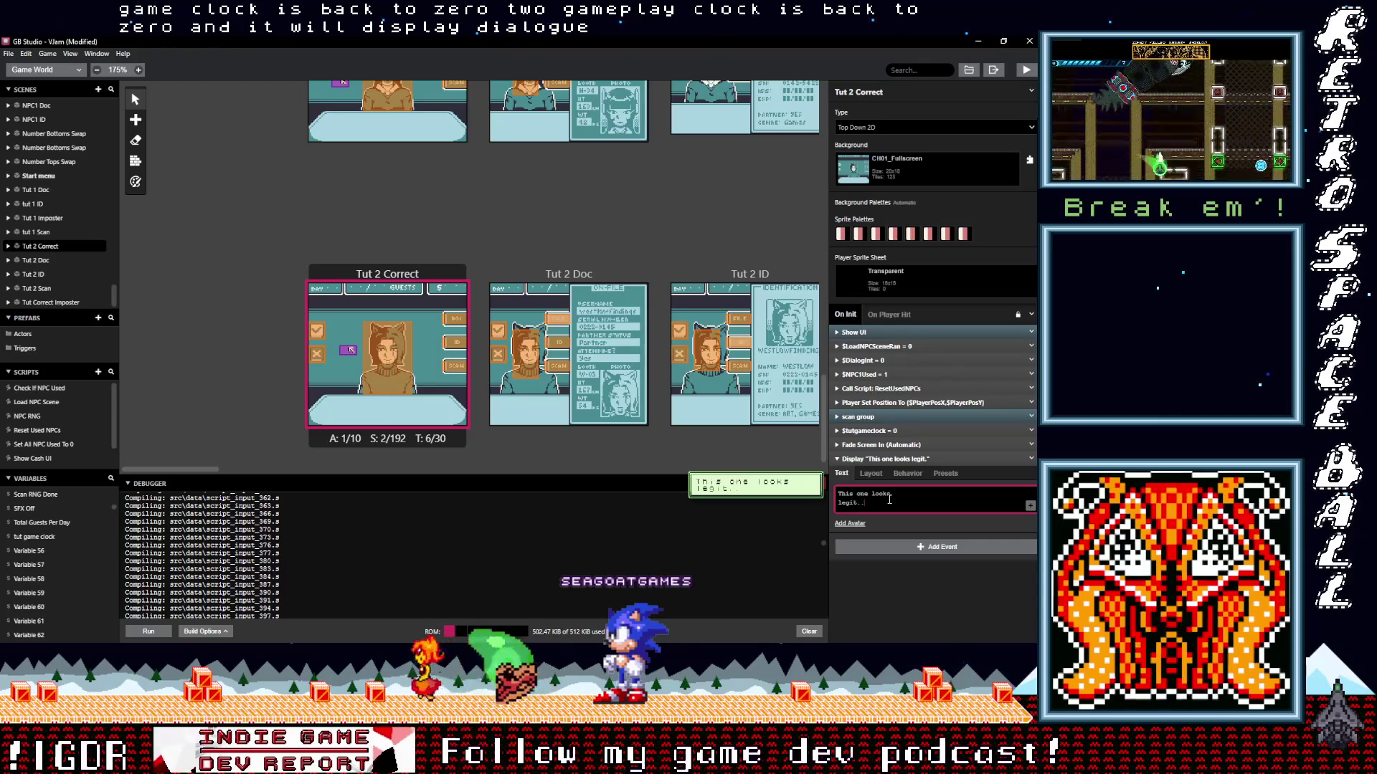
text( lets chec)
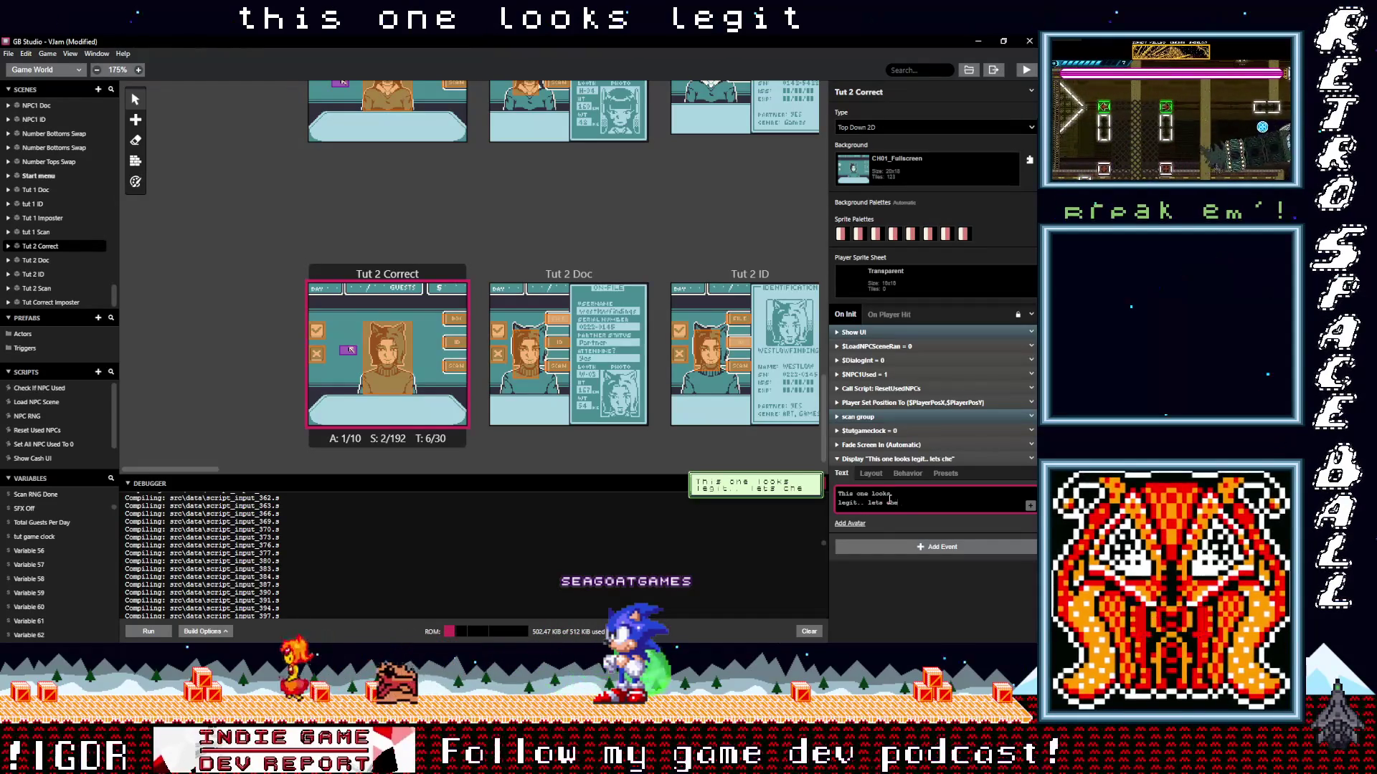
key(BackSpace)
key(BackSpace)
key(BackSpace)
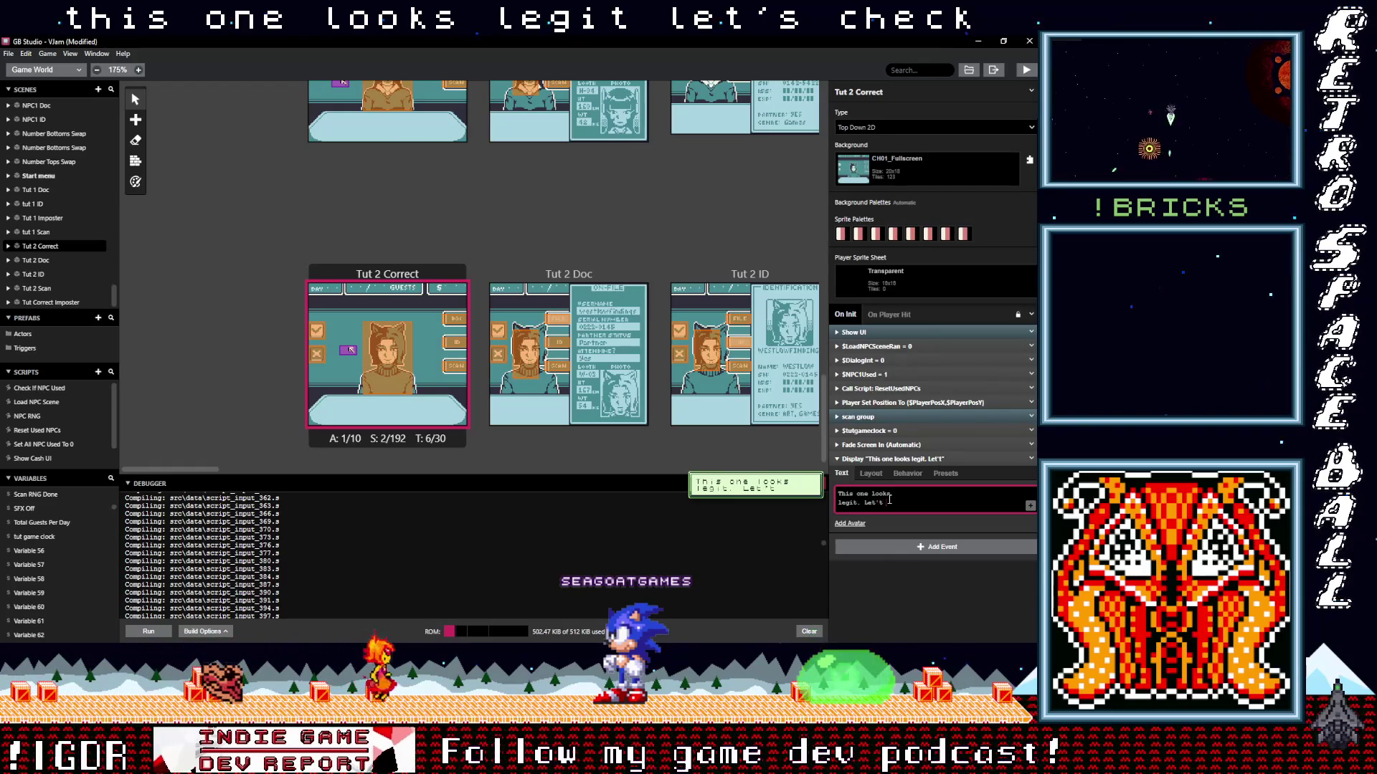
key(BackSpace)
key(BackSpace)
key(BackSpace)
text(..)
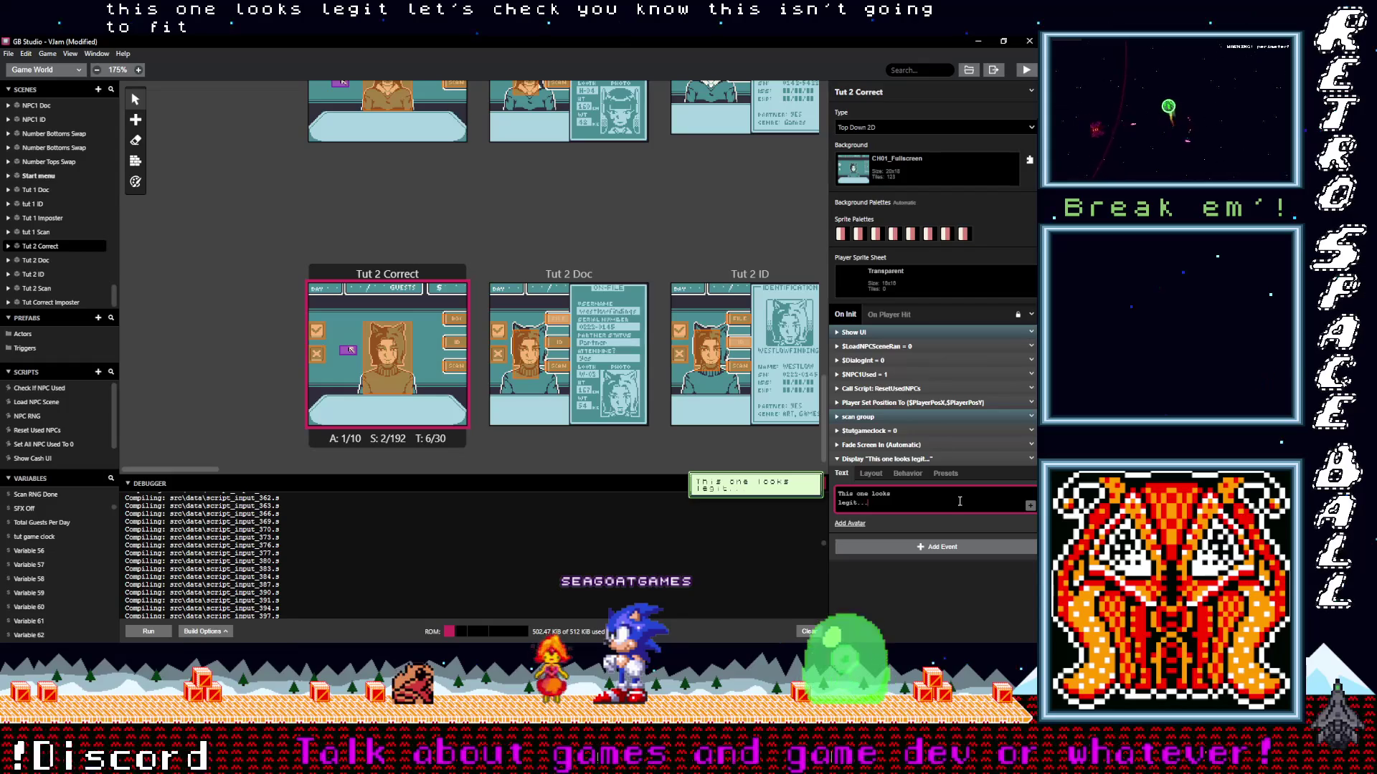
Duplicate that dialogue, change the copy to 'Lets Check!', and collapse both events.
click(1031, 459)
click(1000, 492)
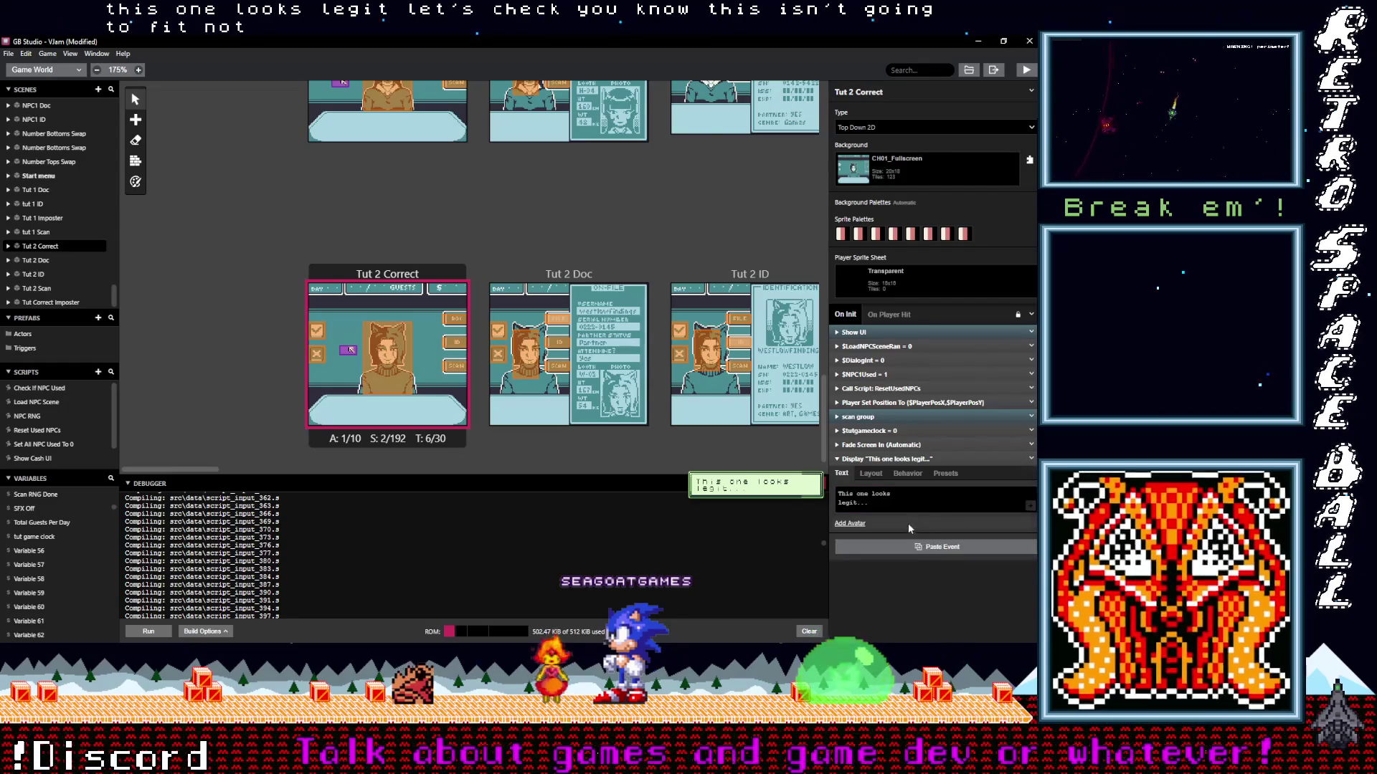
click(913, 547)
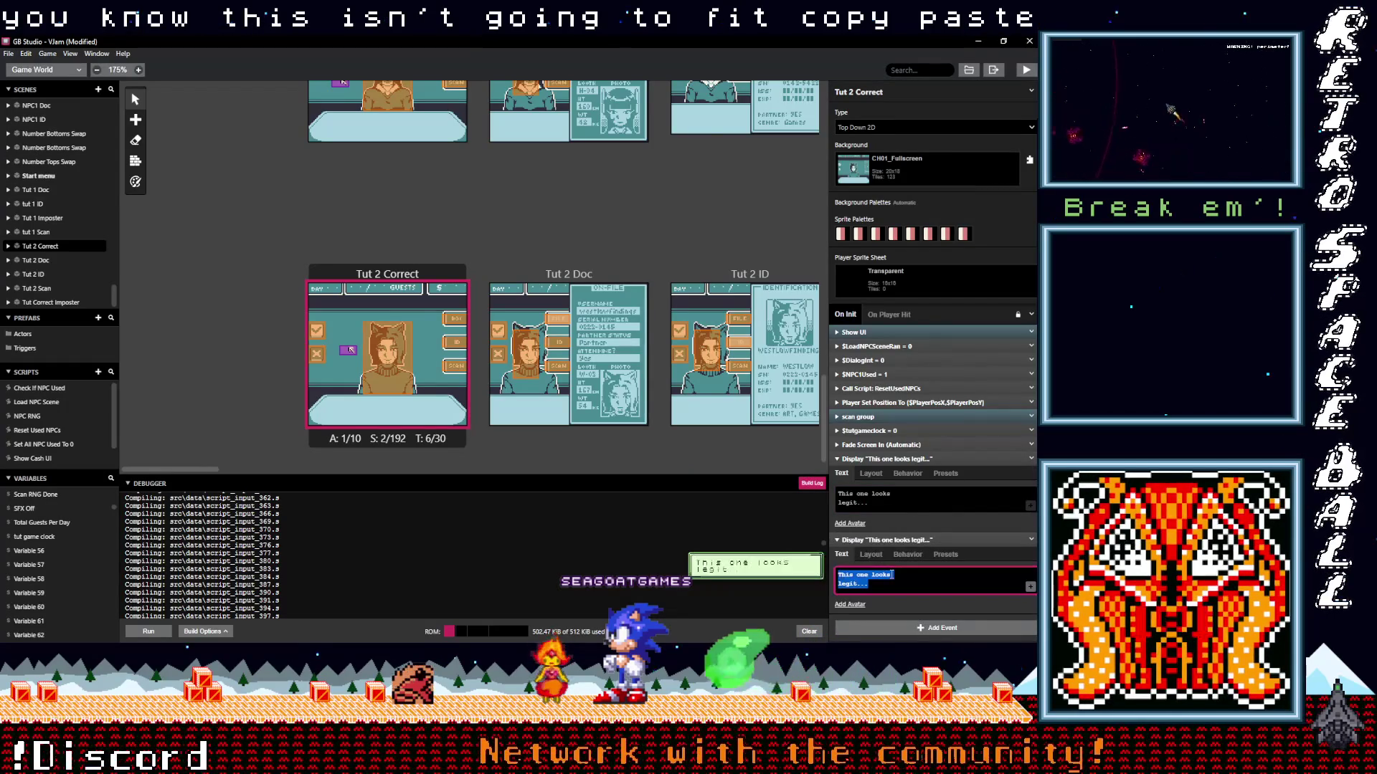
text(Lets Check)
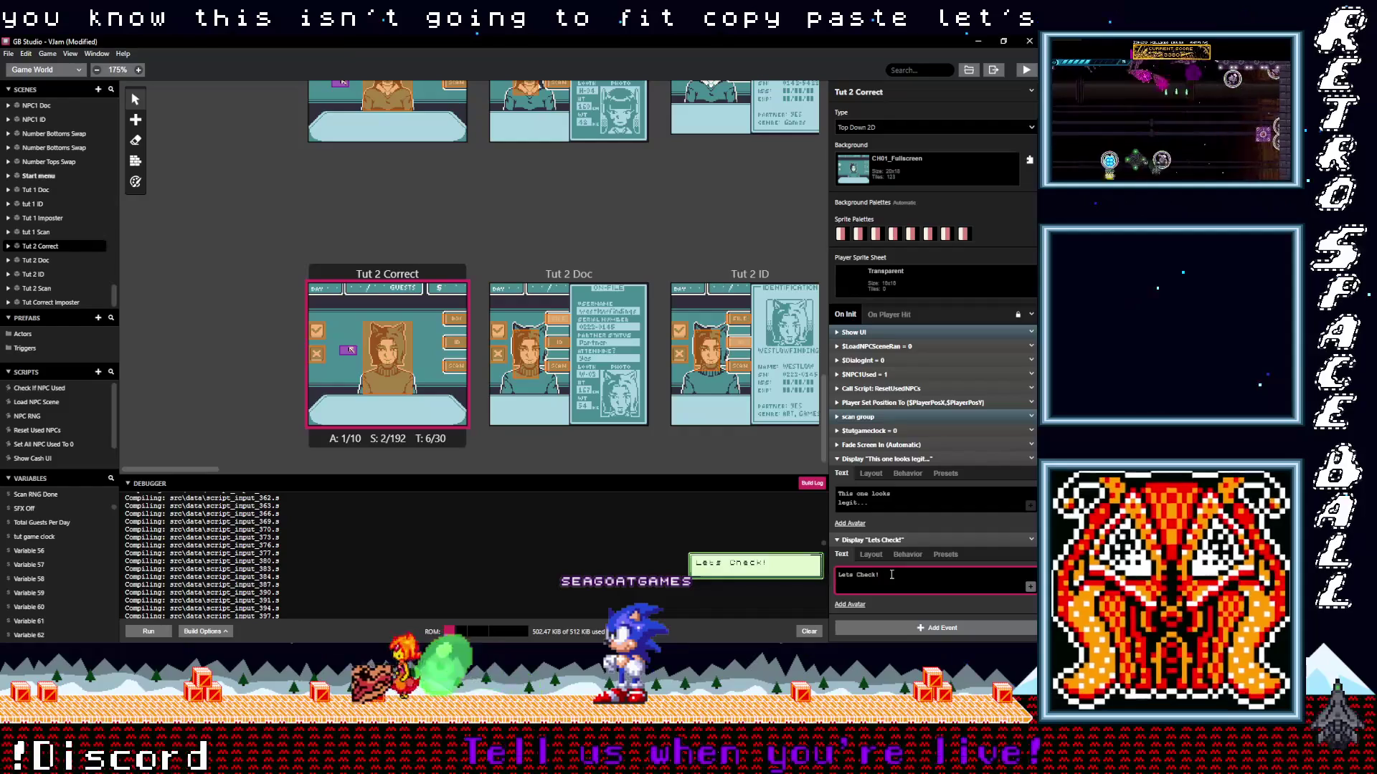
text(!)
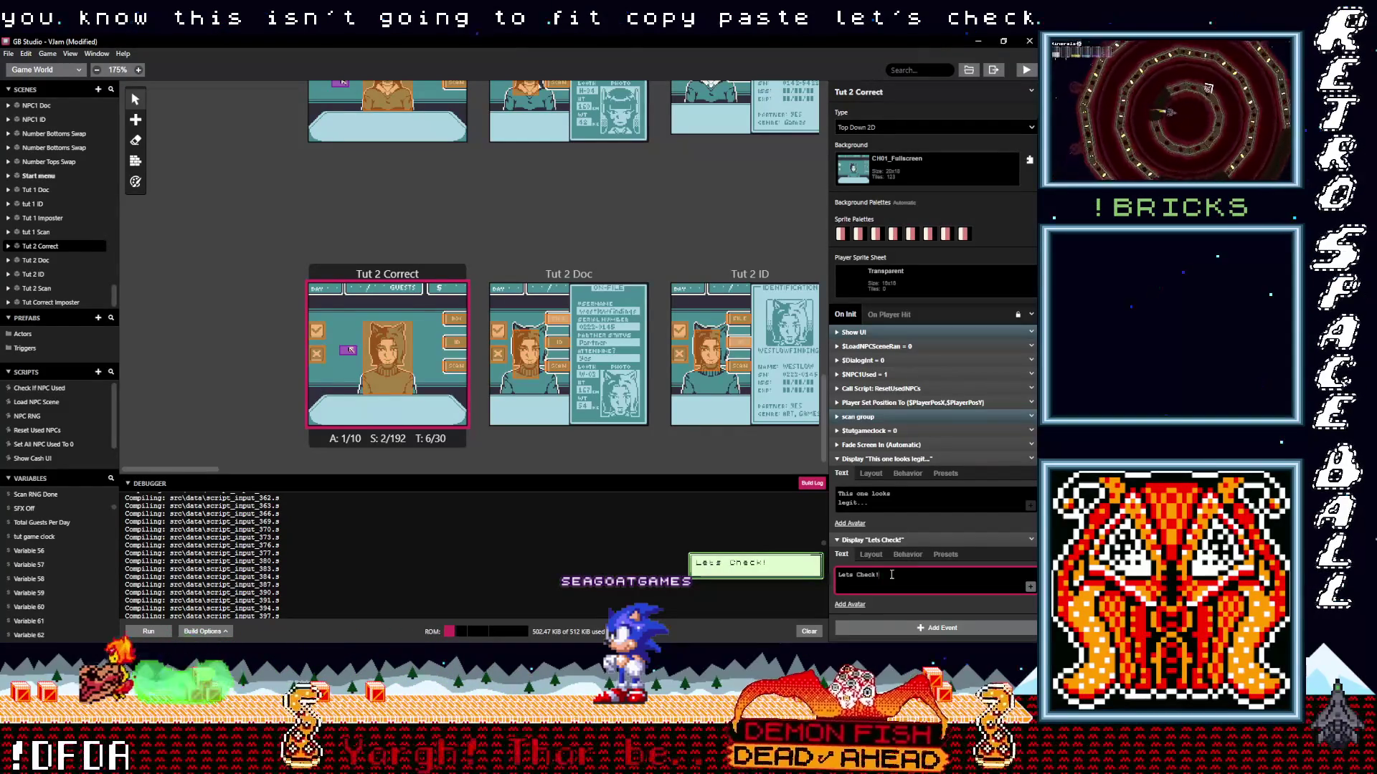
click(896, 539)
click(897, 459)
click(901, 495)
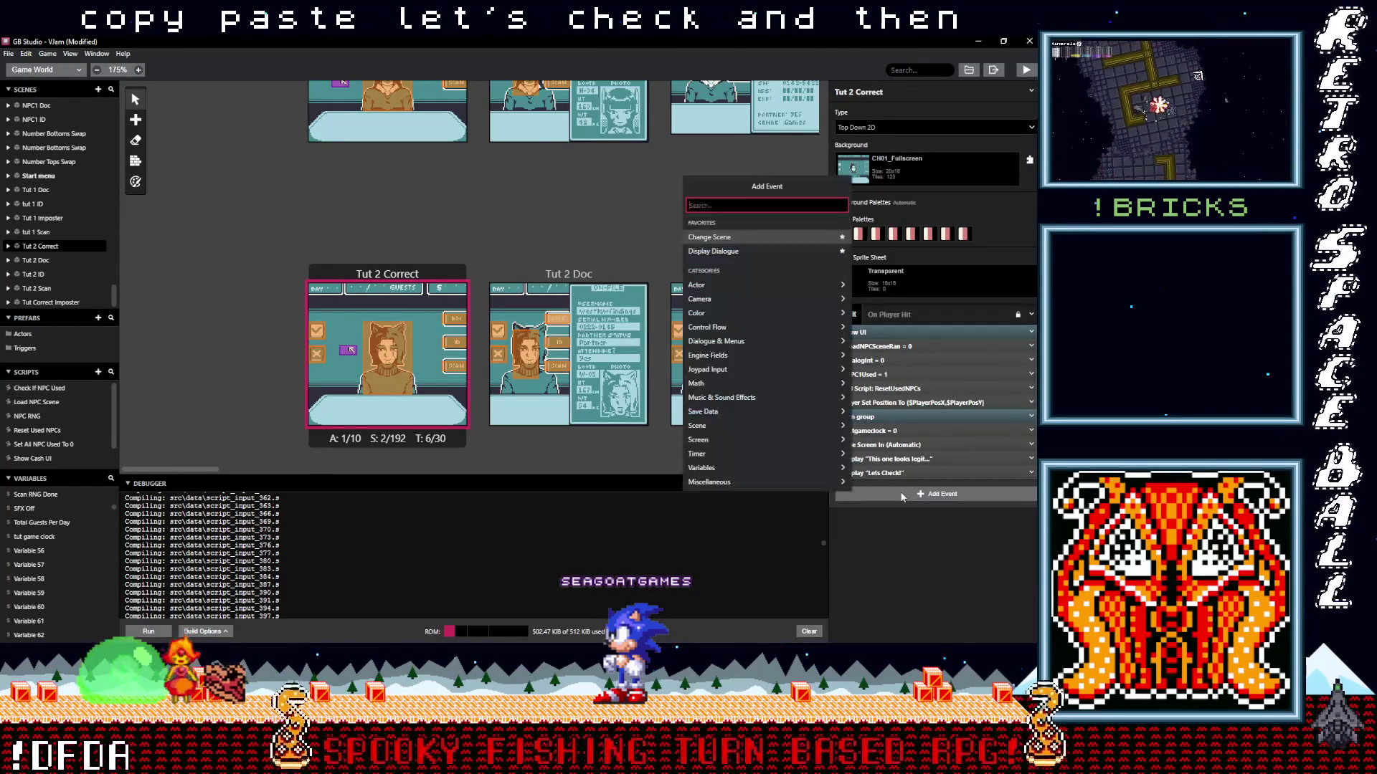
Add an Actor Move To event moving Actor 1 diagonally to X 17, Y 4.
text(move)
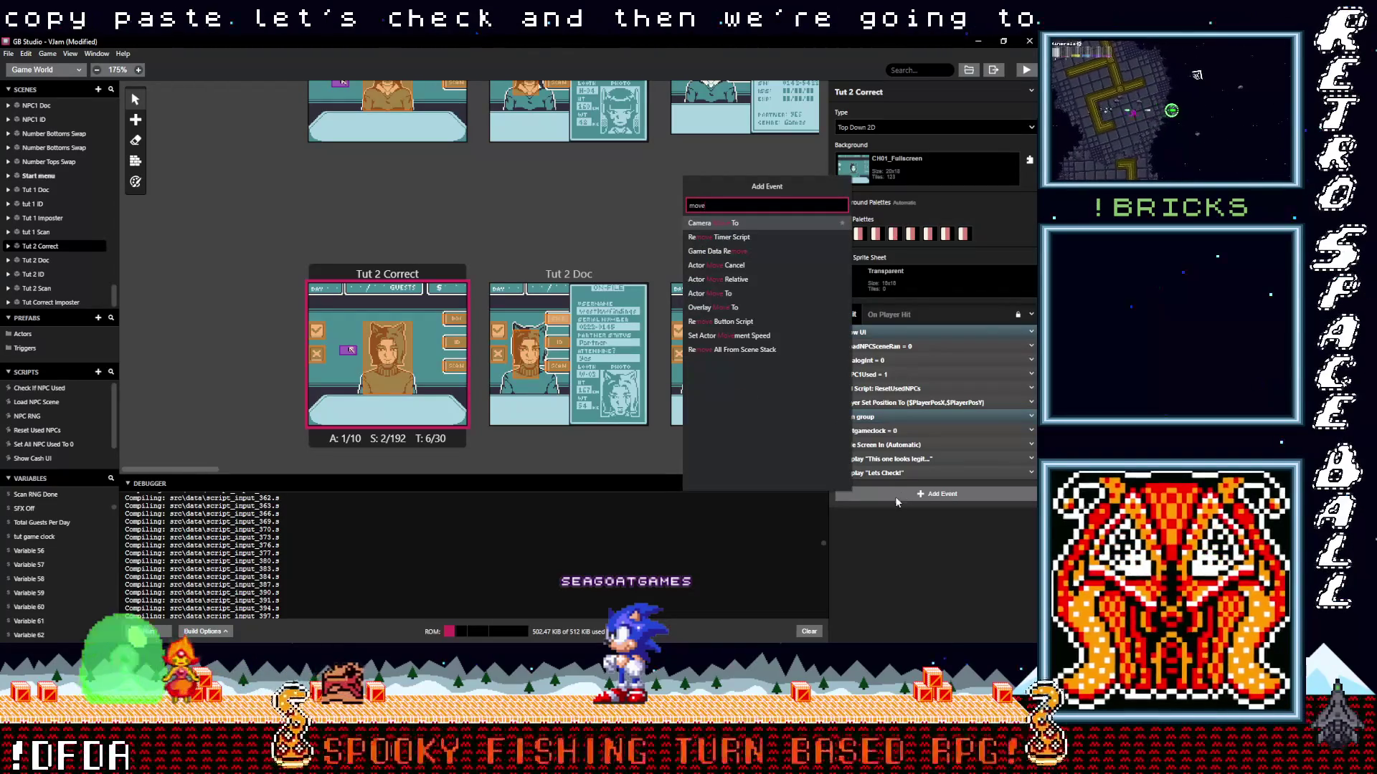
click(724, 294)
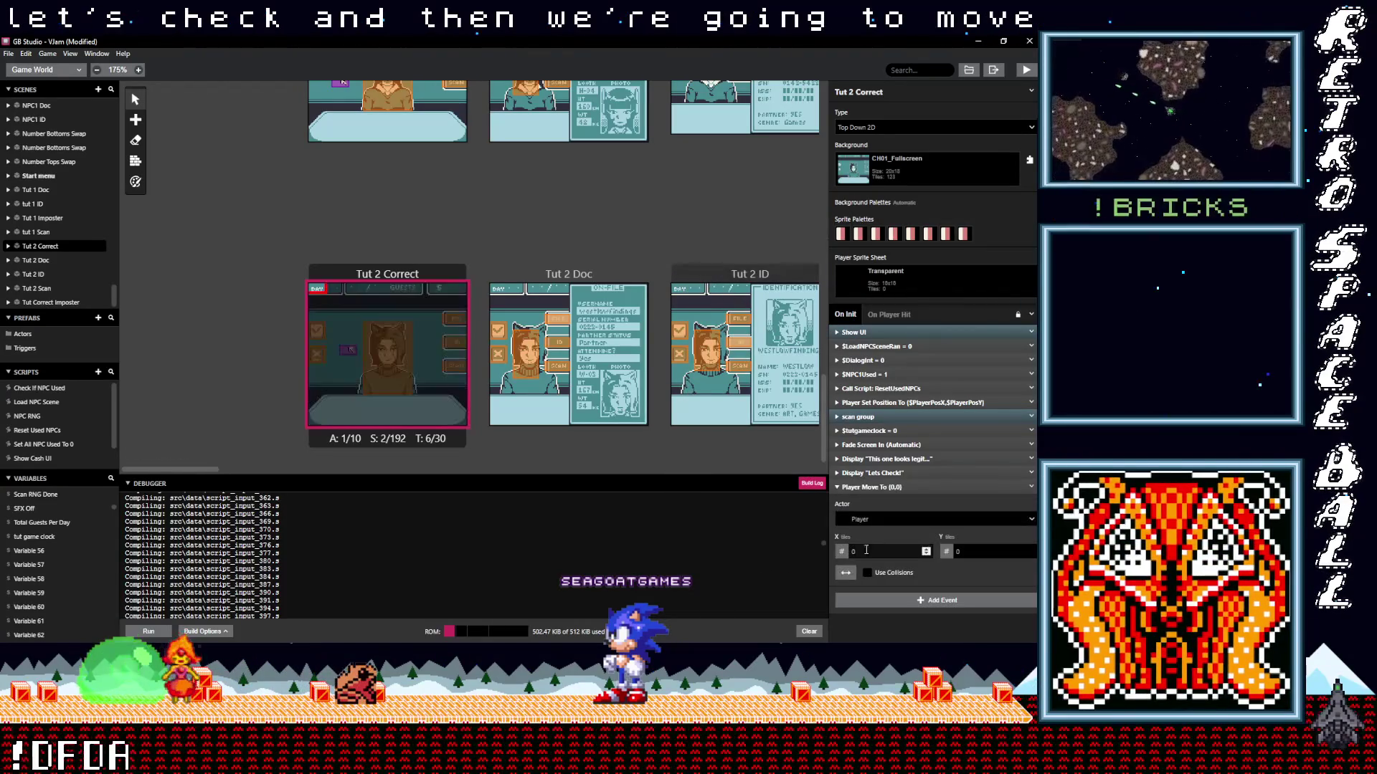
click(866, 521)
click(863, 556)
click(845, 573)
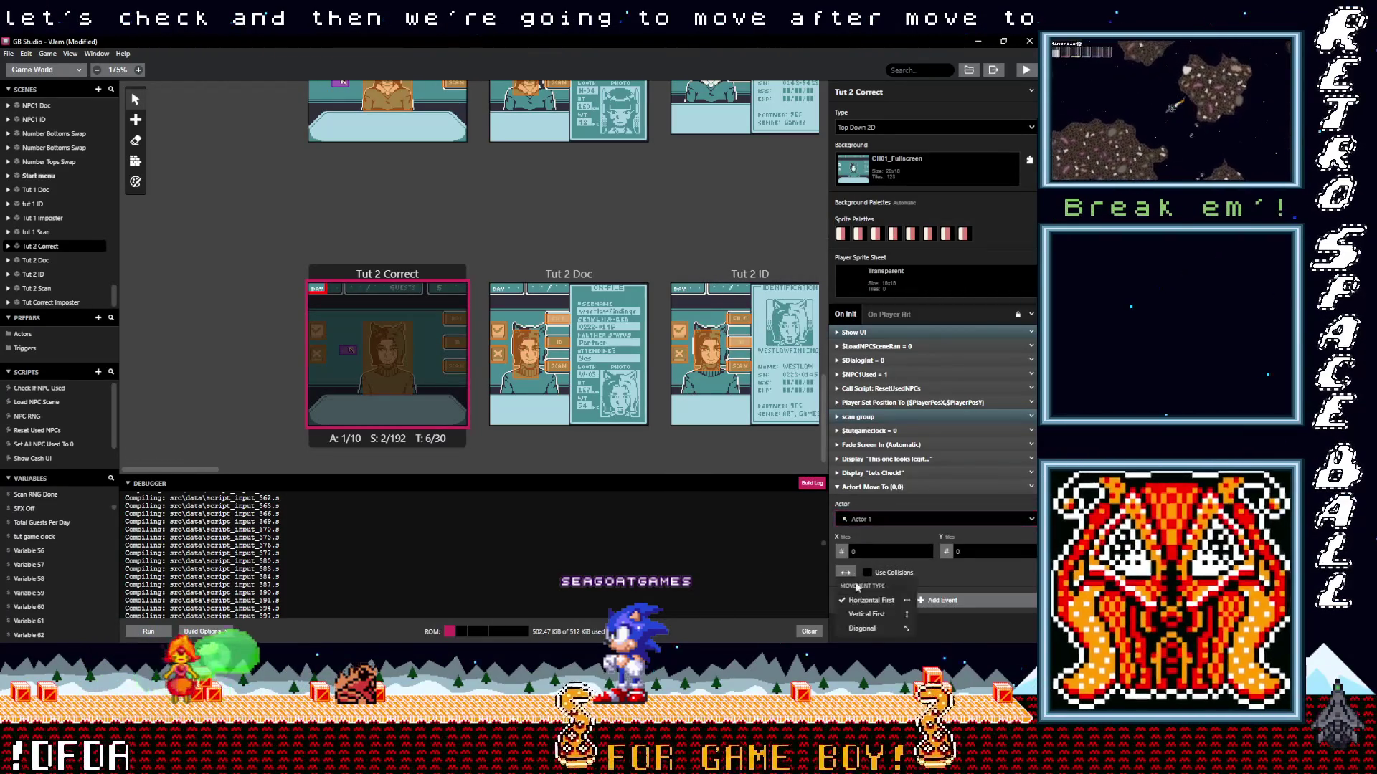
click(875, 629)
click(926, 552)
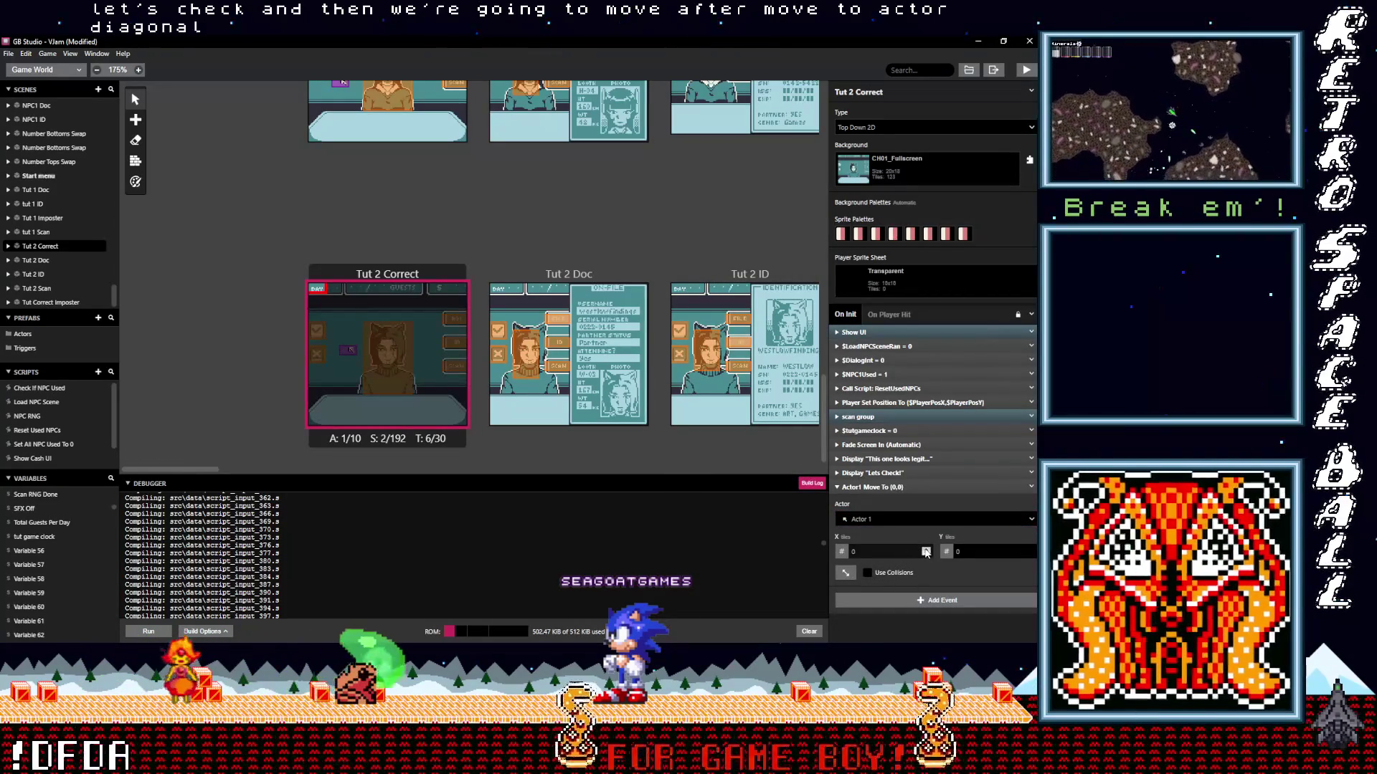
text(70)
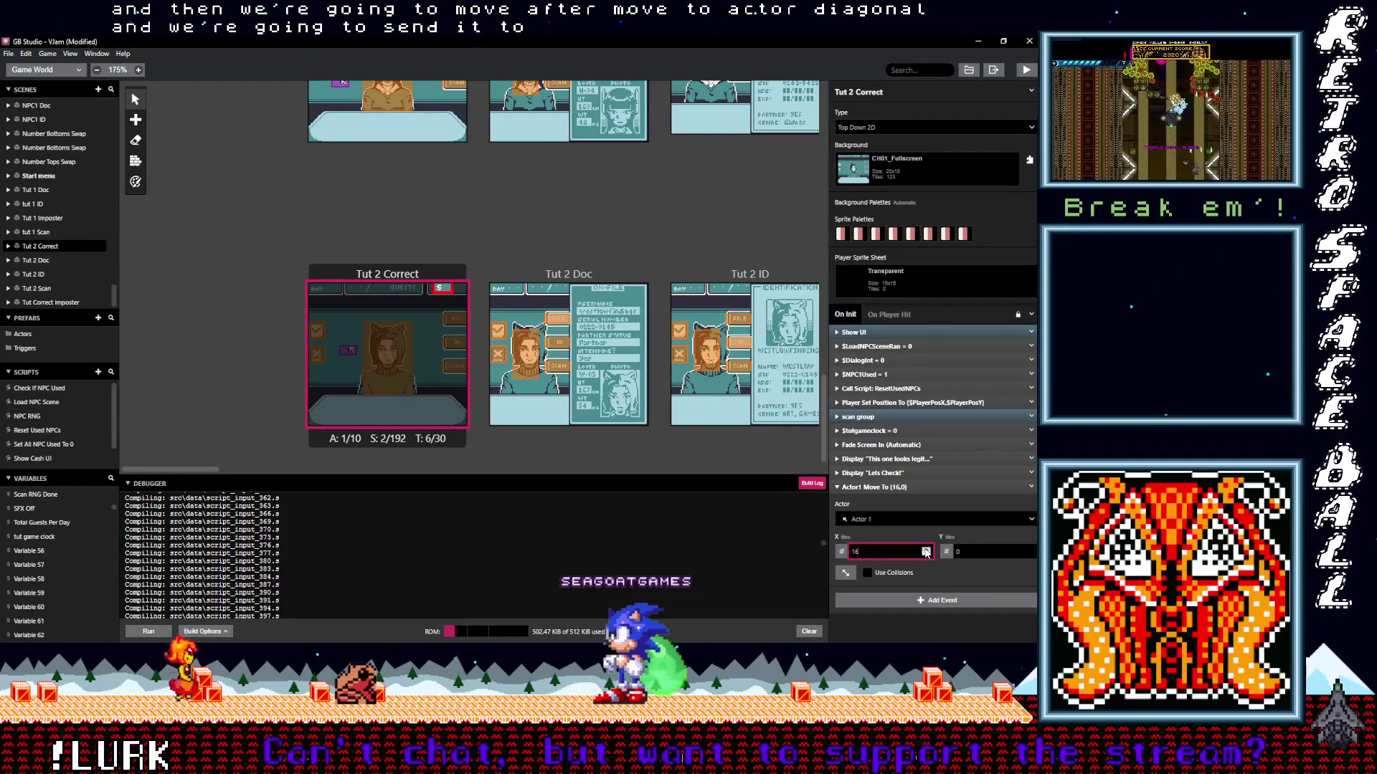
click(1031, 551)
click(1030, 551)
click(1031, 551)
click(1030, 551)
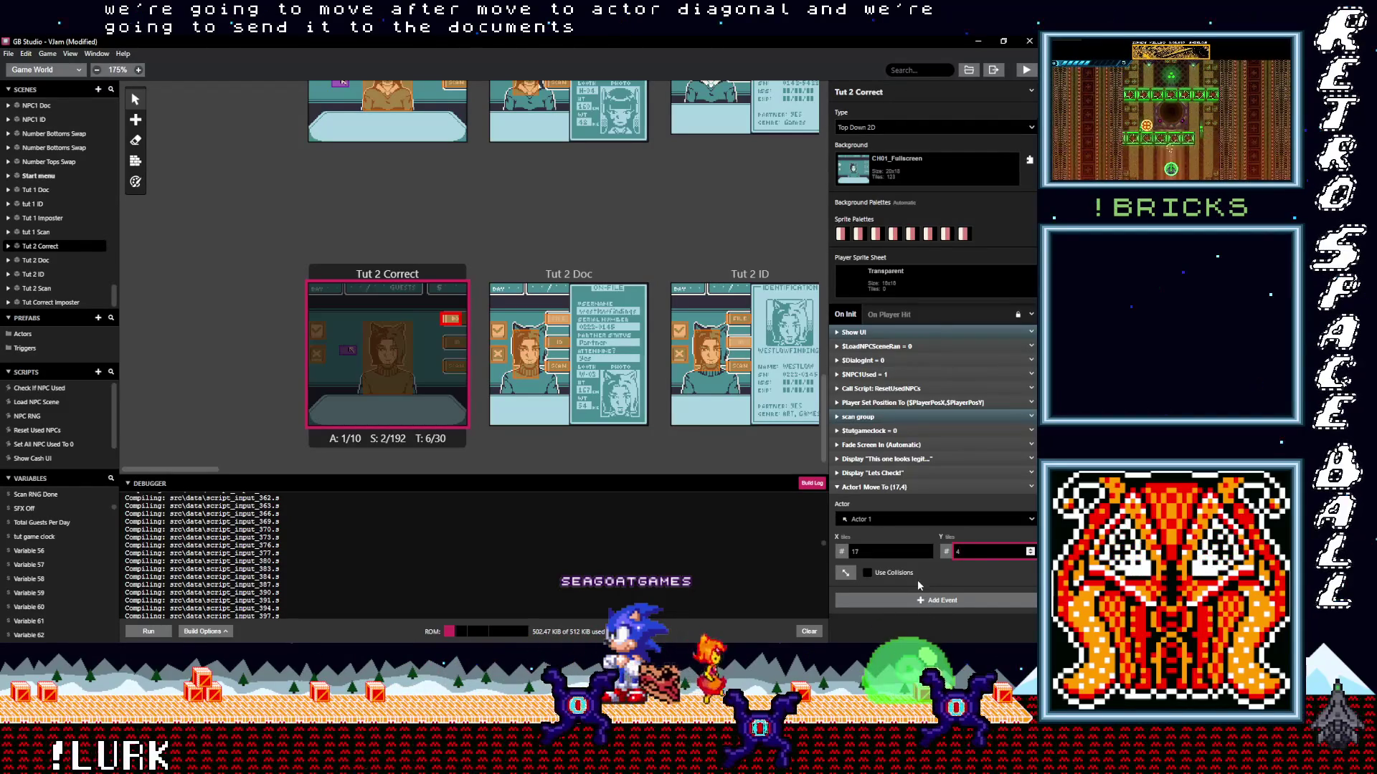
click(886, 489)
Add a Change Scene event targeting Tut 2 Doc.
click(892, 510)
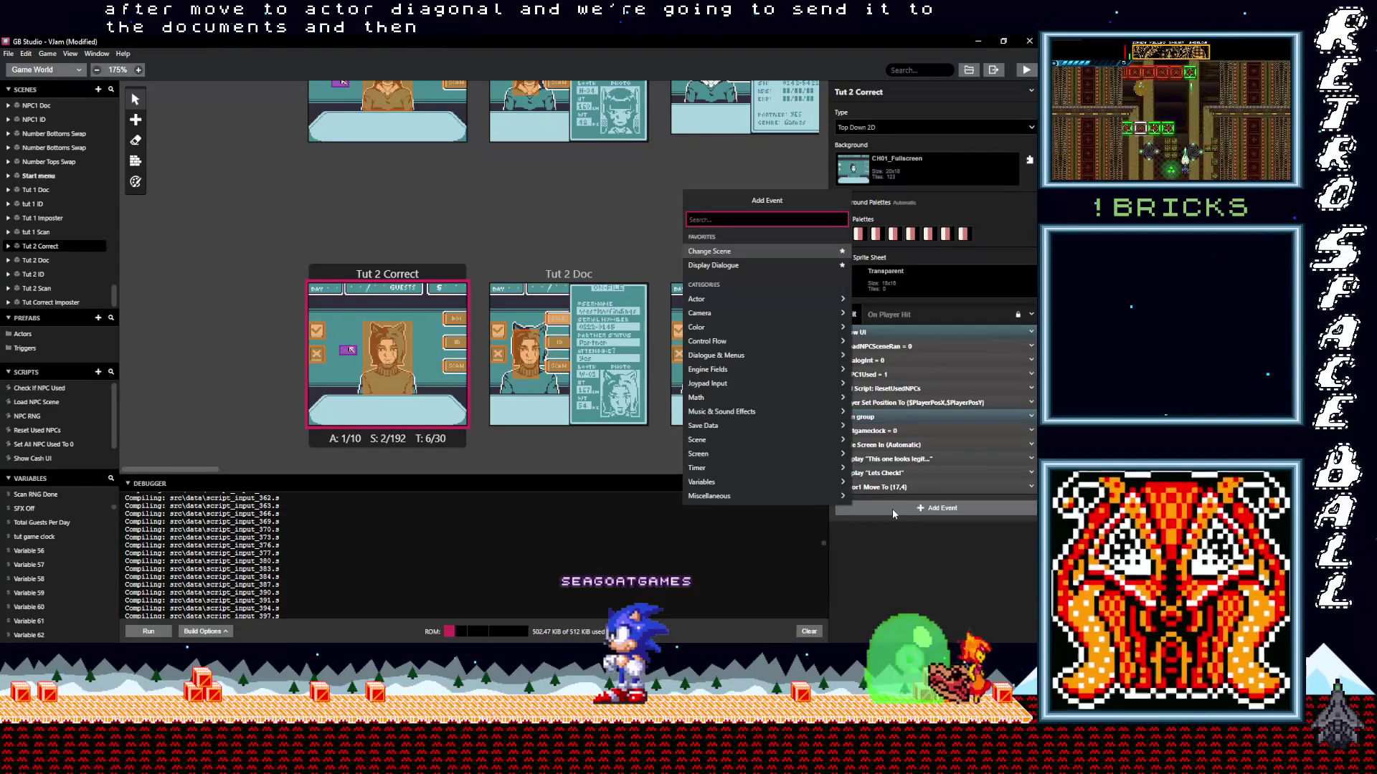
text(chan)
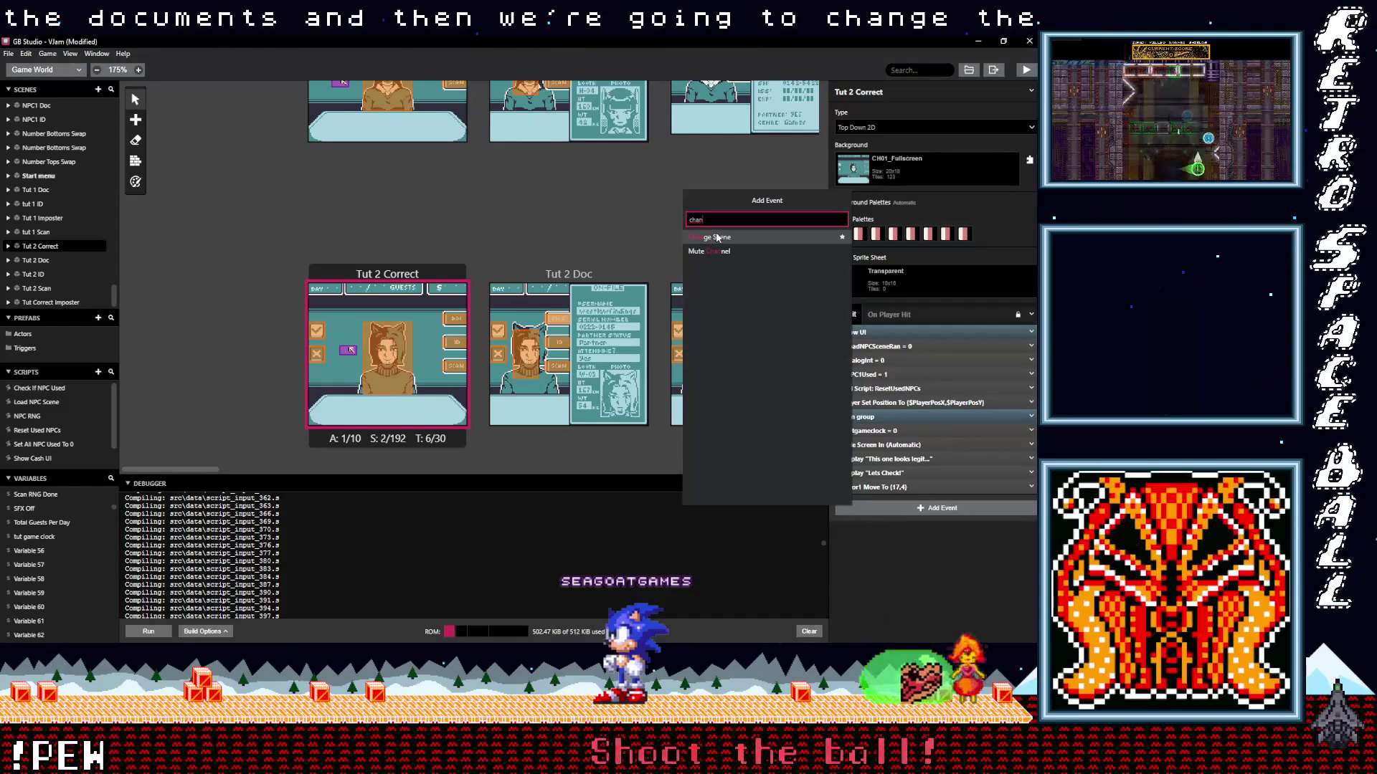
click(717, 236)
click(892, 532)
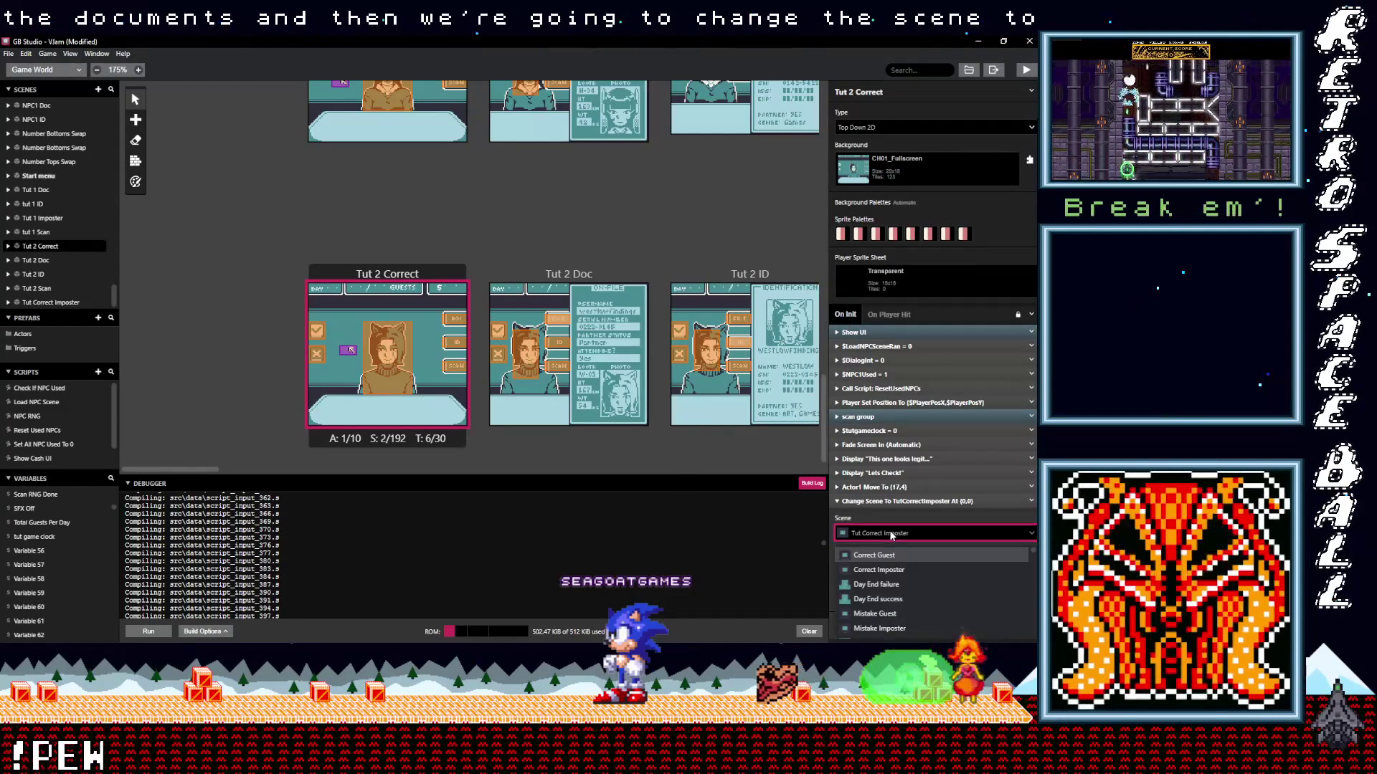
text(tut)
click(898, 627)
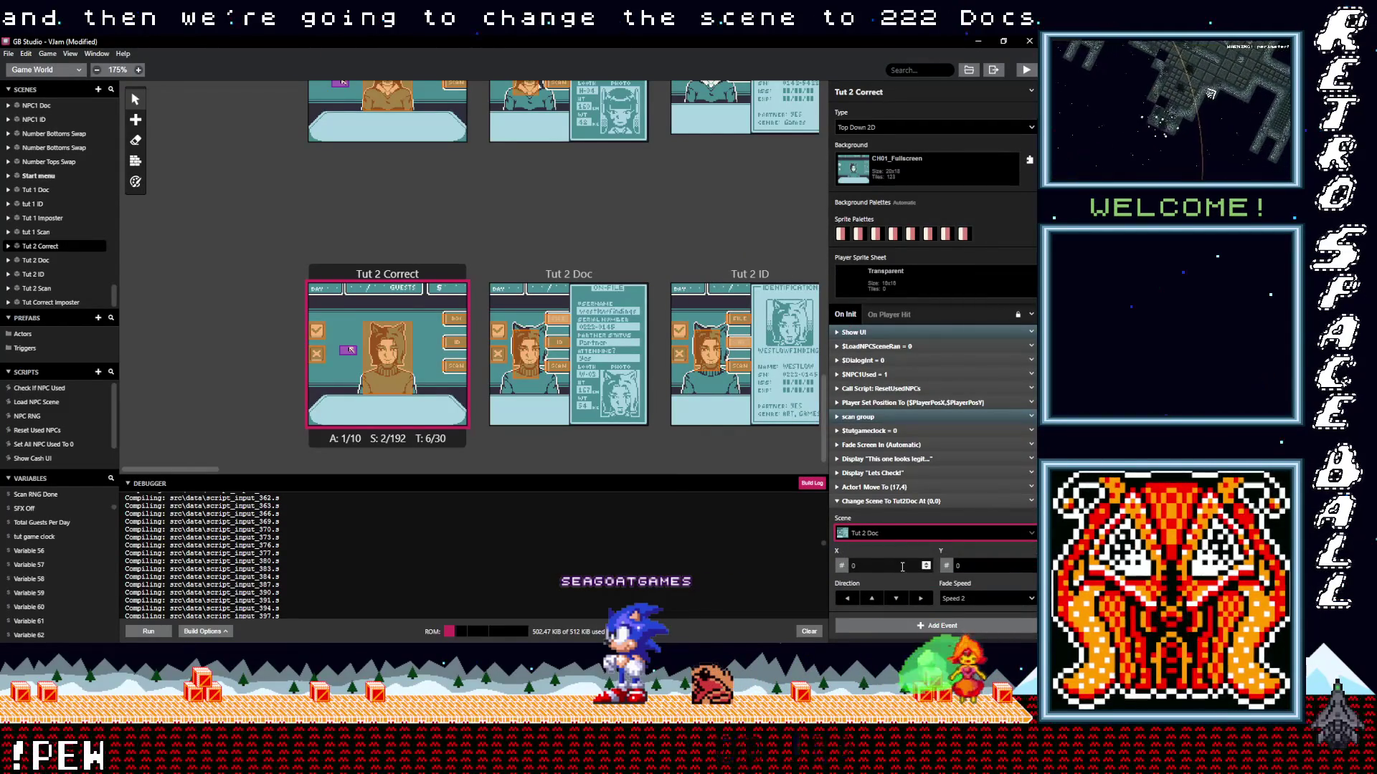
click(889, 502)
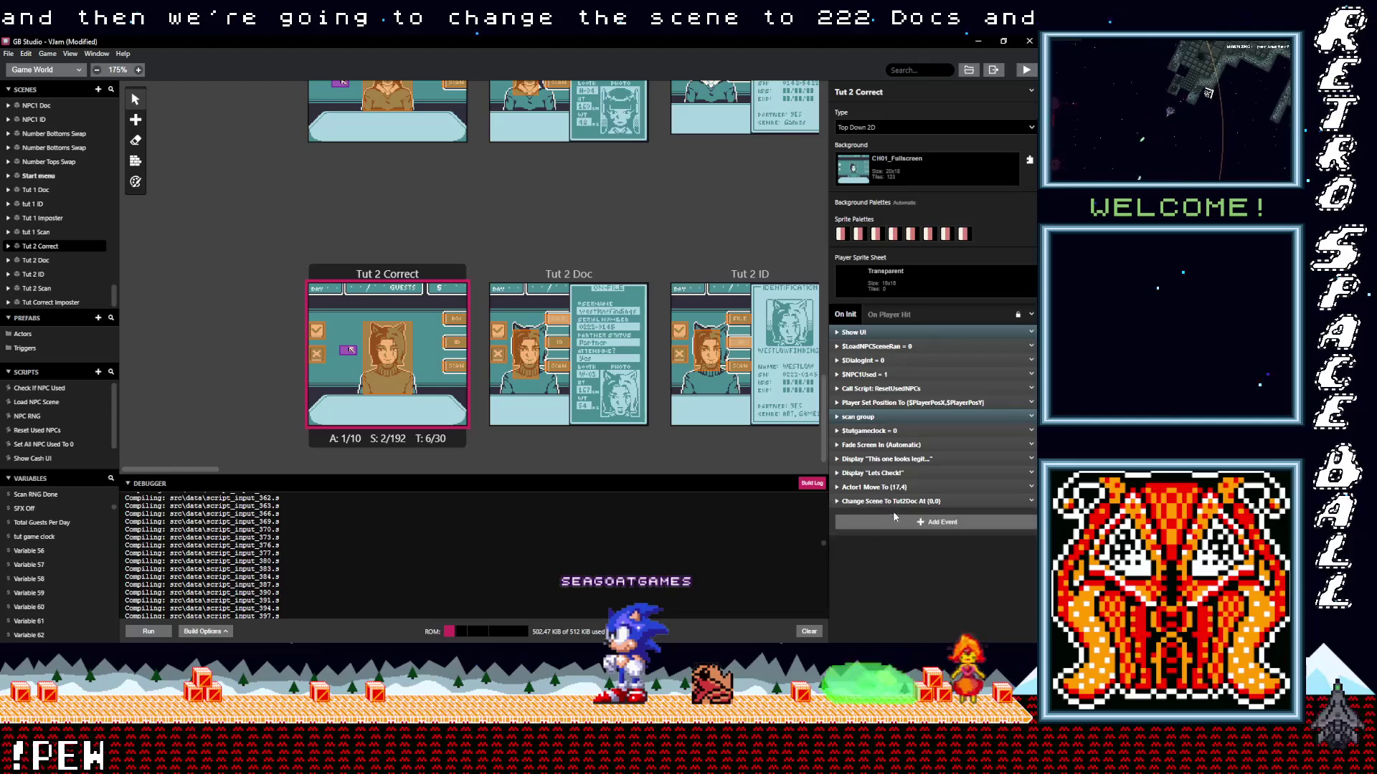
click(493, 351)
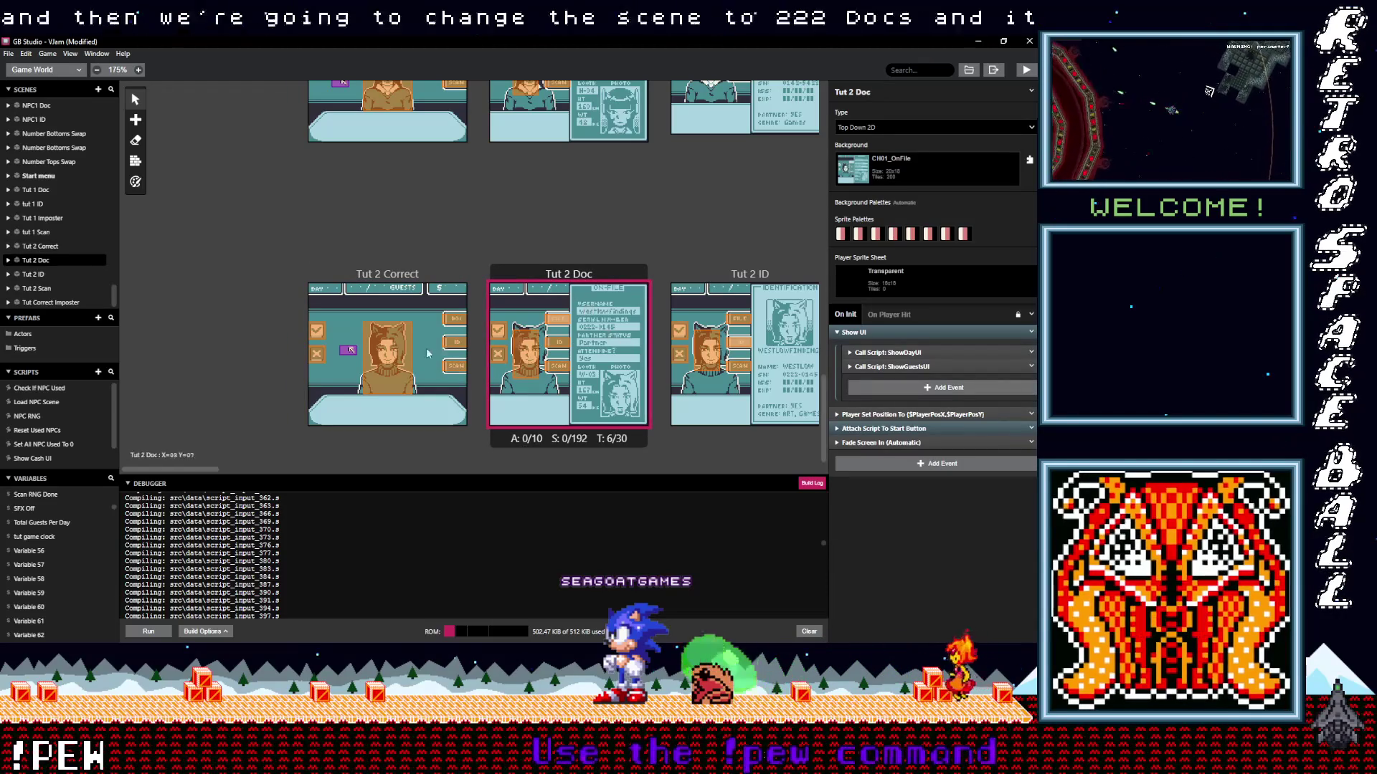
Copy Tut 2 Correct's cursor actor into Tut 2 Doc at tile 17,4.
click(348, 350)
key(ctrl+c)
key(ctrl+v)
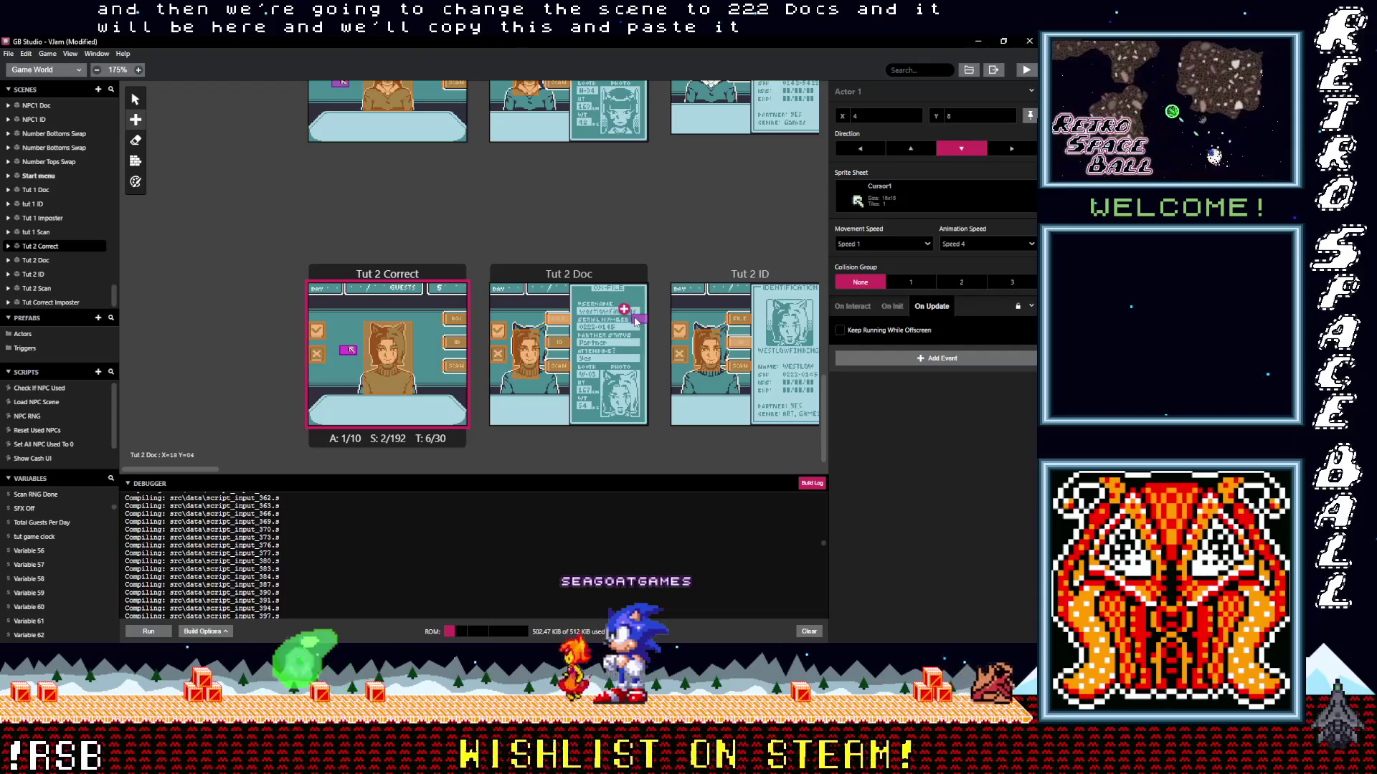
click(634, 320)
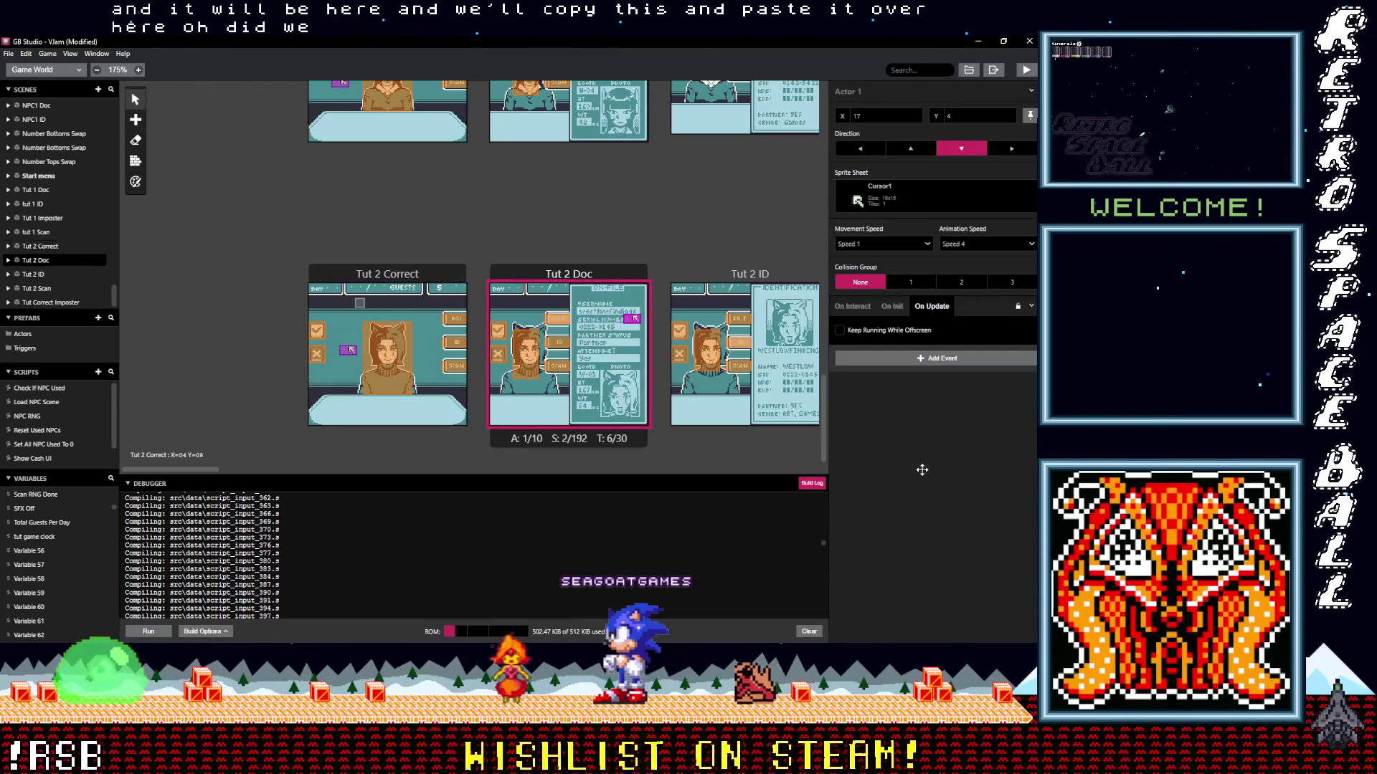
Check the Actor1 move coordinates in Tut 2 Correct and review Tut 2 Doc's script.
click(360, 303)
click(905, 488)
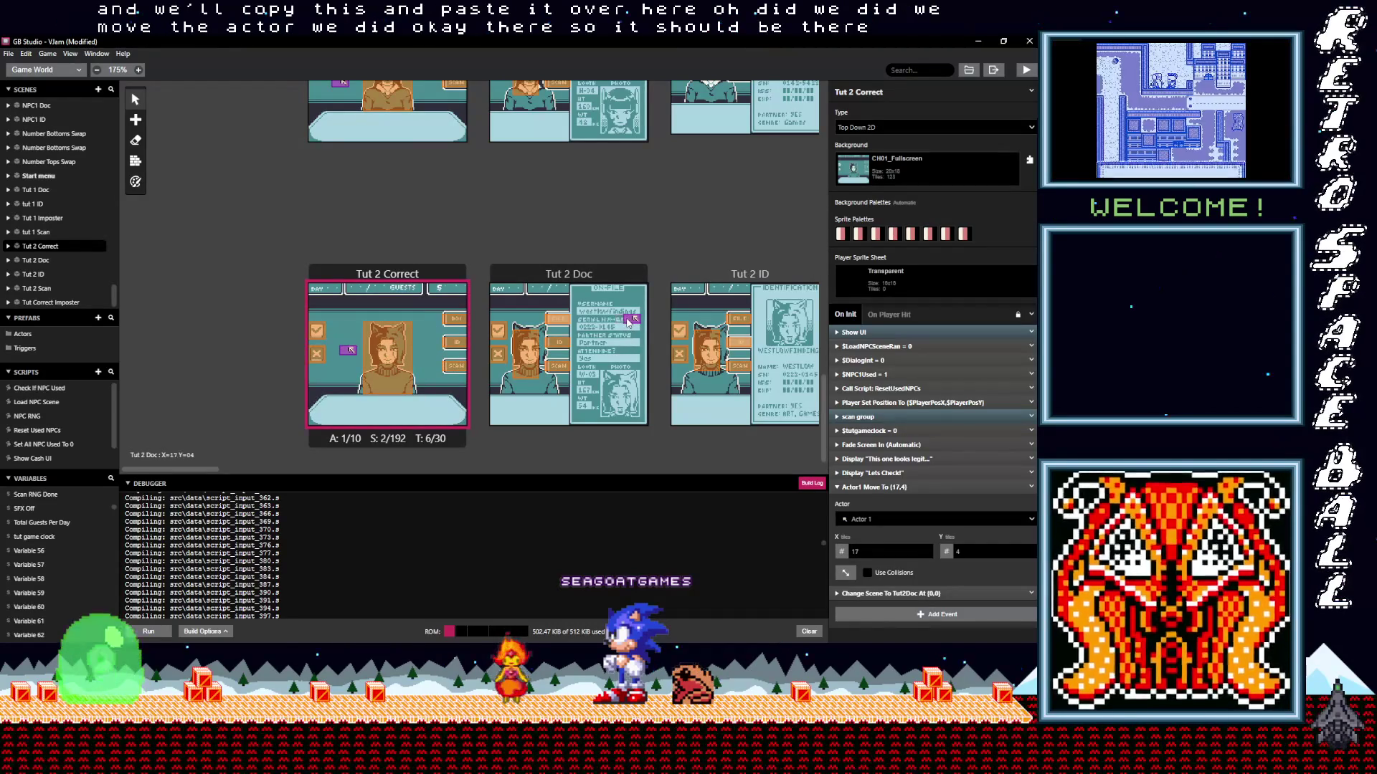
click(617, 344)
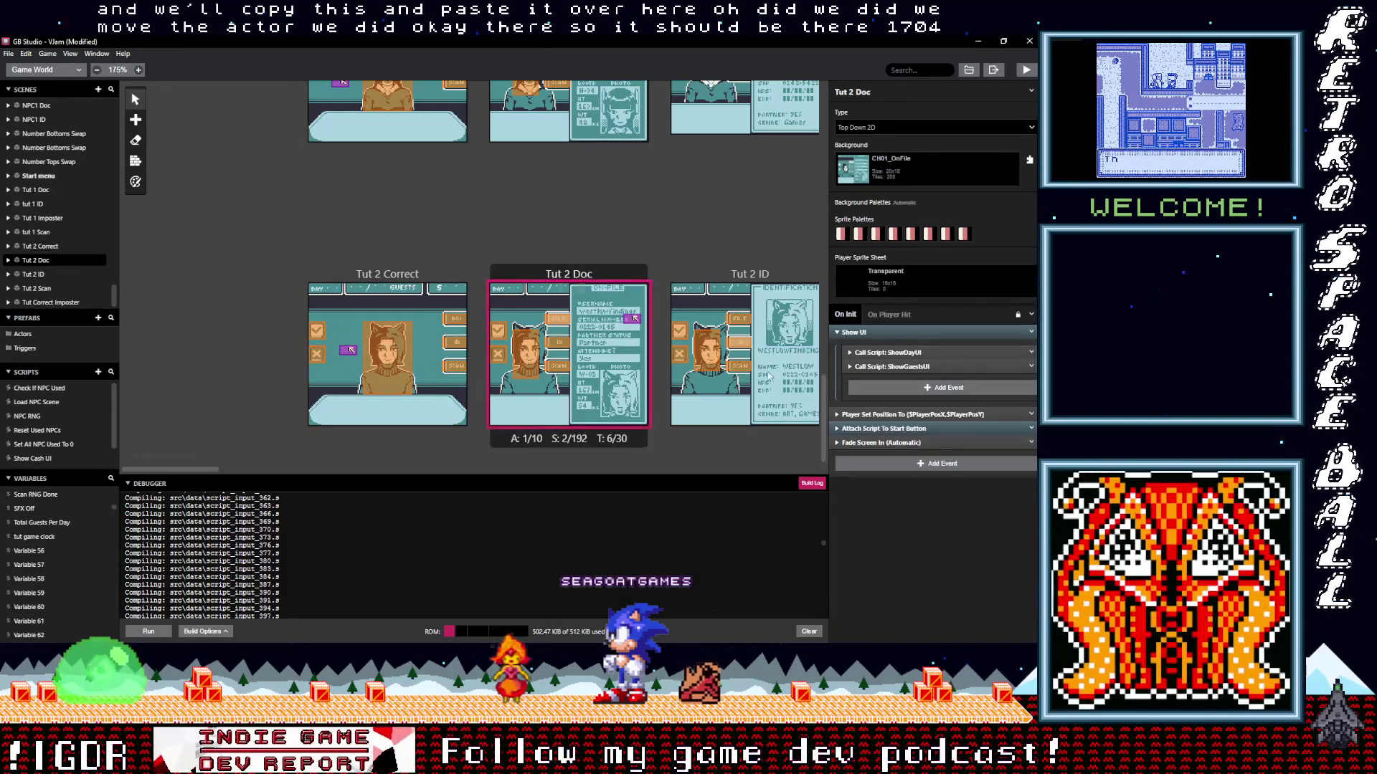
click(875, 332)
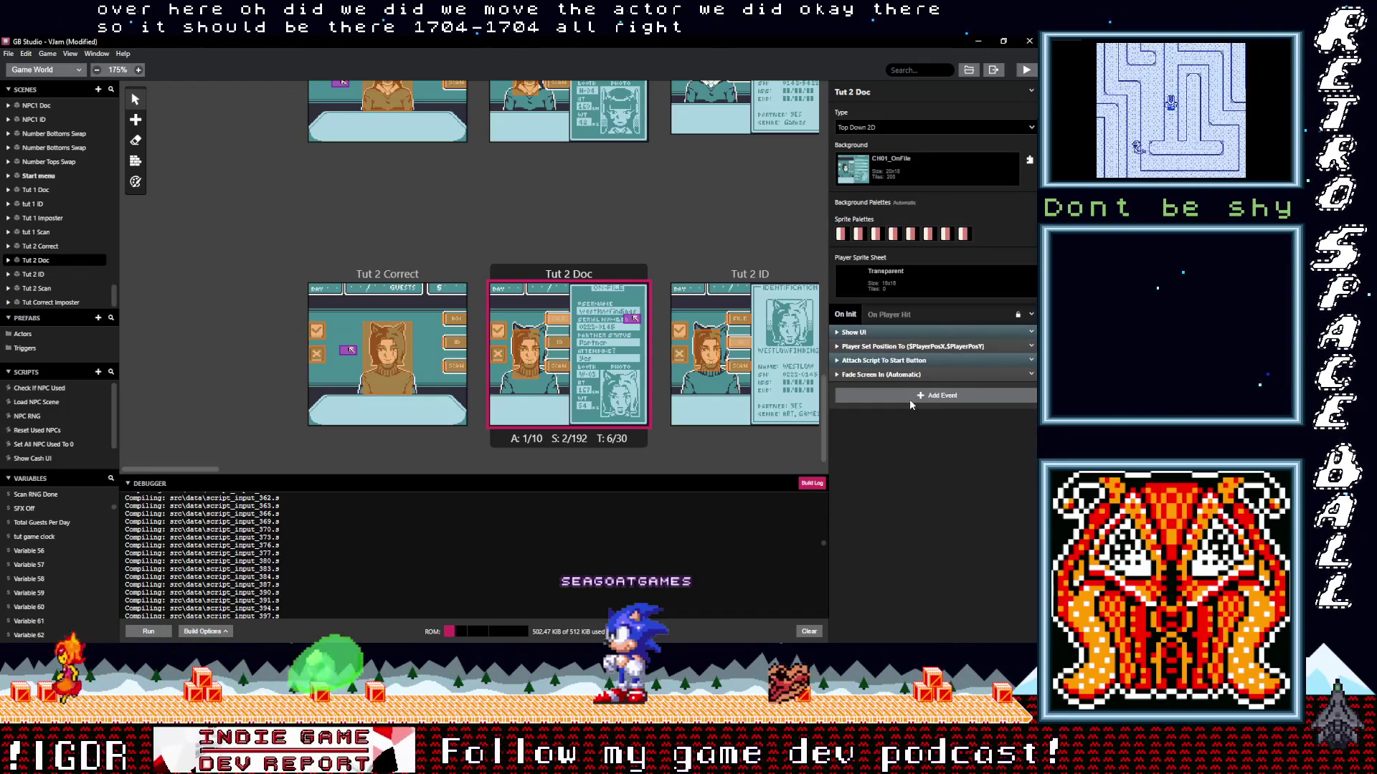
click(426, 275)
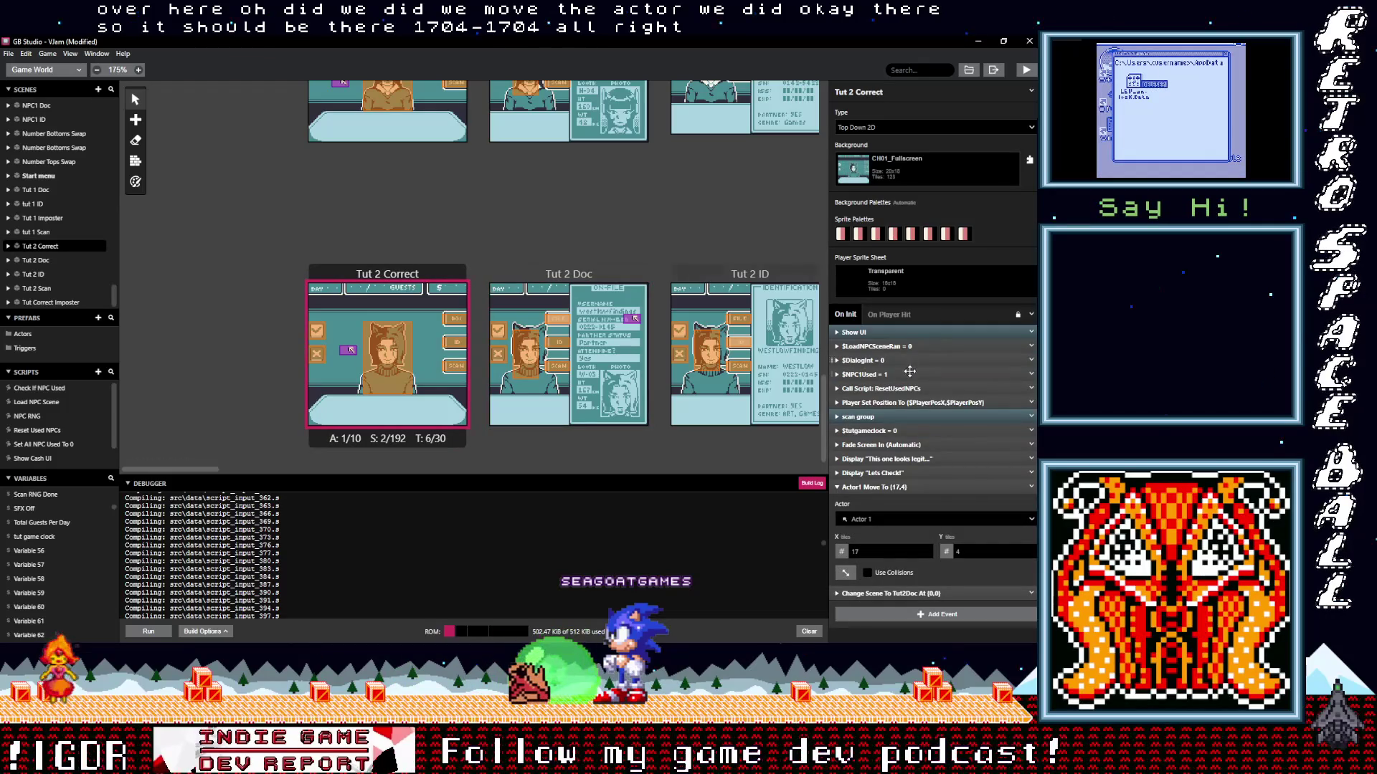
scroll(380, 256, up, 3)
click(391, 108)
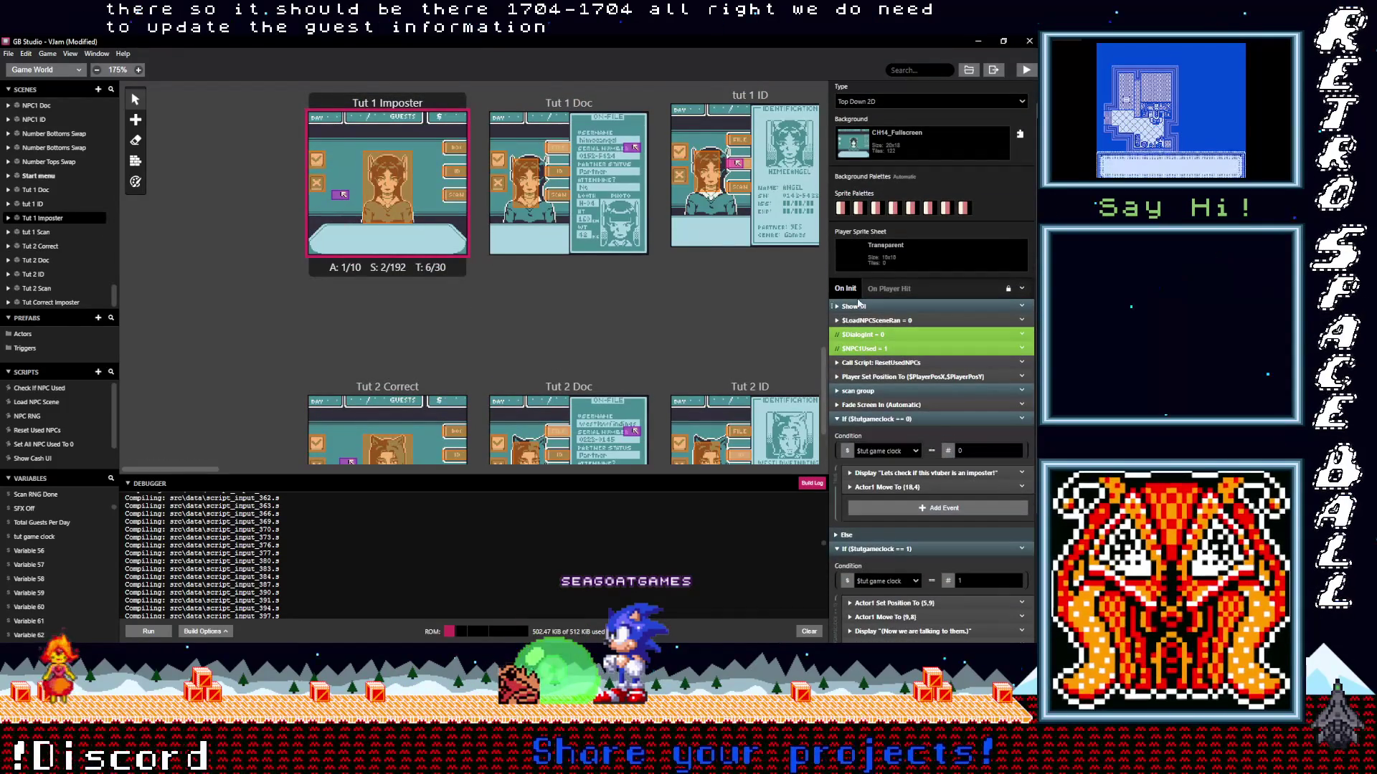
Copy the 'set up ui vars' event into the top of Tut 2 Correct's Show UI group.
click(860, 306)
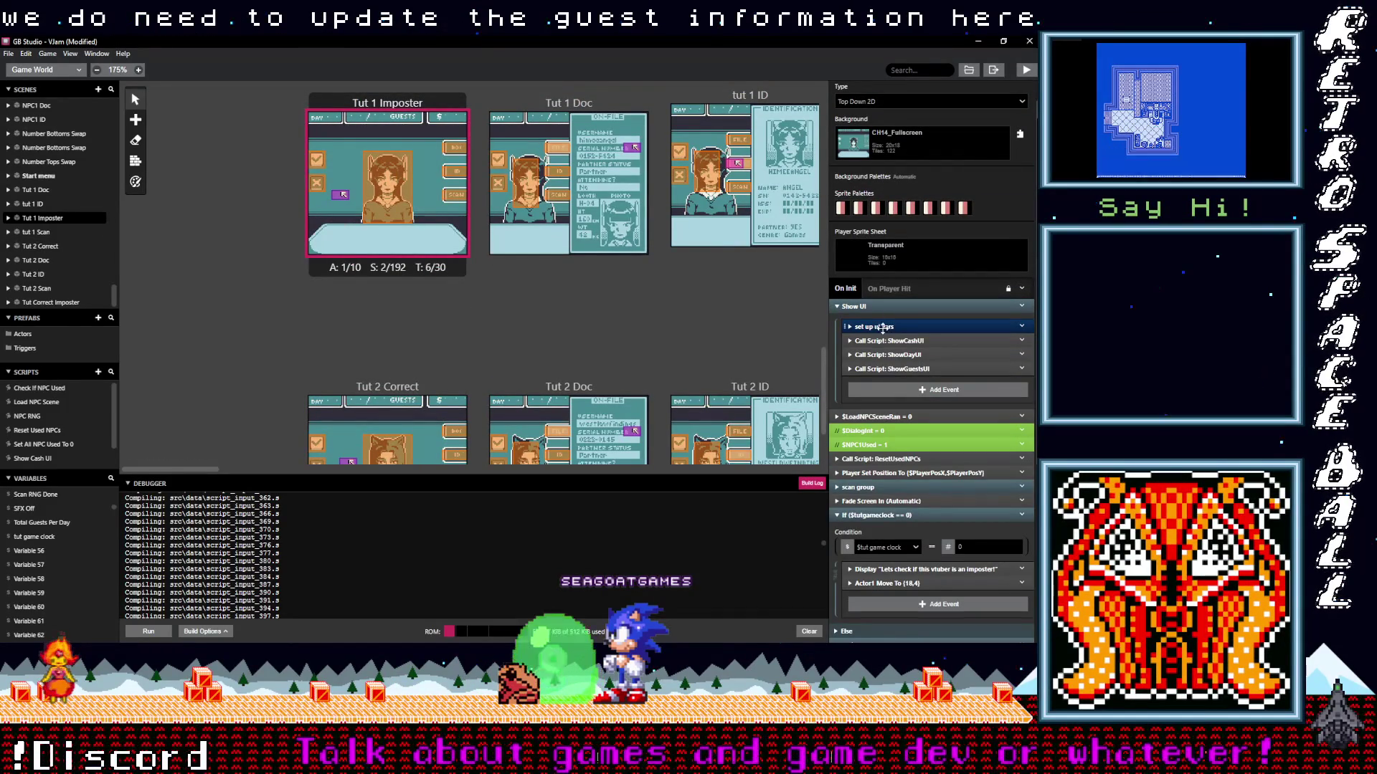
click(1021, 326)
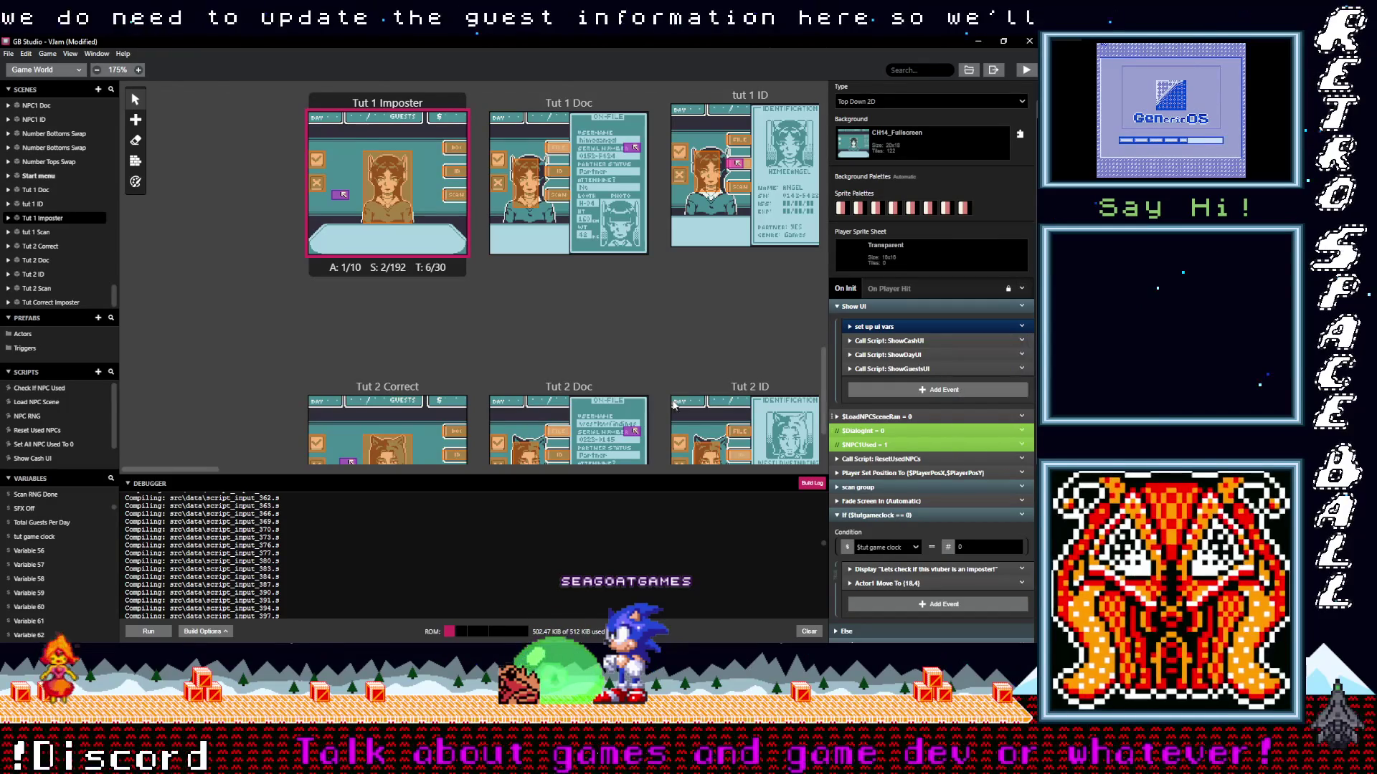
click(387, 386)
key(alt)
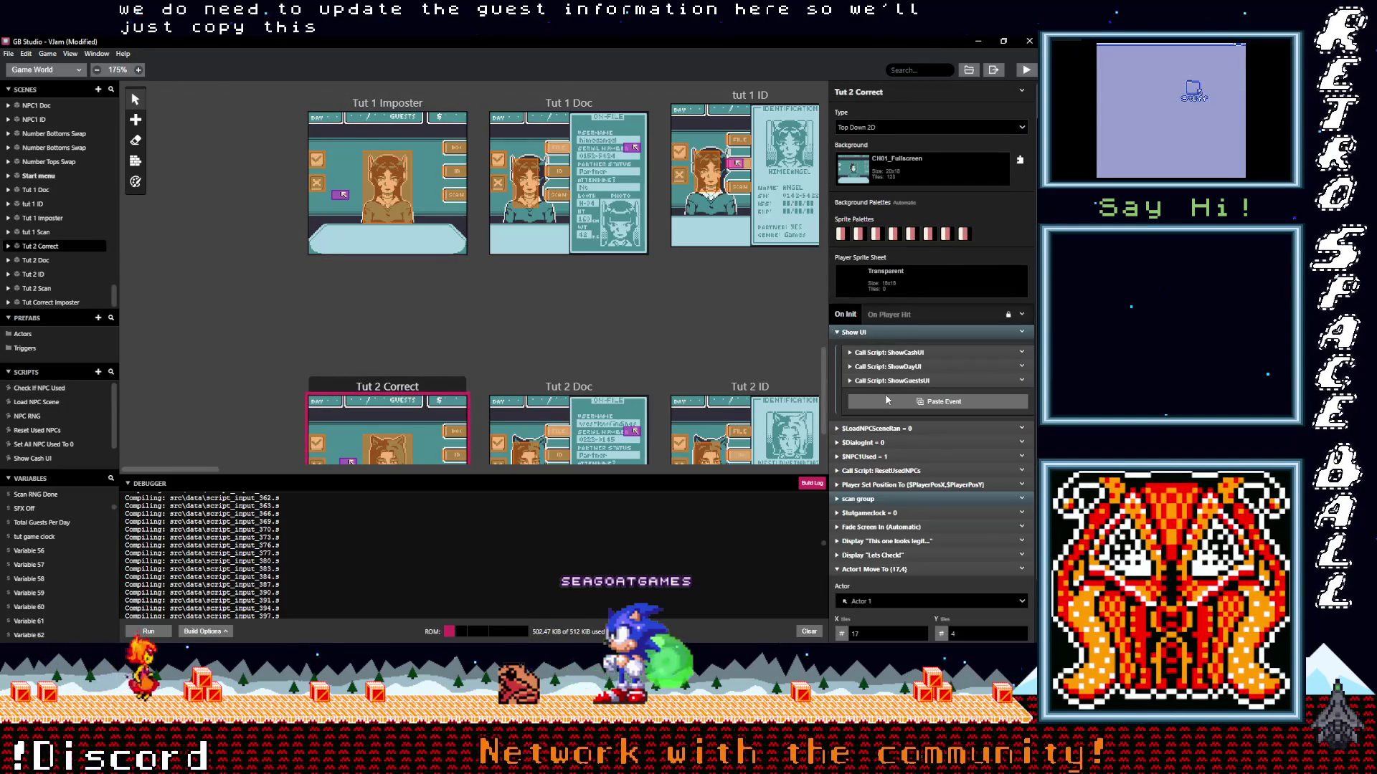
click(885, 402)
drag(885, 394, 883, 352)
click(884, 352)
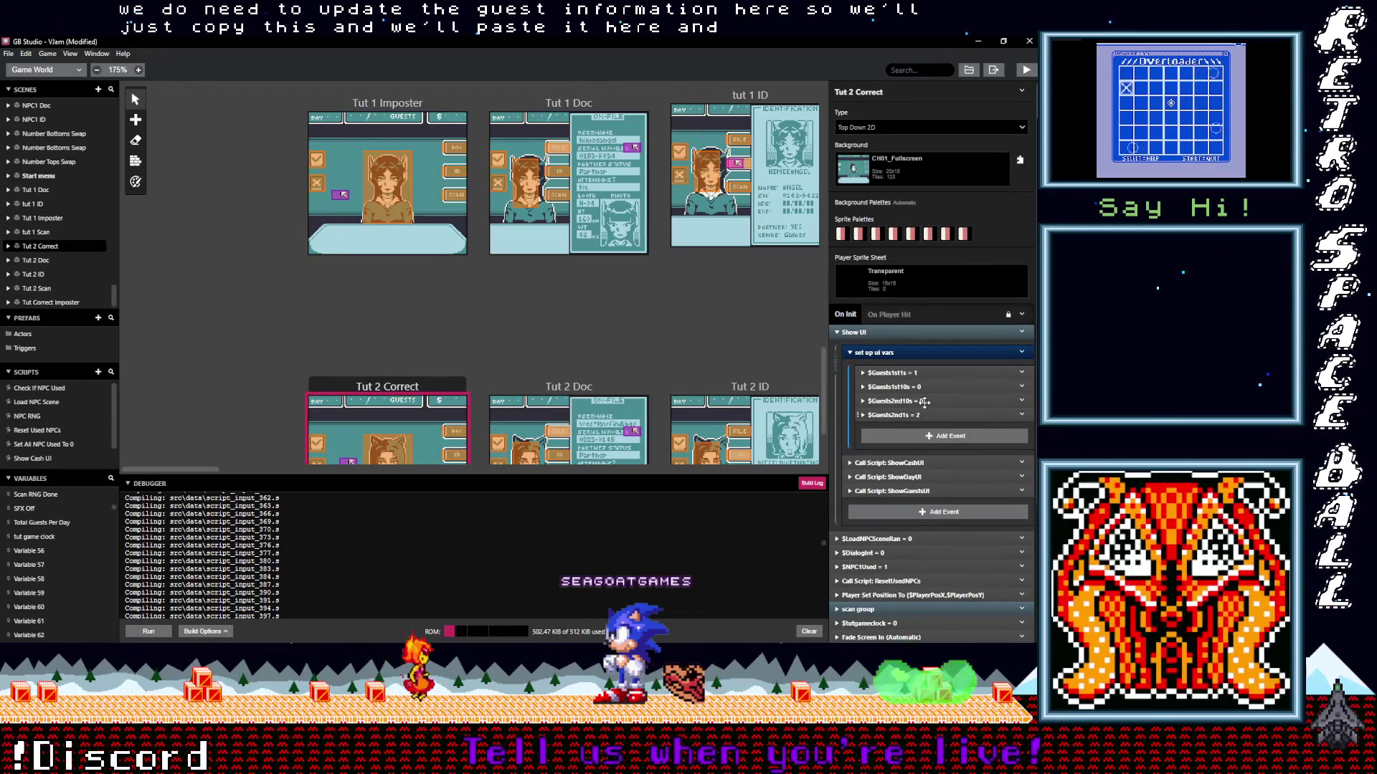
Set the $Guests1st1s value to 2 in that event.
click(928, 373)
click(894, 435)
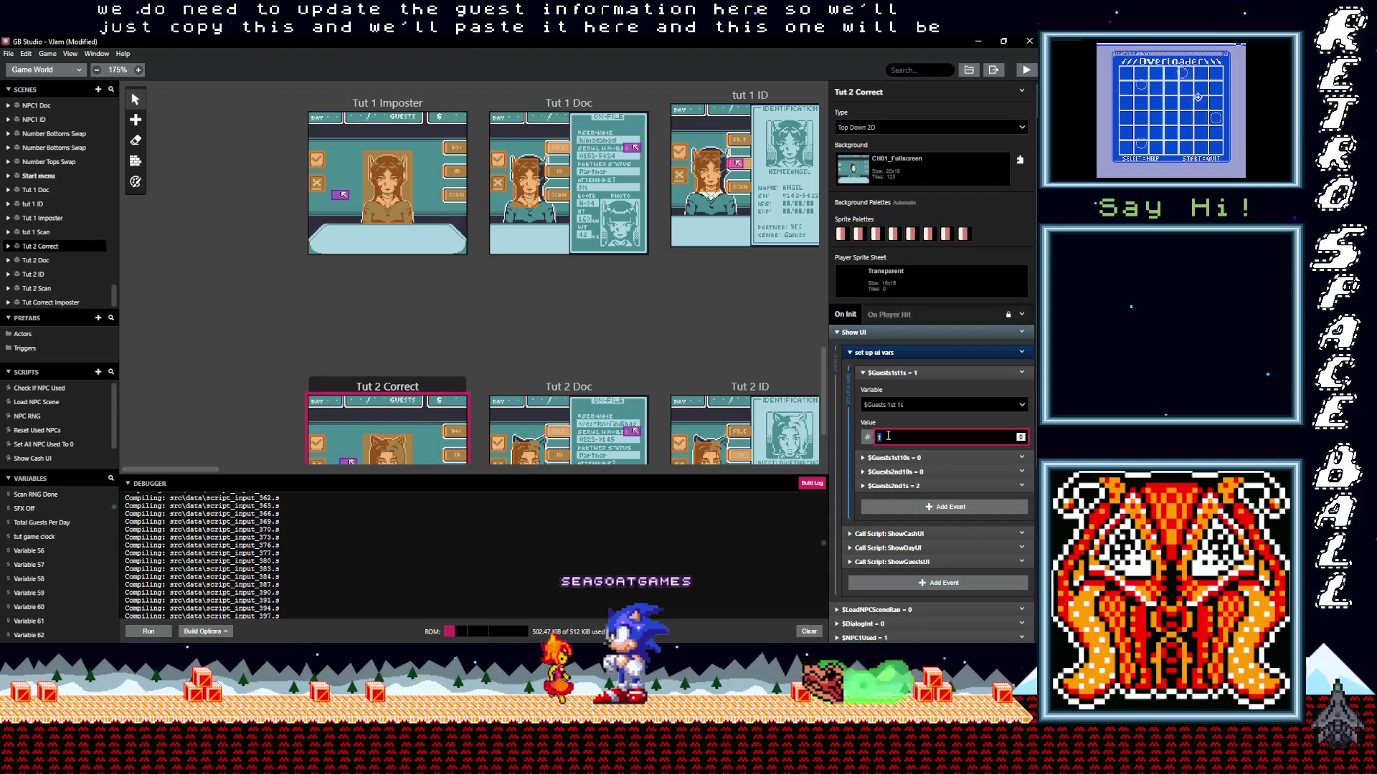
text(2)
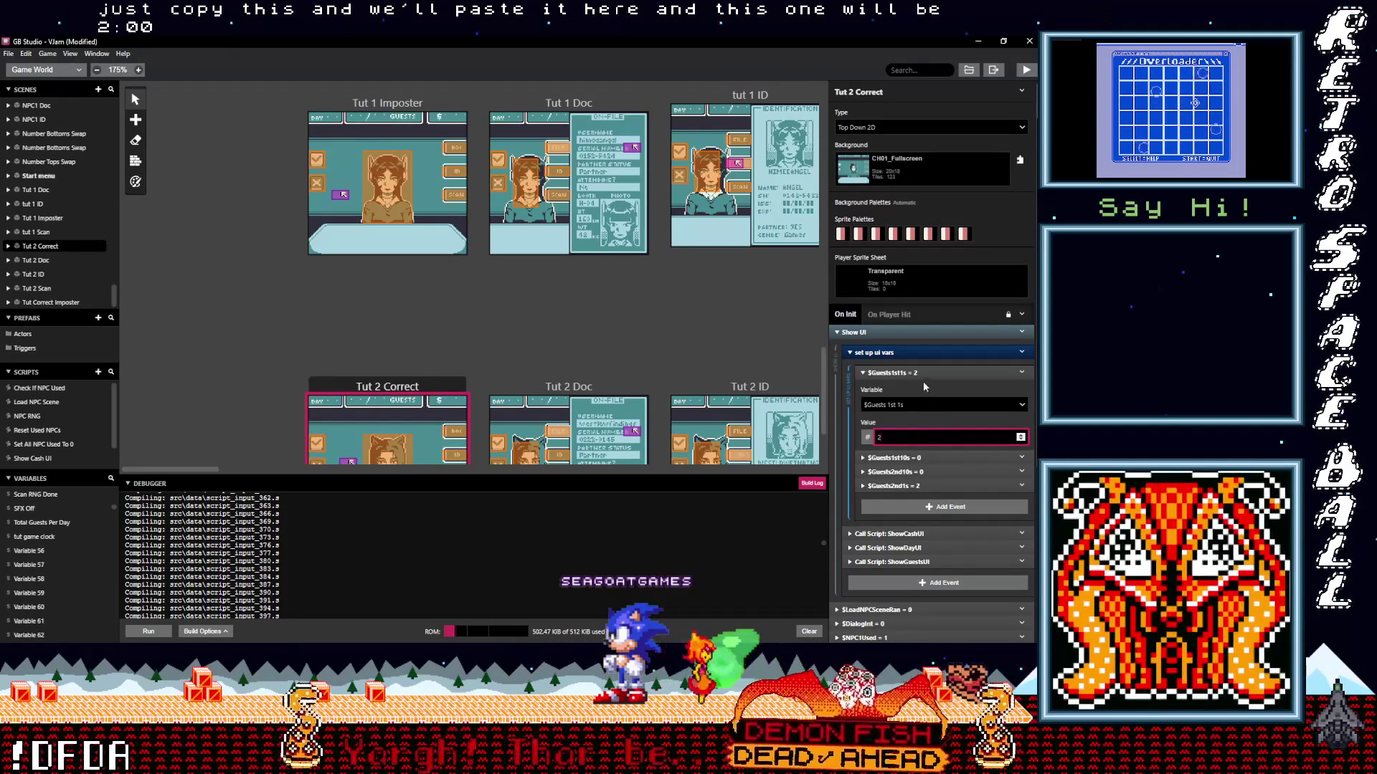
click(903, 373)
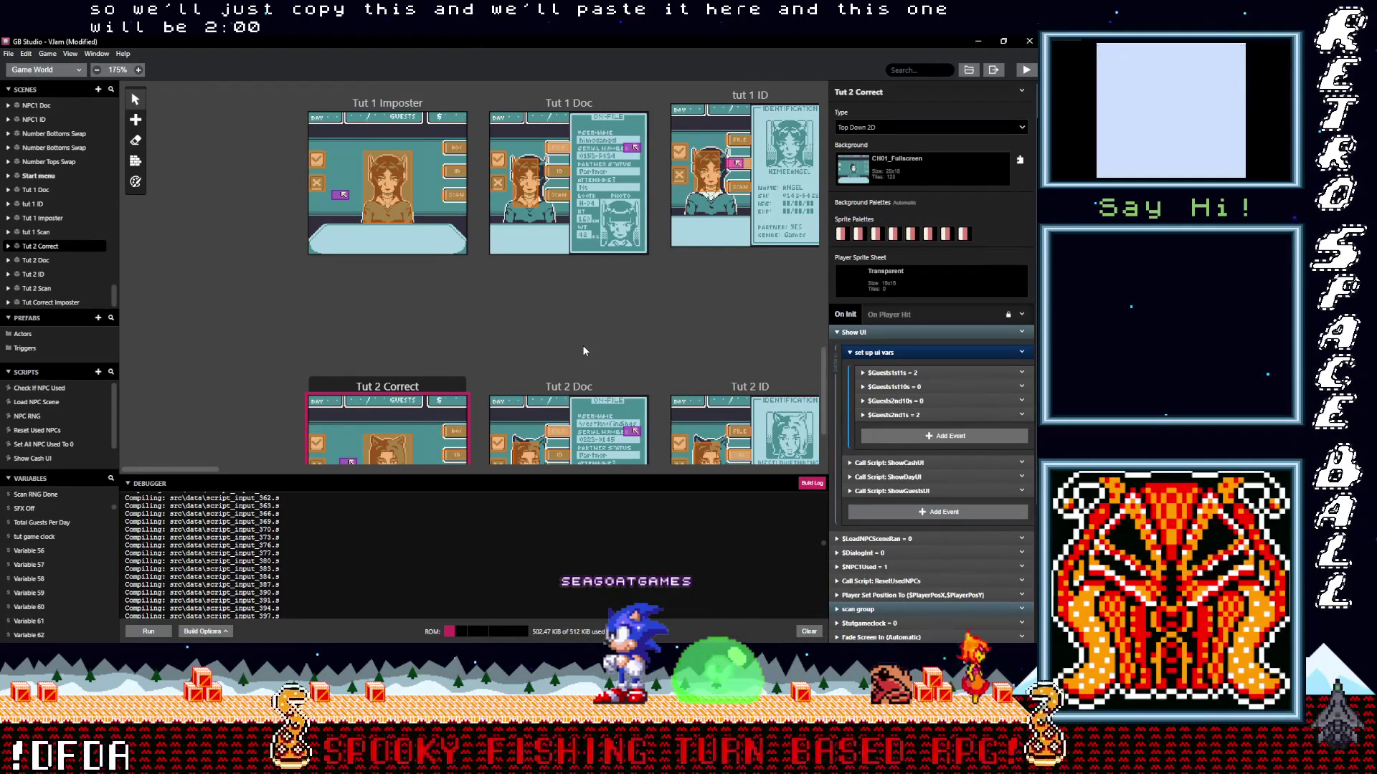
scroll(571, 370, down, 3)
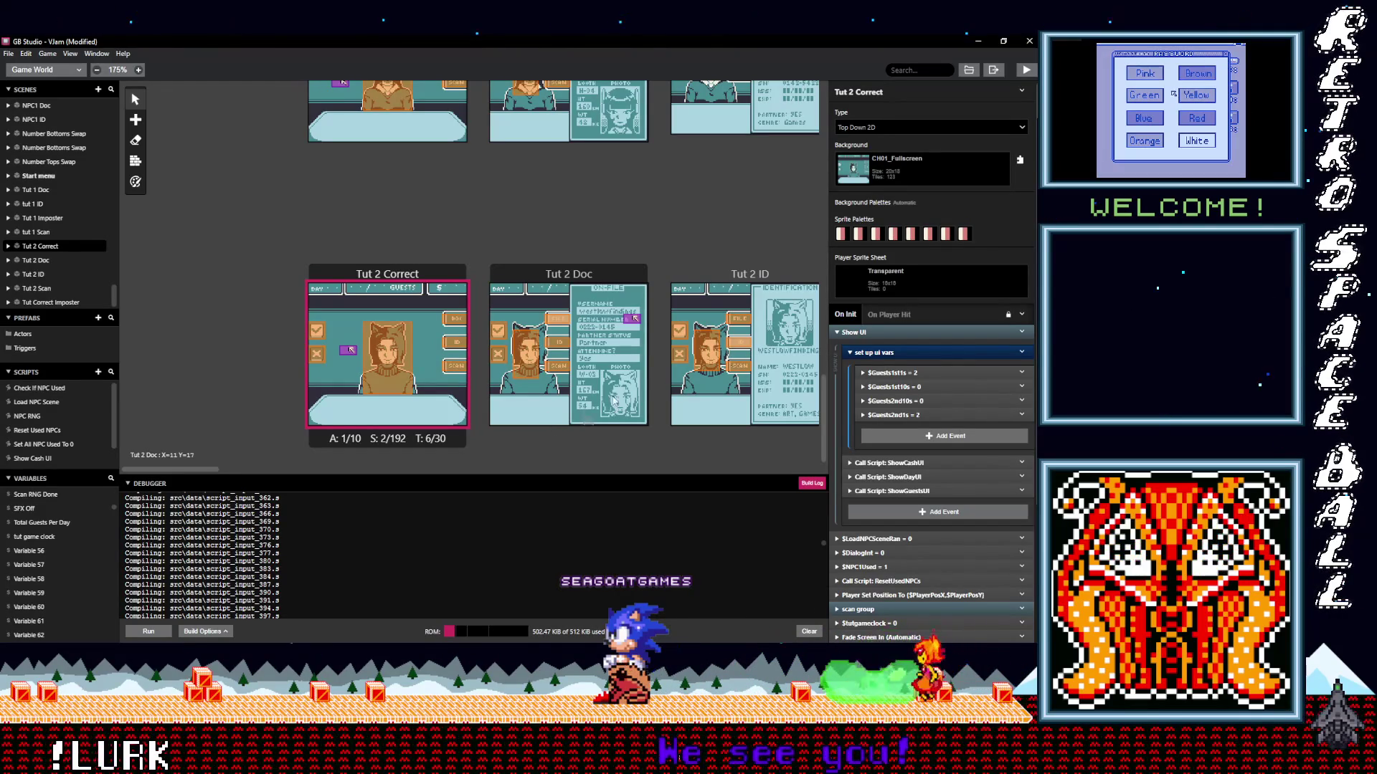
click(591, 277)
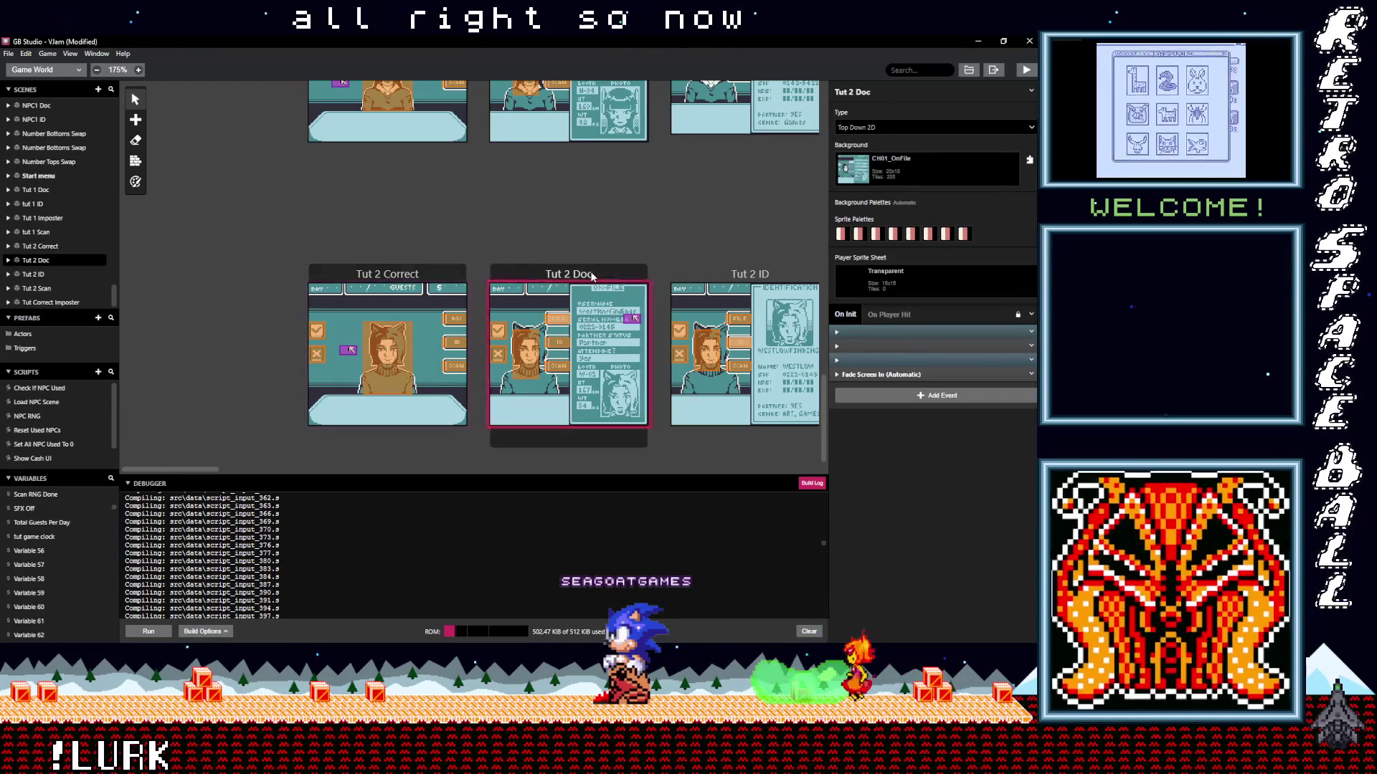
Append a two-line Display Dialogue 'Better remember this info!' to Tut 2 Doc's On Init.
click(882, 398)
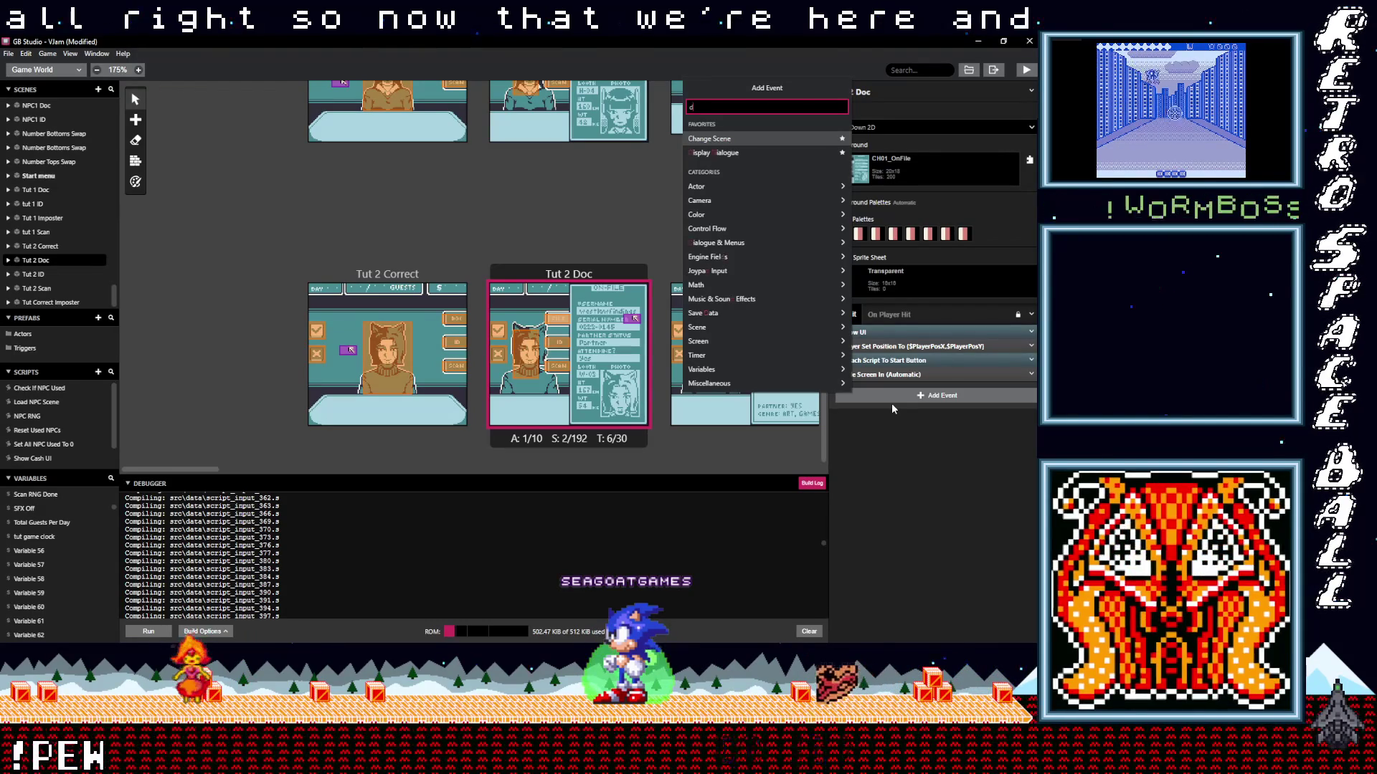
text(di)
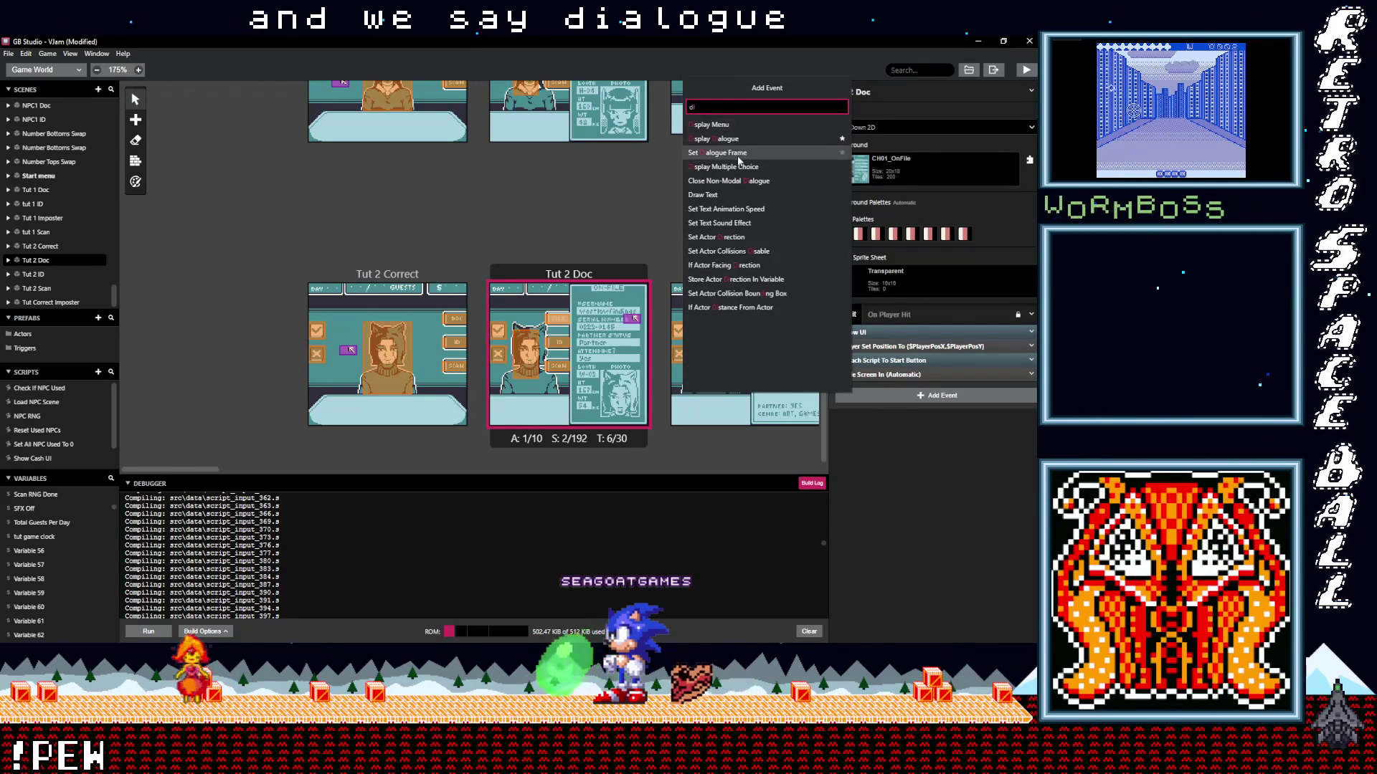
click(736, 143)
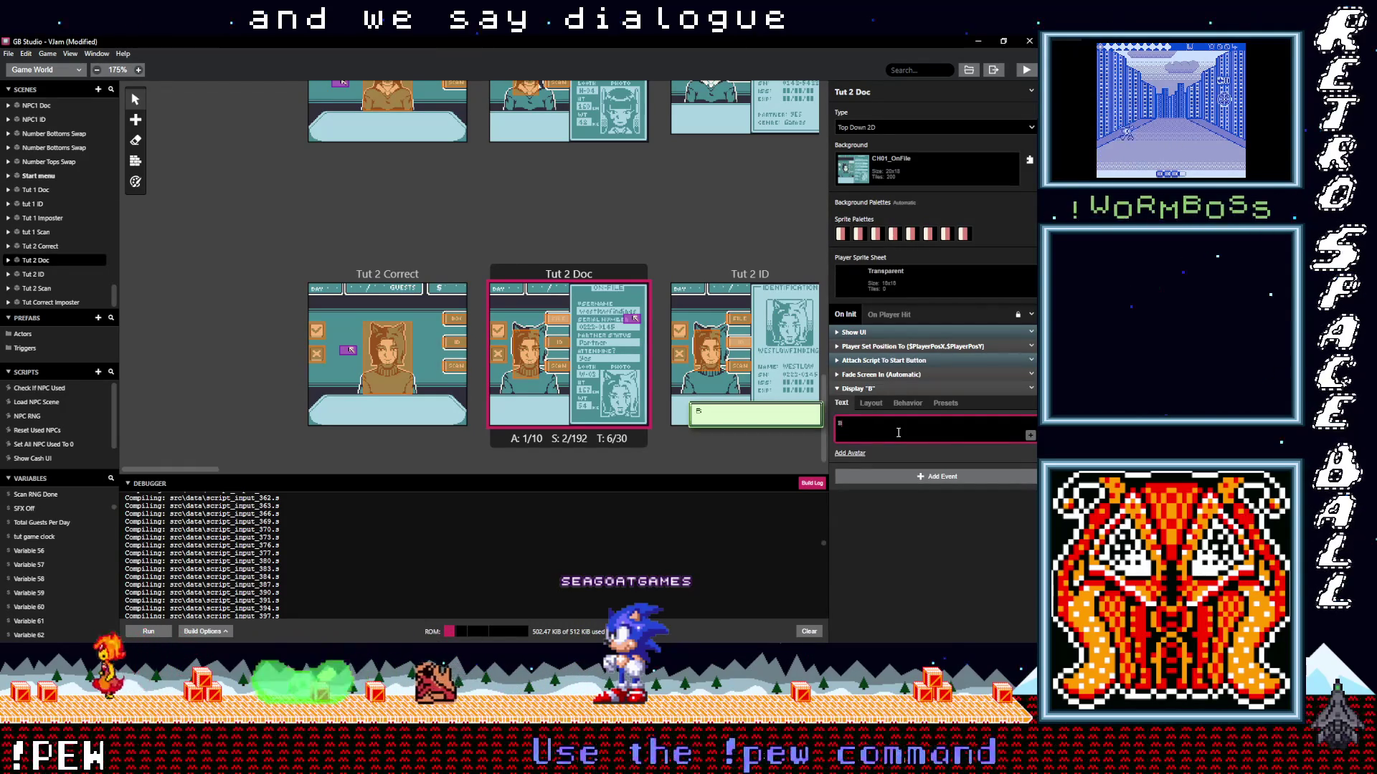
text(Better c)
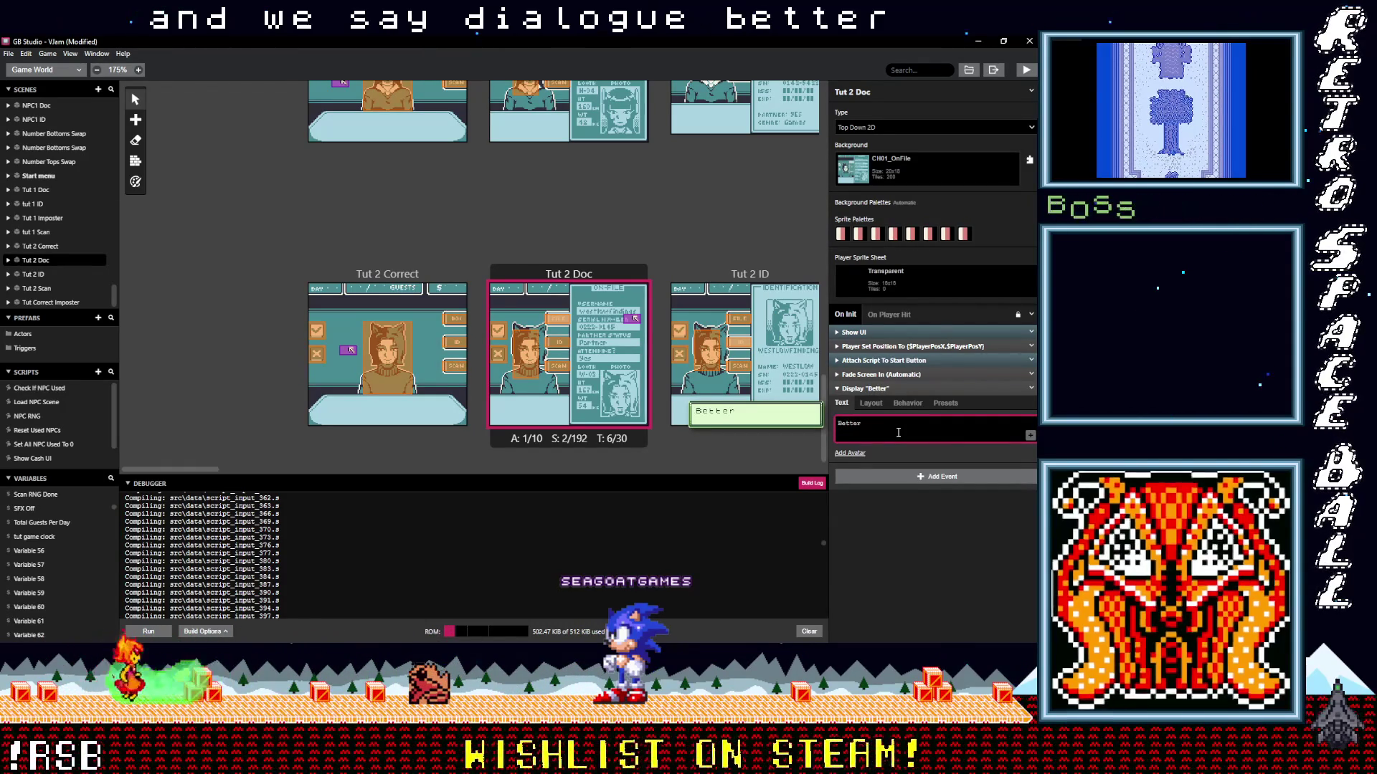
text(heck)
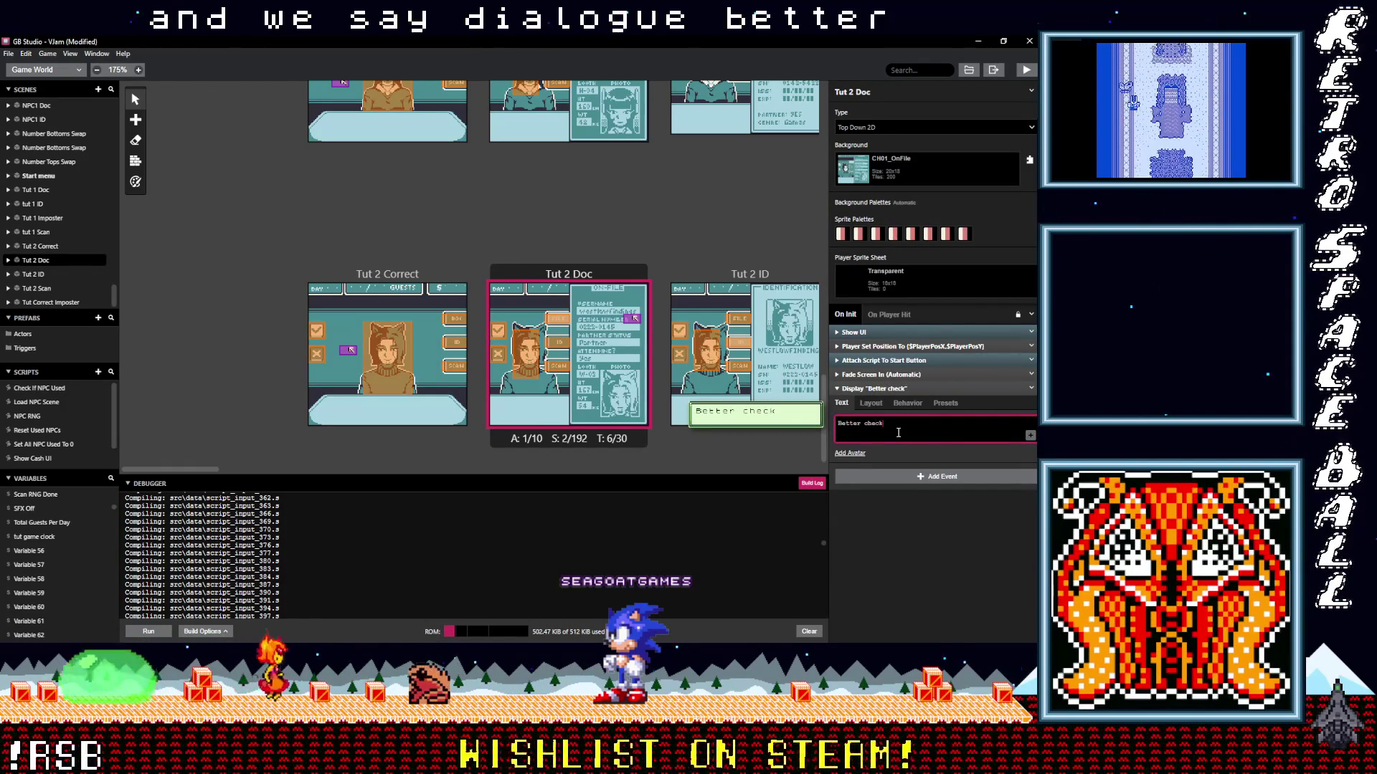
key(BackSpace)
key(BackSpace)
key(BackSpace)
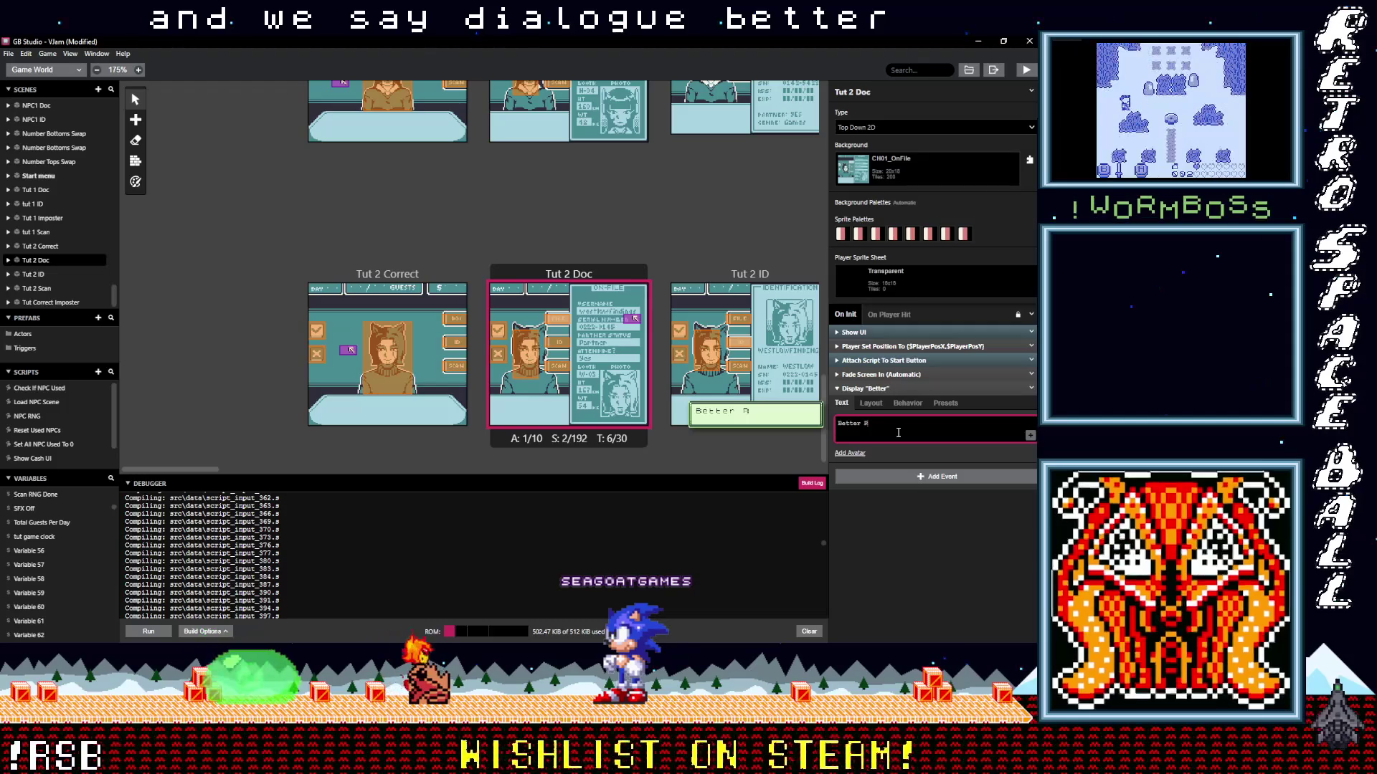
text(remember)
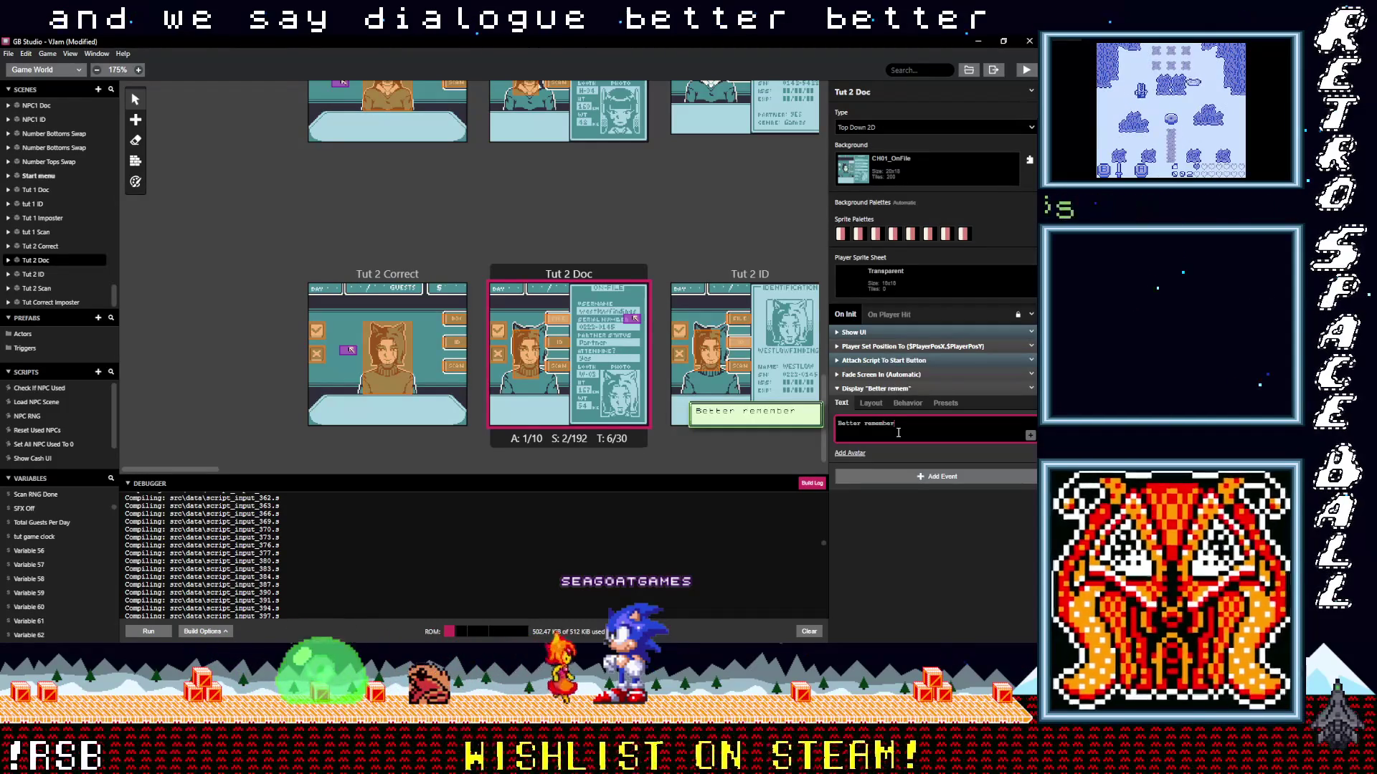
key(Return)
text(this i)
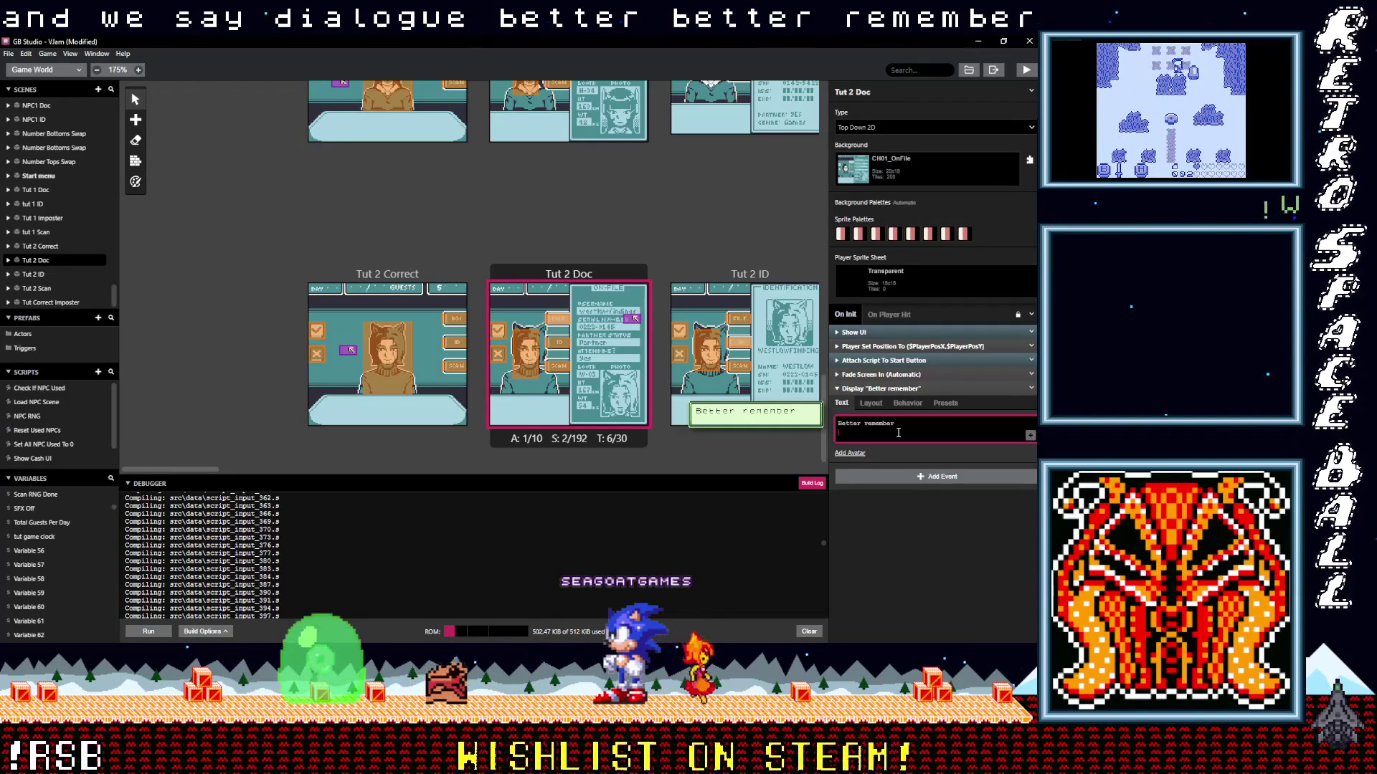
text(nfo!)
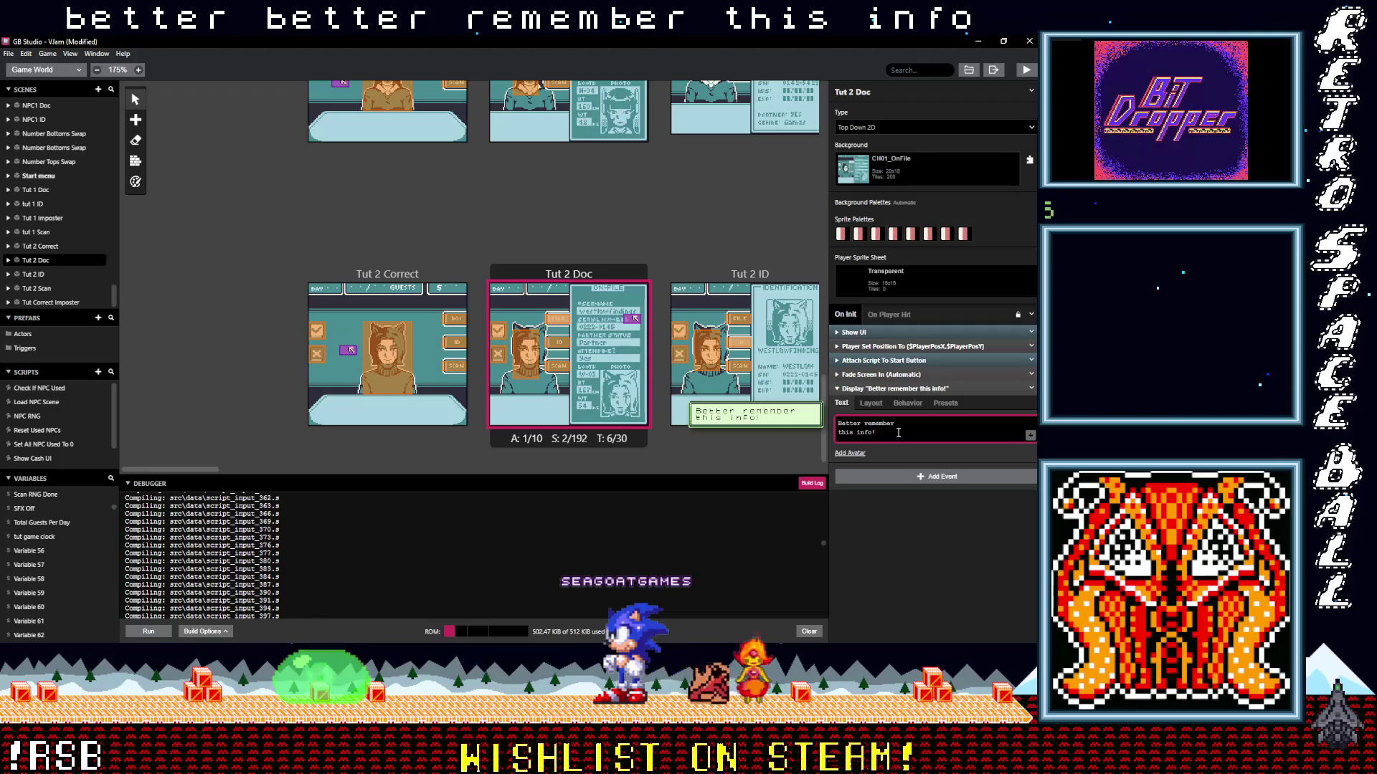
click(903, 388)
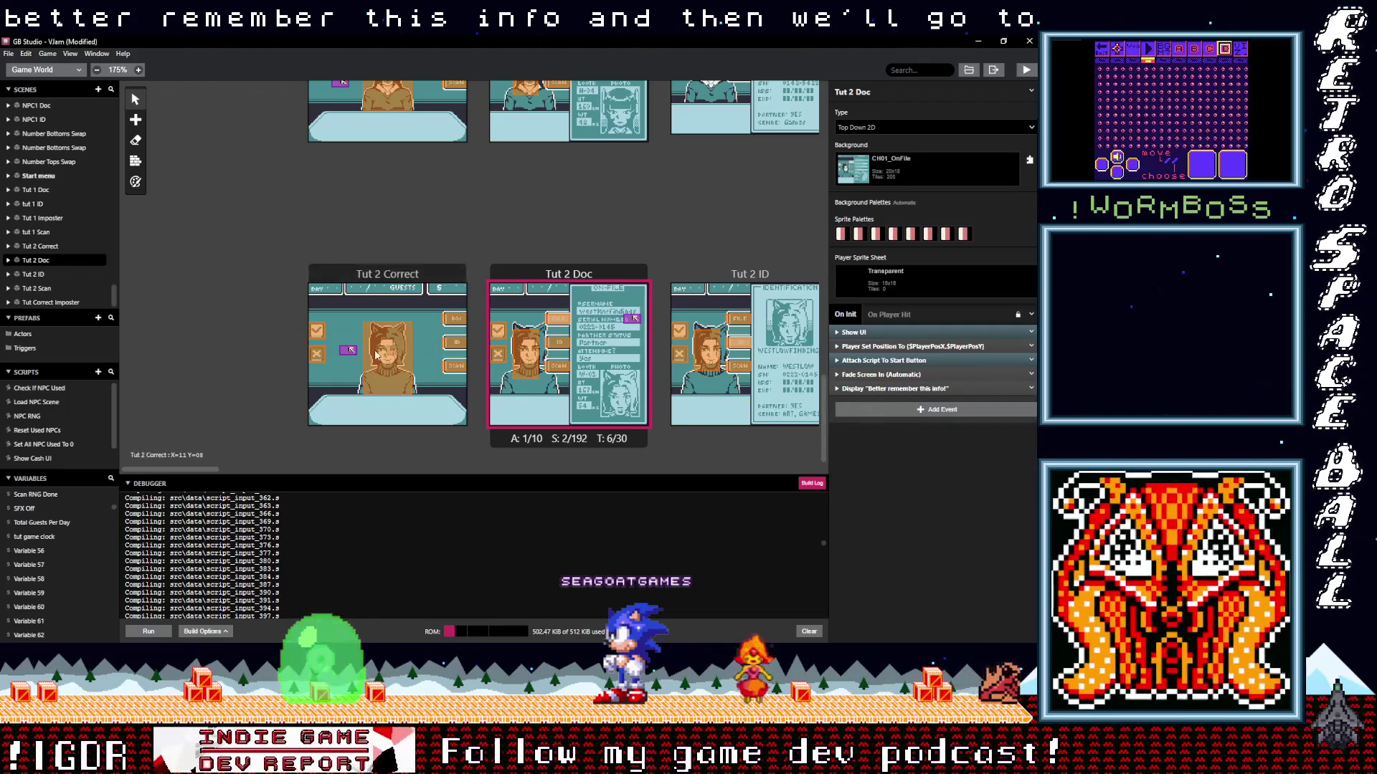
Add an Actor Move To event for Actor 1 after the dialogue.
click(902, 412)
text(move a)
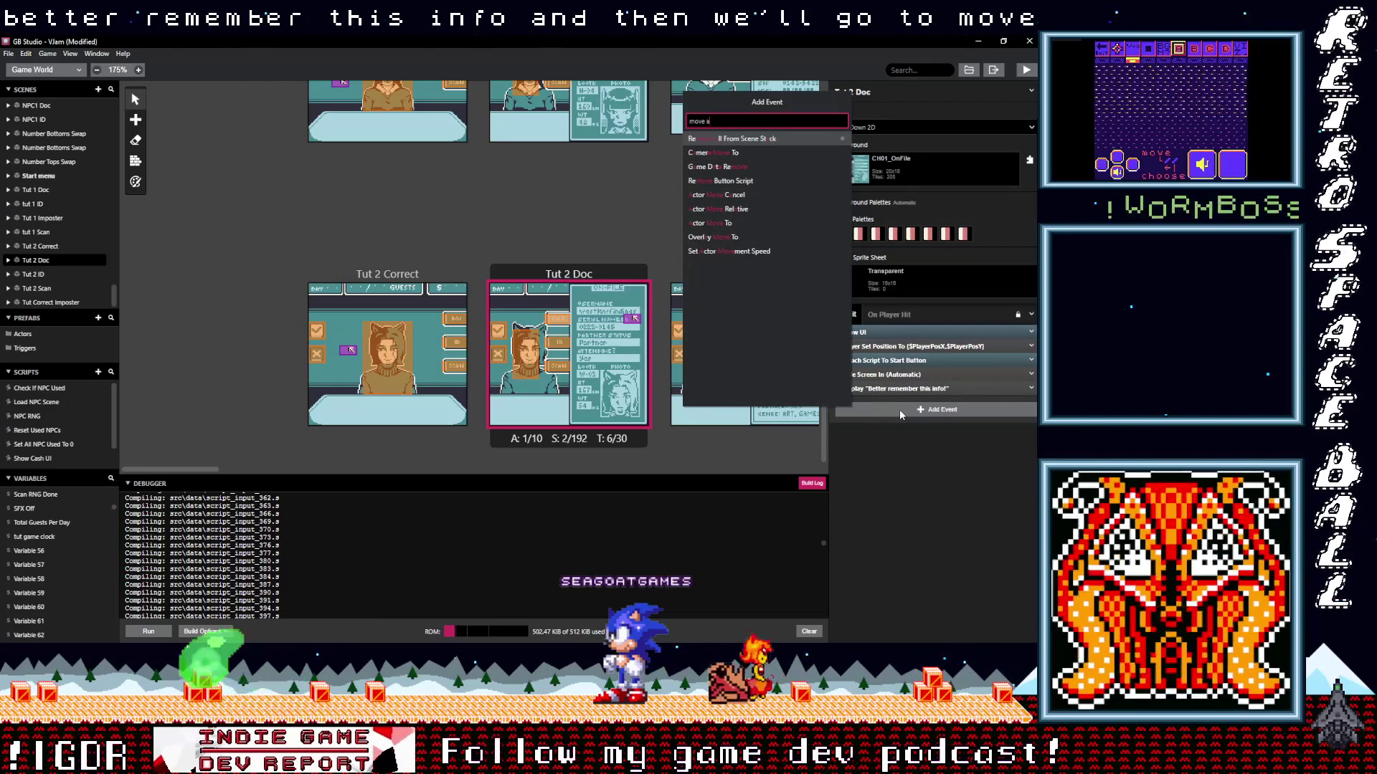
click(714, 195)
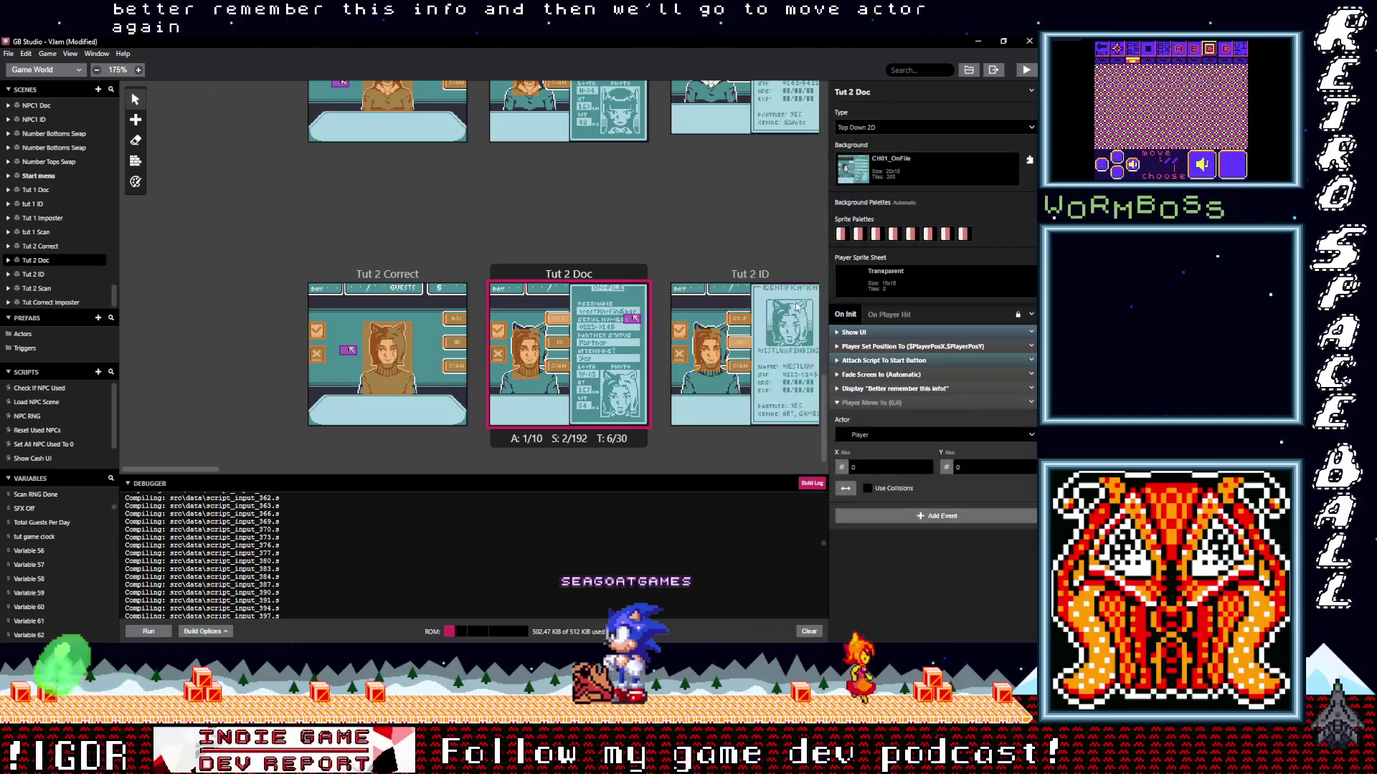
click(914, 436)
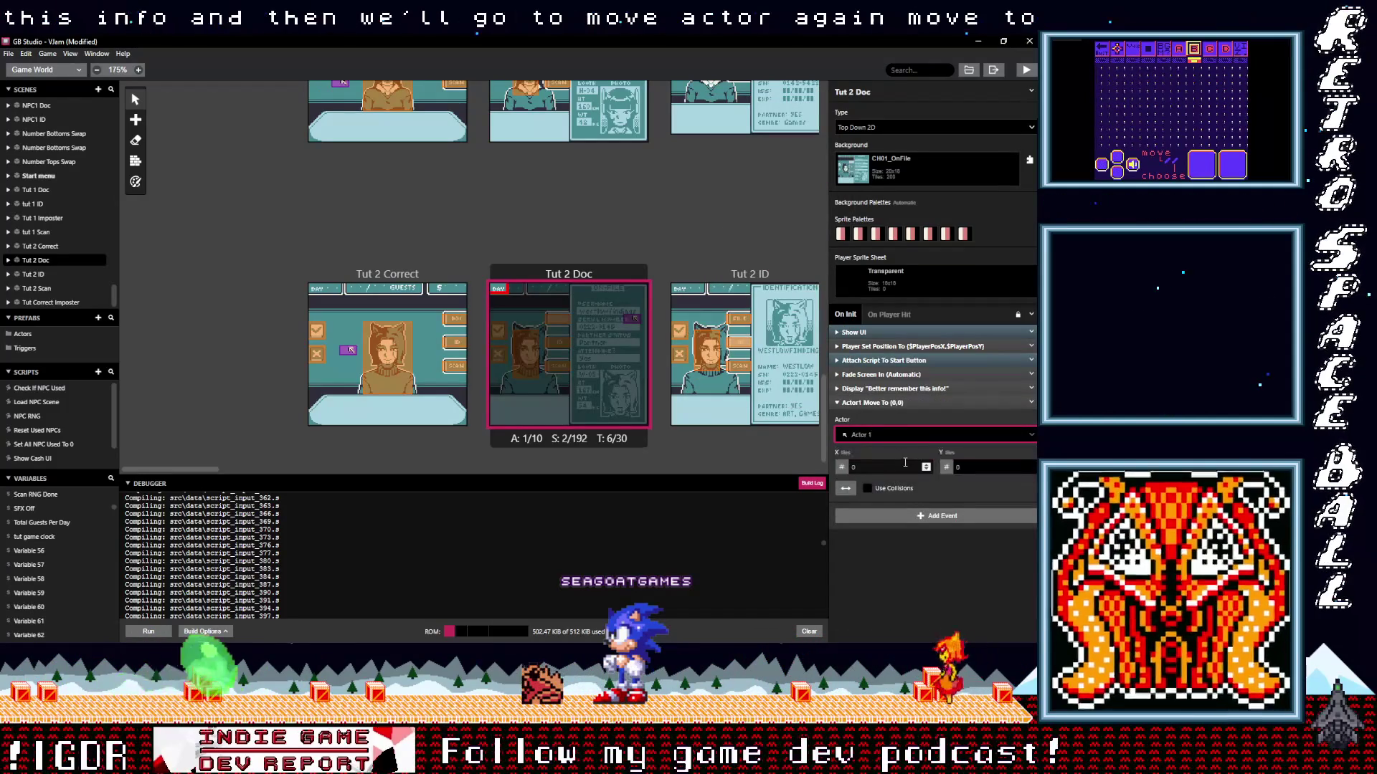
click(897, 472)
Set Actor 1's move destination to tile X 7, Y 7.
text(8)
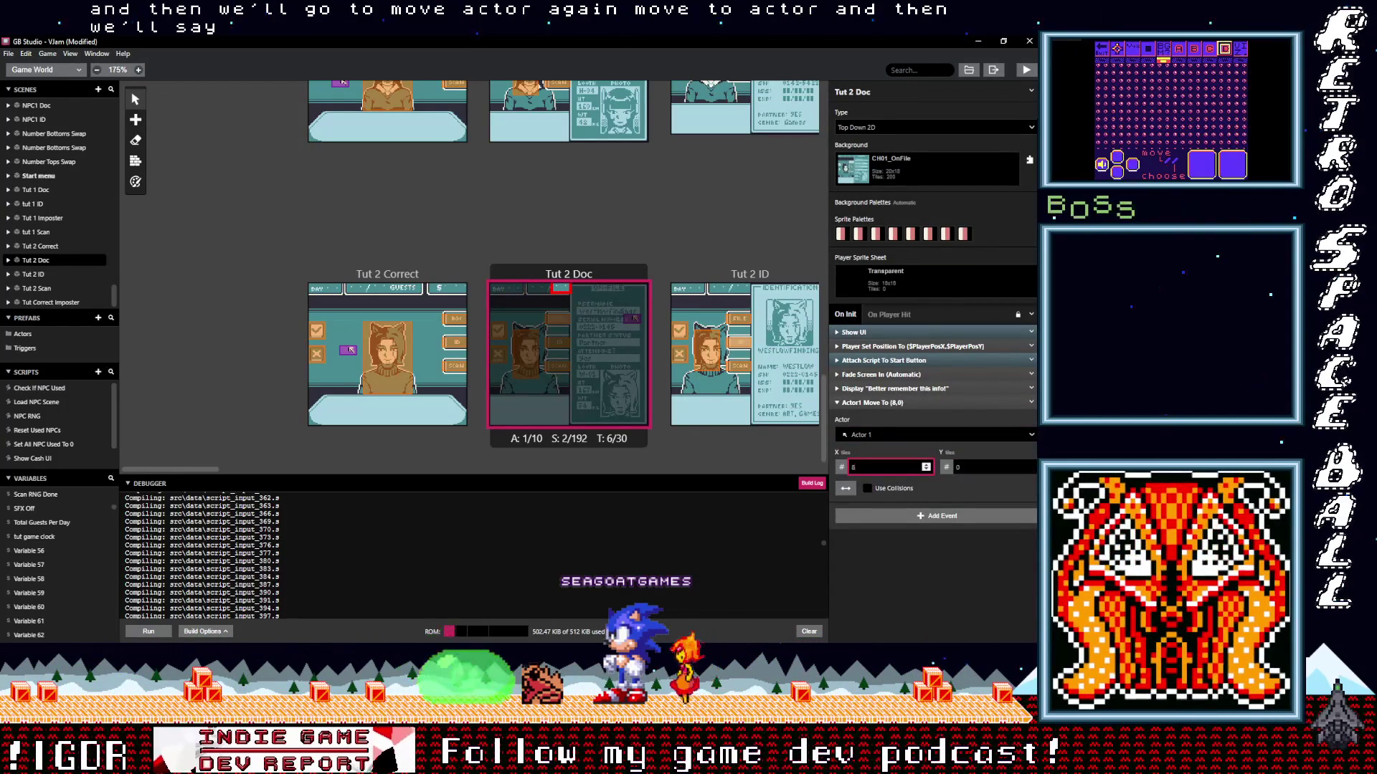
click(1030, 468)
text(6)
click(1031, 471)
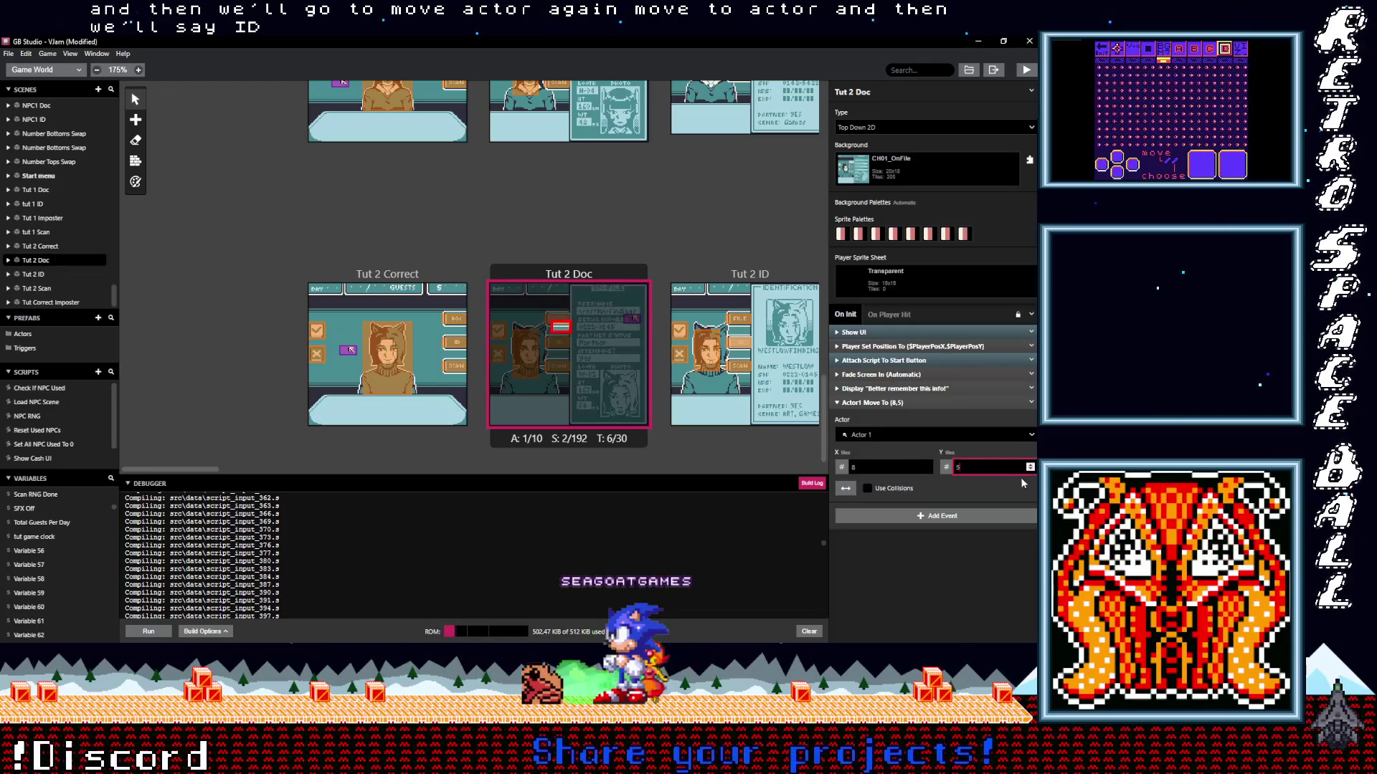
click(926, 470)
click(1031, 464)
click(1029, 465)
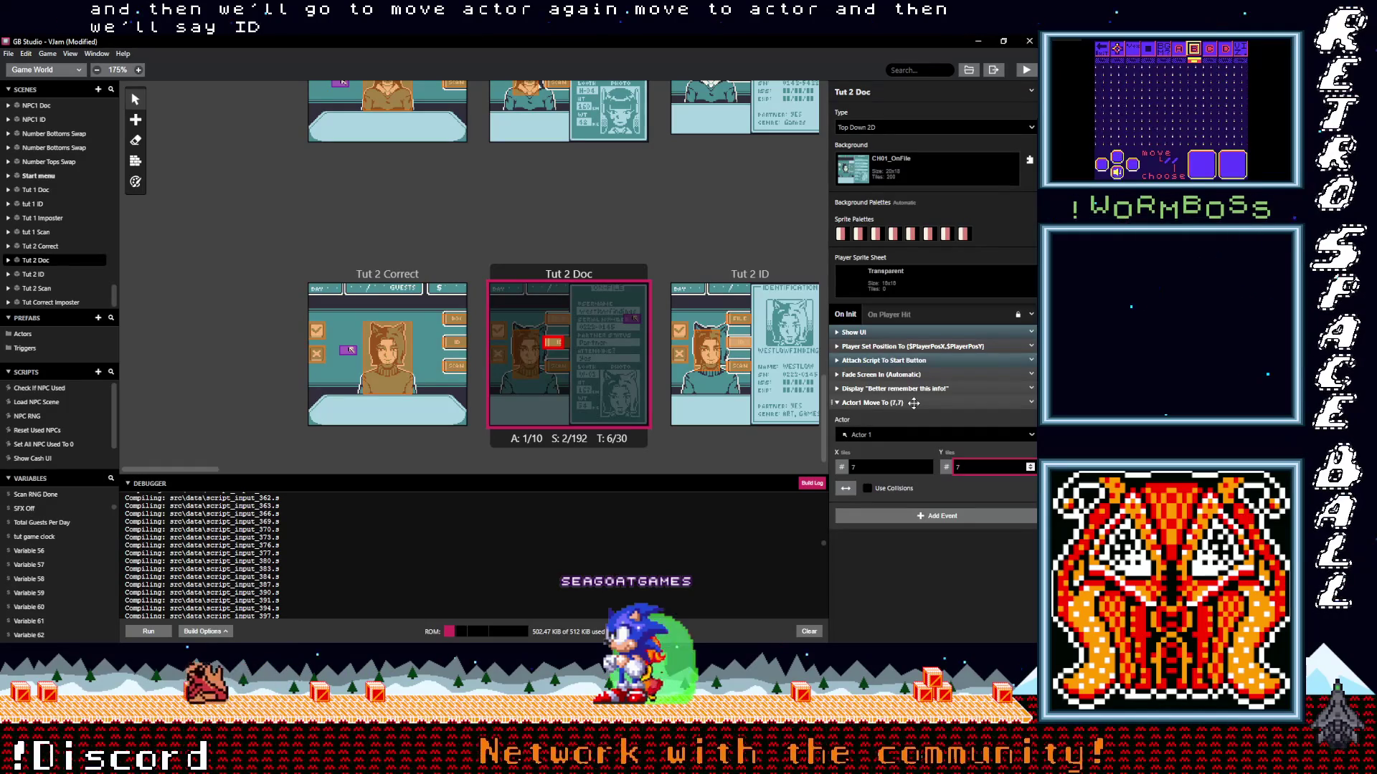
key(Tab)
click(914, 403)
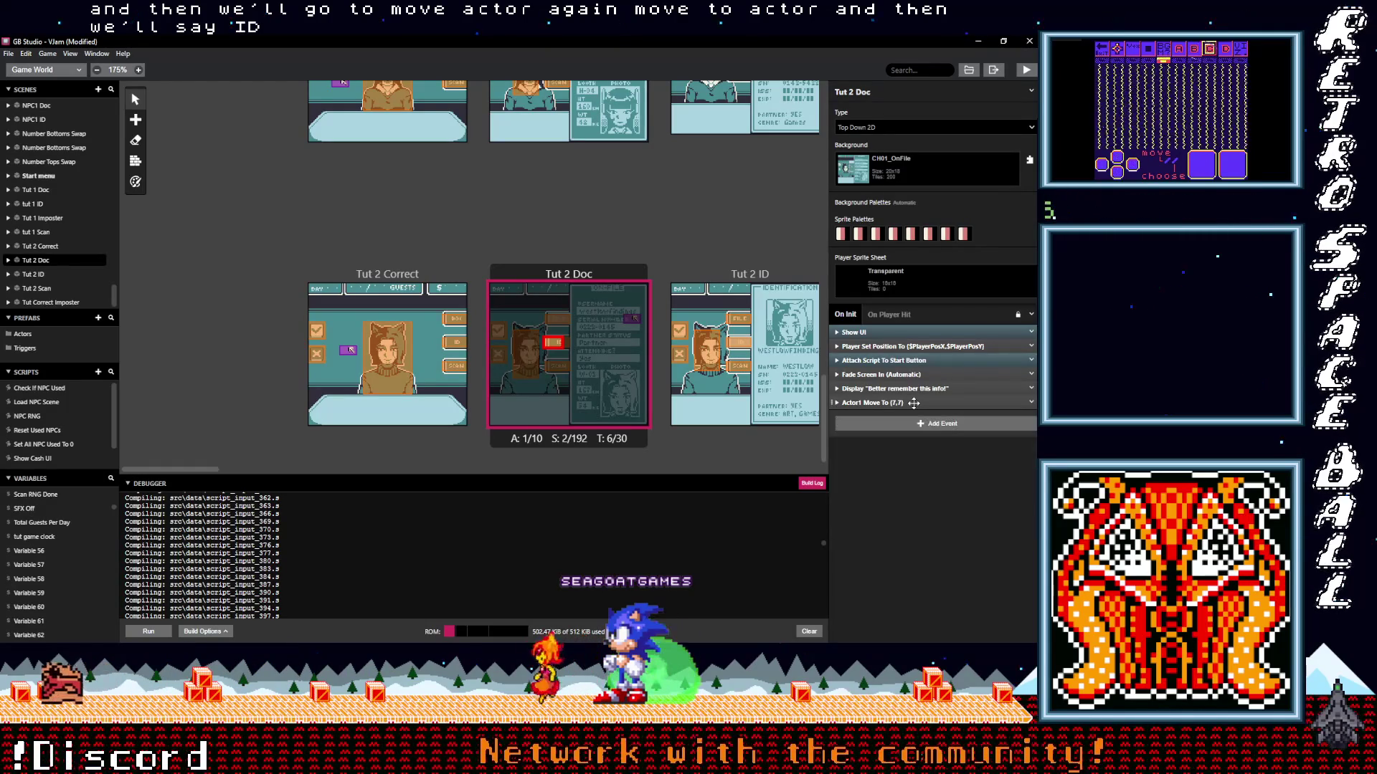
click(907, 424)
text(wai)
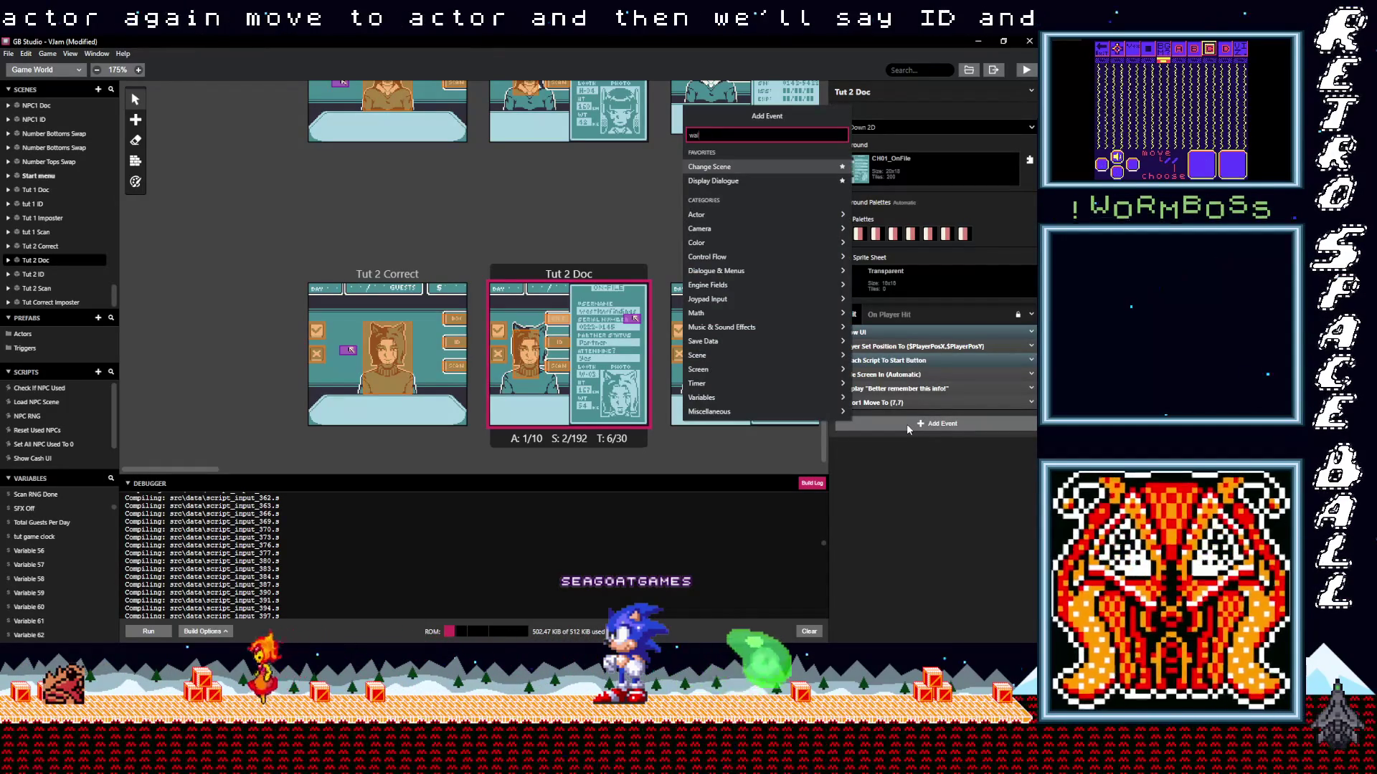
text(t)
Add a Wait event lasting 2 seconds.
click(734, 150)
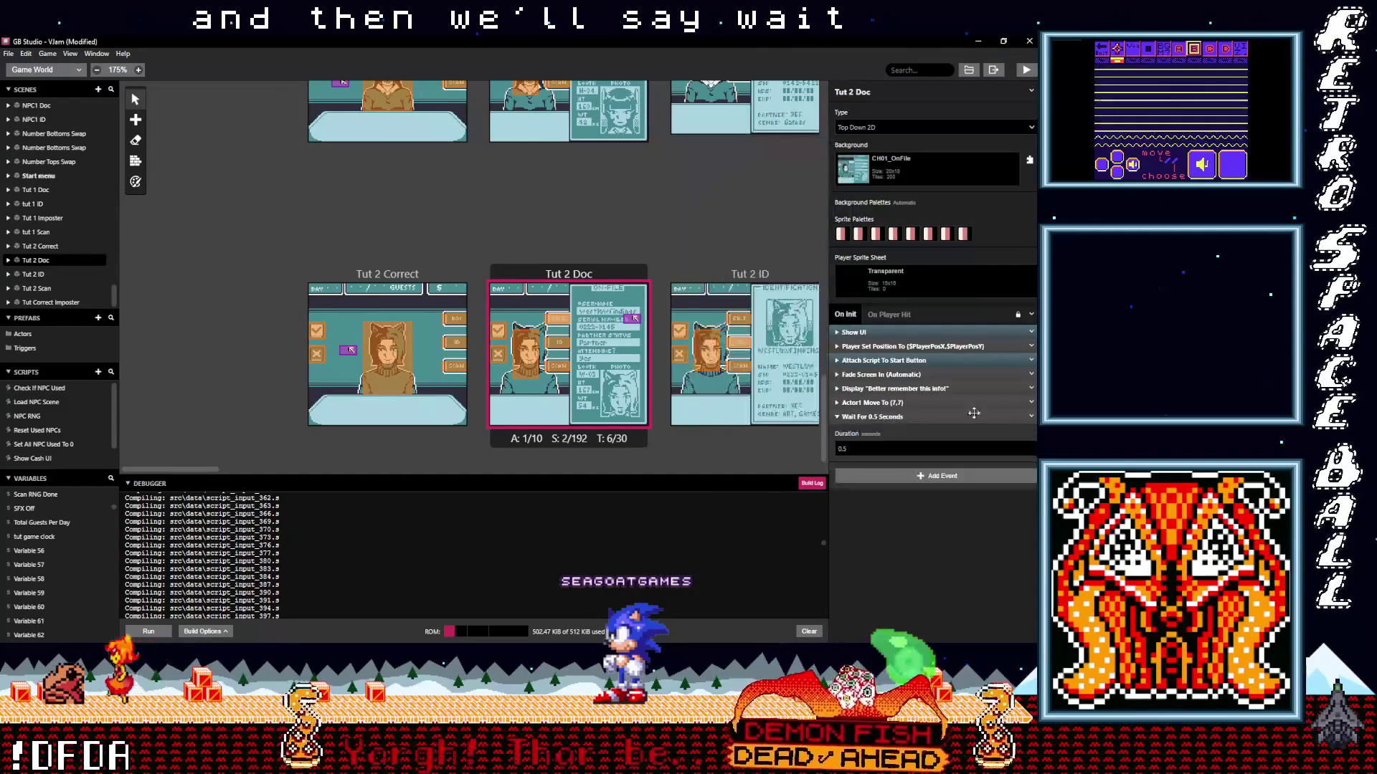
click(878, 449)
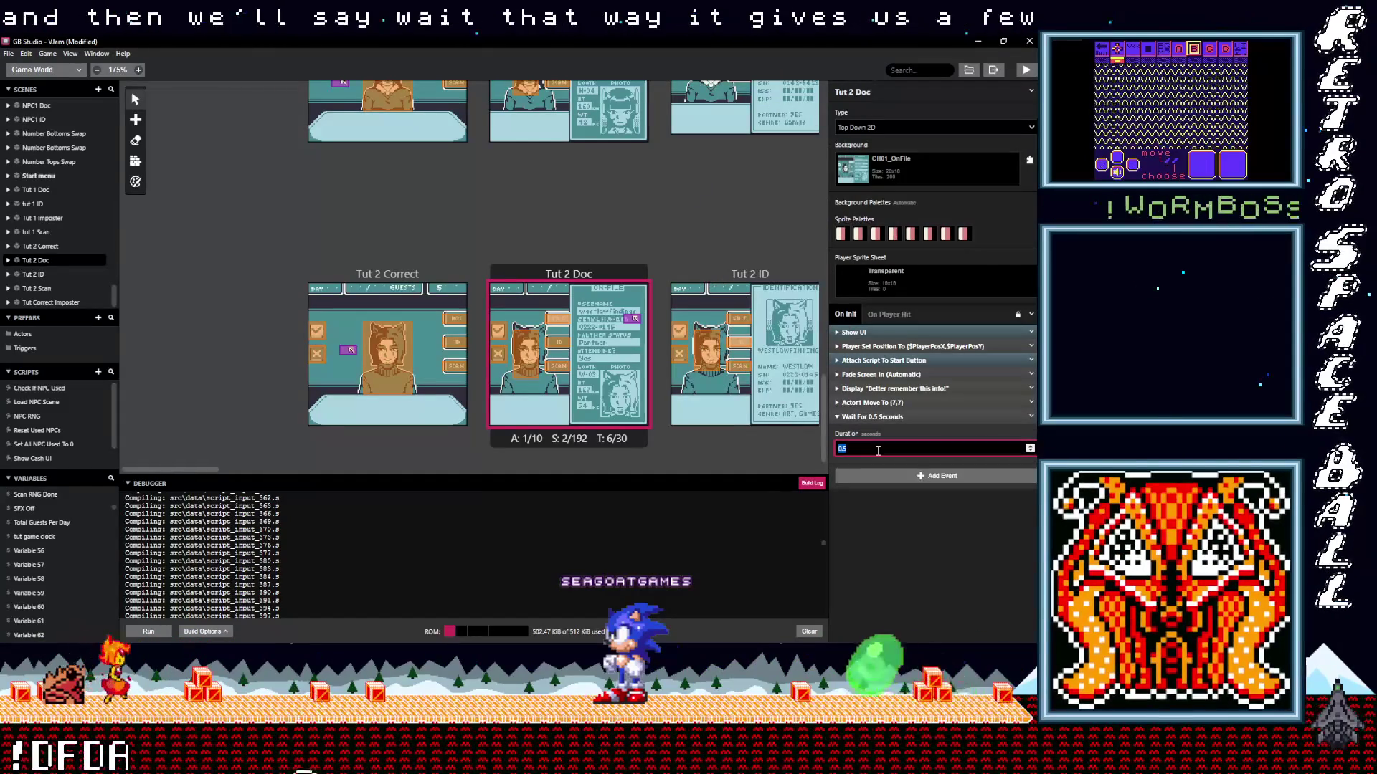
text(1)
key(BackSpace)
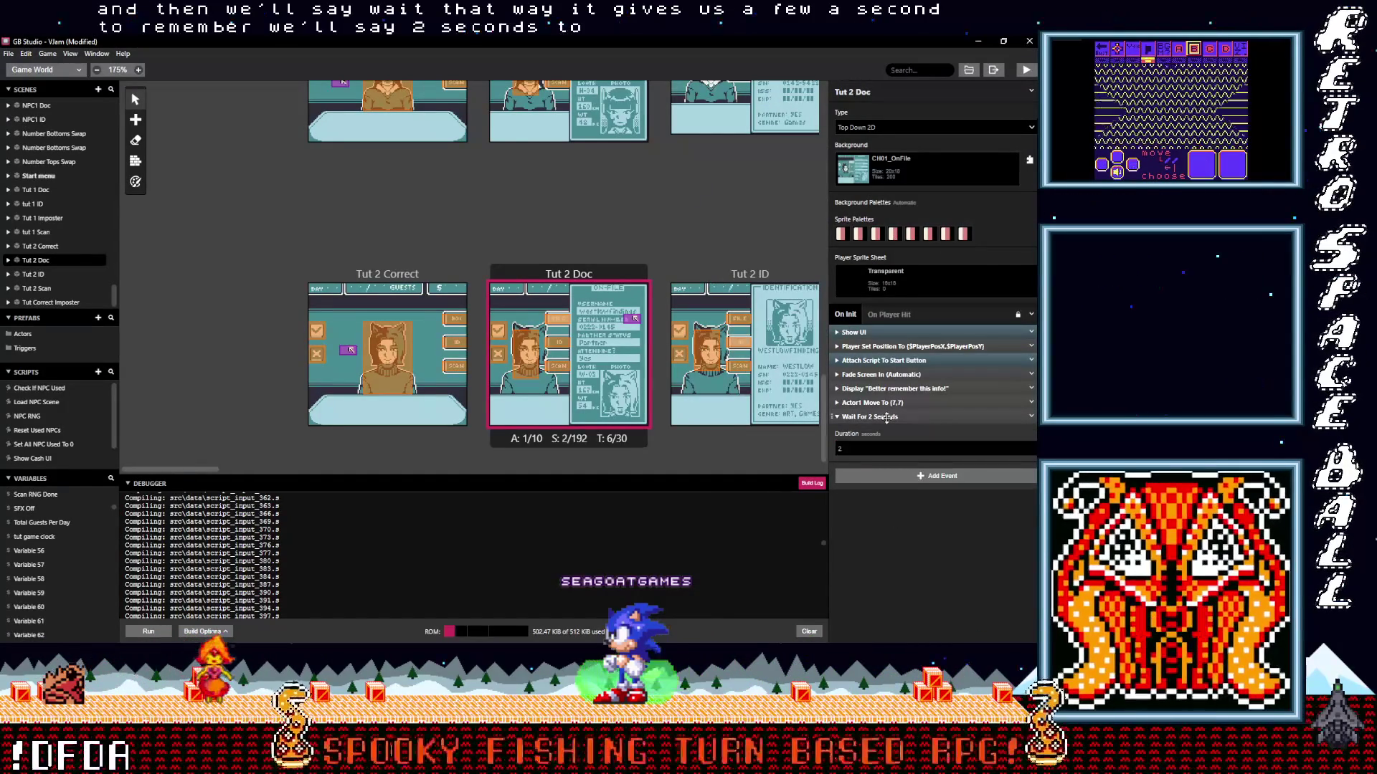
click(886, 418)
Add a Change Scene event with Tut 2 ID as the destination.
click(889, 439)
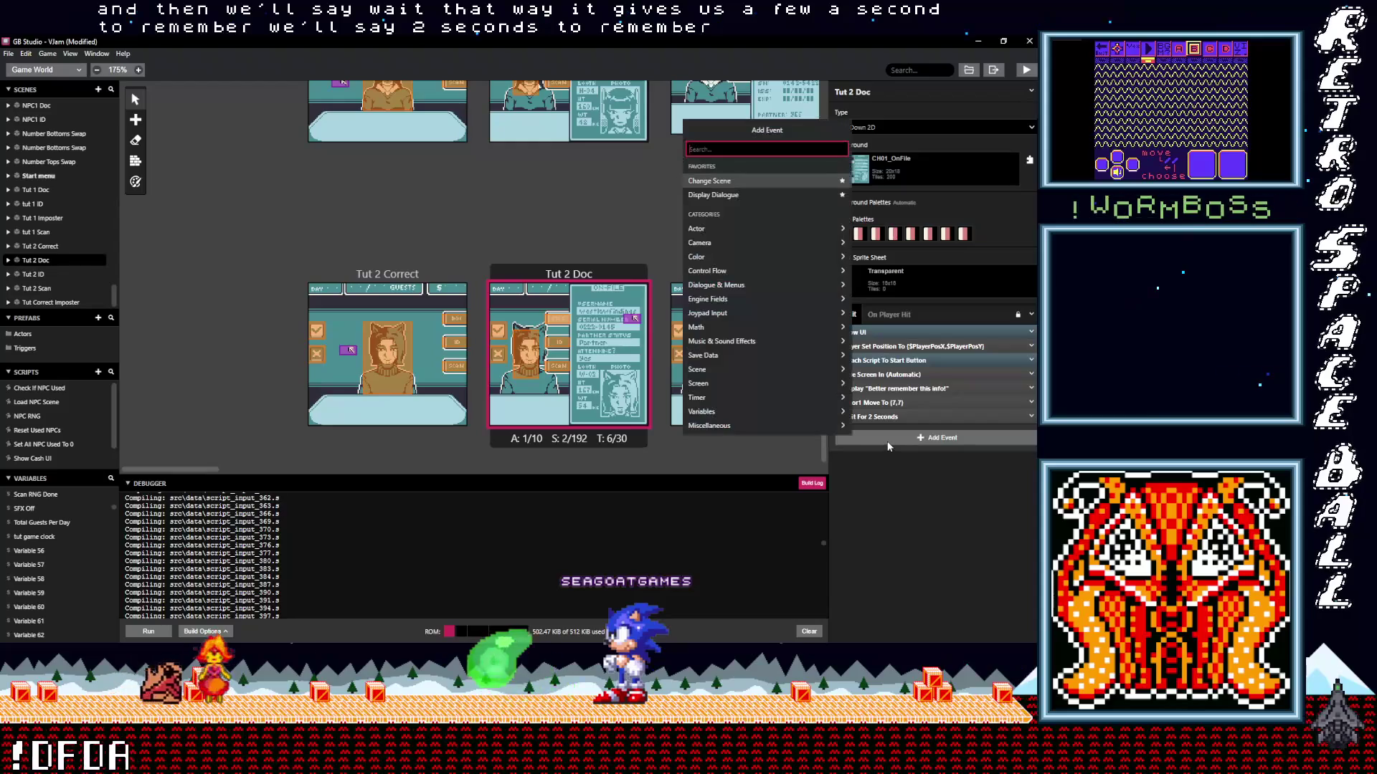
text(change)
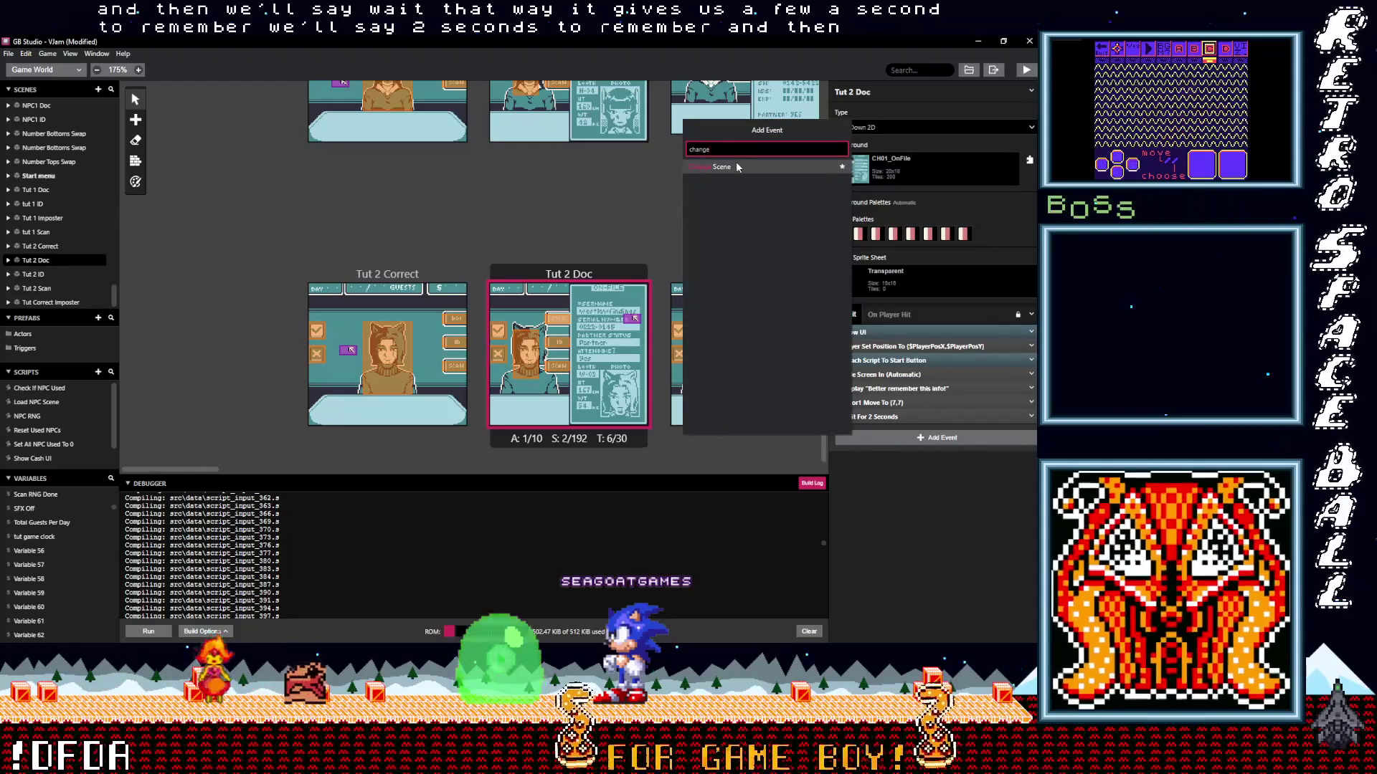
click(738, 167)
click(889, 463)
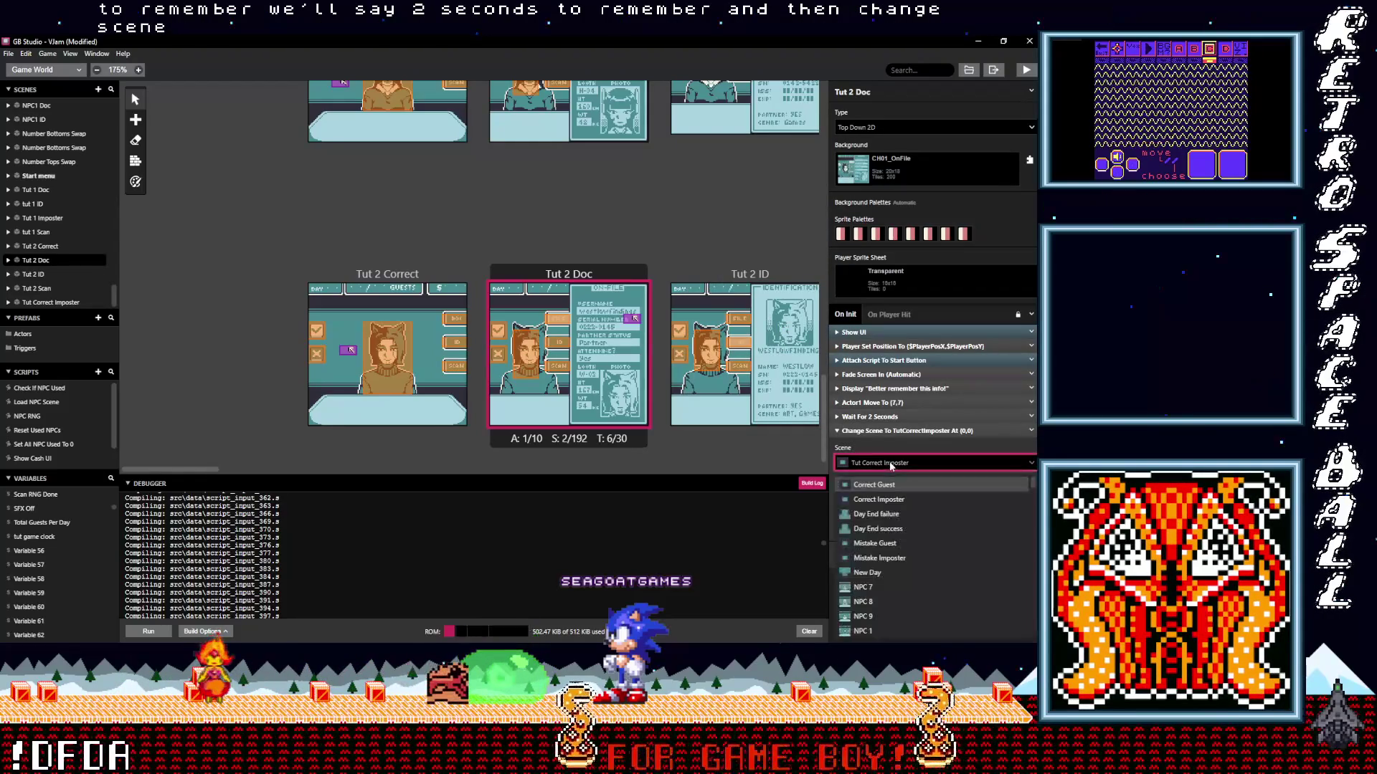
text(tut)
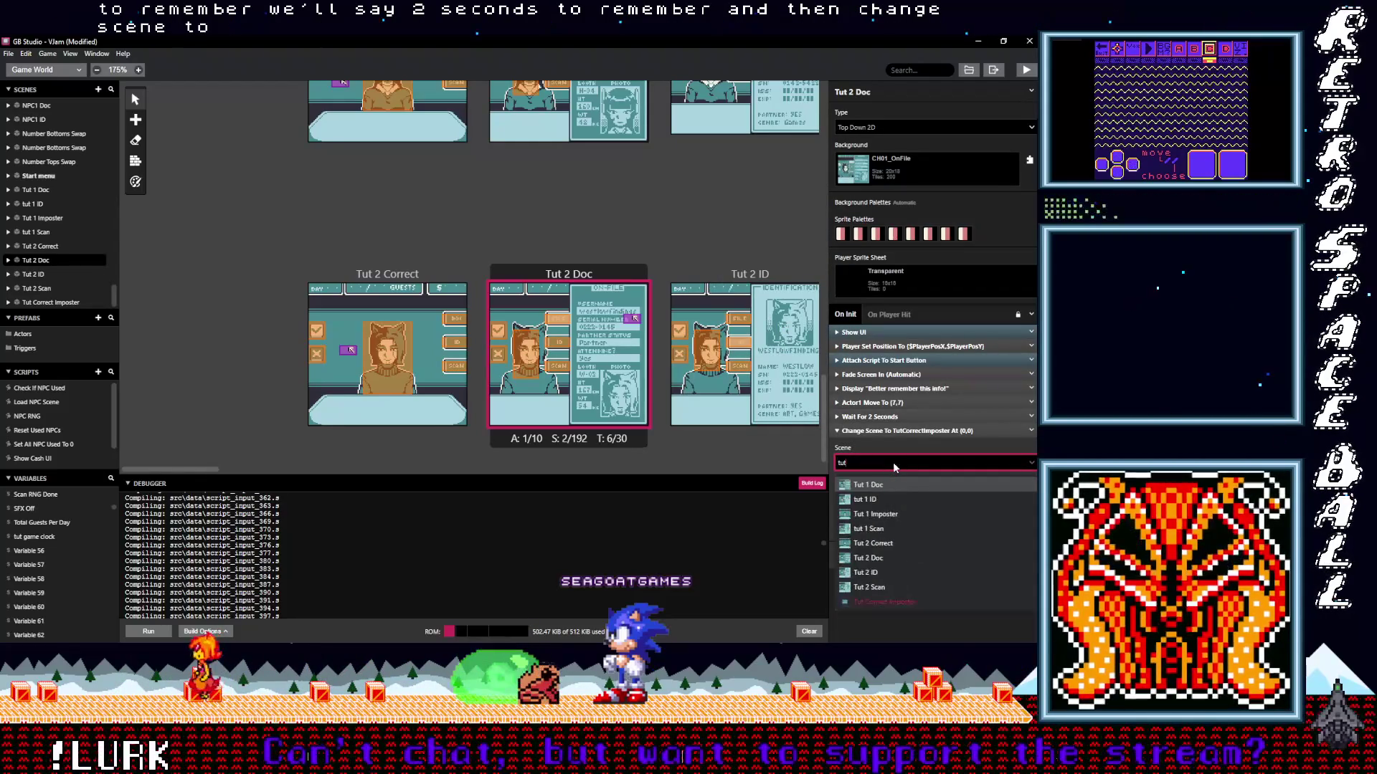
click(893, 573)
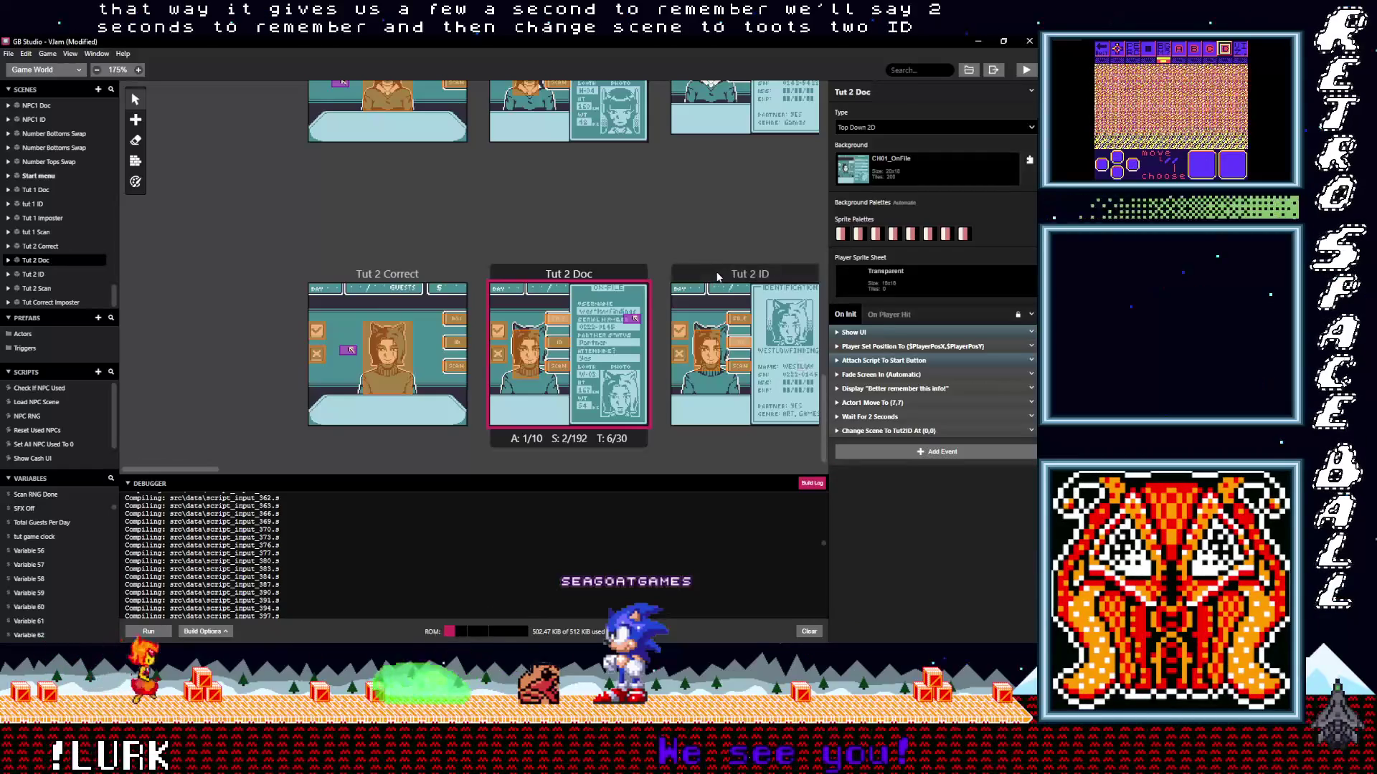
click(760, 274)
Copy Tut 2 Doc's cursor actor into the Tut 2 ID scene.
scroll(574, 431, right, 3)
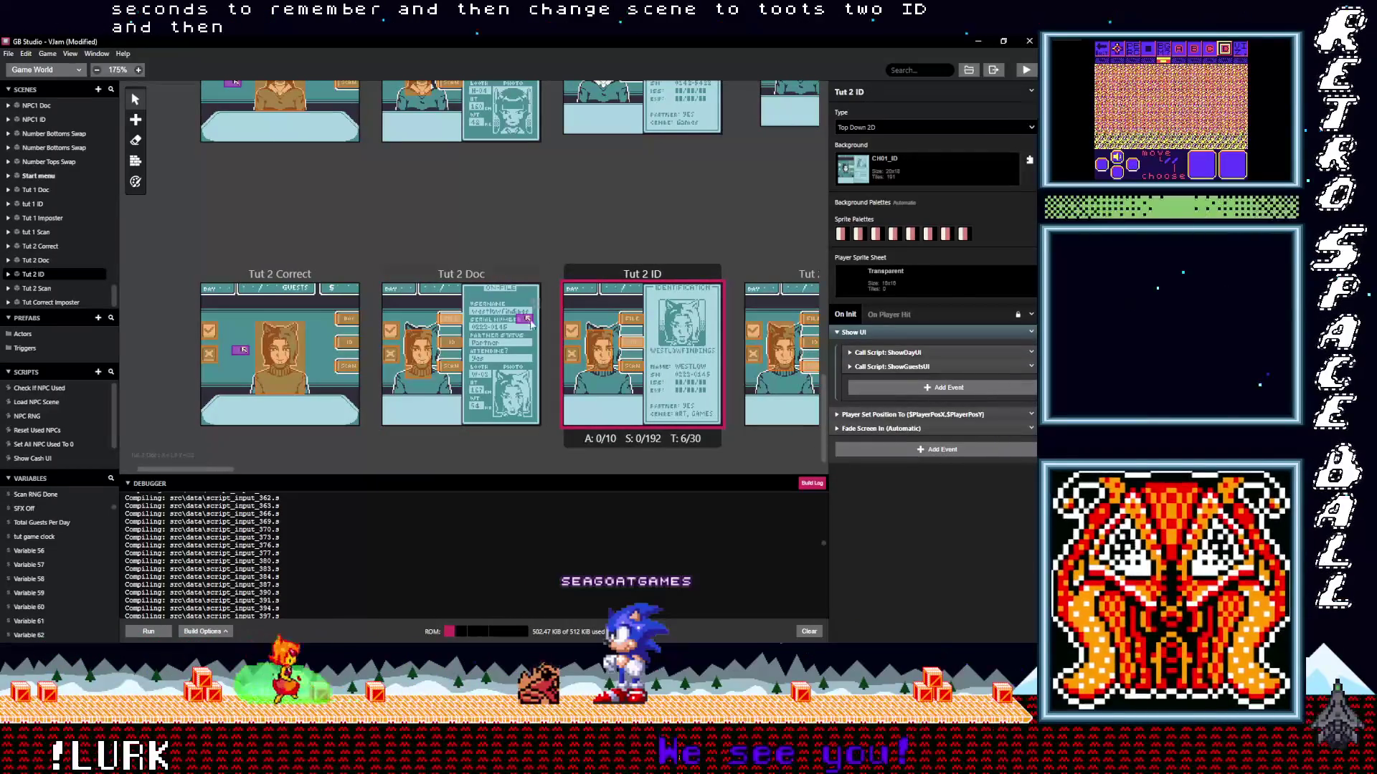
click(527, 321)
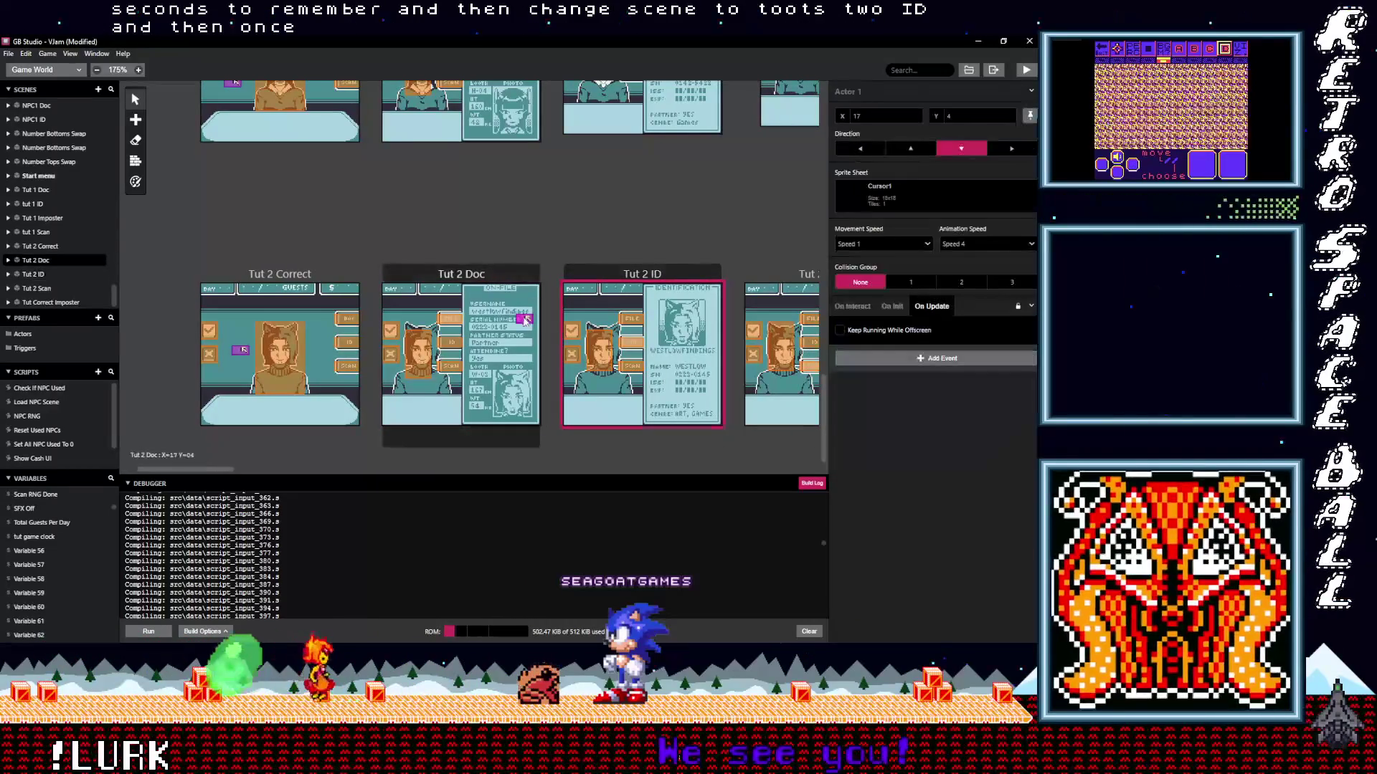
key(ctrl+c)
key(ctrl+v)
click(629, 343)
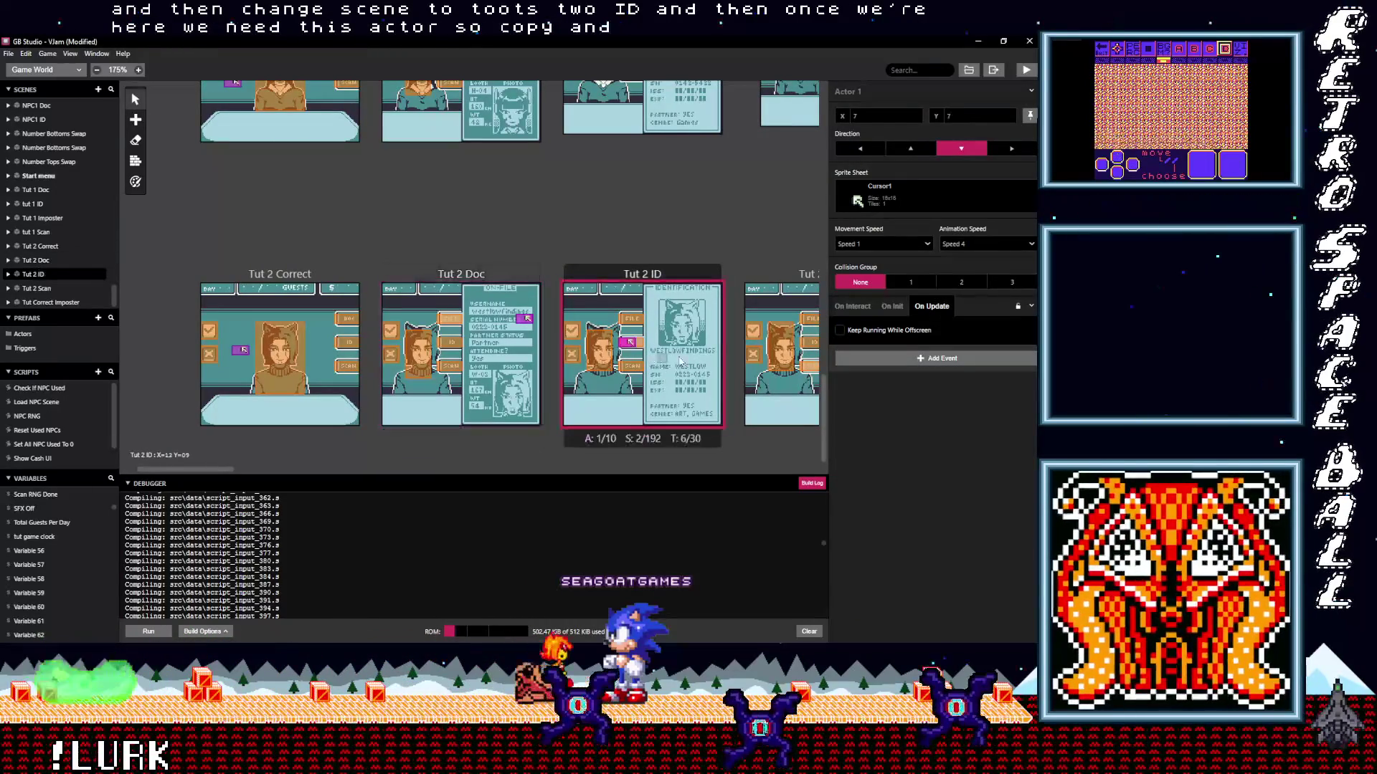
click(655, 274)
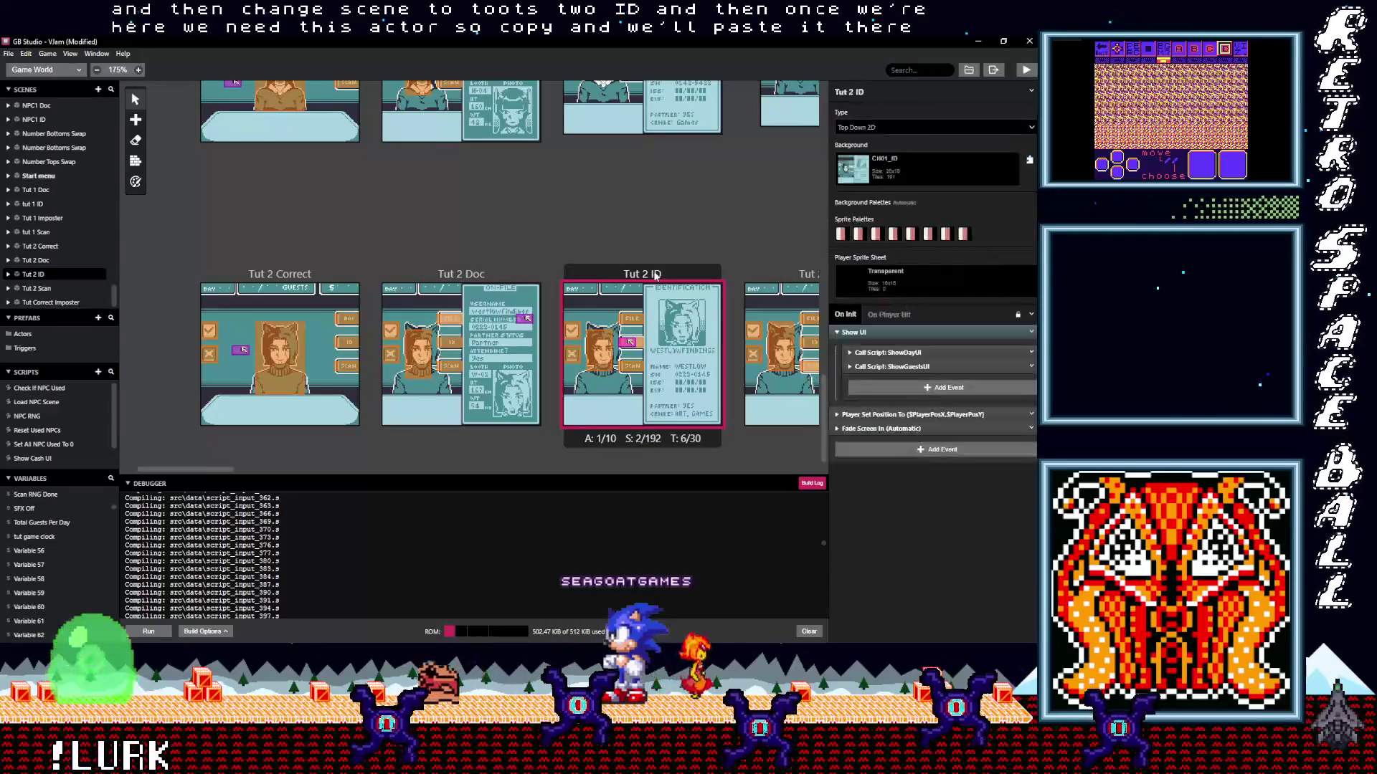
Add a dialogue reading 'The info checks out!' to Tut 2 ID's On Init.
click(875, 331)
click(888, 384)
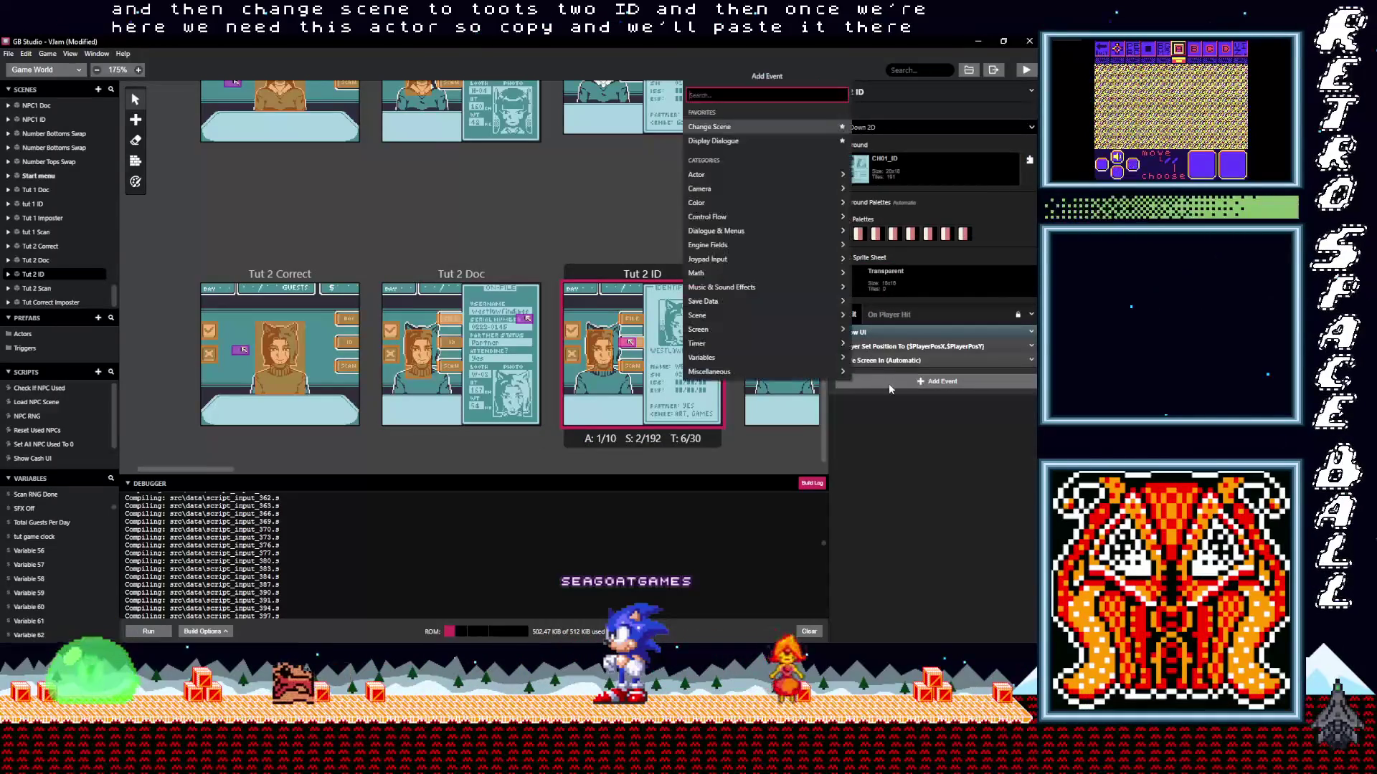
text(dalog)
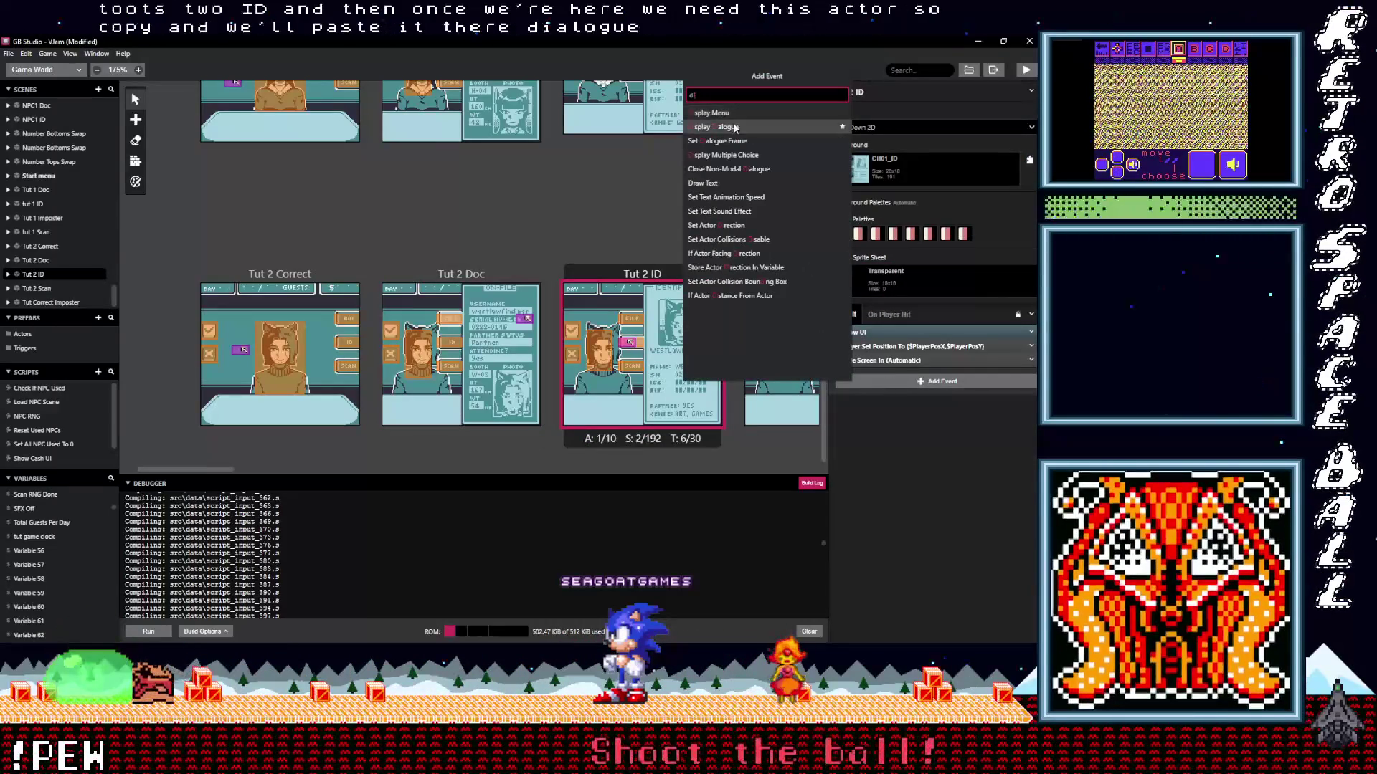
key(Return)
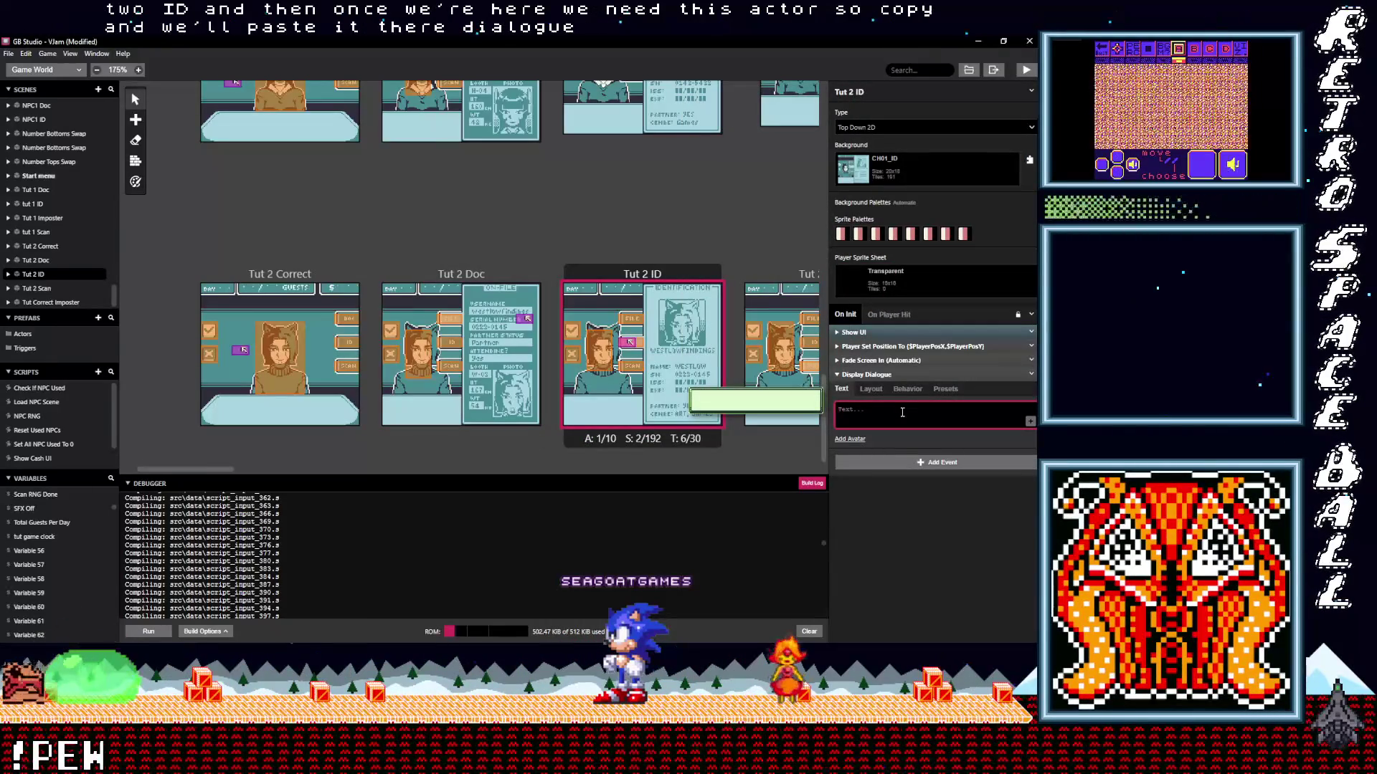
text(The info che)
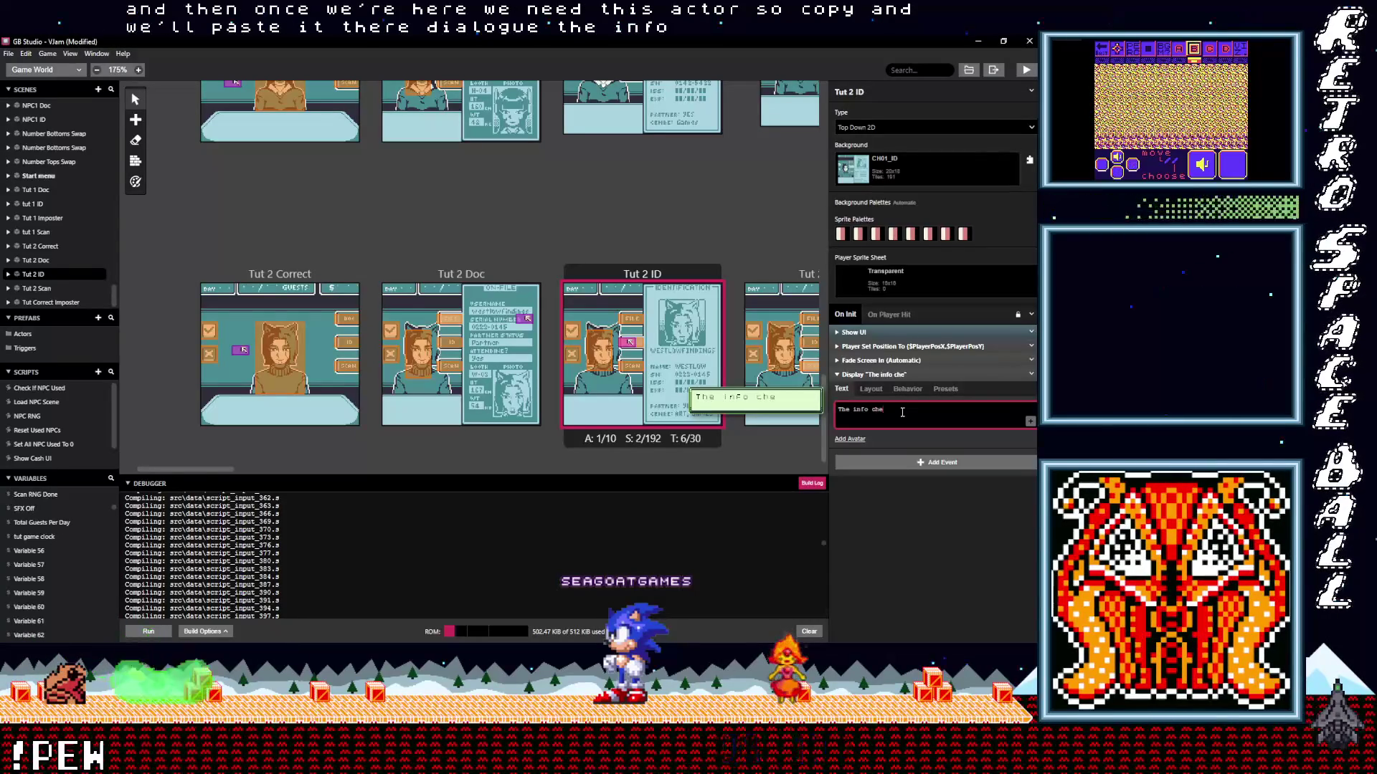
text(cks )
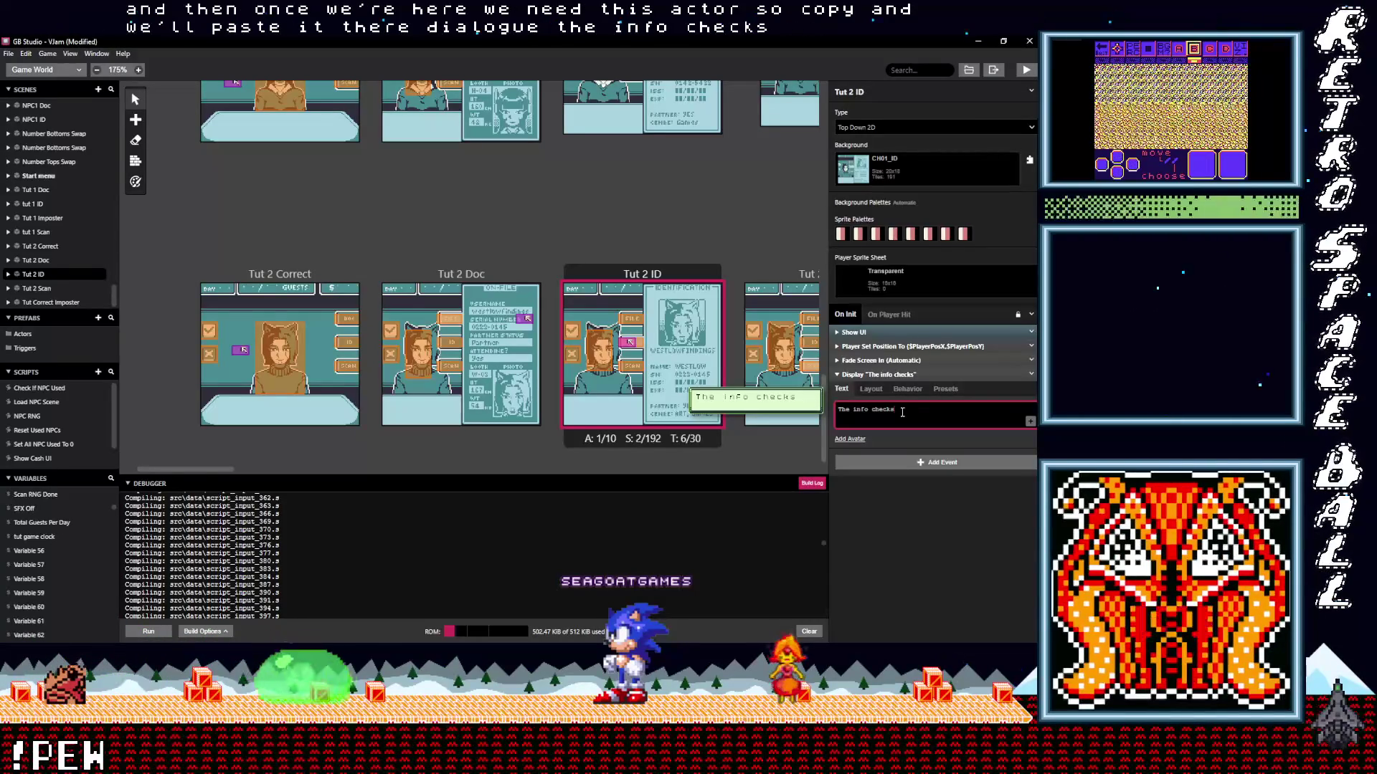
text(out!)
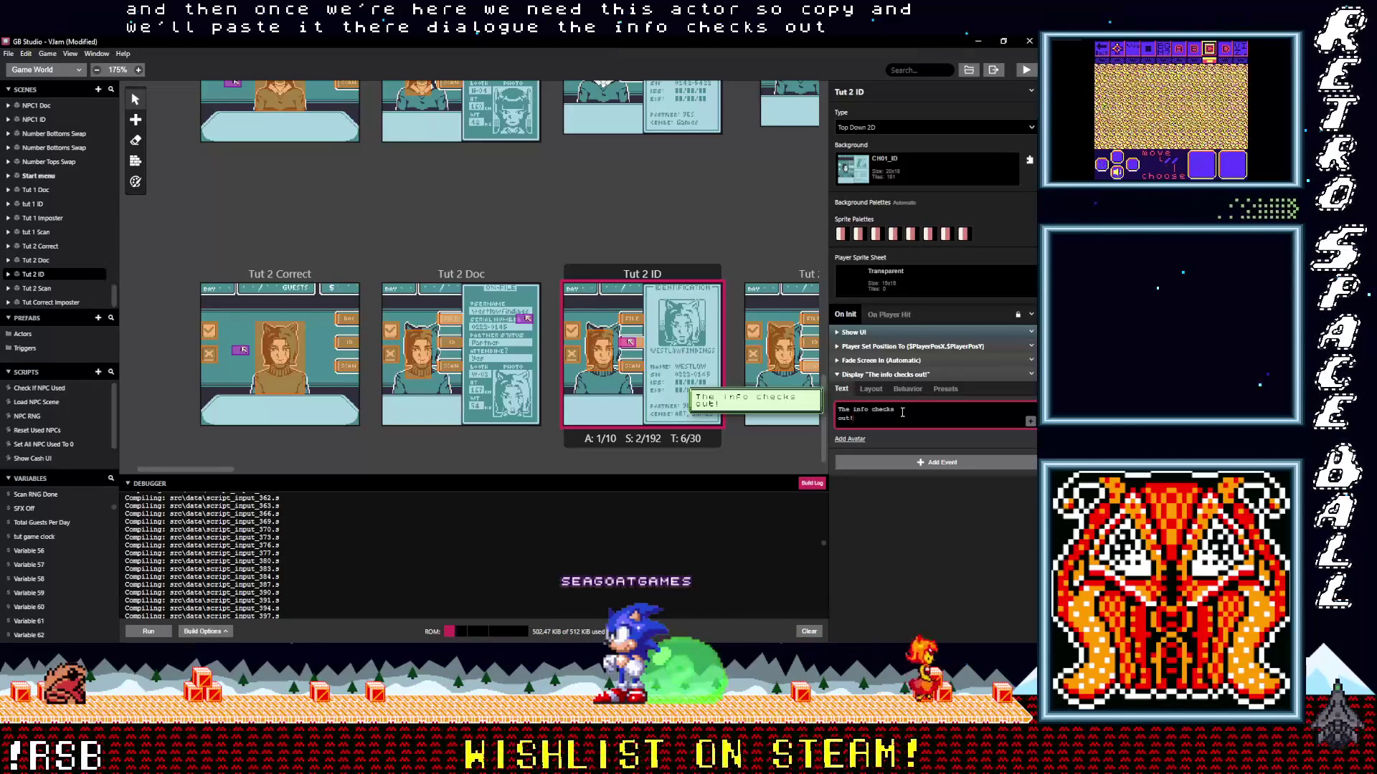
click(887, 377)
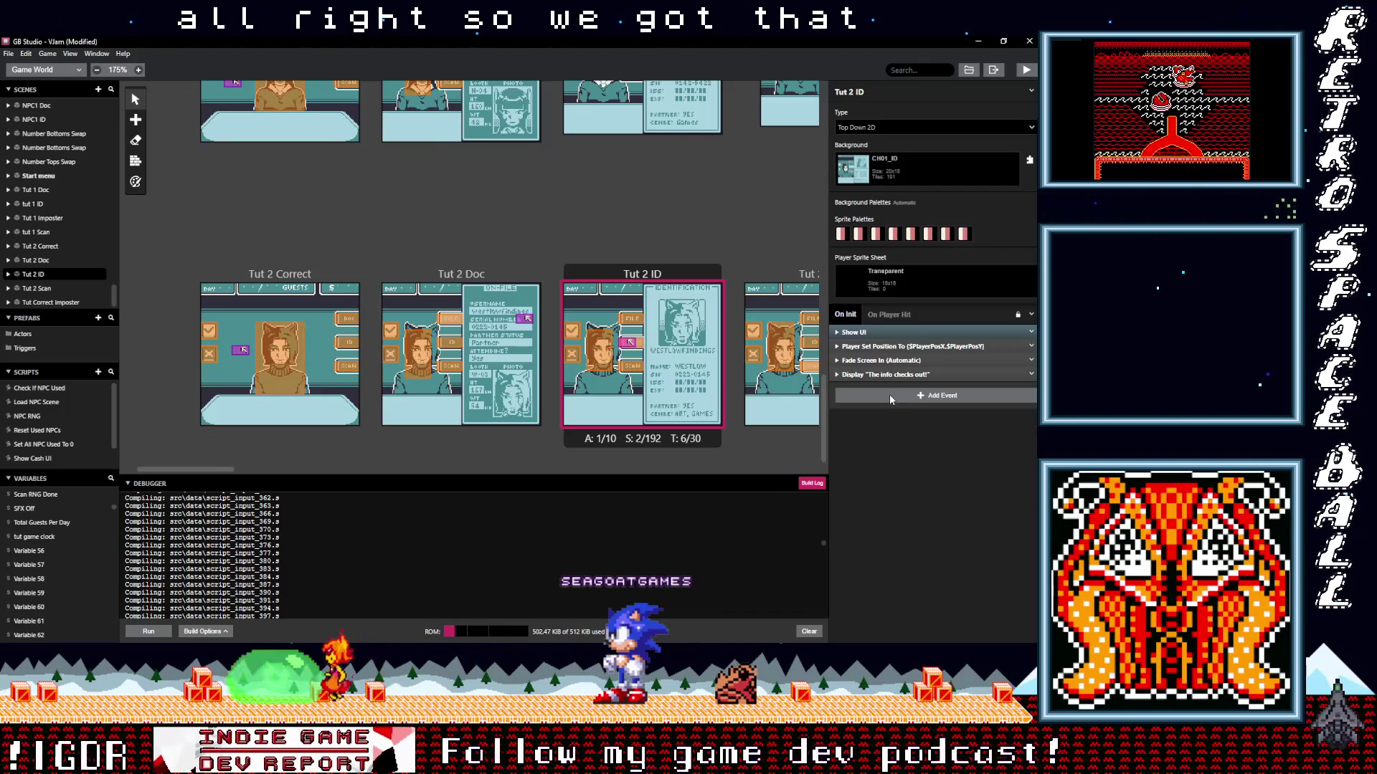
click(890, 398)
Add an Actor Move To event after the dialogue, defaulting to Player at (0,0).
key(Escape)
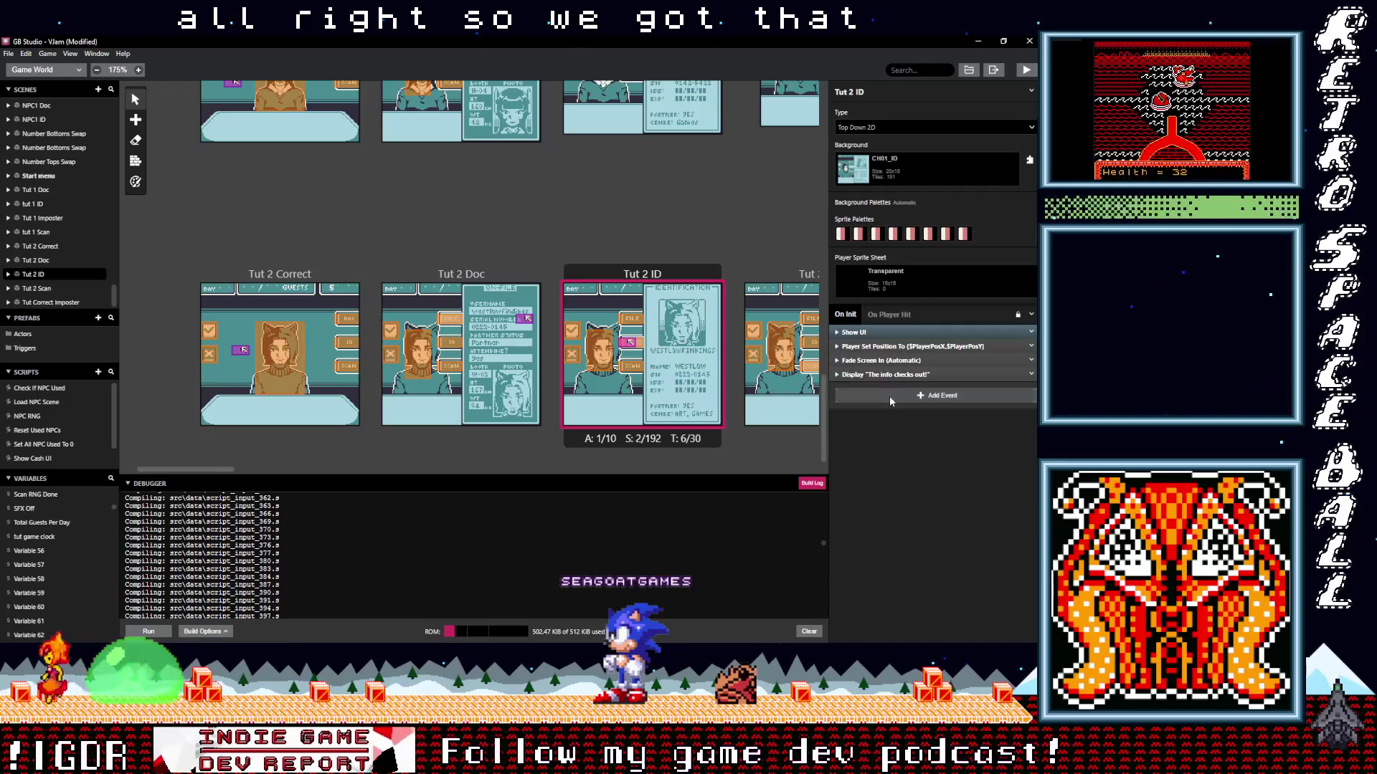
click(889, 396)
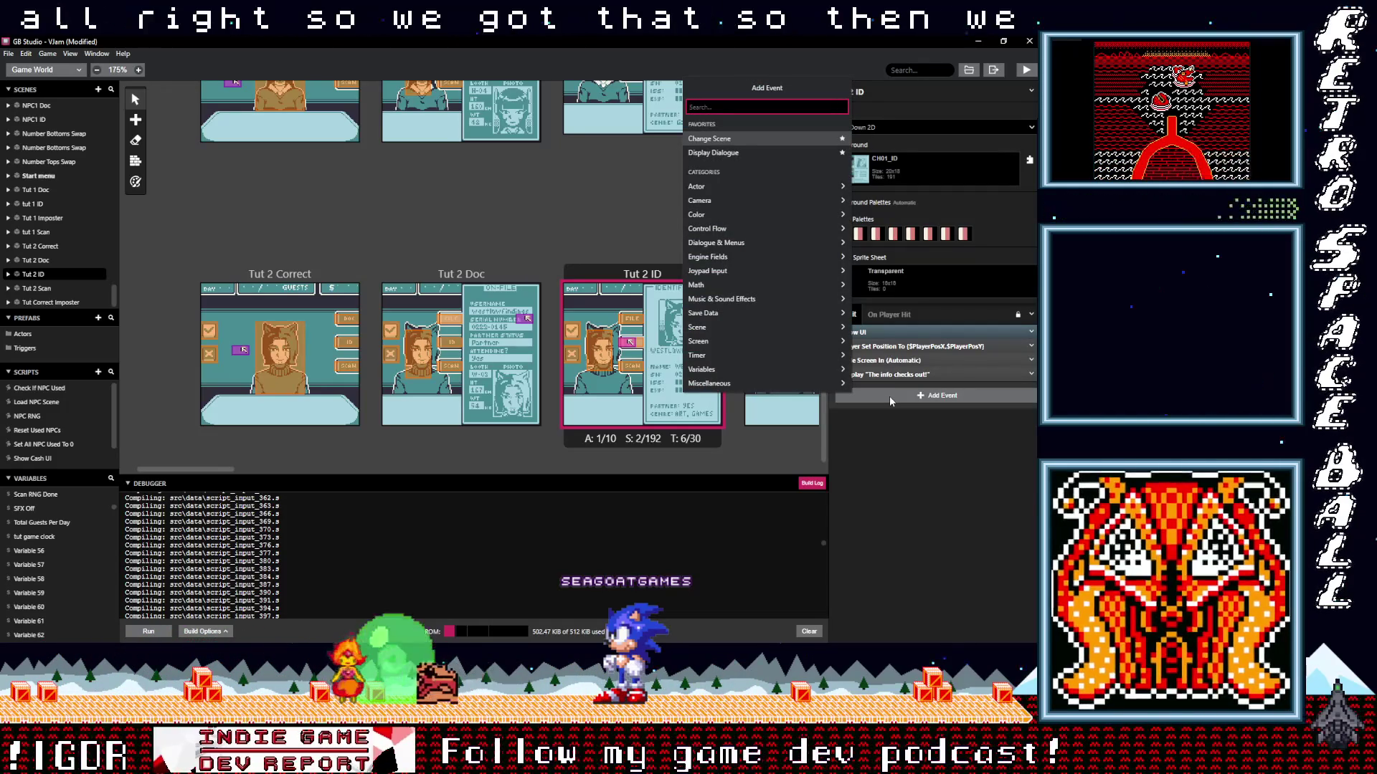
click(899, 420)
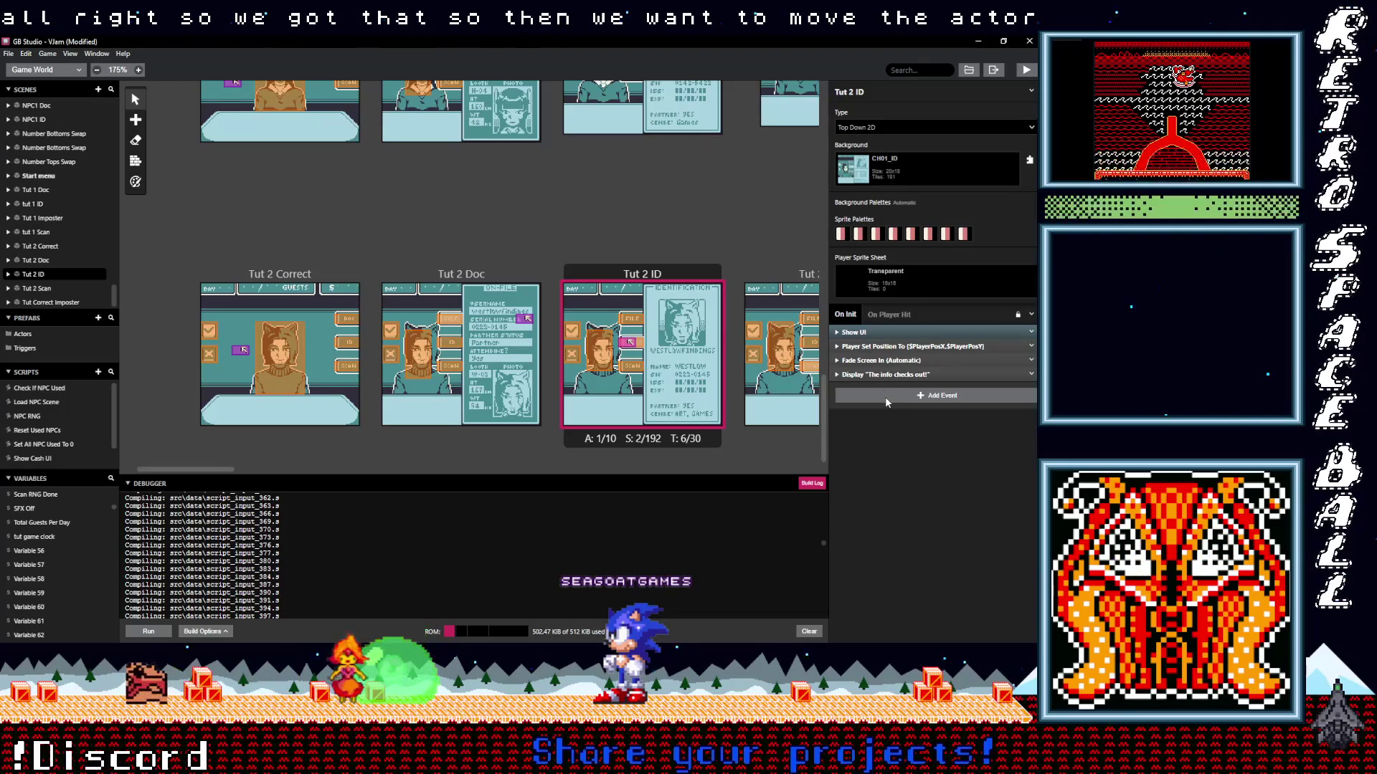
click(885, 397)
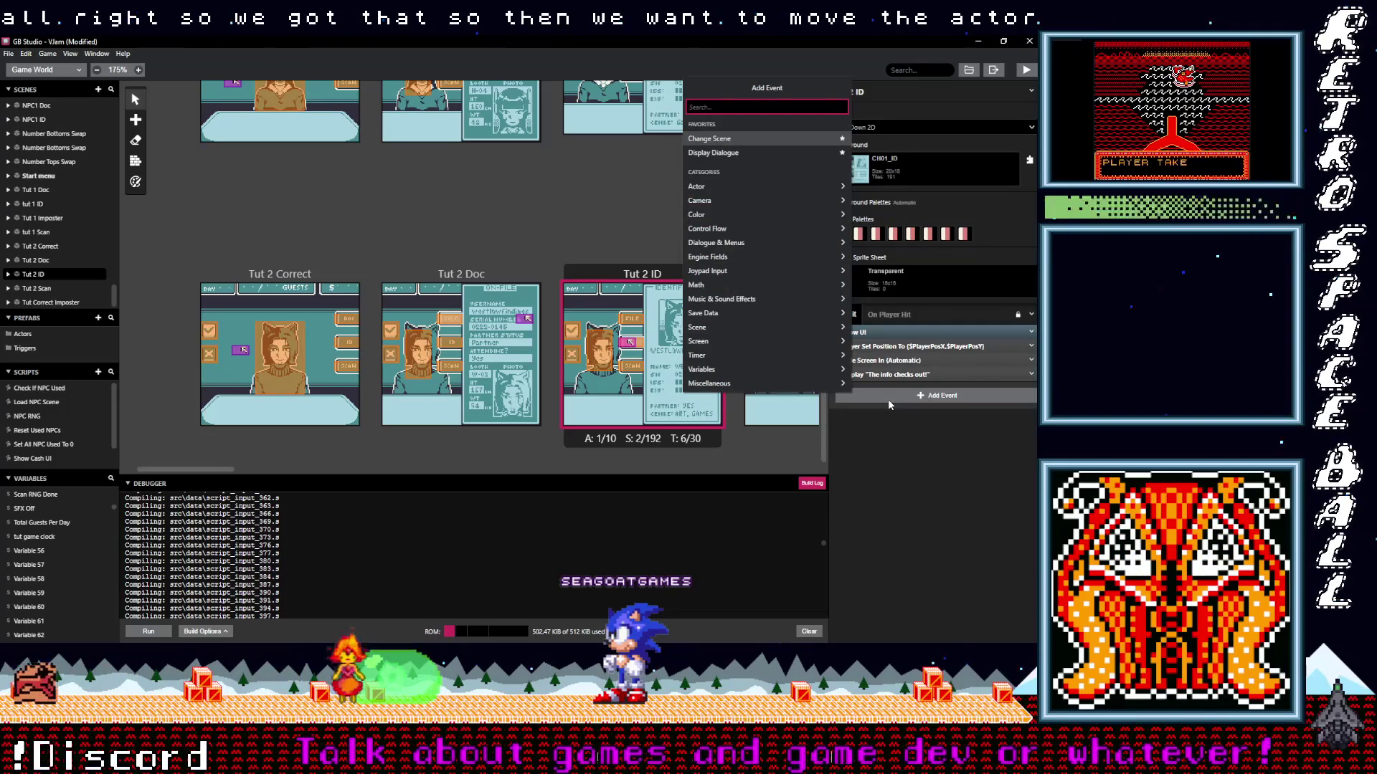
text(move)
click(729, 204)
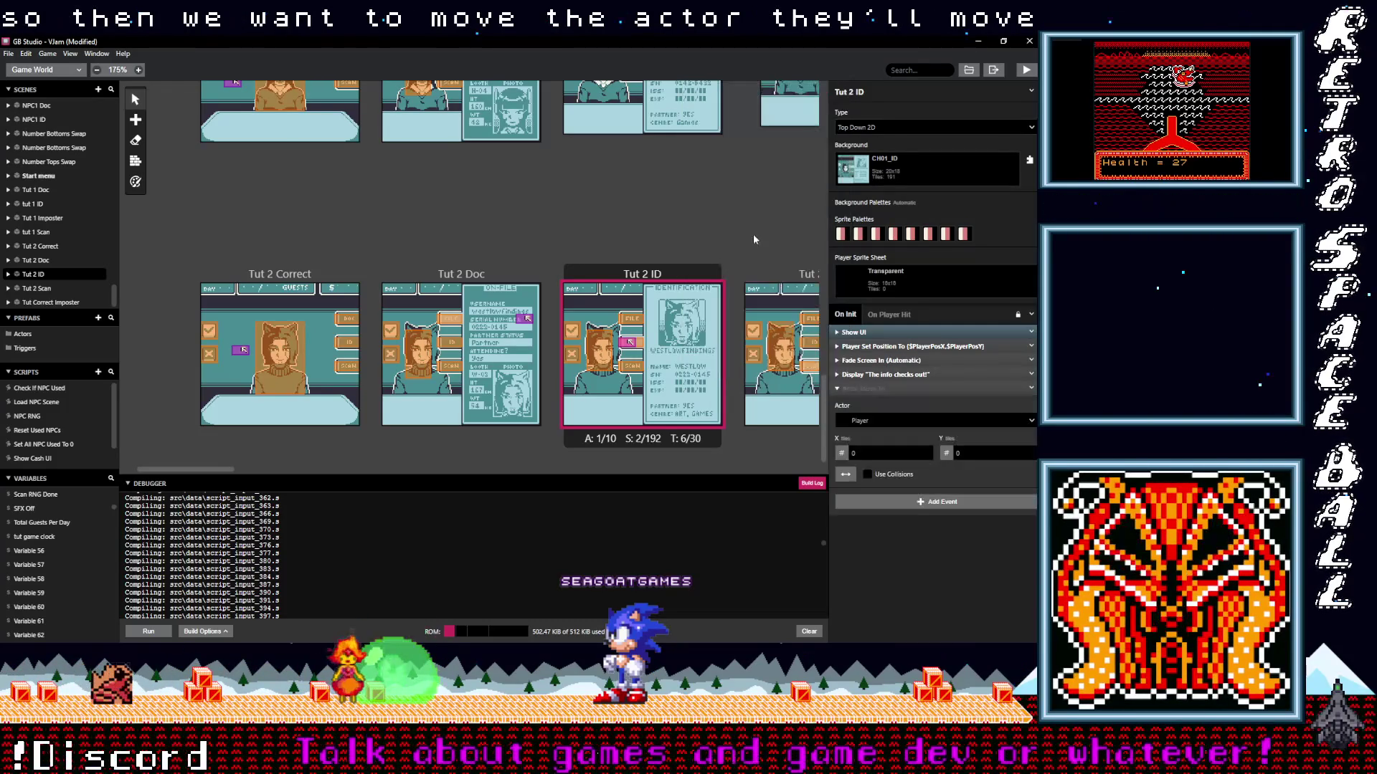
Make Actor 1 the moving actor and set the movement type to Diagonal.
click(870, 420)
click(872, 459)
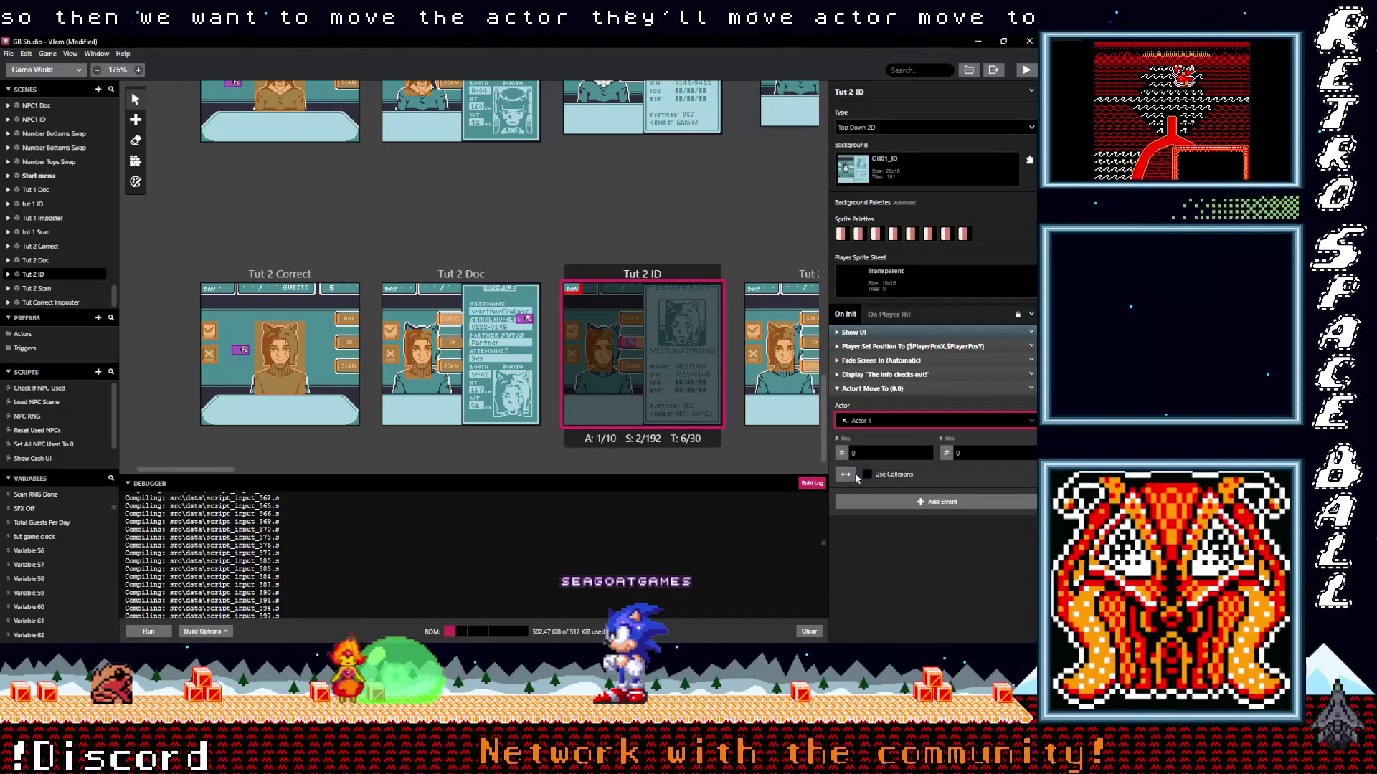
click(846, 474)
click(864, 535)
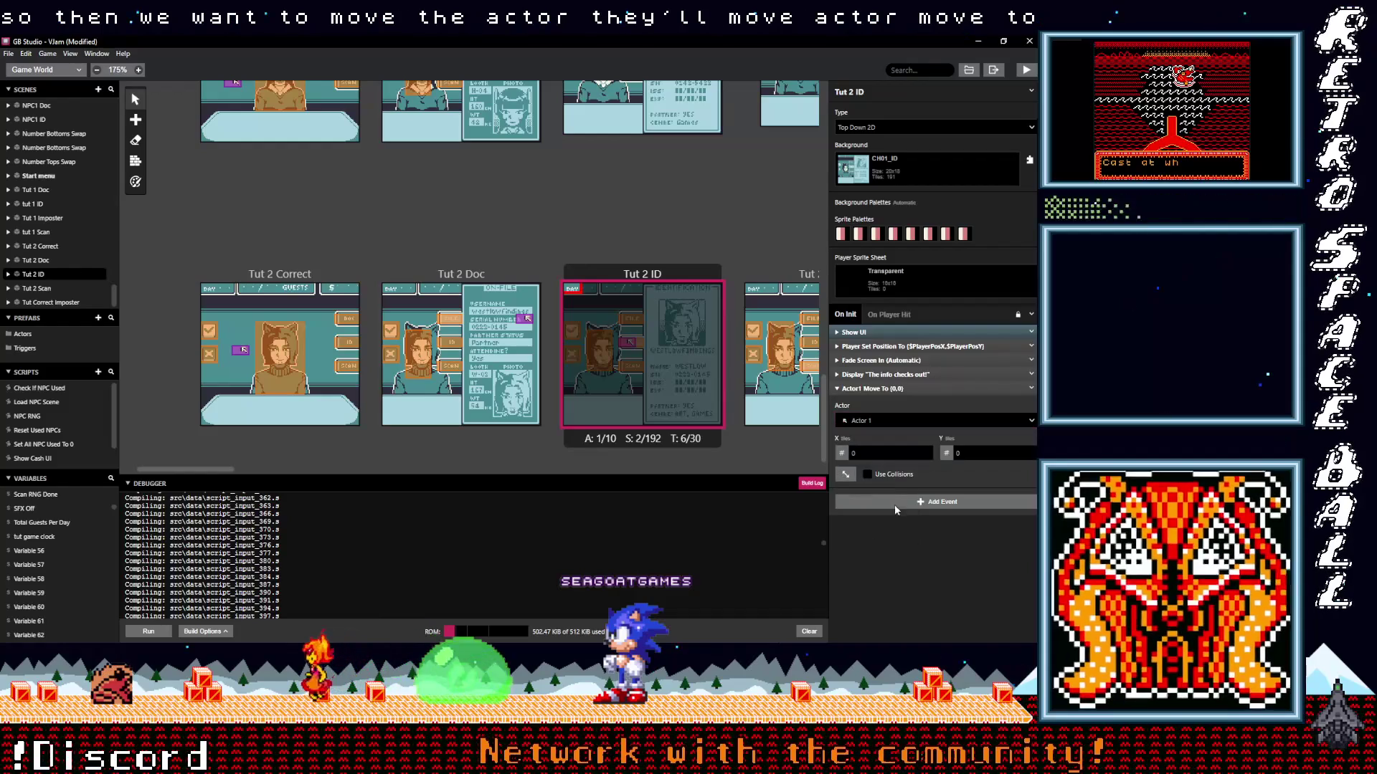
Set the move destination to X 3, Y 9 and collapse the move event.
click(927, 454)
text(4)
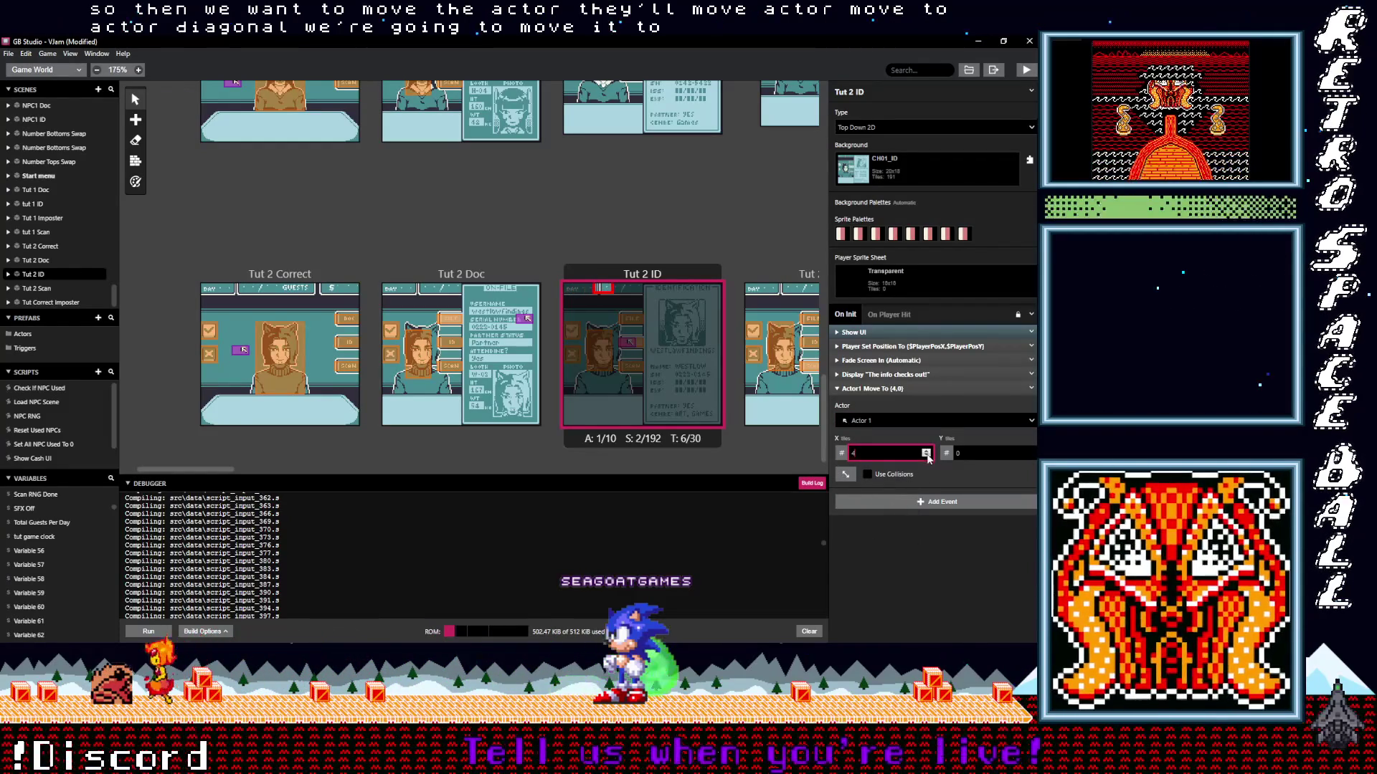
key(BackSpace)
text(3)
click(1029, 453)
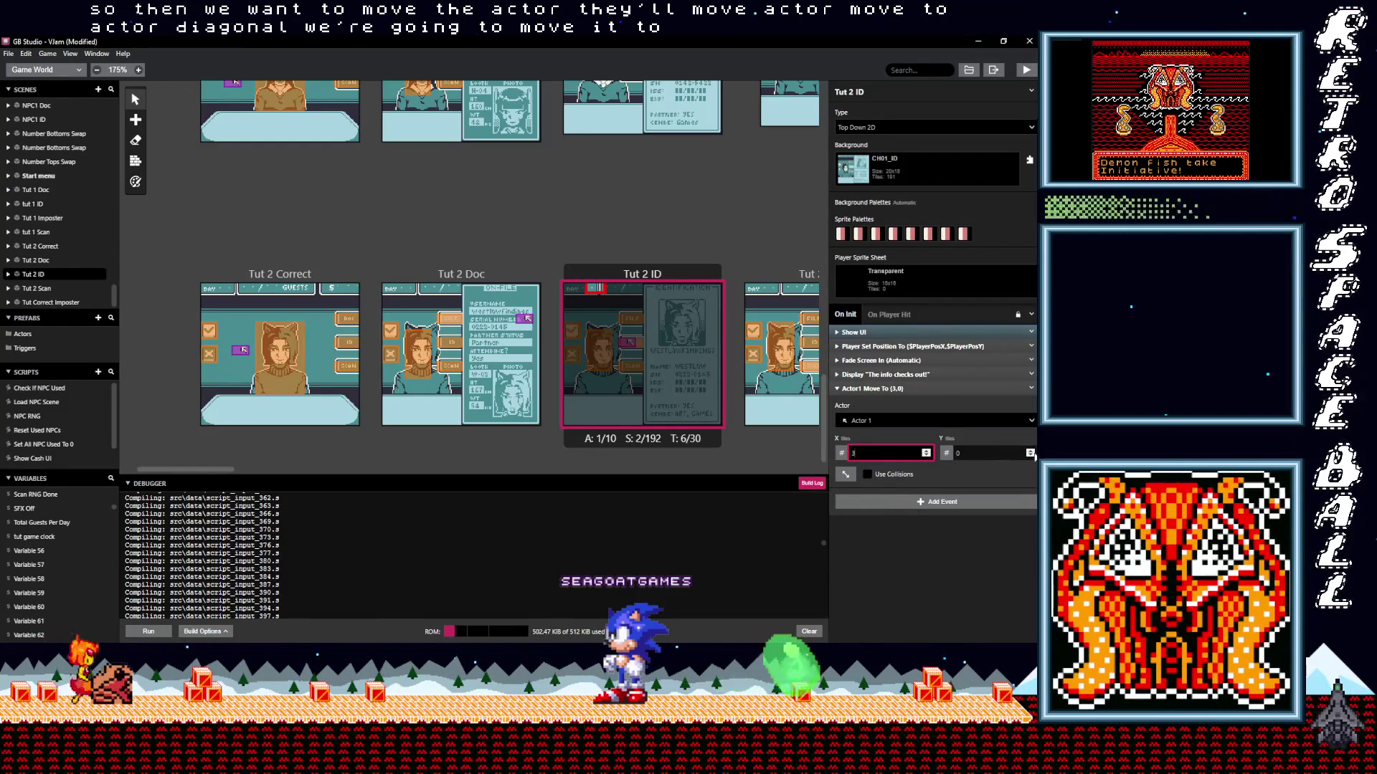
text(5)
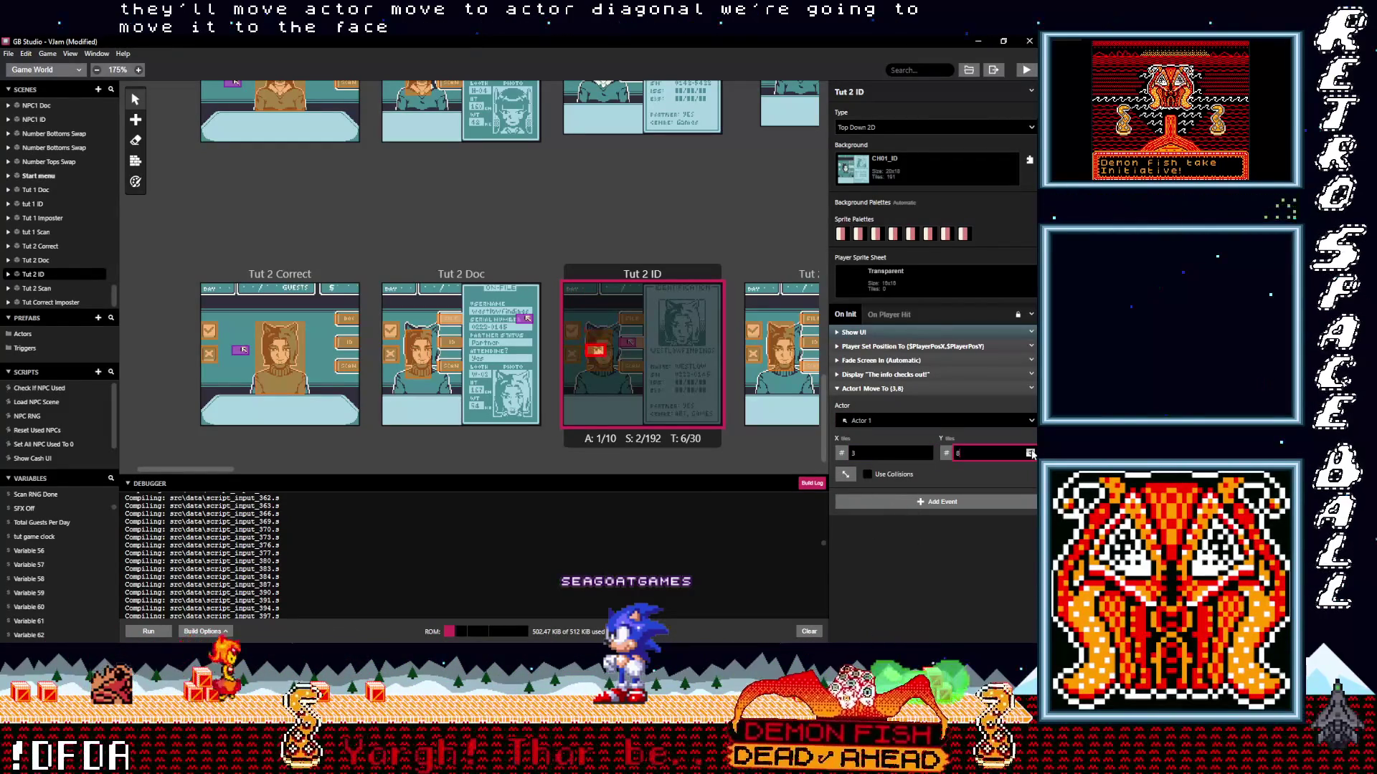
click(1031, 452)
click(926, 453)
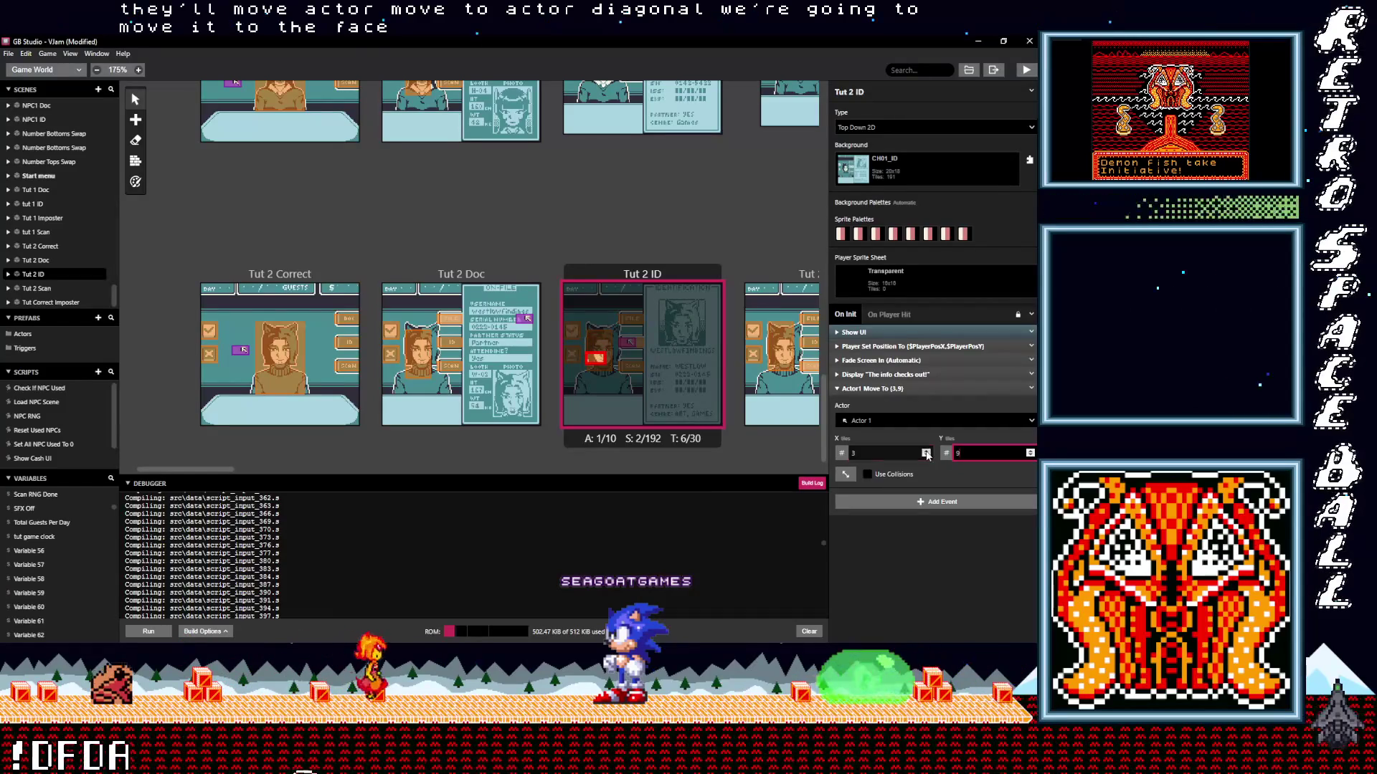
click(926, 457)
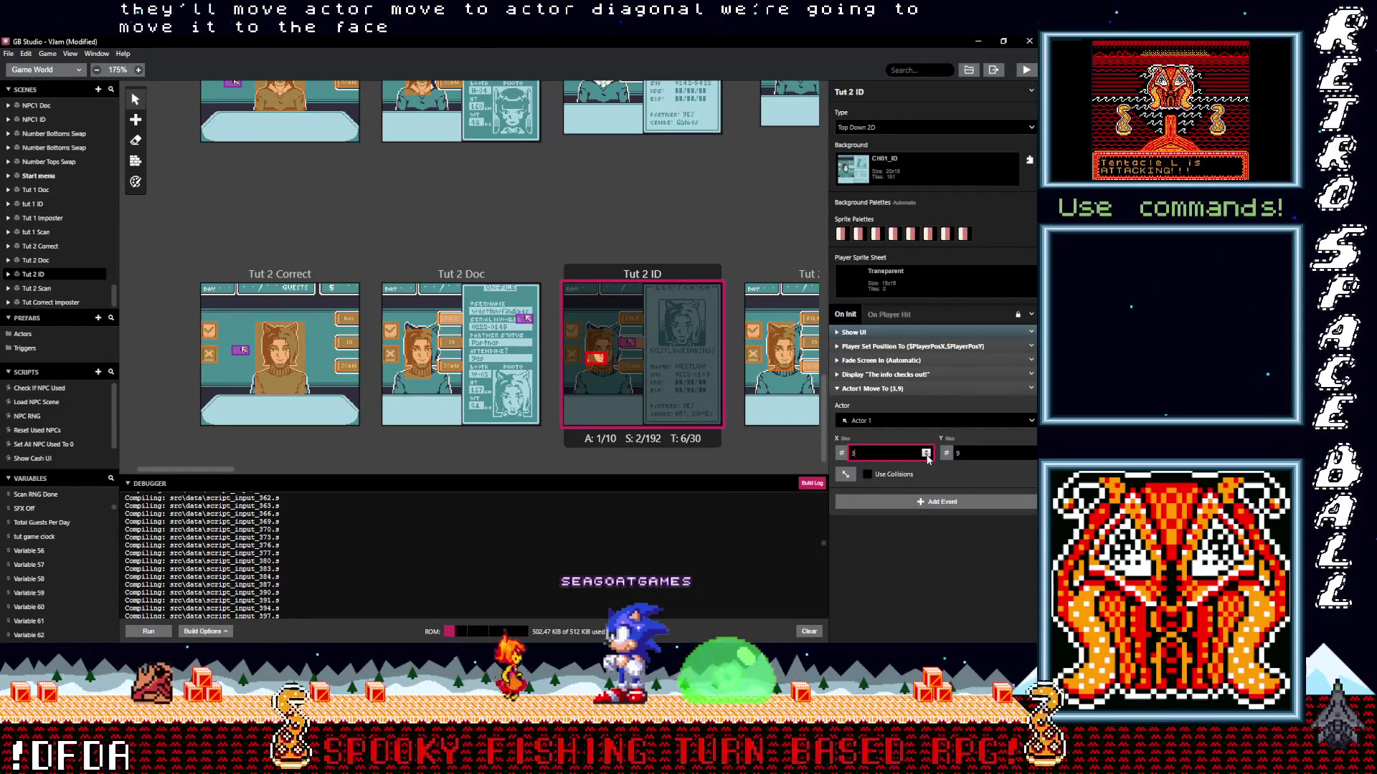
click(887, 389)
click(1031, 374)
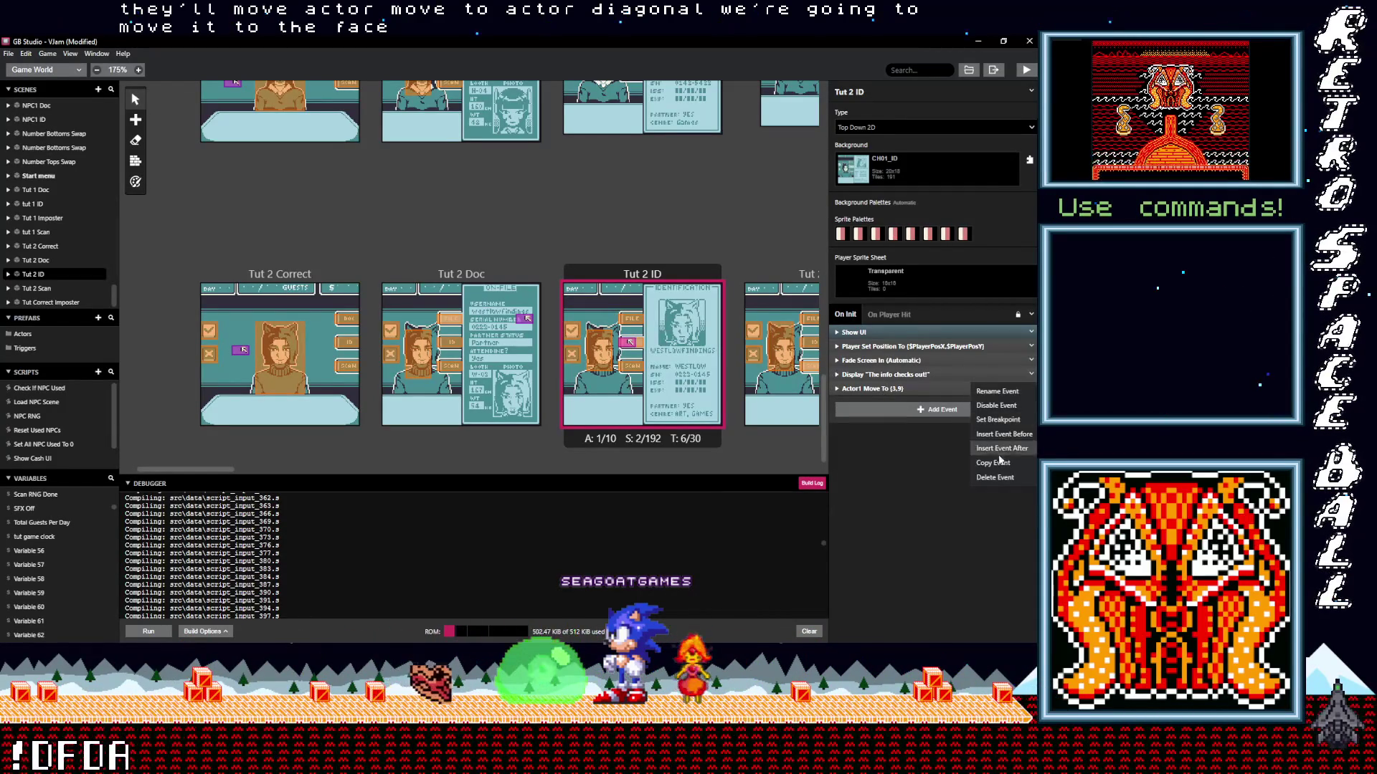
Paste a dialogue after the actor move and change its text to 'Lets question them to be sure!'.
click(934, 422)
click(919, 412)
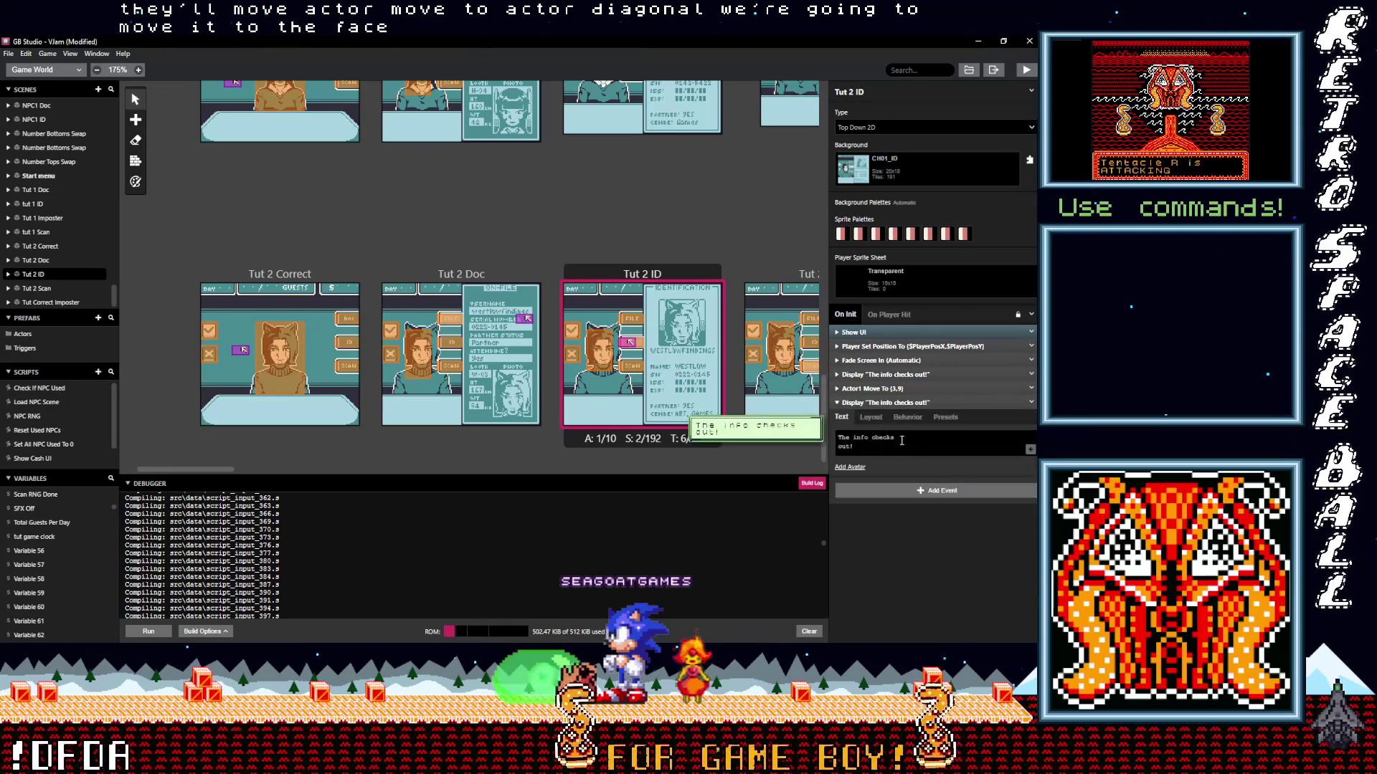
triple_click(910, 450)
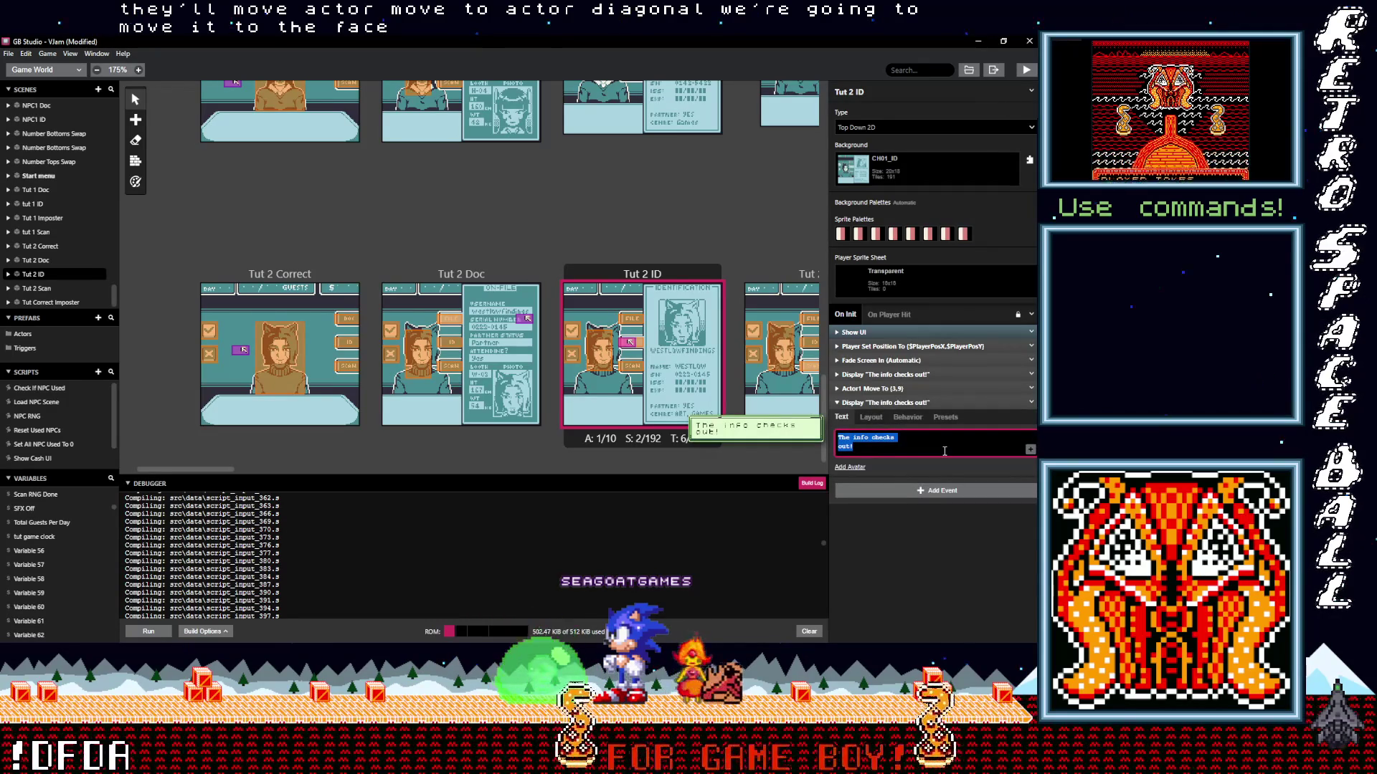
text(Lets ques)
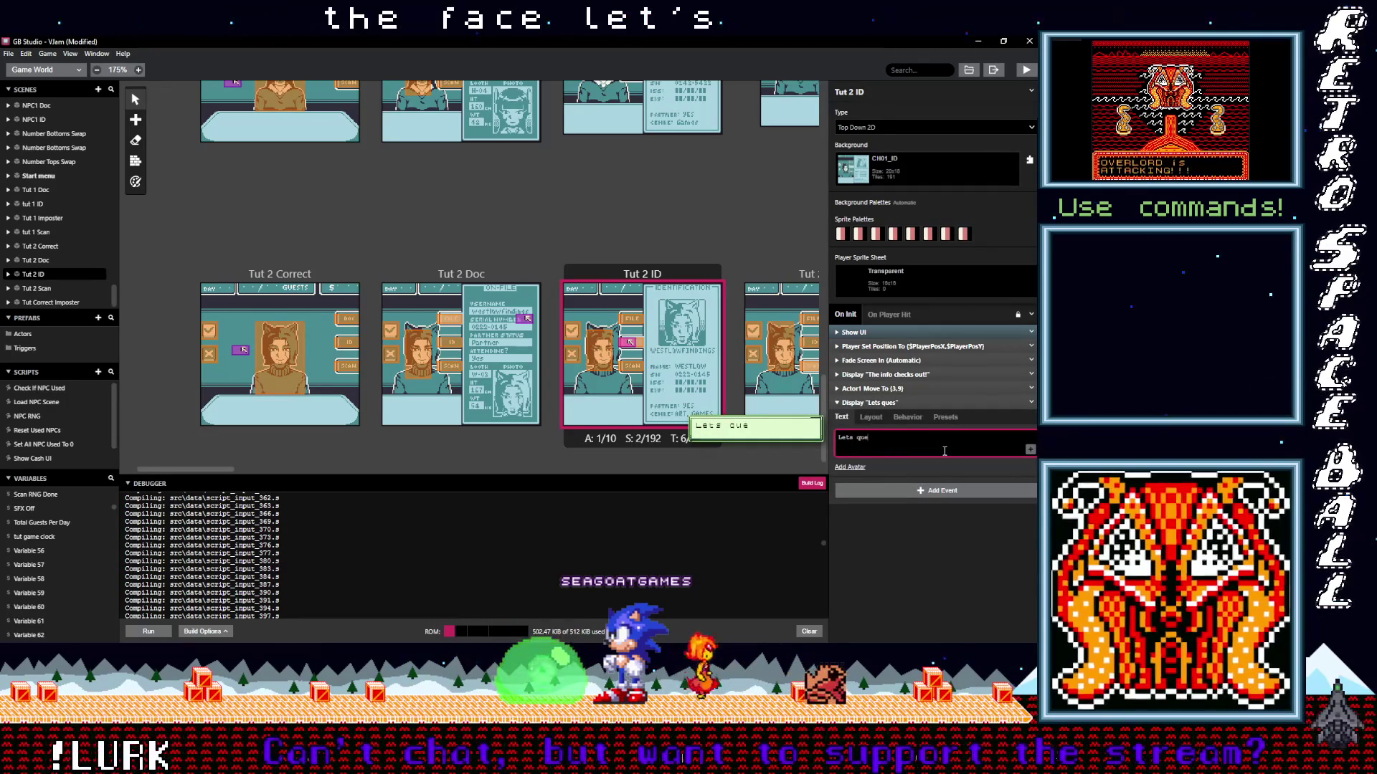
key(BackSpace)
text(e)
text(stion them to be )
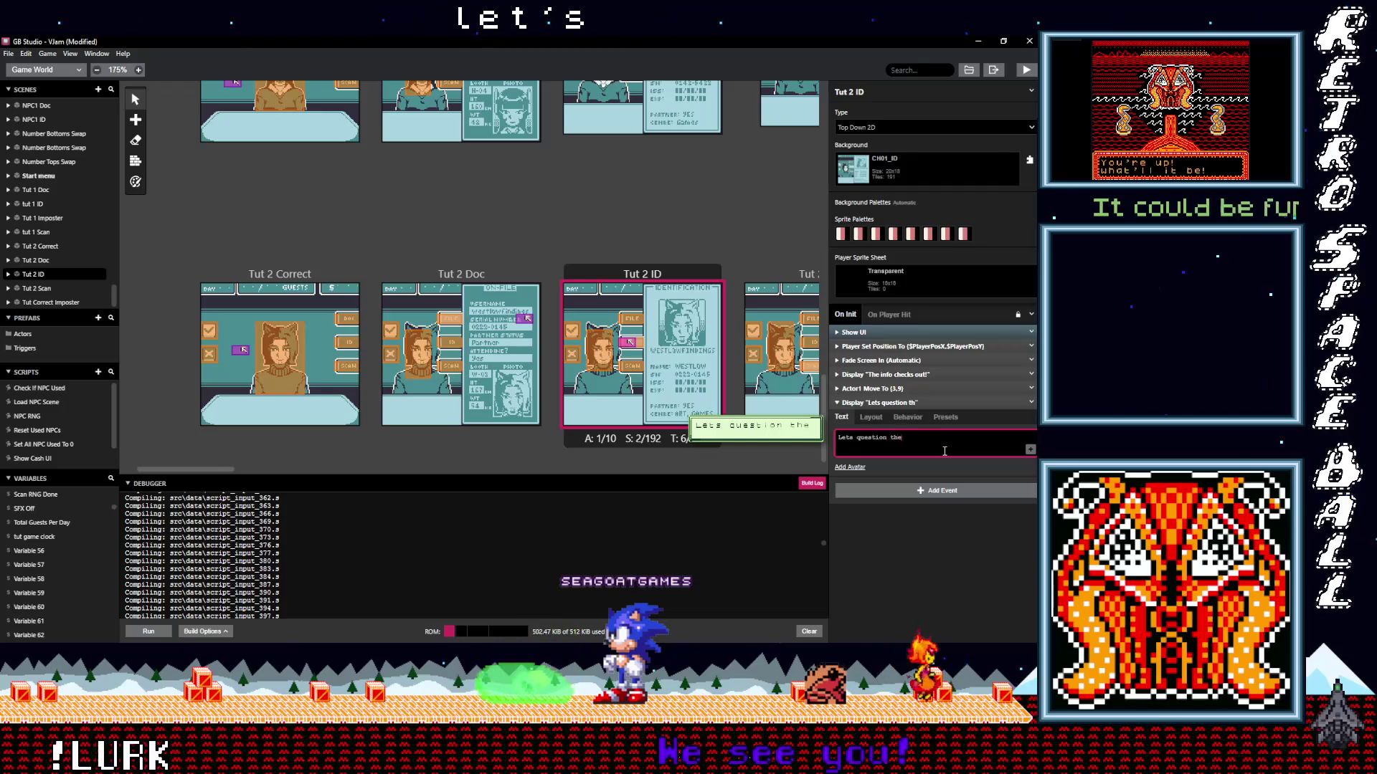
text(sure!)
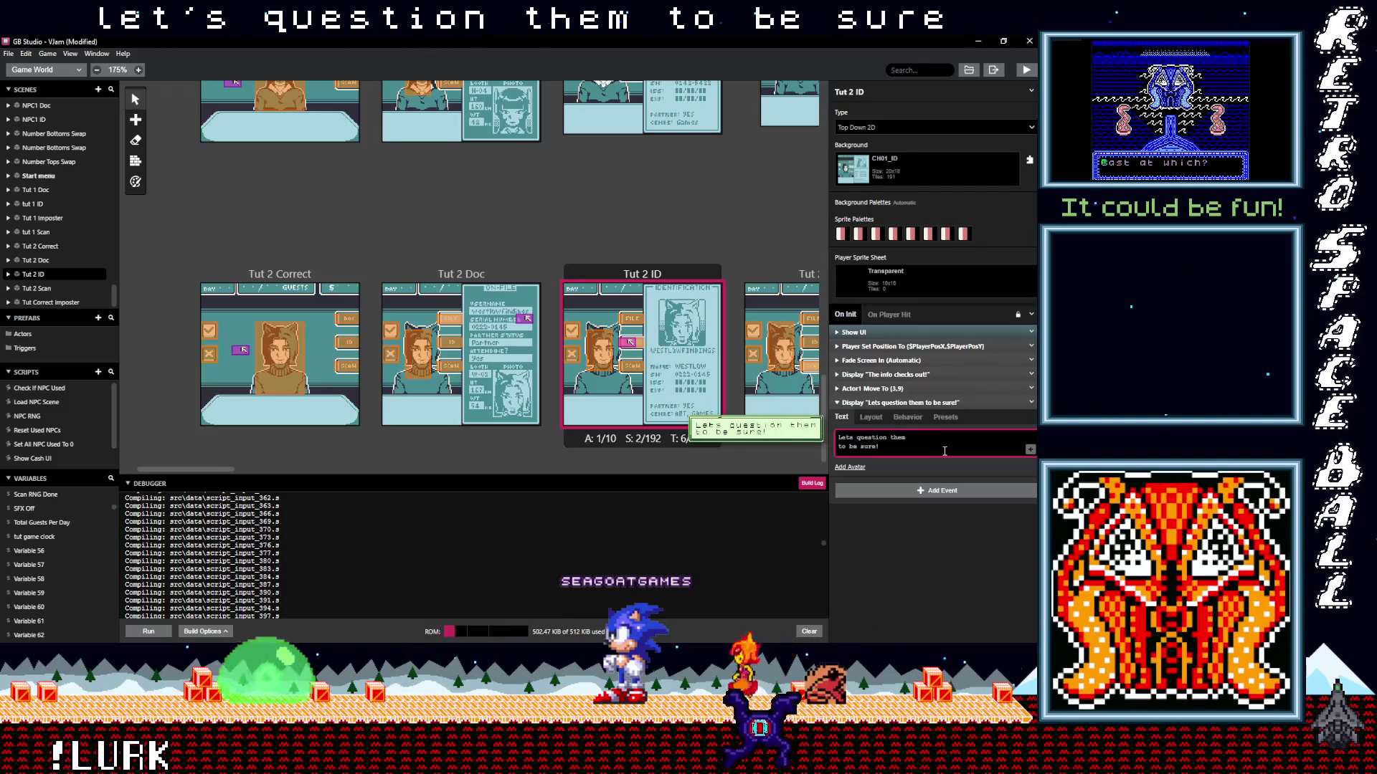
click(902, 403)
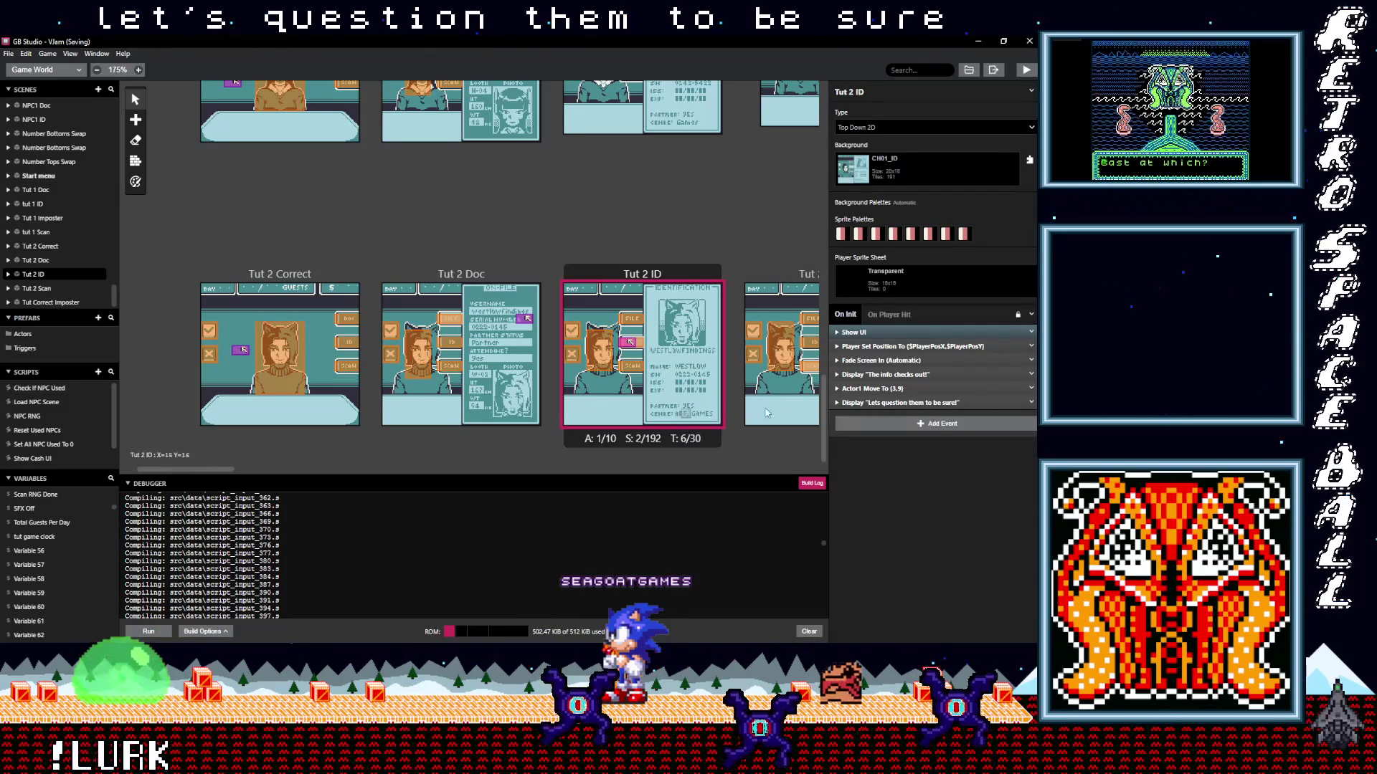
click(893, 427)
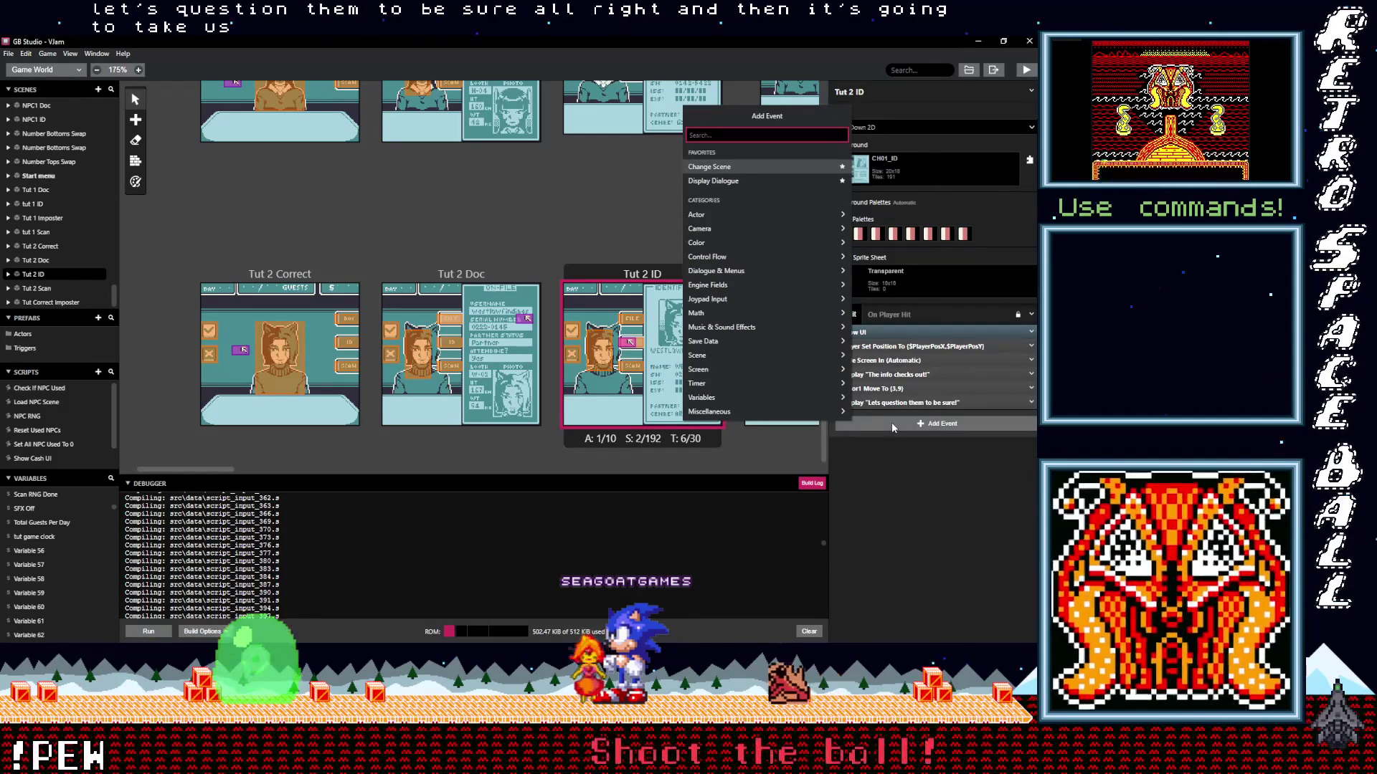
Add a Variable Set To Value event setting tut game clock to 1, placed above the final dialogue.
text(var val)
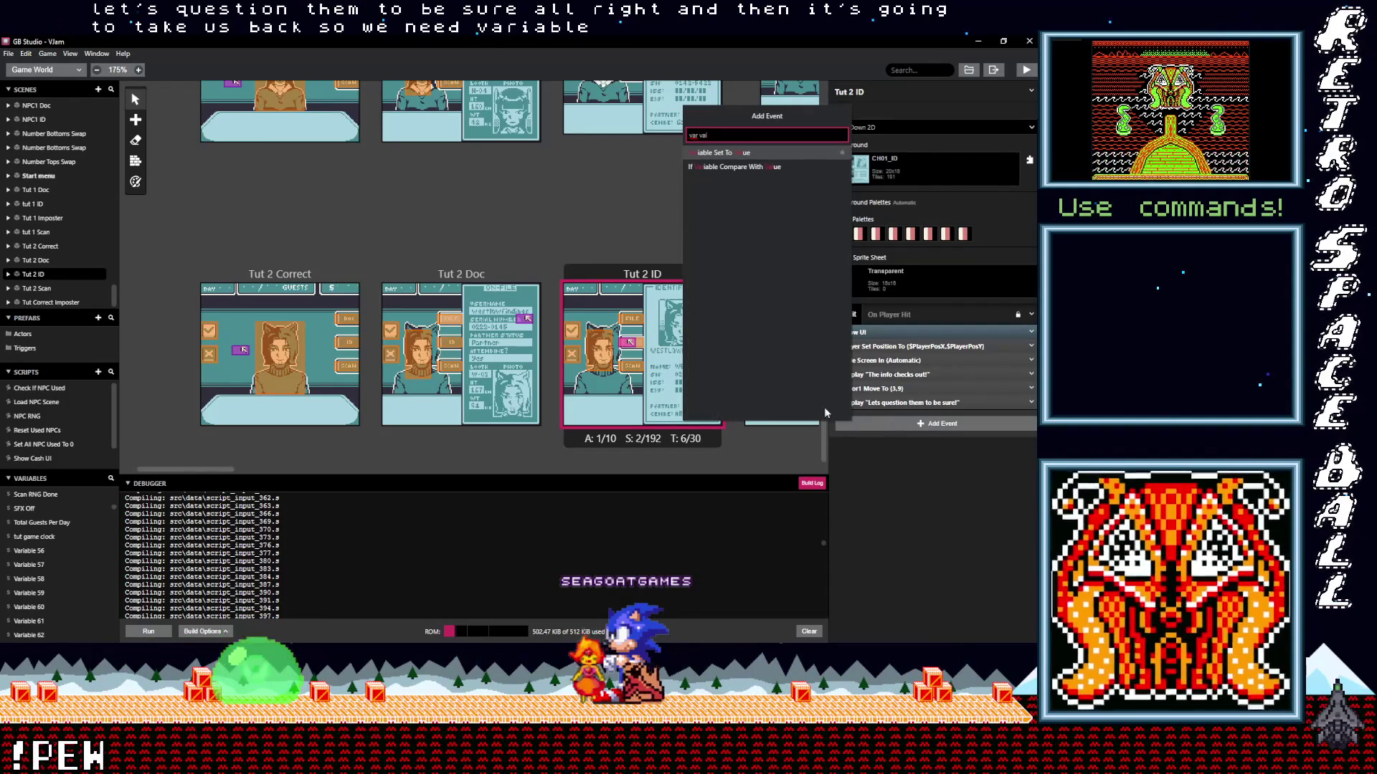
click(744, 152)
click(891, 449)
text(tut)
click(879, 490)
click(860, 482)
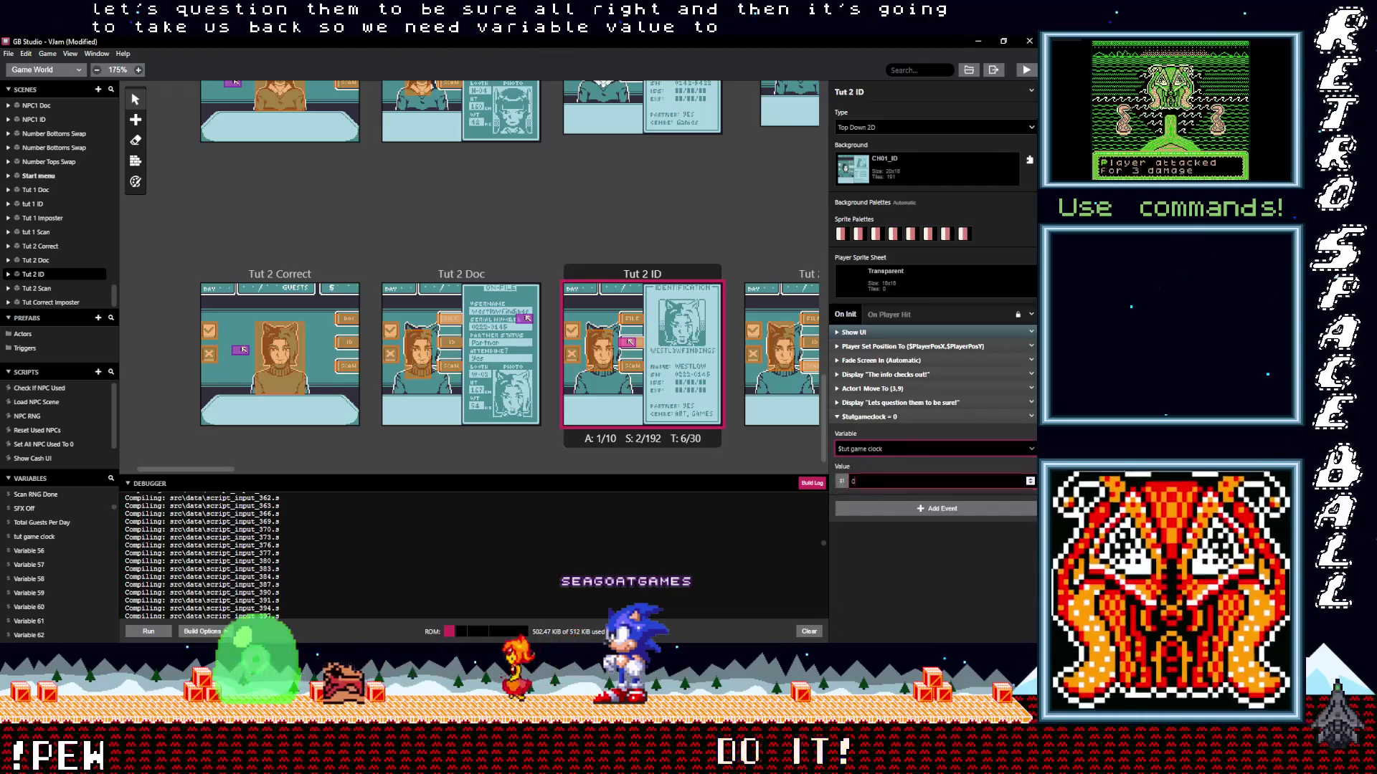
click(879, 419)
drag(880, 418, 879, 402)
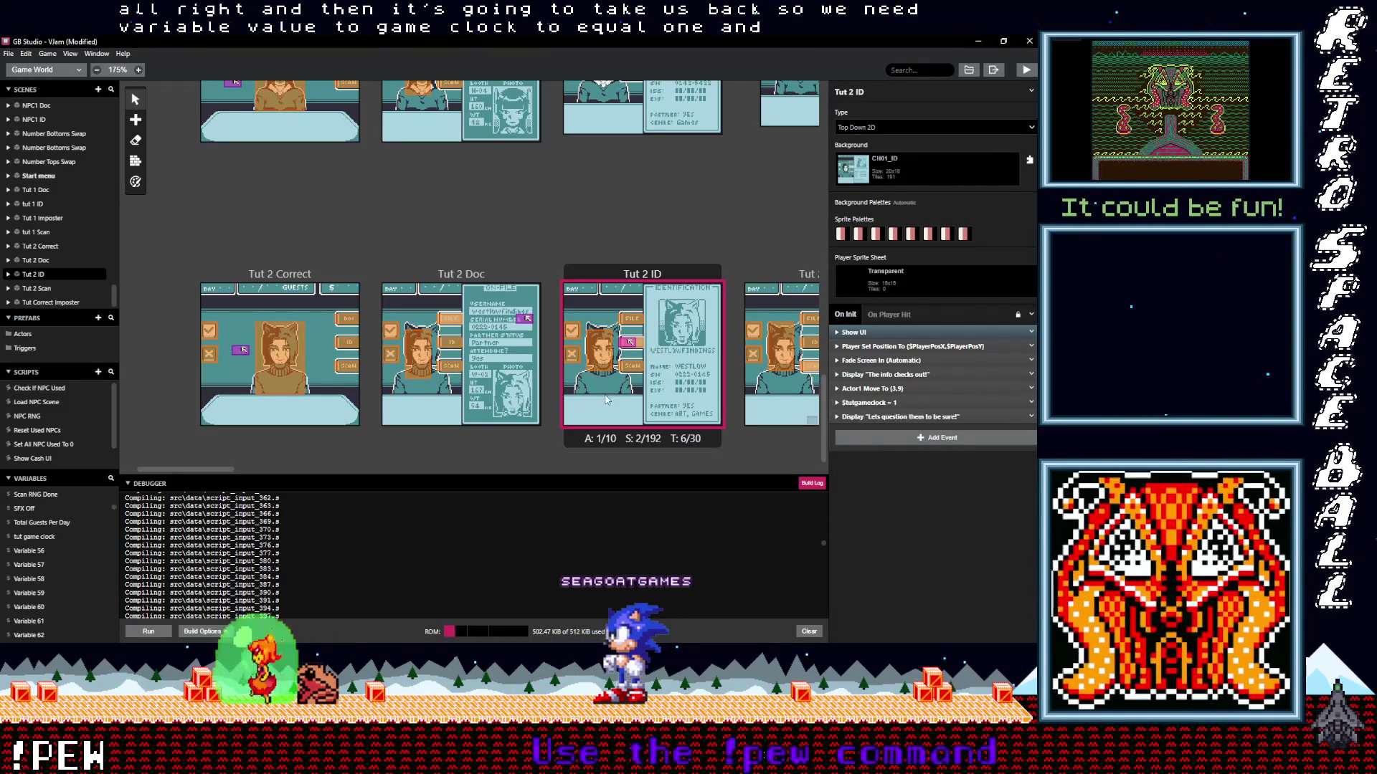
click(272, 278)
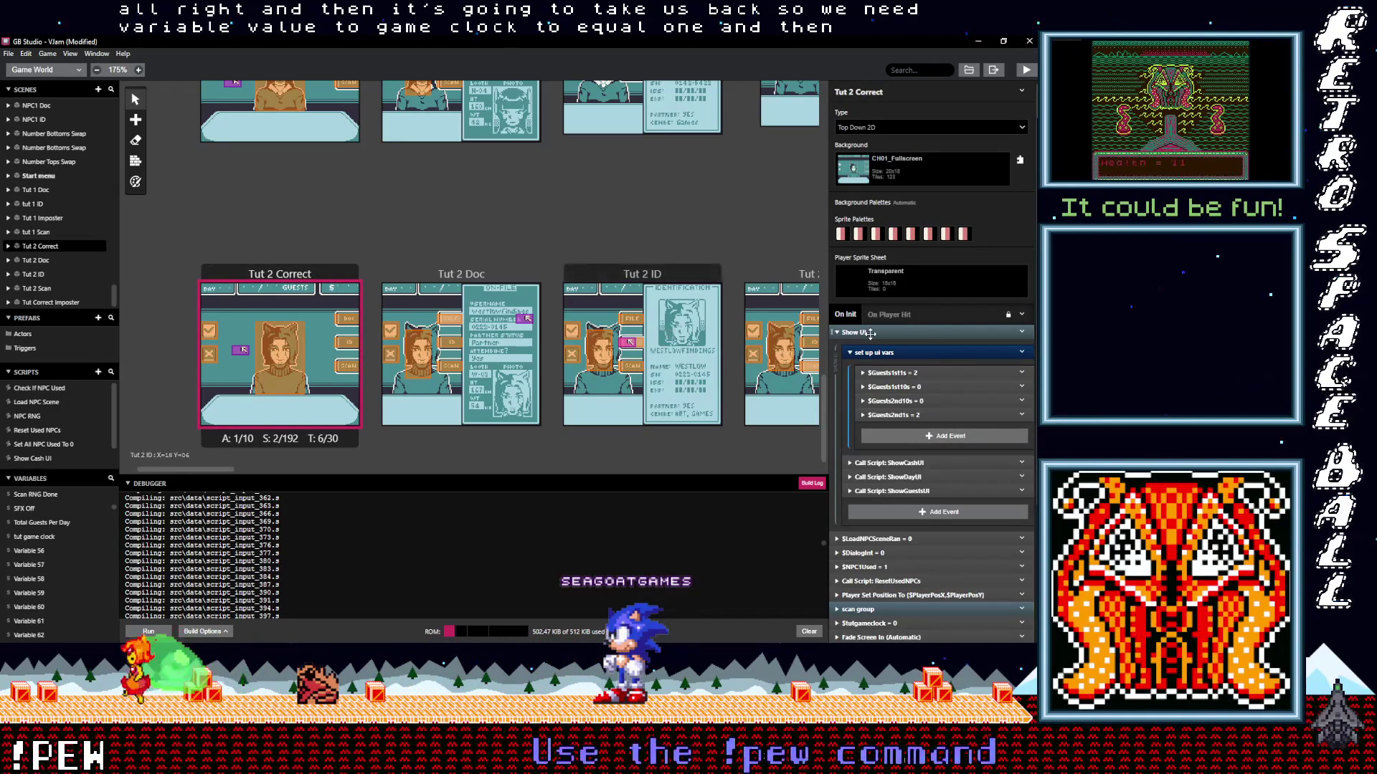
Collapse the Show UI and Actor1 Move To events and delete the tut game clock reset event.
click(870, 333)
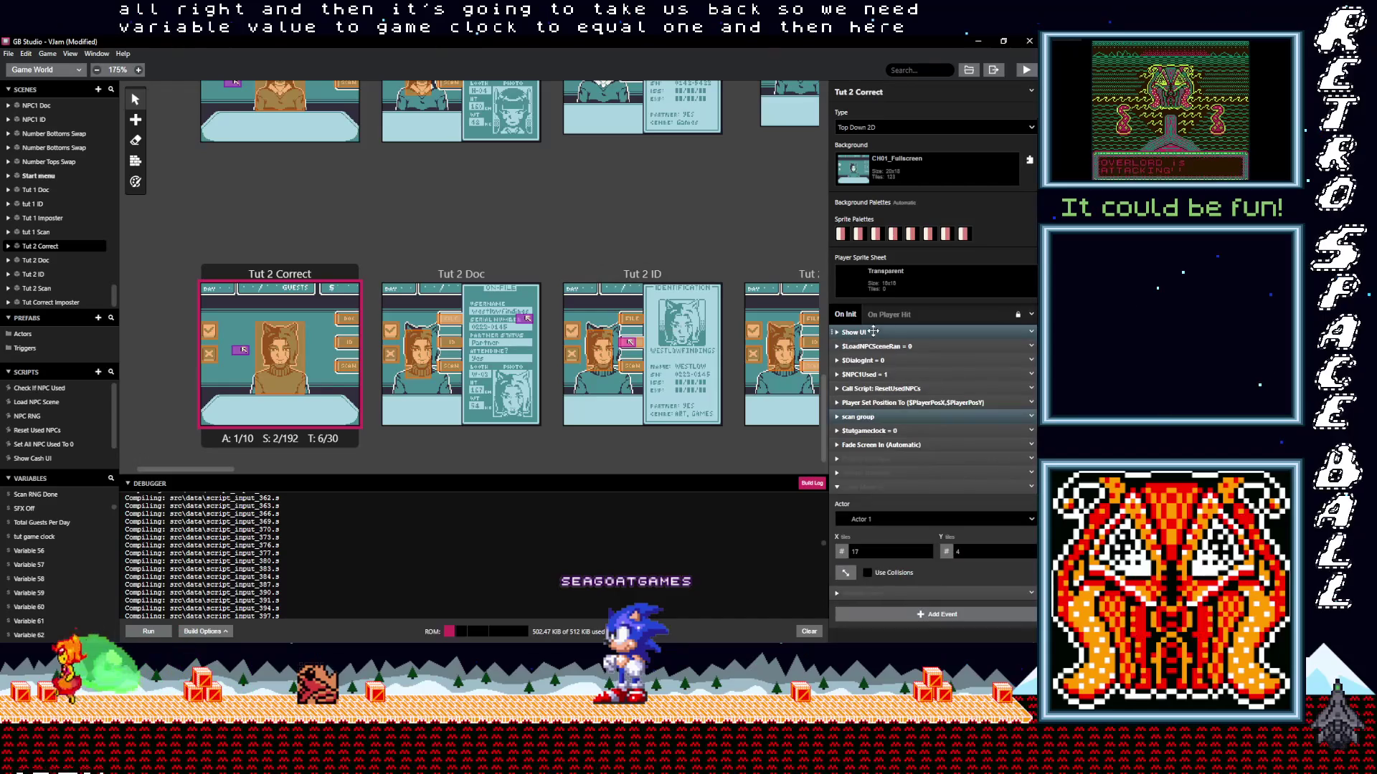
click(882, 487)
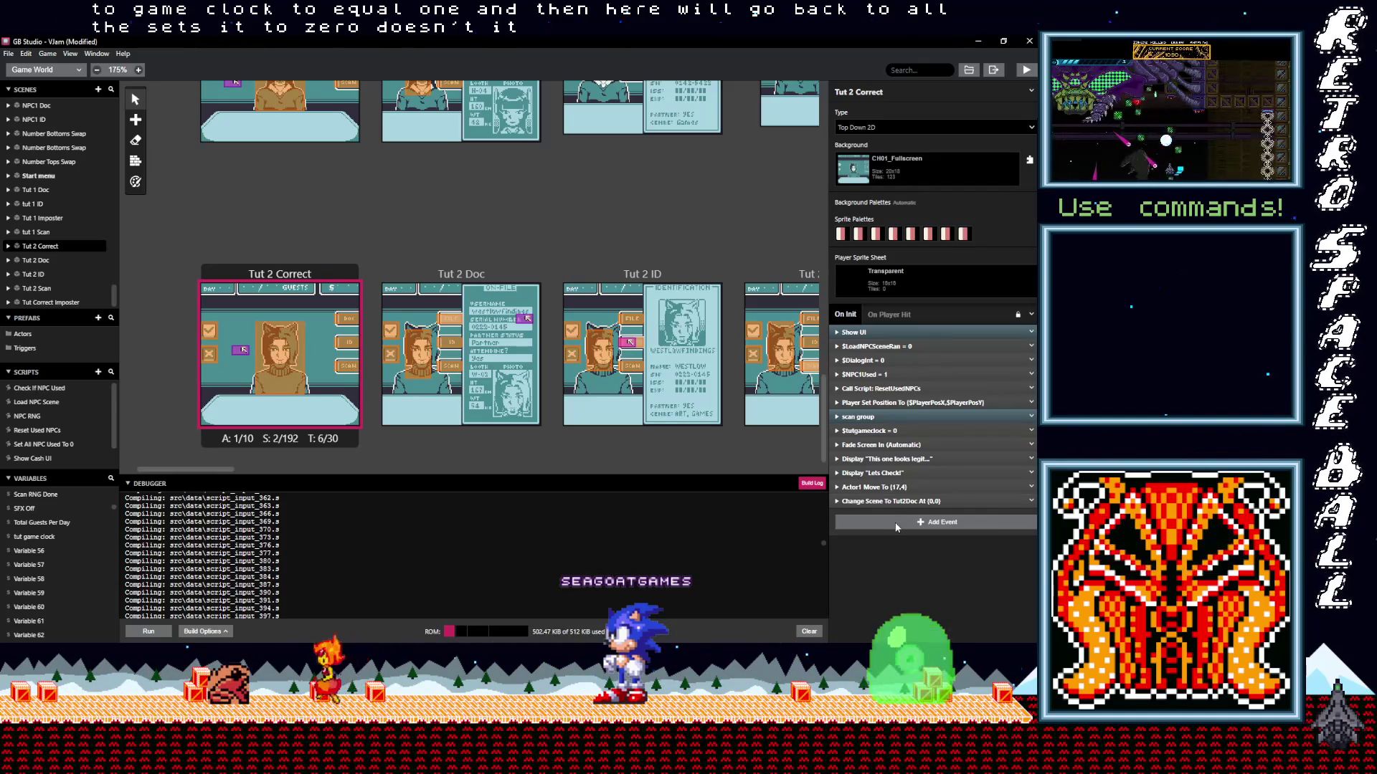
click(1031, 430)
click(1001, 573)
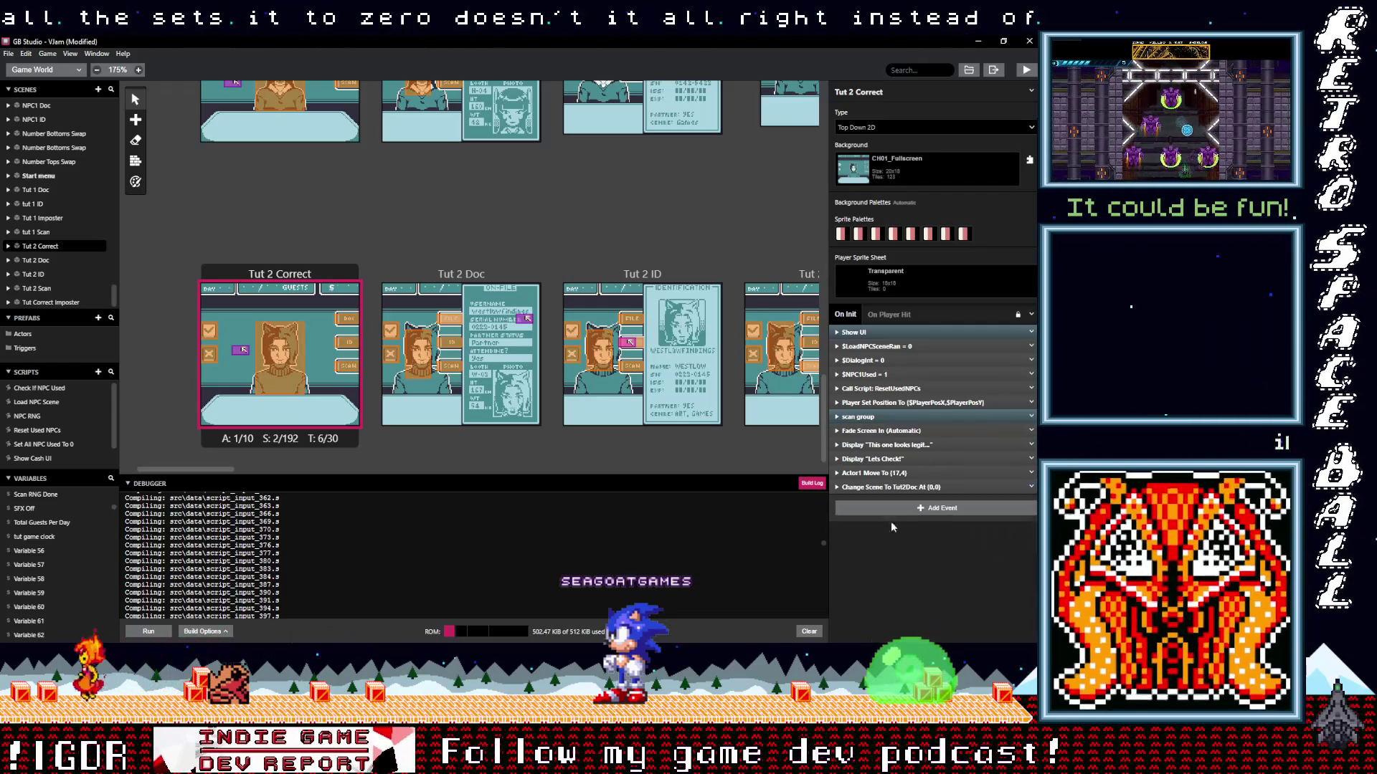
Review the Tut 2 Doc and Tut 2 ID scripts, then return to Tut 2 Correct.
click(461, 274)
click(894, 416)
click(895, 416)
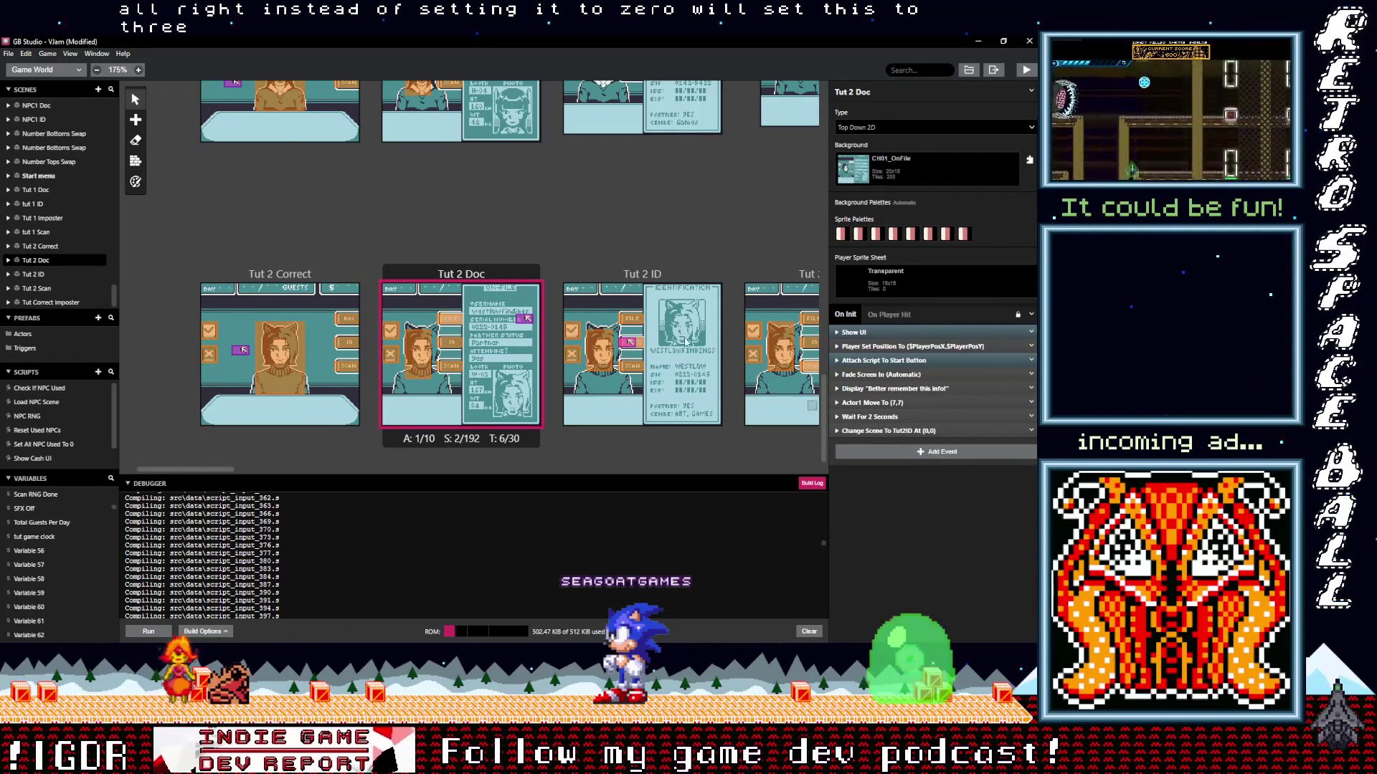
click(642, 274)
click(869, 403)
double_click(883, 468)
click(315, 274)
click(898, 507)
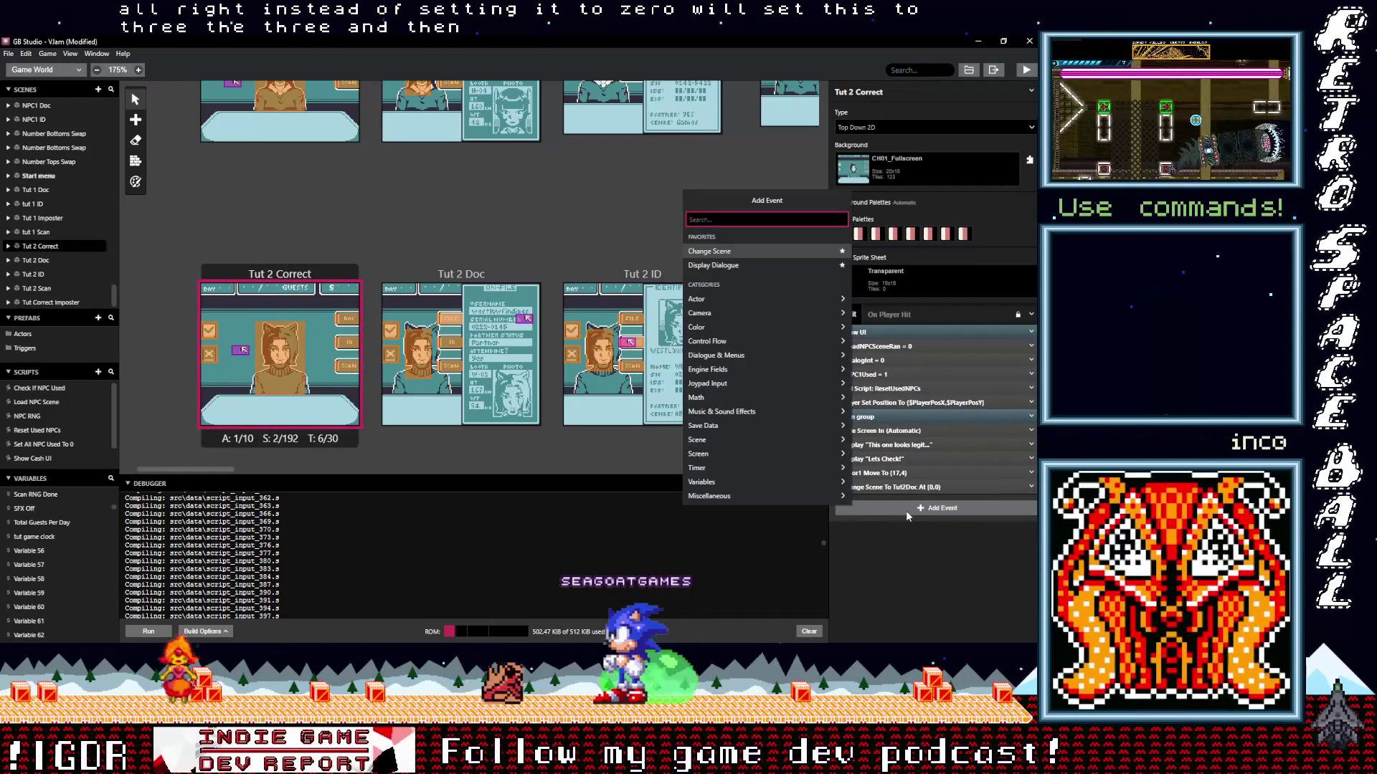
Search events for 'if var val', then close the search without adding anything.
text(if)
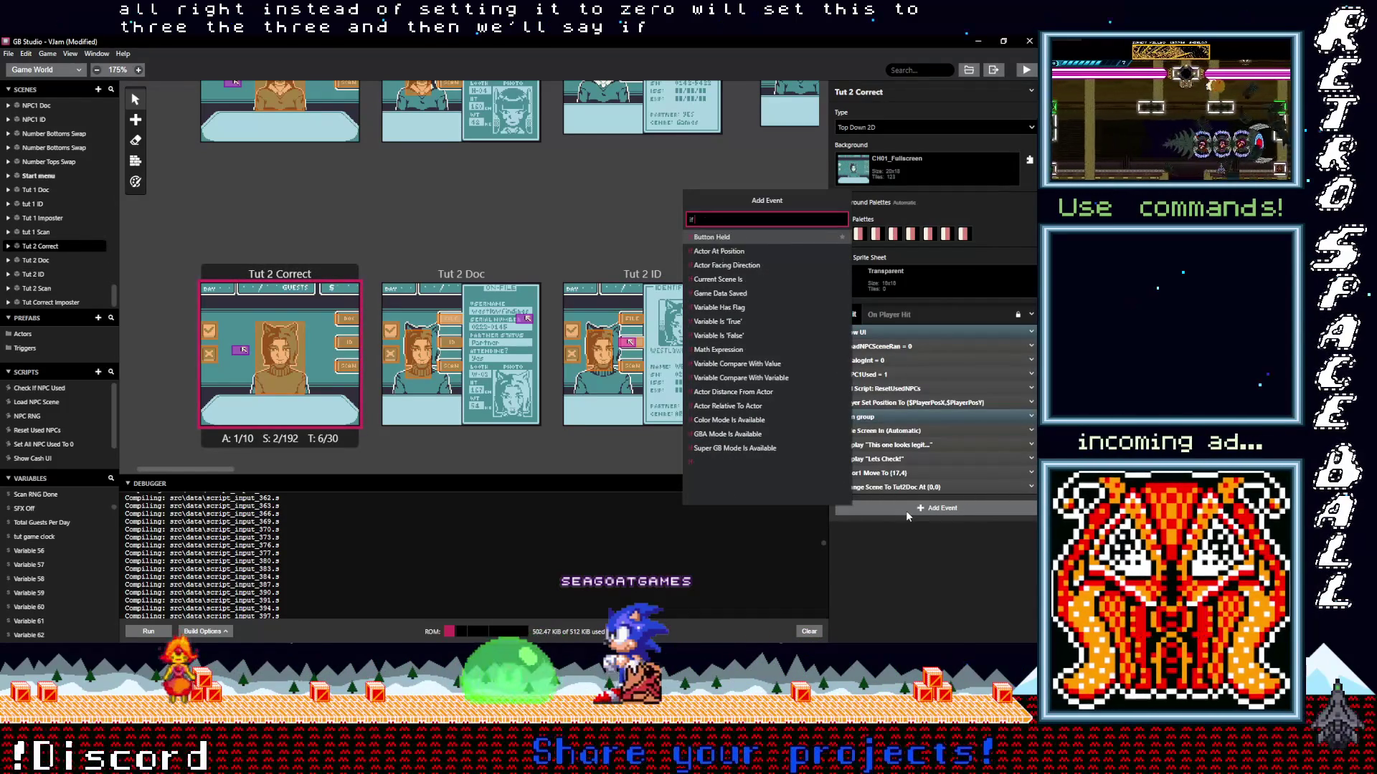
text( var val)
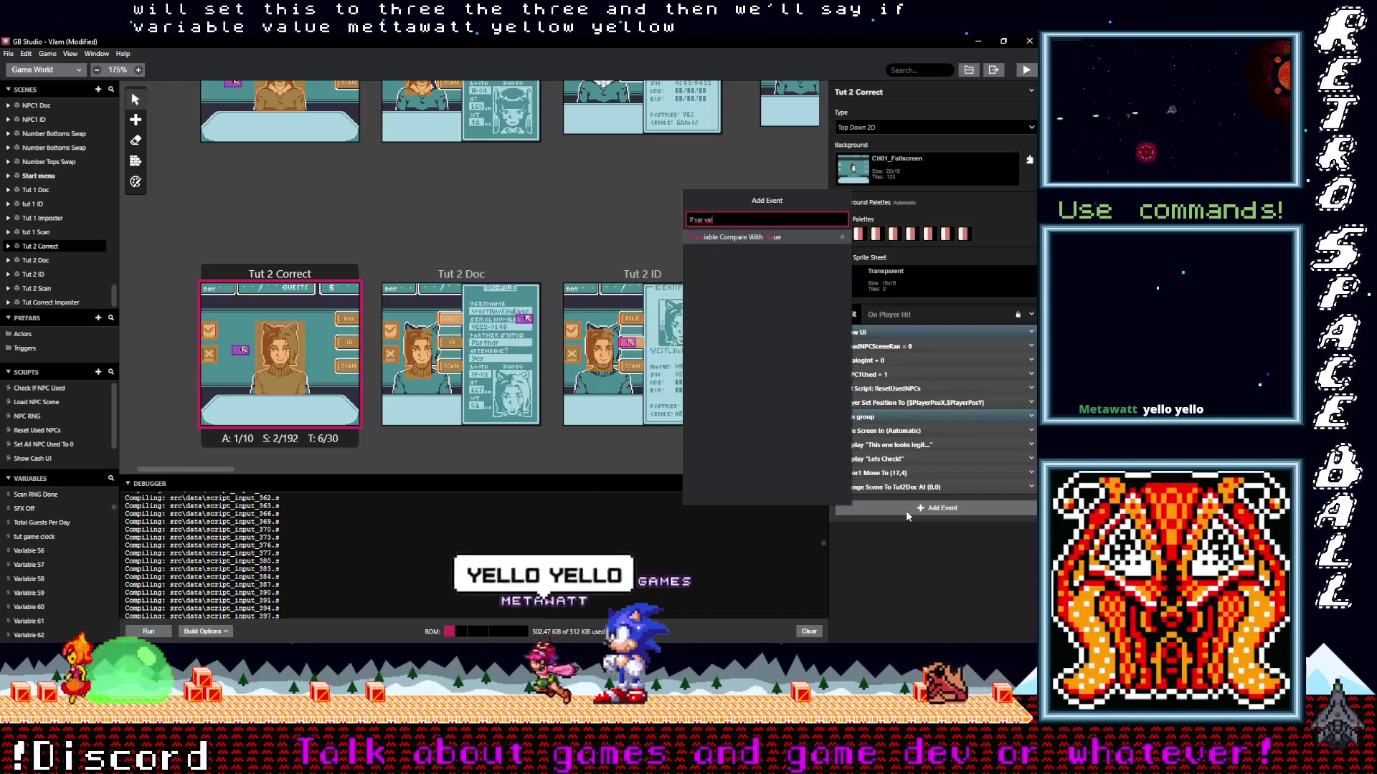
click(923, 540)
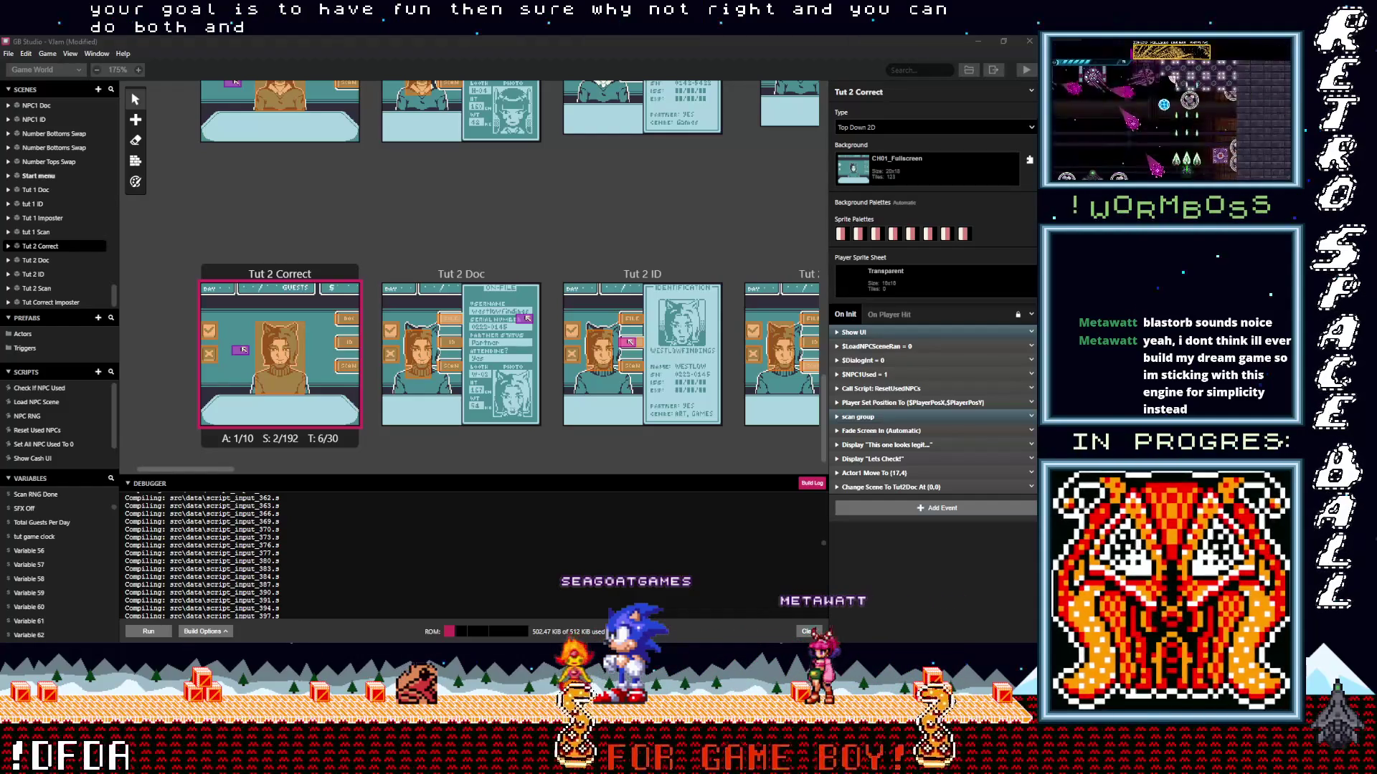
Select the Tut 1 Imposter scene to show its script.
click(45, 217)
Scroll through Tut 1 Imposter's On Init to review the tut game clock 0 and 1 branches.
scroll(932, 453, down, 5)
scroll(933, 453, down, 1)
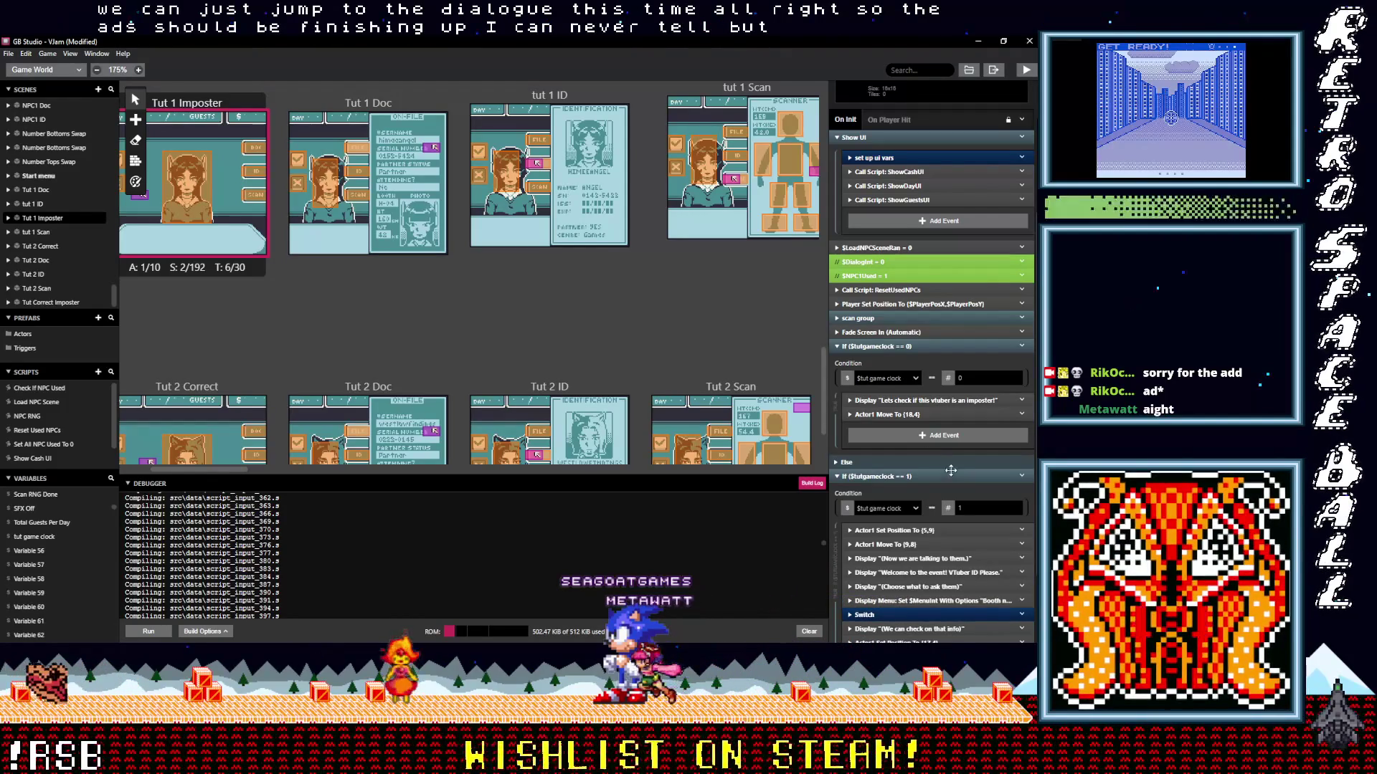
scroll(945, 484, down, 1)
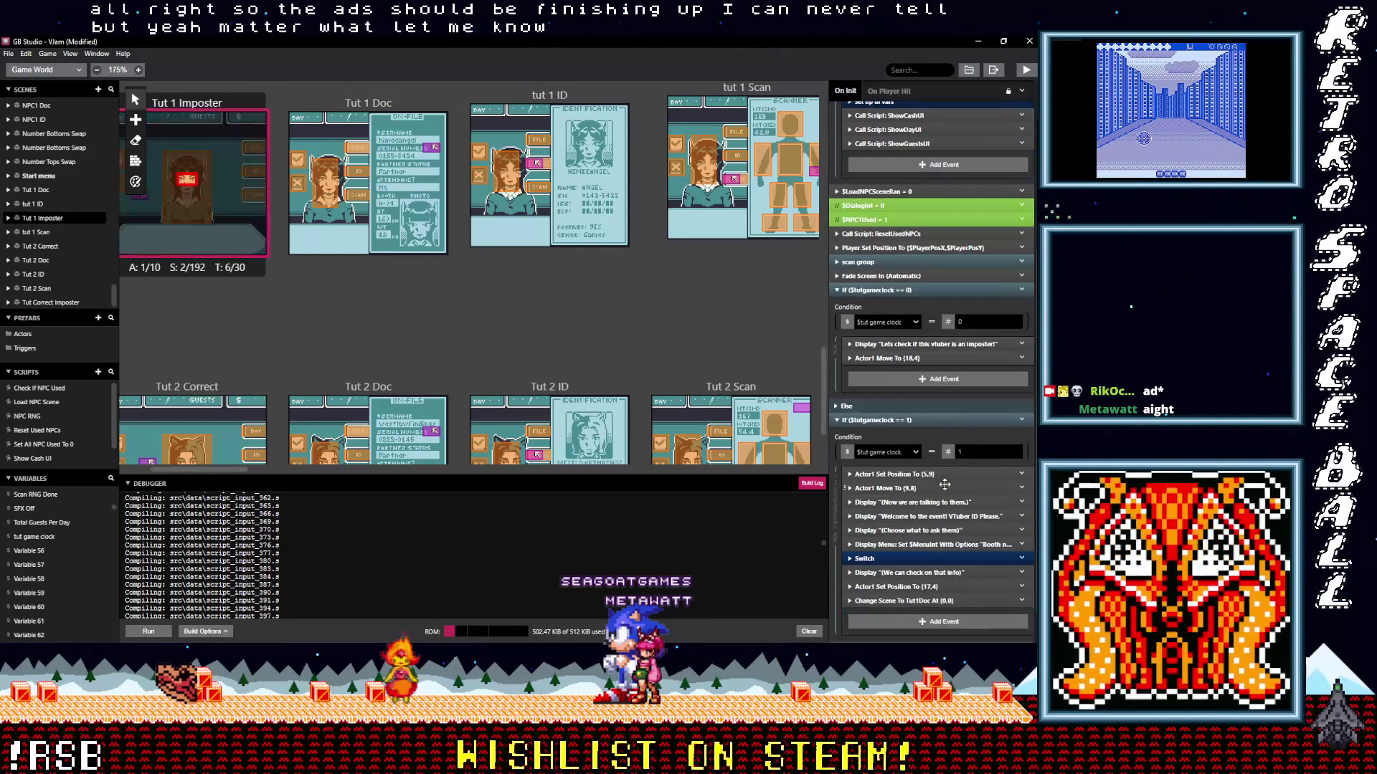
scroll(945, 485, down, 1)
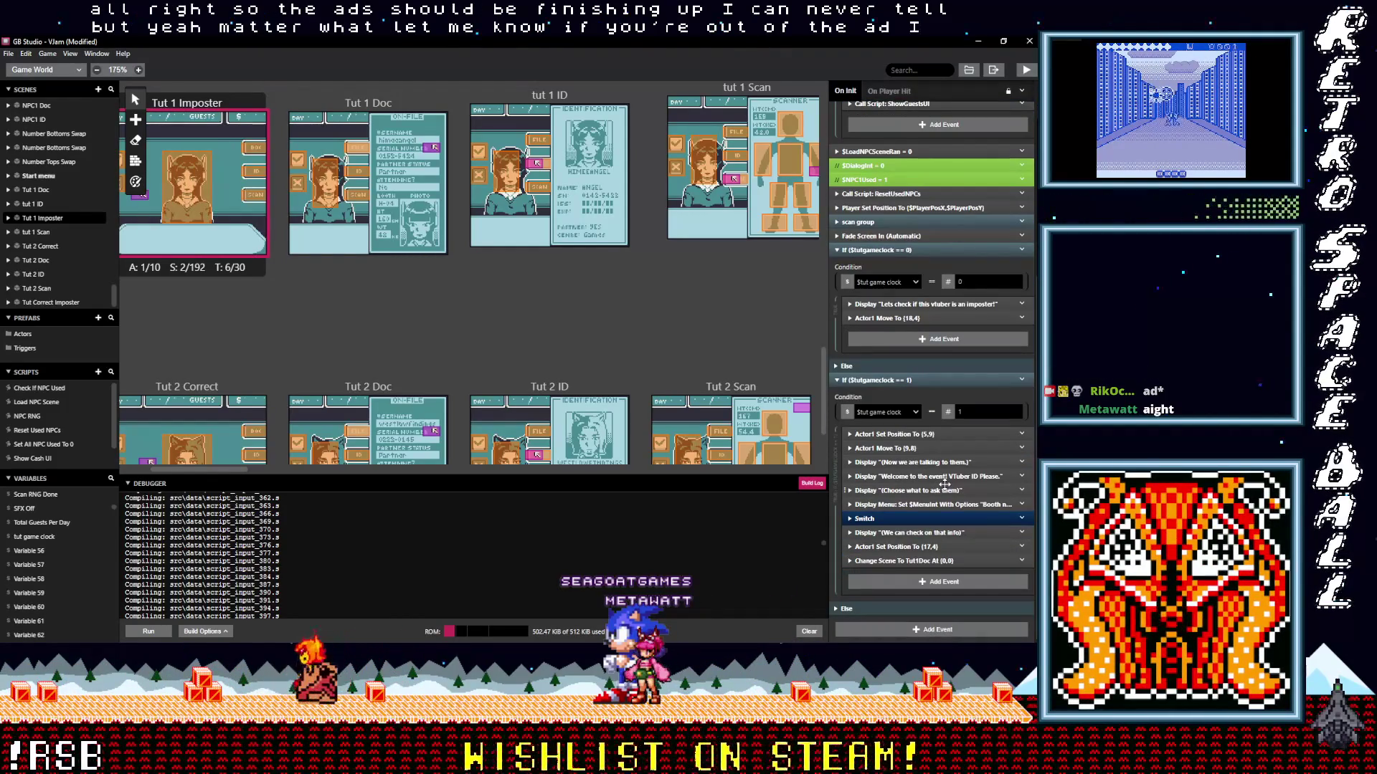
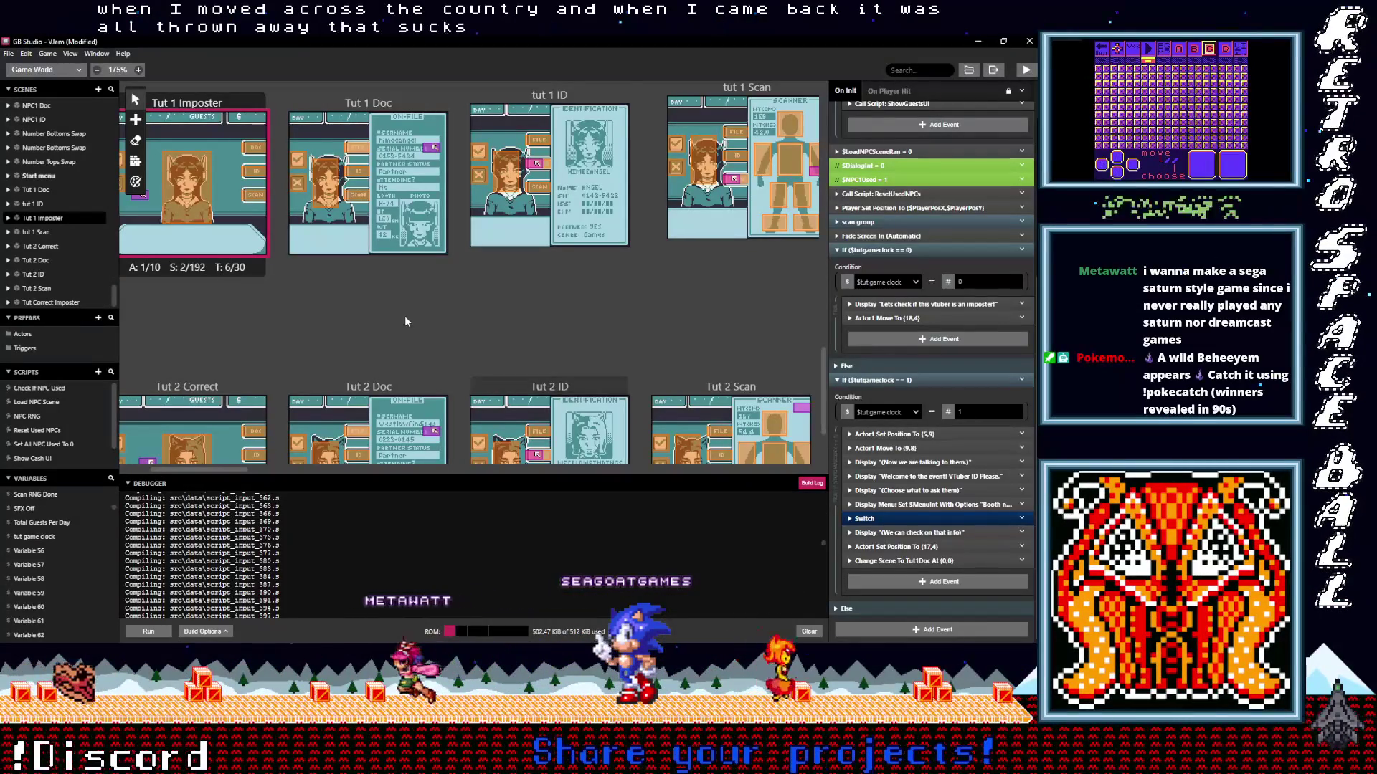
Copy the Display Menu and Switch events from the Tut 1 Imposter script.
scroll(405, 316, down, 2)
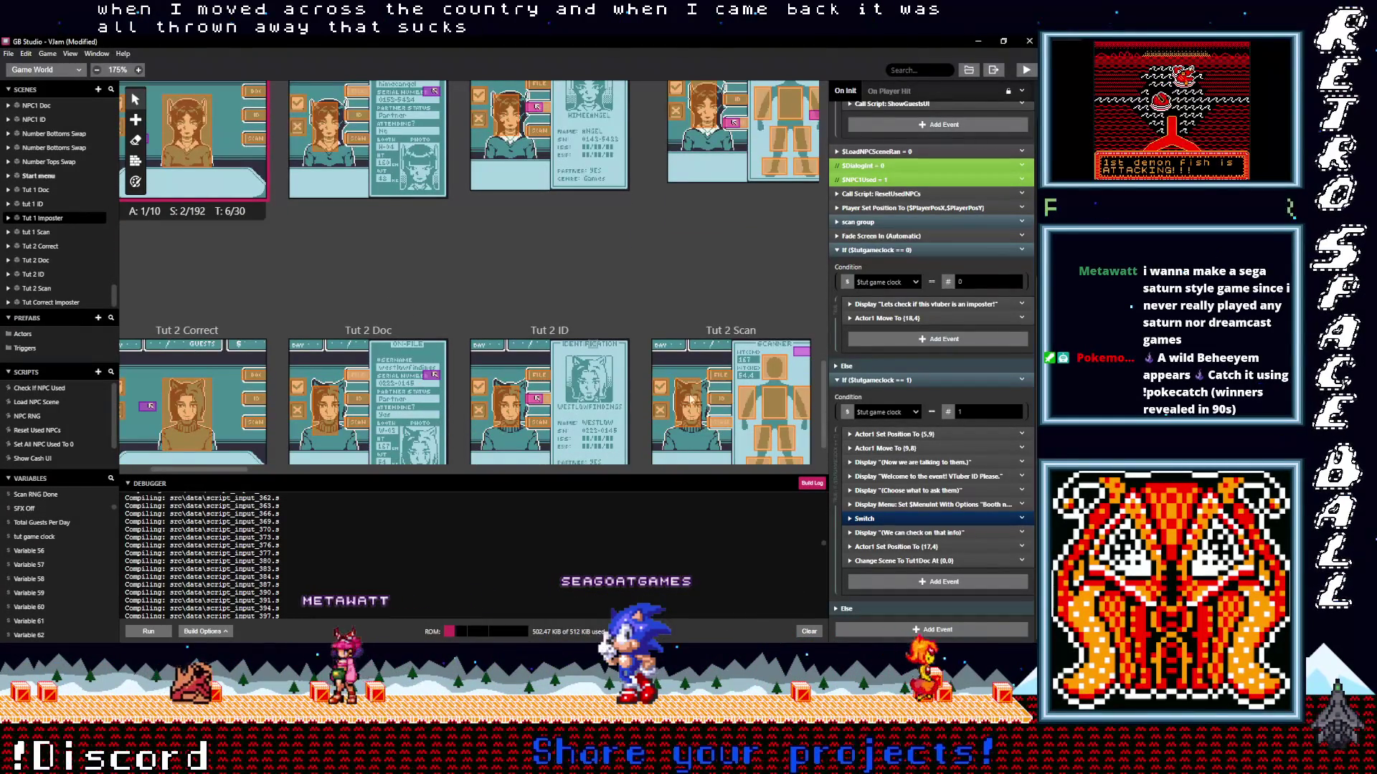
shift+click(916, 517)
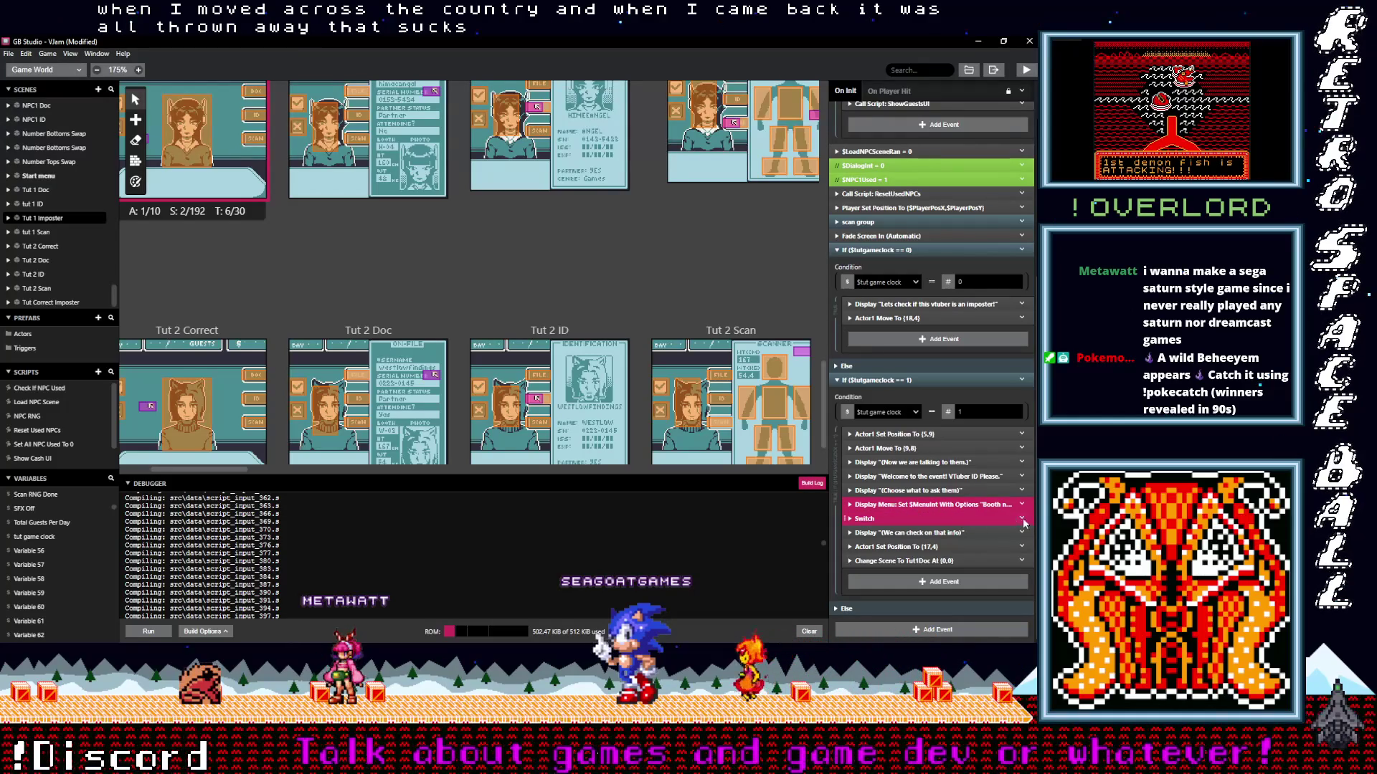
click(1023, 518)
click(984, 571)
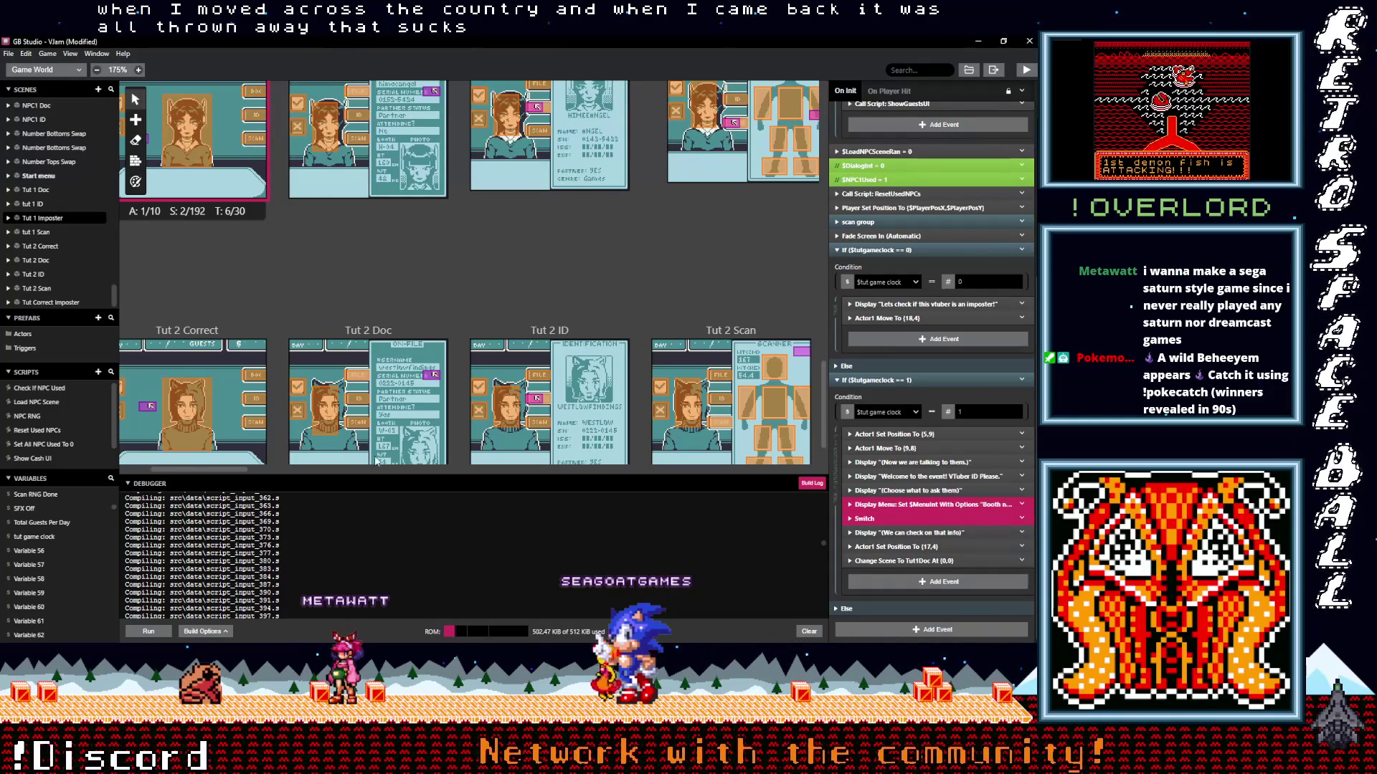
Paste both events into Tut 2 Correct's clock-equals-2 branch after Actor1 Move To.
click(225, 331)
drag(244, 291, 386, 235)
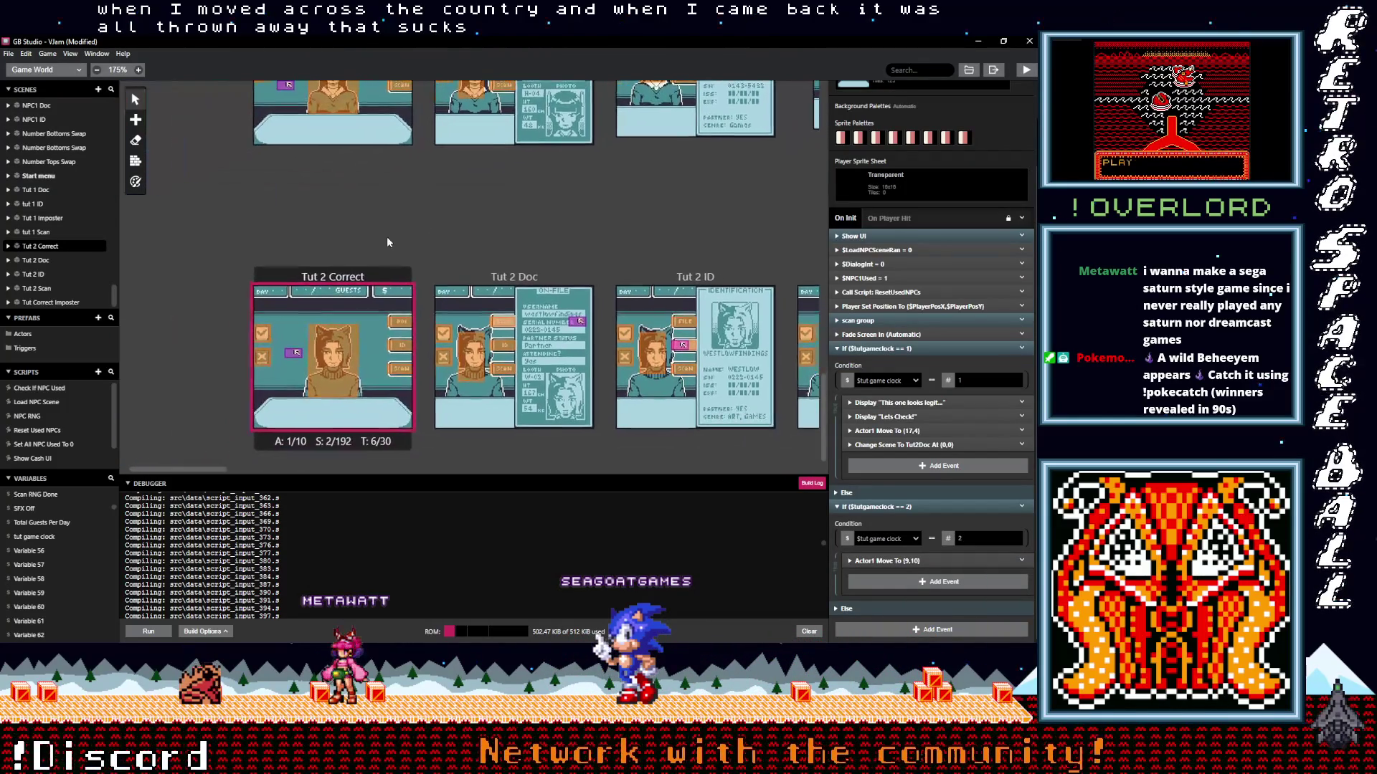
key(alt)
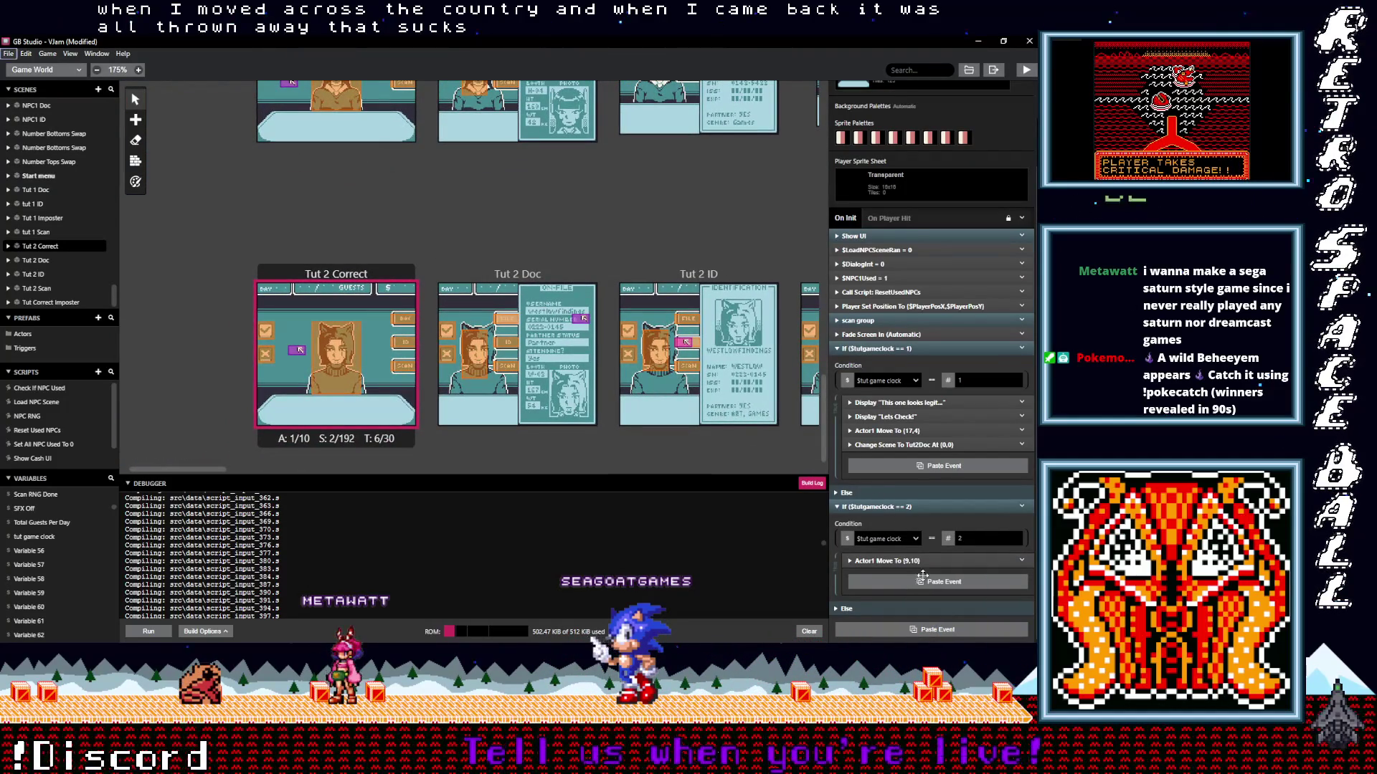
click(902, 579)
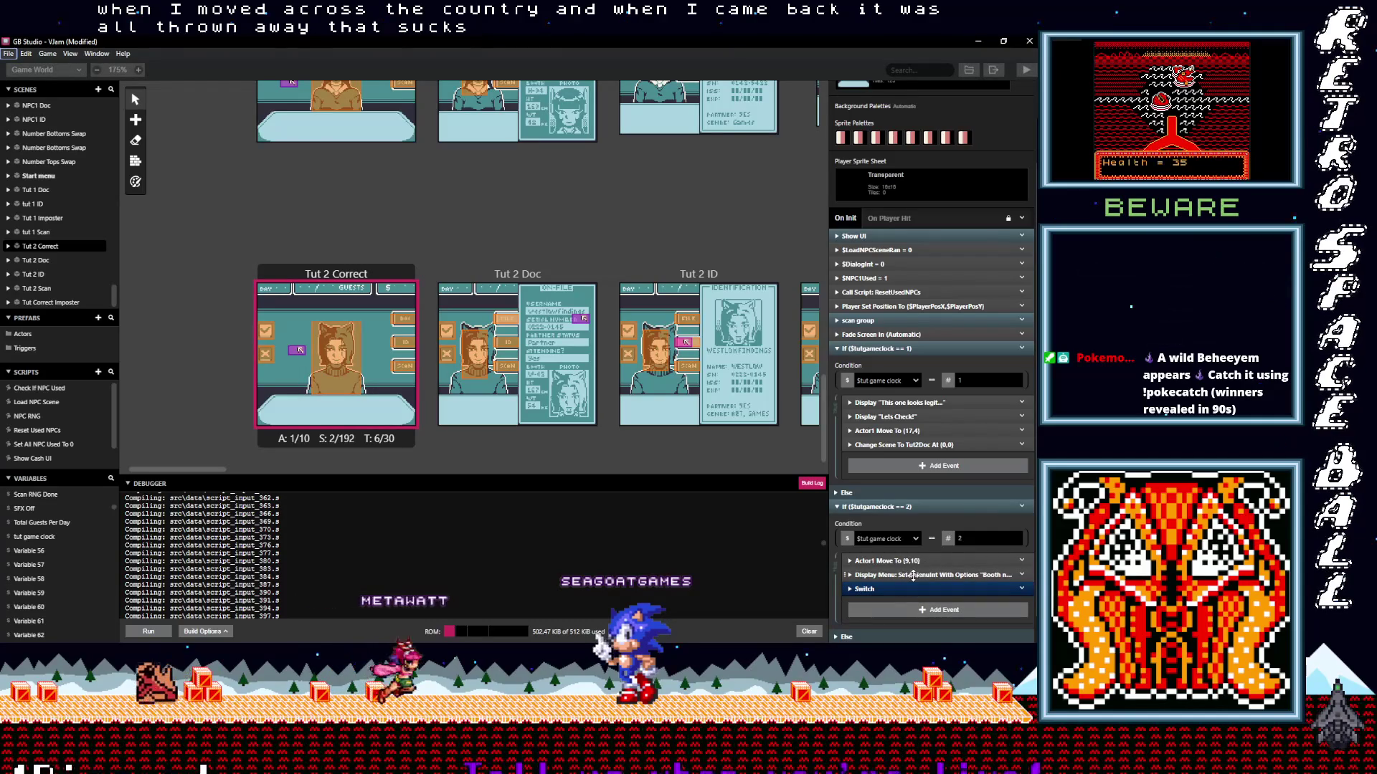
drag(906, 578, 912, 580)
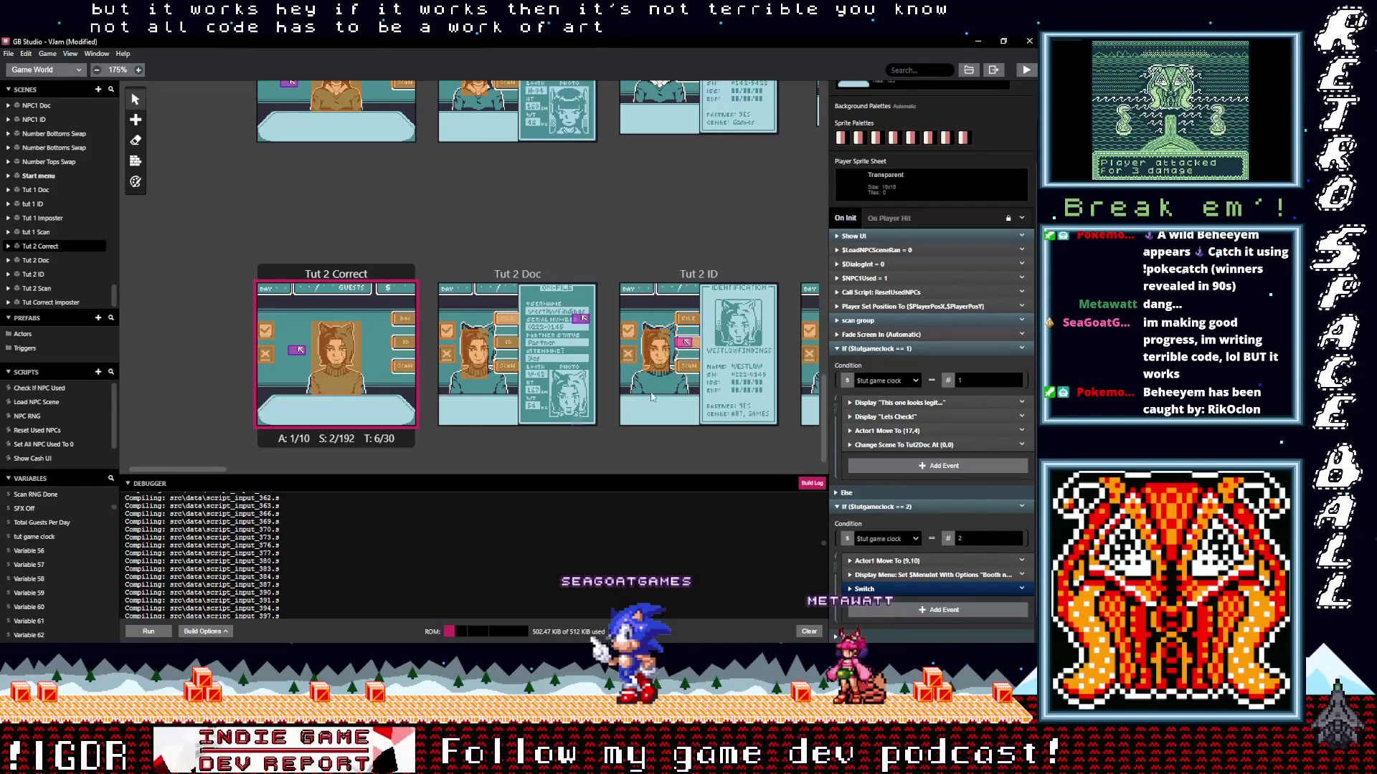
scroll(915, 543, down, 1)
scroll(915, 543, down, 2)
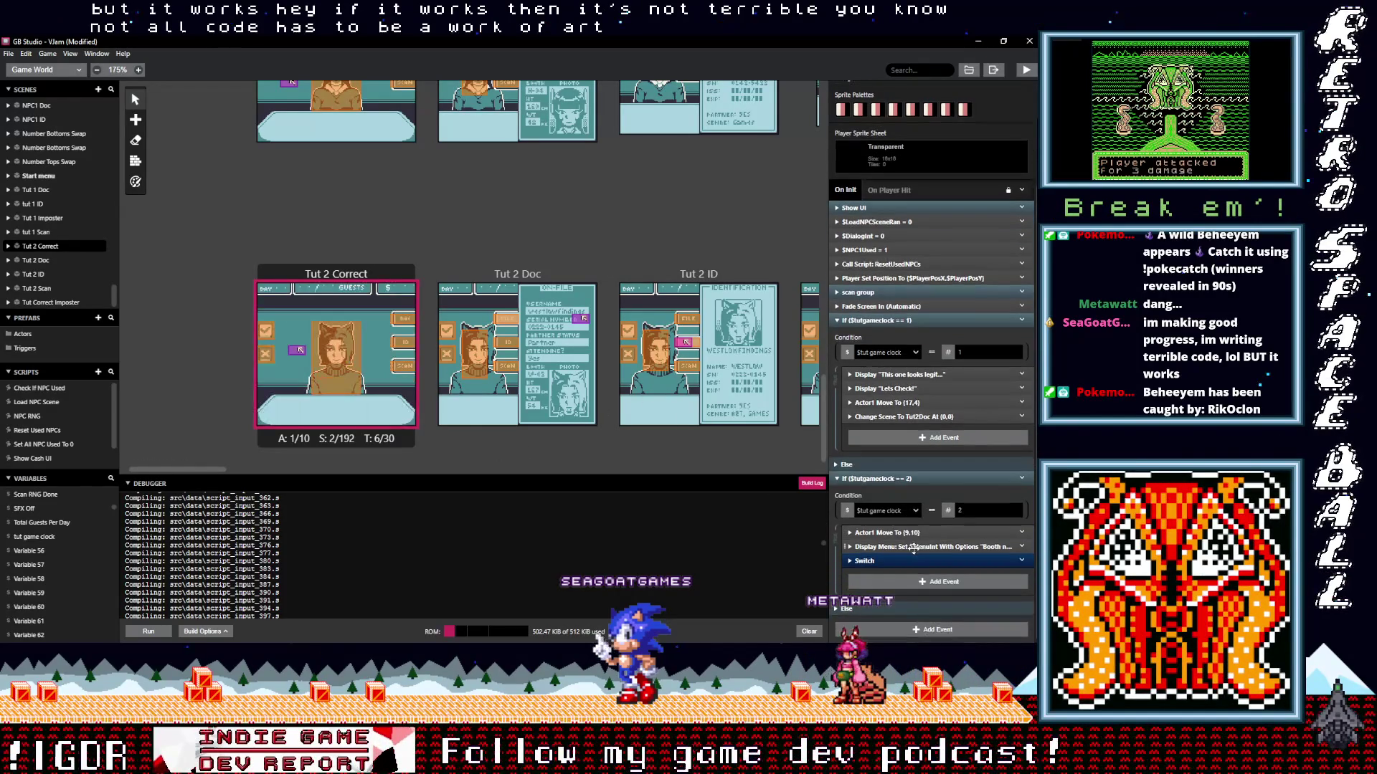
Change the Switch's first option dialogue to "VTuber: Booth W-03.".
click(911, 561)
scroll(910, 563, down, 5)
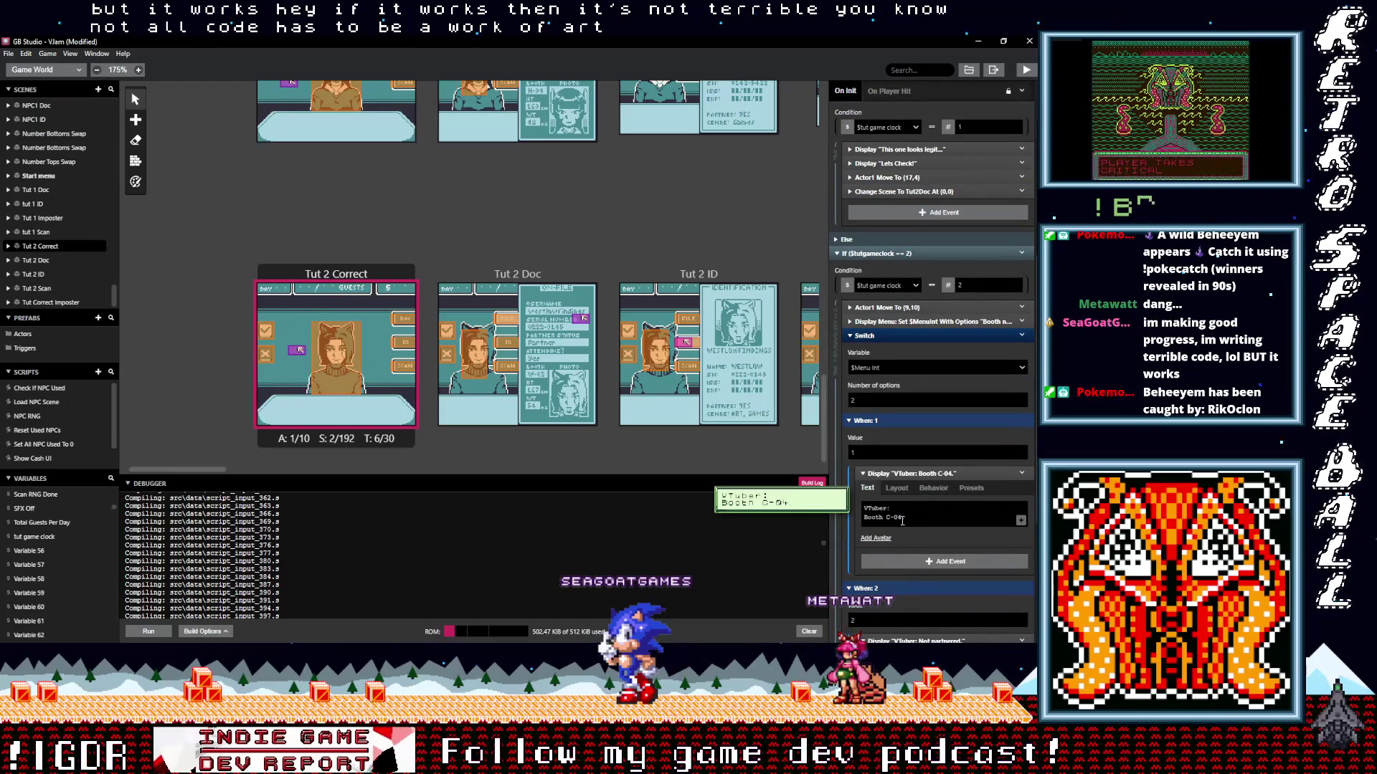
click(920, 526)
key(BackSpace)
text(W)
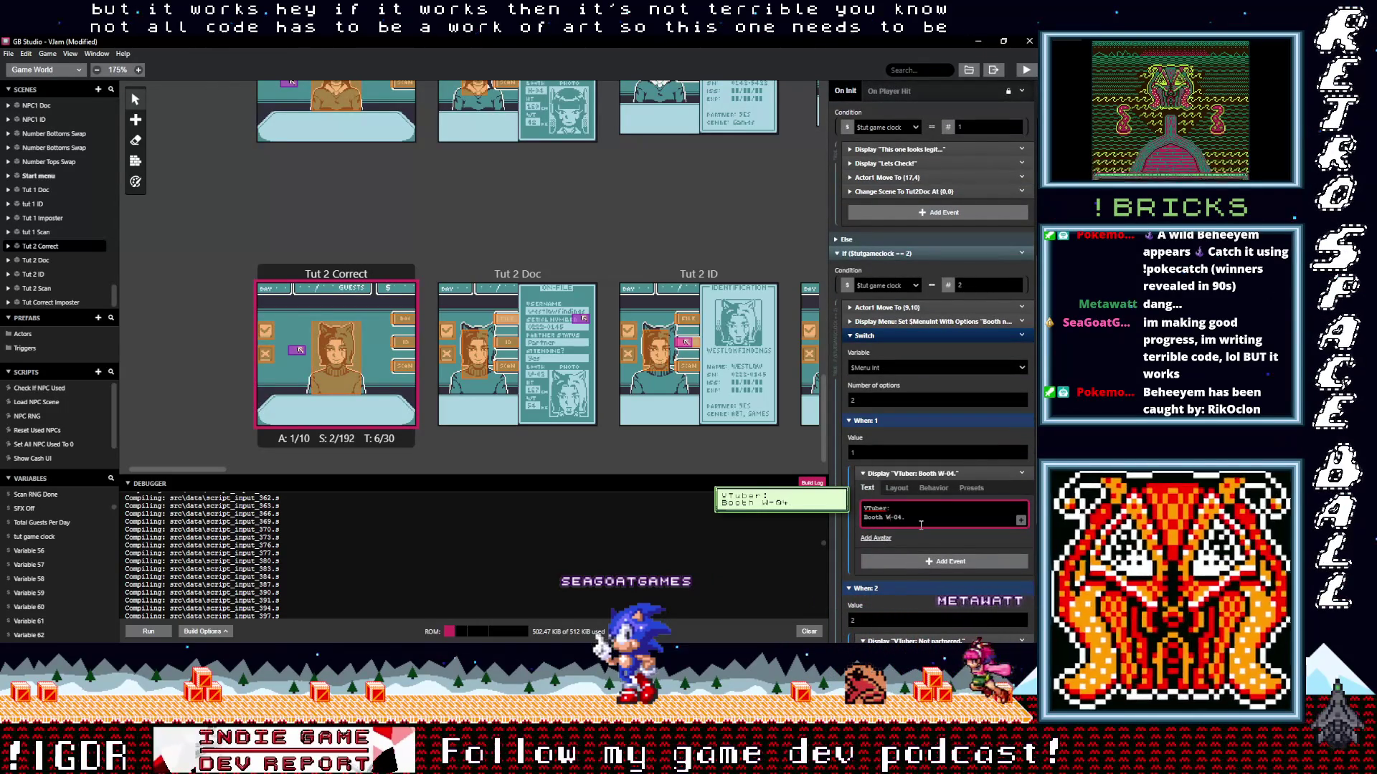
drag(905, 517, 900, 517)
text(3.)
Change the second option's dialogue from "Not partnered." to "VTuber: Partnered.".
scroll(921, 539, down, 3)
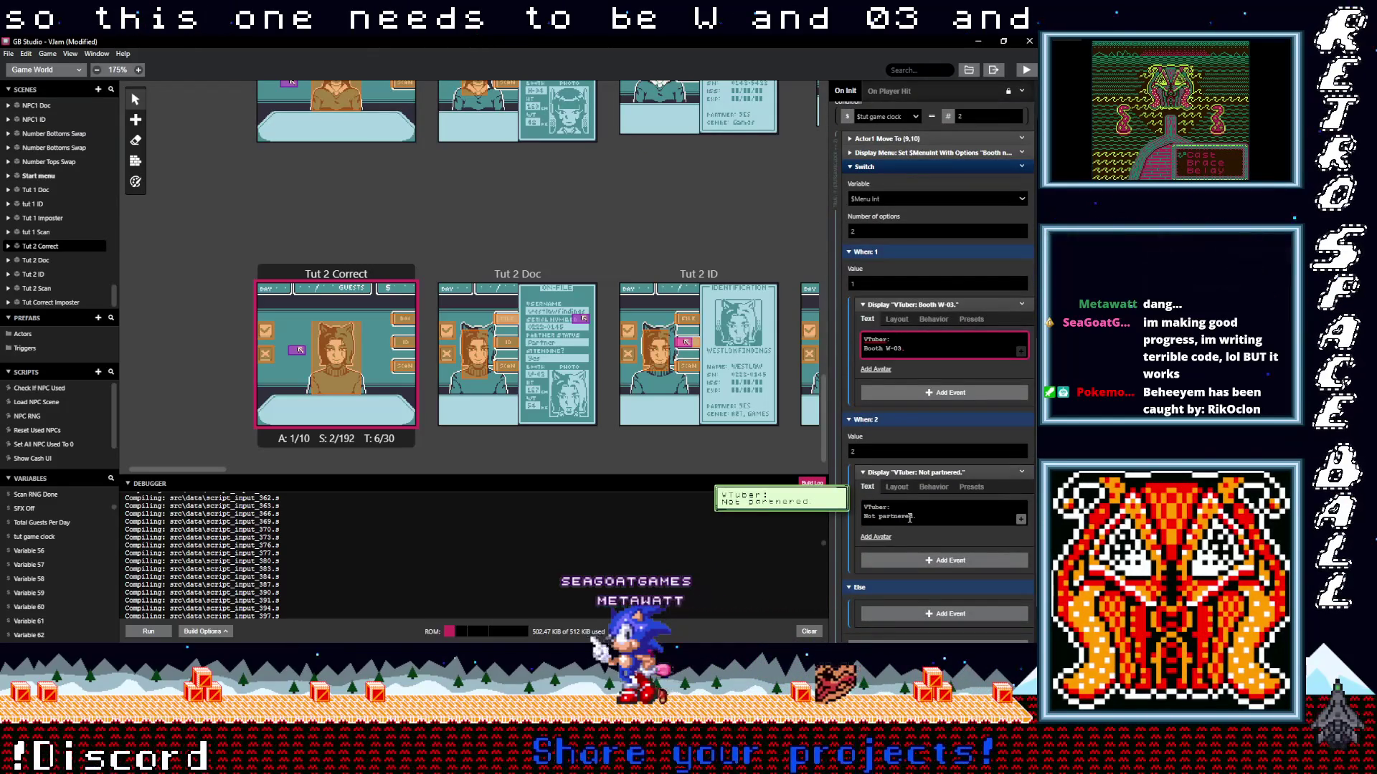
drag(908, 517, 849, 518)
text(Par)
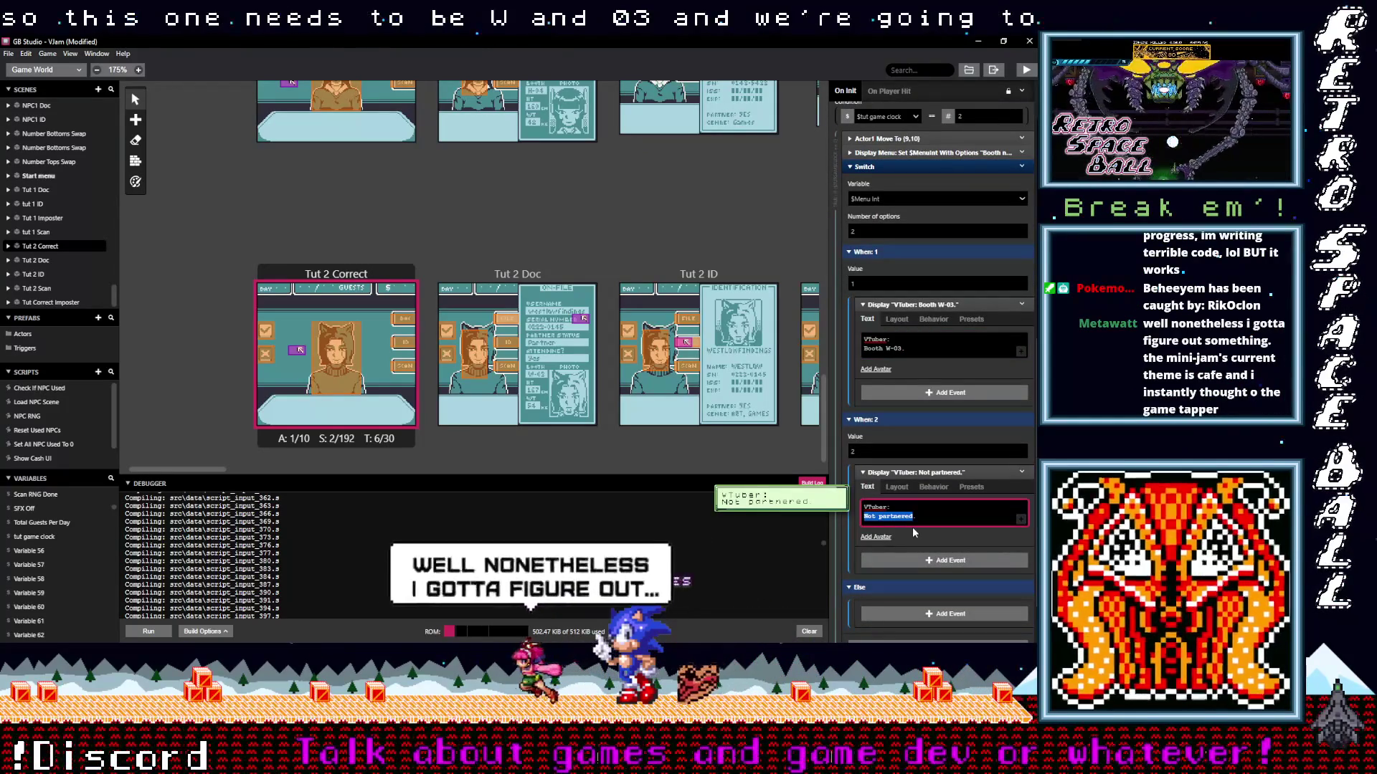
text(tnered)
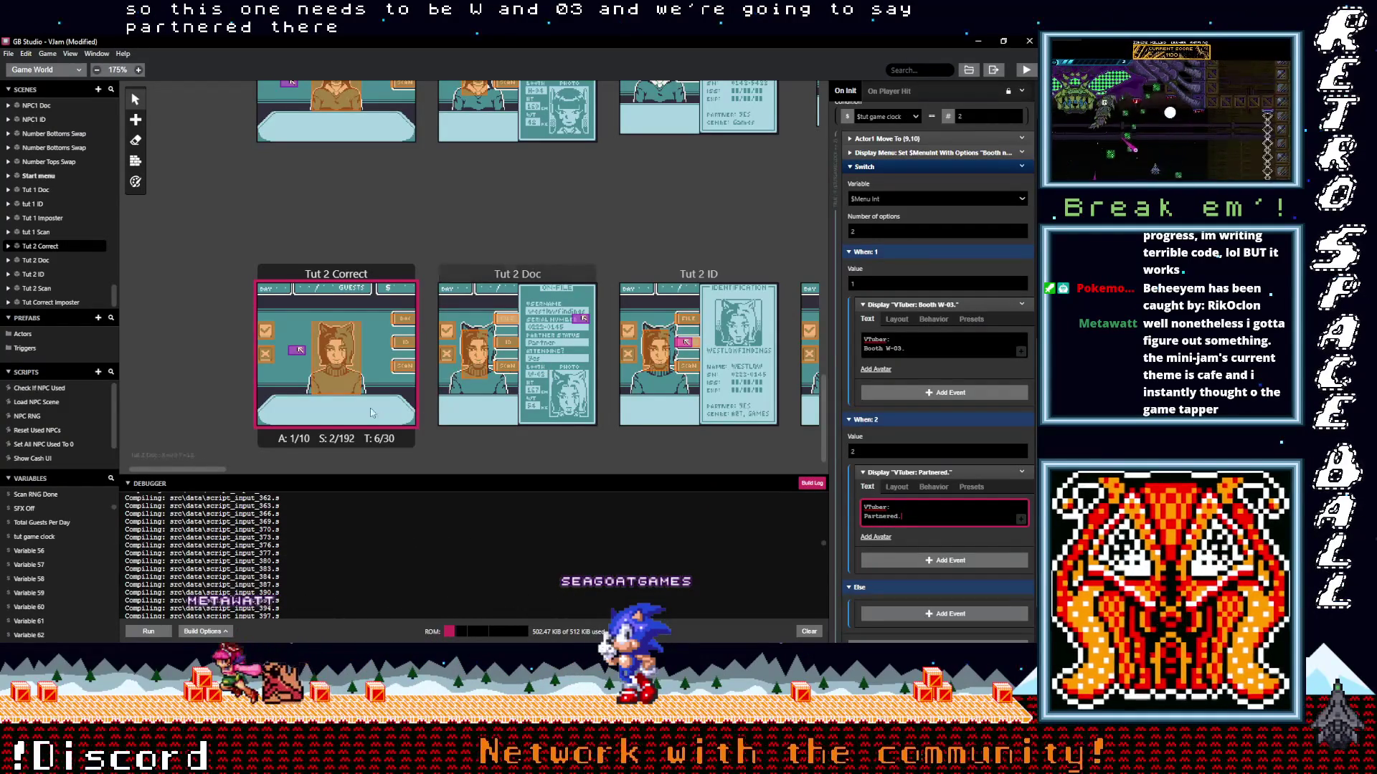
click(471, 446)
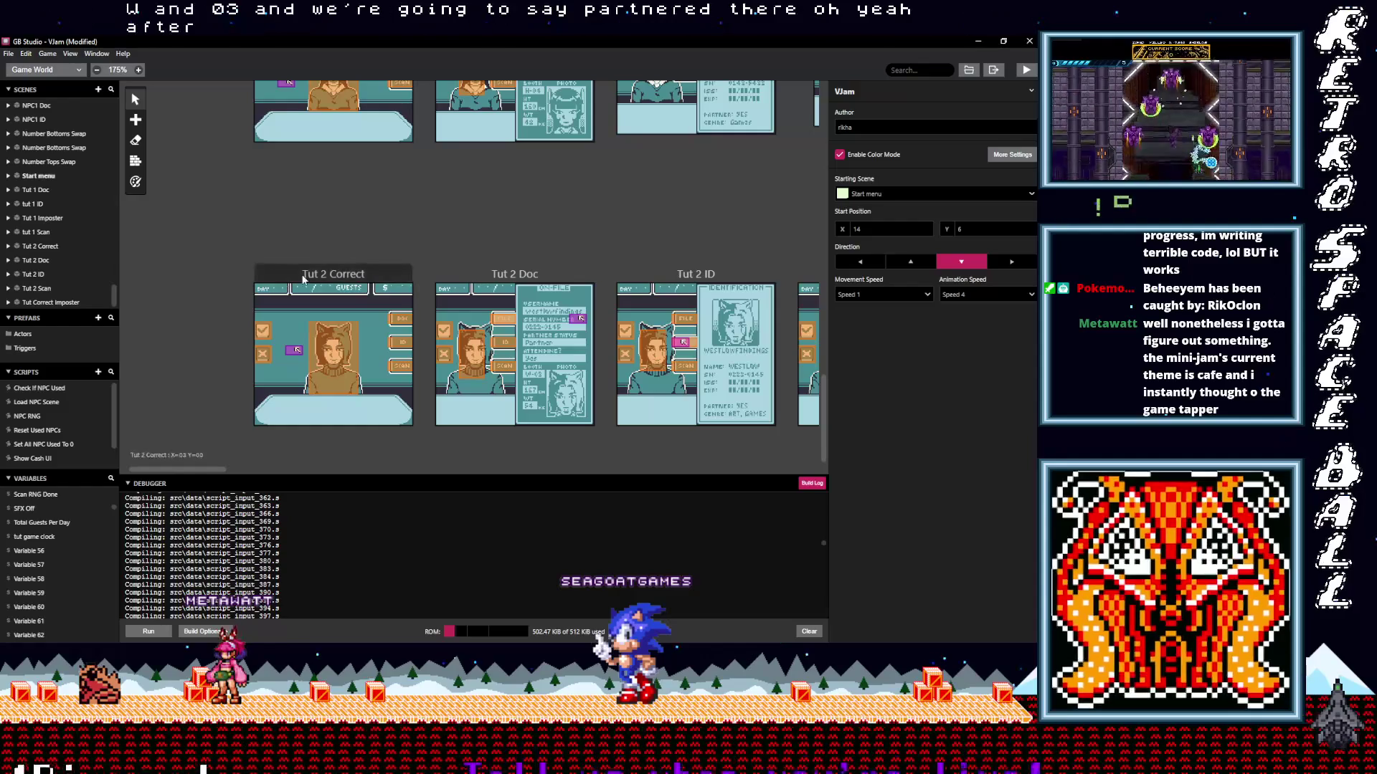
click(333, 274)
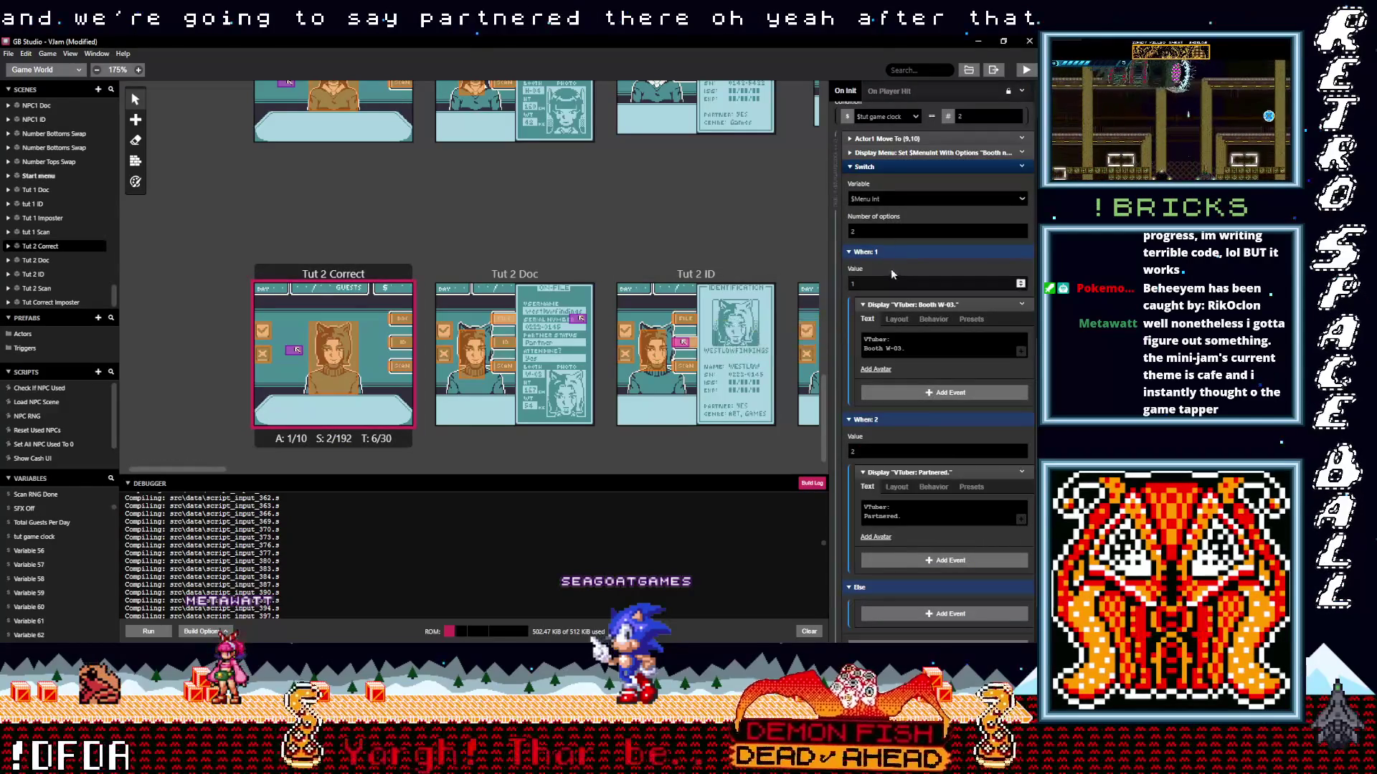
click(901, 167)
Add a Display Dialogue event reading "(lets dig deeper)" after the Switch in the ==2 branch.
click(901, 578)
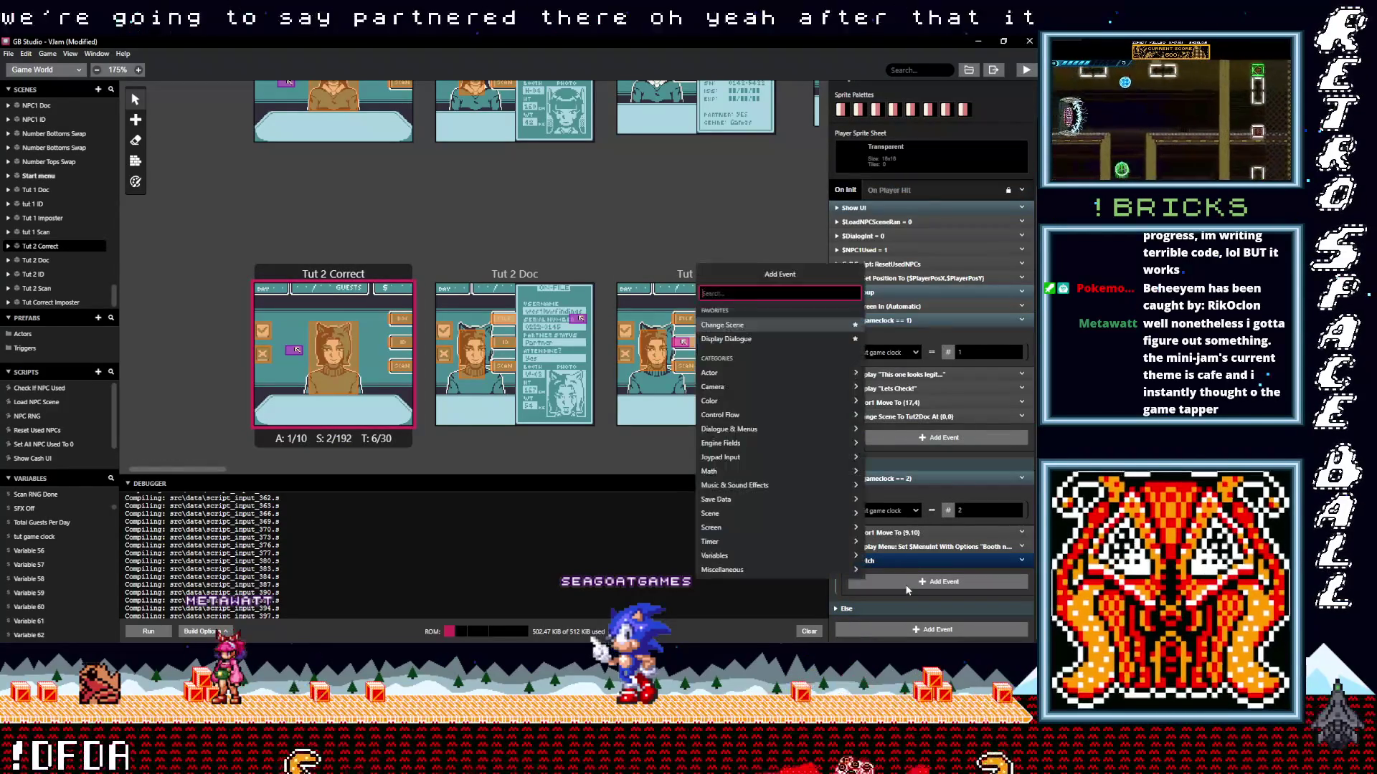
key(Escape)
click(901, 582)
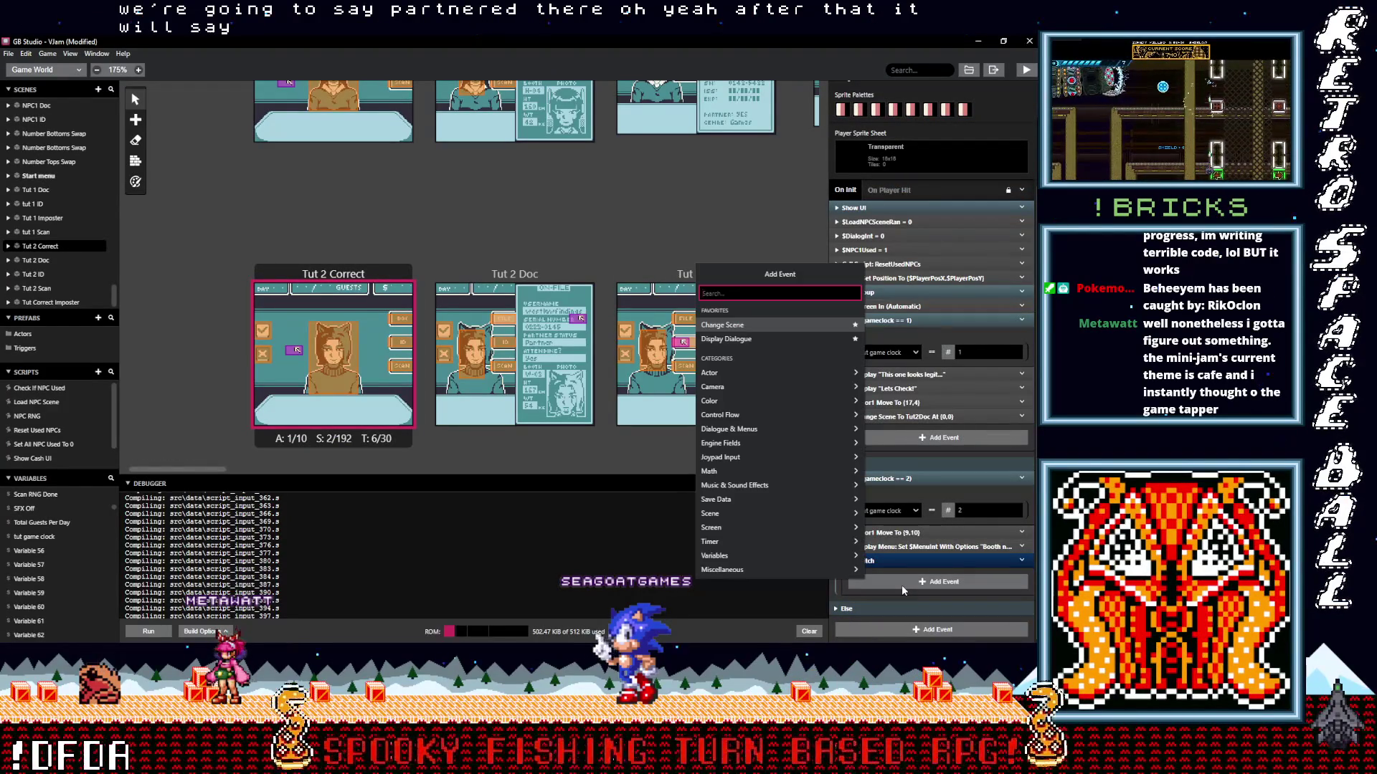
text(dia)
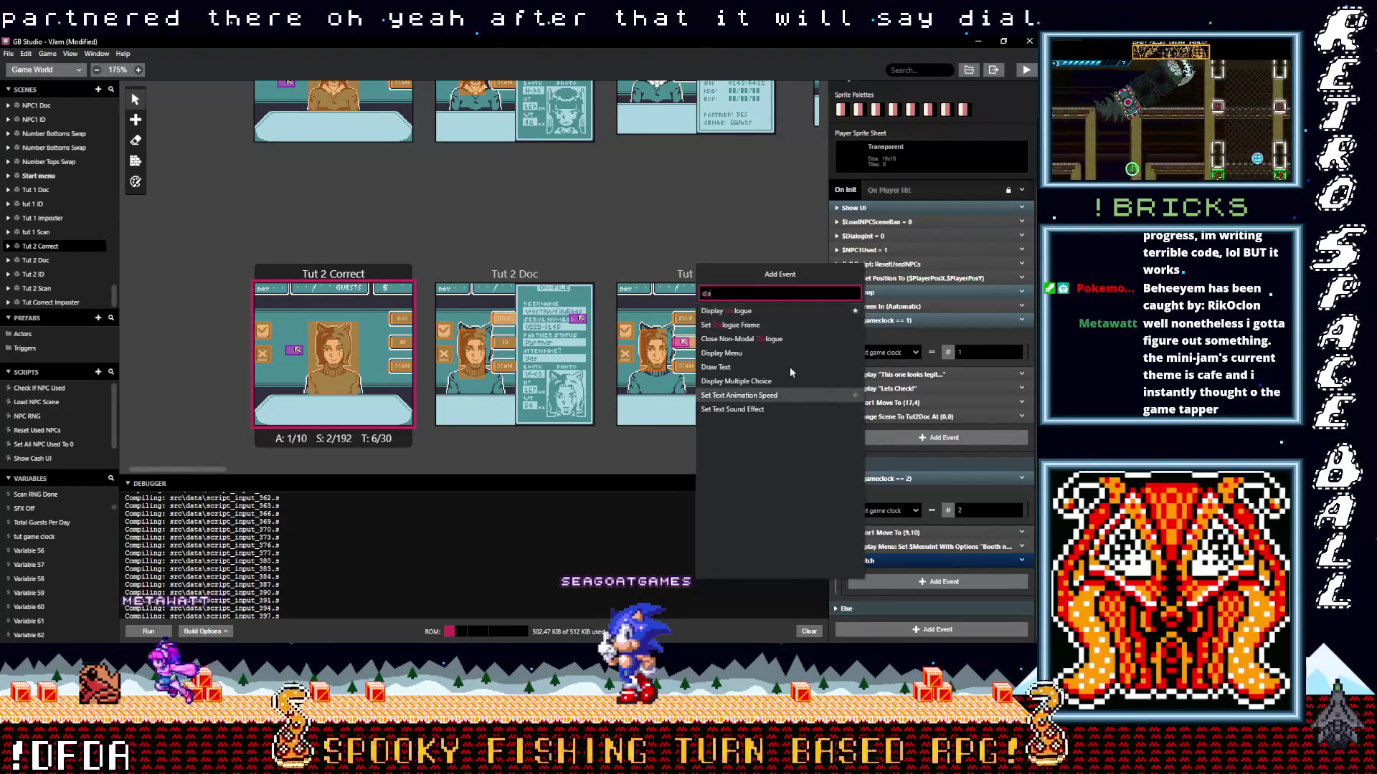
click(726, 310)
click(883, 608)
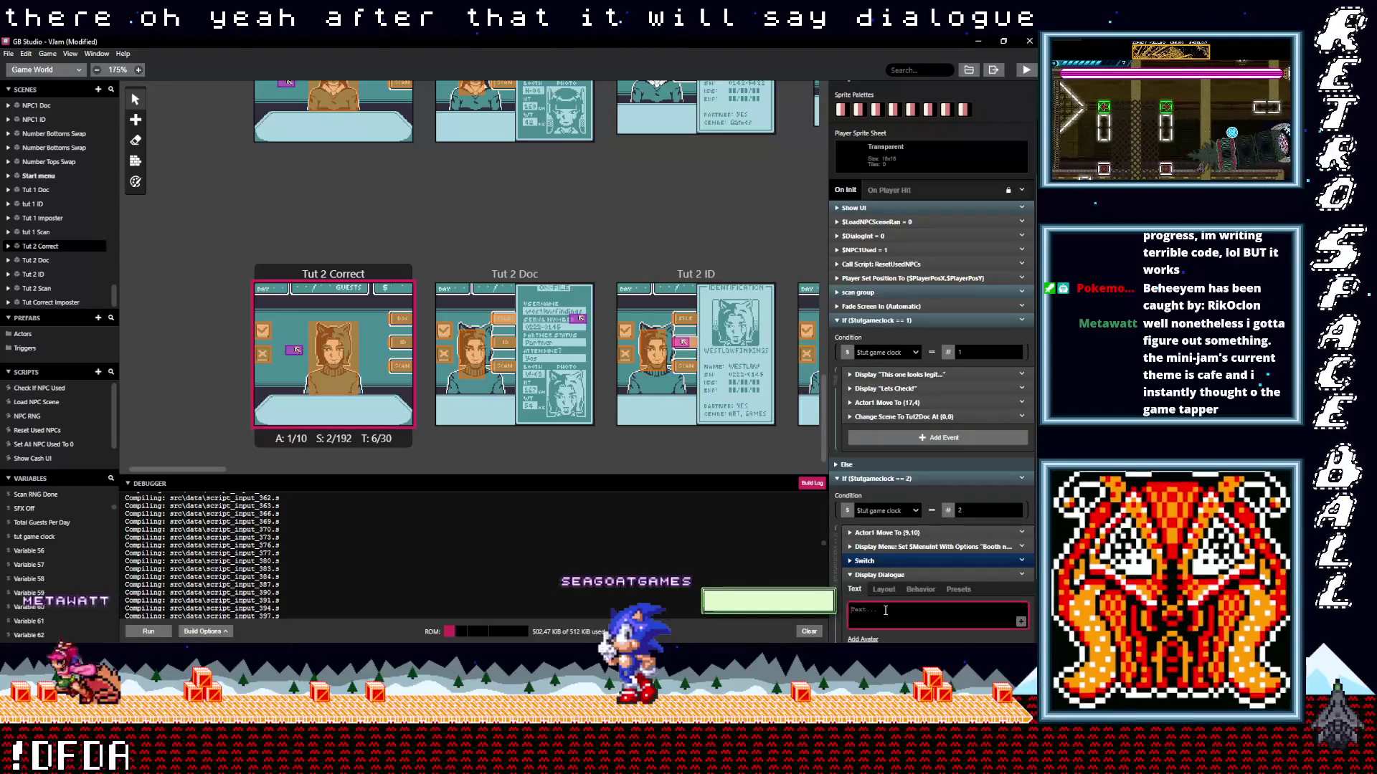
text((les)
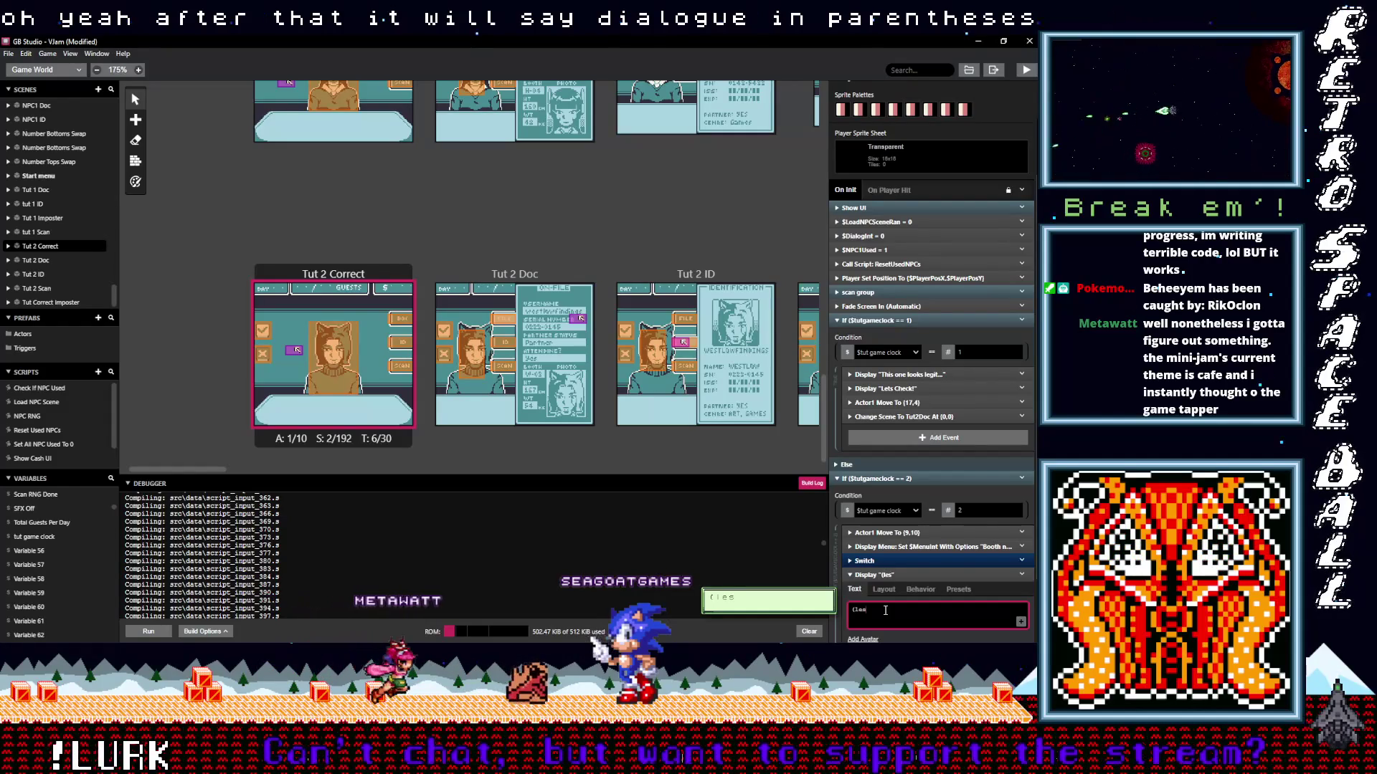
key(BackSpace)
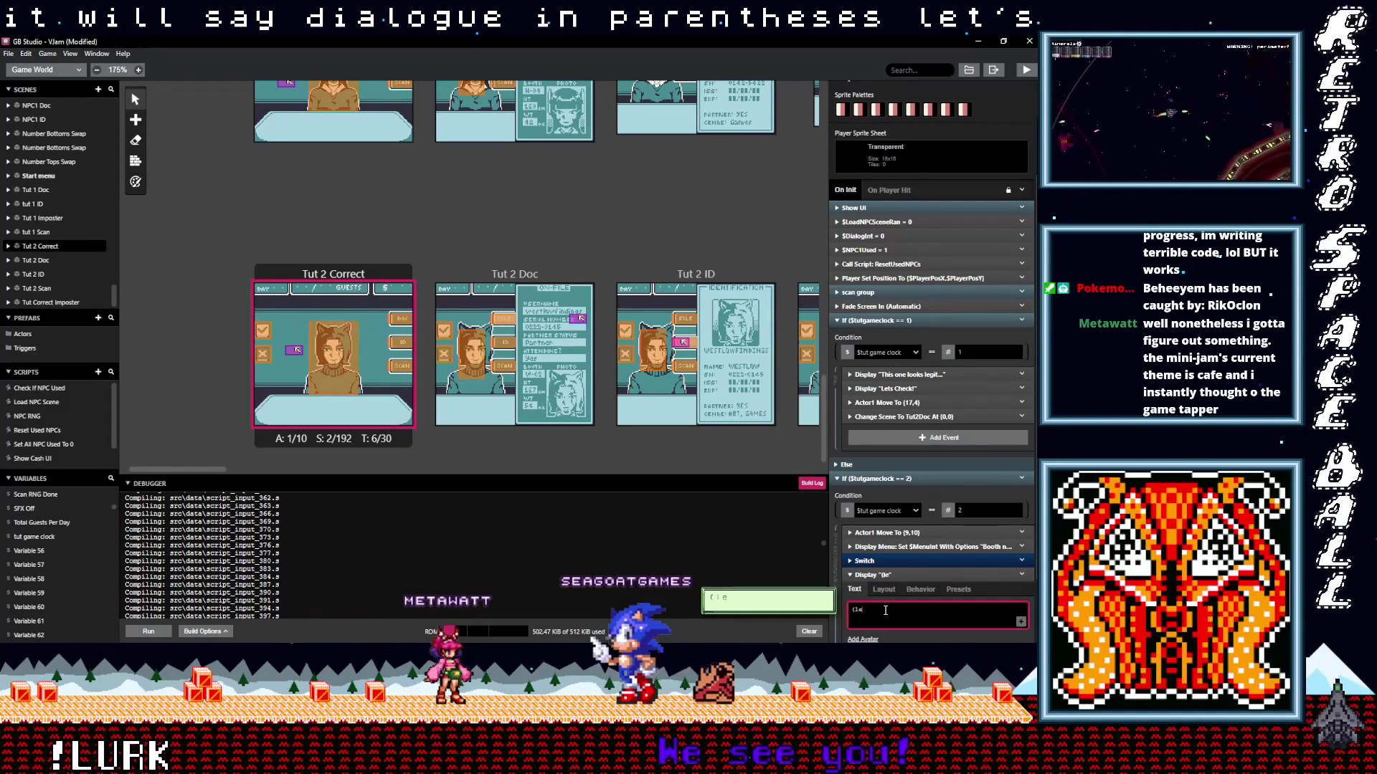
text(ts di)
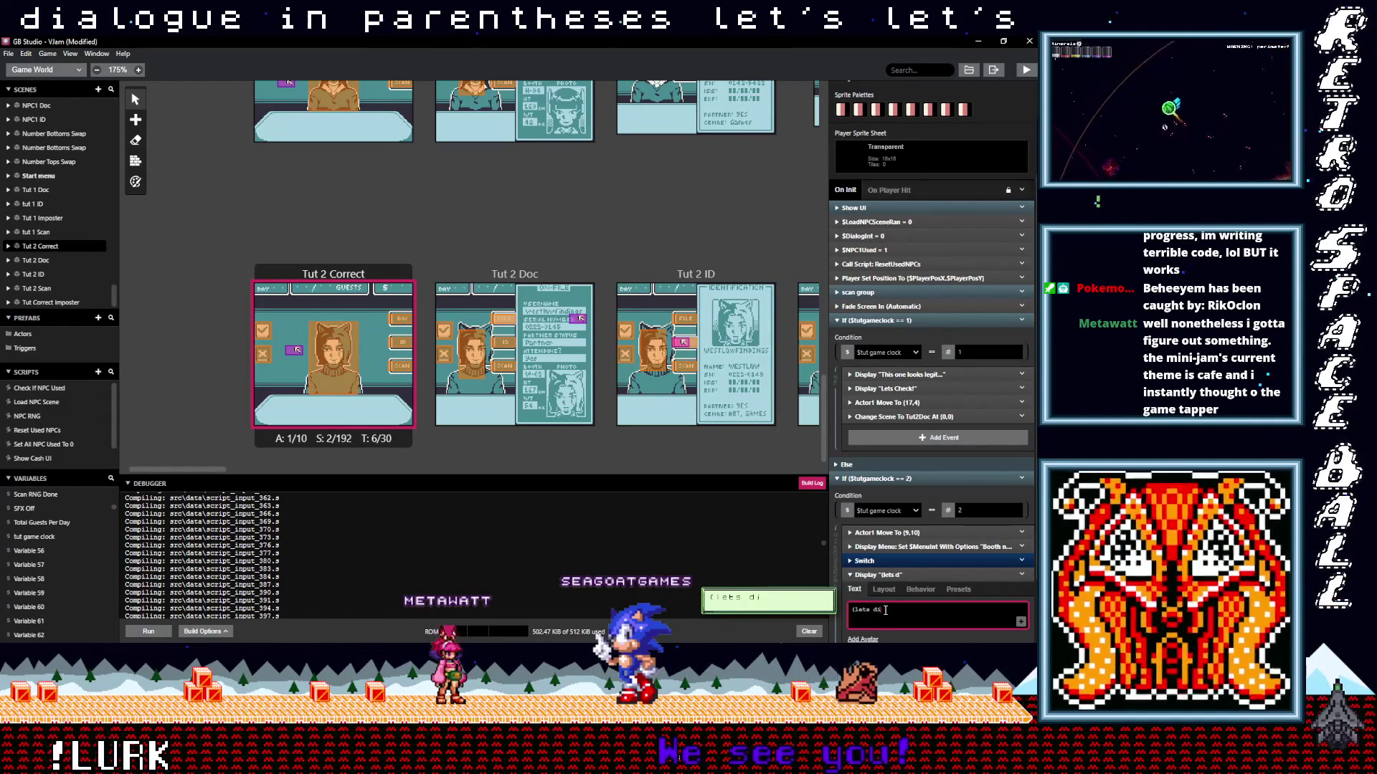
text(g deeper))
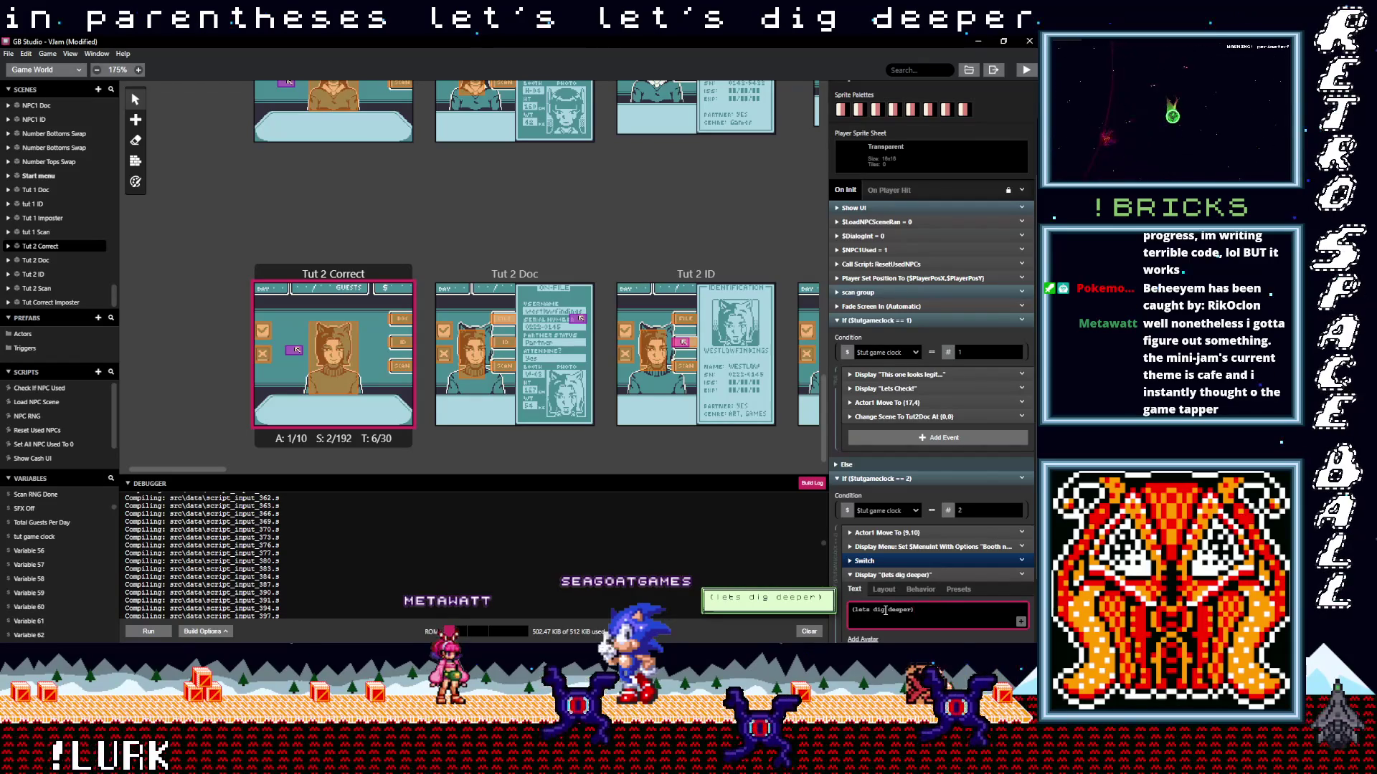
click(932, 576)
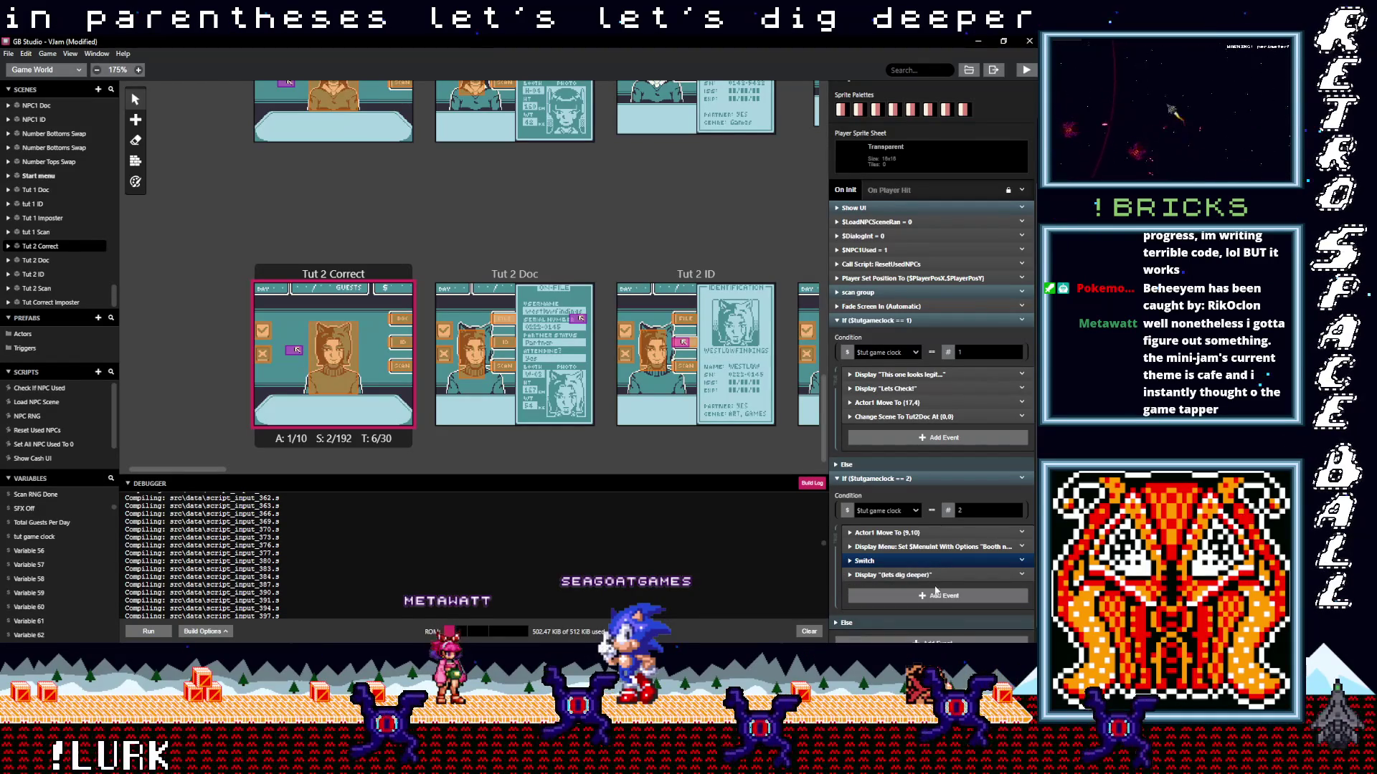
click(913, 596)
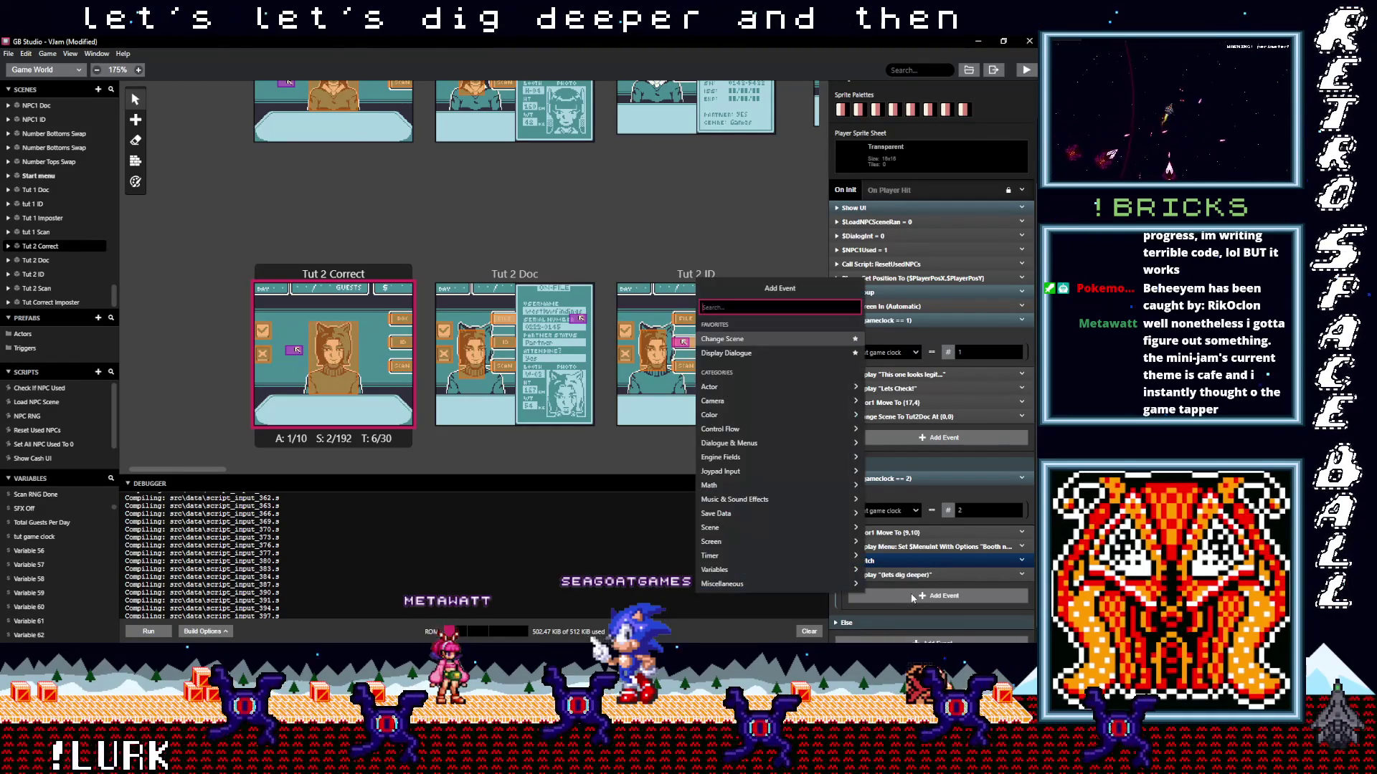
Paste a copy of the Actor1 Move To event below the "(lets dig deeper)" dialogue.
click(1024, 532)
click(1025, 532)
click(991, 614)
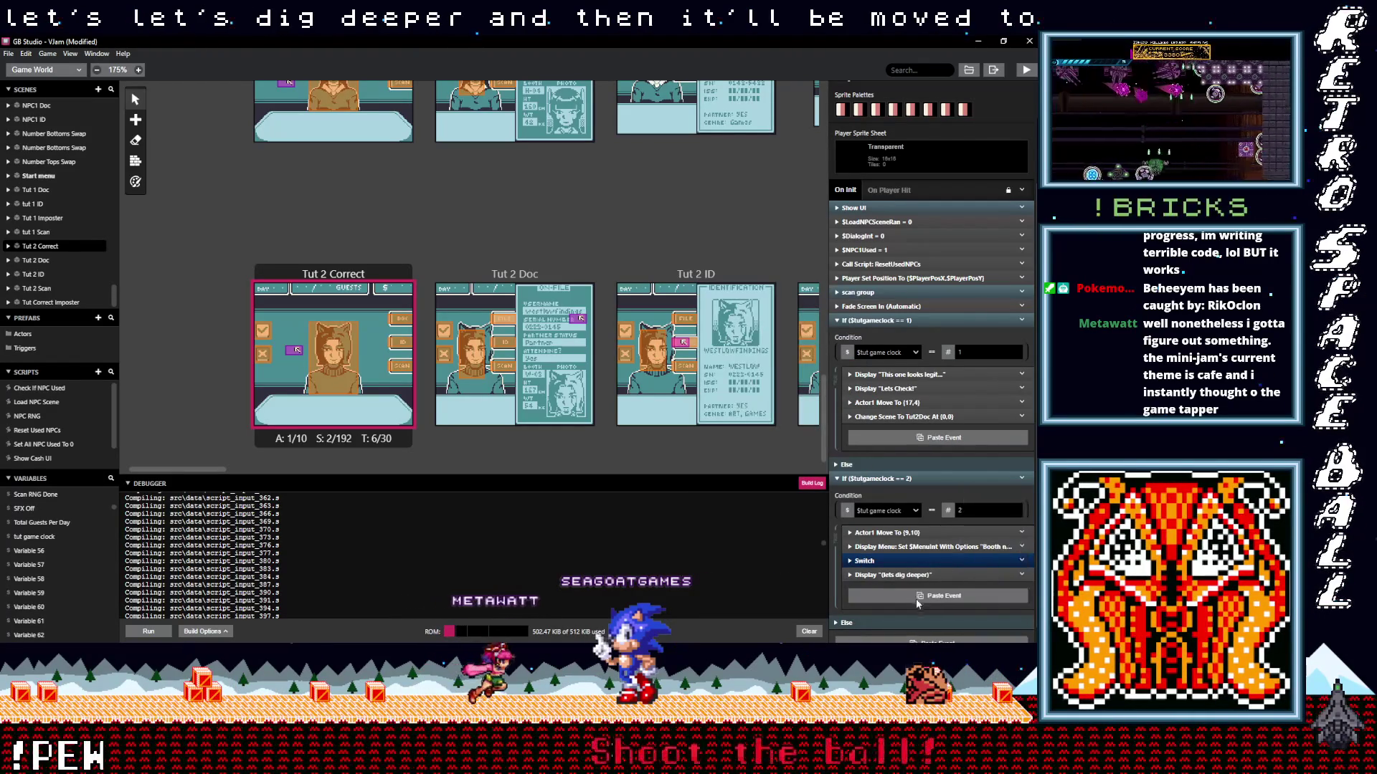
click(907, 589)
scroll(914, 598, down, 2)
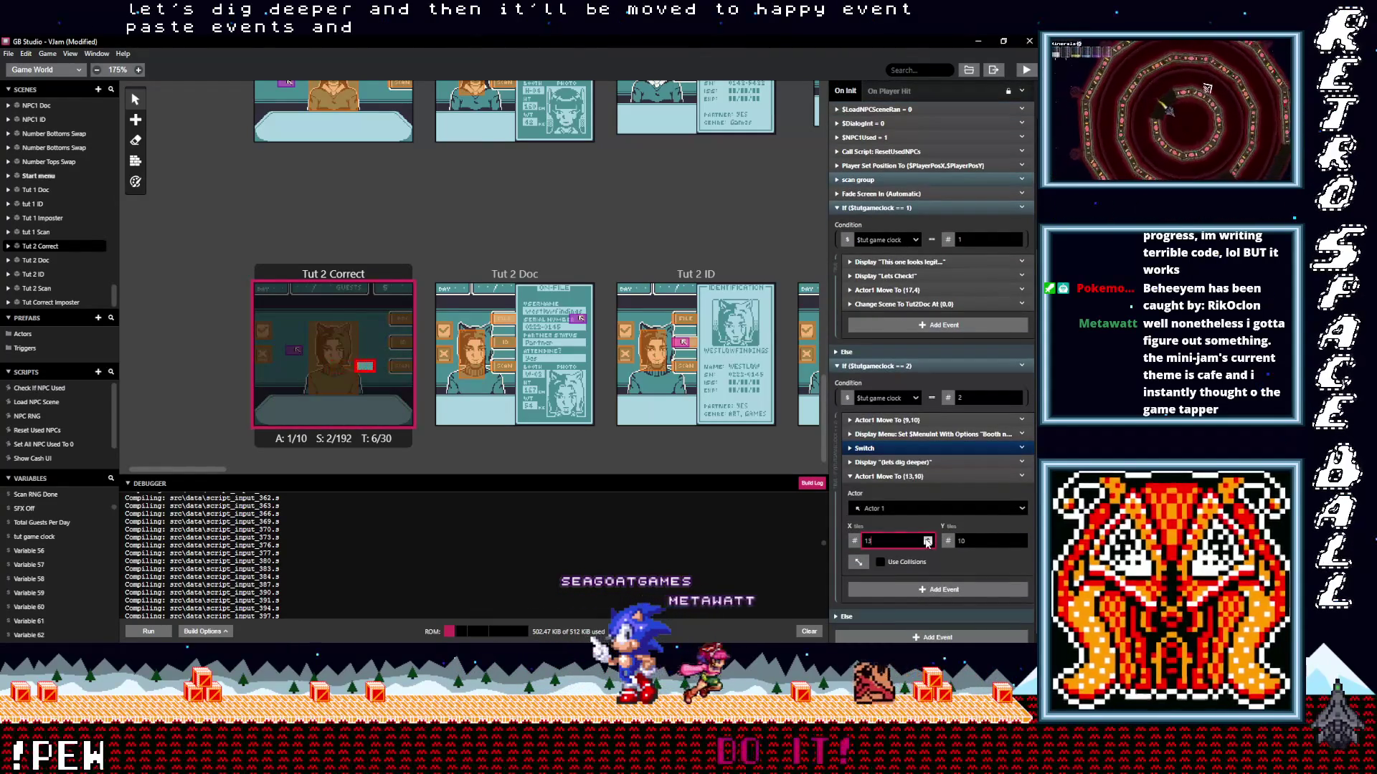
Set the pasted move's target tile to X 17, Y 7.
click(928, 539)
click(928, 538)
click(928, 539)
click(928, 539)
click(928, 538)
click(928, 538)
click(928, 539)
click(928, 540)
click(928, 539)
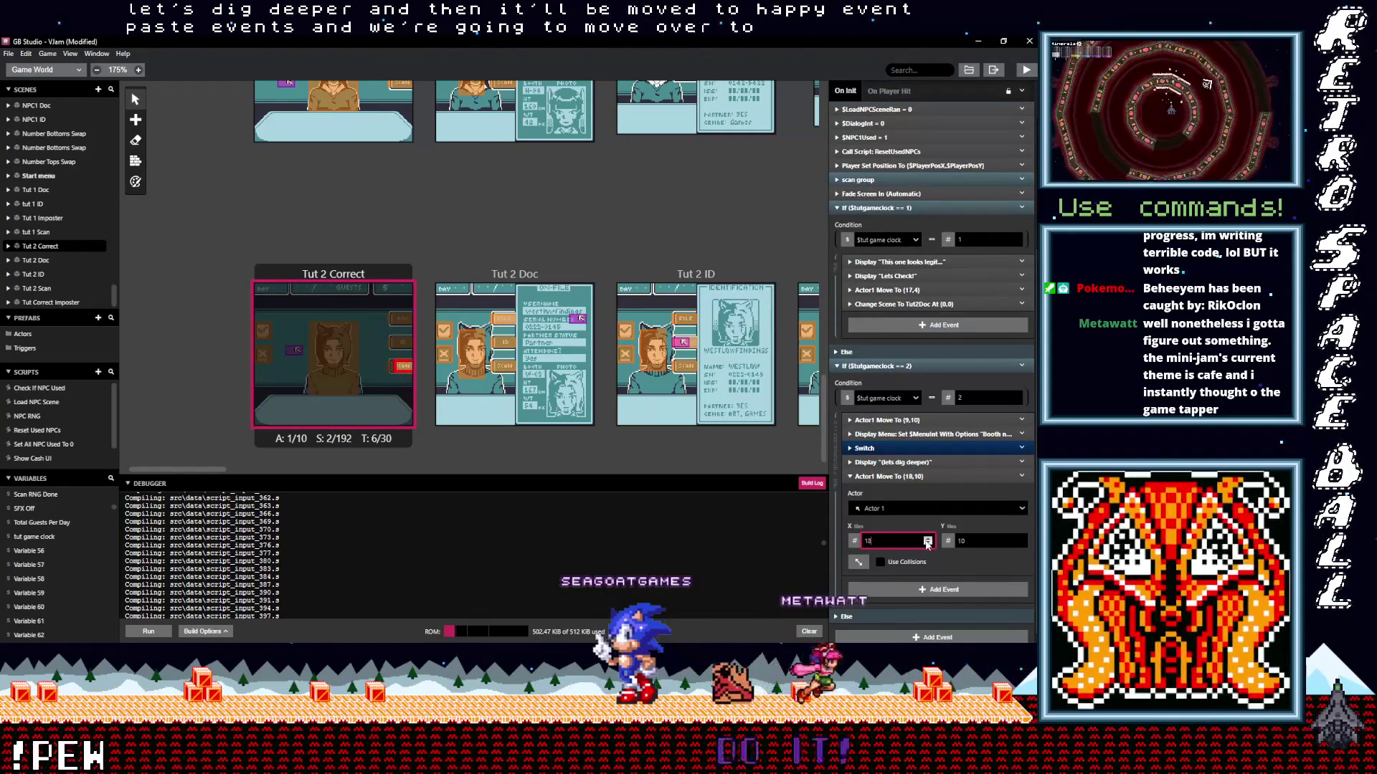
click(928, 544)
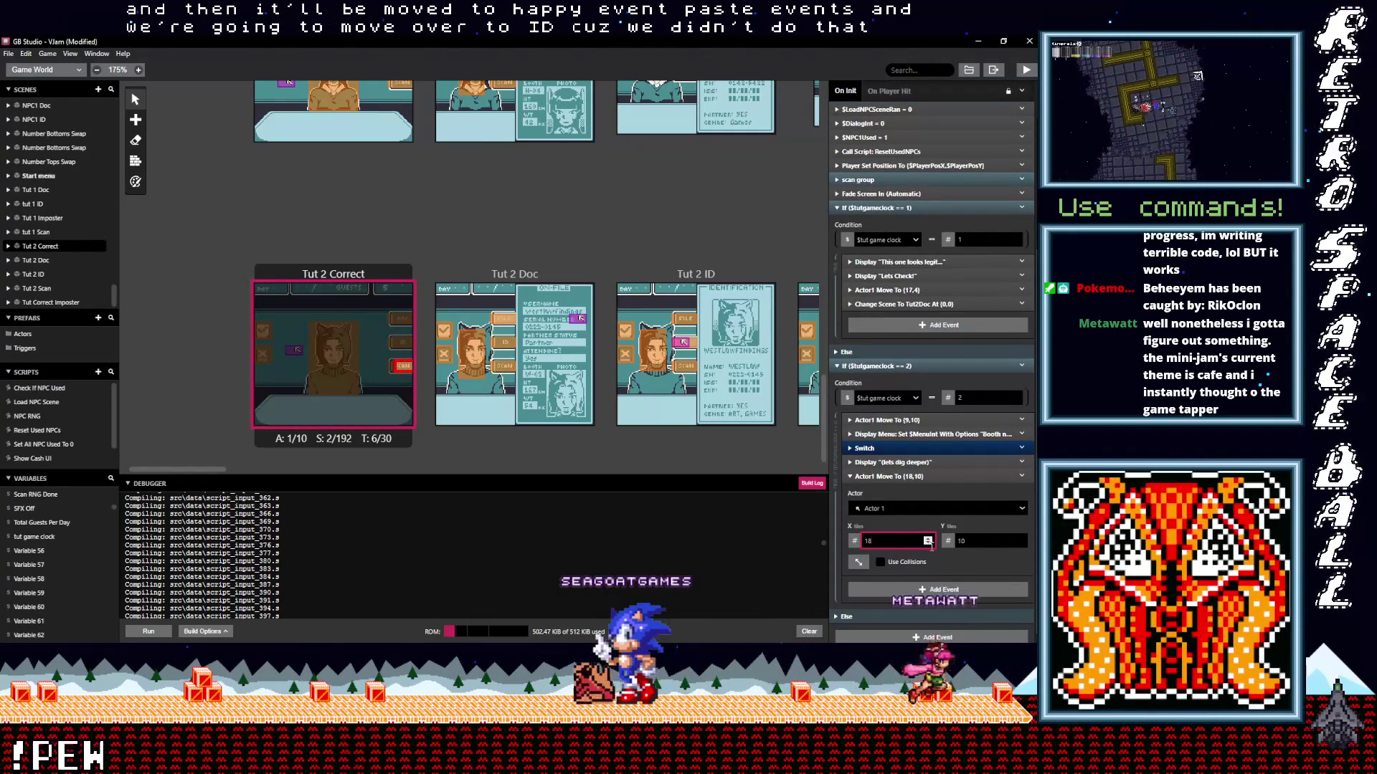
click(1020, 543)
click(1021, 544)
click(1021, 545)
click(1022, 544)
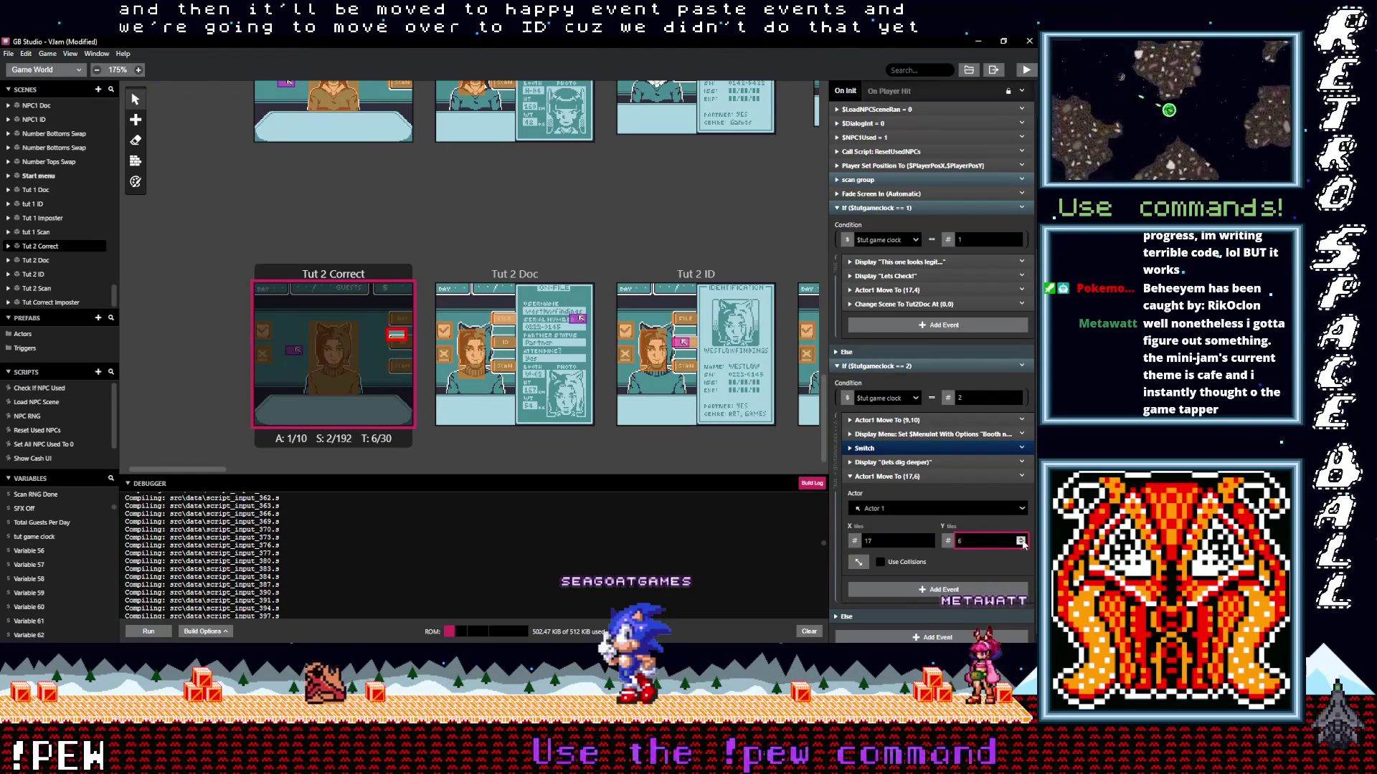
Start adding a new event after the move by searching 'change'.
click(911, 479)
click(922, 583)
text(cha)
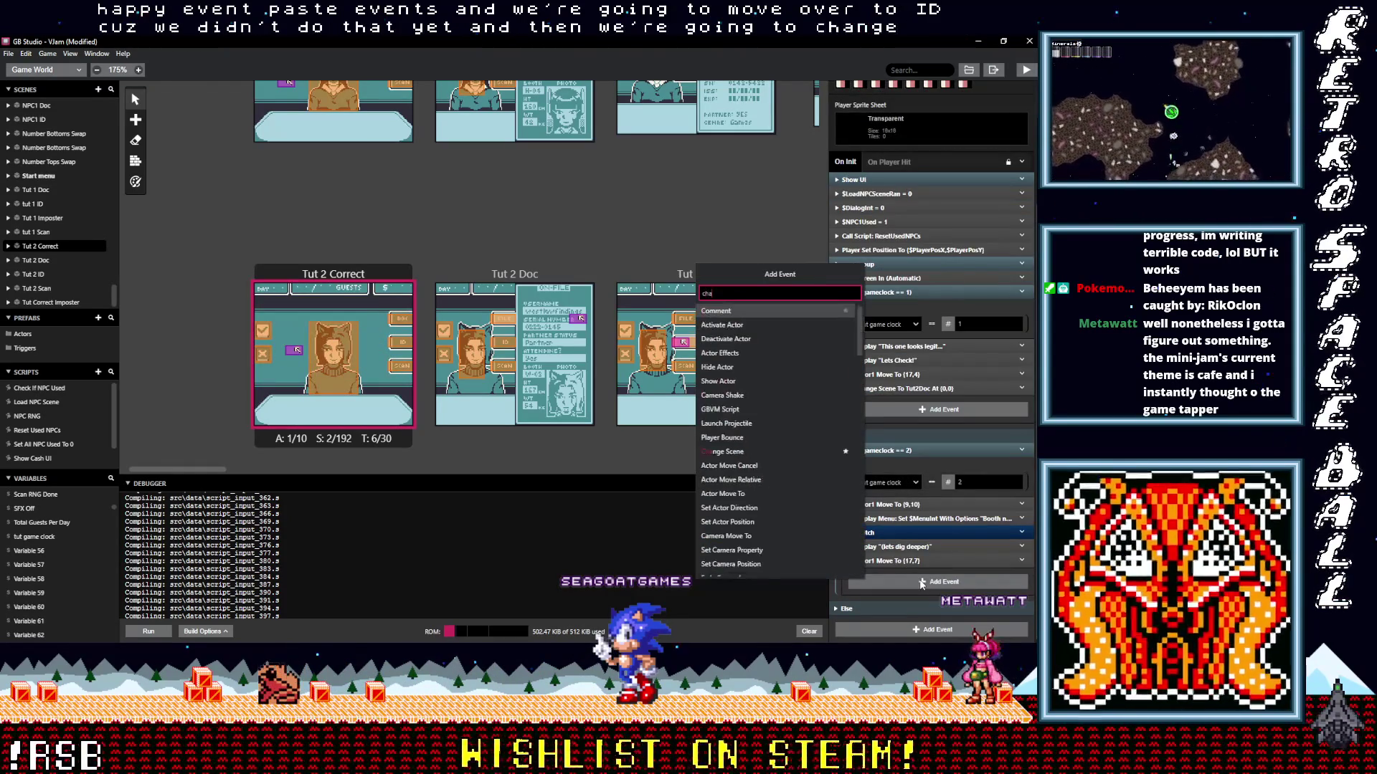
text(nge)
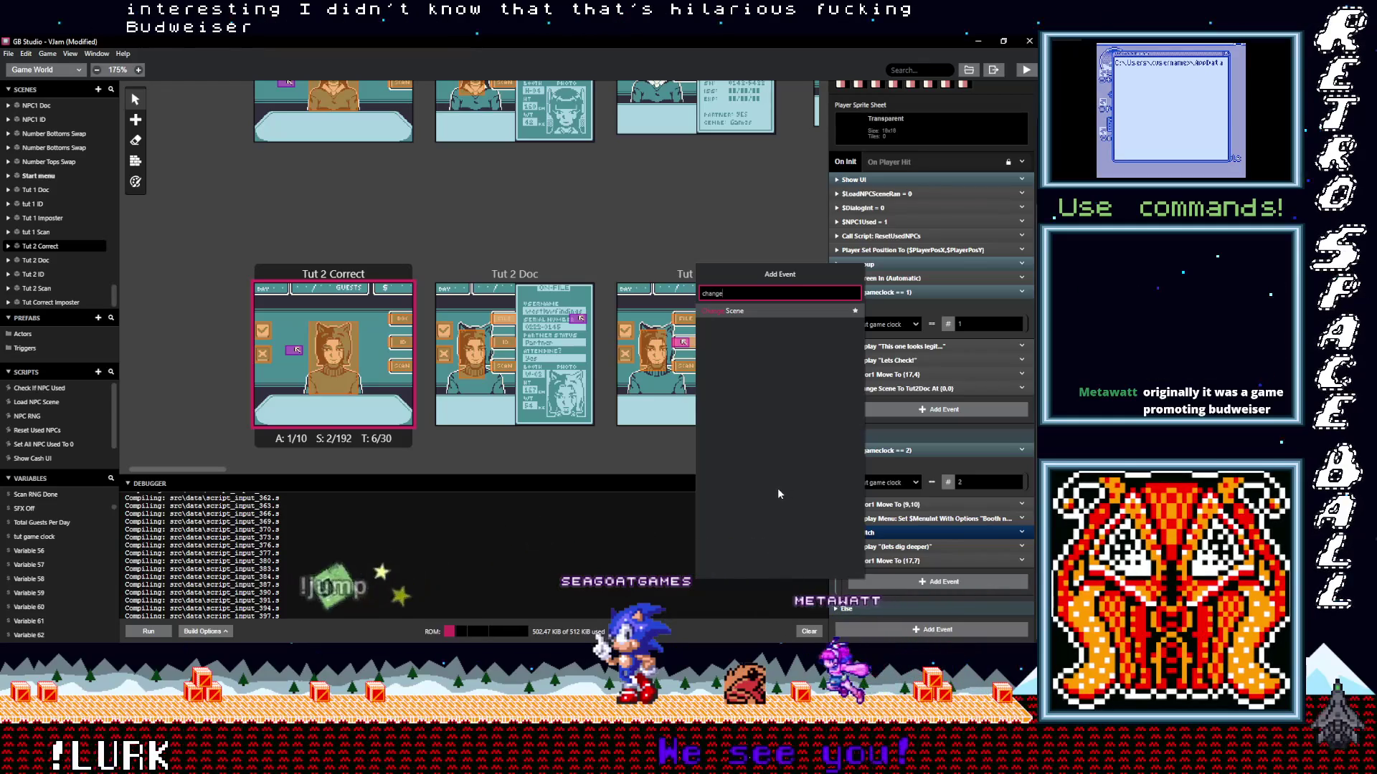
Add a Change Scene event targeting Tut 2 Scan, replacing the initial Tut 2 ID choice.
click(734, 311)
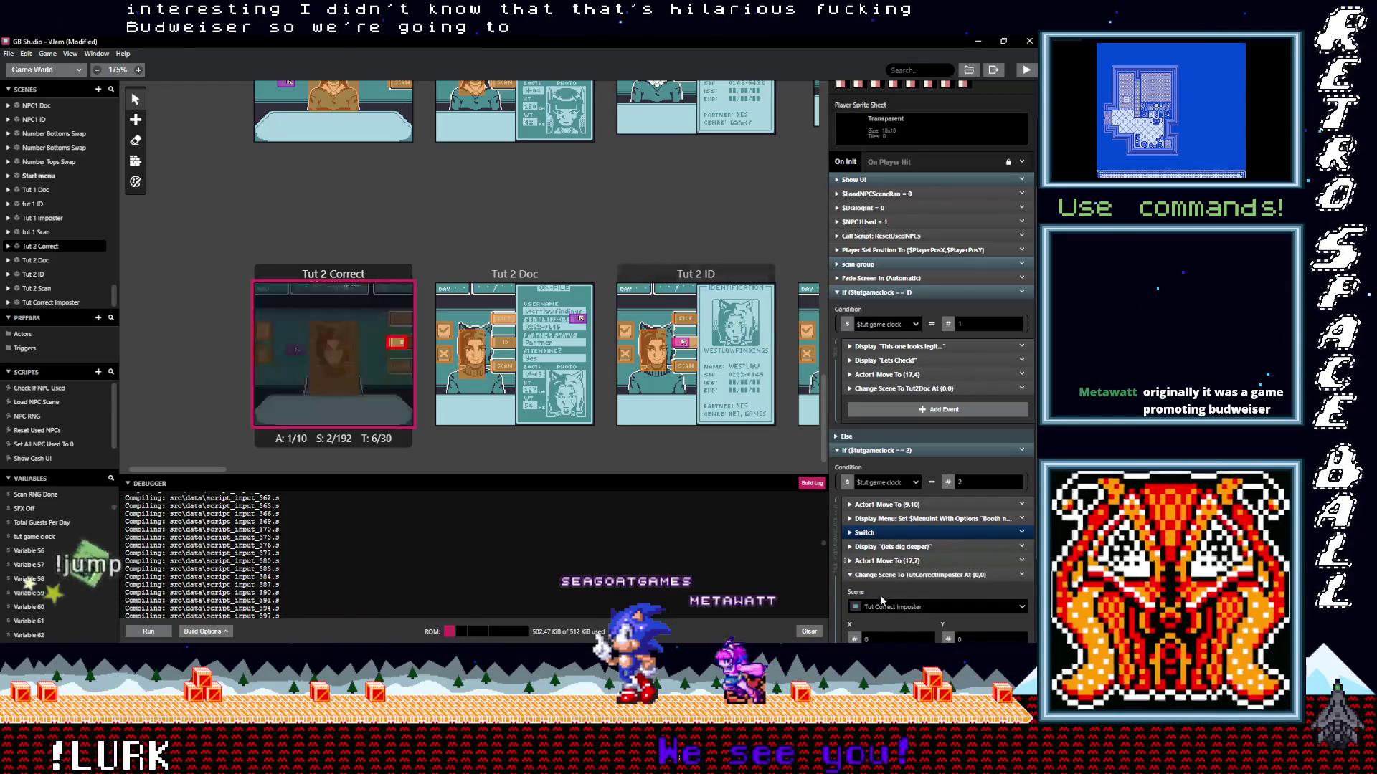
click(905, 608)
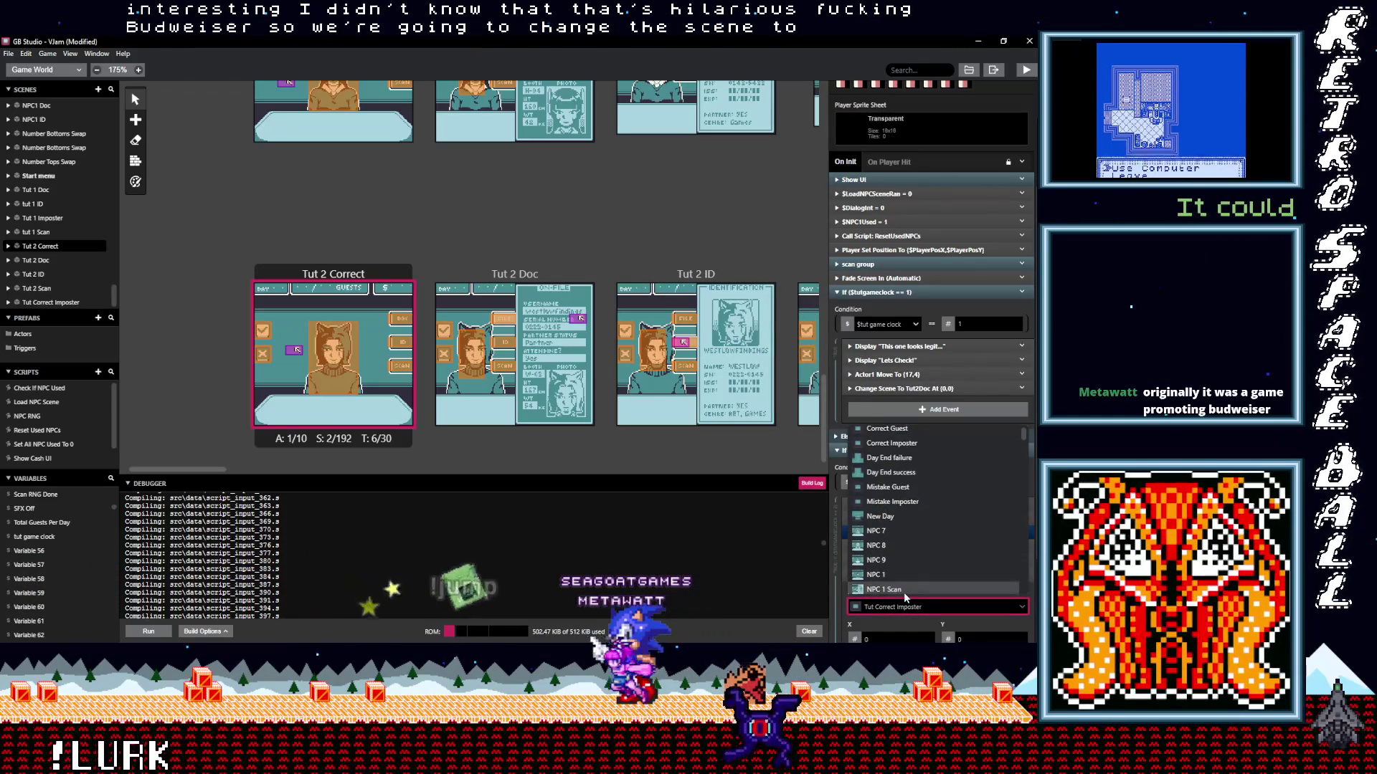
text(tut)
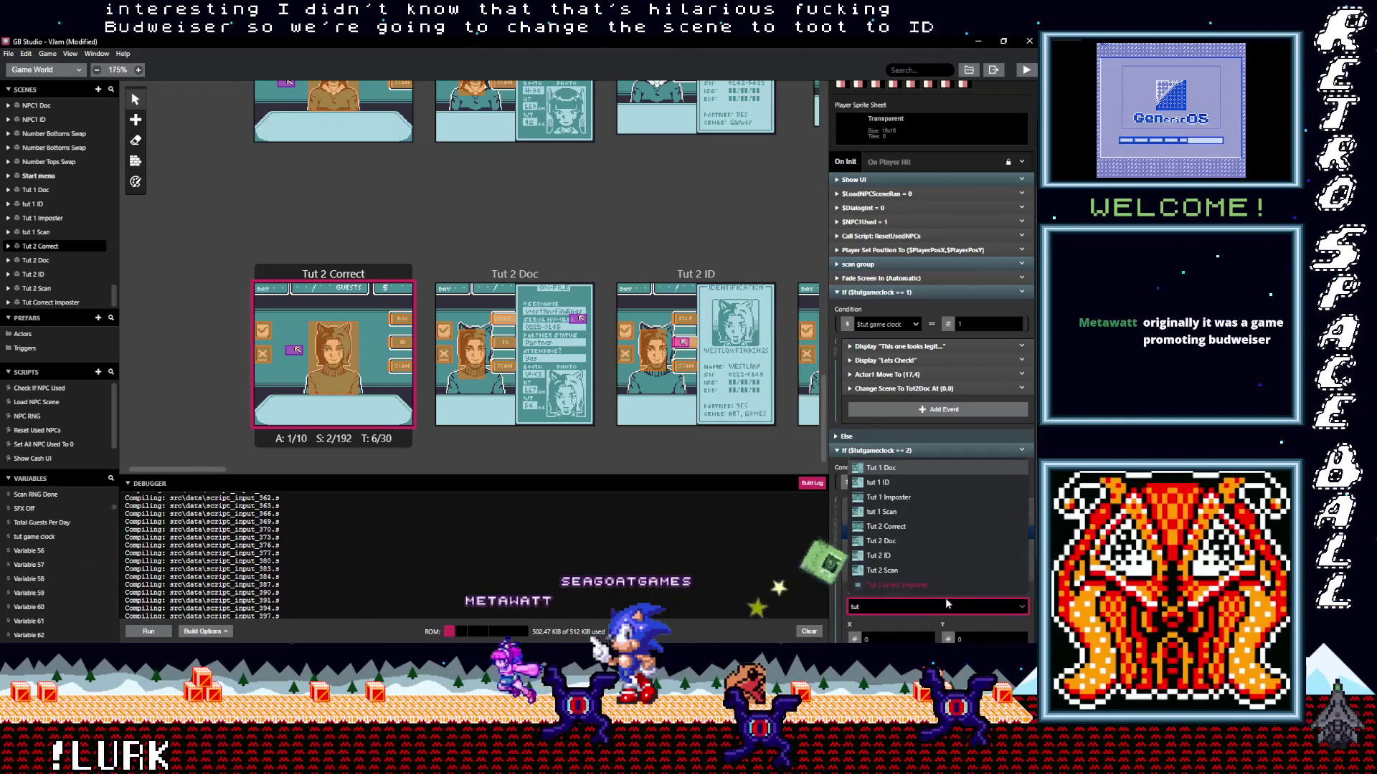
click(892, 555)
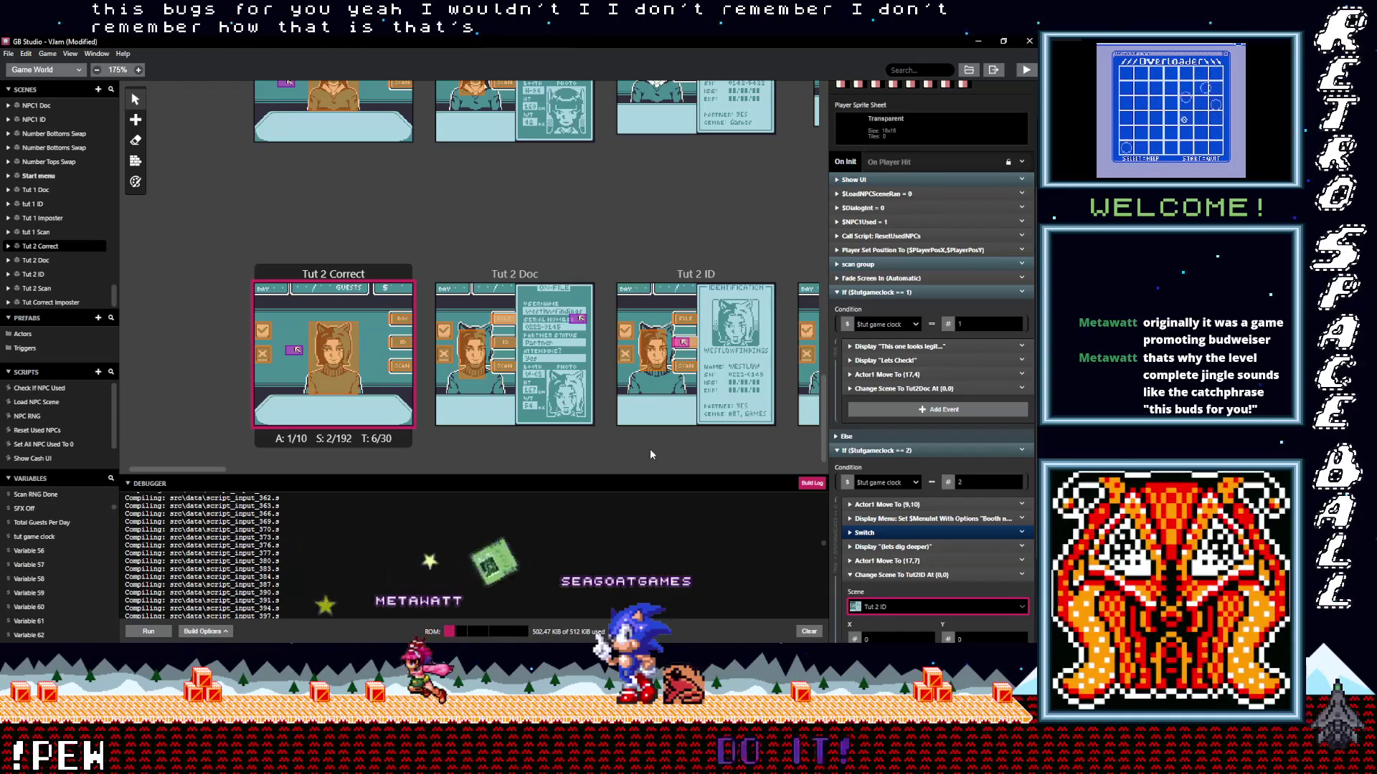
click(686, 275)
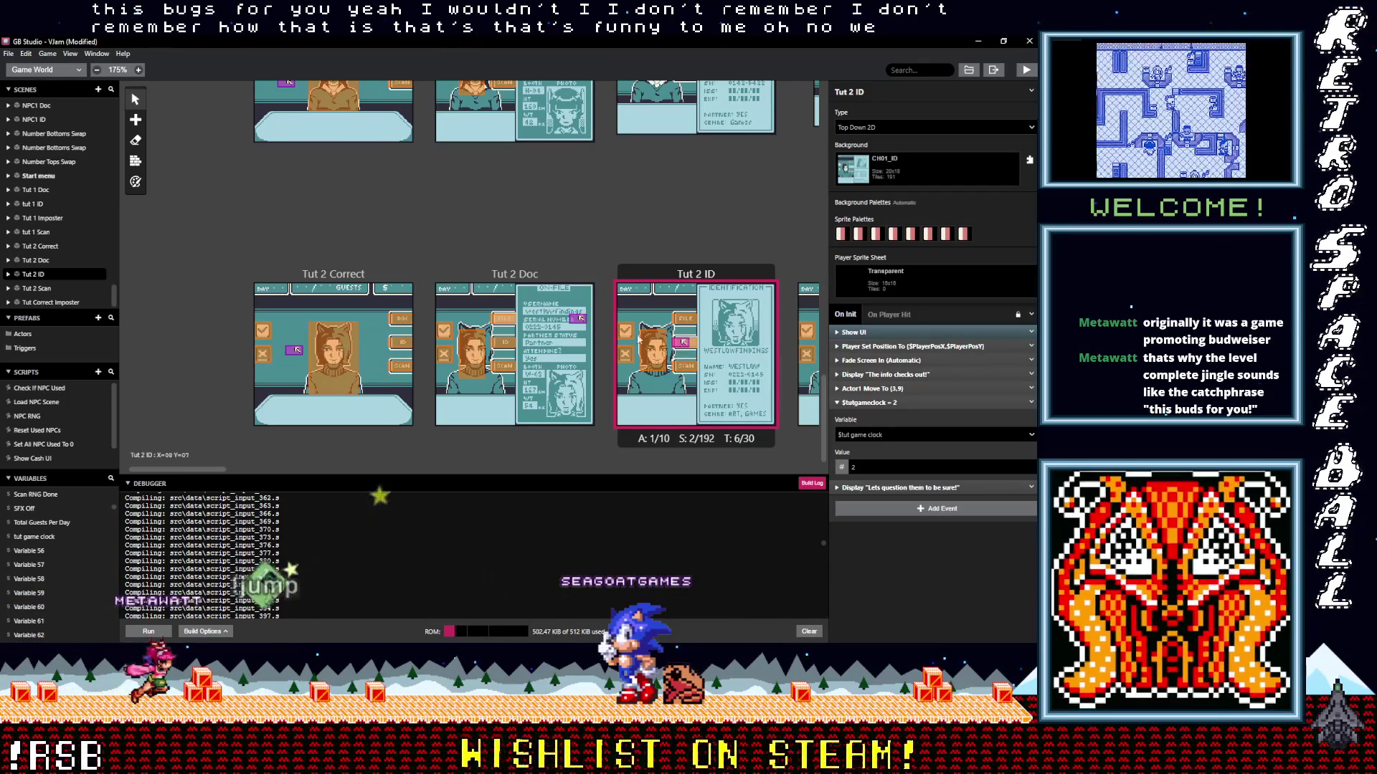
click(333, 344)
scroll(931, 597, down, 5)
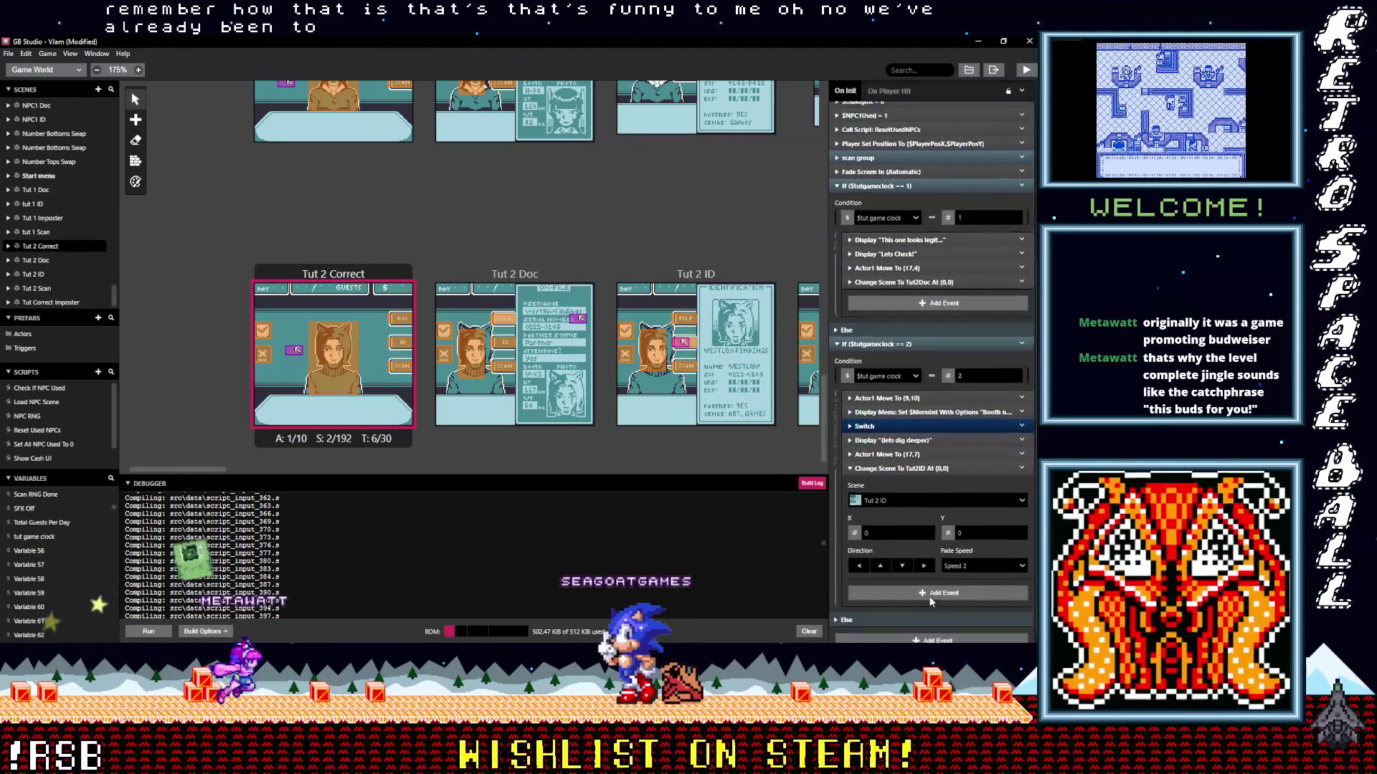
click(903, 492)
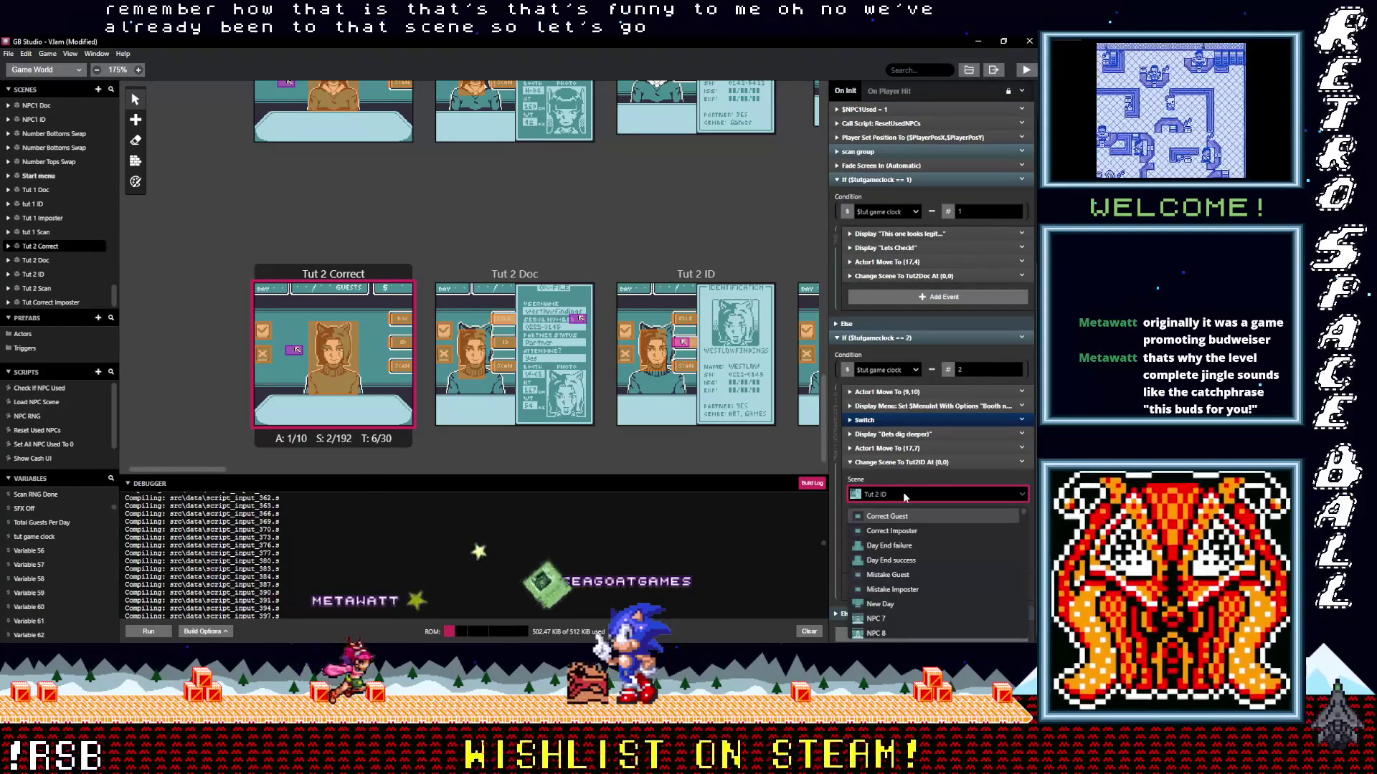
key(Down)
key(Down)
key(Down)
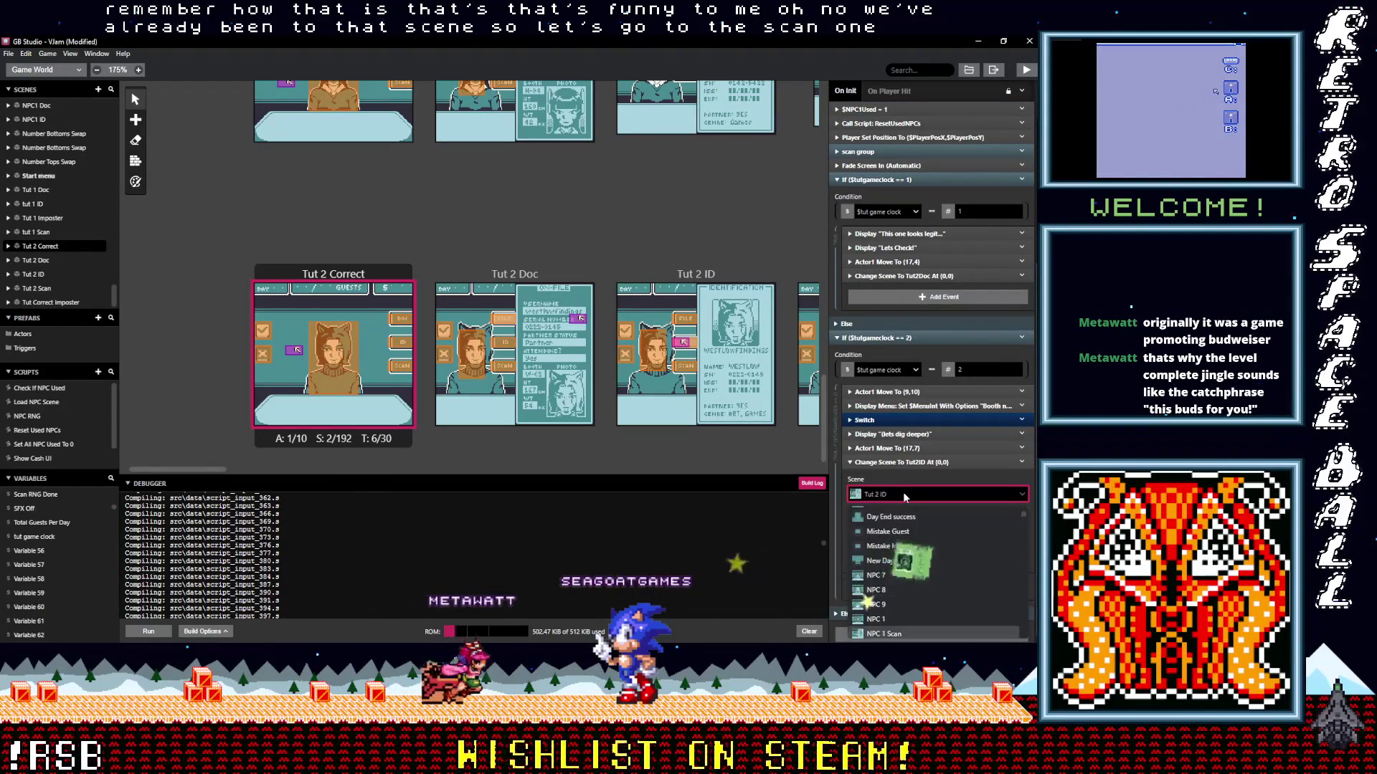
text(tut 2)
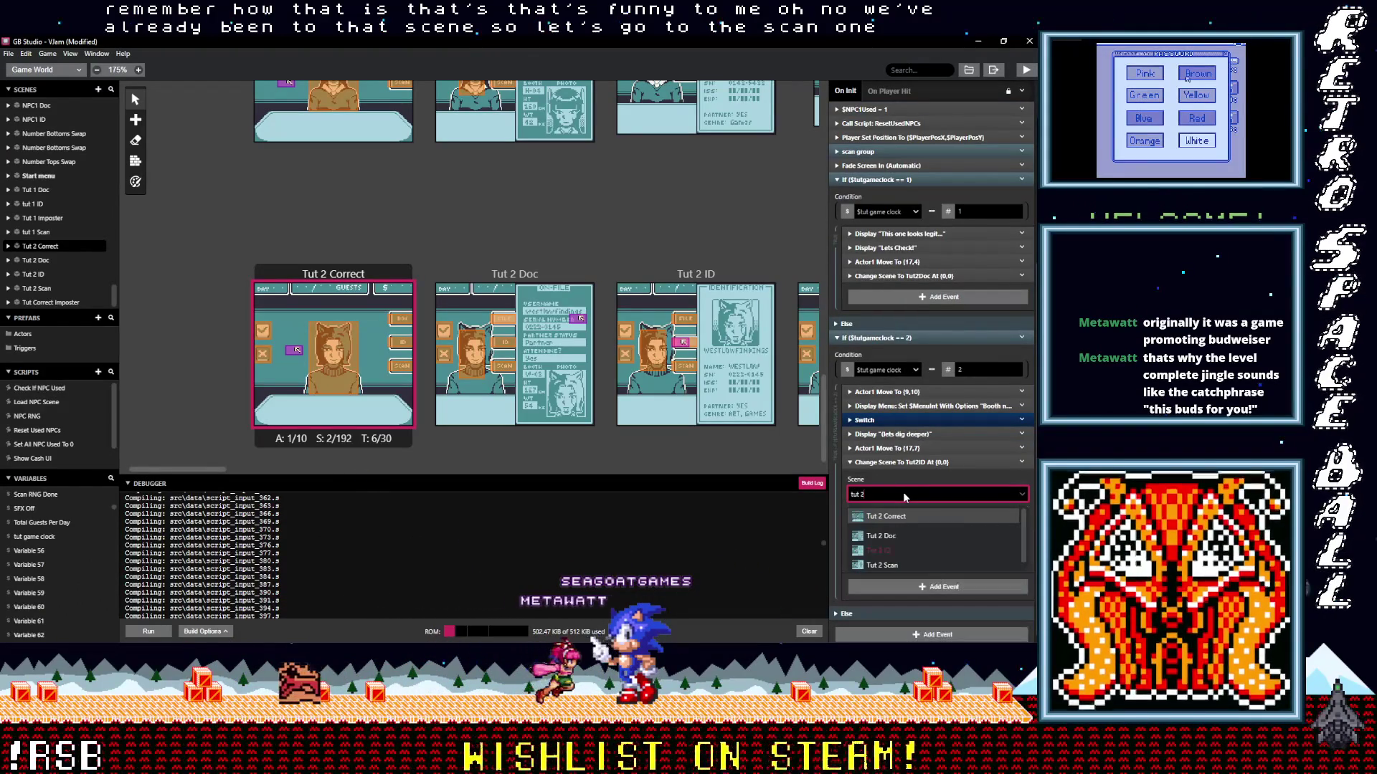
click(882, 565)
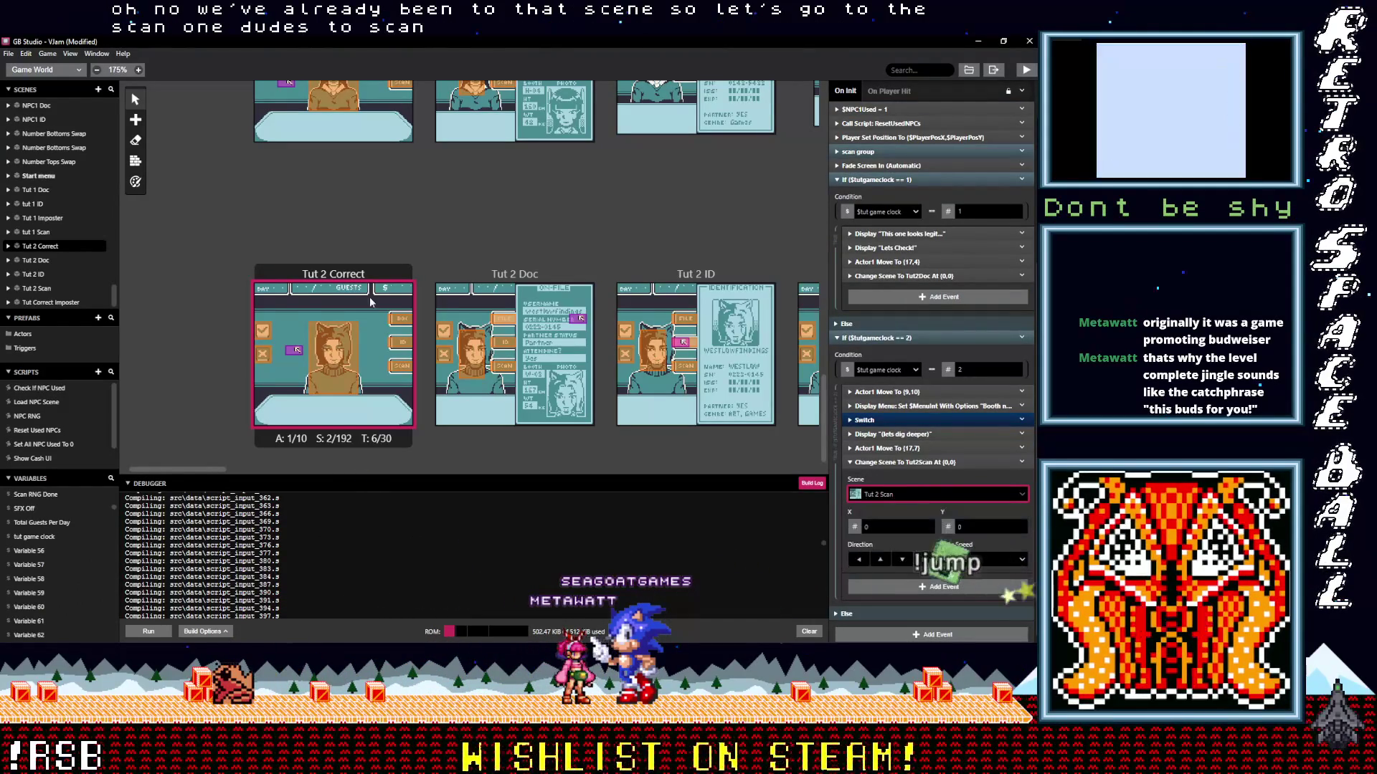
Set the preceding Actor1 Move To target to (17, 10).
click(890, 448)
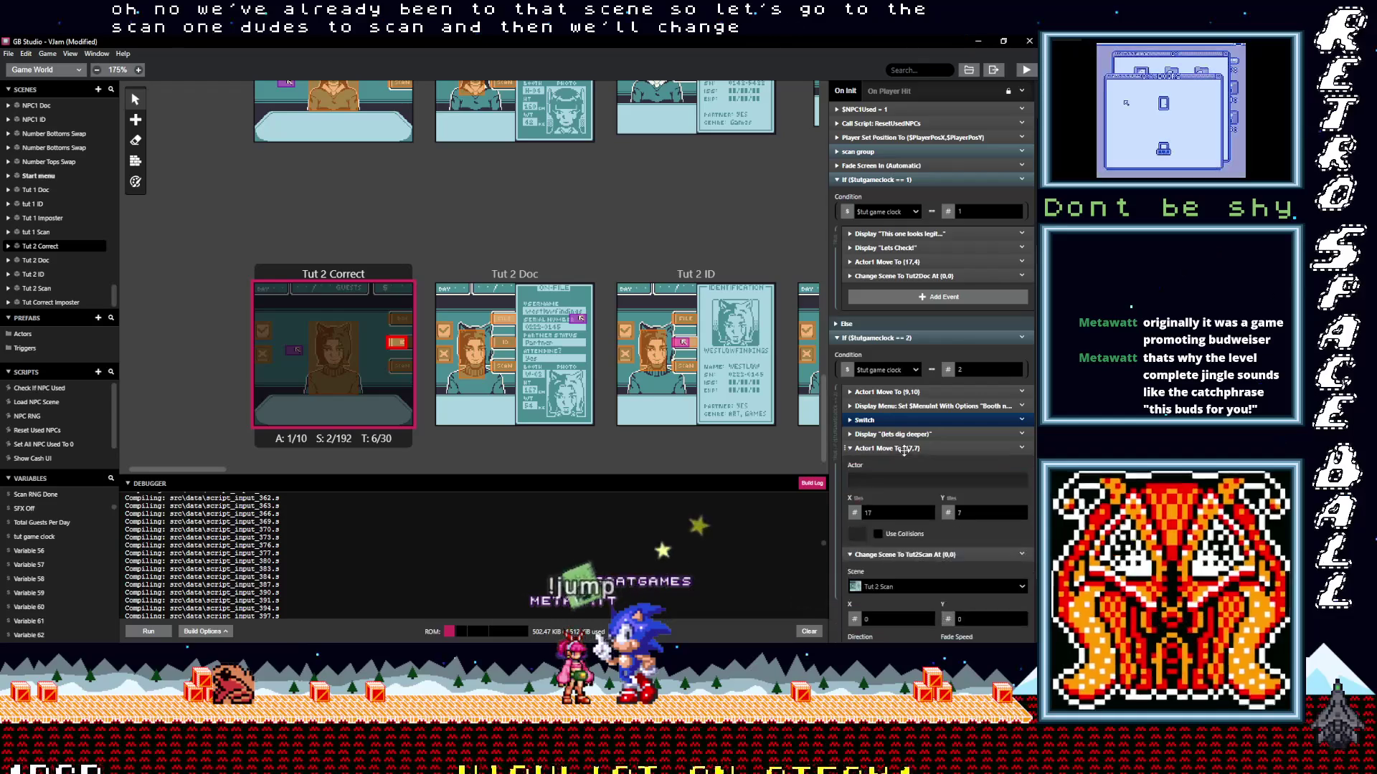
scroll(1001, 607, down, 1)
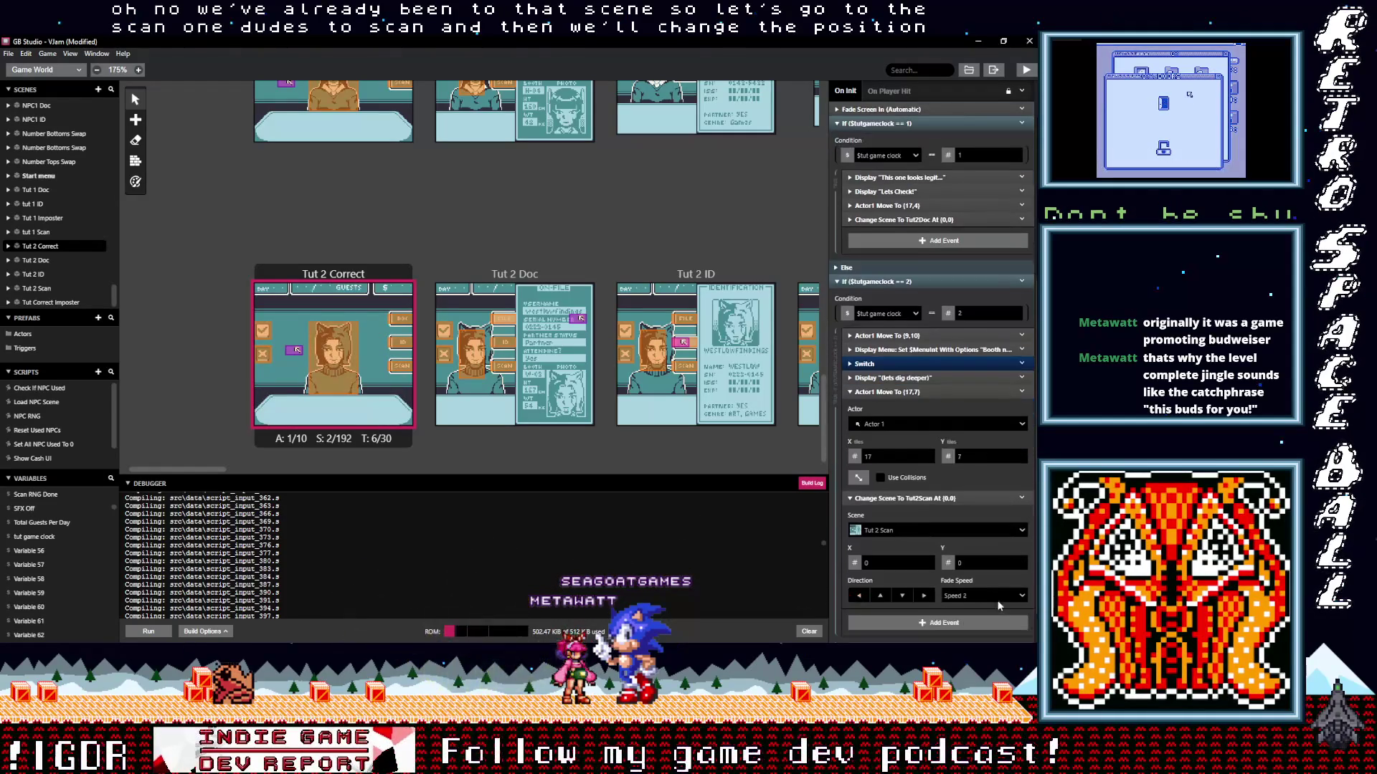
mouse_move(1021, 458)
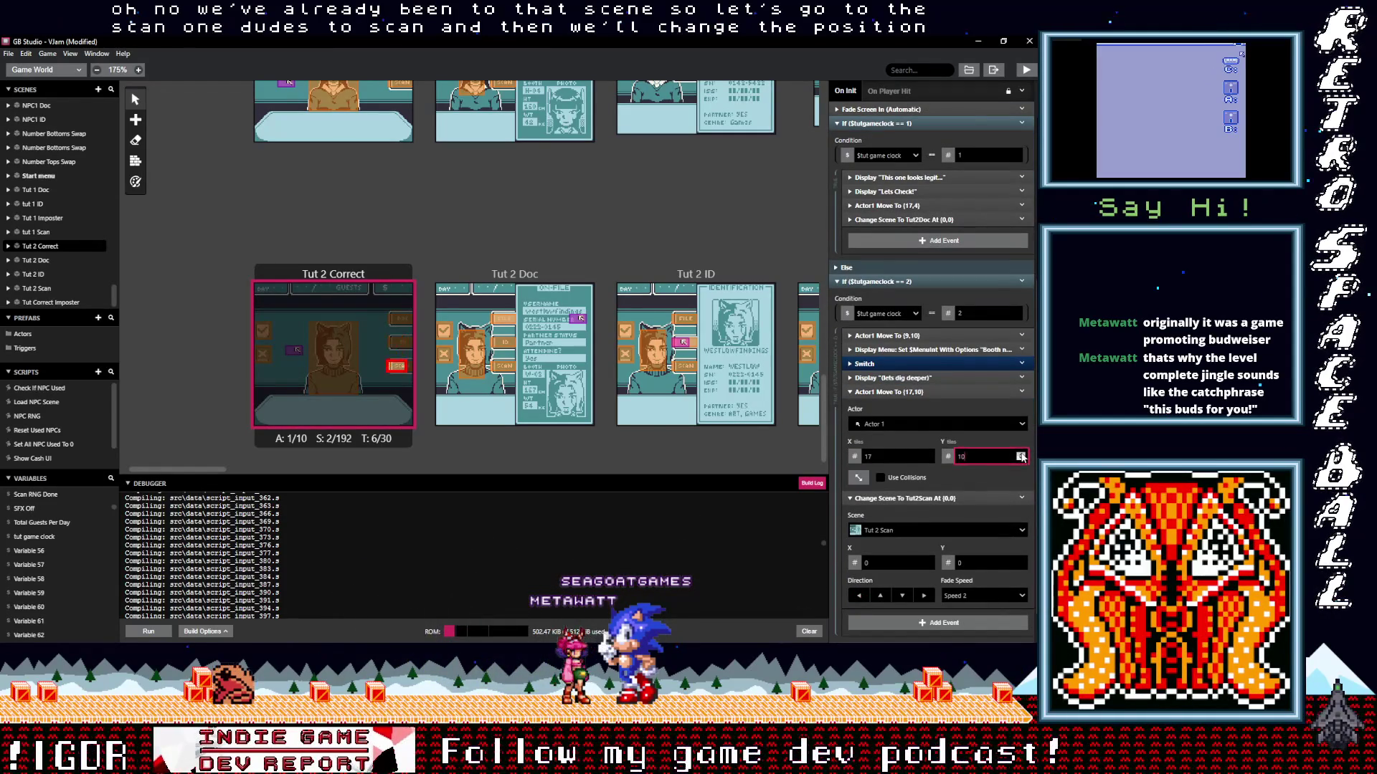
scroll(686, 456, right, 3)
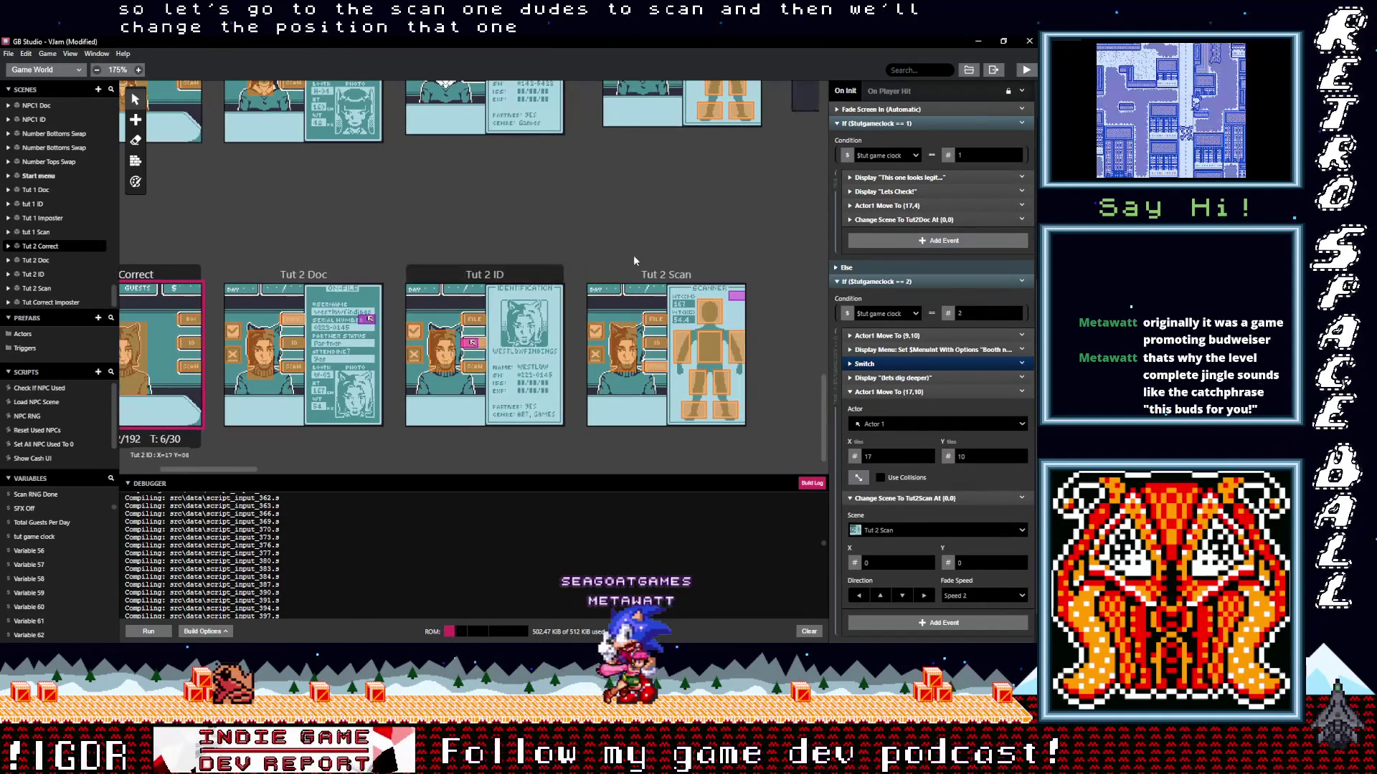
Copy the cursor actor from Tut 2 ID into Tut 2 Scan as Actor 2.
click(635, 301)
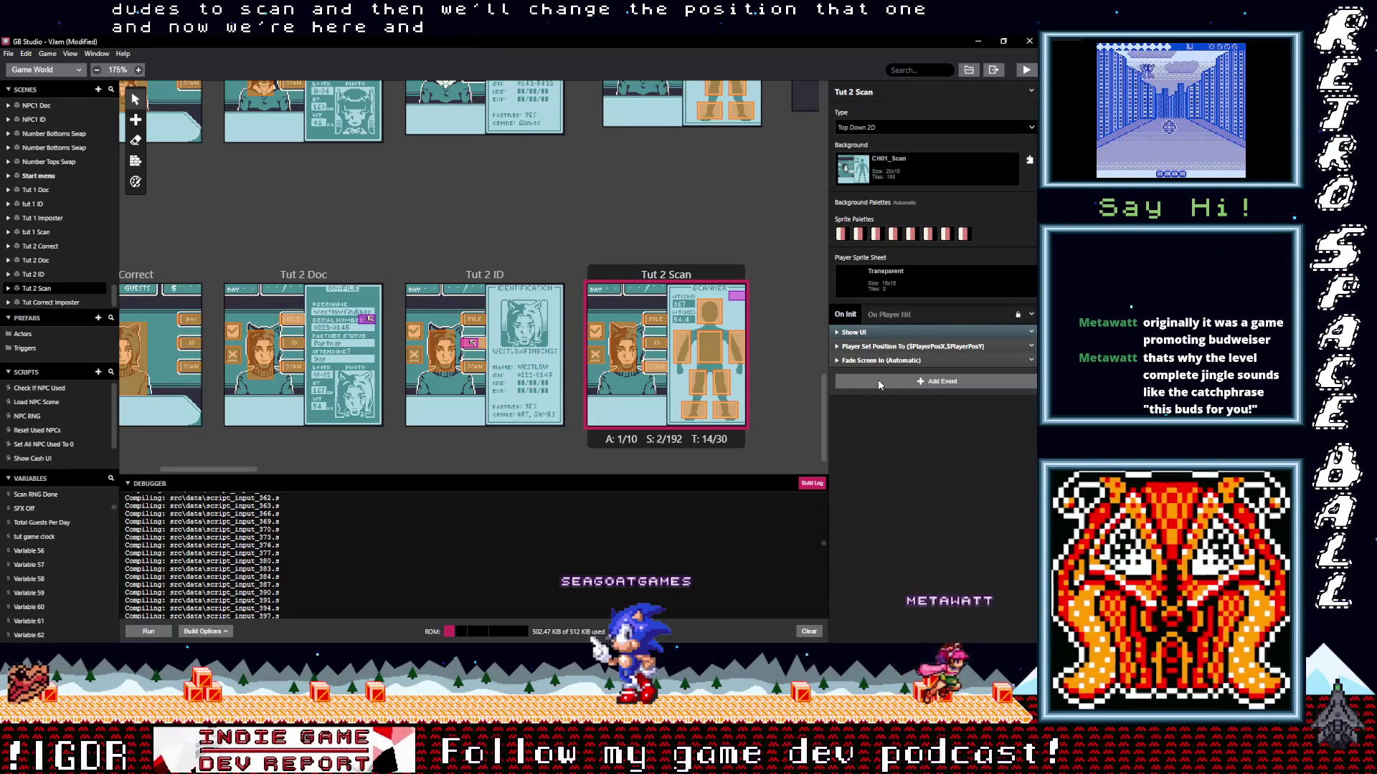
click(468, 345)
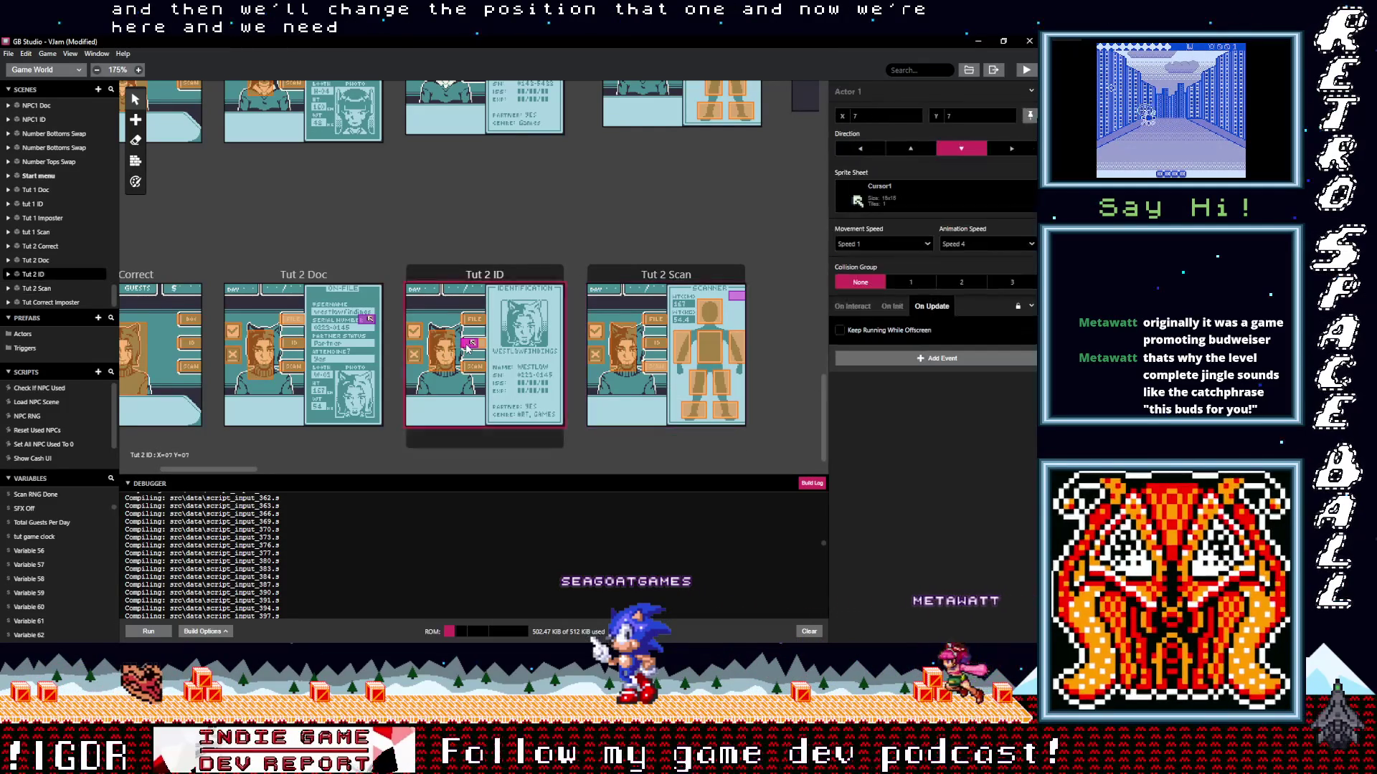
key(ctrl+v)
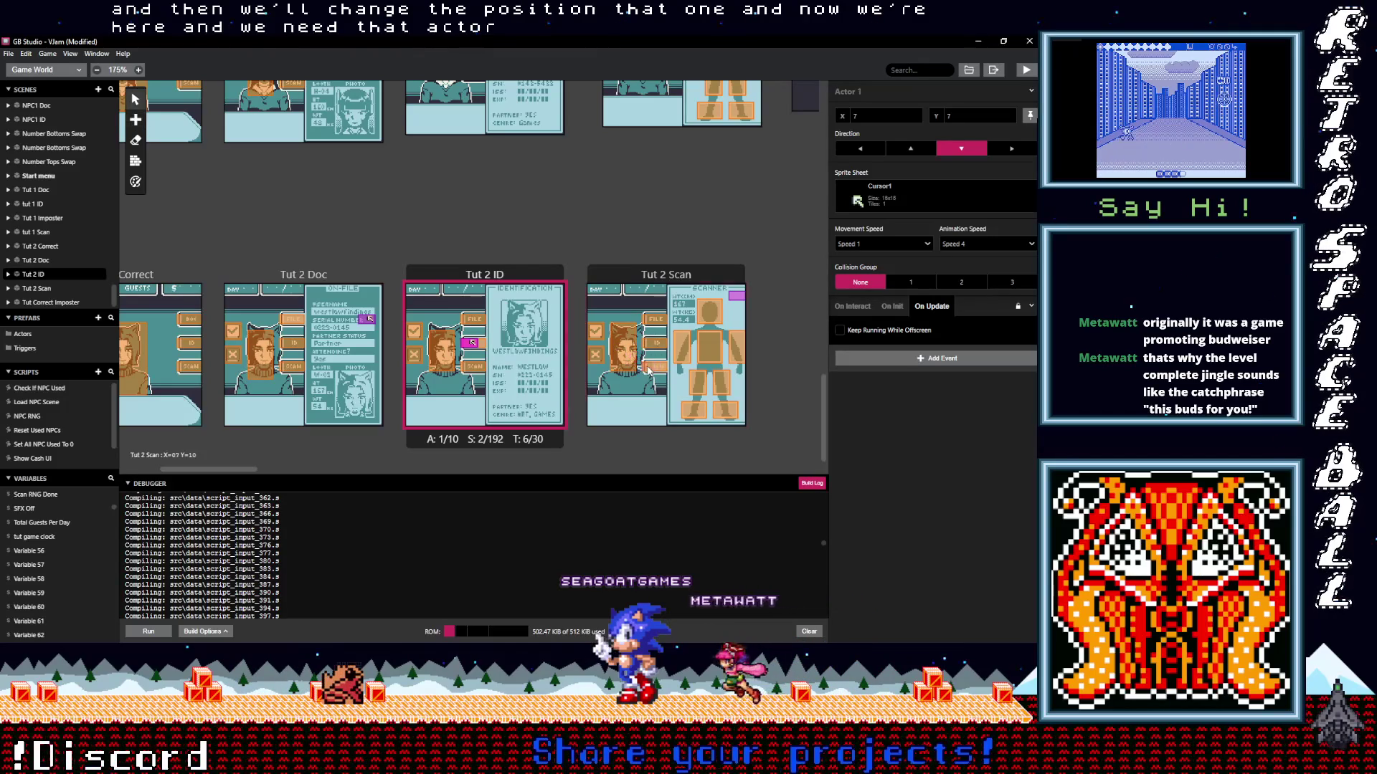
click(647, 368)
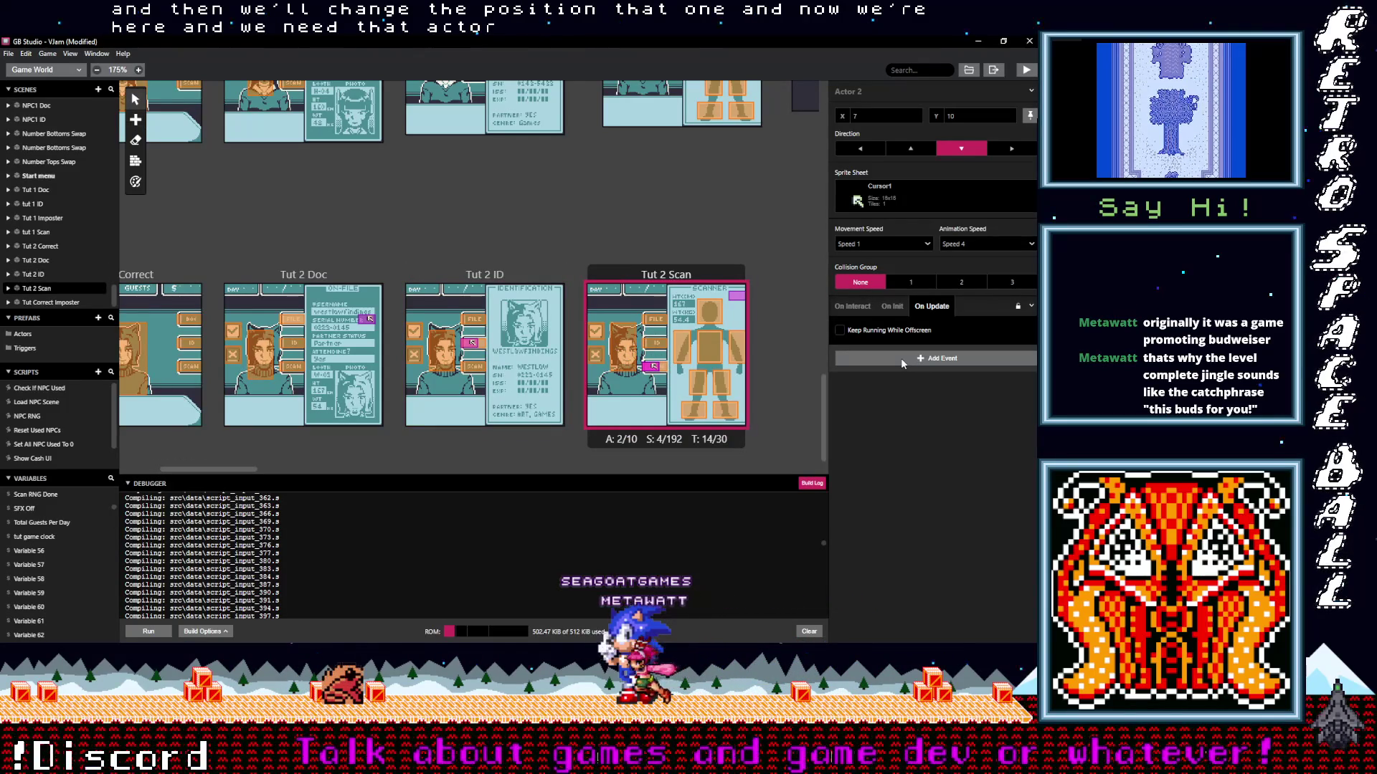
Search the Tut 2 Scan scene's Add Event list for 'move'.
click(654, 267)
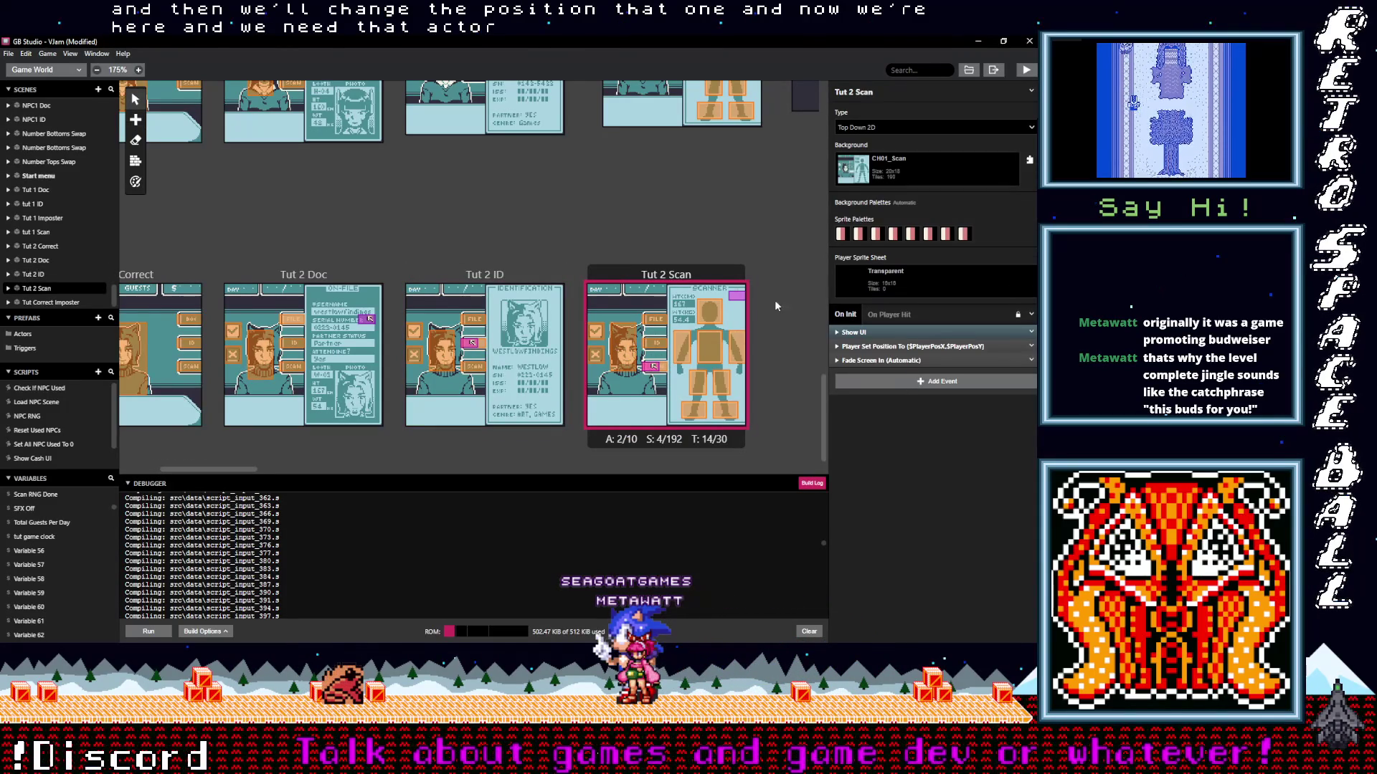
click(898, 383)
text(move)
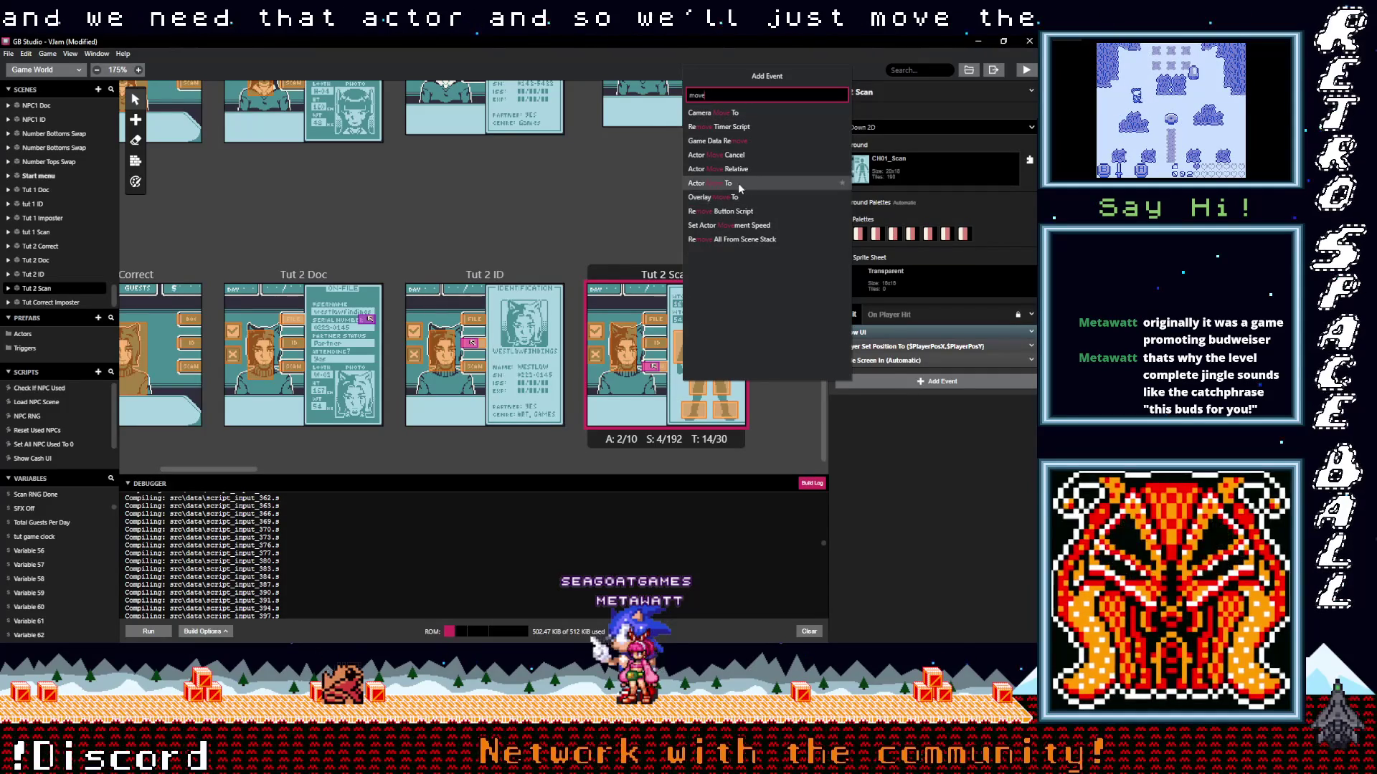
Add an Actor Move To event moving Actor 2 to tile (17, 3).
click(737, 183)
click(884, 406)
click(896, 451)
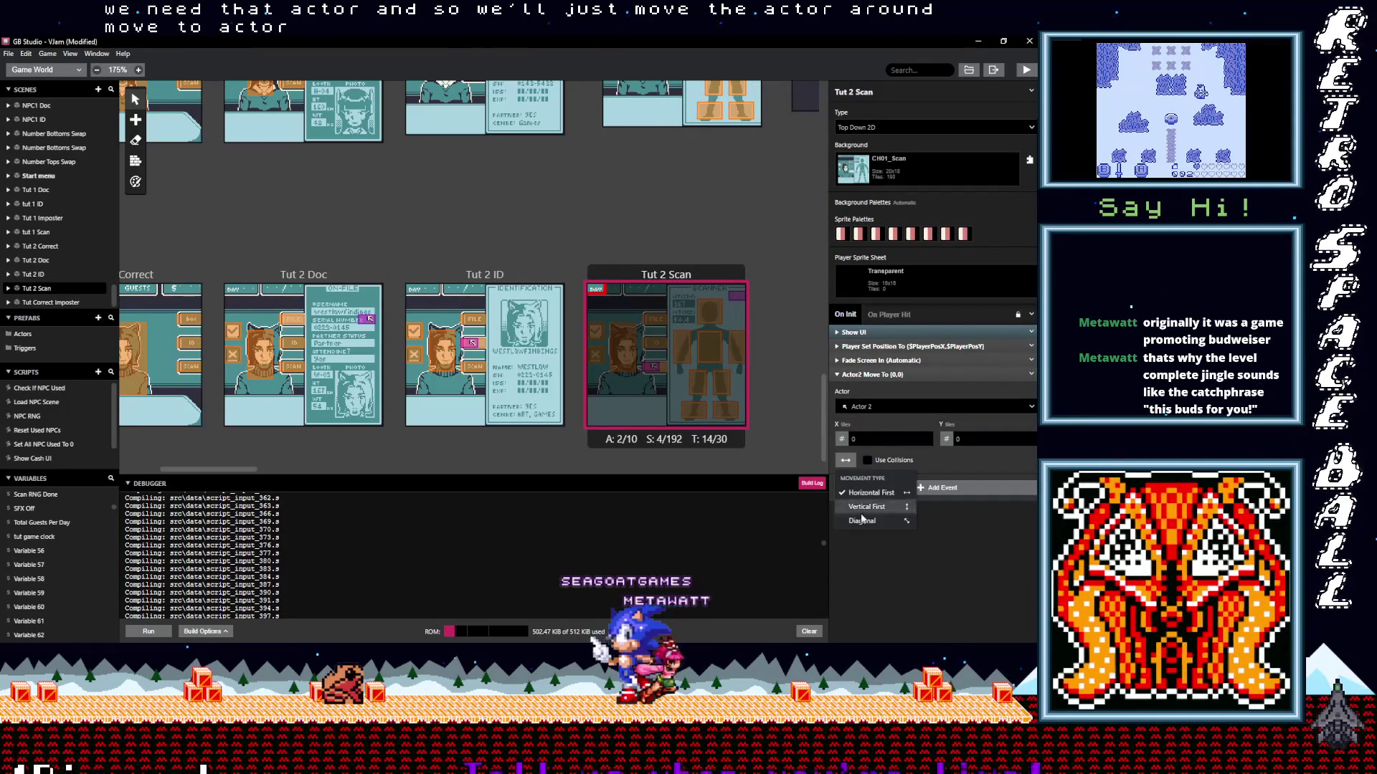
click(925, 437)
text(17)
click(926, 438)
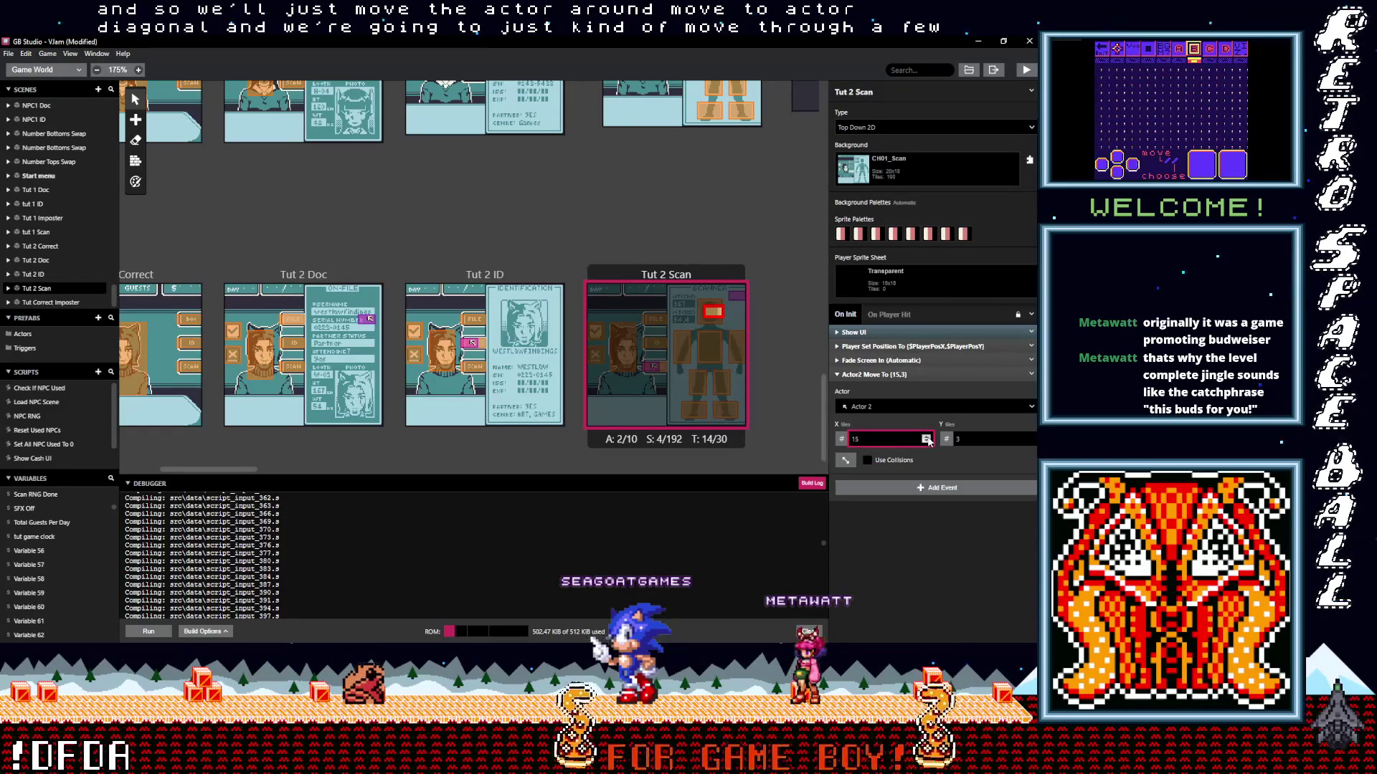
click(932, 374)
Duplicate the Actor2 move and set the copy's destination to (16, 16).
click(1031, 374)
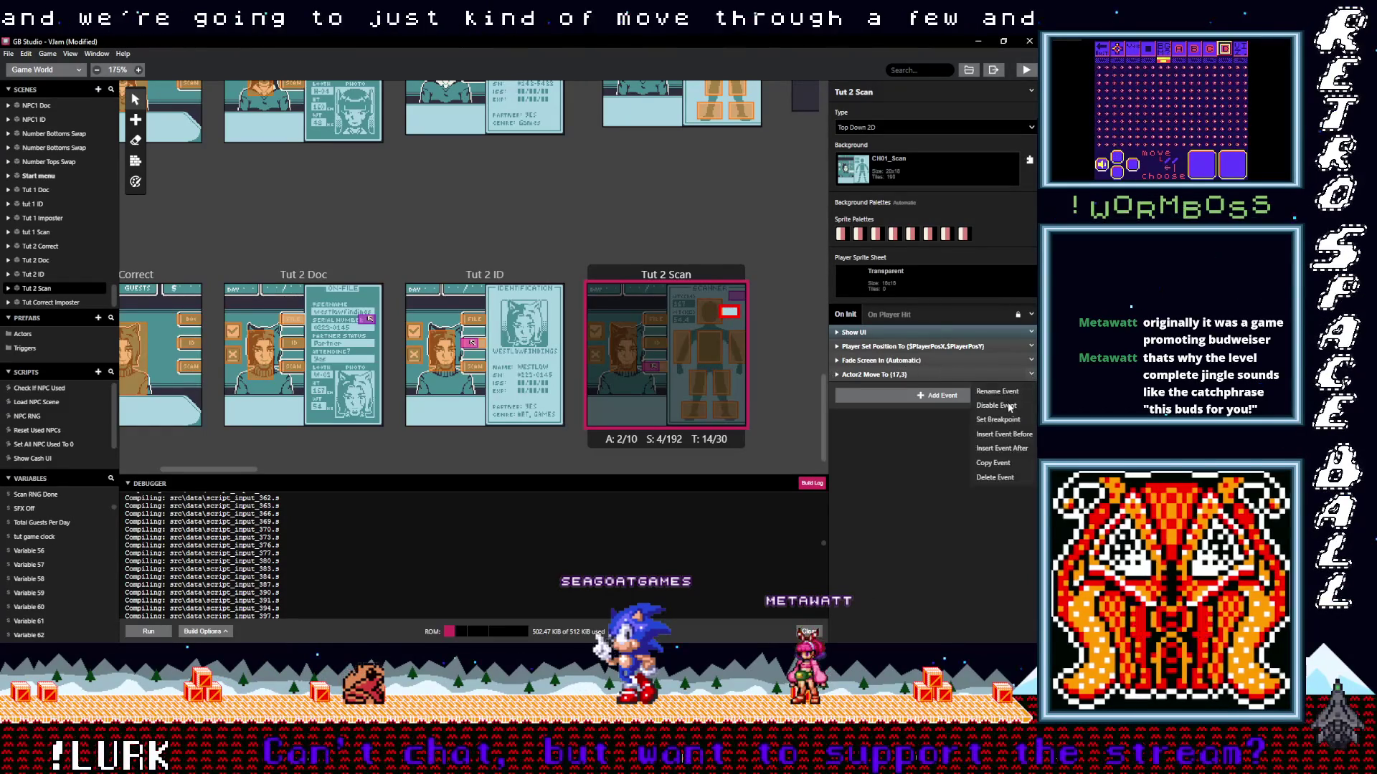
click(995, 463)
alt+click(897, 395)
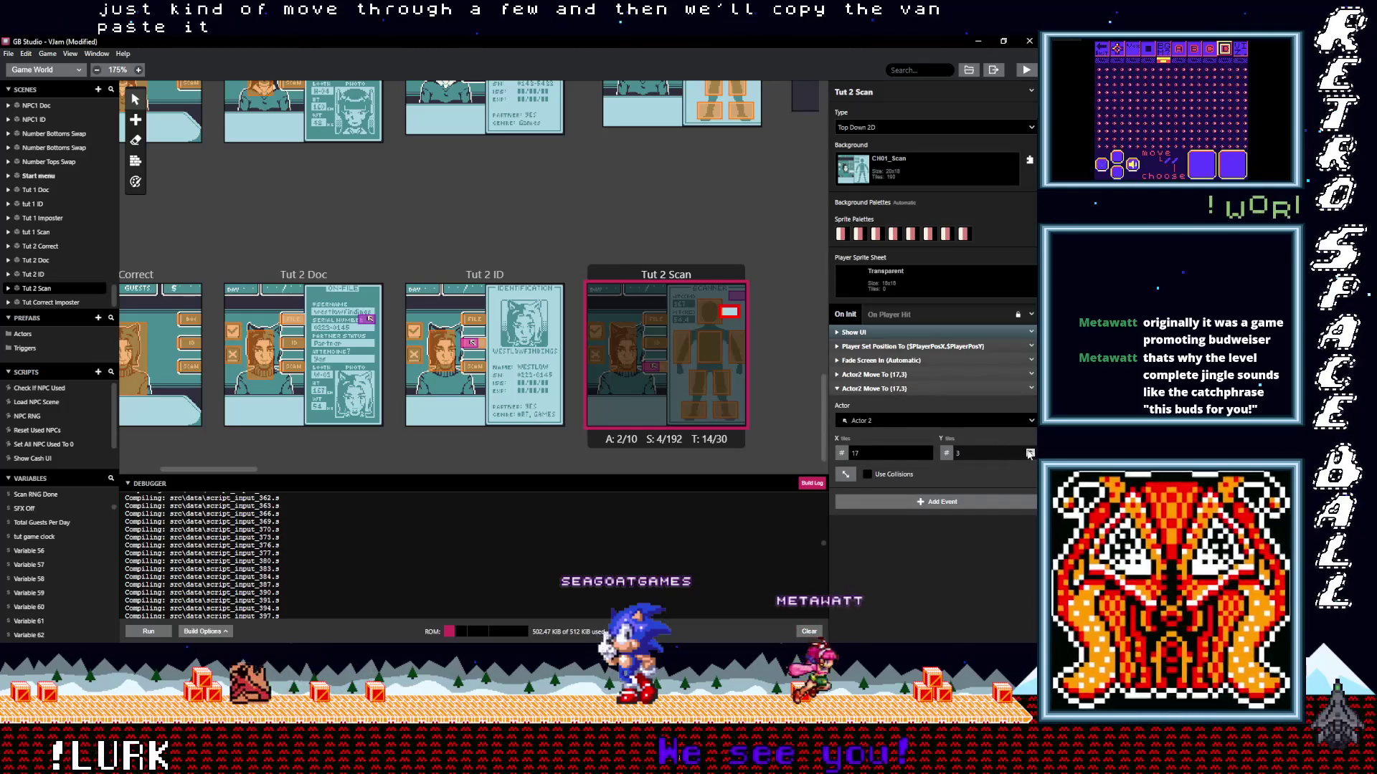
click(1030, 451)
click(926, 451)
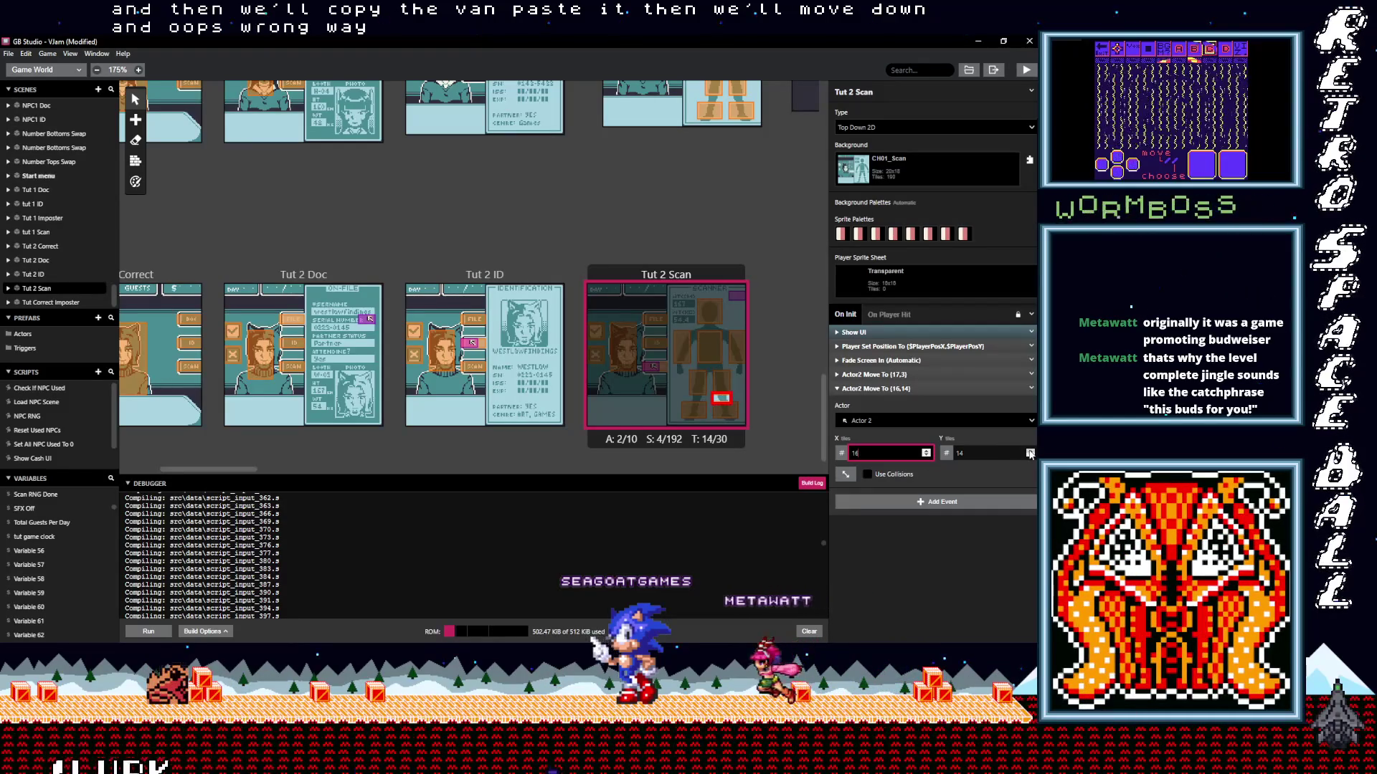
double_click(1030, 452)
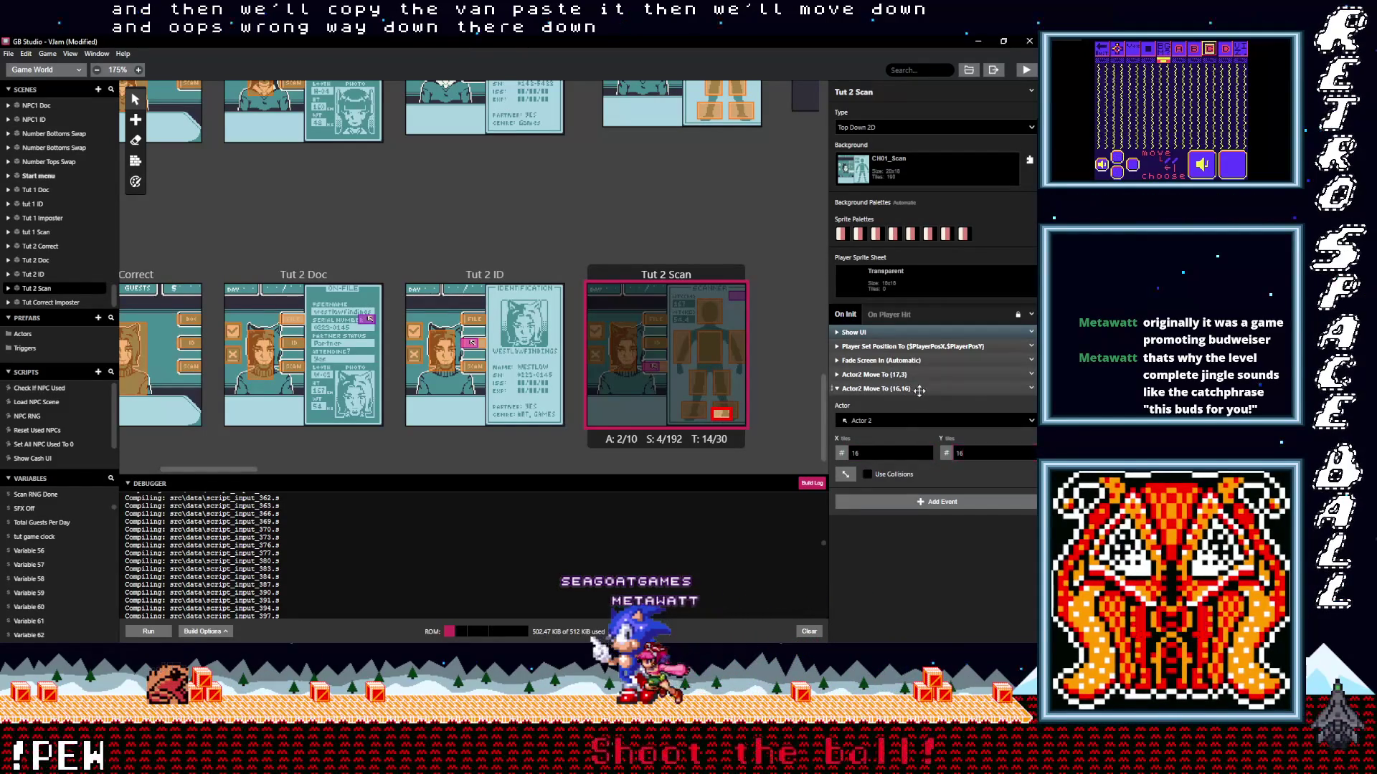
Duplicate that move and set the new copy's destination to (13, 16).
click(913, 390)
click(1033, 390)
click(994, 477)
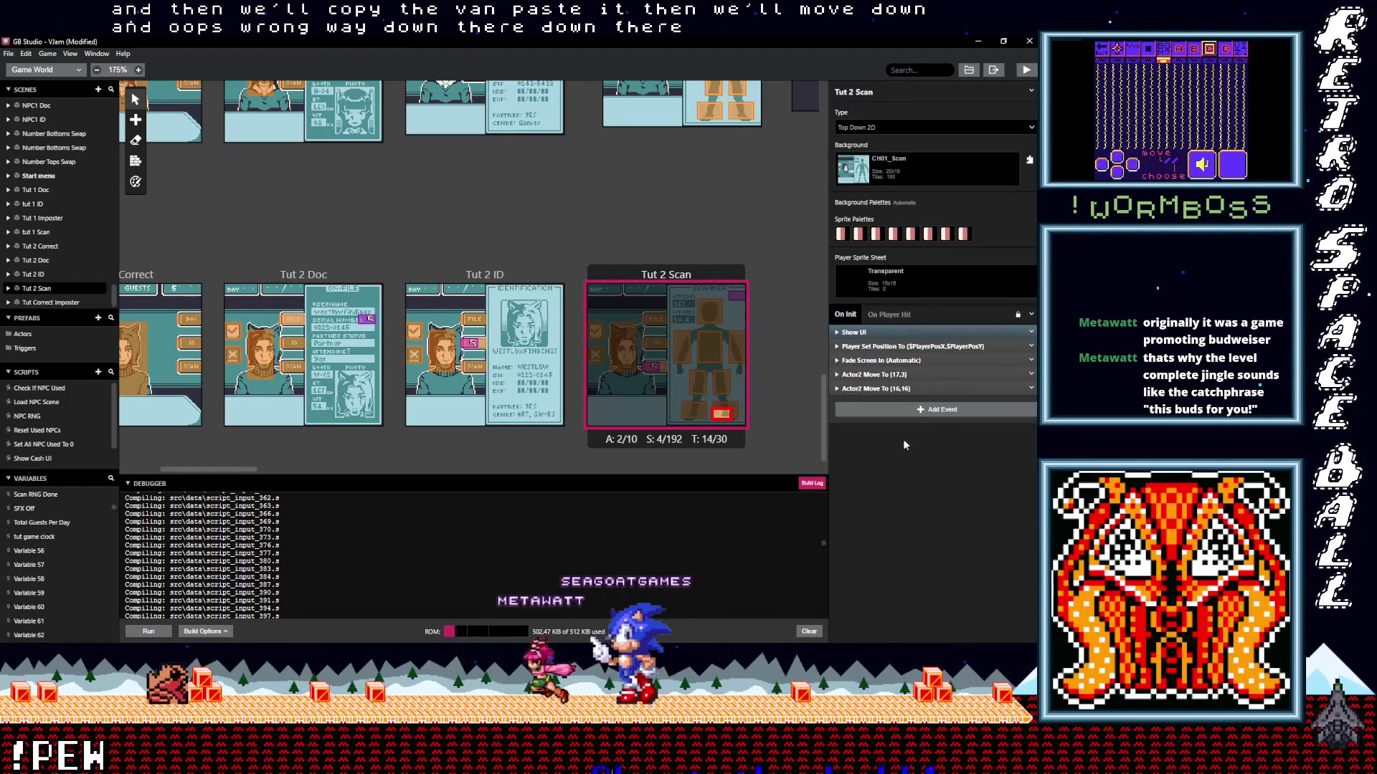
key(ctrl+v)
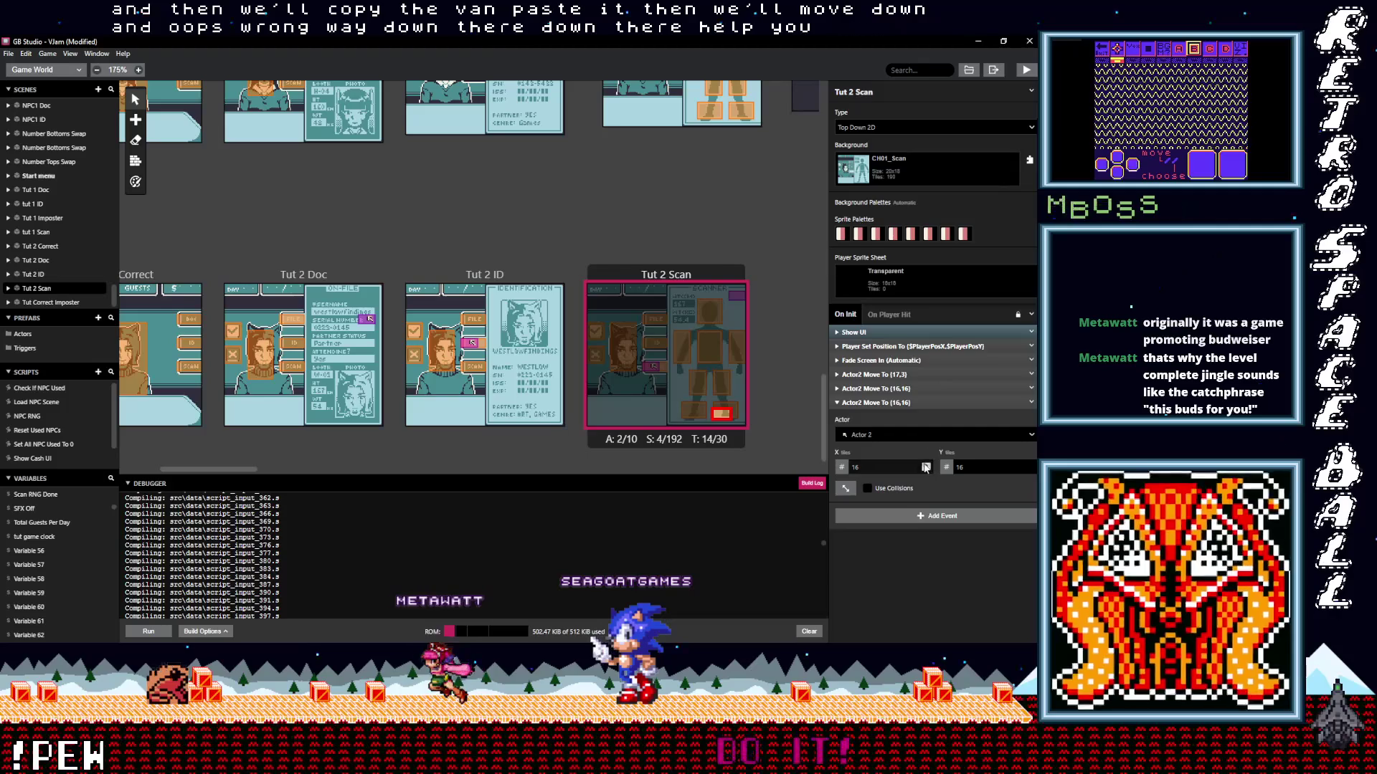
click(926, 465)
text(13)
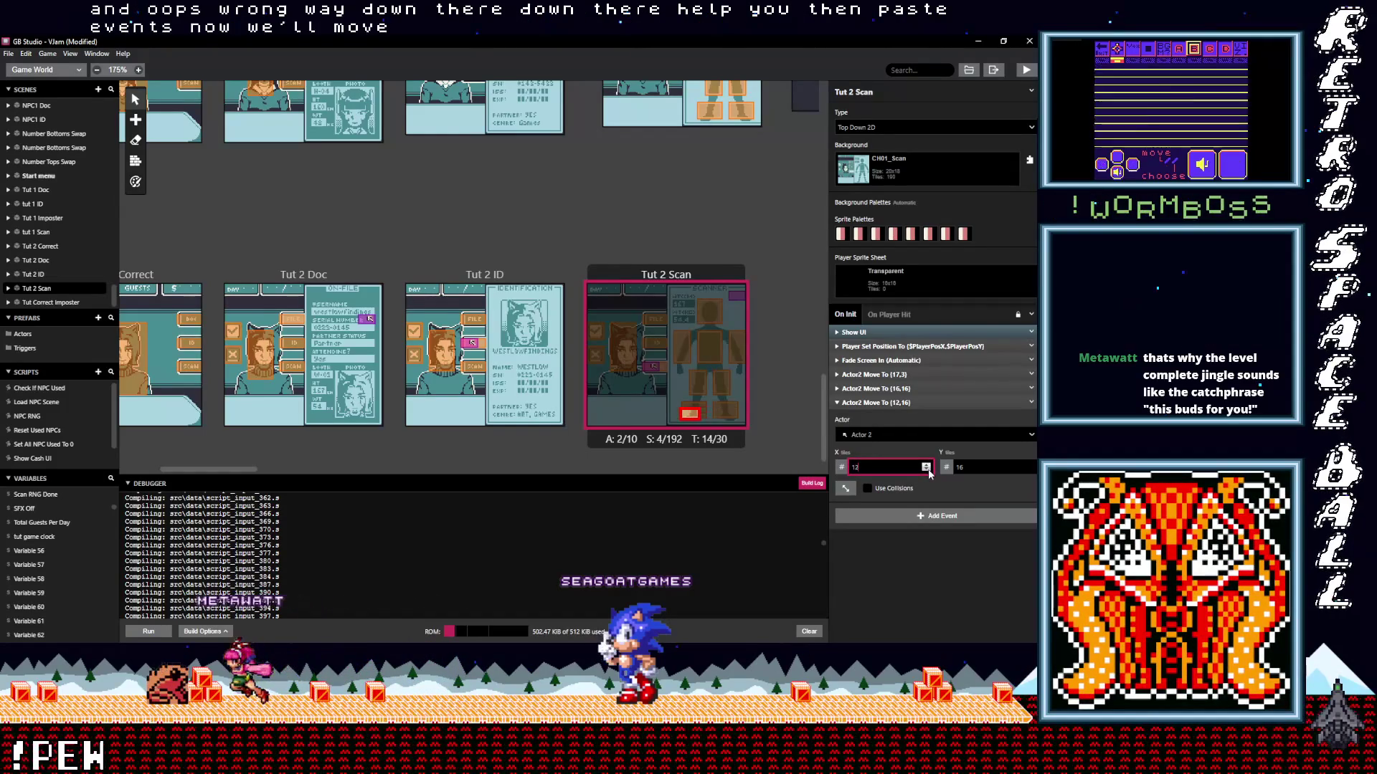
Add another duplicated Actor2 move targeting (13, 7).
click(912, 402)
click(1031, 402)
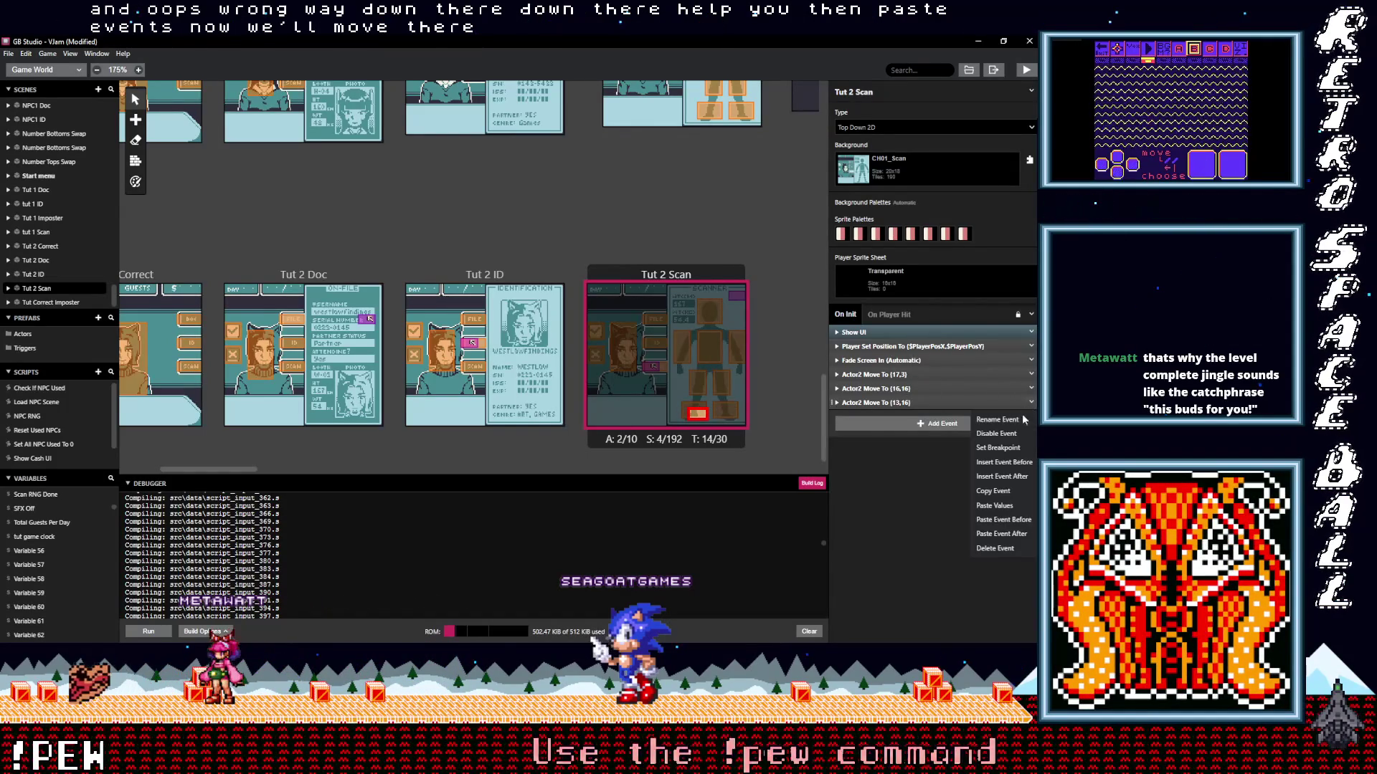
click(1004, 491)
alt+click(905, 425)
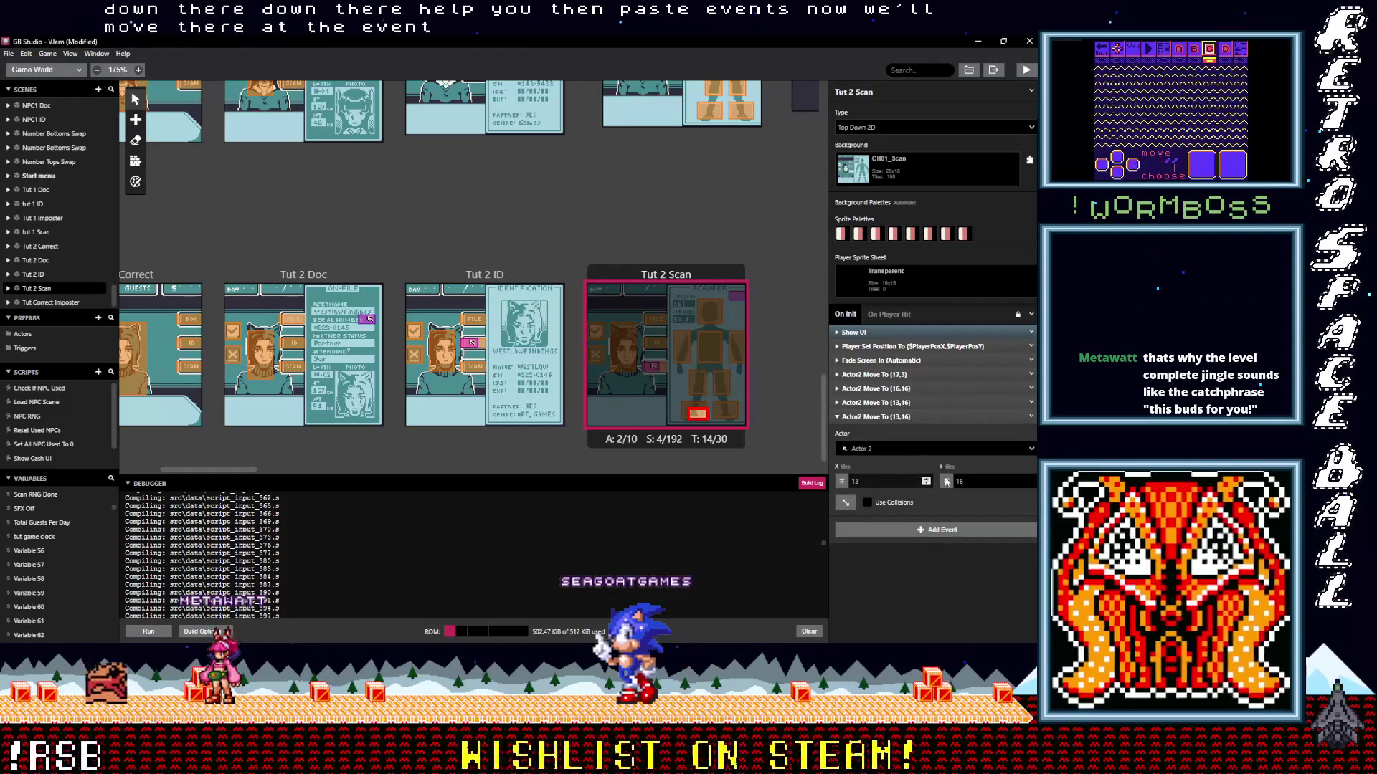
click(1030, 485)
click(1030, 485)
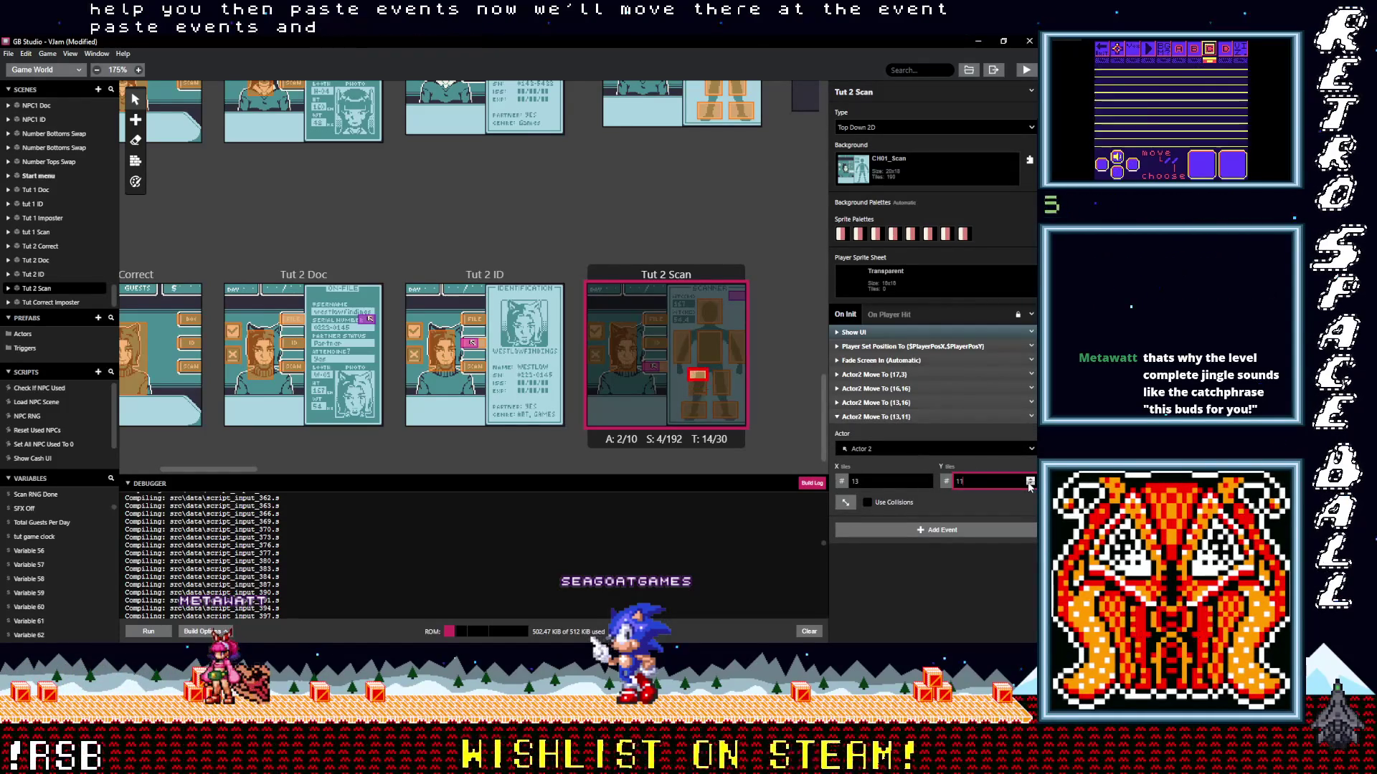
click(1031, 485)
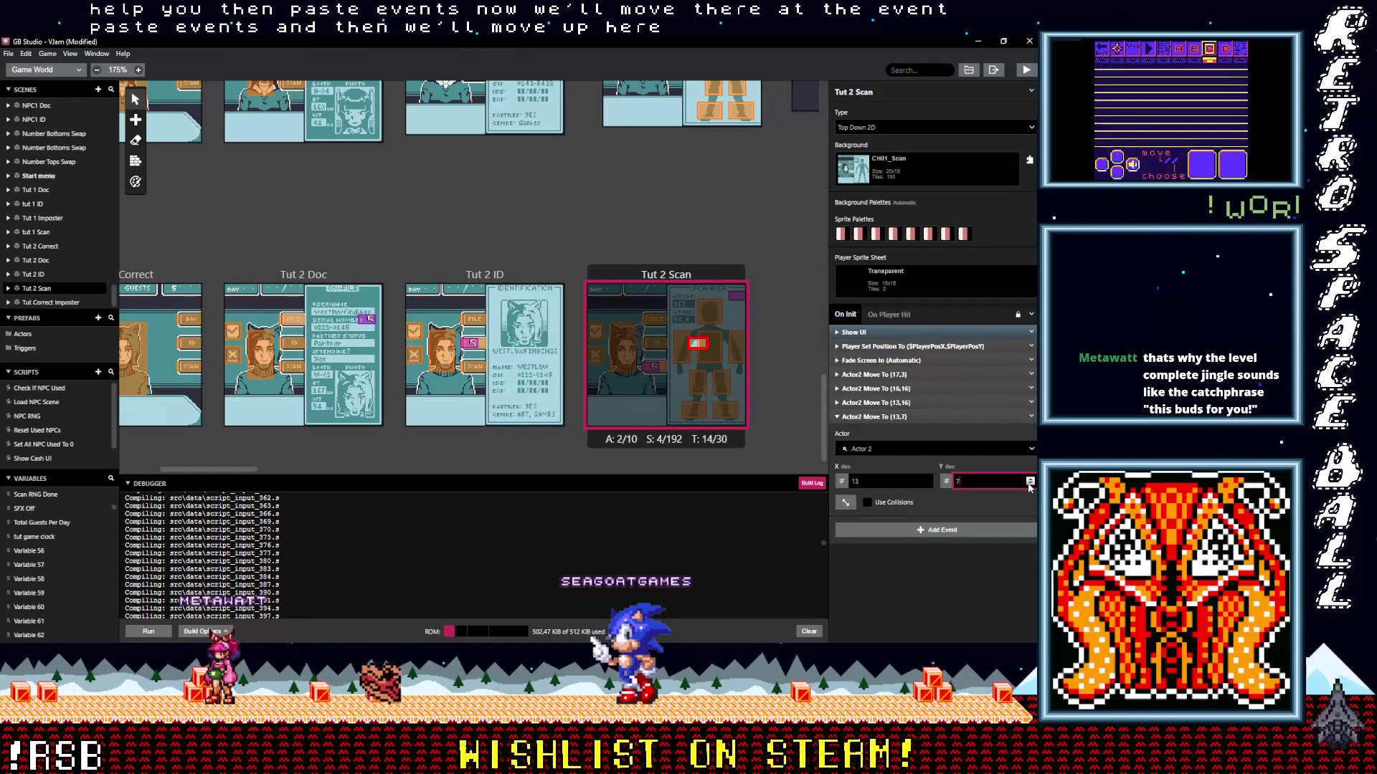
click(898, 417)
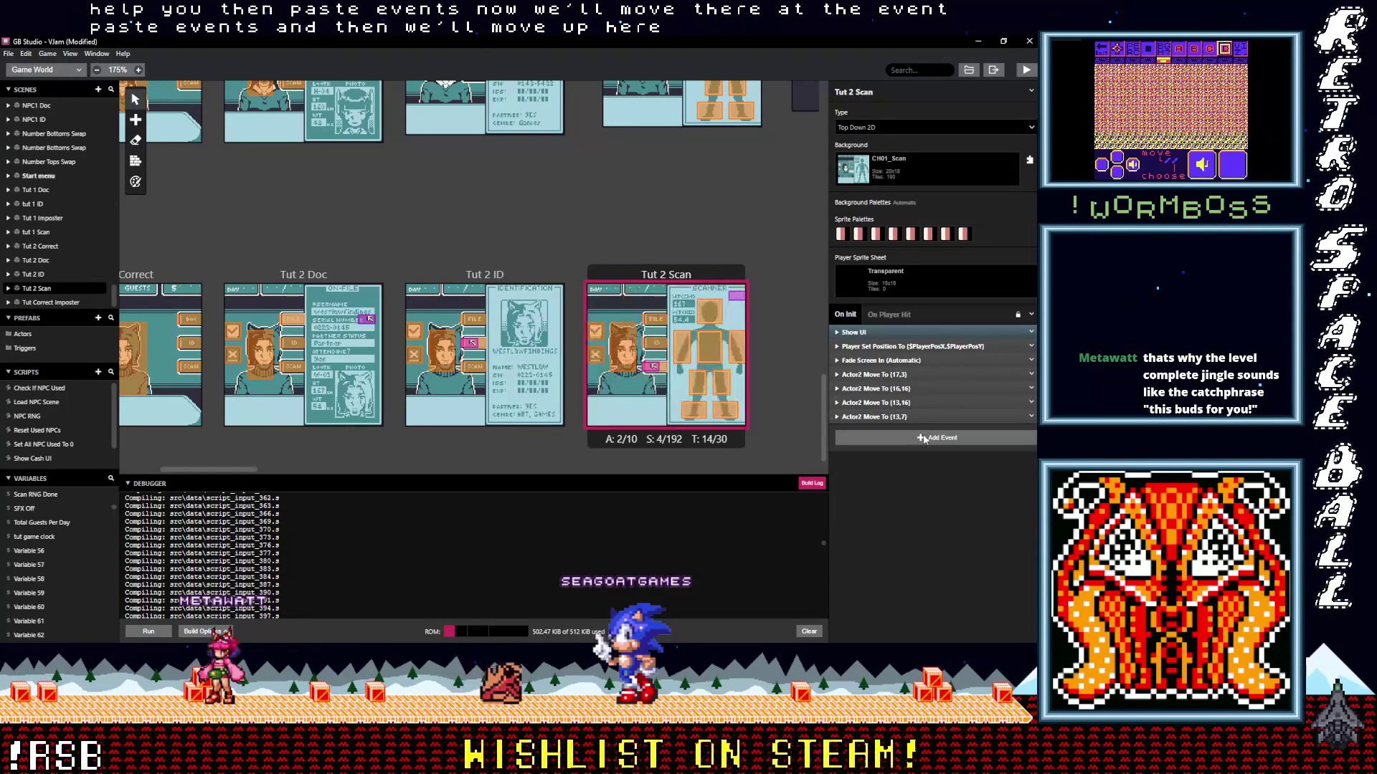
Add a final duplicated Actor2 move targeting (0, 5).
alt+click(900, 434)
click(900, 431)
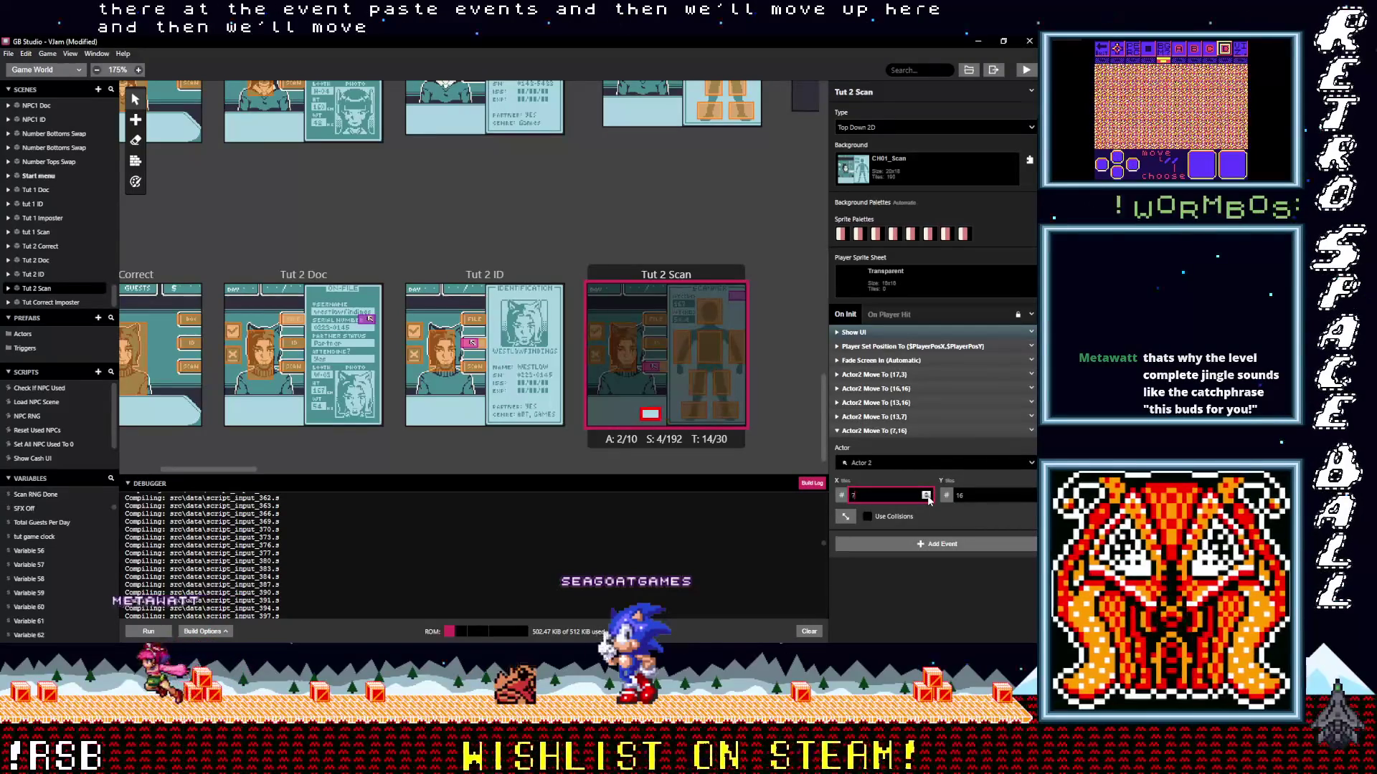
click(1031, 498)
click(1030, 497)
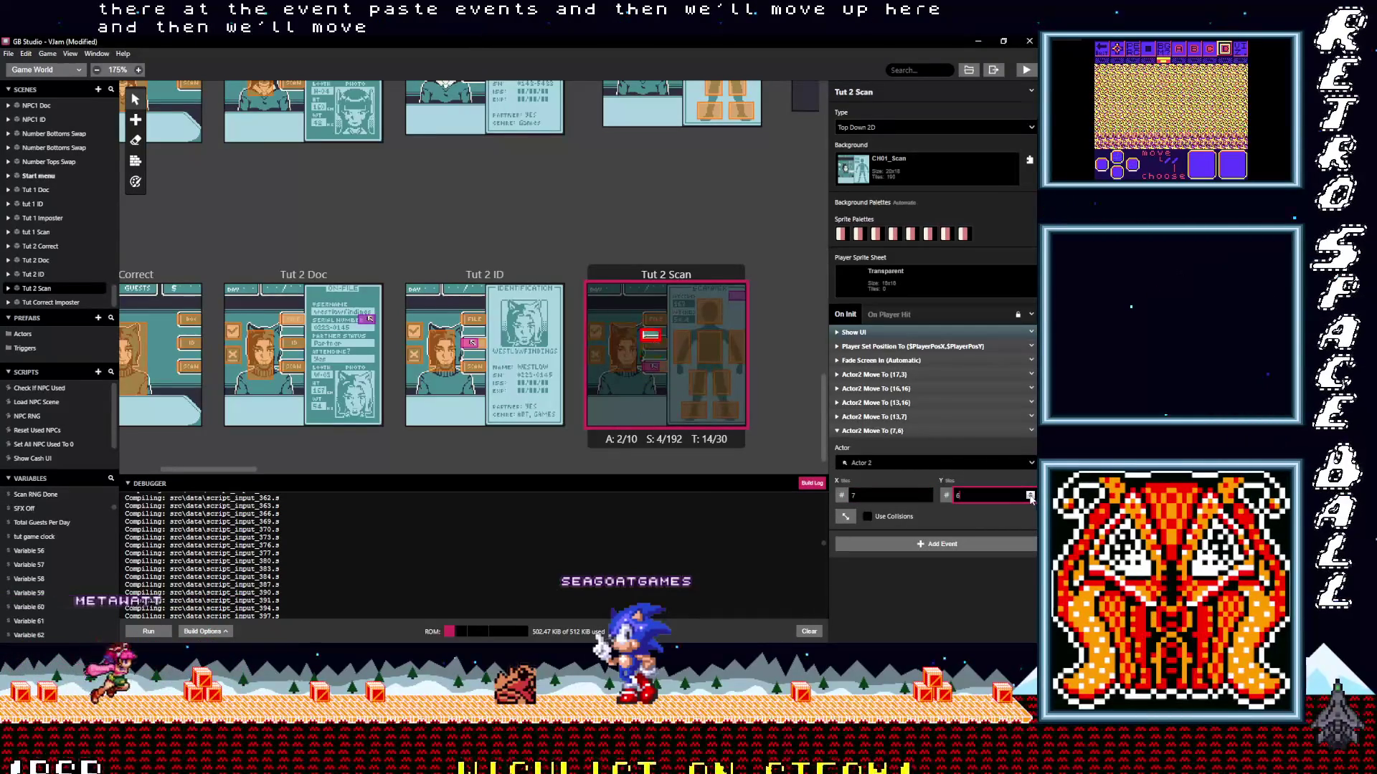
click(1030, 497)
click(930, 495)
click(929, 494)
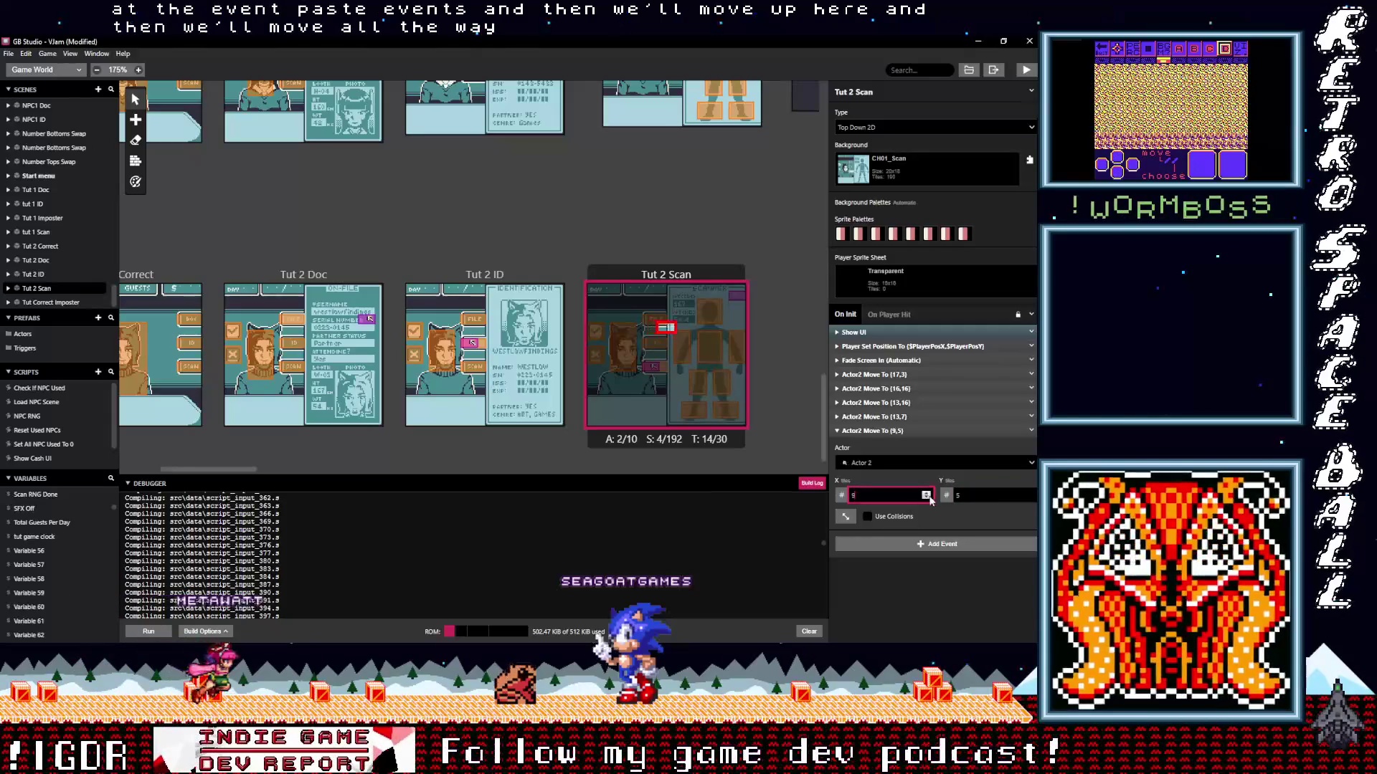
click(929, 498)
click(929, 498)
click(930, 499)
click(926, 497)
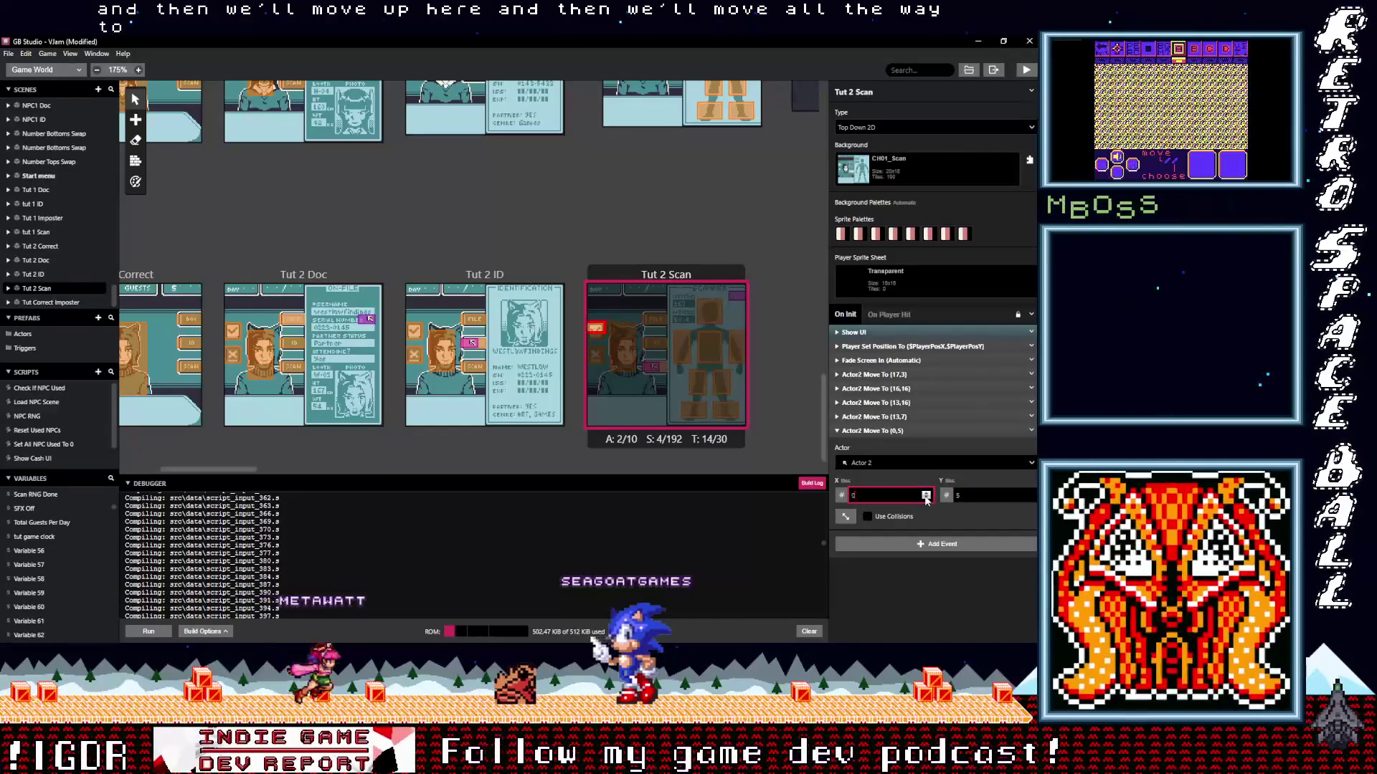
click(908, 431)
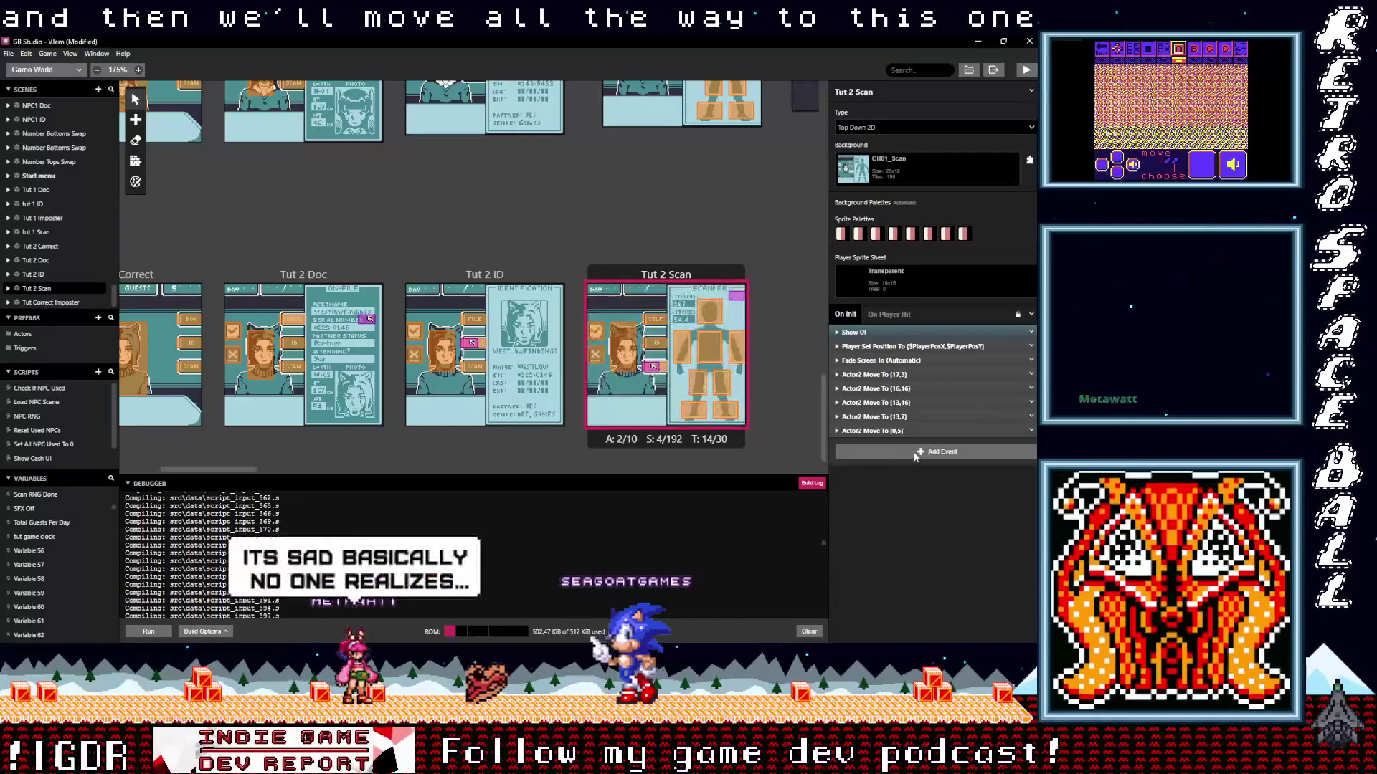
Add a Display Dialogue reading "This one looks like it passes!" at the end of Tut 2 Scan's init script.
click(919, 452)
text(dia)
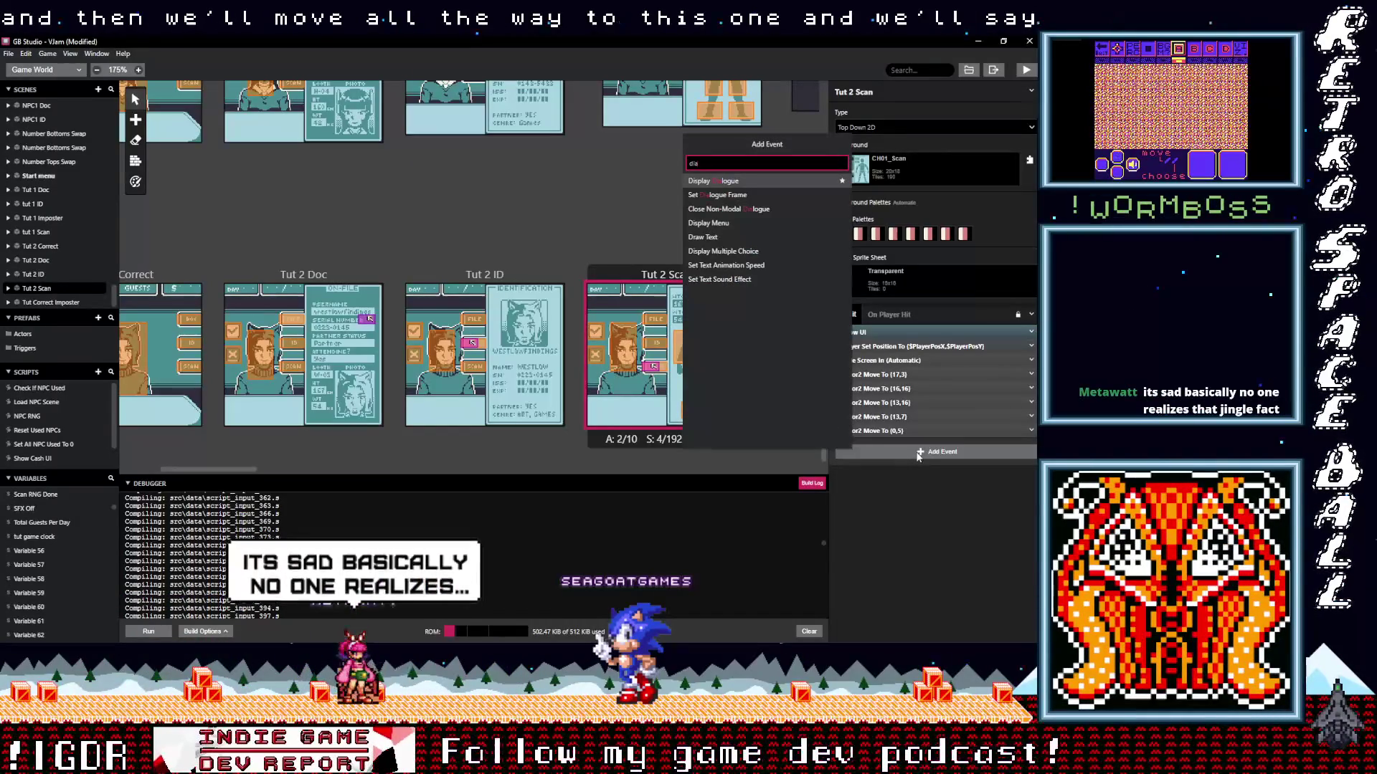
click(900, 481)
text(This )
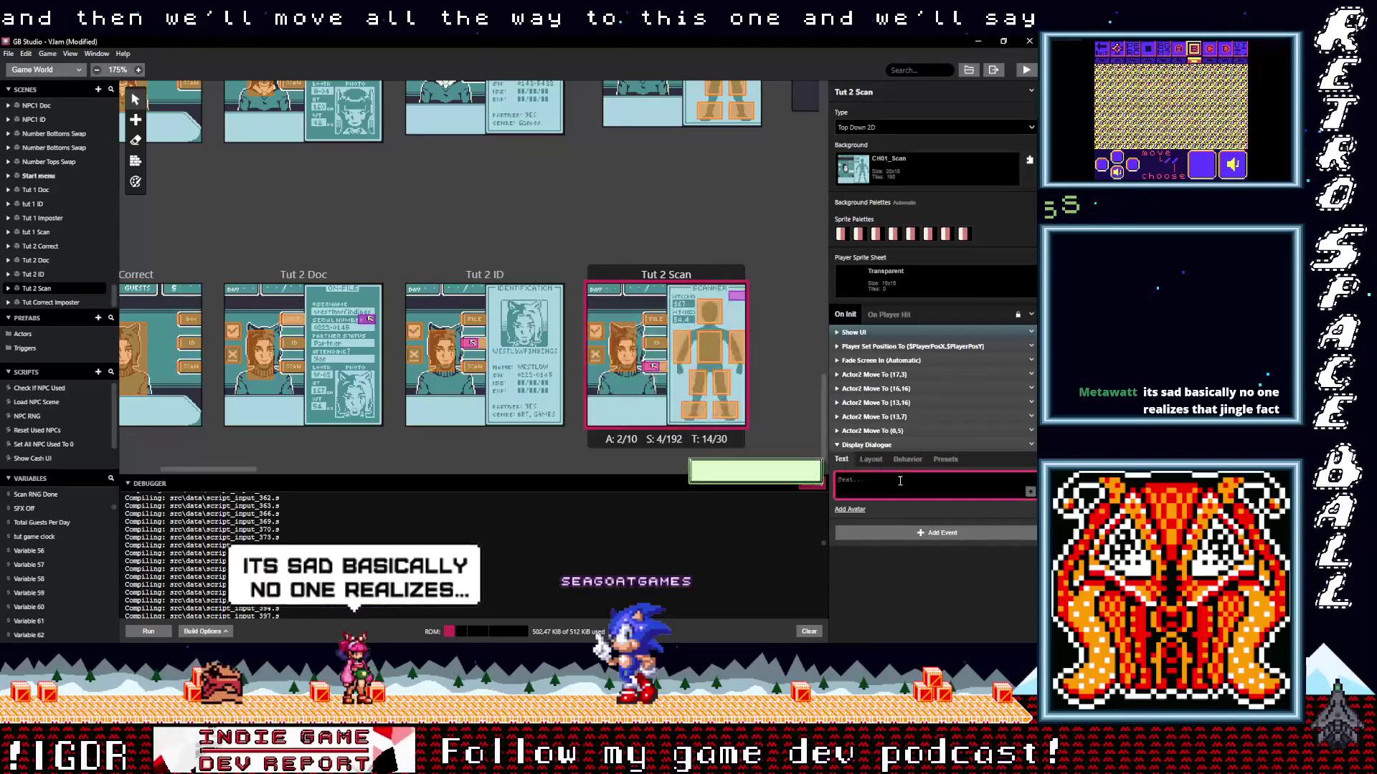
text(one)
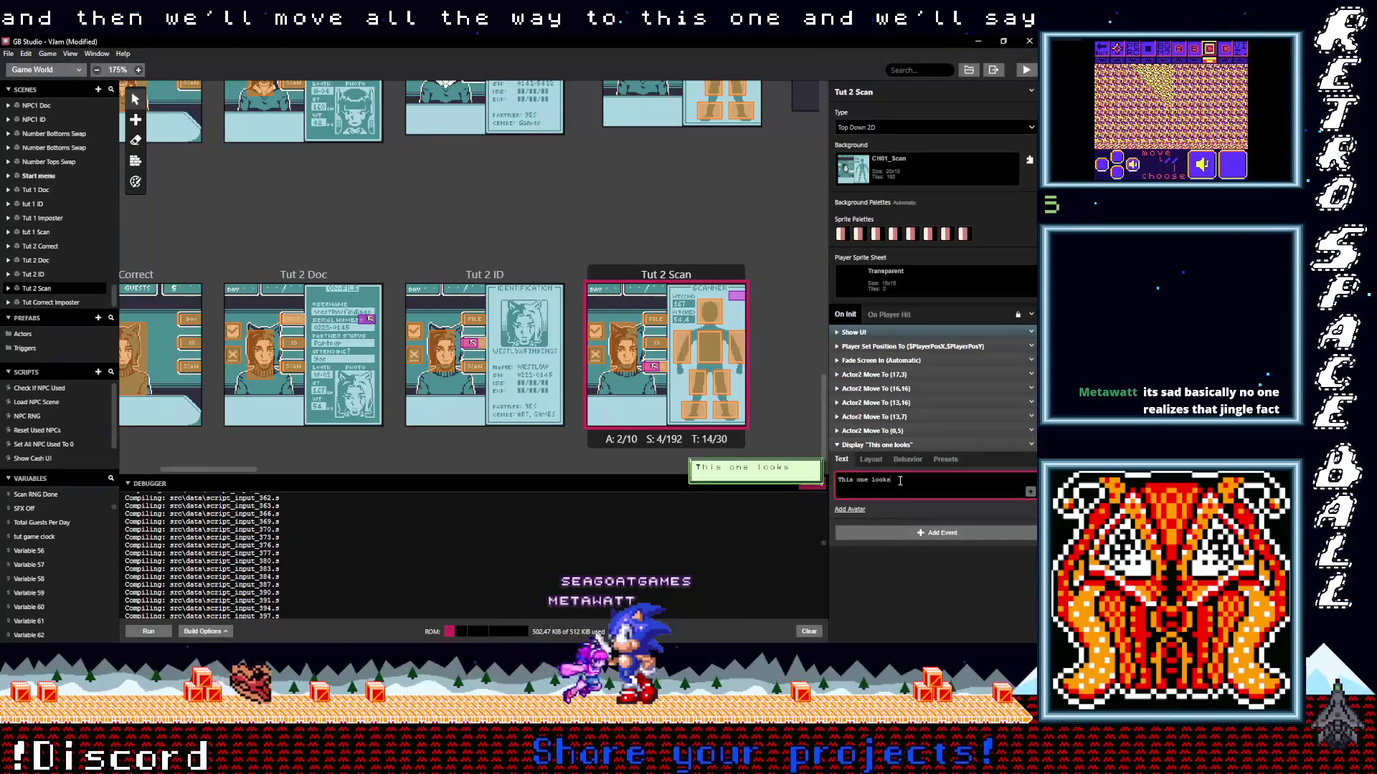
text(looks like it)
text( passes!)
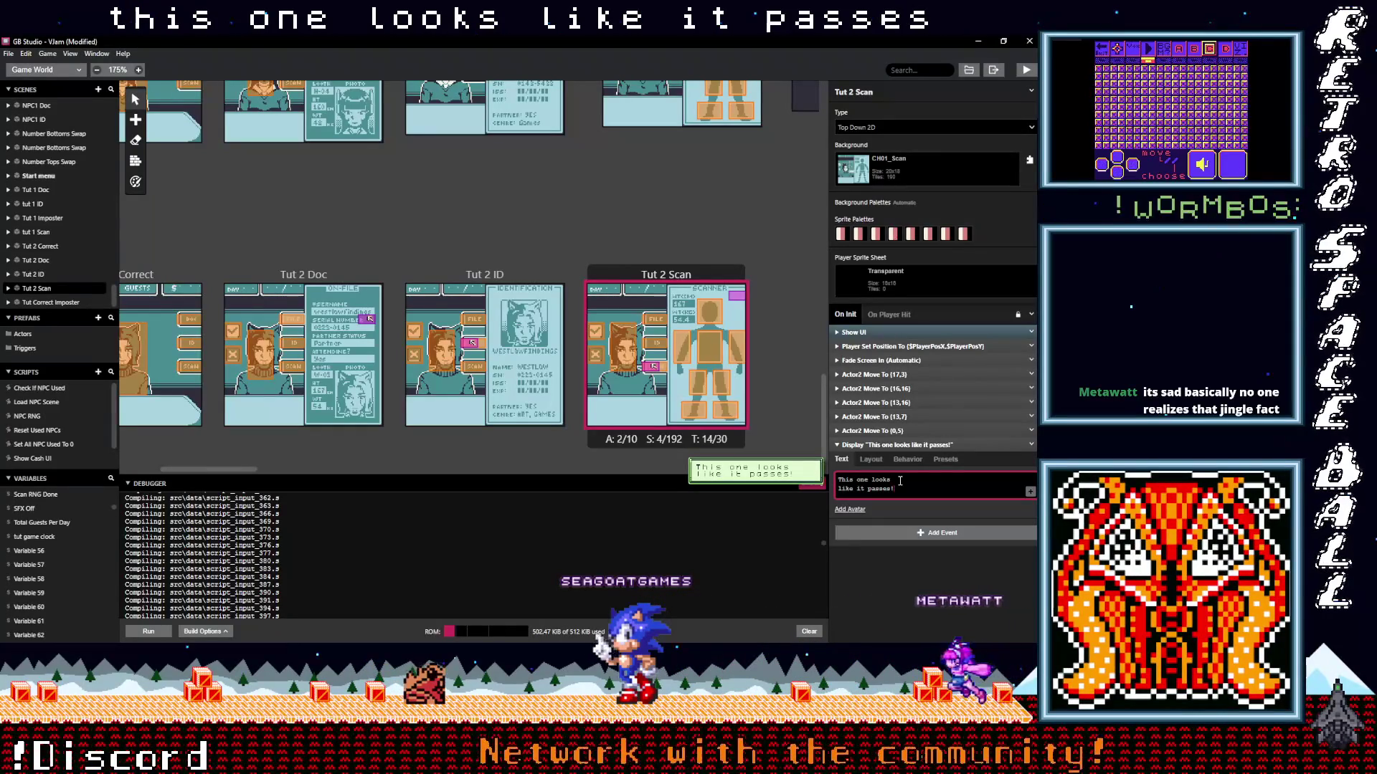
click(895, 446)
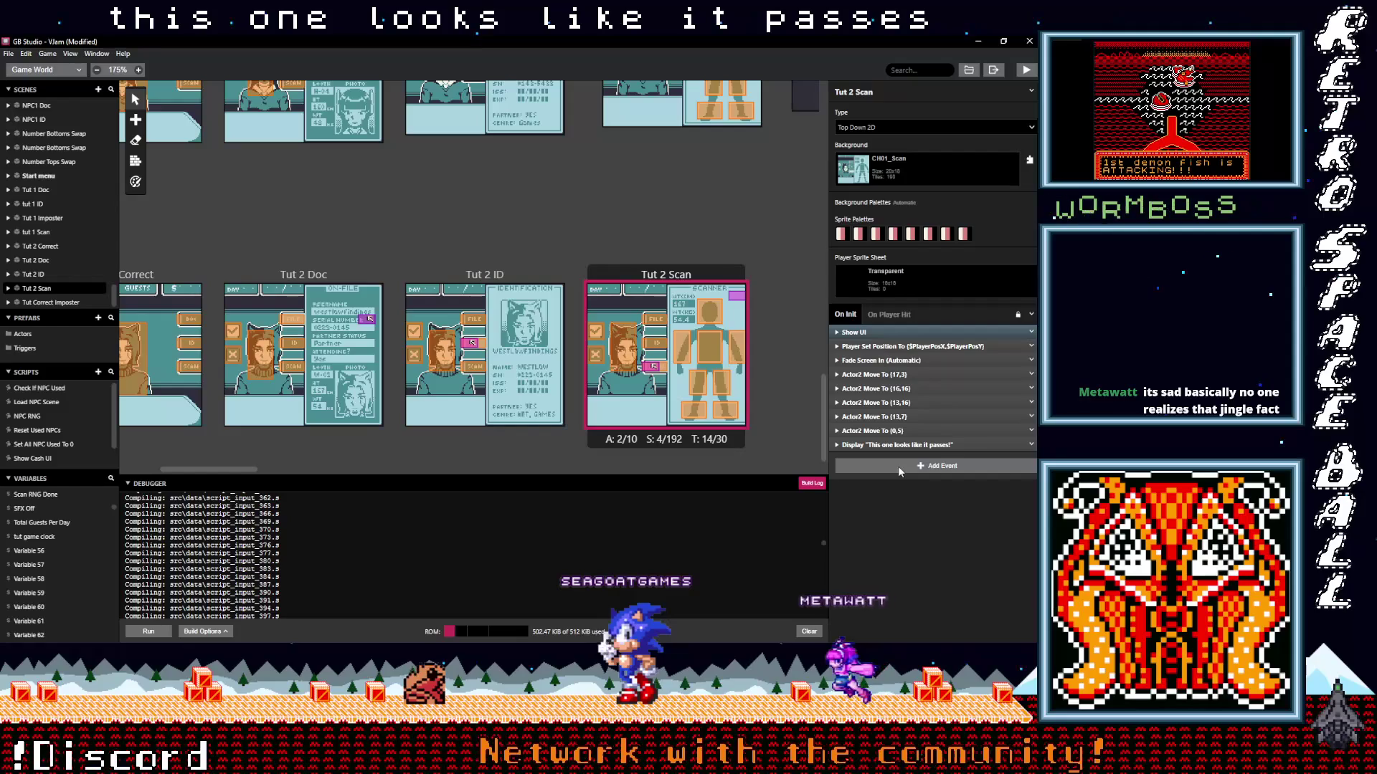
Select the Correct Guest scene to inspect its settings and On Init events.
scroll(609, 343, up, 10)
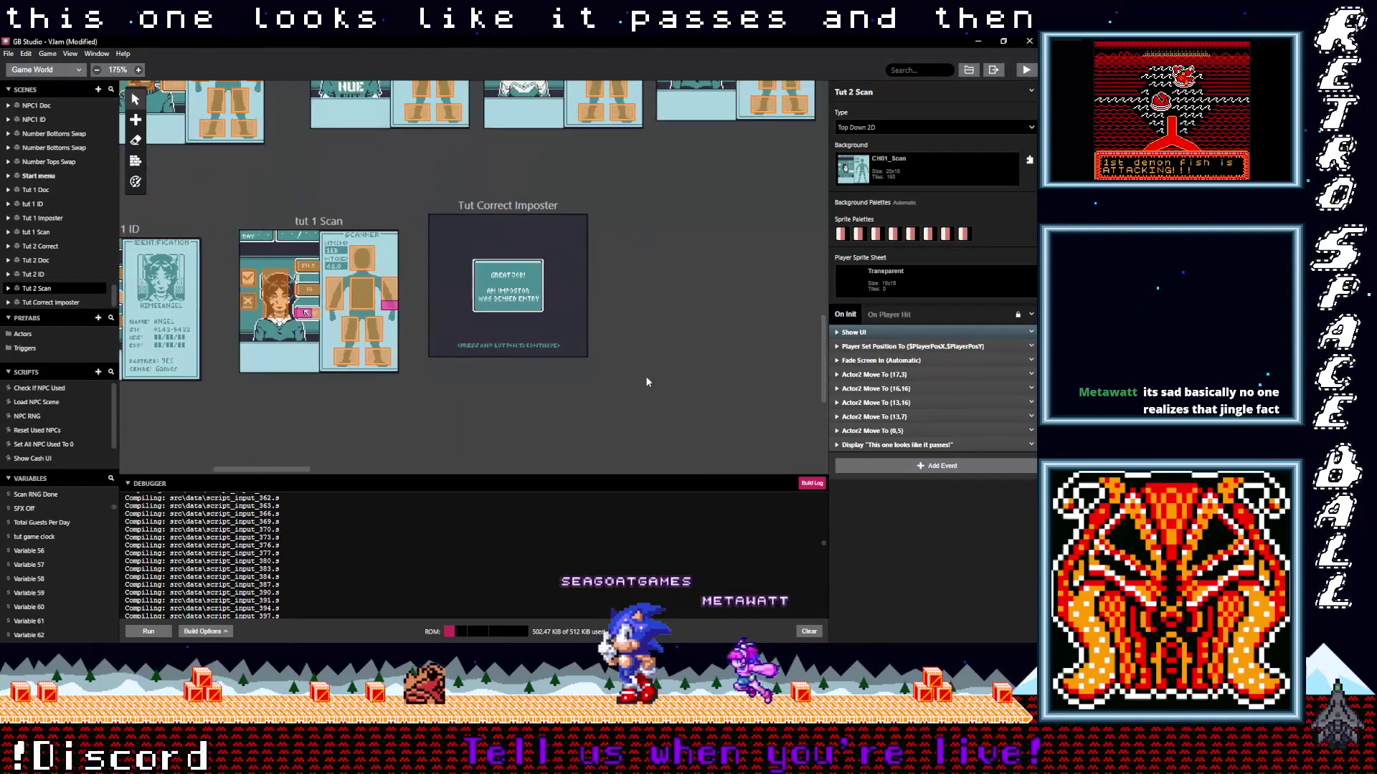
scroll(653, 380, up, 5)
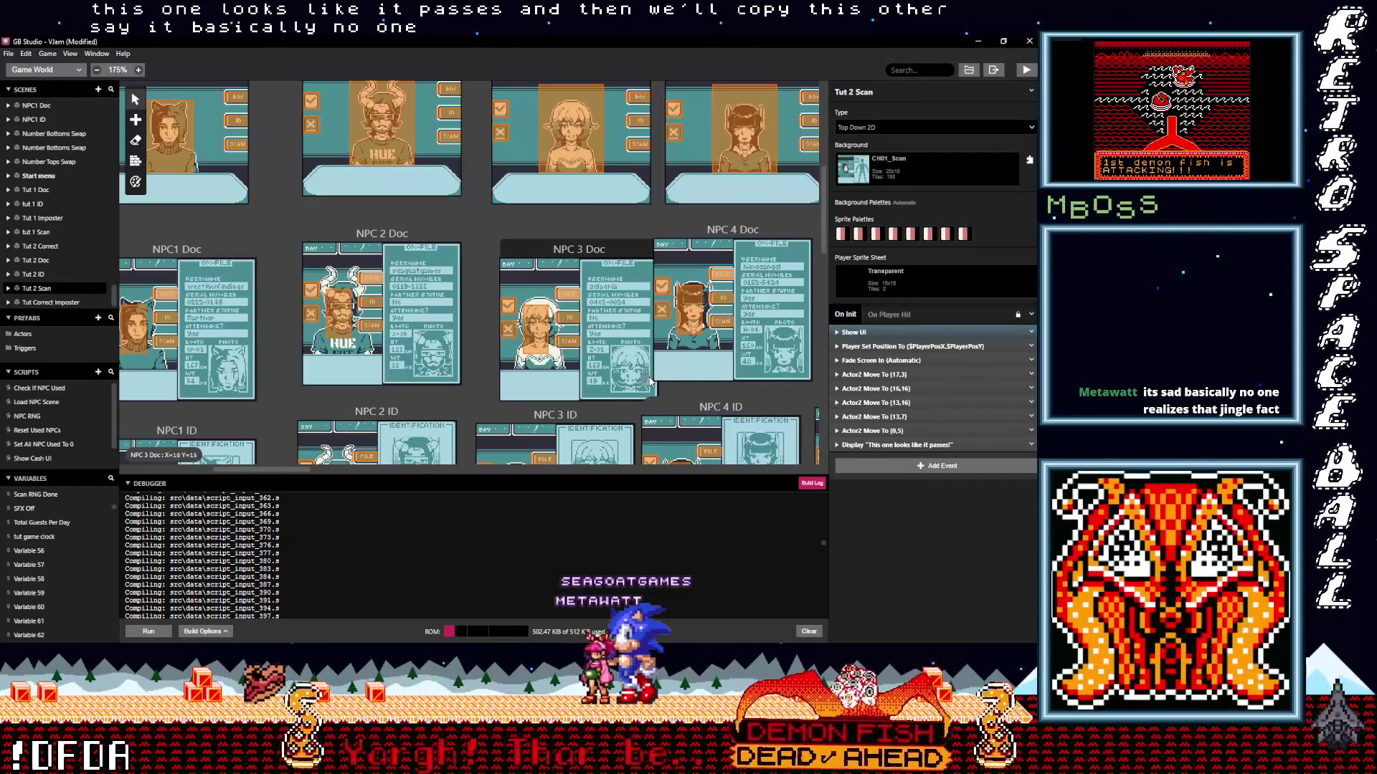
scroll(650, 380, up, 6)
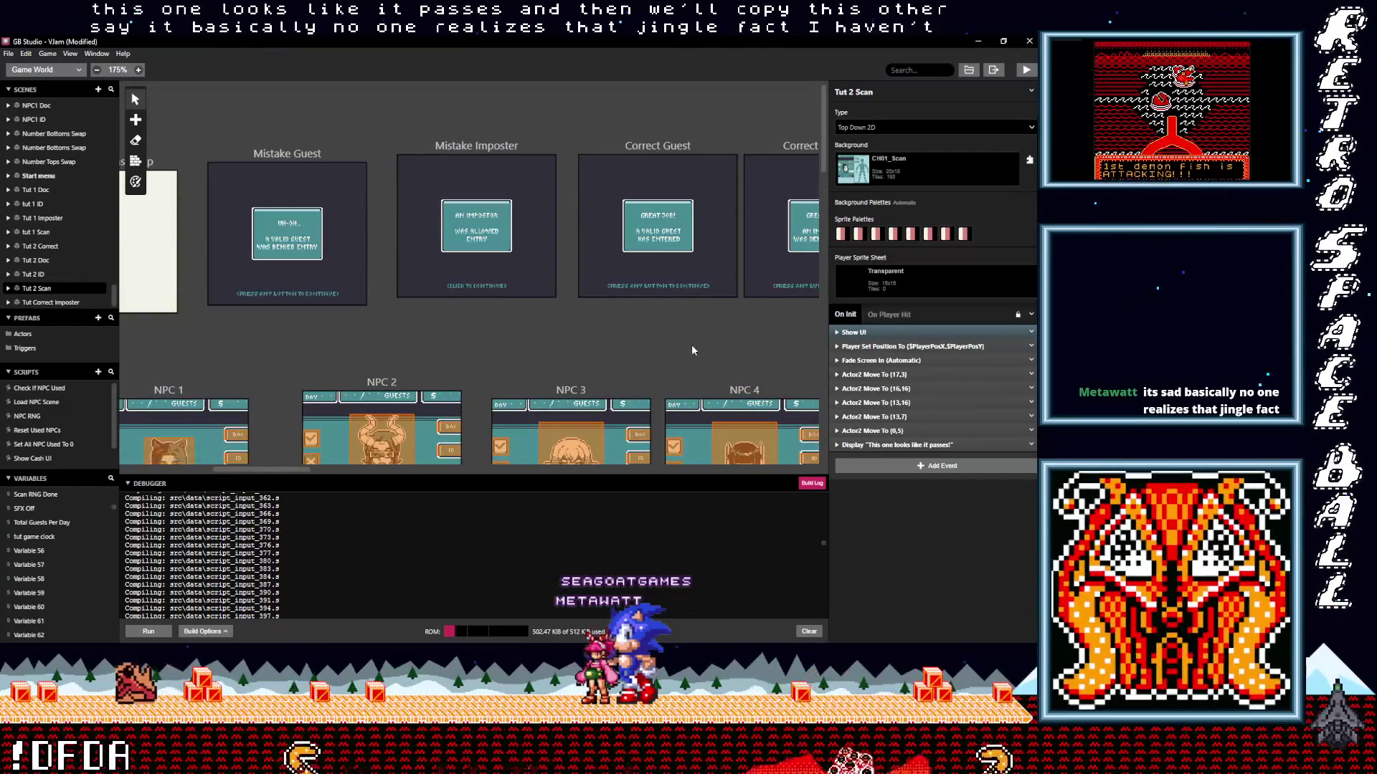
scroll(691, 350, right, 5)
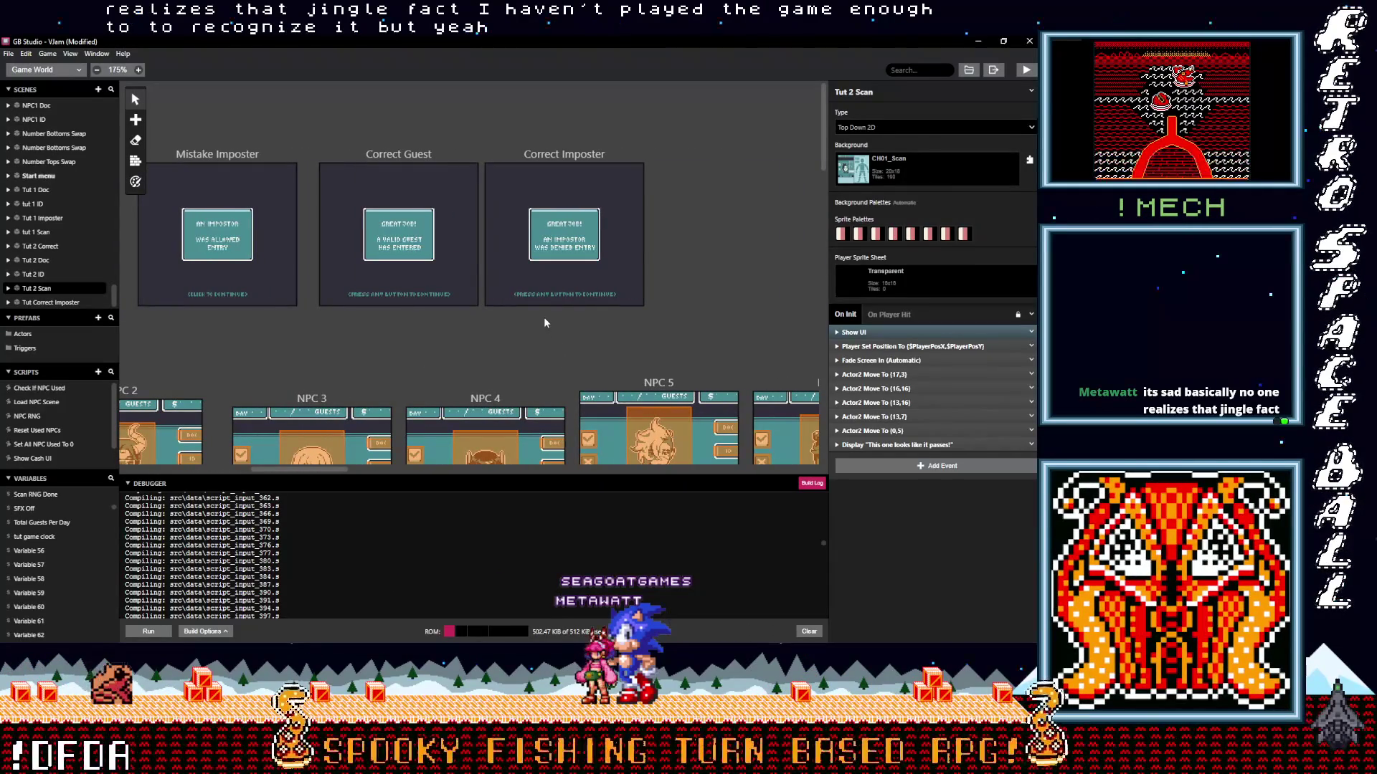
click(432, 155)
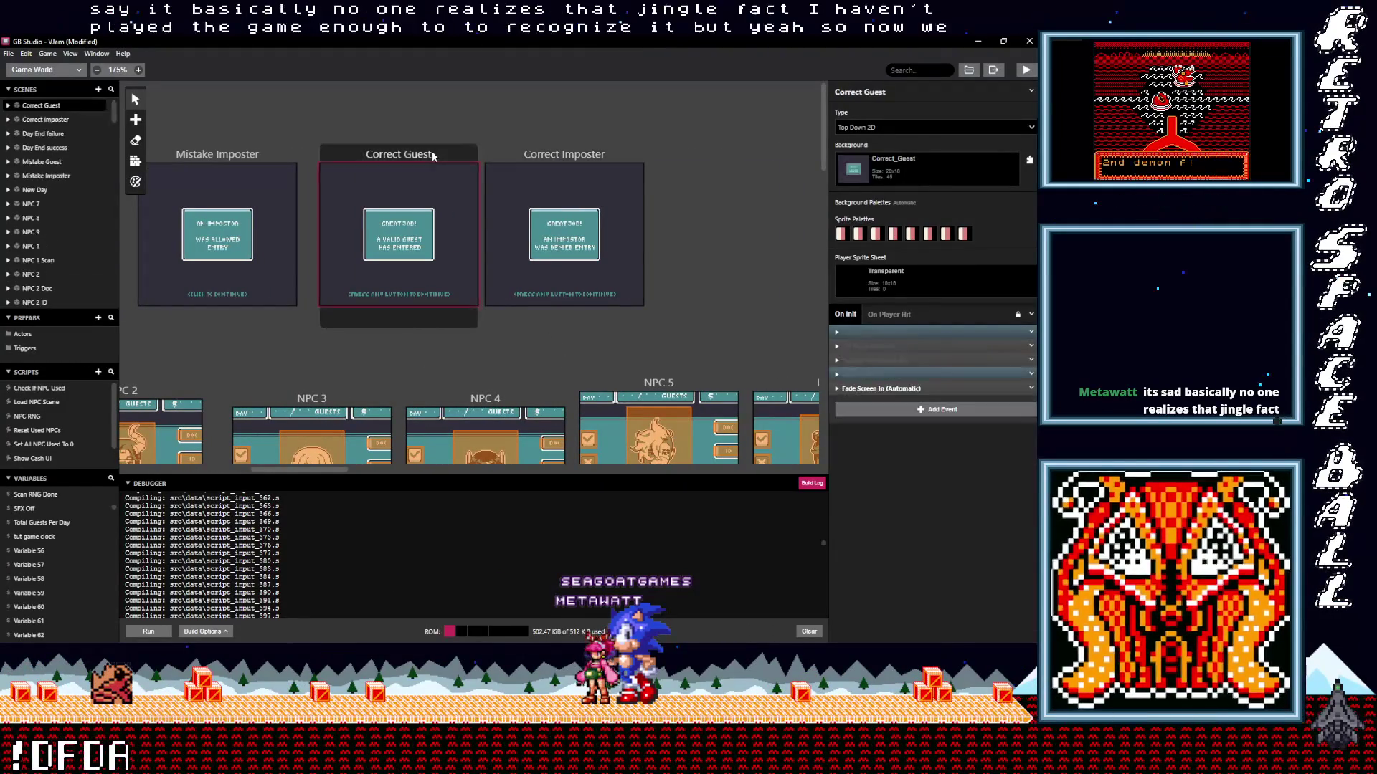
Paste a duplicate of the Correct Guest scene beside Tut 2 Scan.
scroll(486, 355, down, 10)
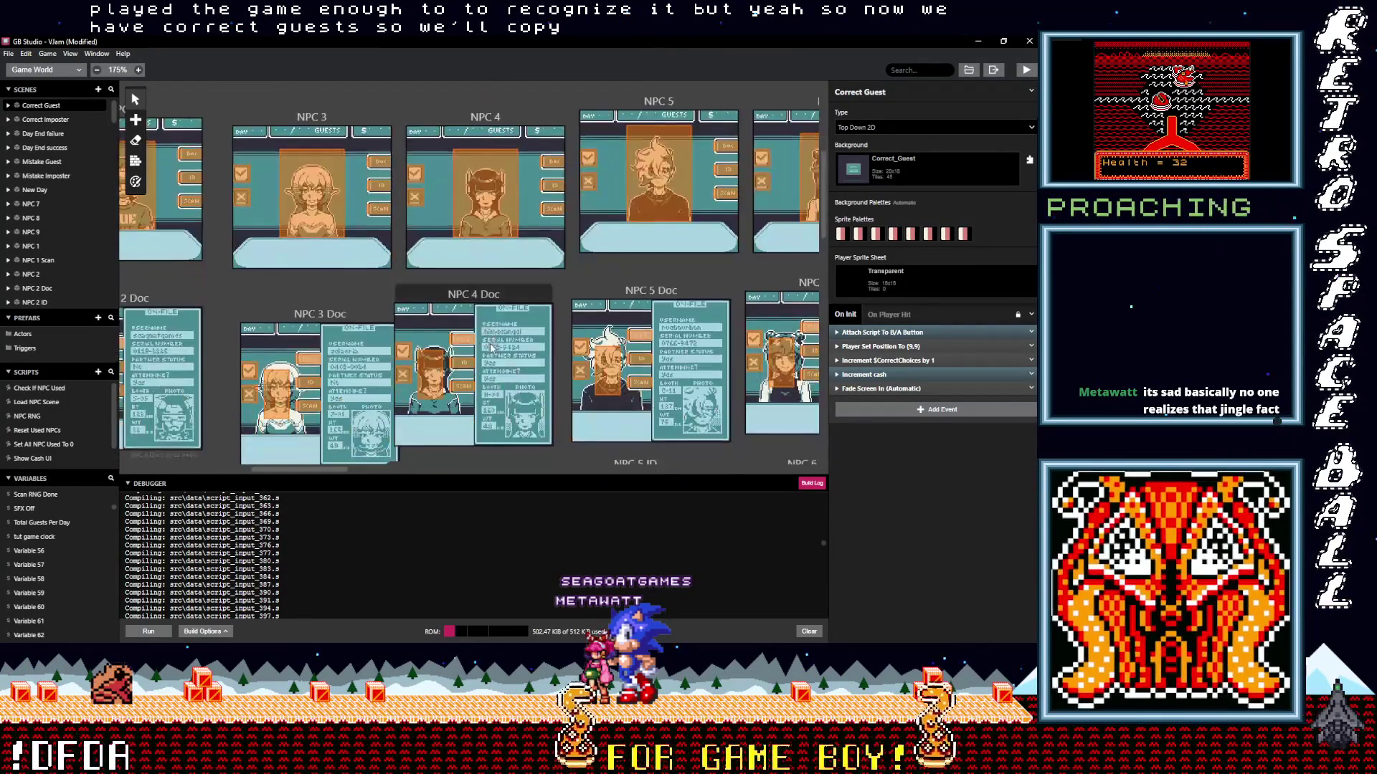
scroll(492, 344, down, 10)
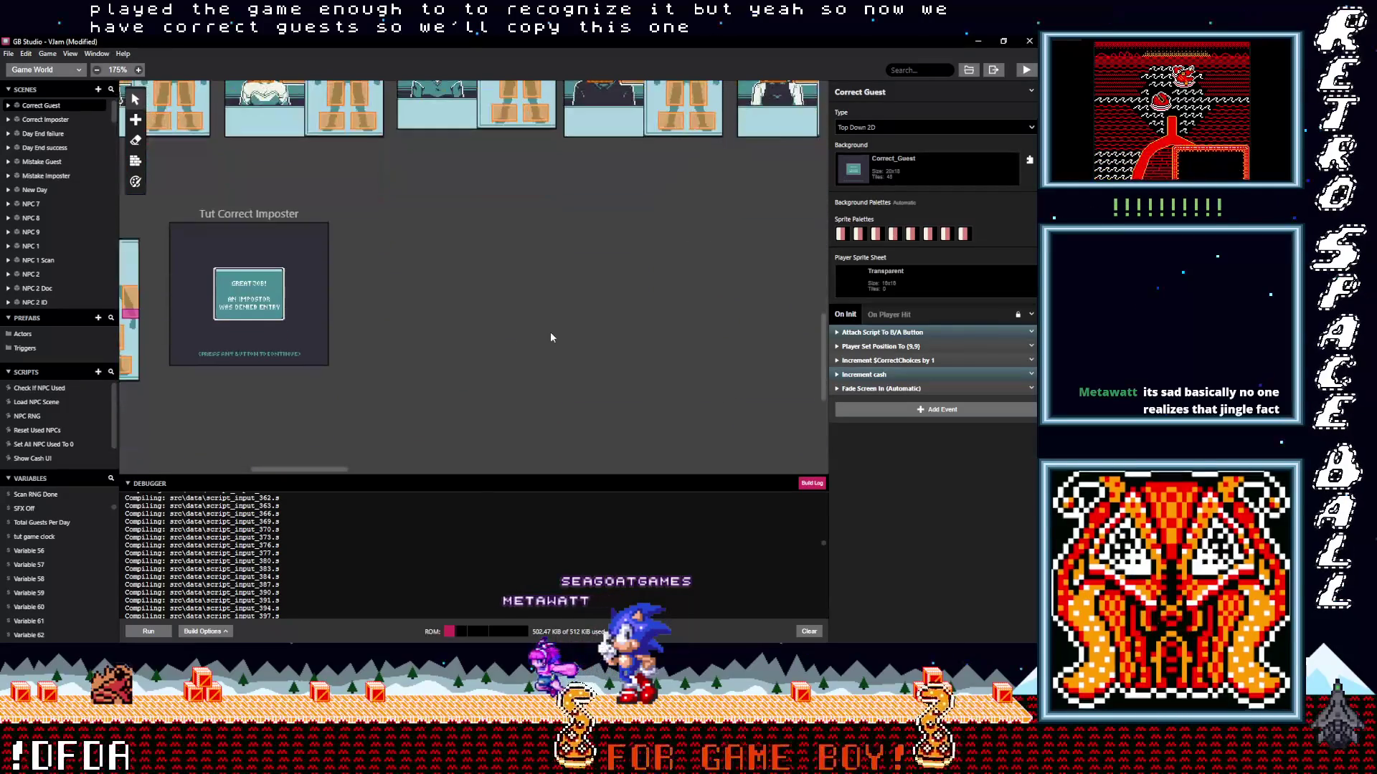
scroll(553, 333, left, 5)
key(ctrl+v)
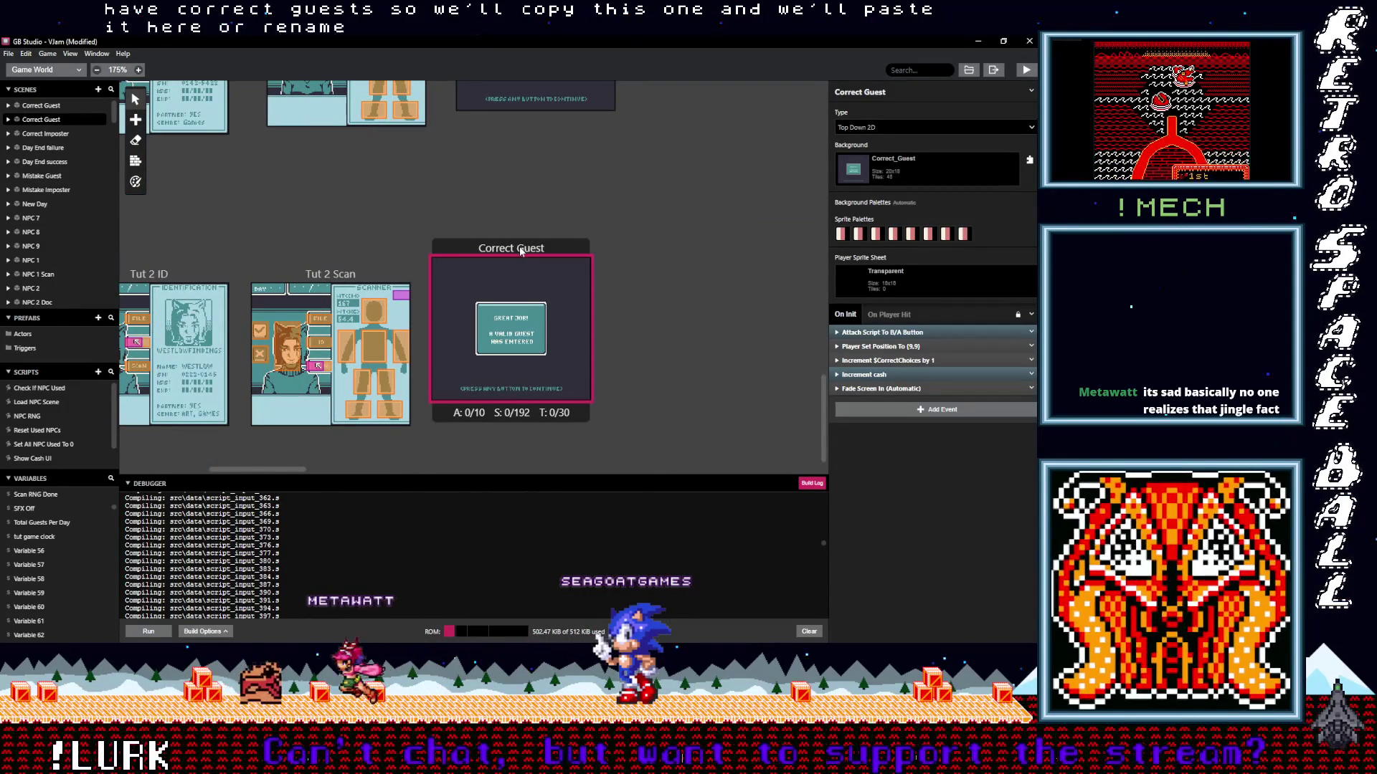
Rename the pasted scene to 'Tut Correct Guest' and nudge it into place beside Tut 2 Scan.
click(859, 91)
key(Home)
text(Tut)
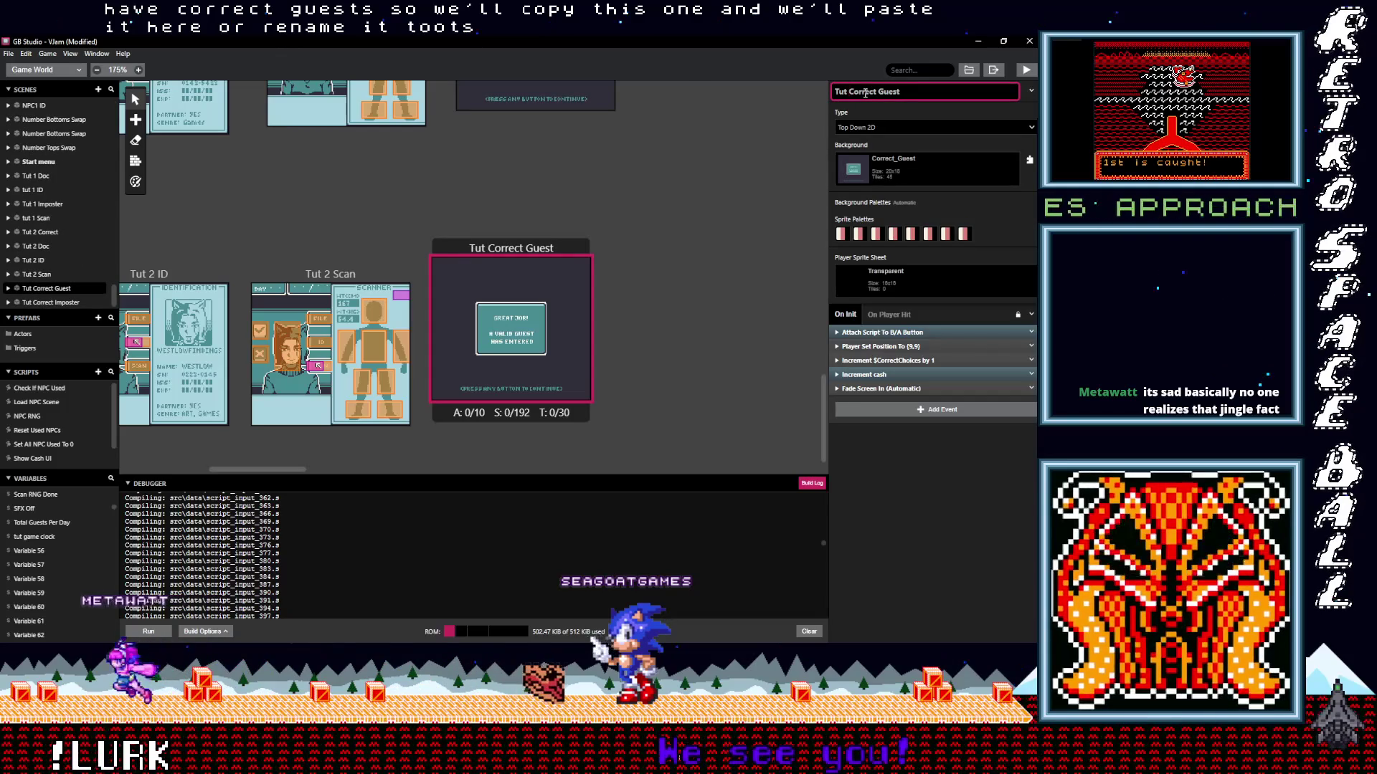
click(681, 315)
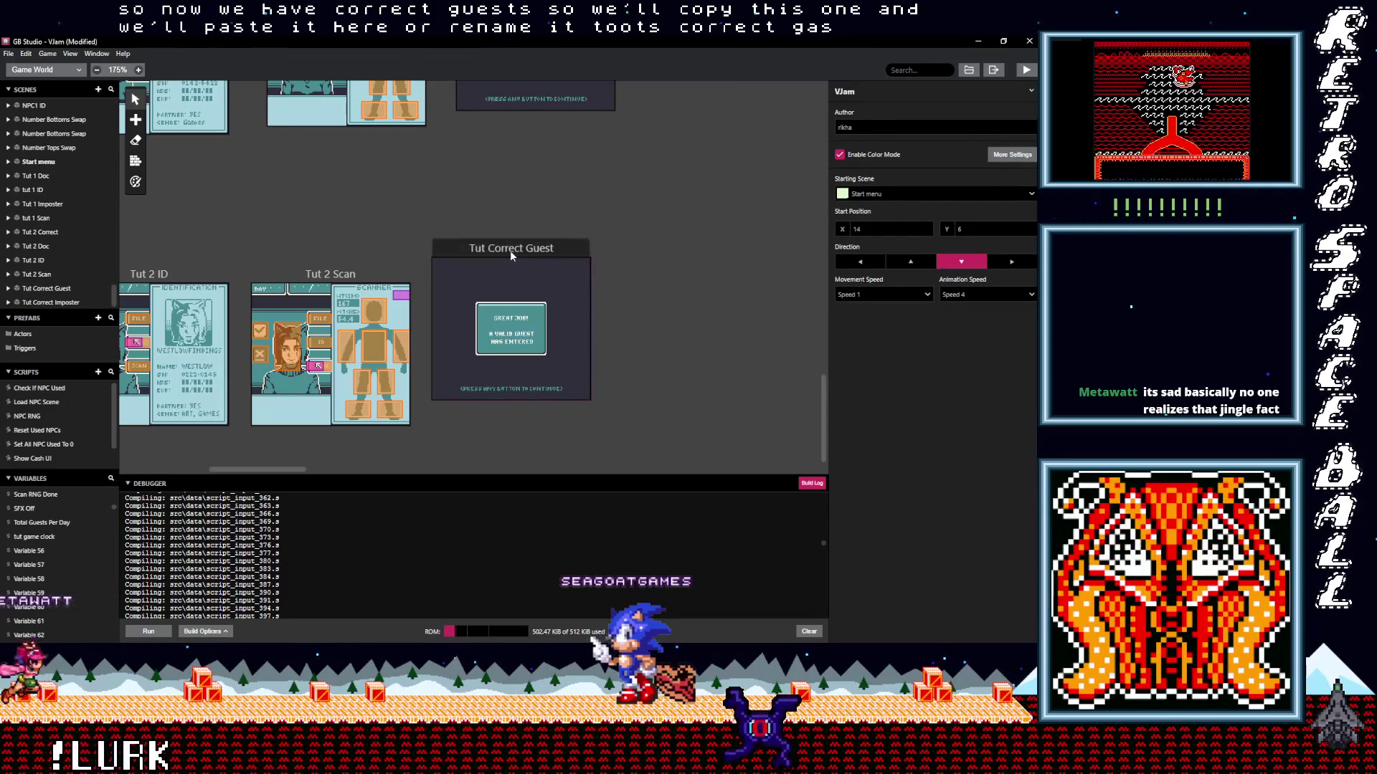
drag(507, 251, 517, 260)
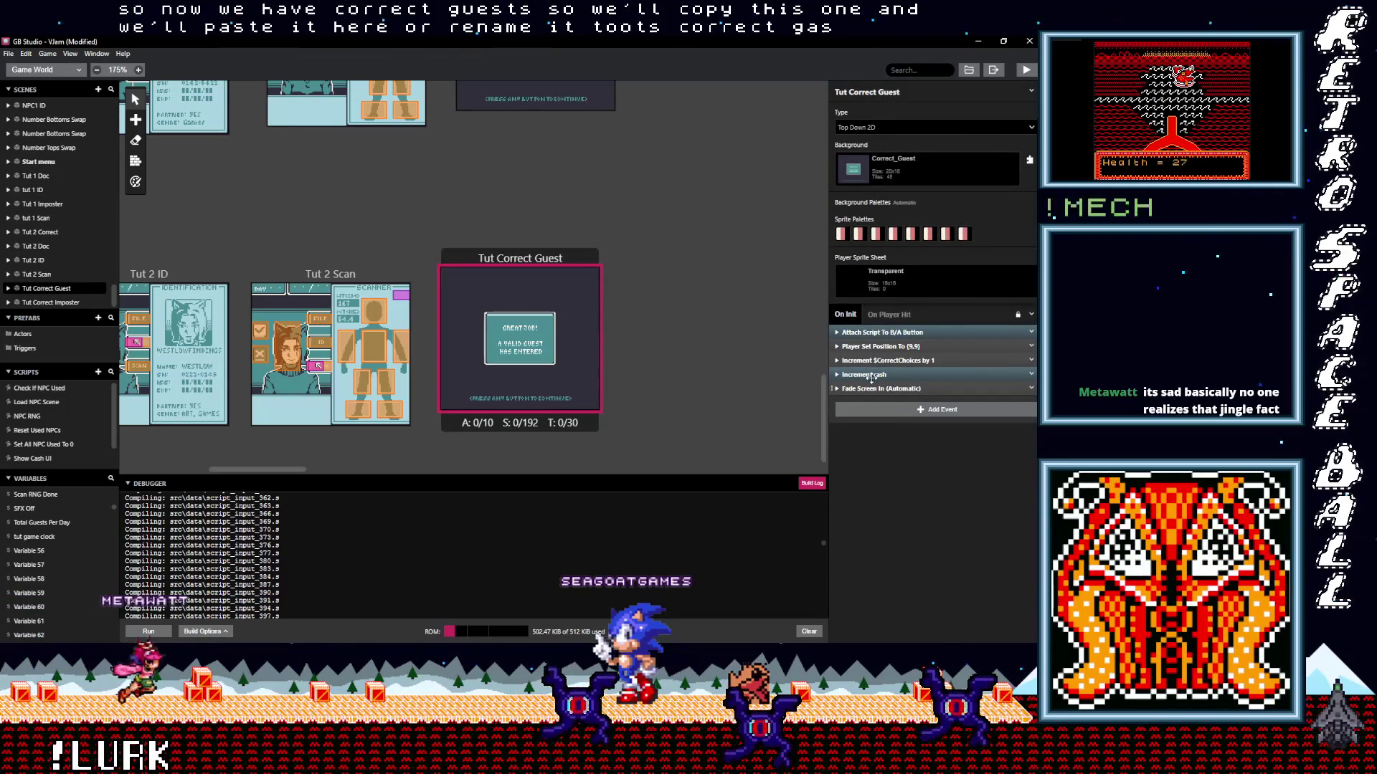
Delete the Call Script NPCRNG, Wait and Call Script LoadNPCScene events, then add an empty Display Dialogue.
click(883, 332)
shift+click(891, 490)
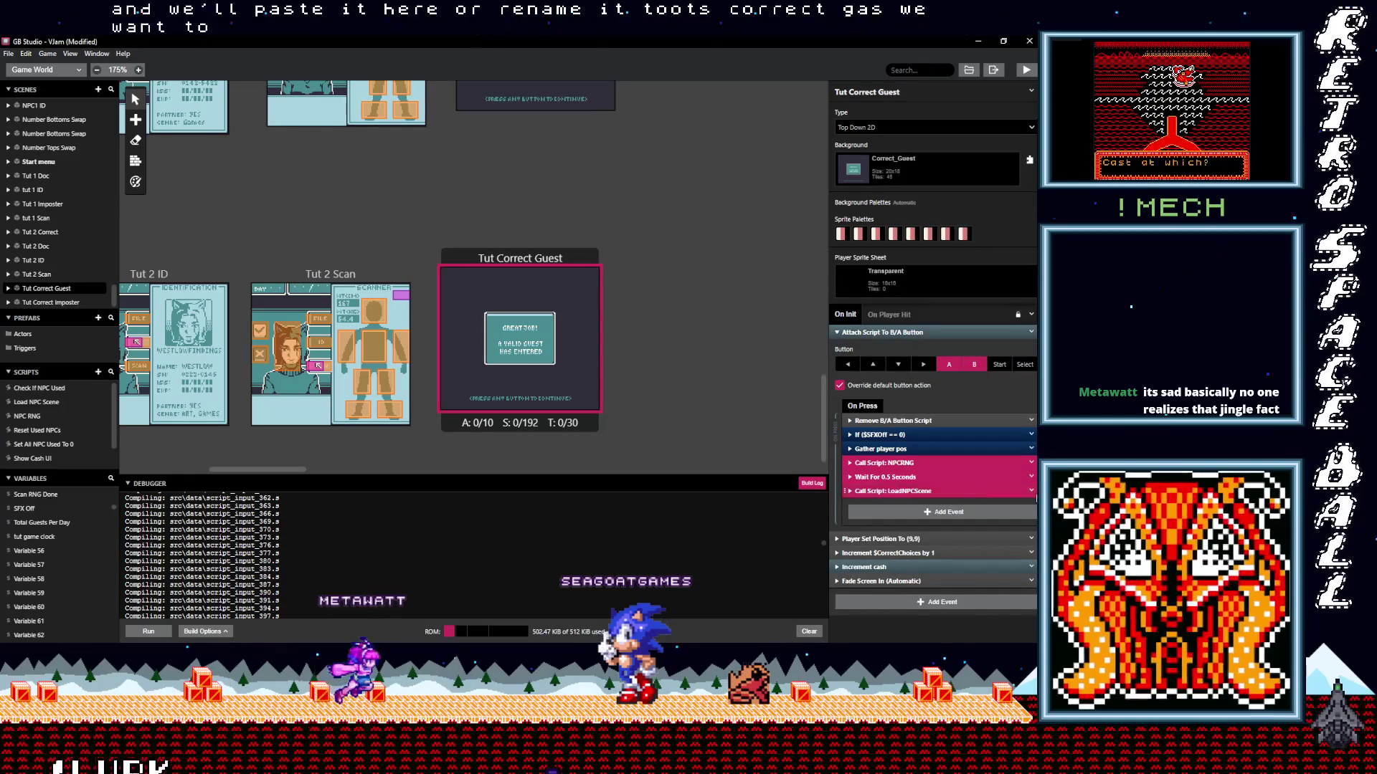
click(1031, 492)
click(982, 583)
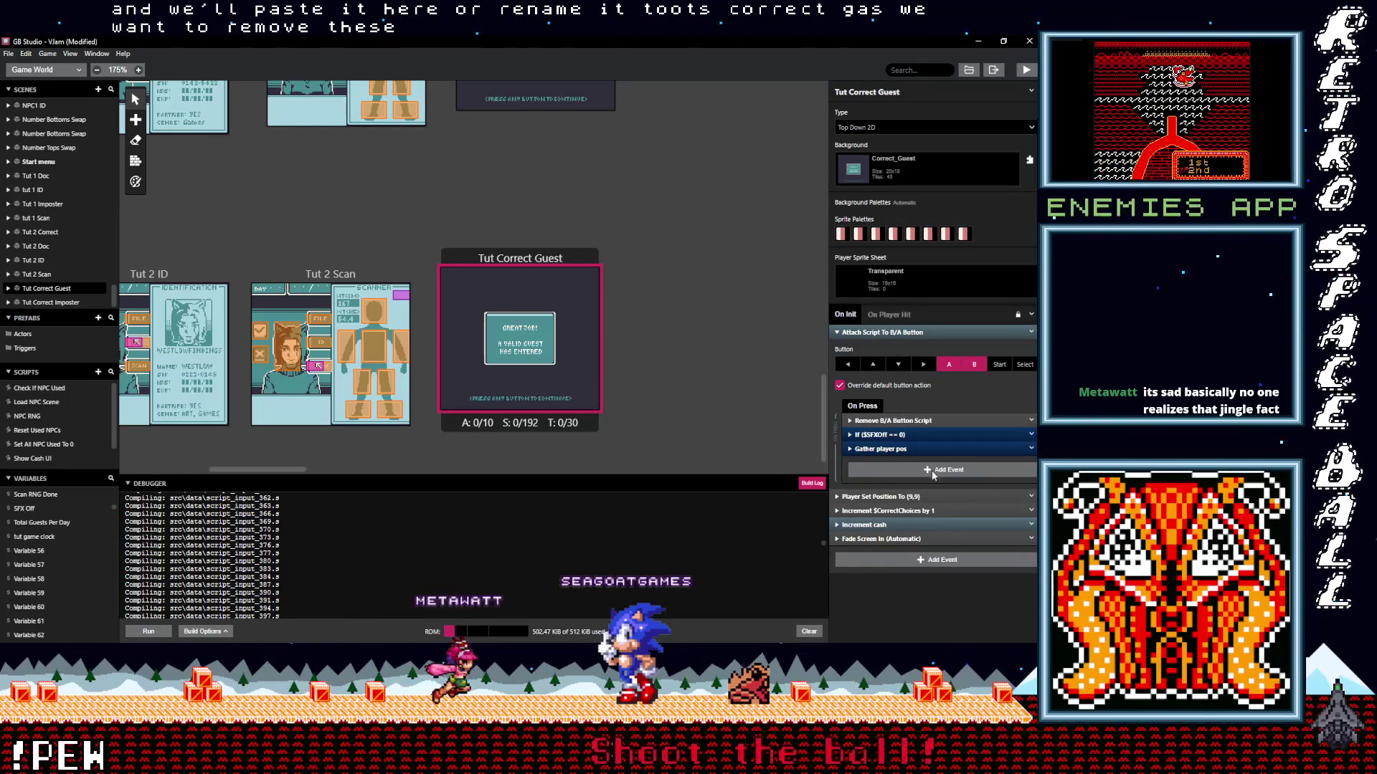
click(933, 471)
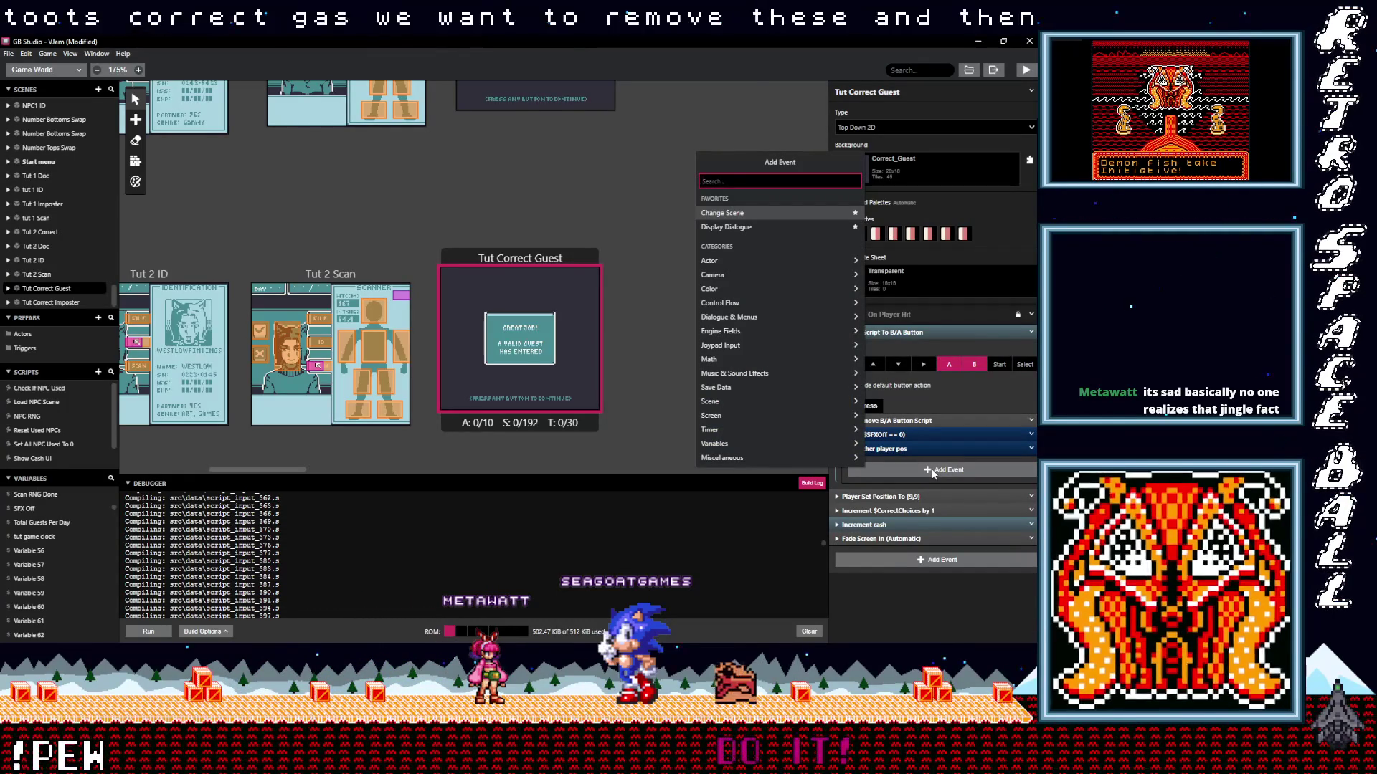
click(766, 228)
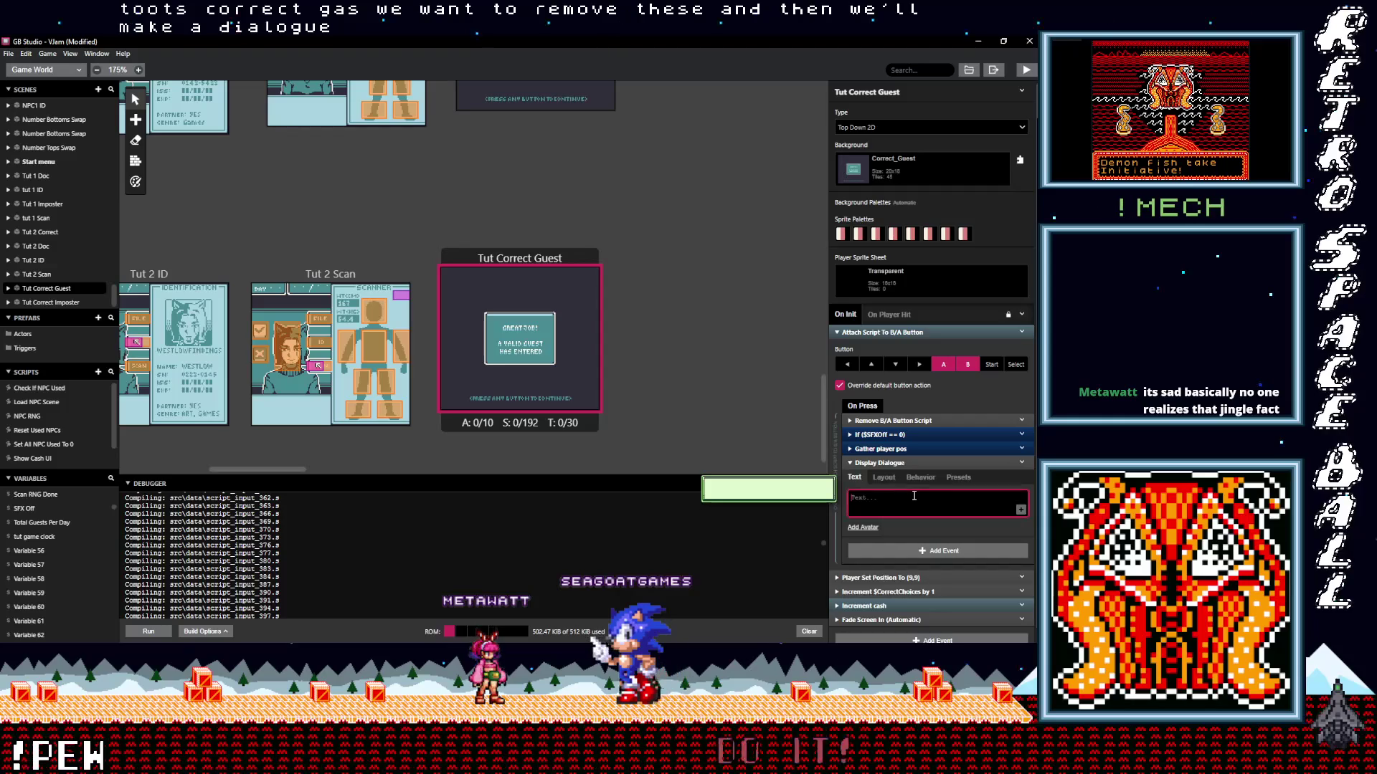
Type 'Awesome work!' into the dialogue and compare it with Tut Correct Imposter's message.
text(Awesome work!)
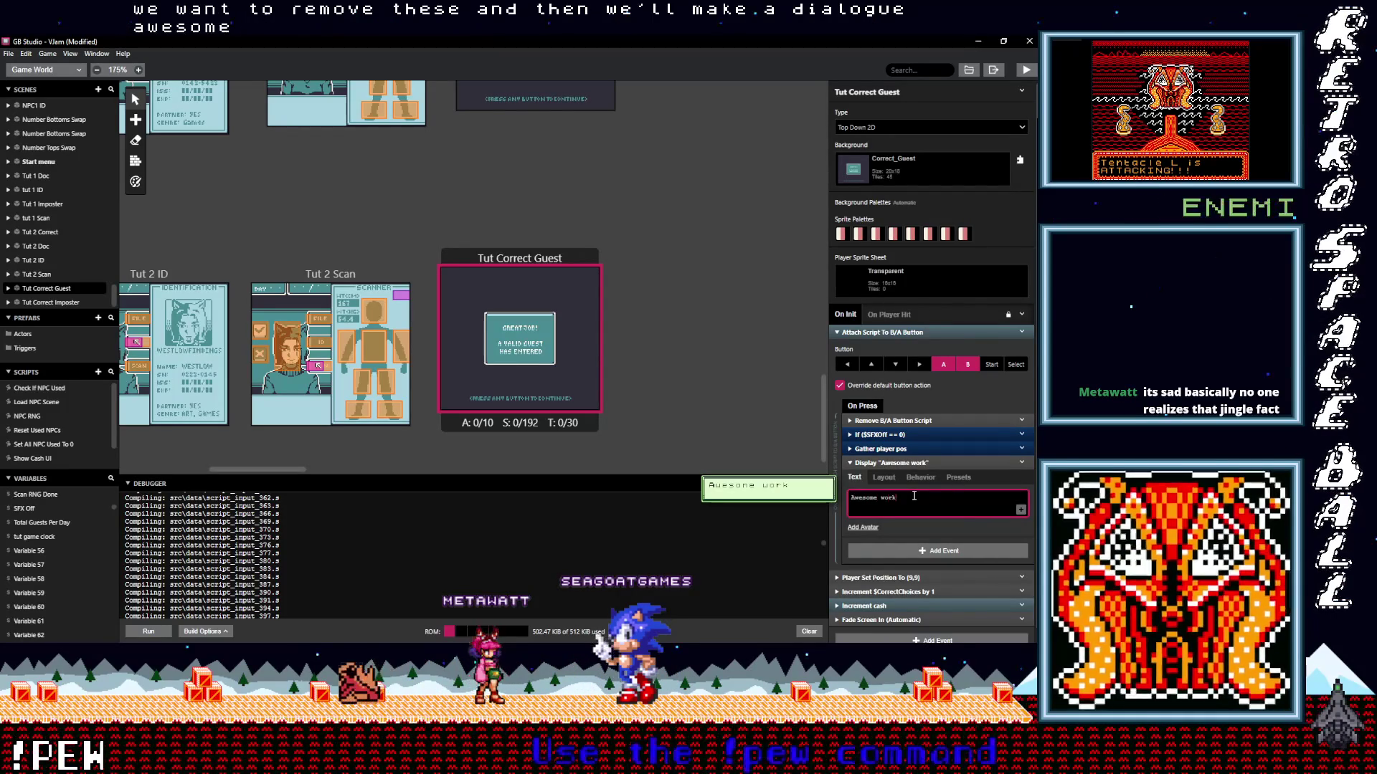
key(Return)
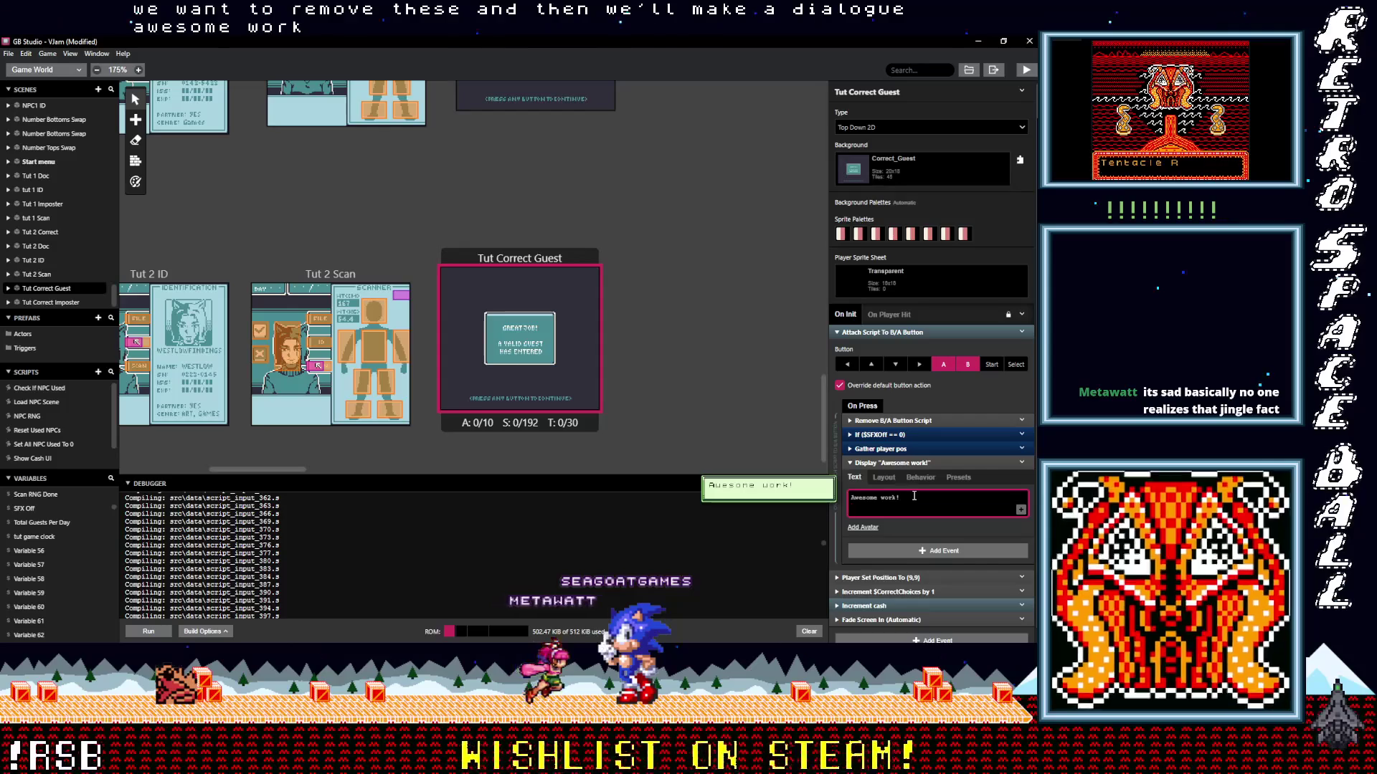
scroll(645, 265, down, 2)
click(548, 186)
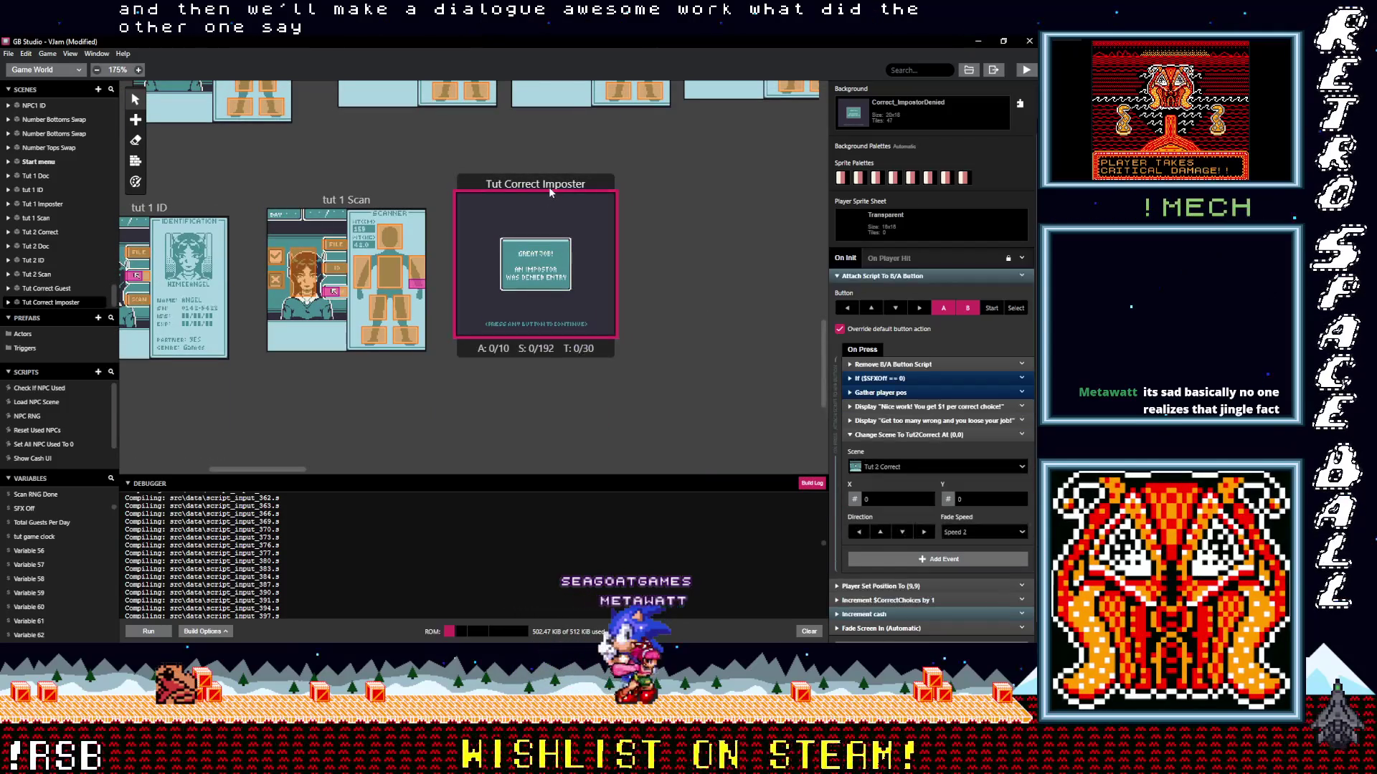
scroll(588, 308, down, 3)
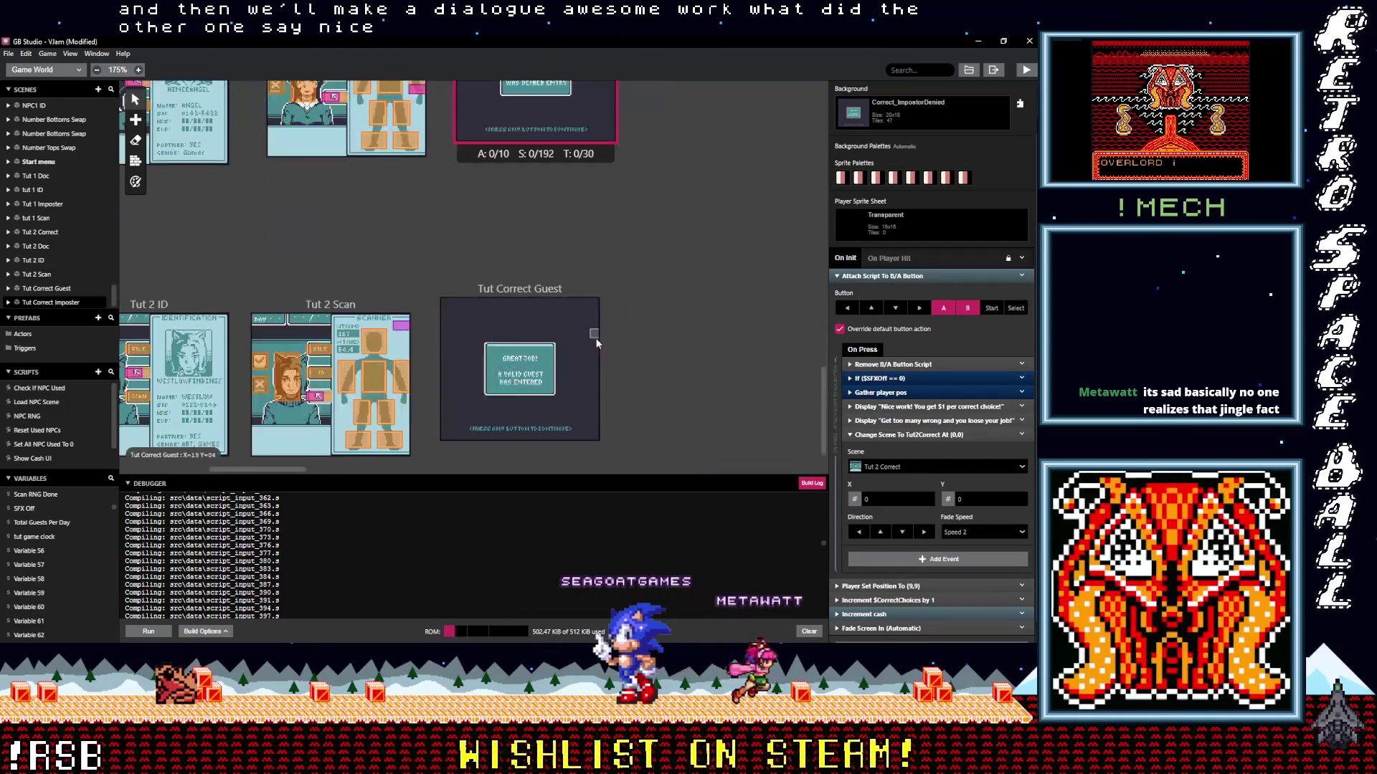
click(542, 258)
Edit the message to 'Awesome!', 'You've completed', 'The day.' on separate lines.
click(895, 505)
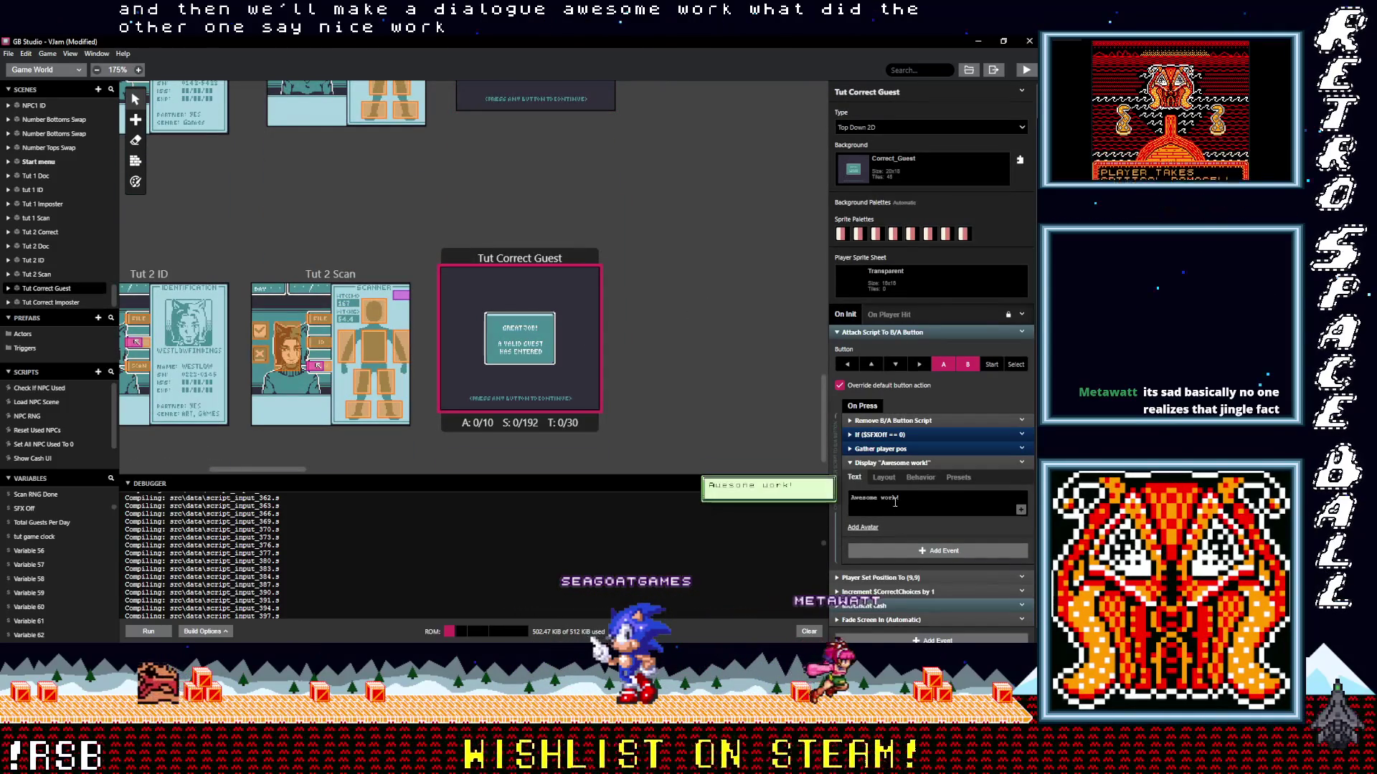
double_click(891, 498)
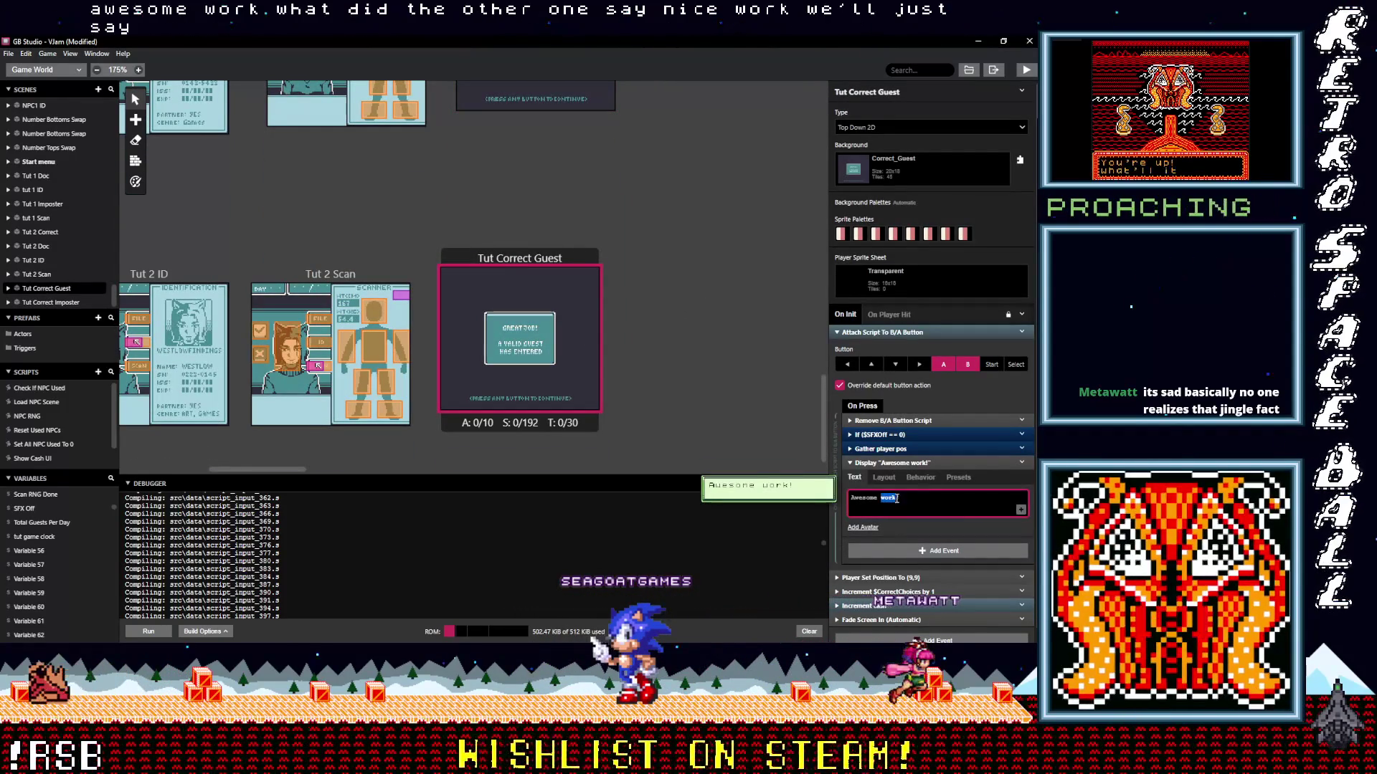
key(BackSpace)
key(BackSpace)
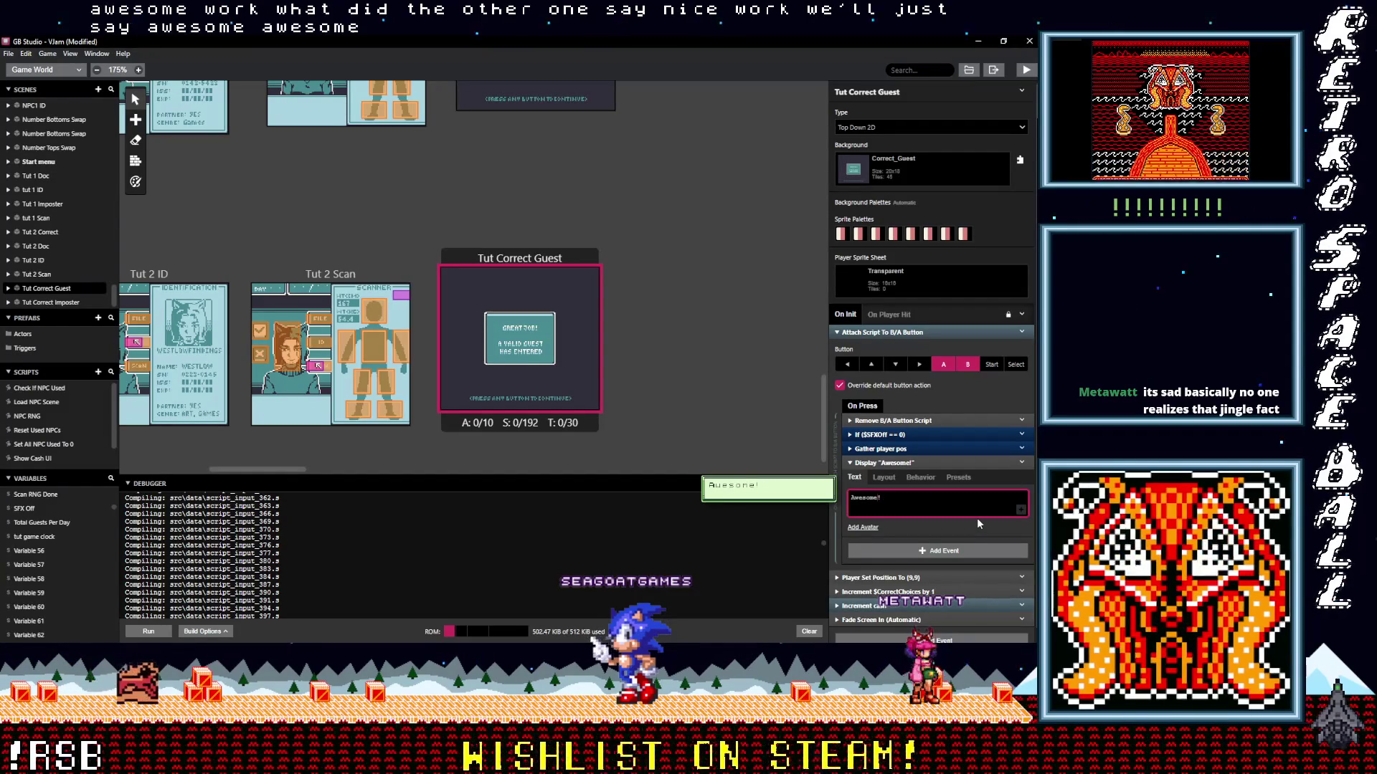
key(Return)
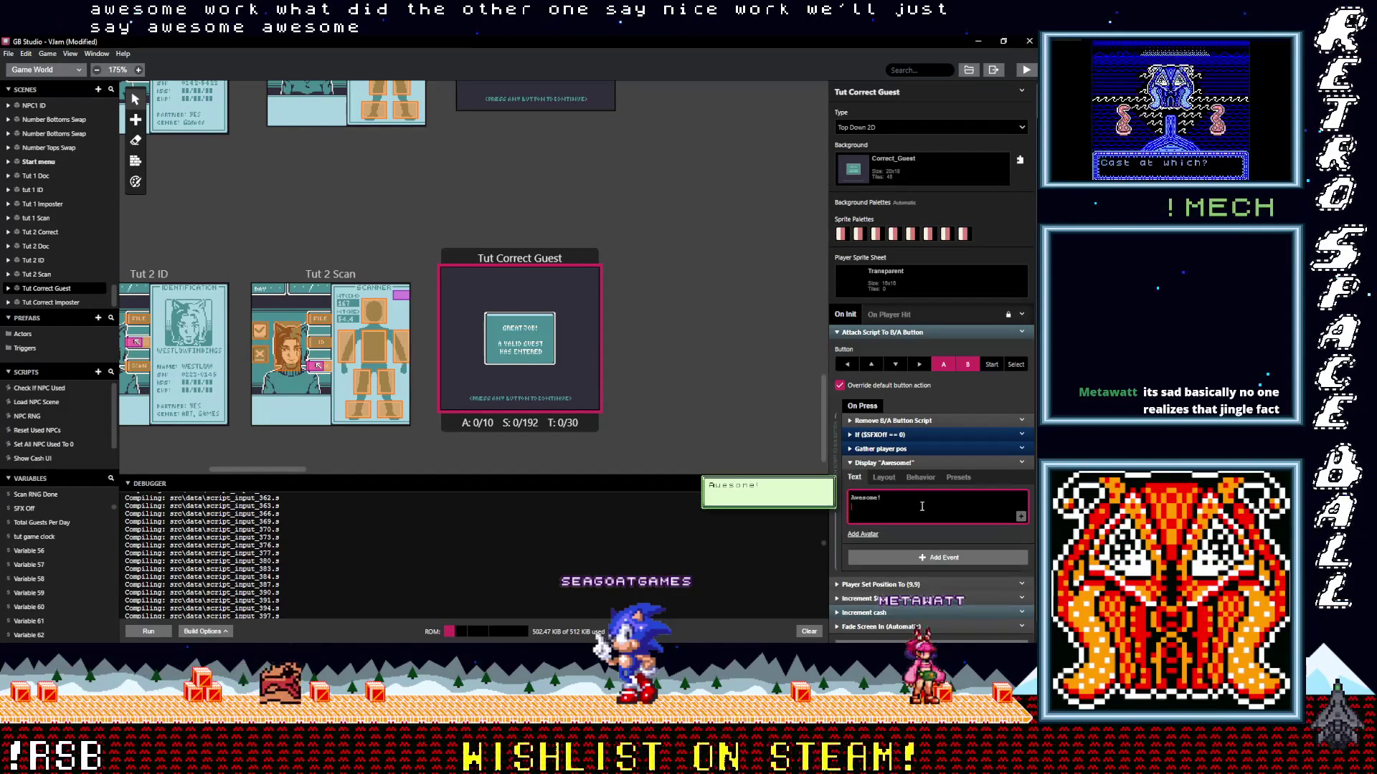
key(BackSpace)
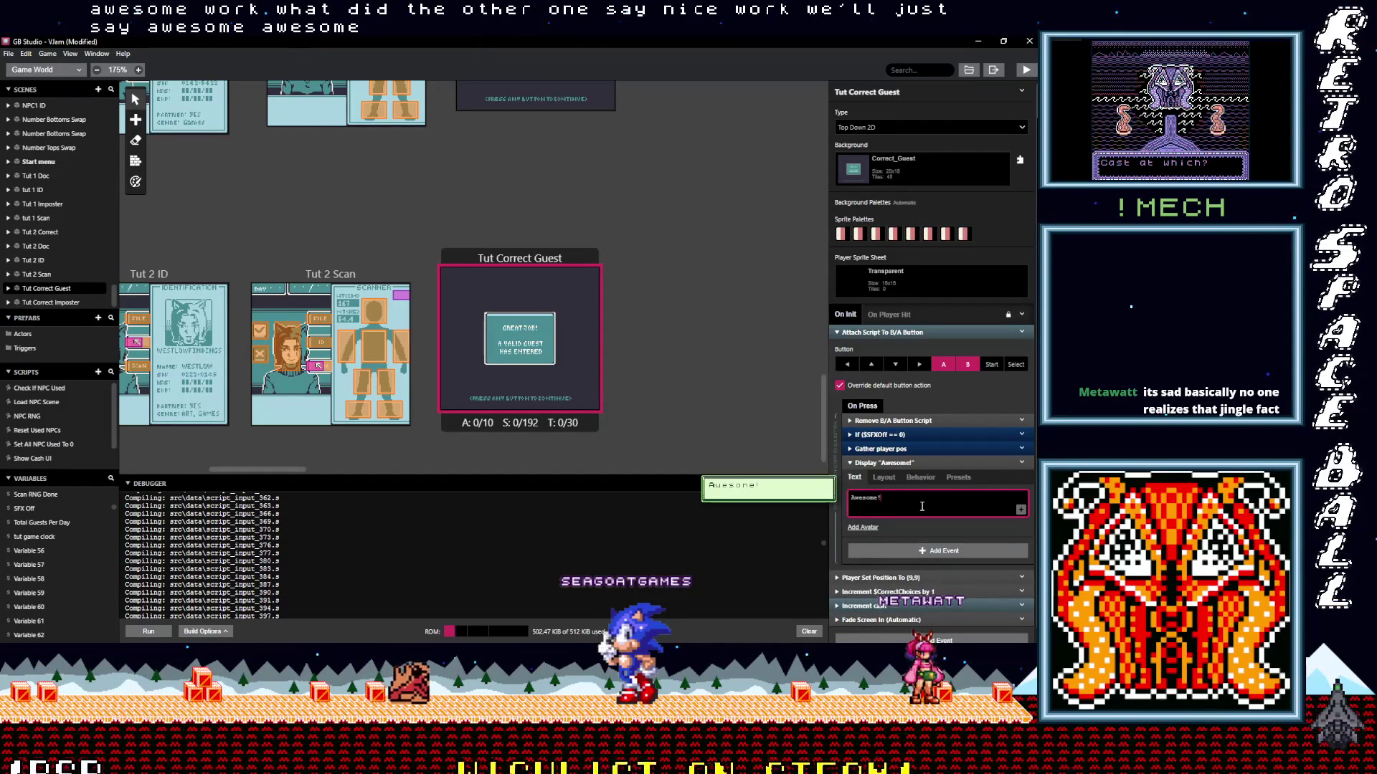
text(You've completed)
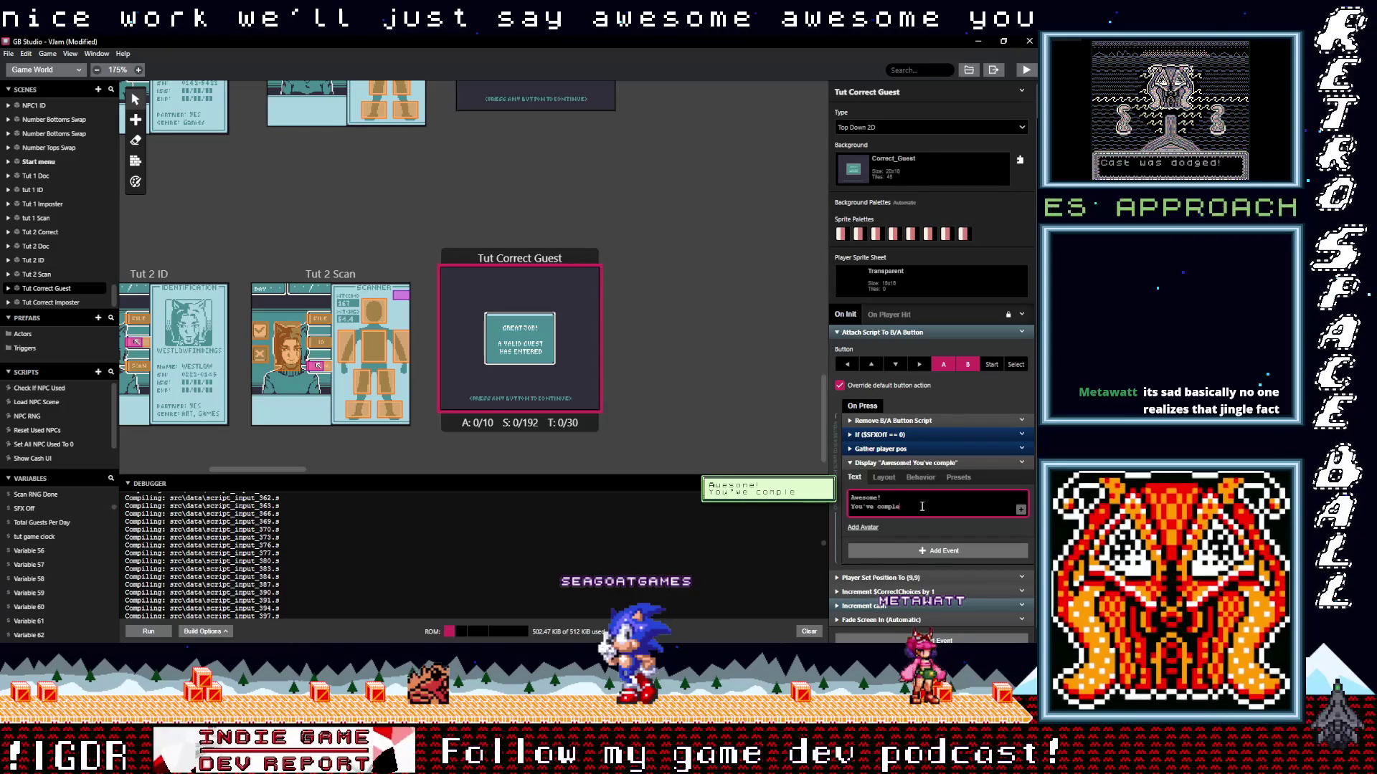
key(Return)
key(BackSpace)
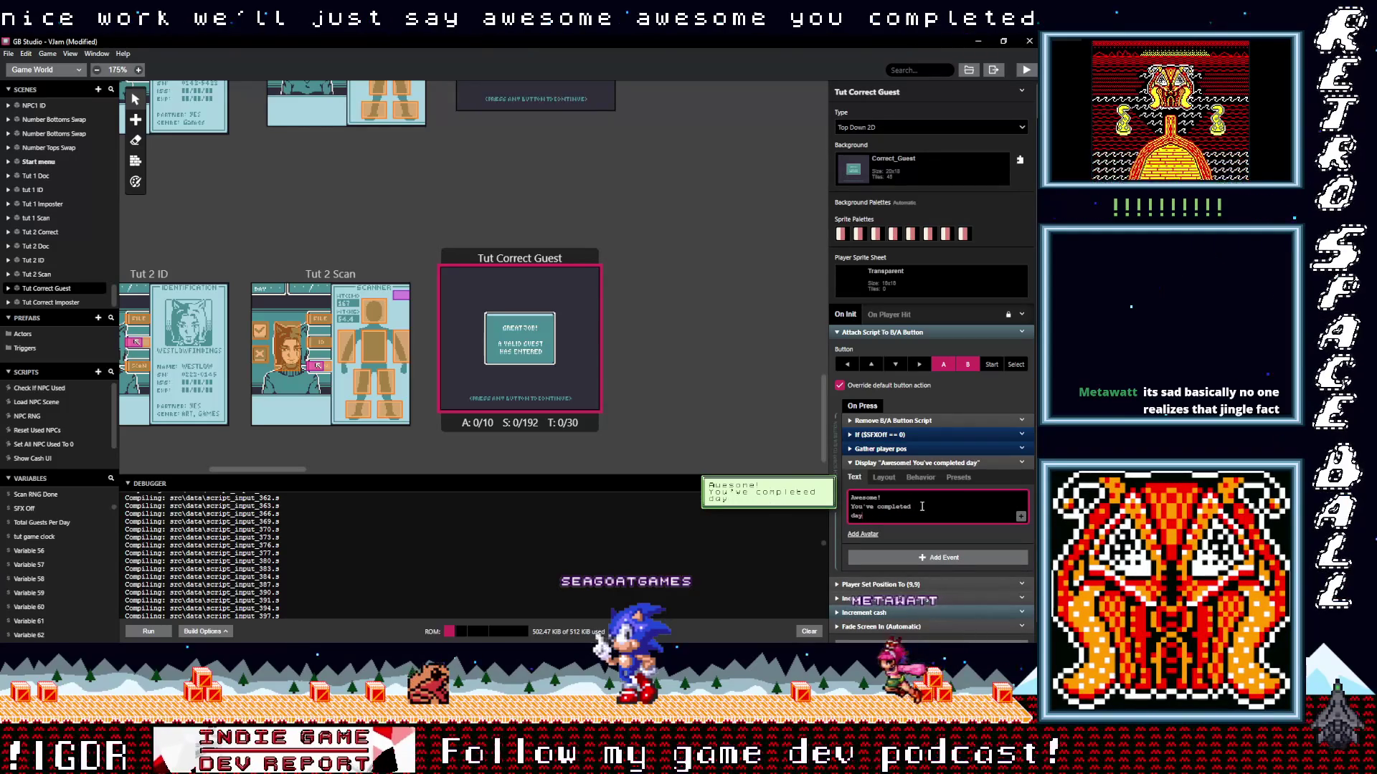
text(The day)
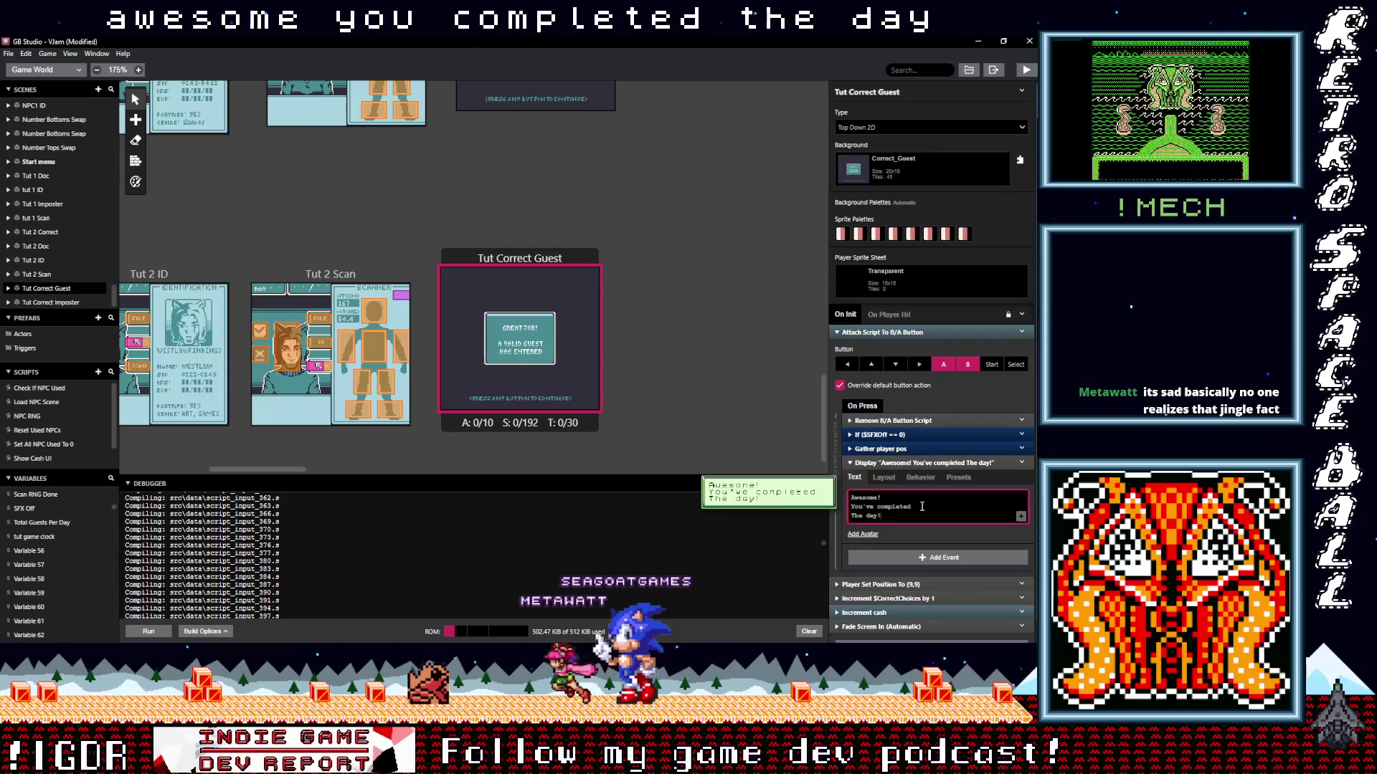
key(BackSpace)
key(BackSpace)
text(day.)
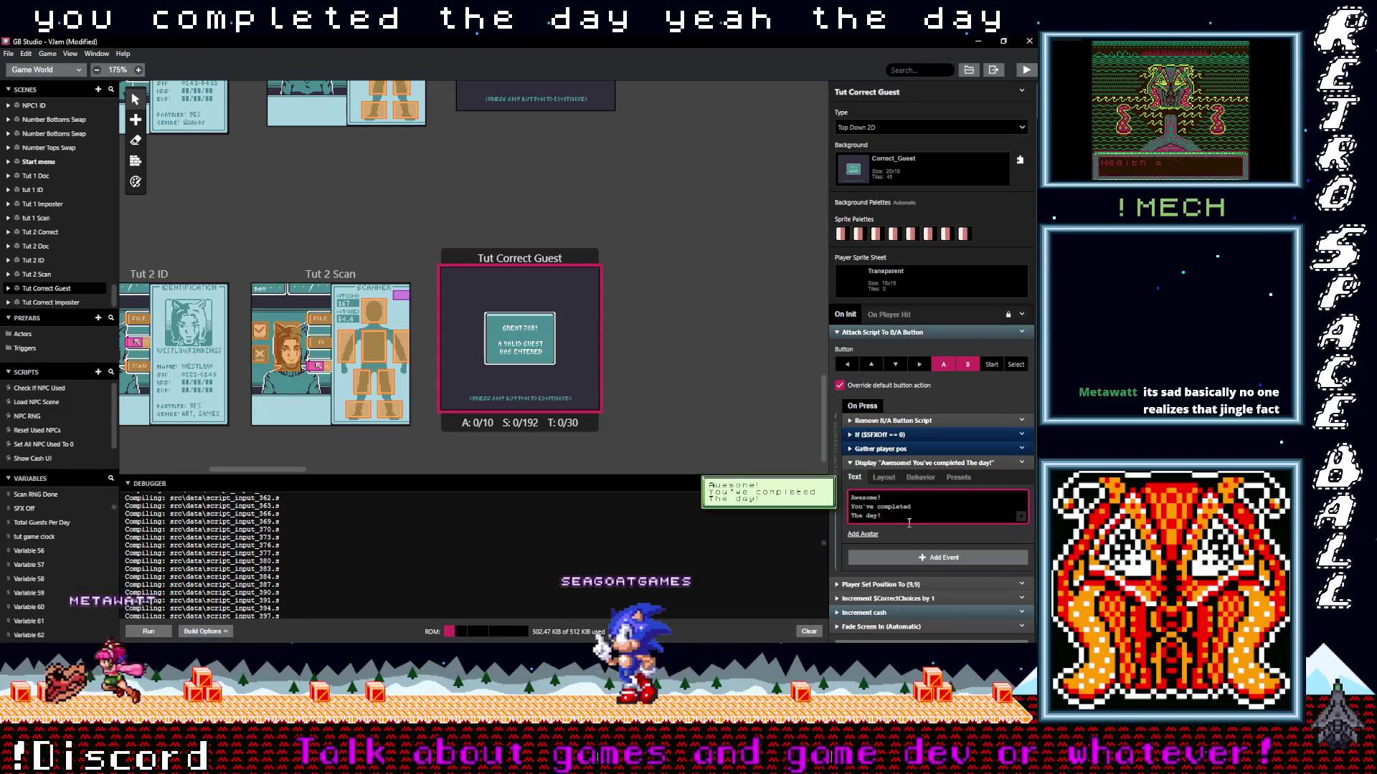
Pan the world view to select the Day End success scene, then scroll back toward the tutorial scenes.
scroll(326, 211, up, 10)
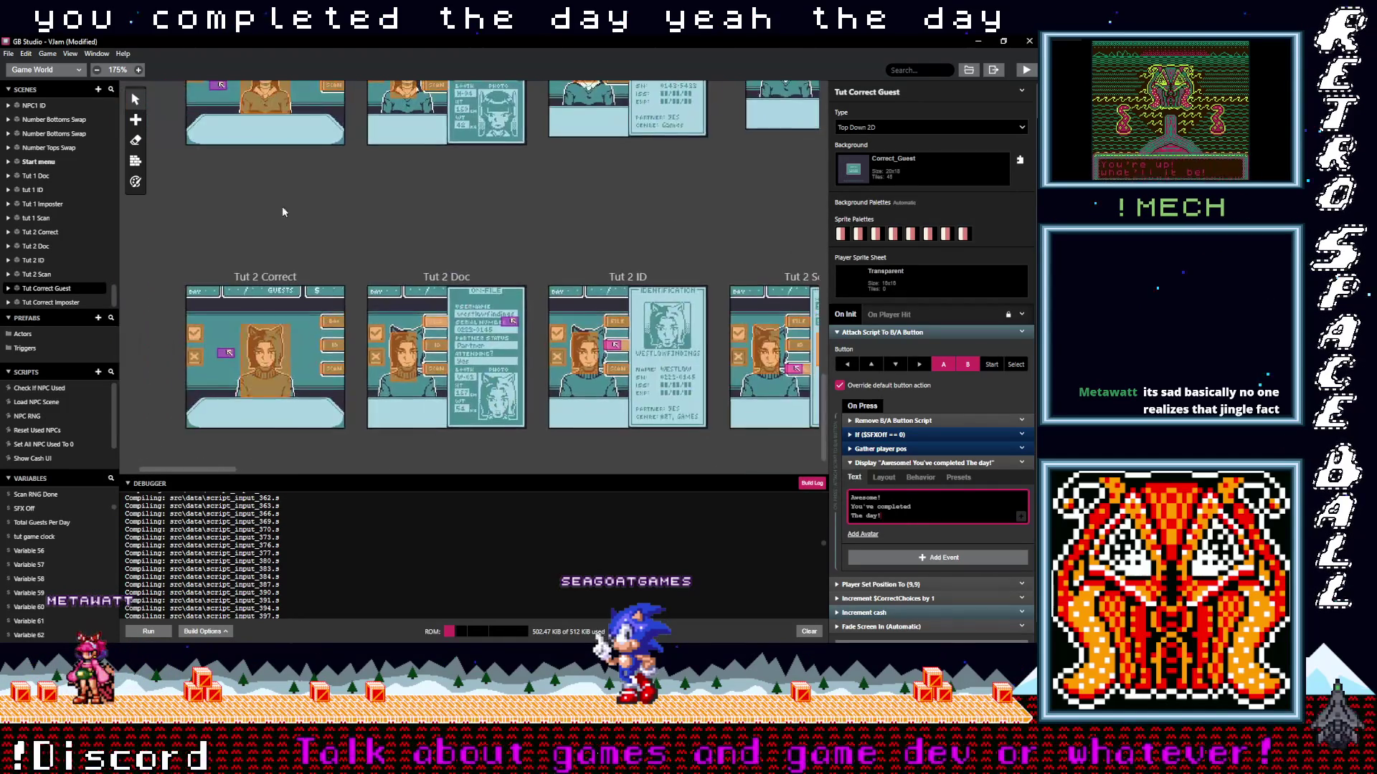
scroll(244, 255, up, 10)
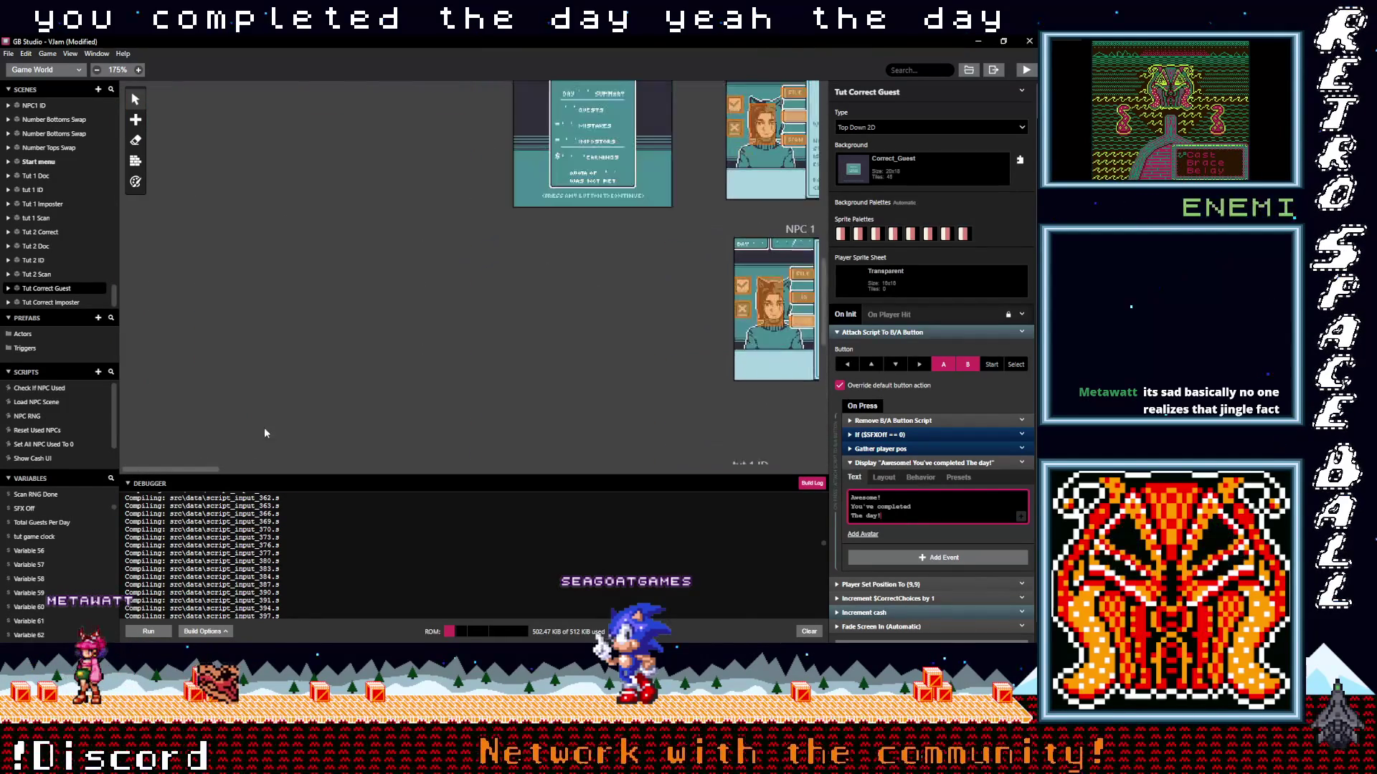
scroll(371, 381, up, 3)
scroll(371, 381, right, 2)
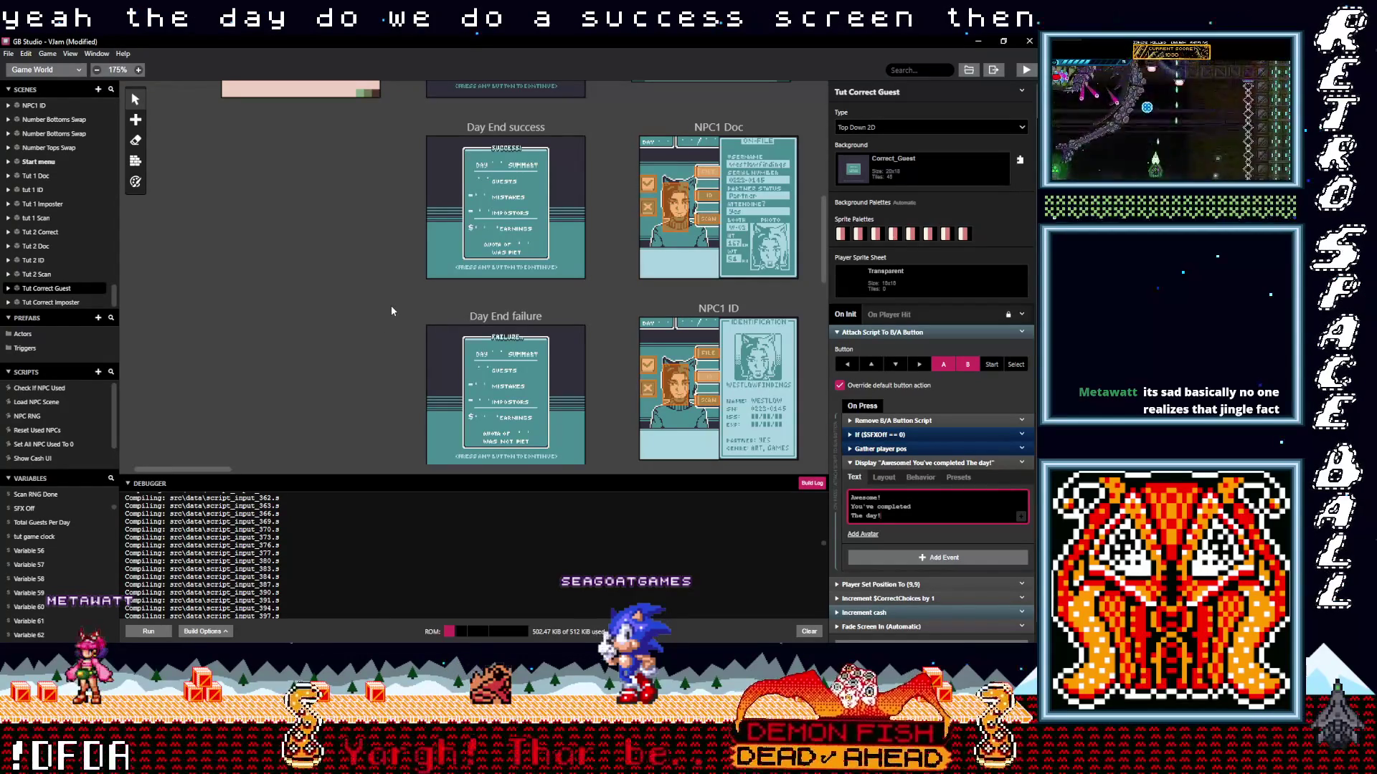
drag(388, 313, 339, 315)
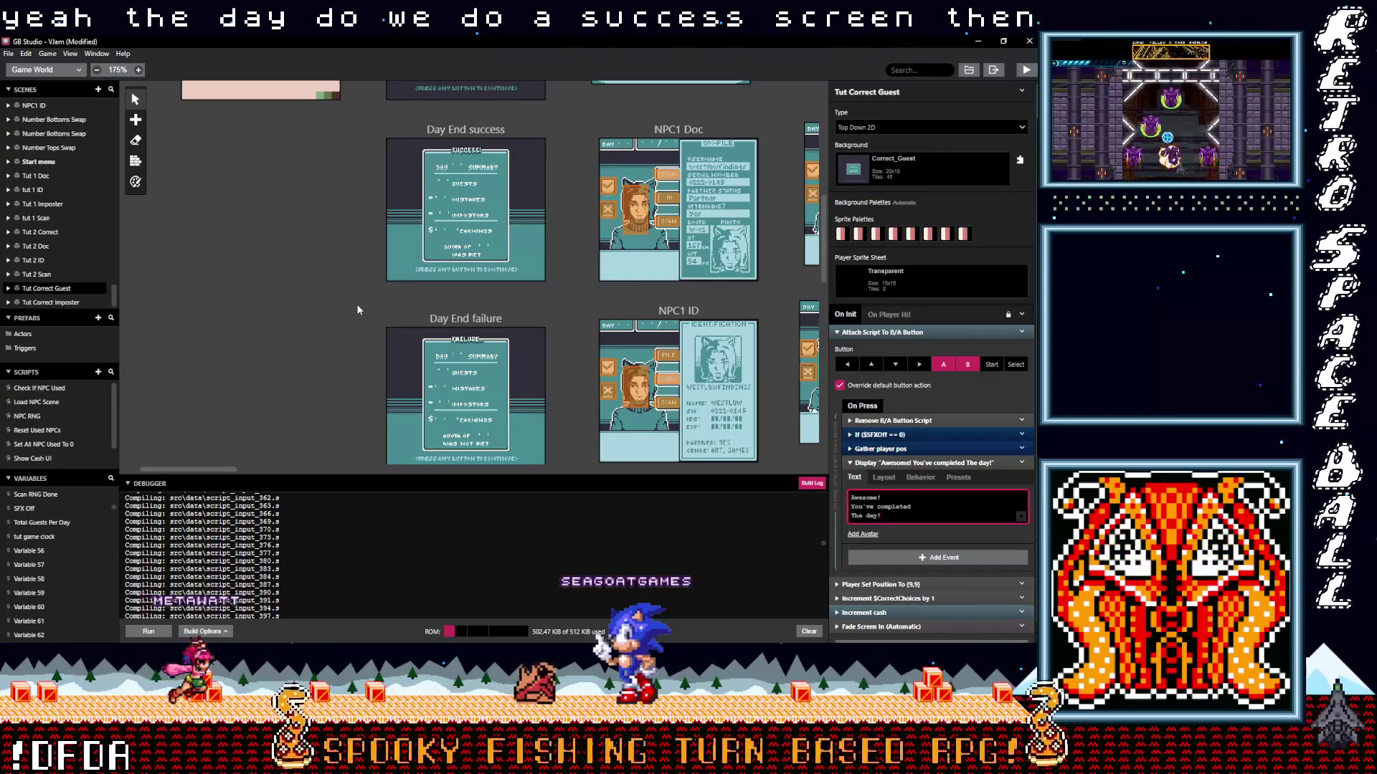
drag(357, 305, 340, 315)
click(345, 307)
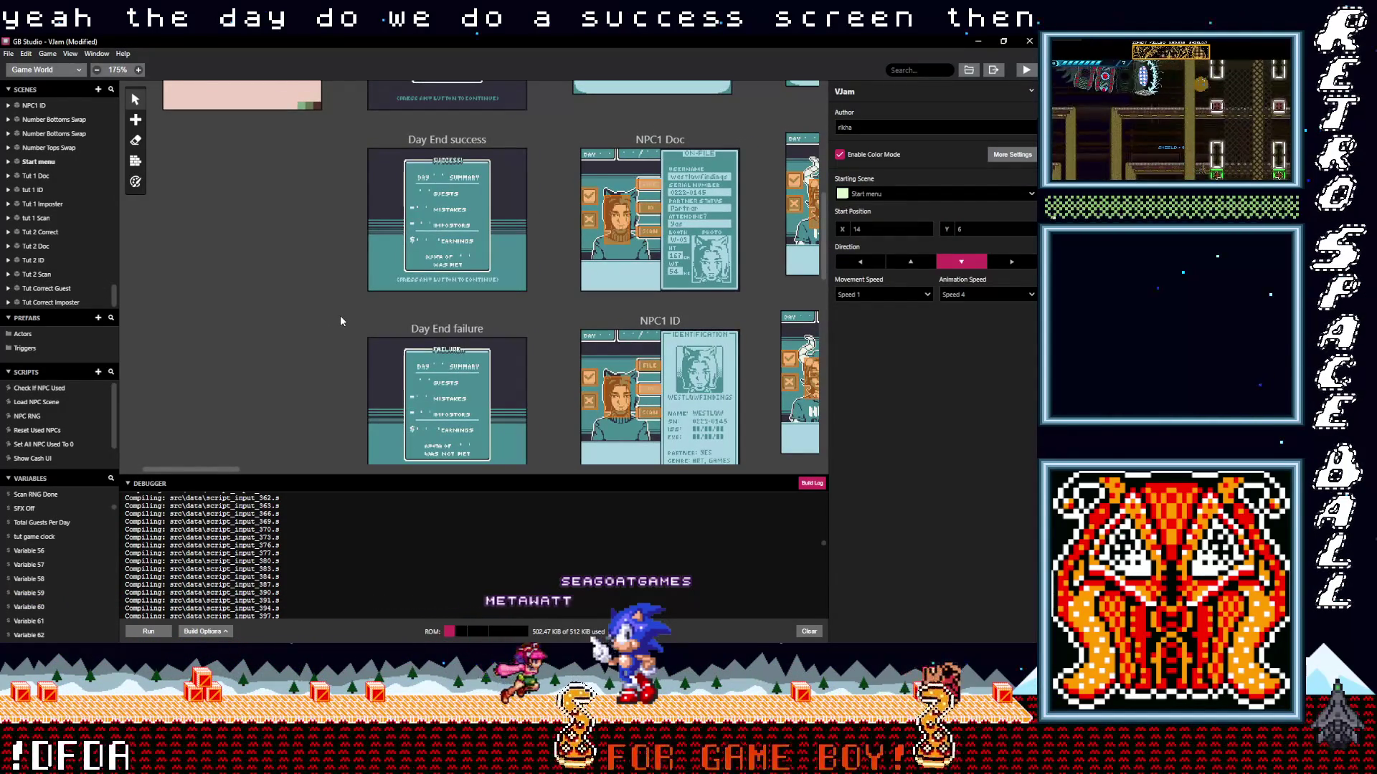
click(427, 143)
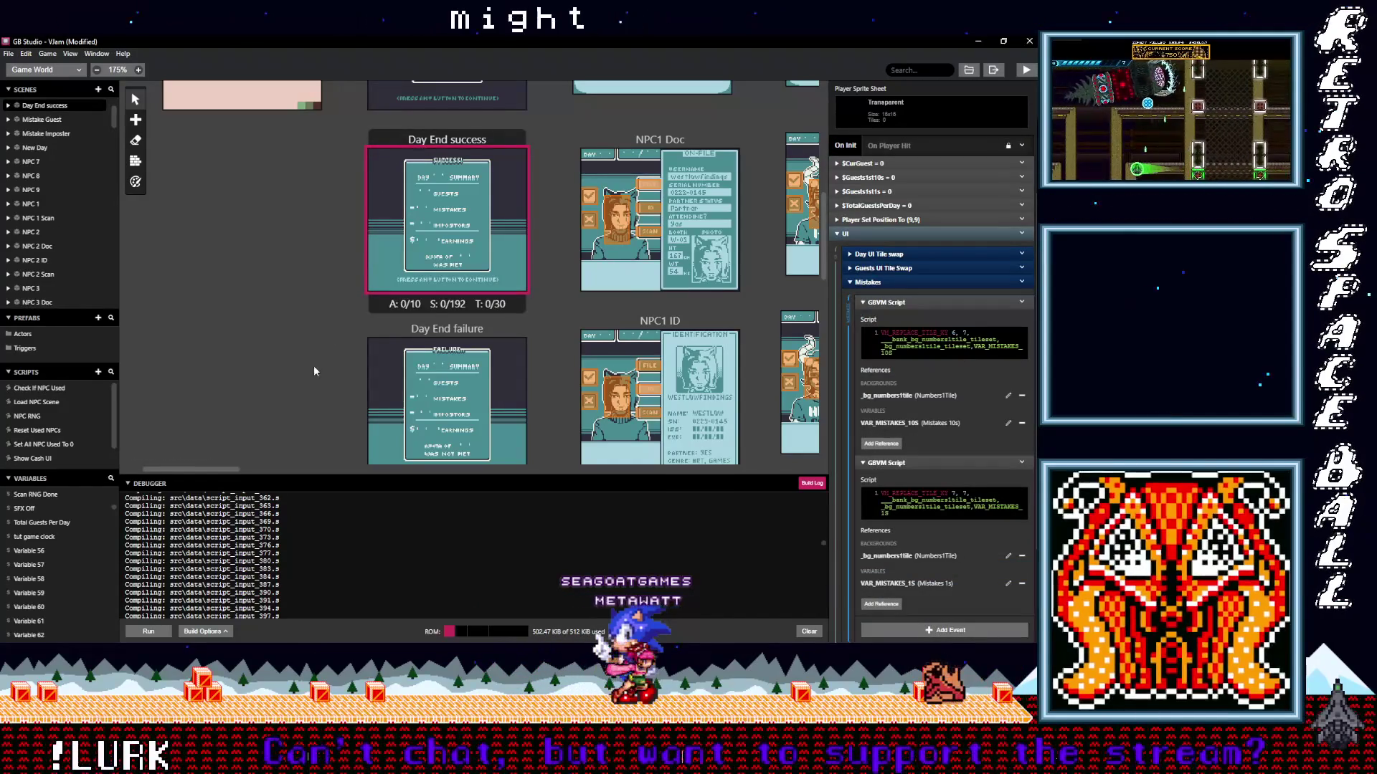
scroll(317, 364, down, 3)
scroll(317, 364, right, 1)
scroll(340, 269, down, 10)
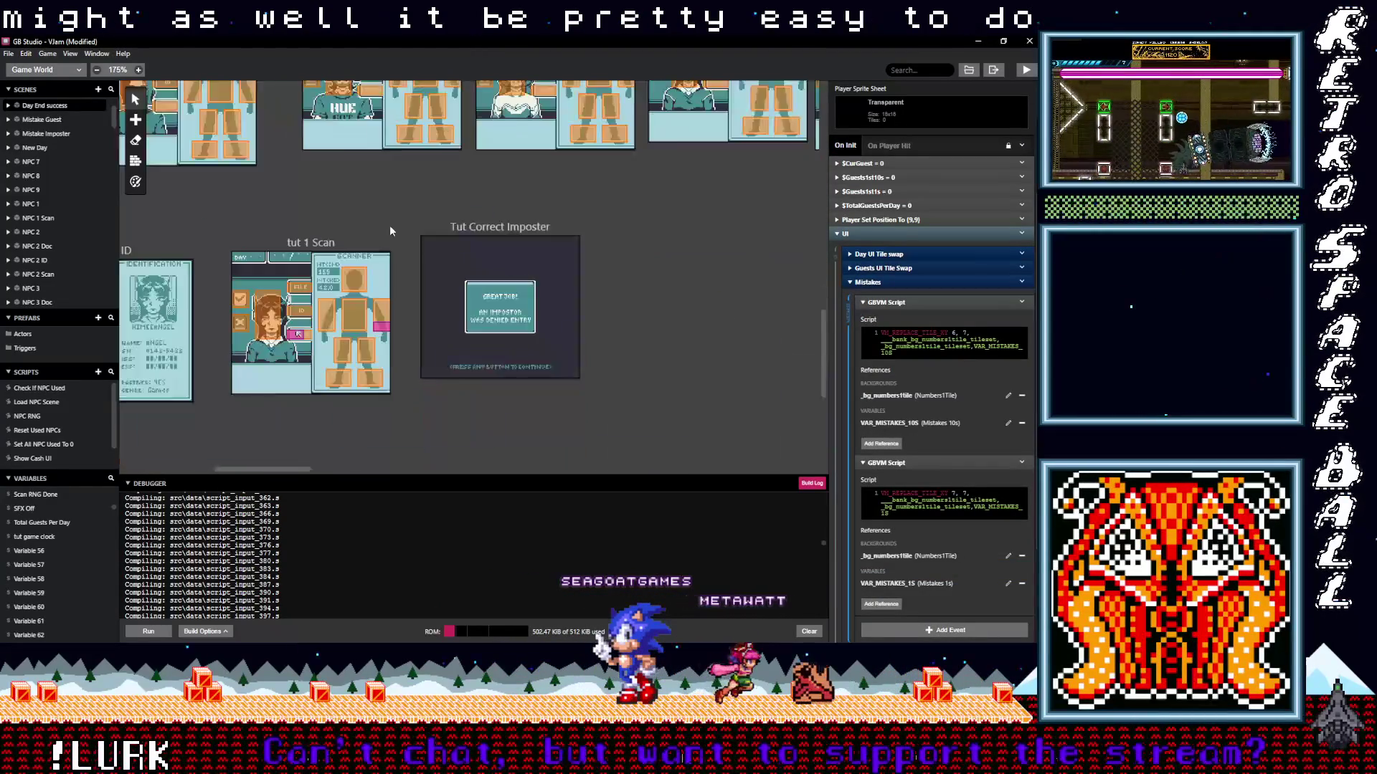
Paste a copy of Day End success beside Tut Correct Imposter and rename it 'Tut Day End success'.
click(588, 330)
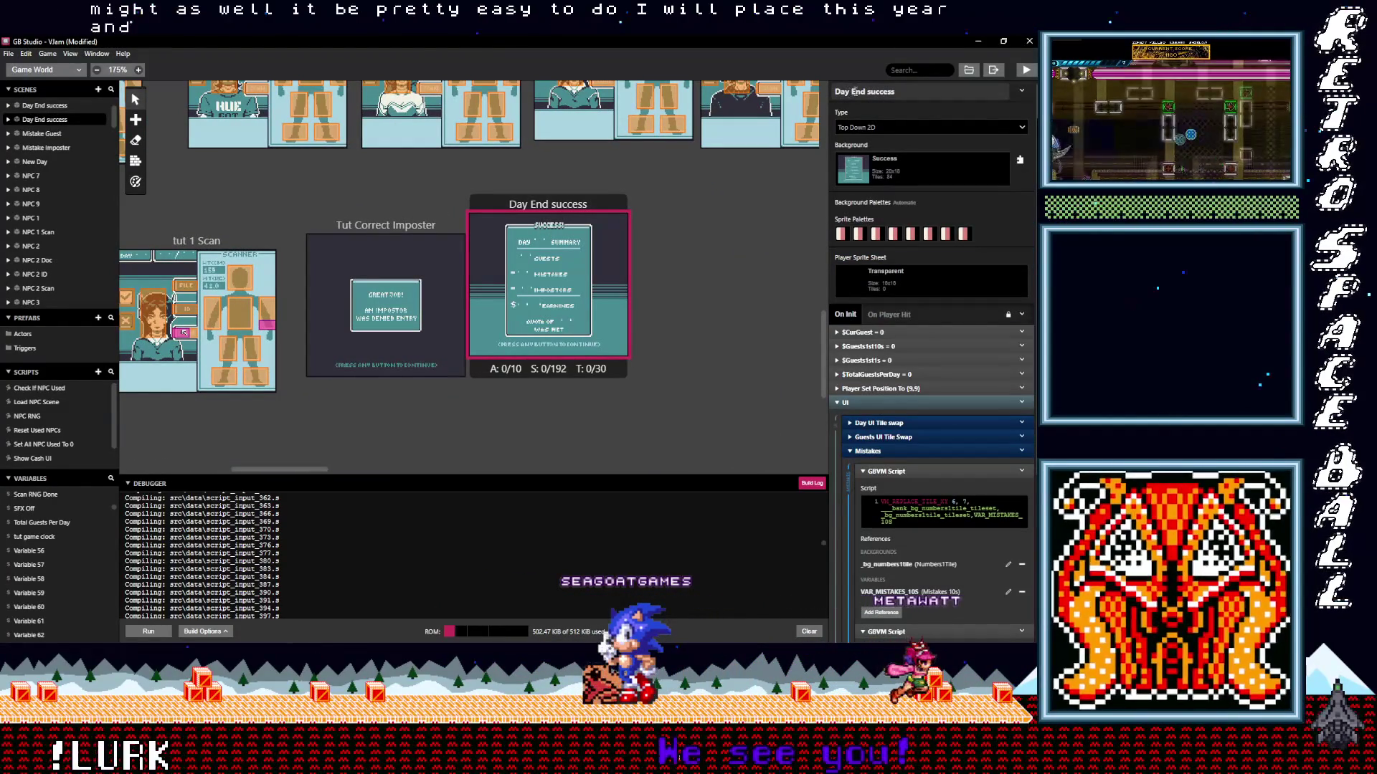
click(861, 95)
text(Tut)
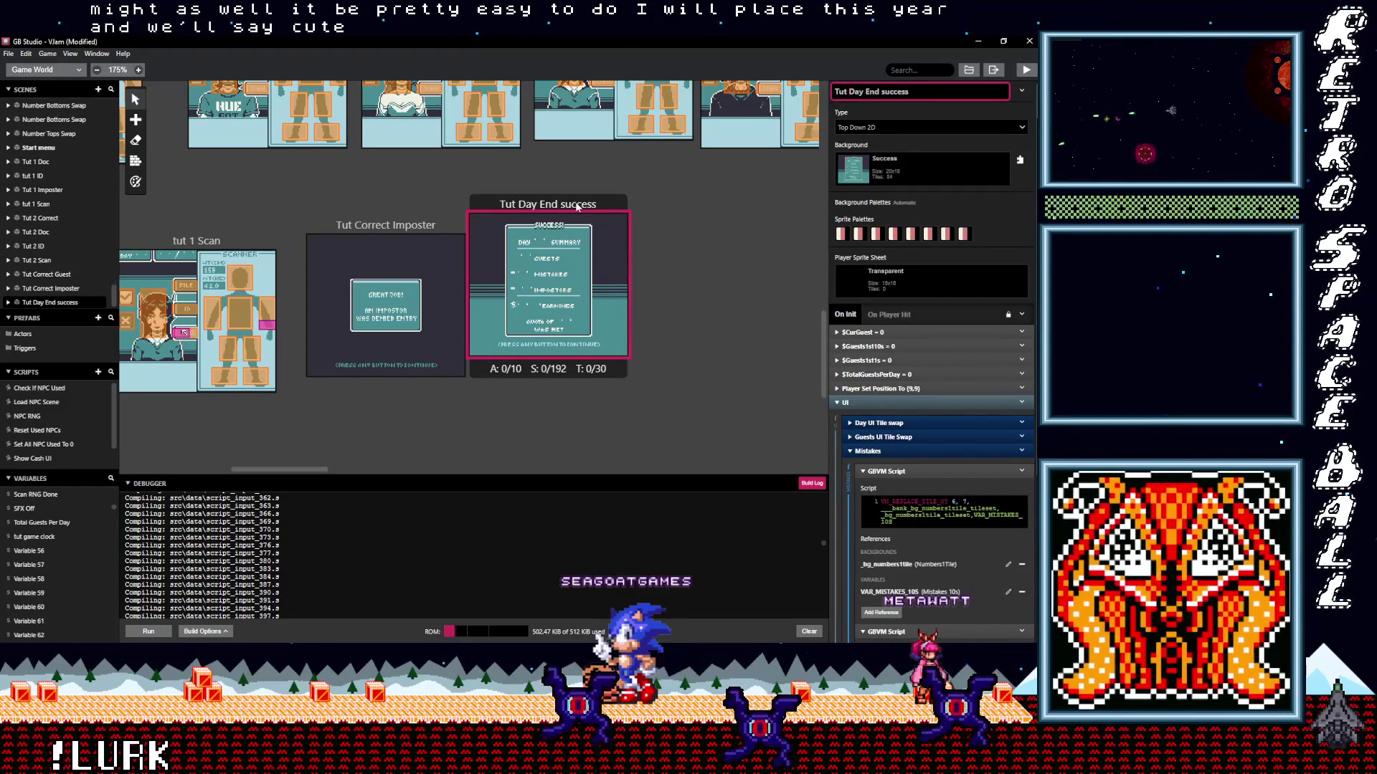
drag(527, 205, 546, 219)
Set Tut Correct Imposter's Change Scene destination to Tut Day End success.
click(433, 226)
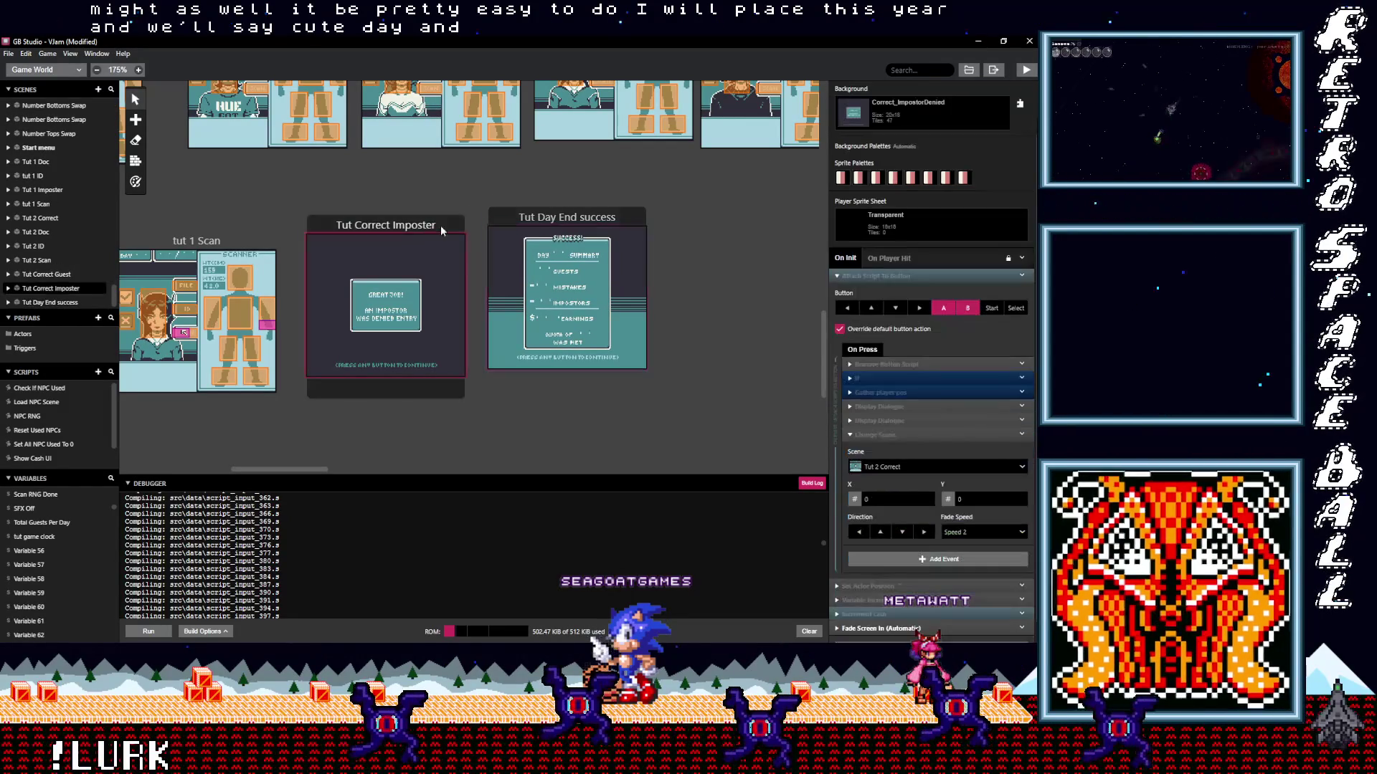
click(891, 435)
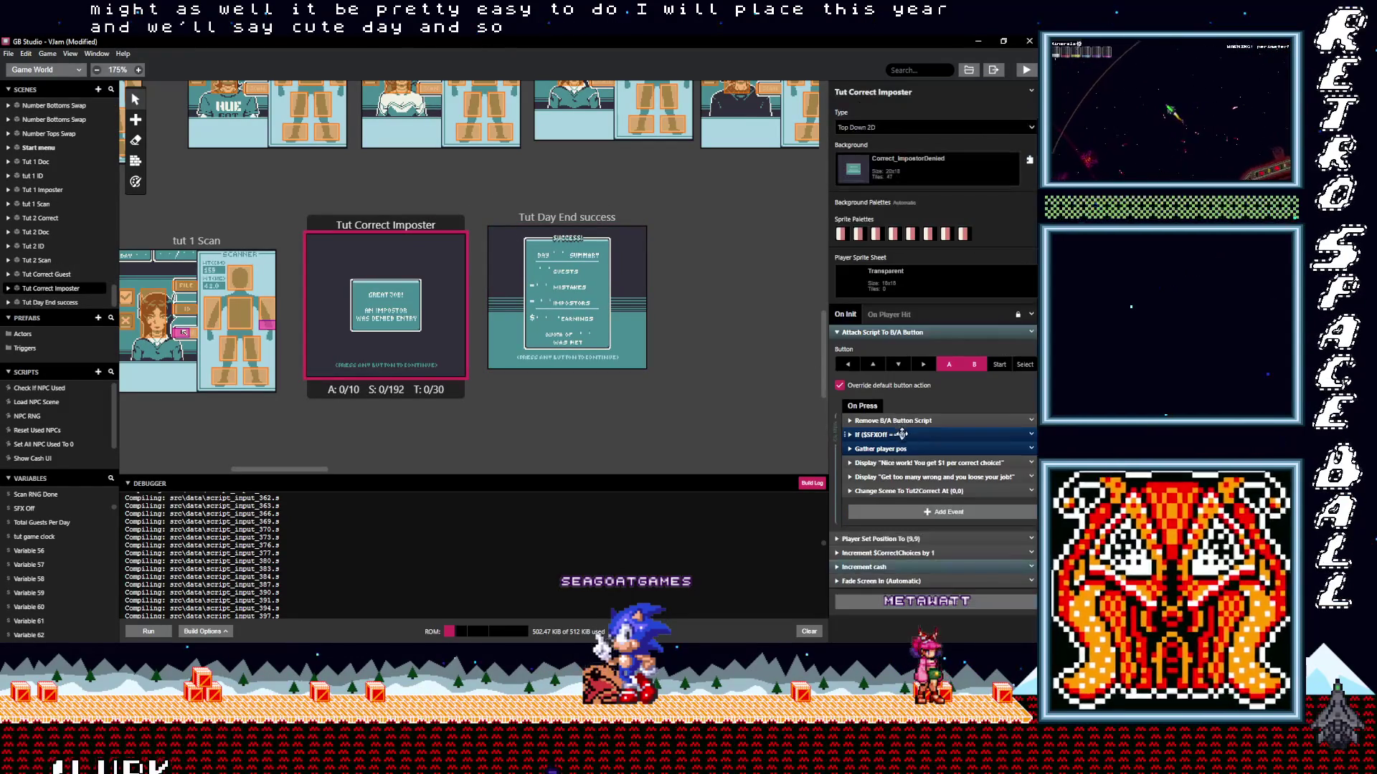
click(893, 492)
scroll(927, 512, down, 2)
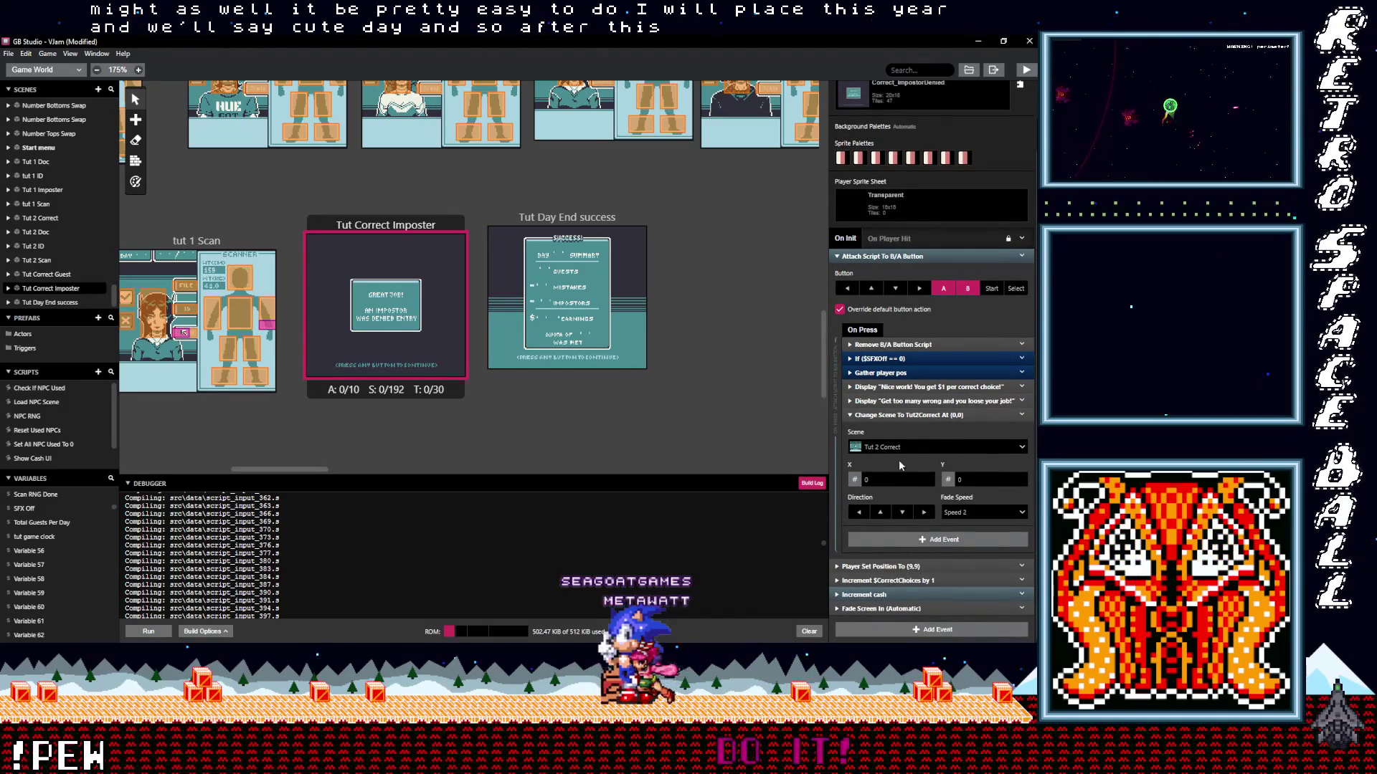
click(903, 446)
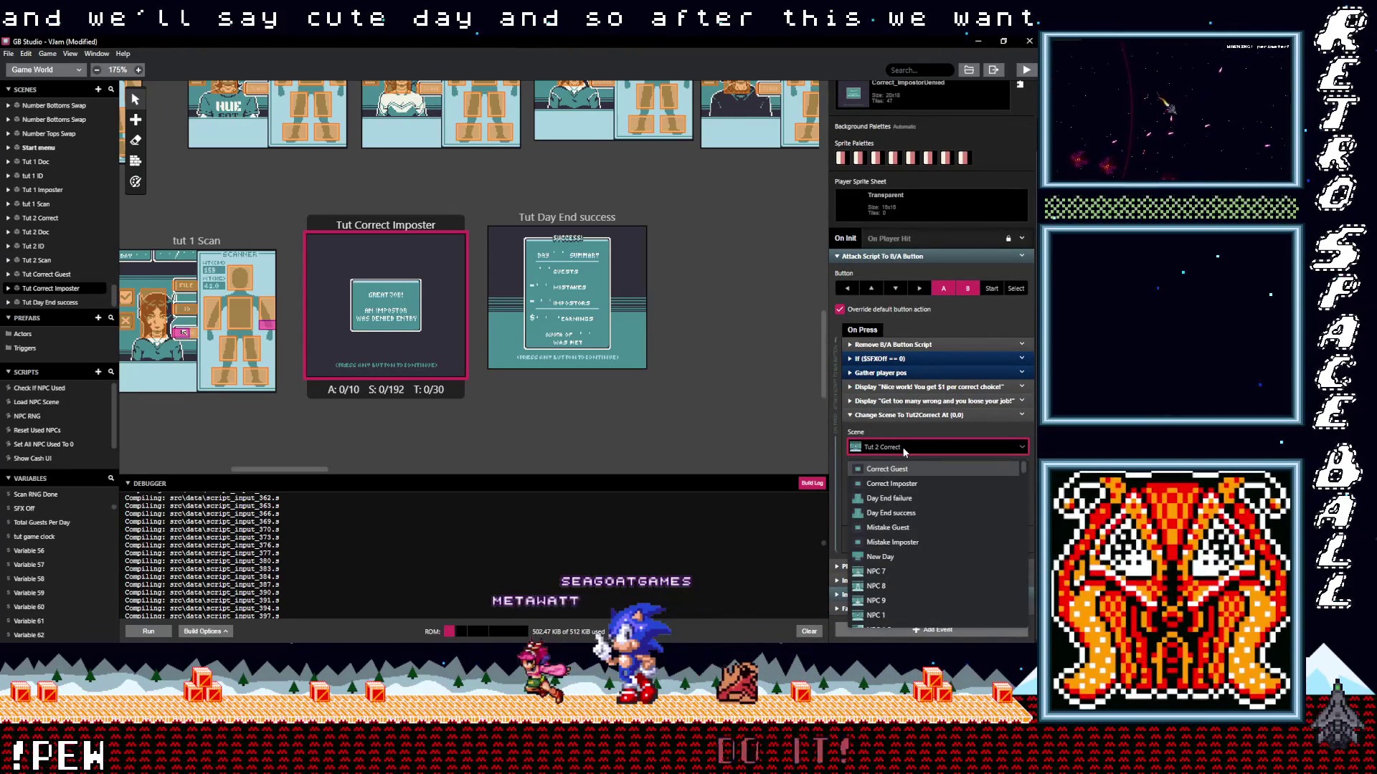
text(tut)
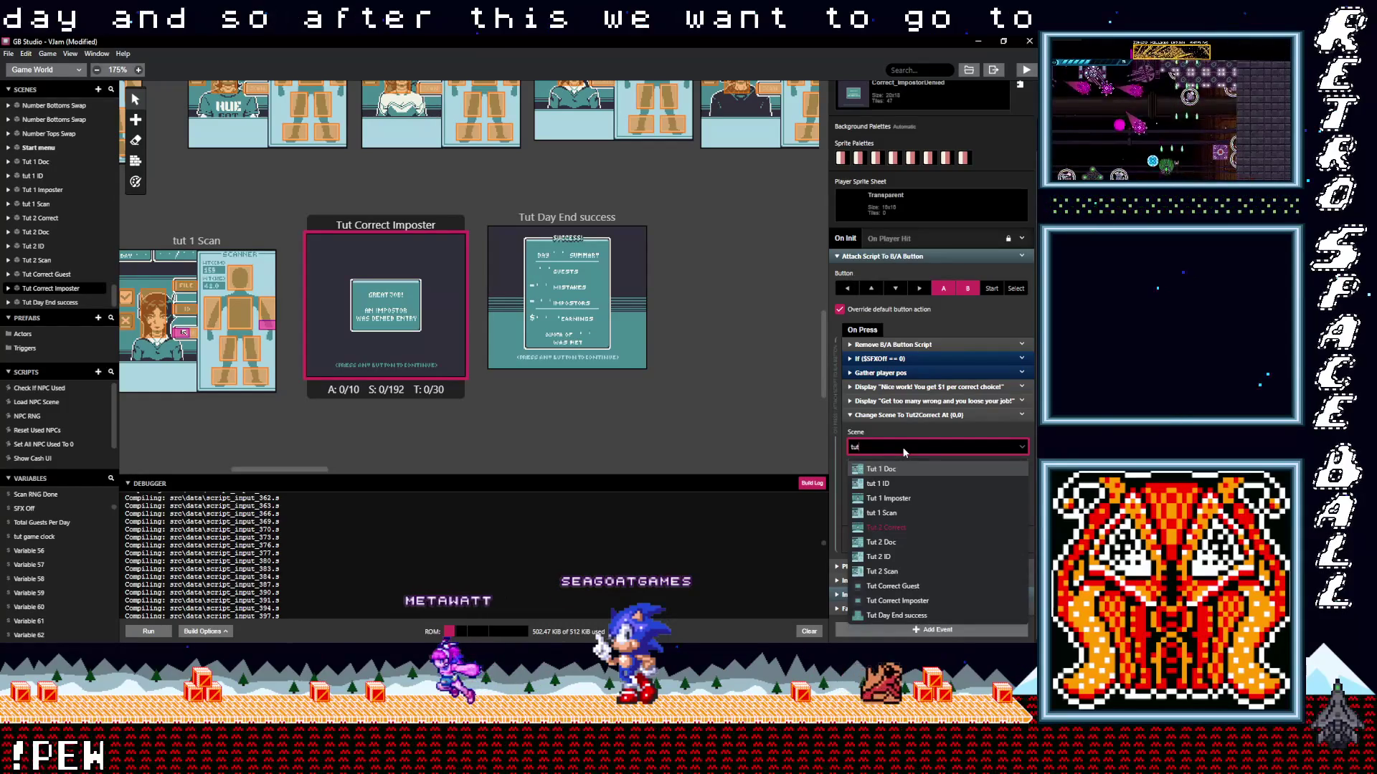
click(896, 615)
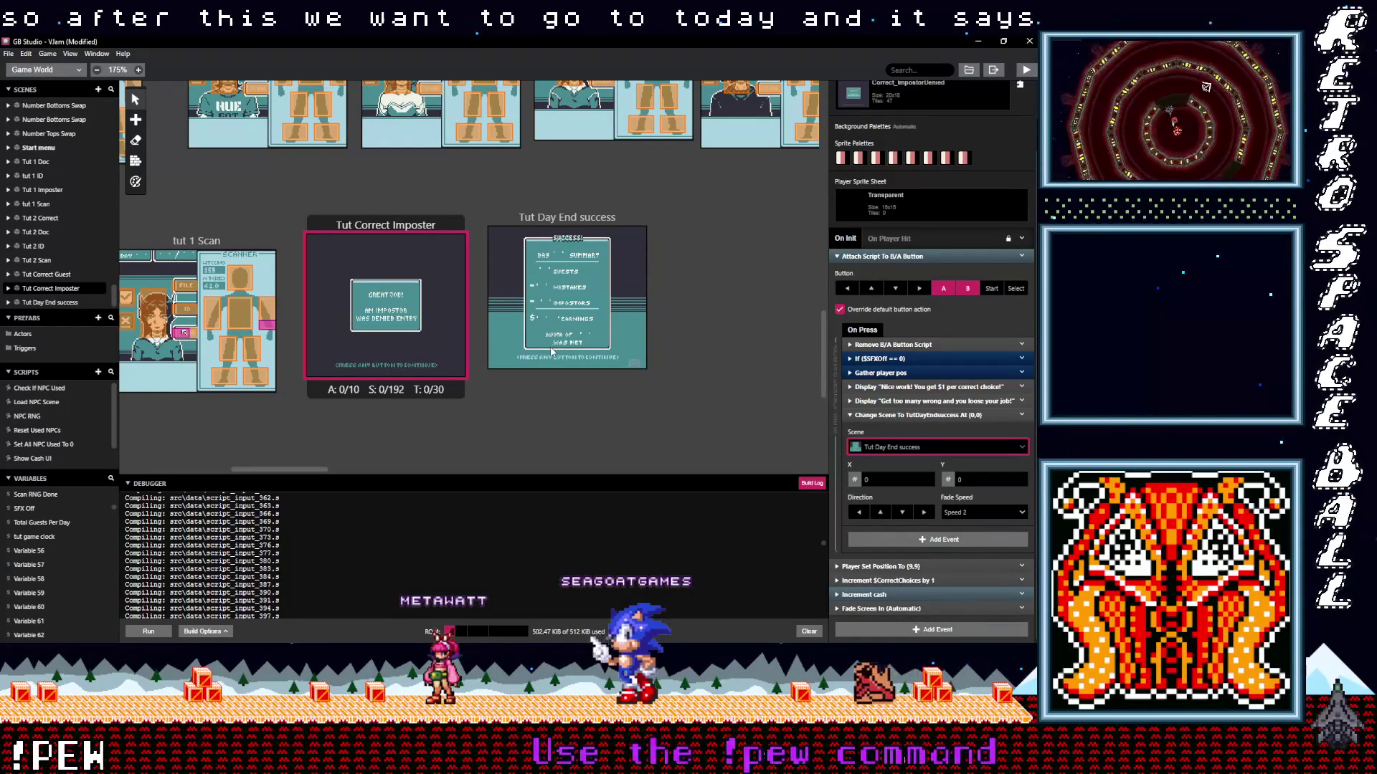
click(558, 219)
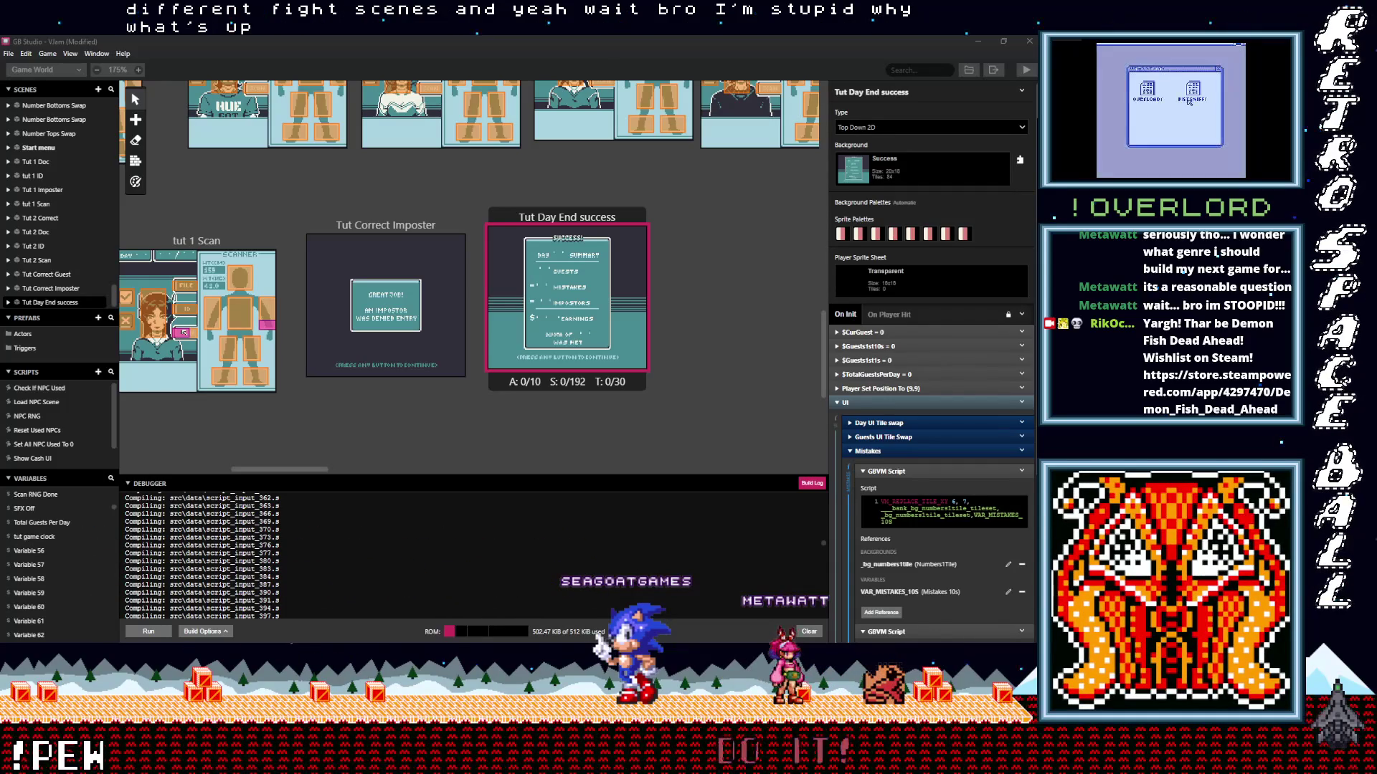
Tidy the On Init script by collapsing the UI and Mistakes groups, then start adding an event.
click(869, 403)
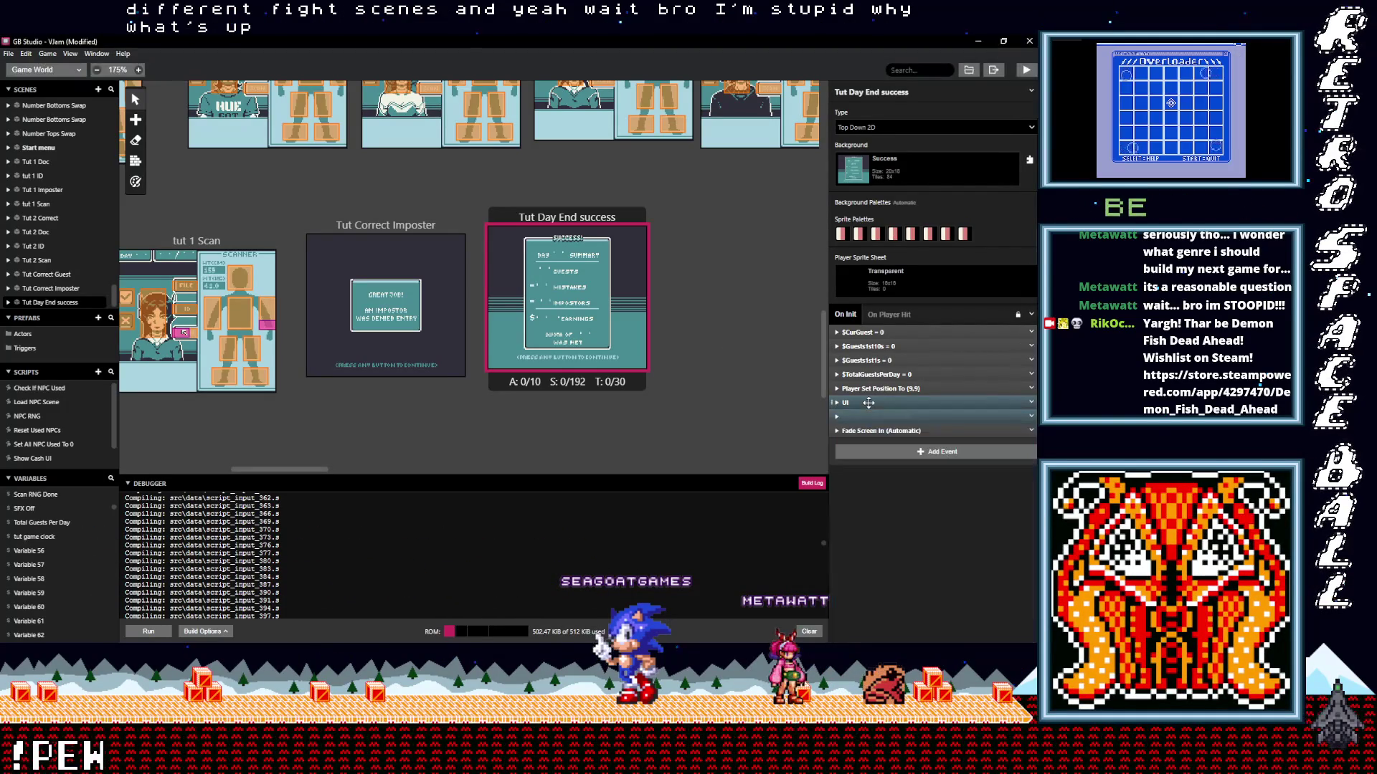
click(860, 403)
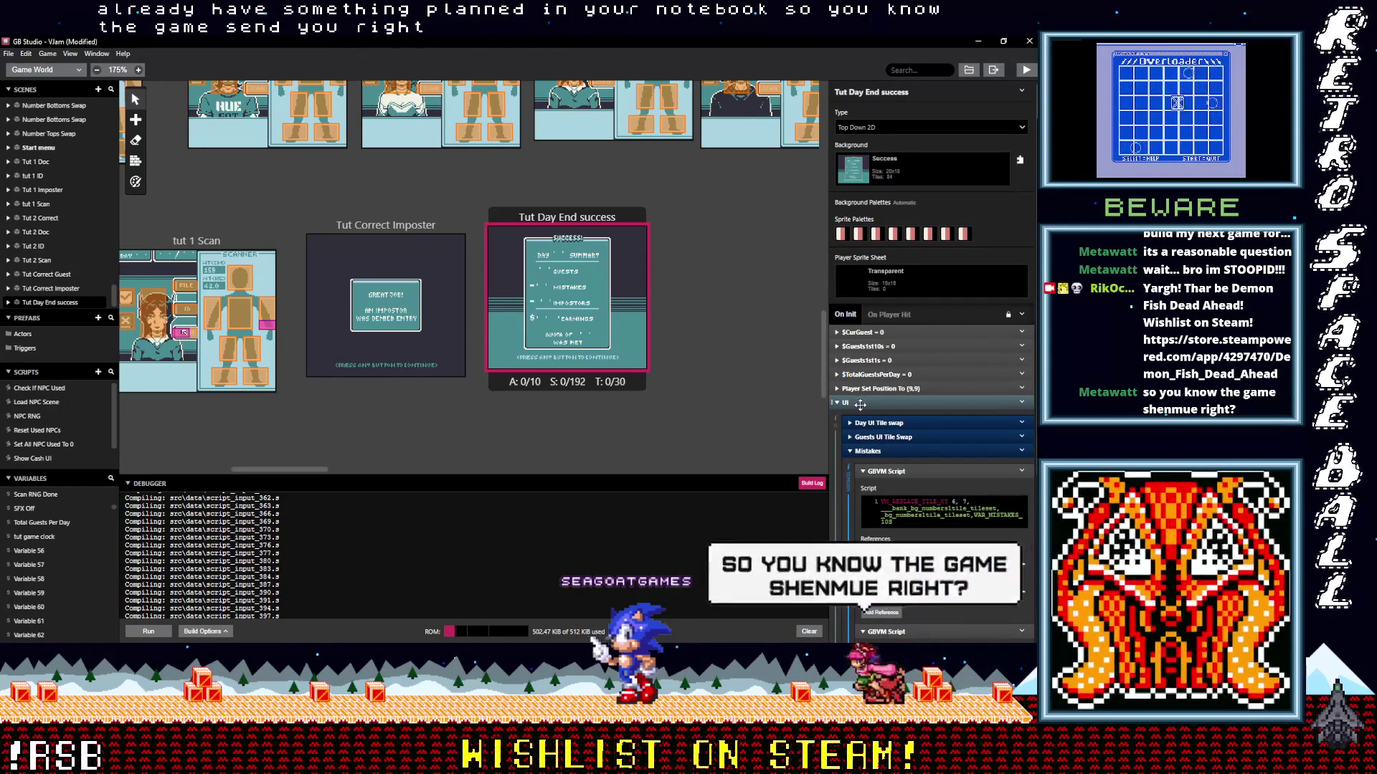
click(879, 450)
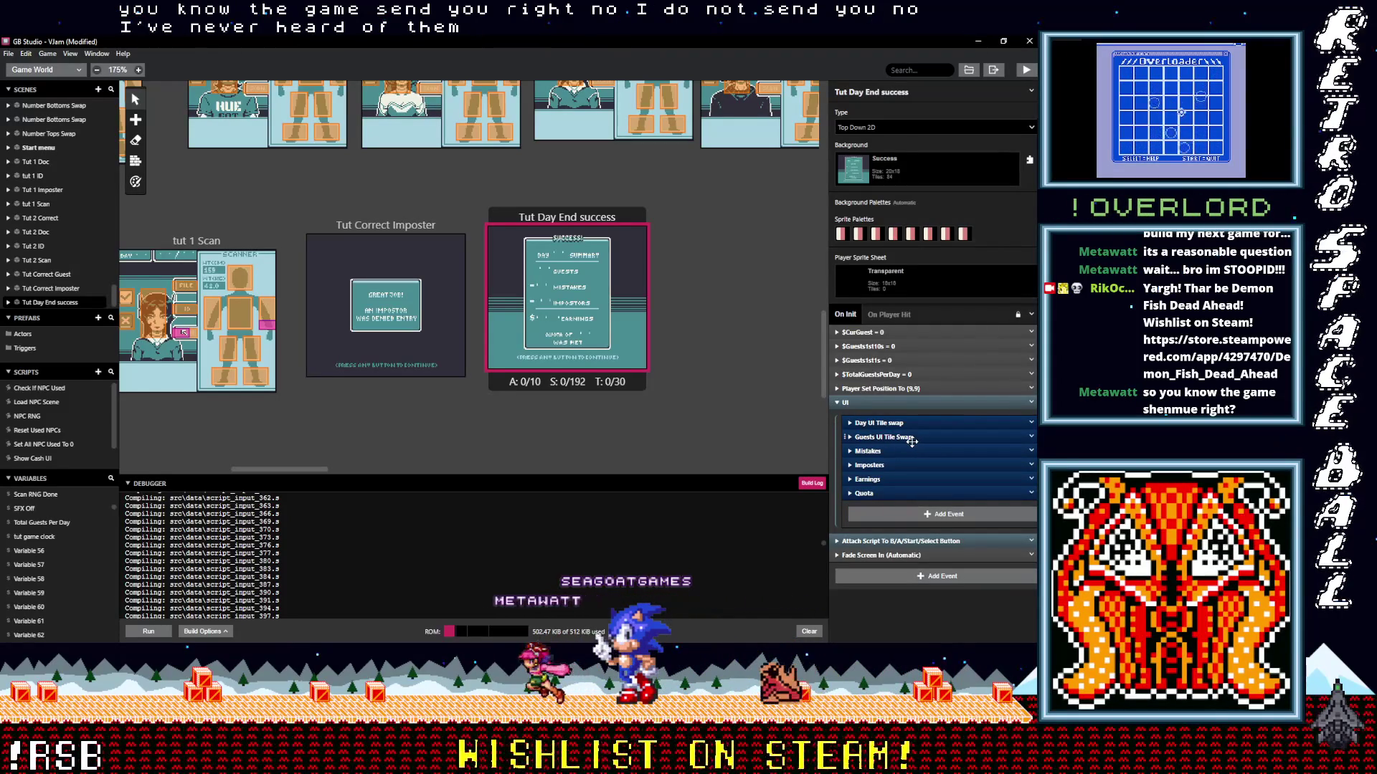
drag(879, 494, 880, 497)
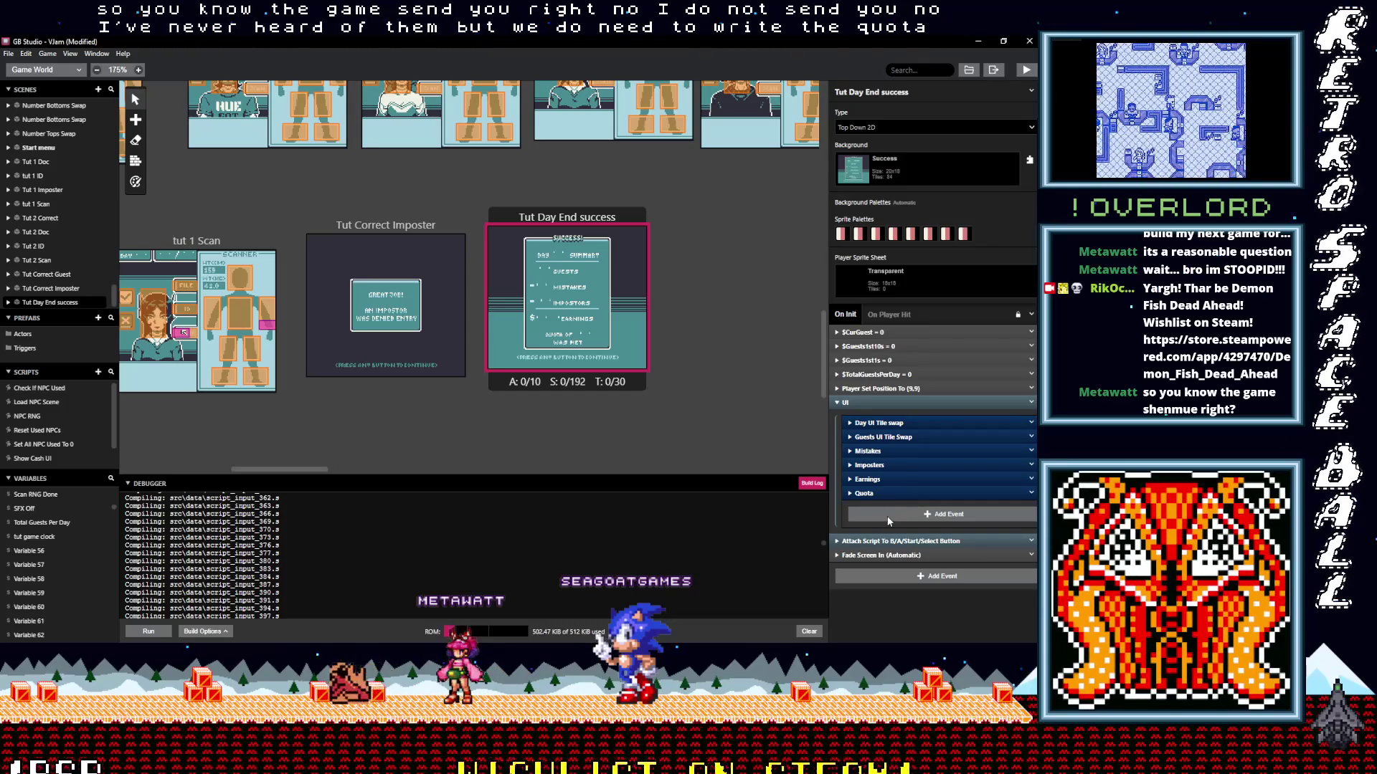
click(888, 516)
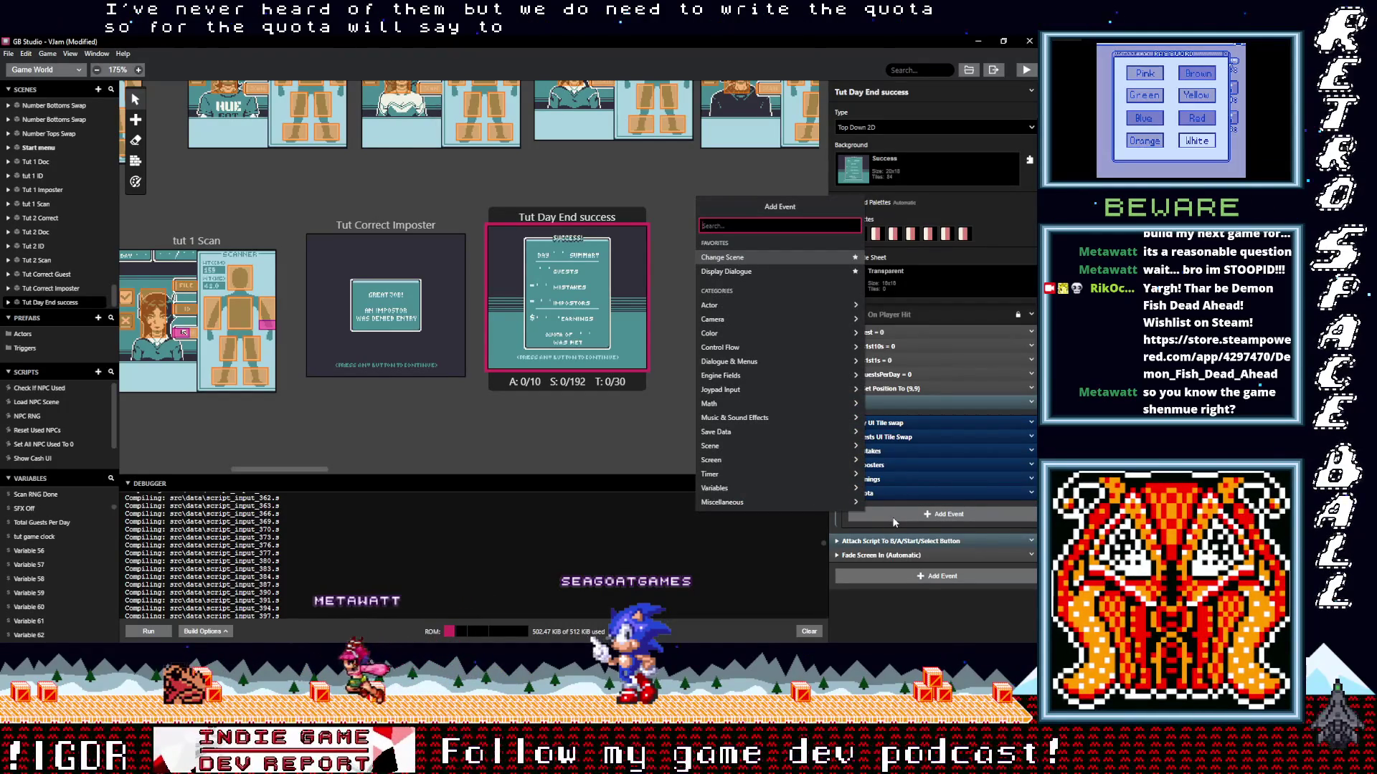
Add a Variable Set To Value event setting $Quota 10s to 0.
text(var val)
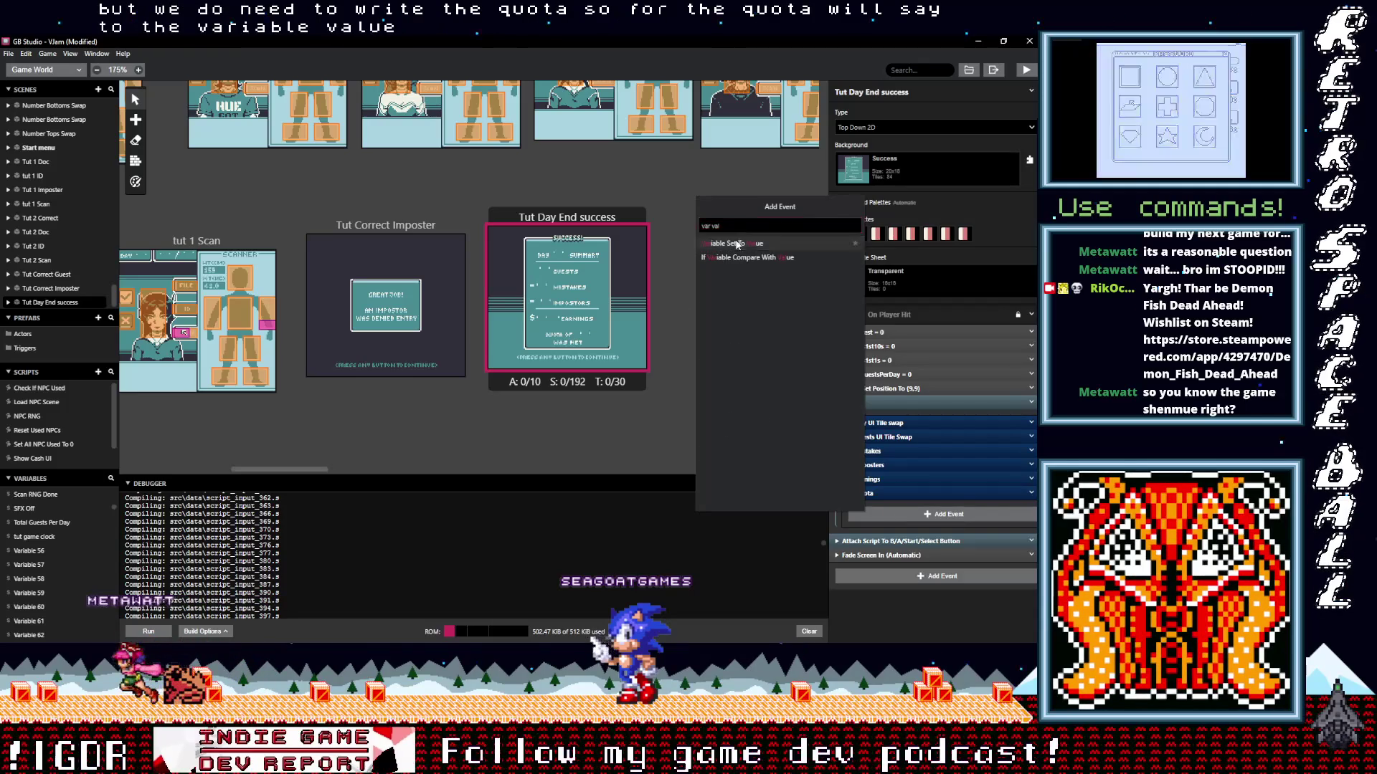
click(717, 244)
click(898, 539)
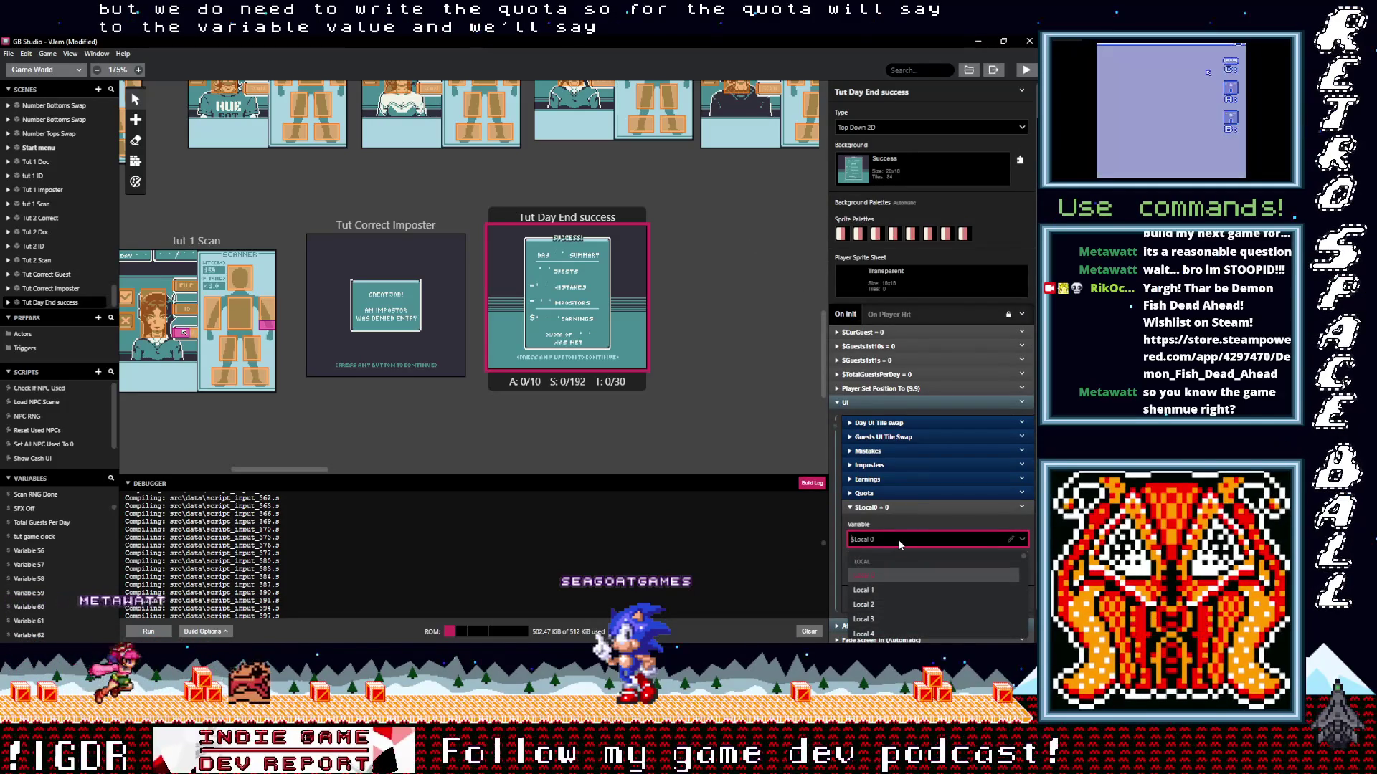
text(qu)
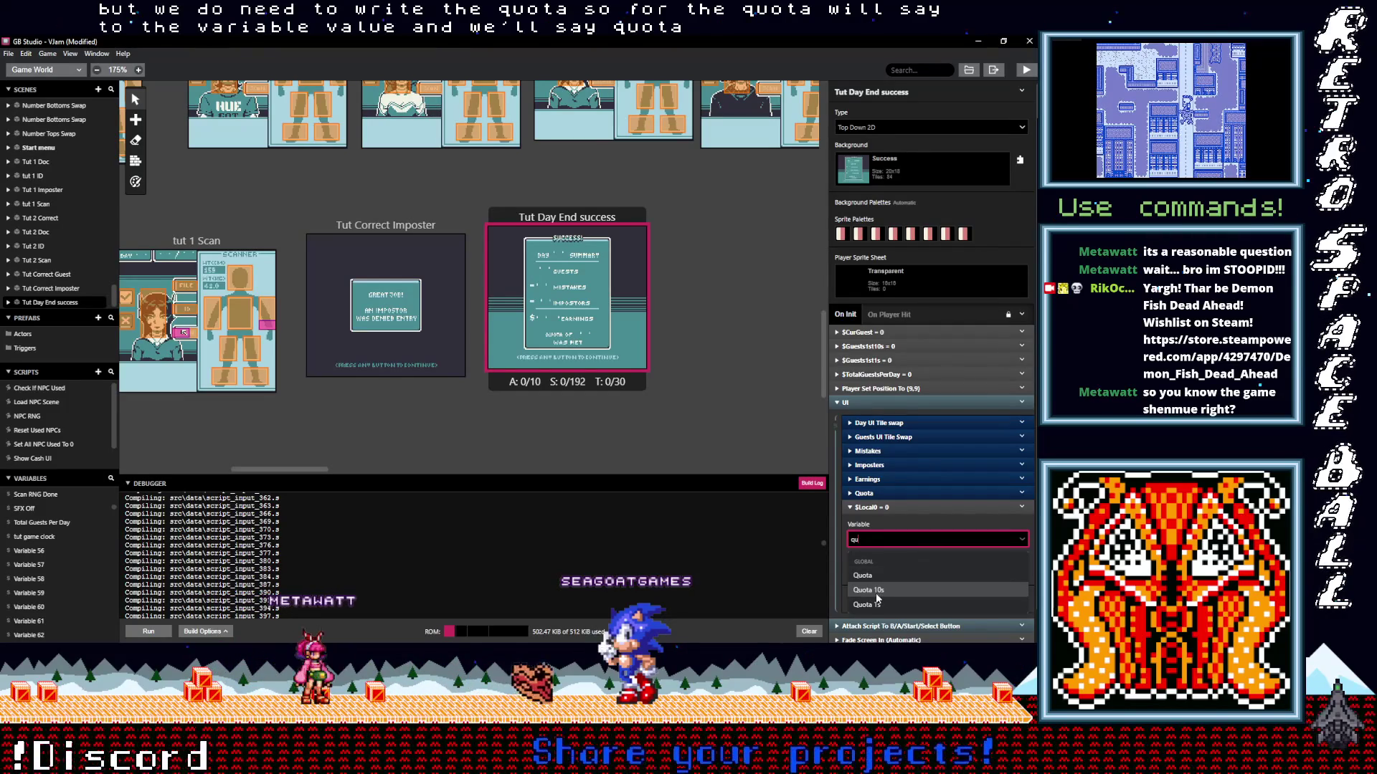
key(Escape)
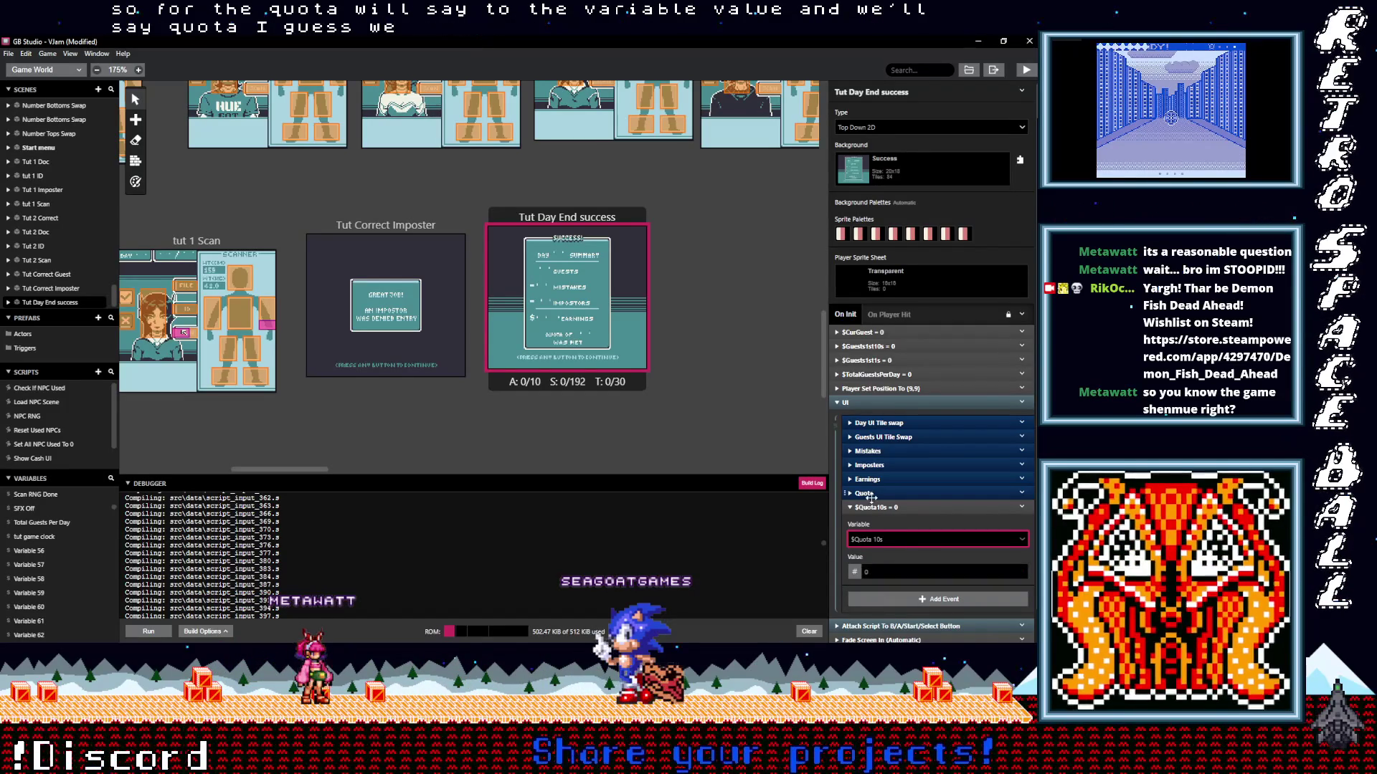
click(866, 494)
click(869, 494)
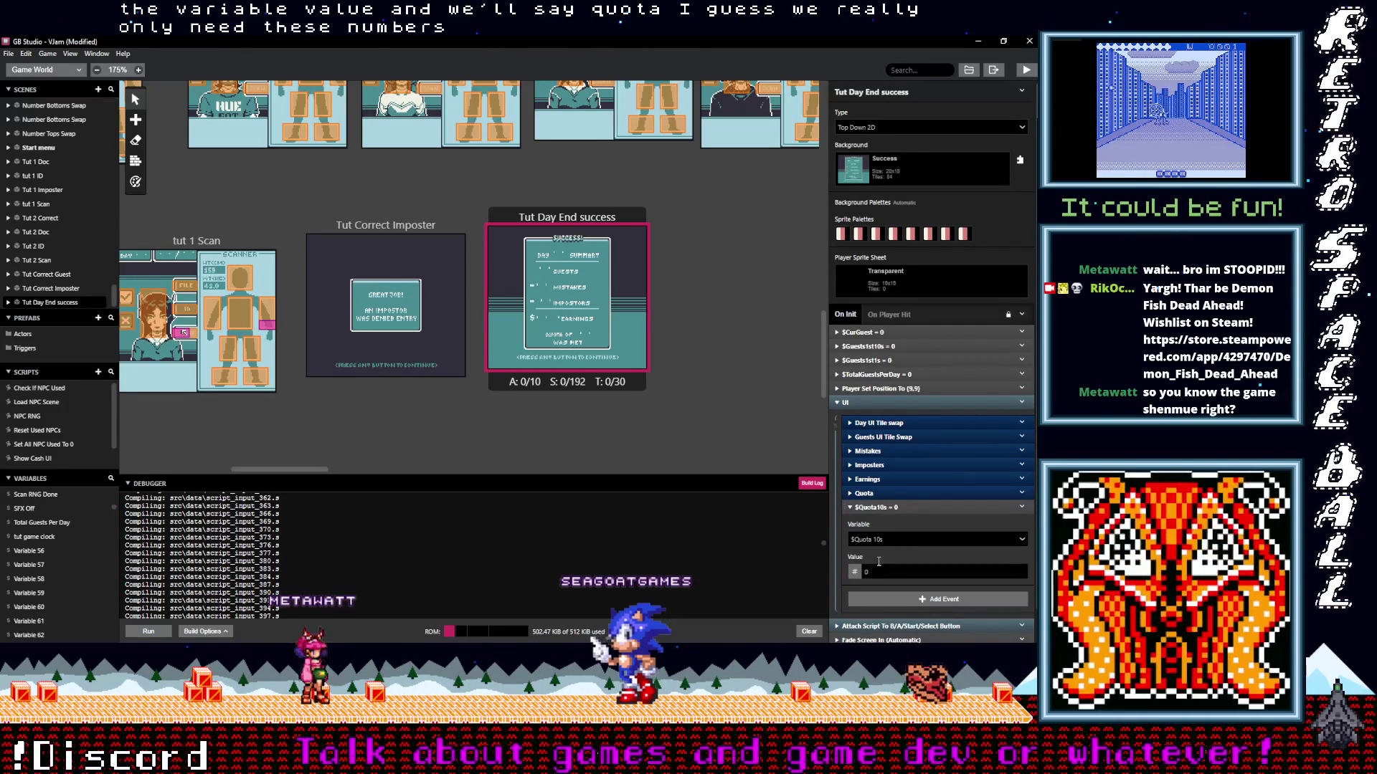
Duplicate it as $Quota 1s set to 2, collapse both, and drag them toward the top.
click(1022, 508)
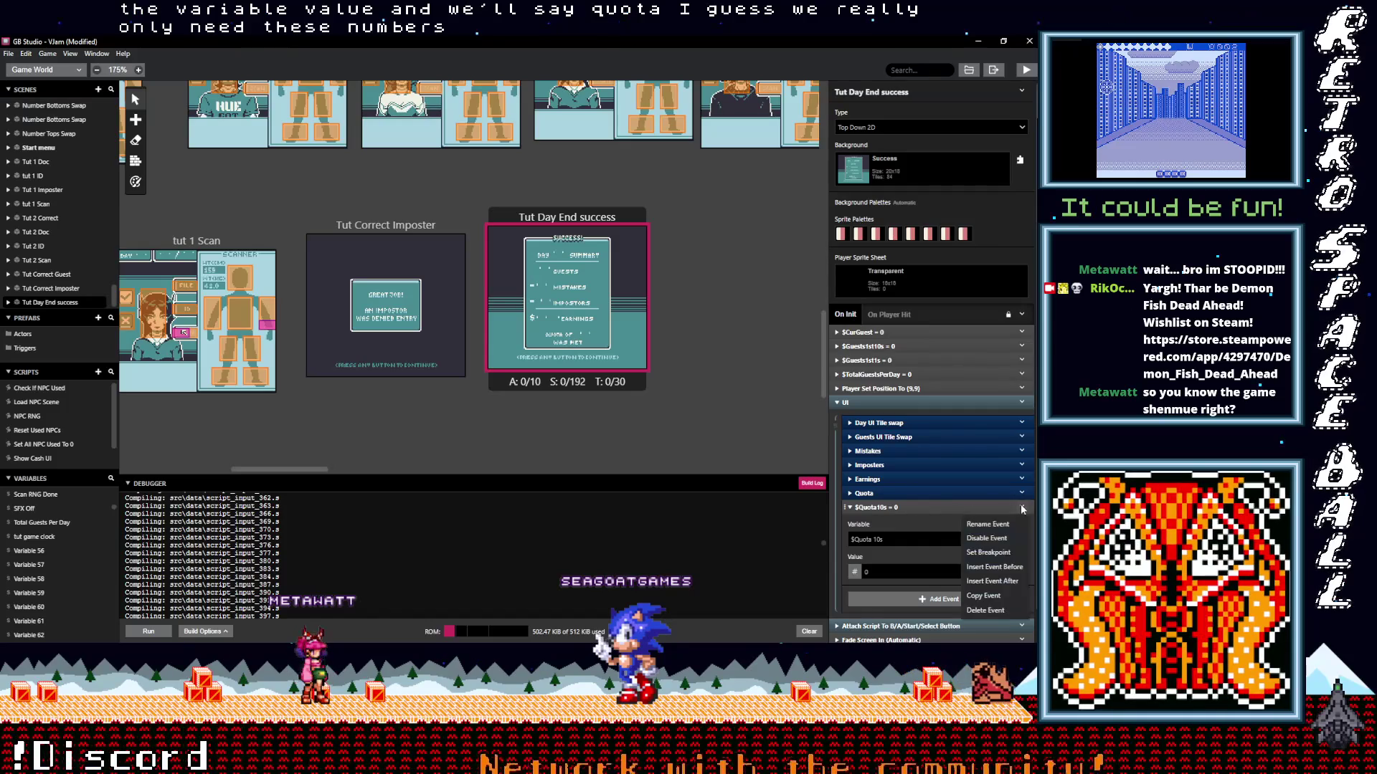
click(989, 598)
alt+click(899, 601)
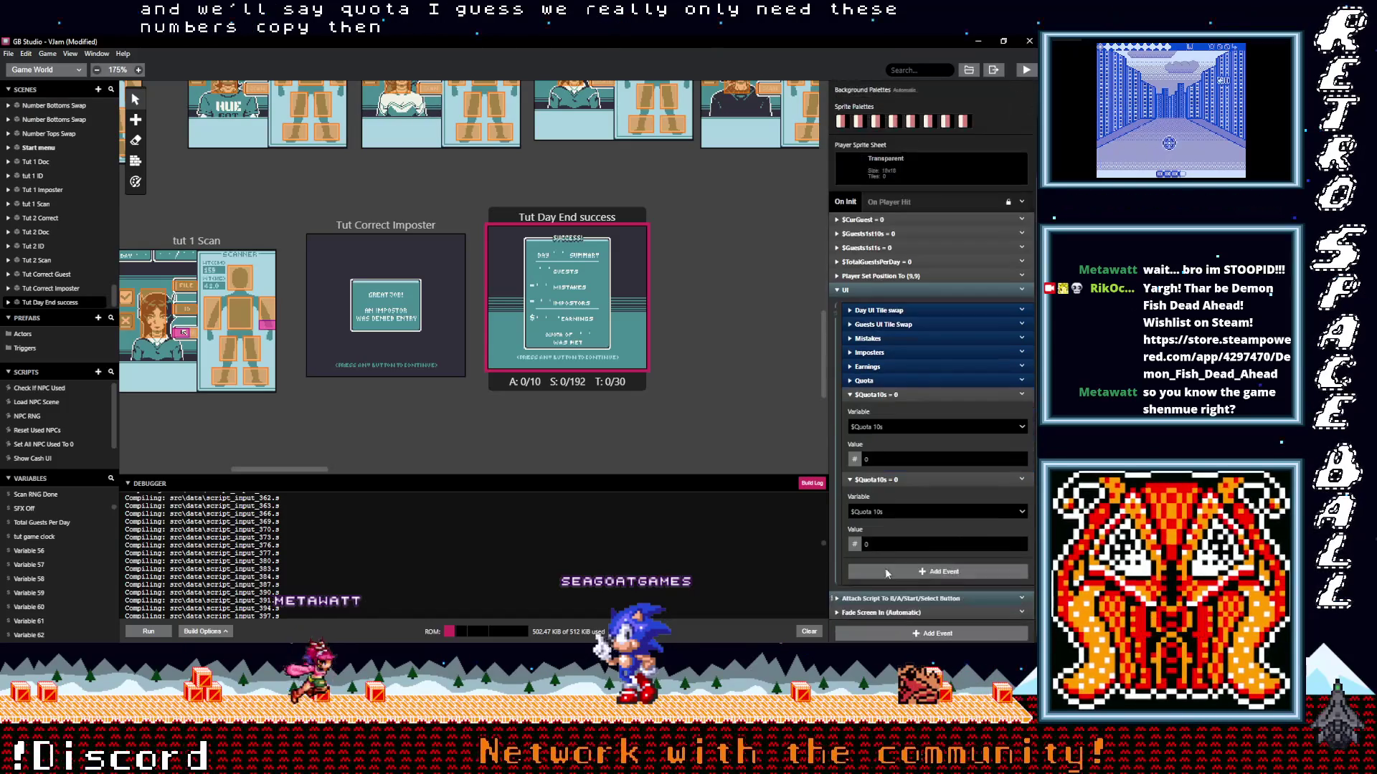
click(884, 511)
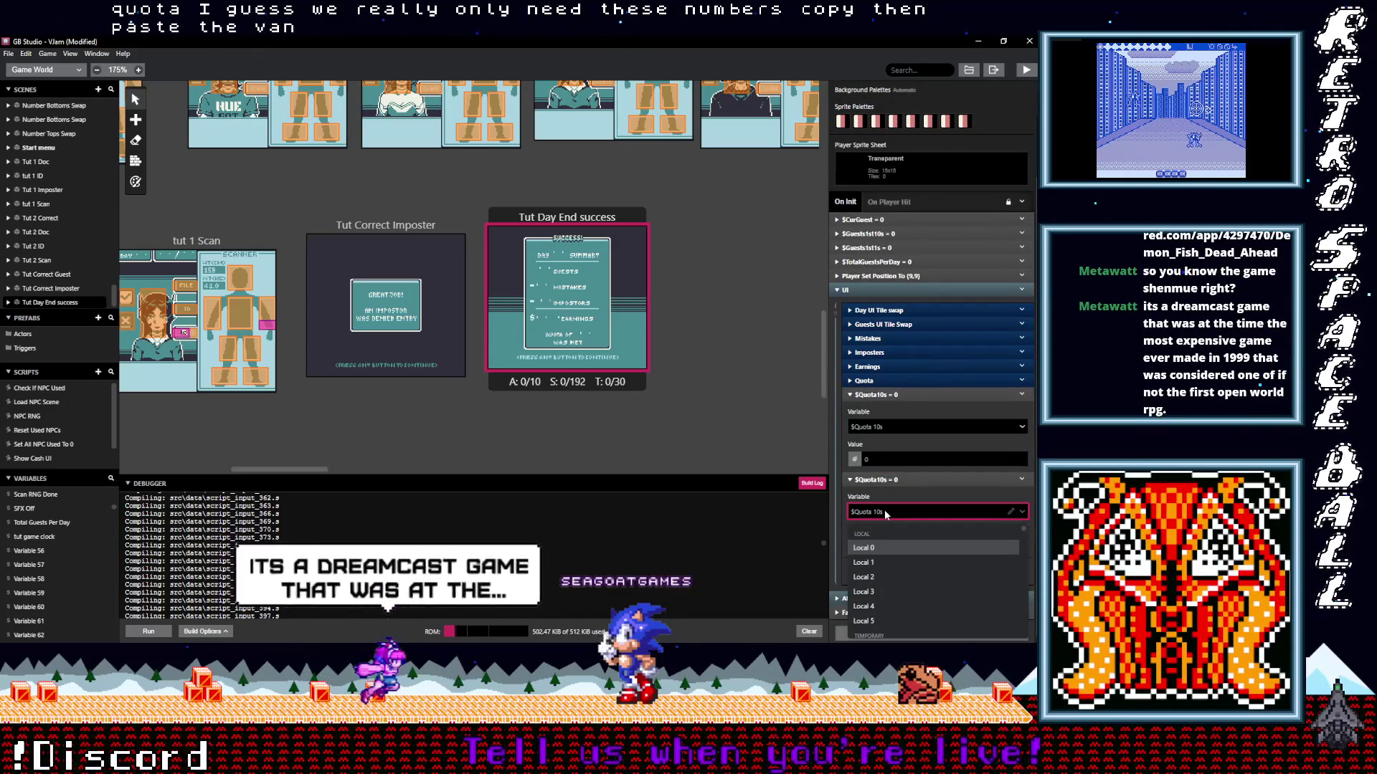
click(884, 510)
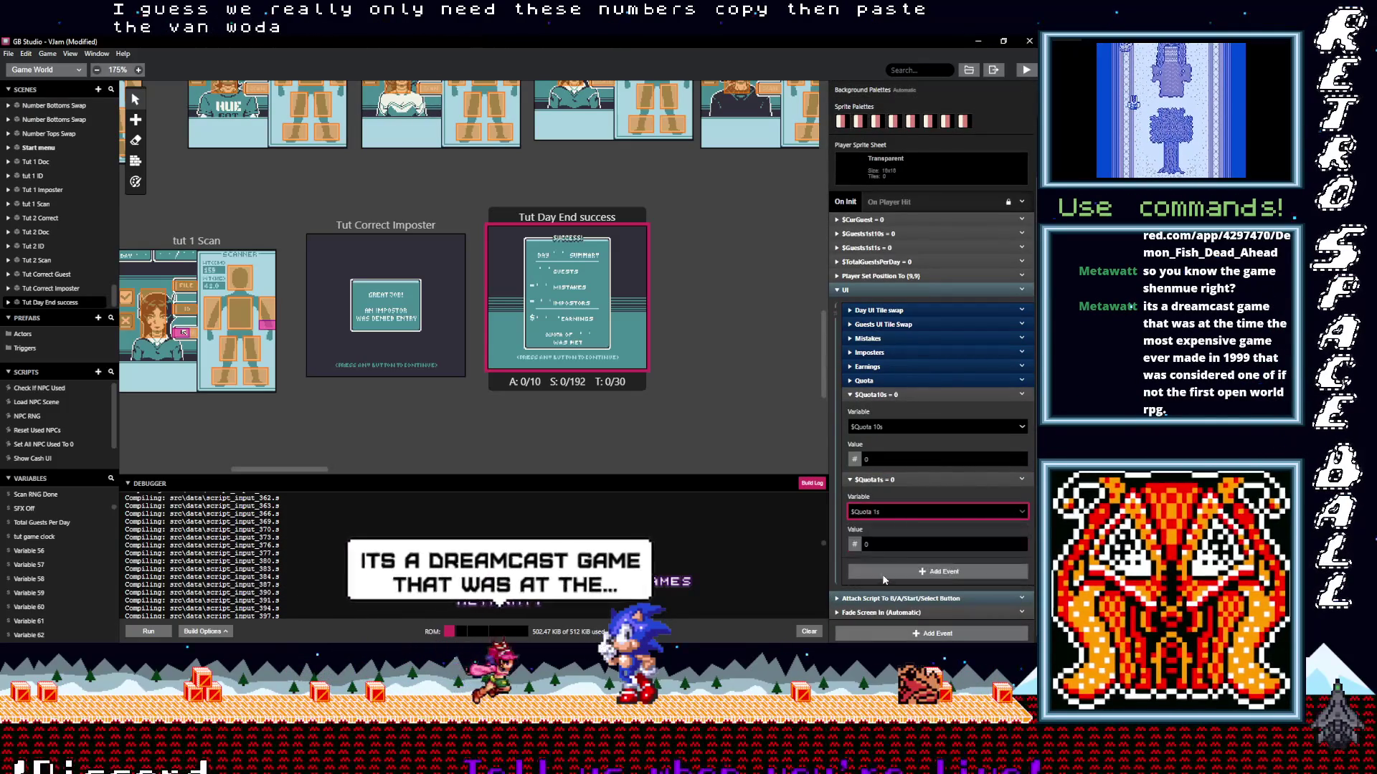
click(870, 545)
text(2)
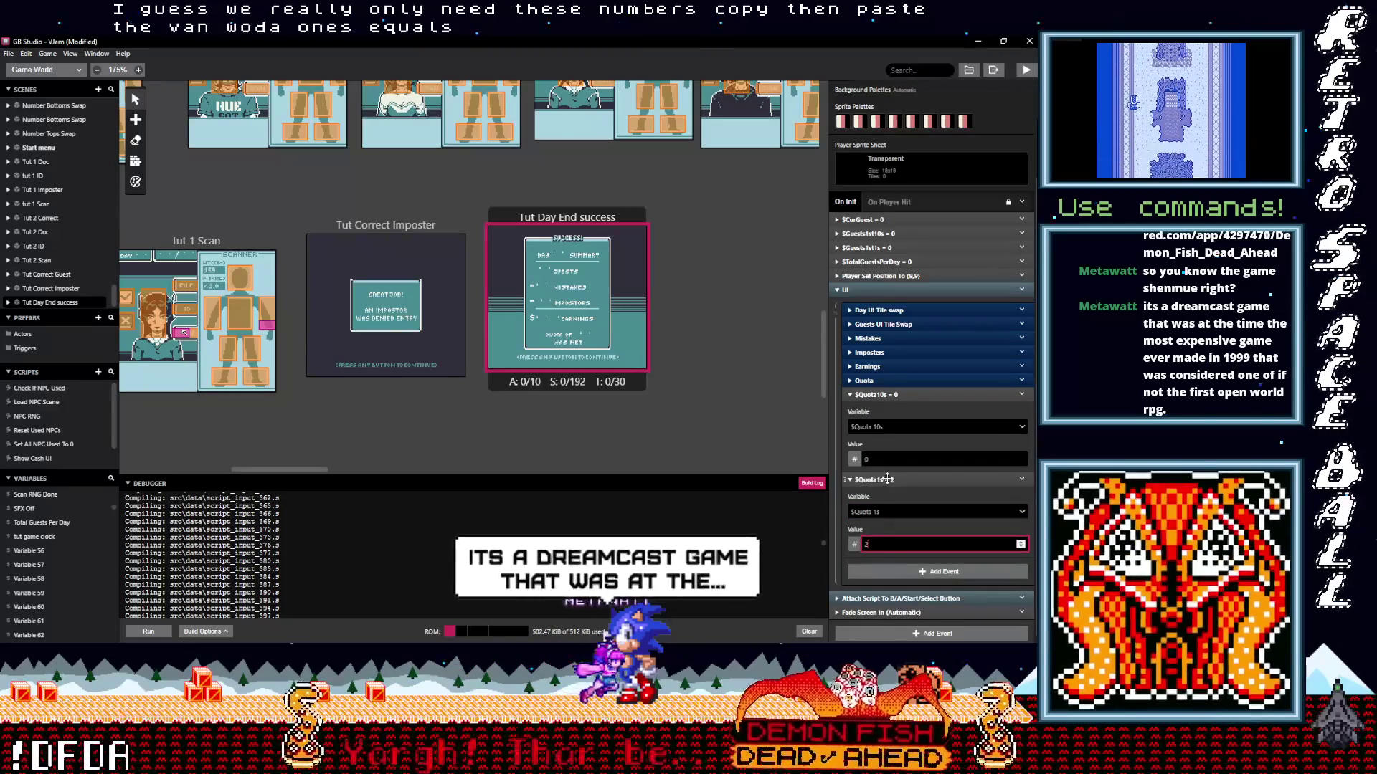
click(888, 477)
click(888, 477)
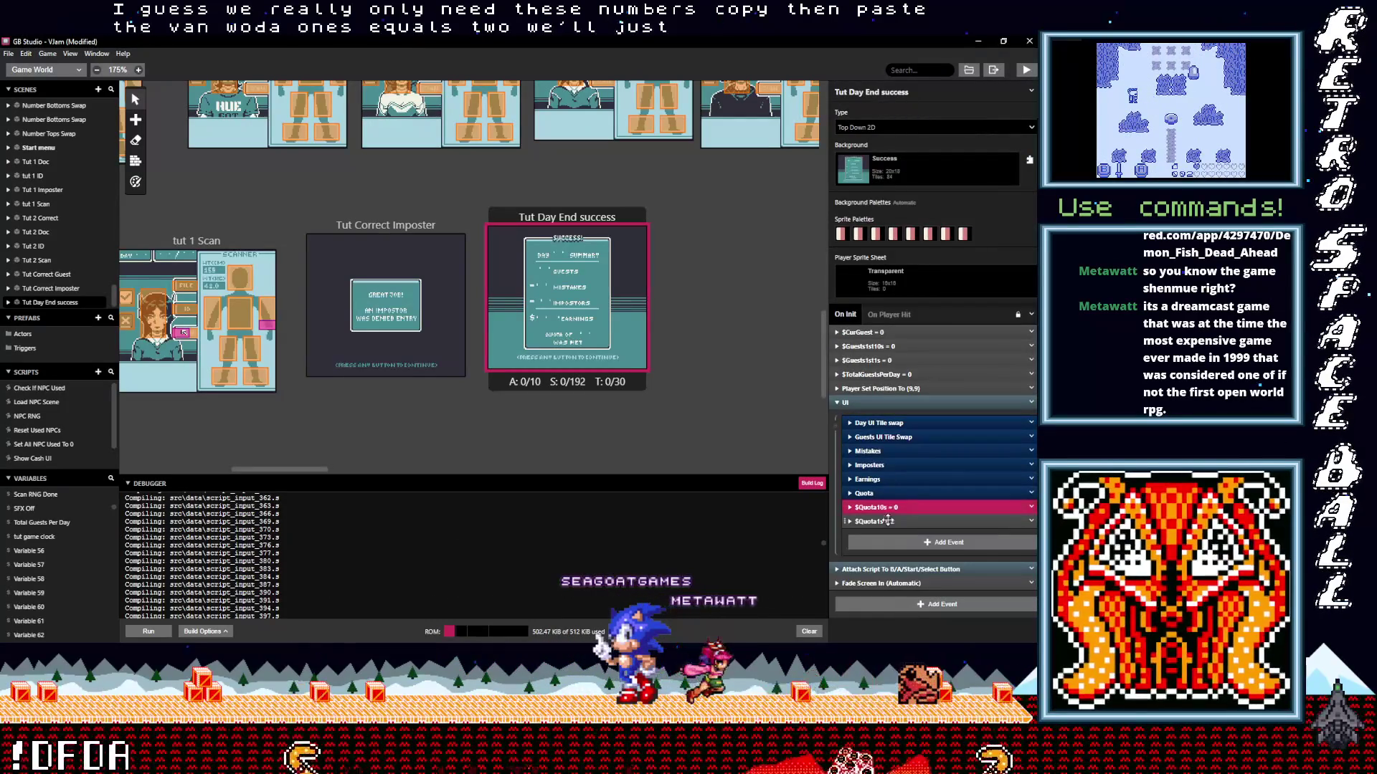
drag(887, 514, 887, 333)
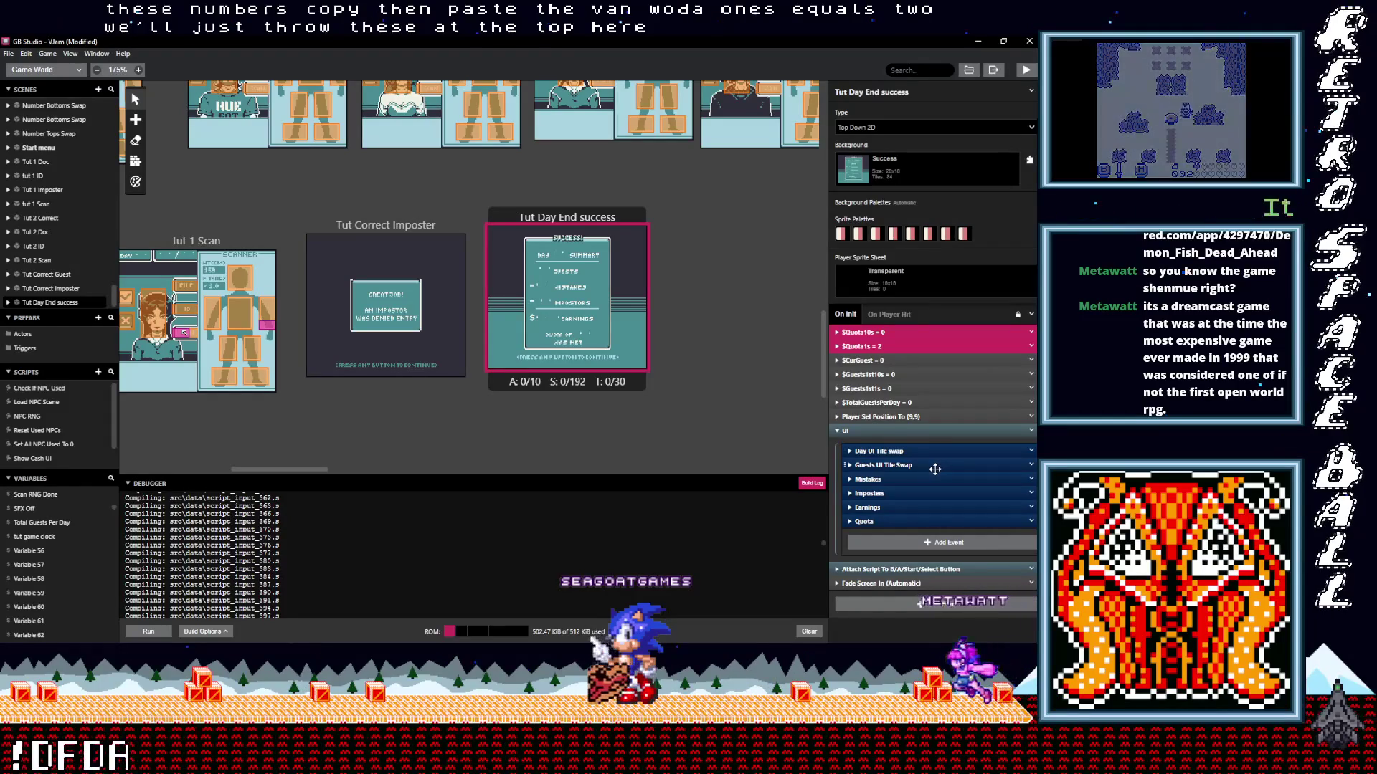
Delete the old Change Scene to NewDay AI event from the button's On Press script.
click(918, 567)
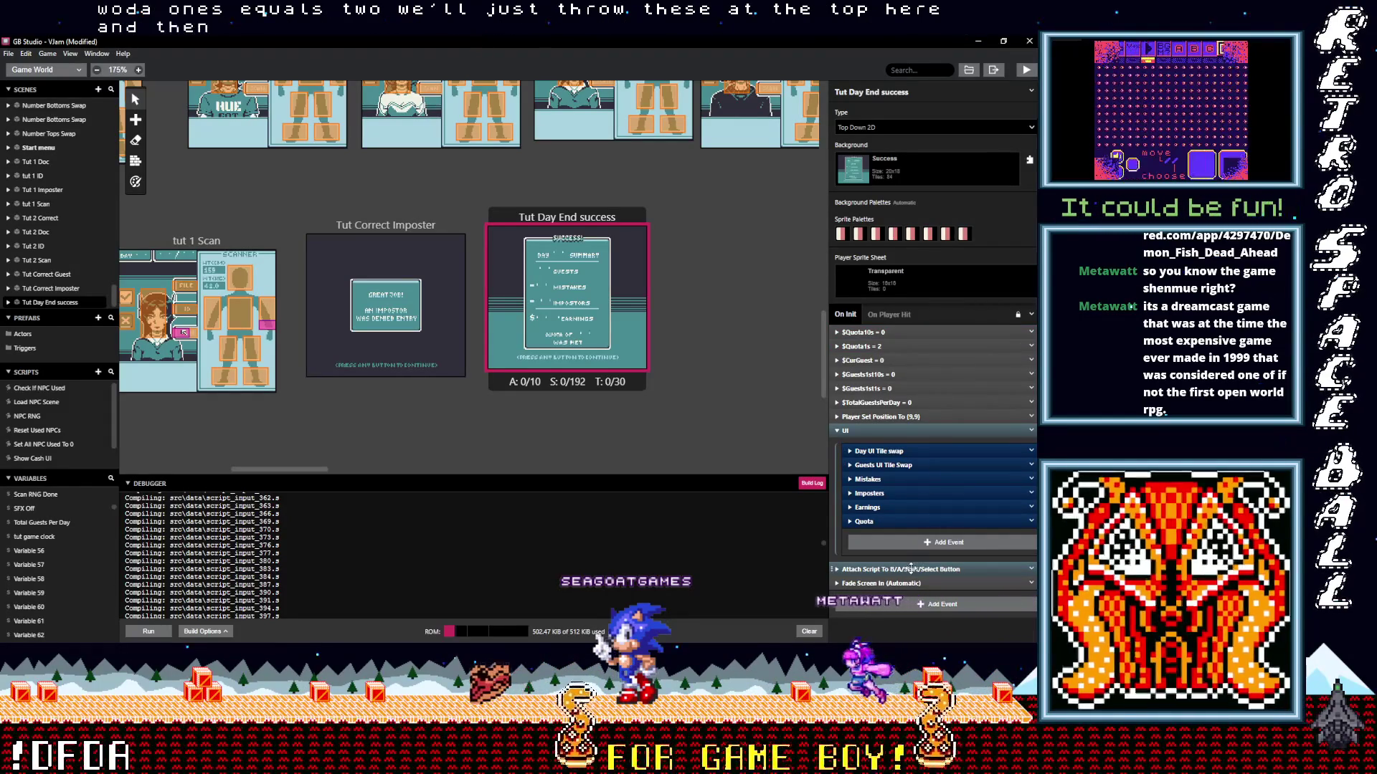
scroll(922, 545, down, 3)
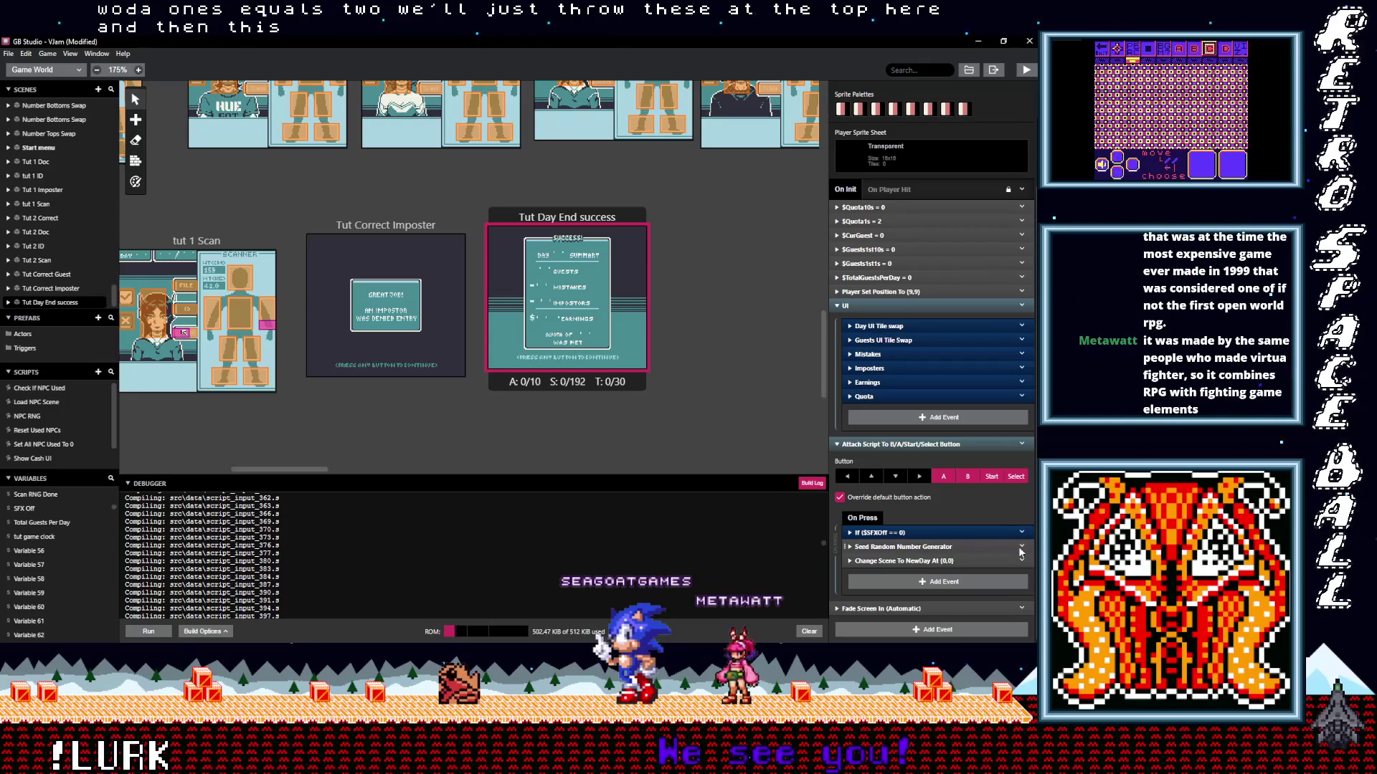
click(1022, 561)
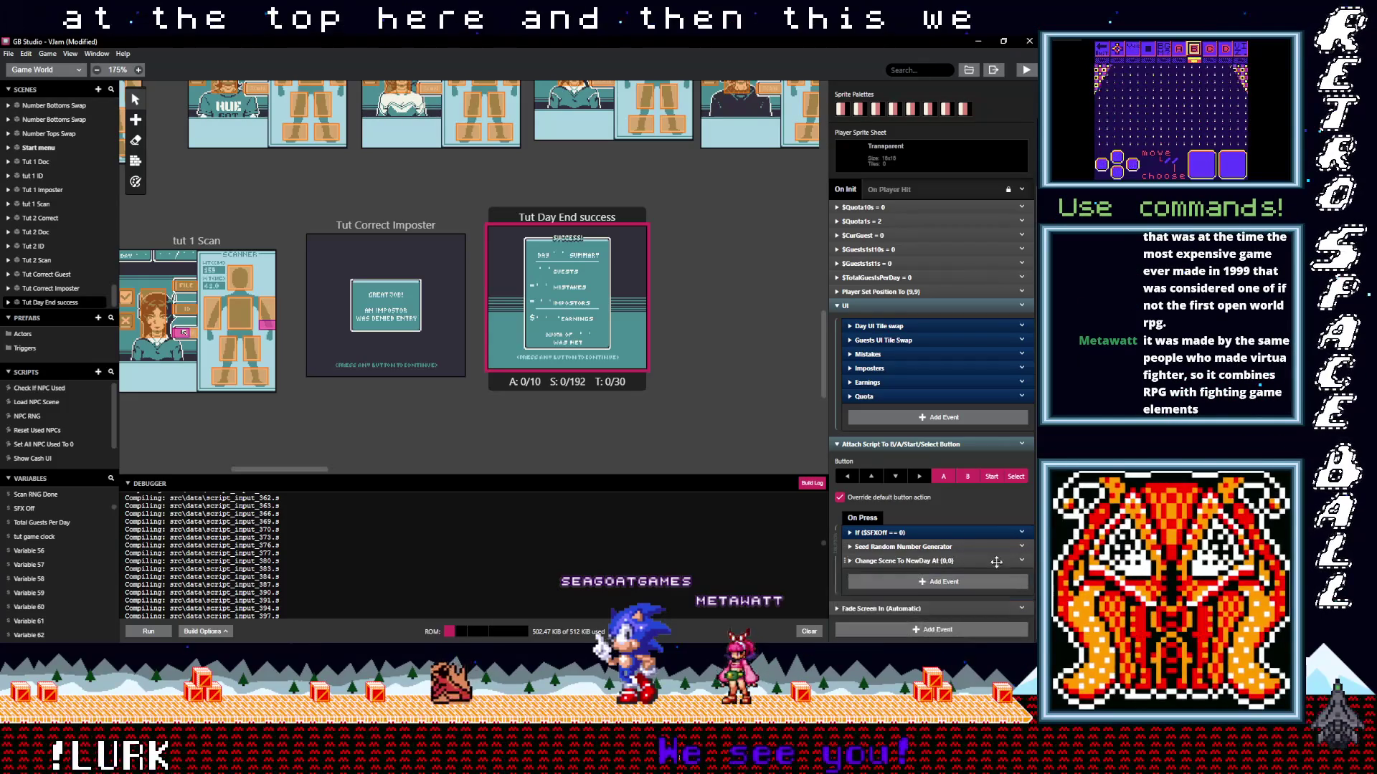
click(996, 627)
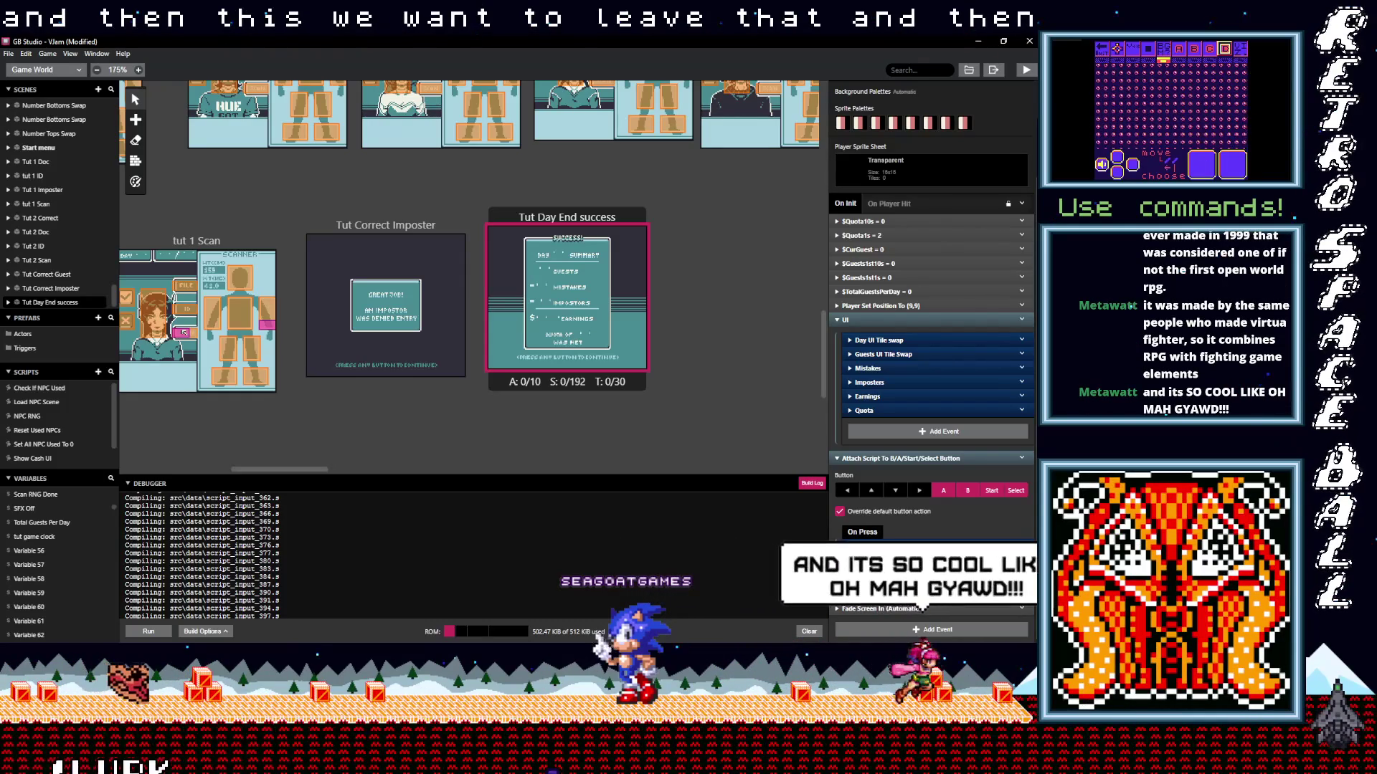
scroll(933, 323, up, 1)
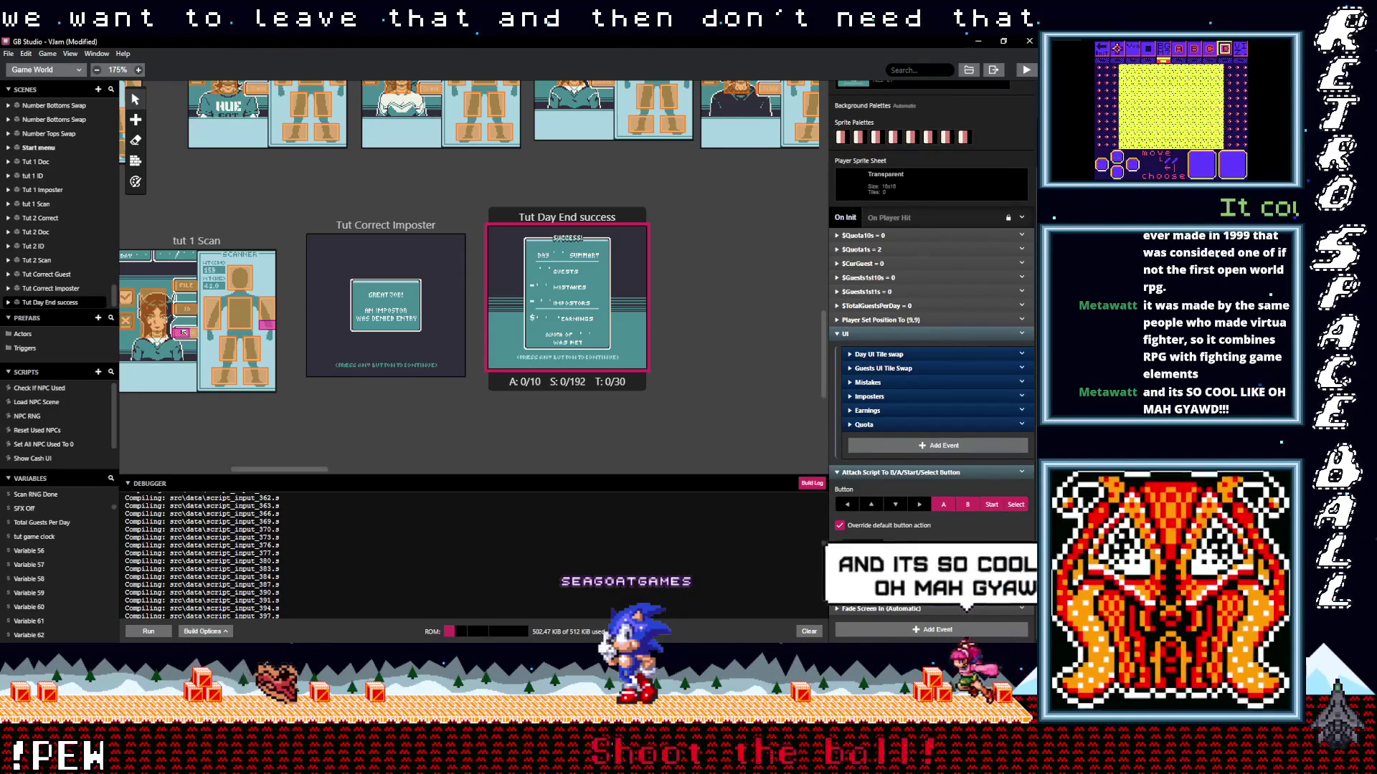
Add a Display Dialogue event to On Press and type 'This completes the tutorial!'.
scroll(922, 574, up, 1)
click(921, 571)
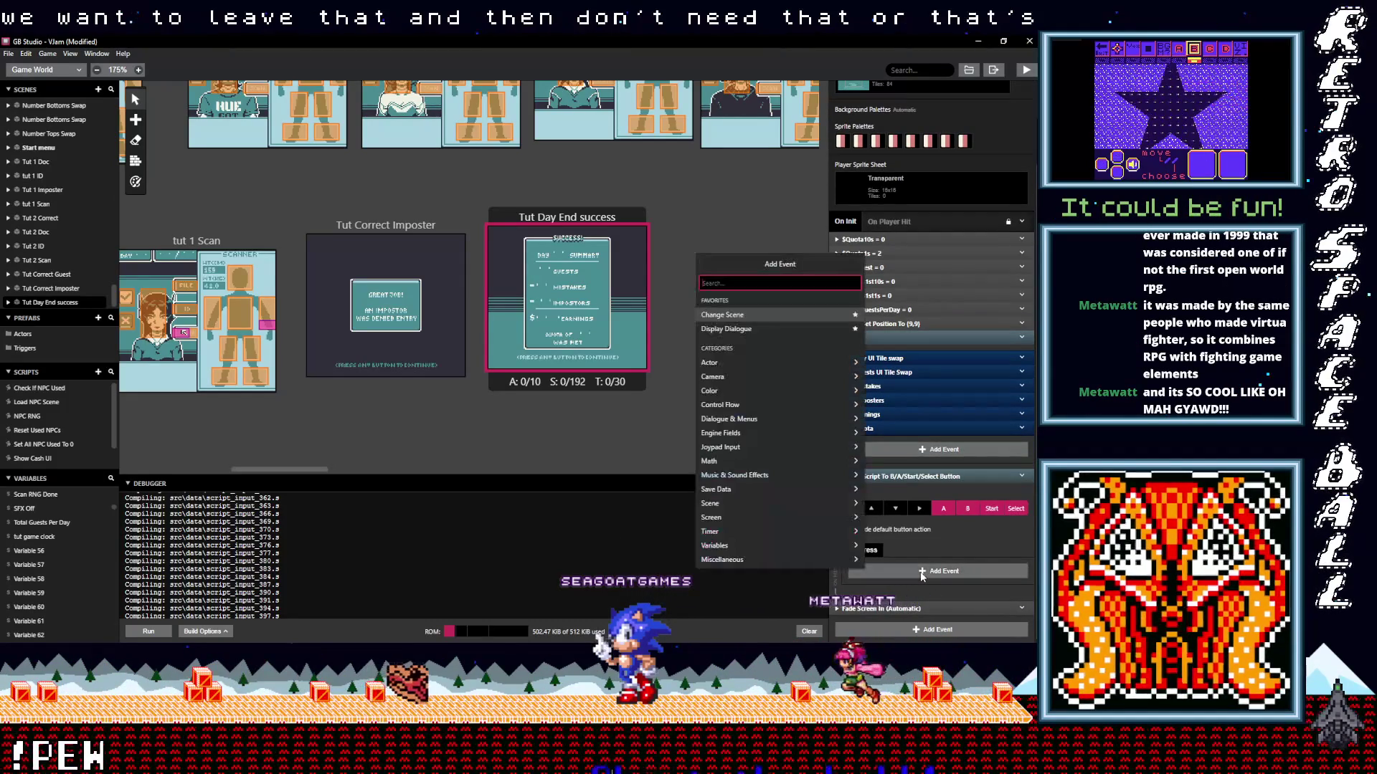
text(di)
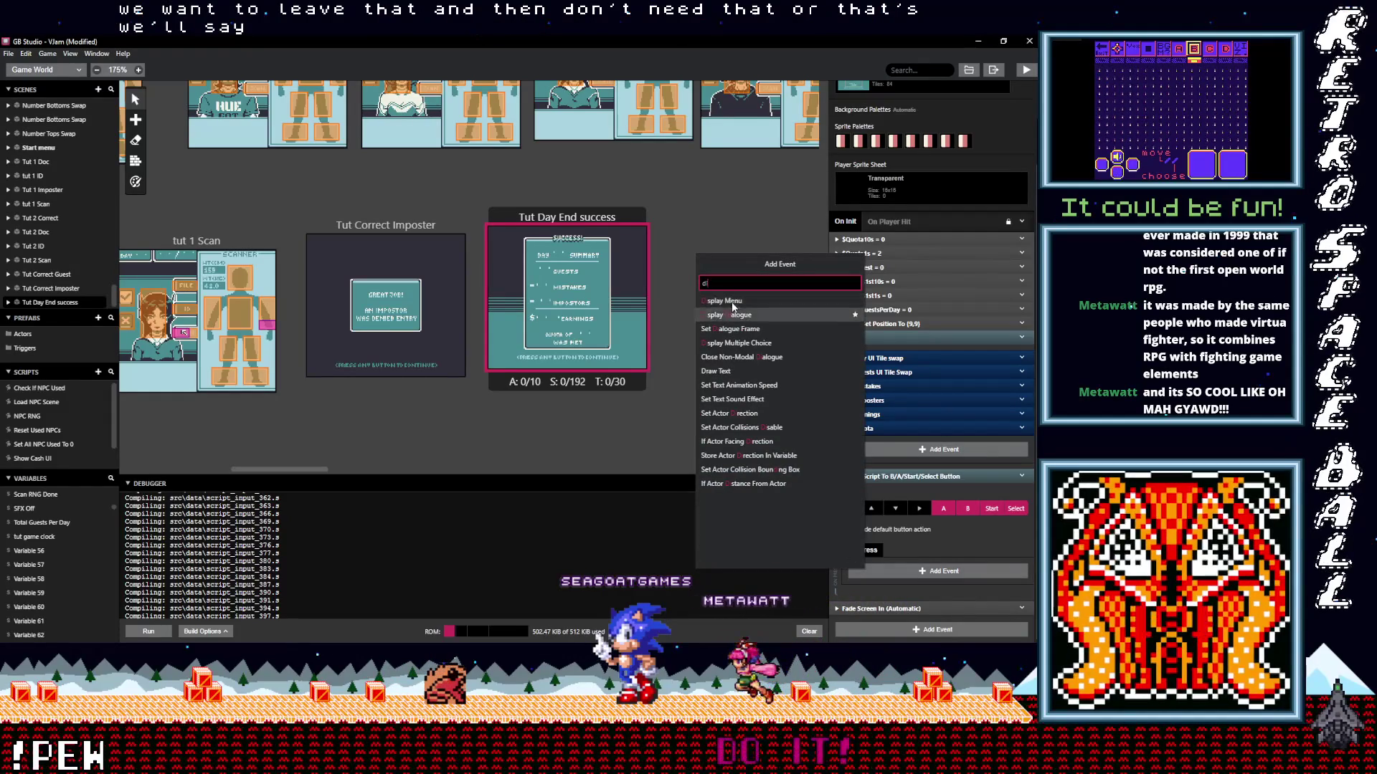
click(740, 316)
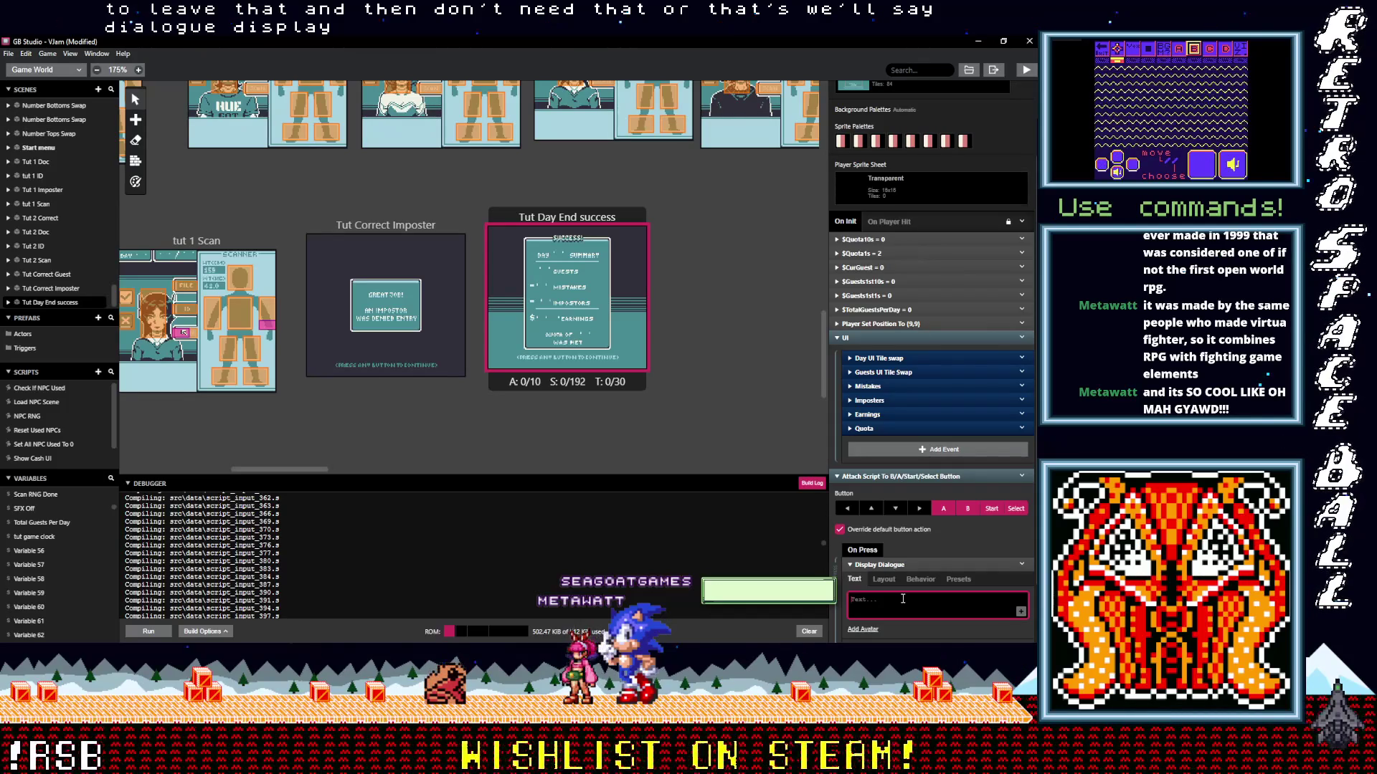
text(This complet)
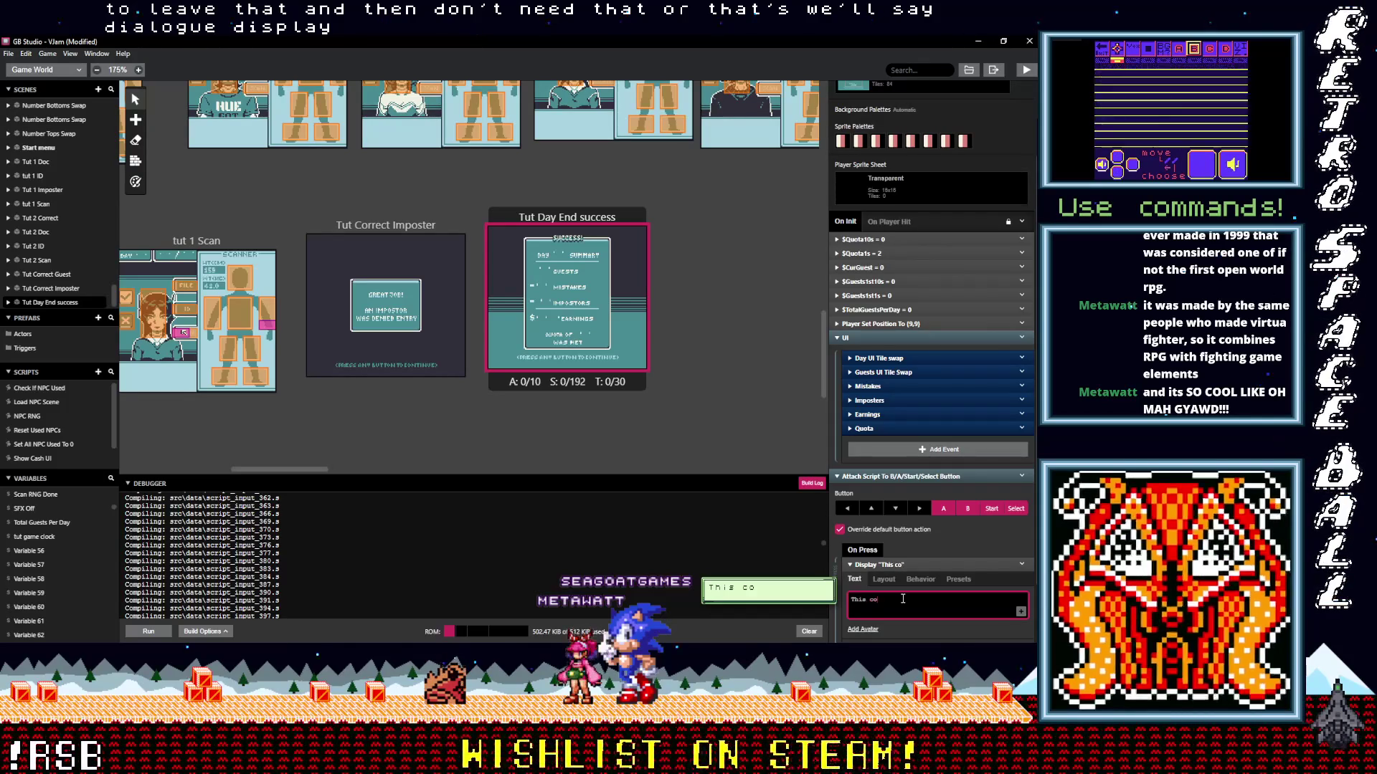
text(es the)
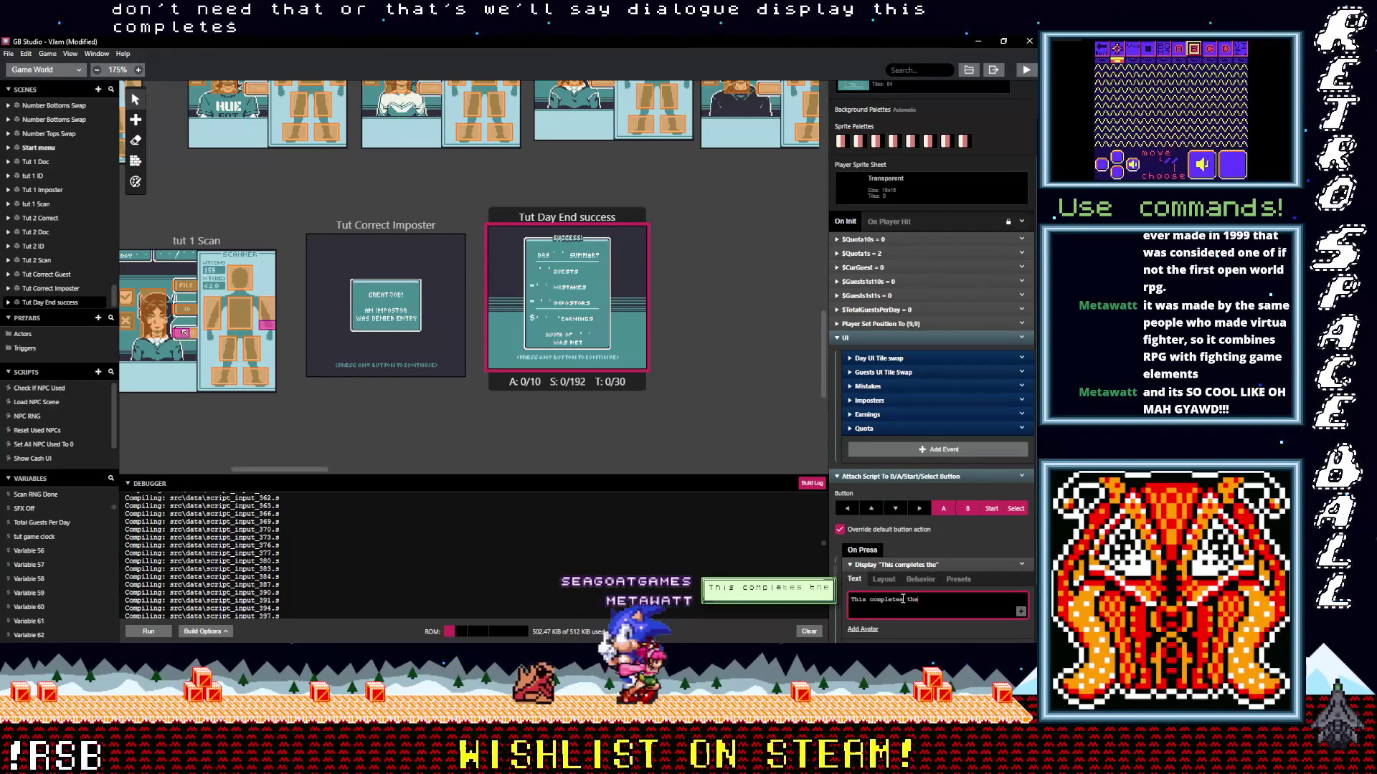
text( tutorial!)
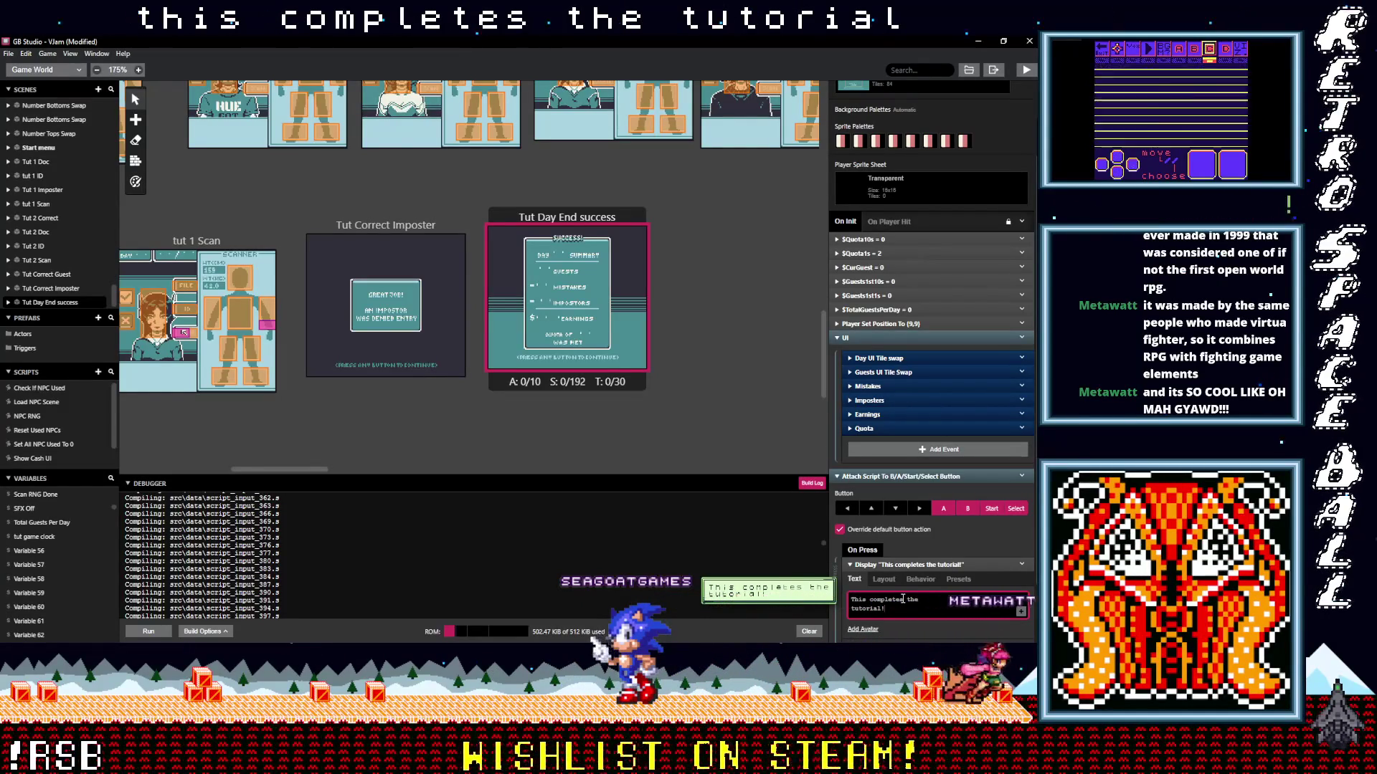
Add a Change Scene to Start menu after the dialogue, then collapse the button script event.
click(911, 564)
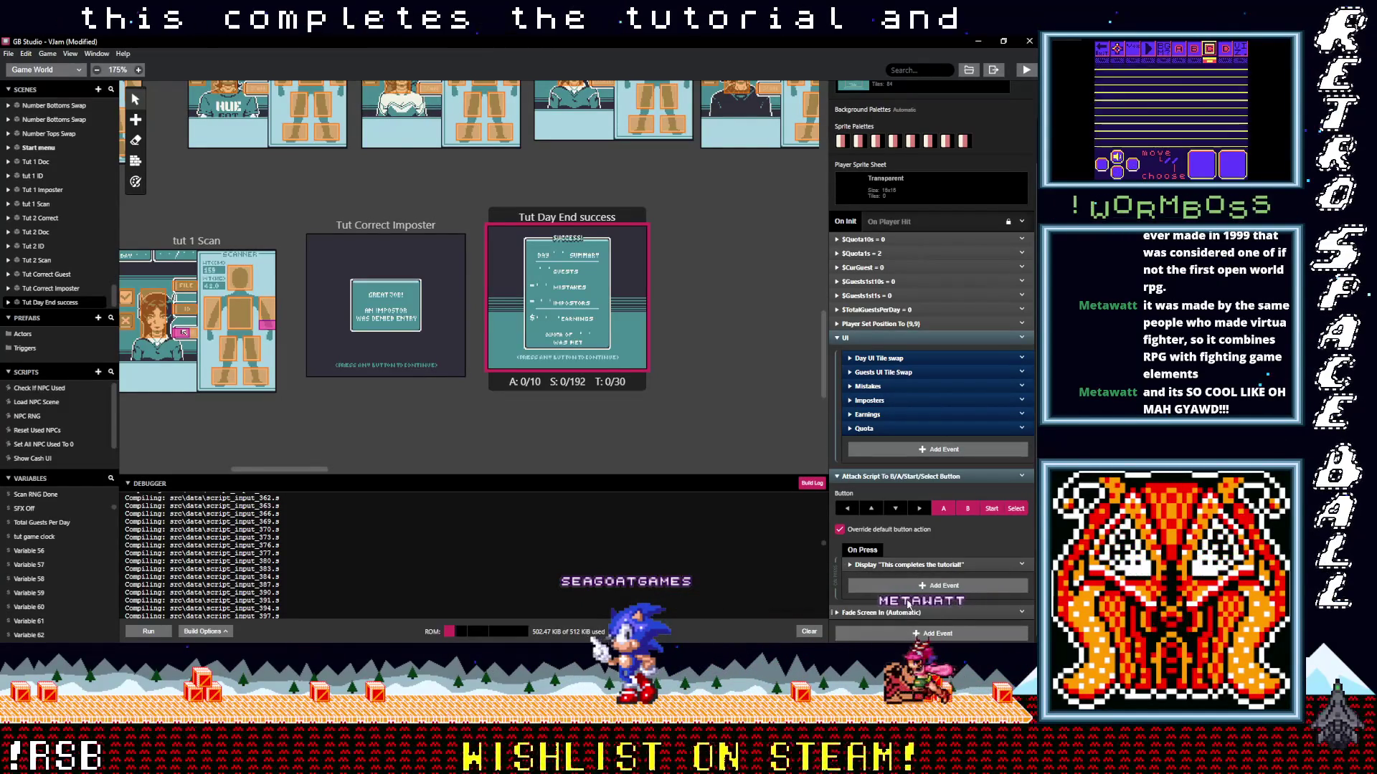
click(907, 587)
text(change)
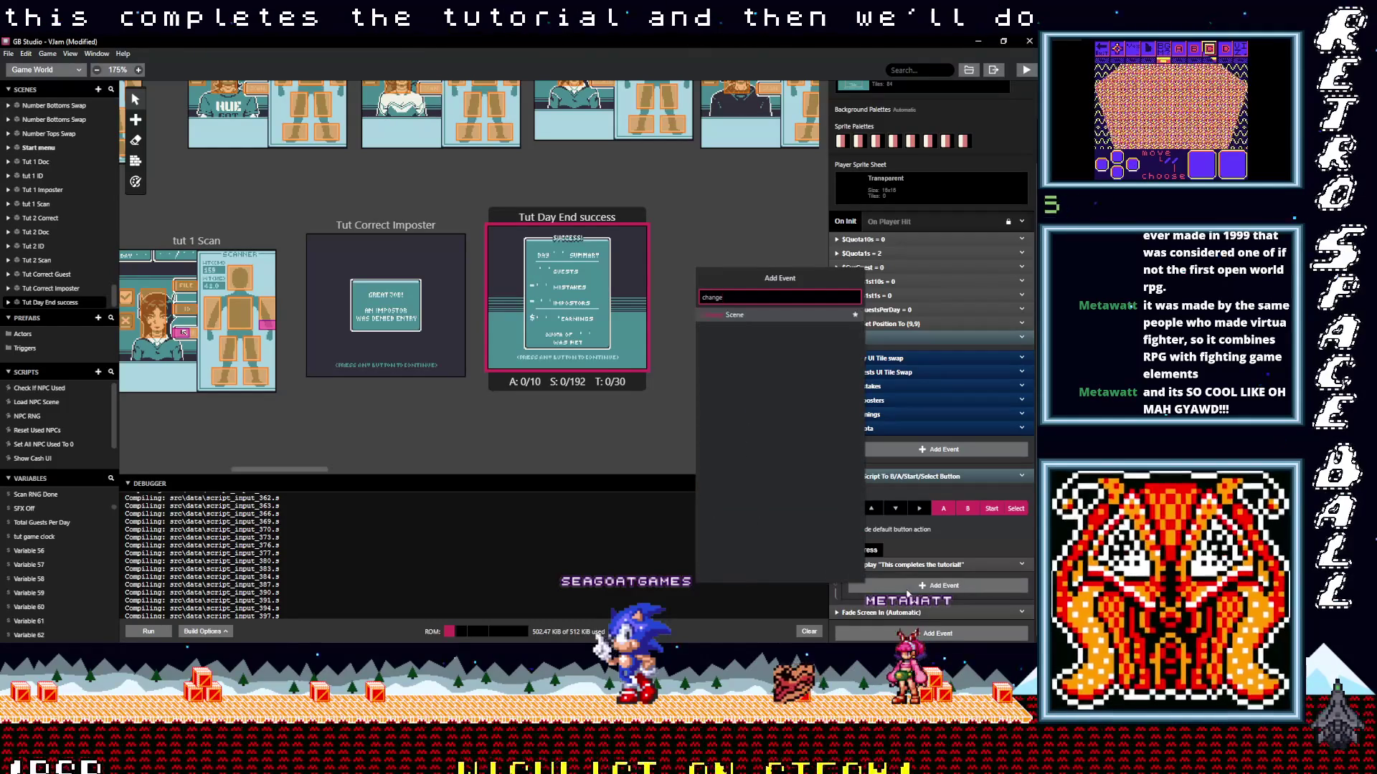
click(759, 311)
click(908, 611)
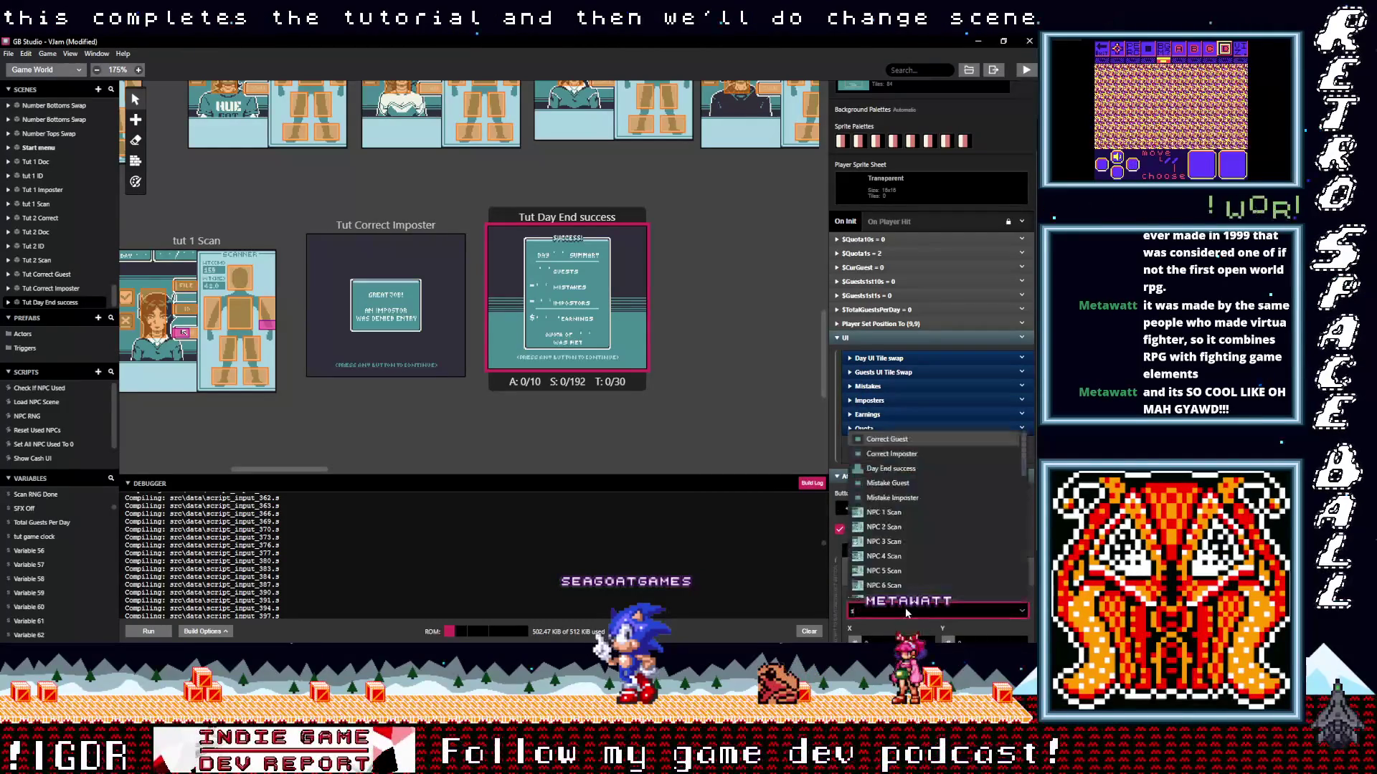
text(st)
click(907, 549)
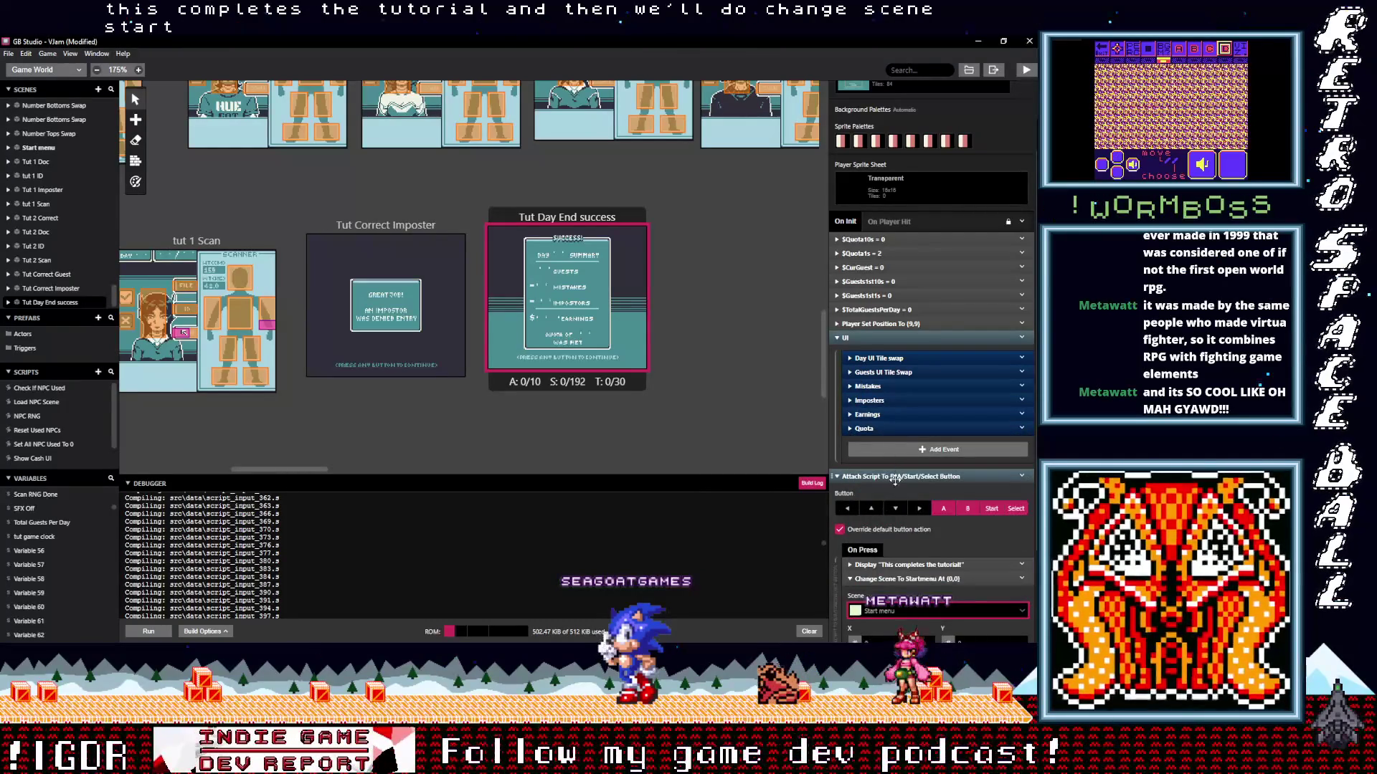
click(894, 479)
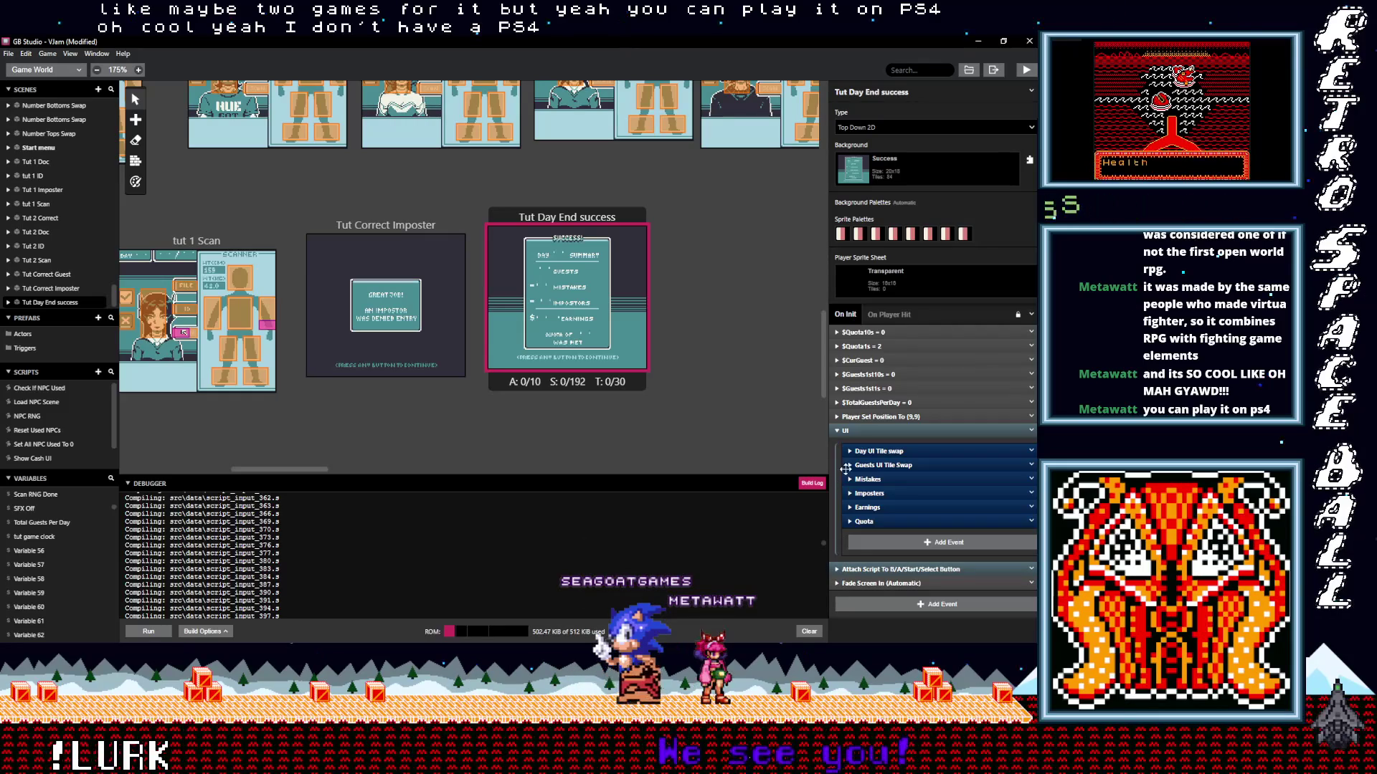
Expand and collapse the Quota event in the Tut Day End script to review it.
click(883, 522)
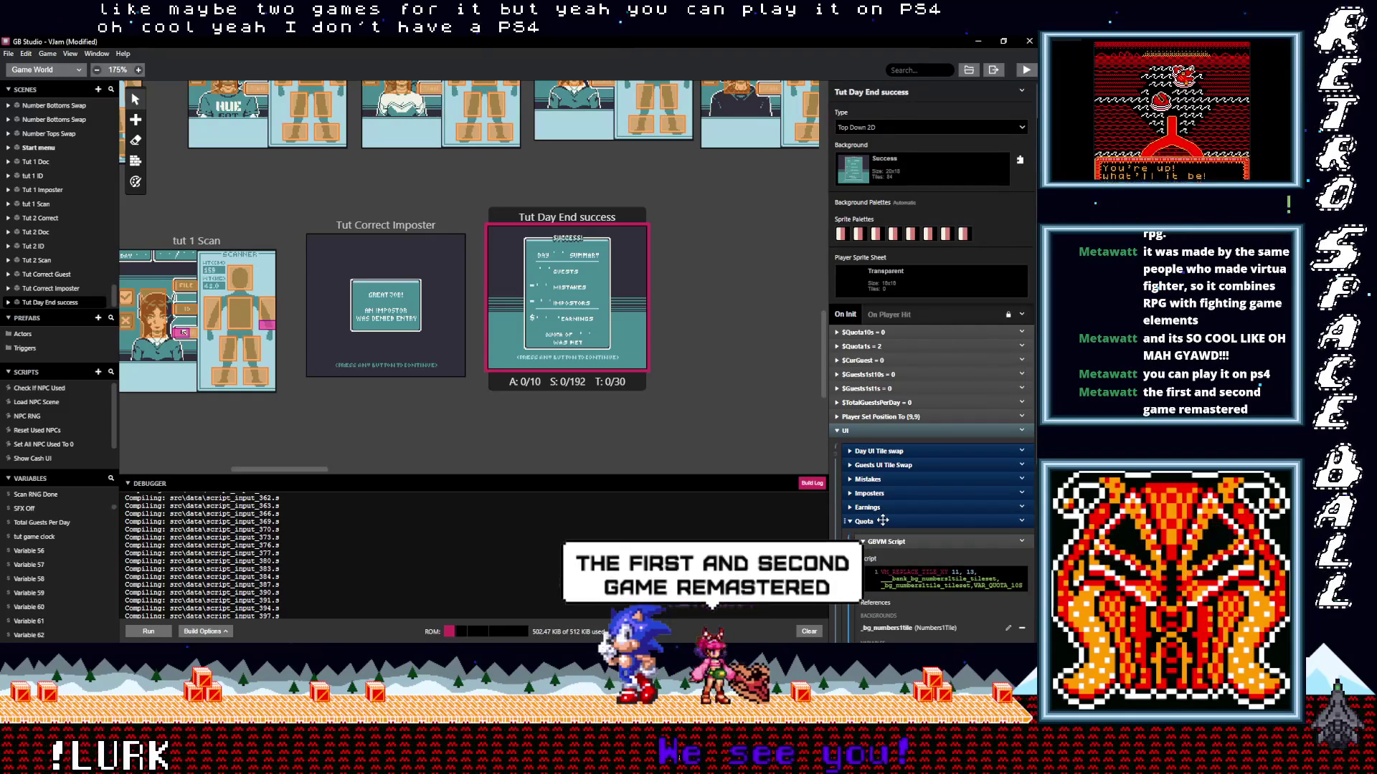
click(882, 521)
click(883, 522)
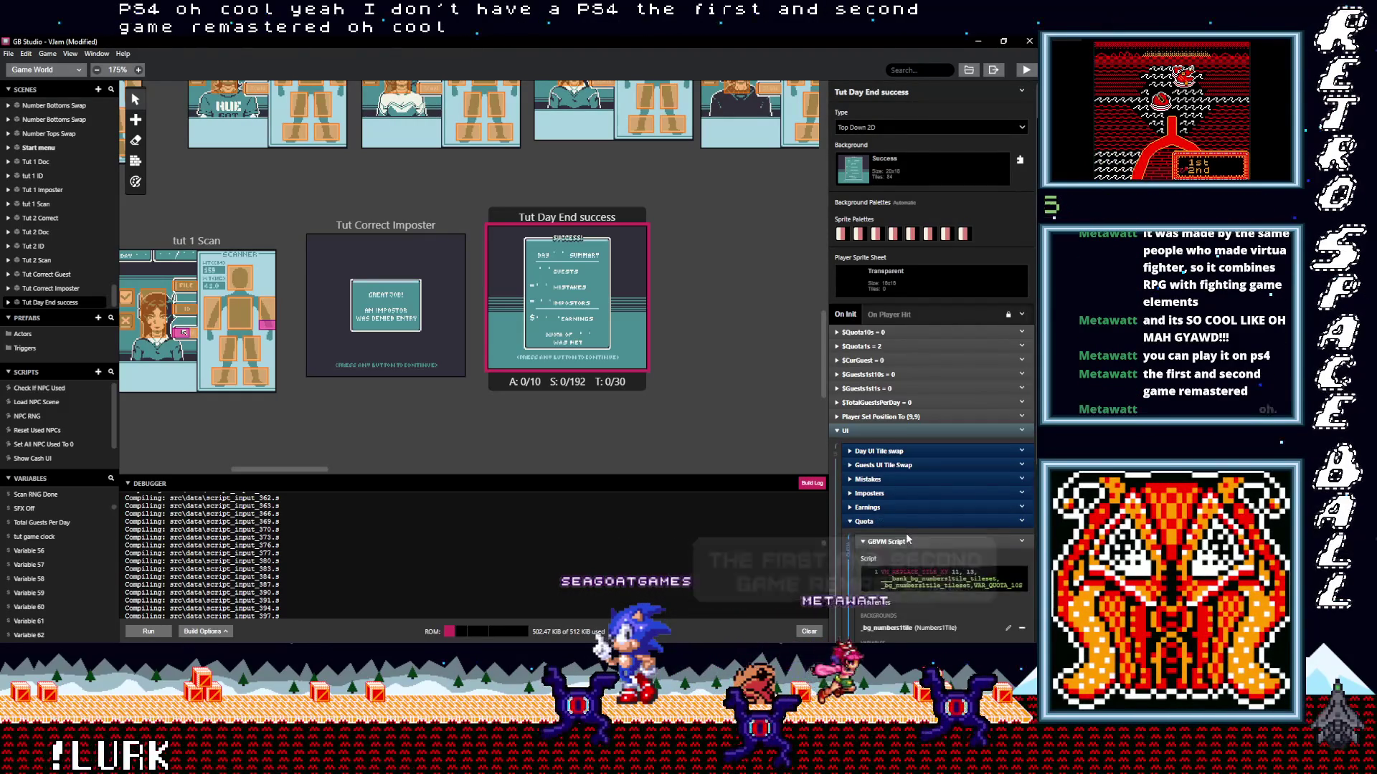
click(882, 521)
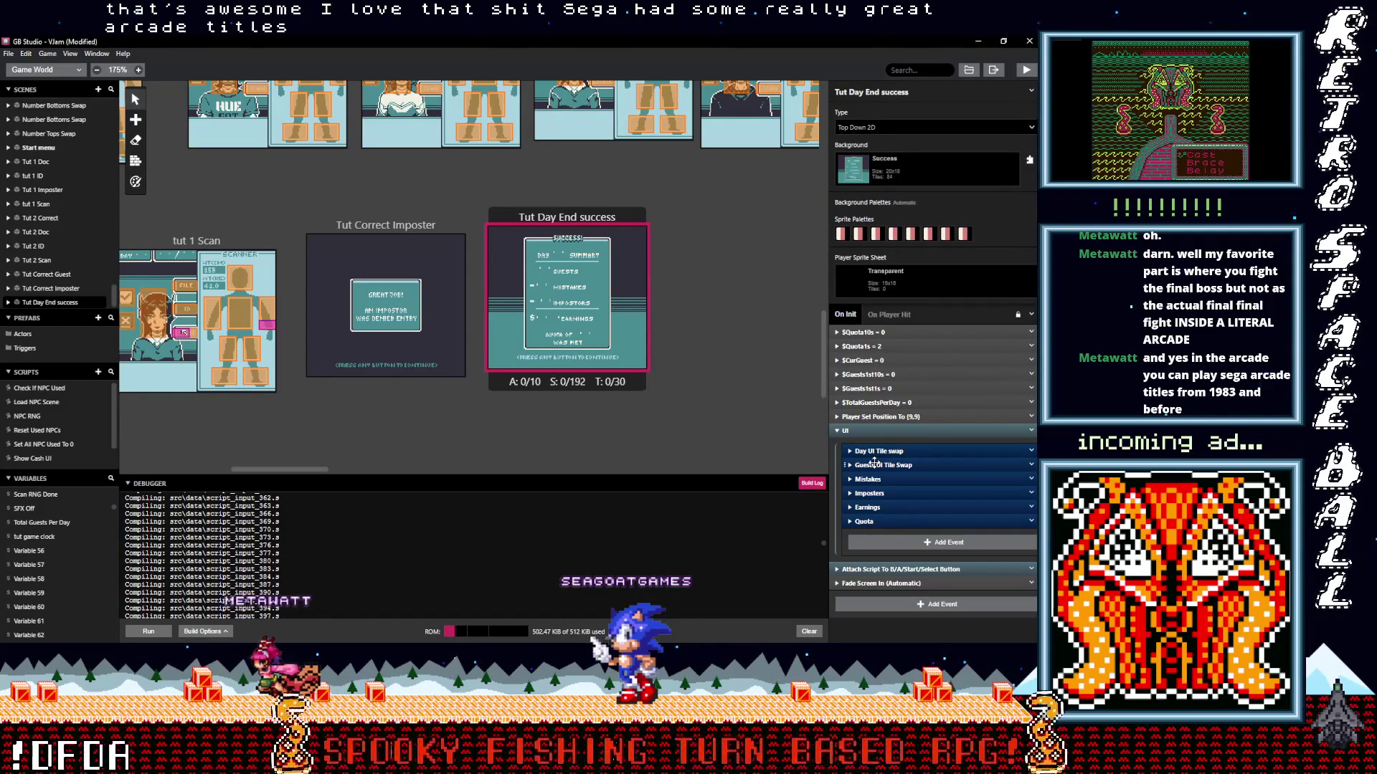
Check the button script's tutorial-complete message and Start menu scene change, then show project settings.
click(902, 569)
scroll(903, 566, down, 3)
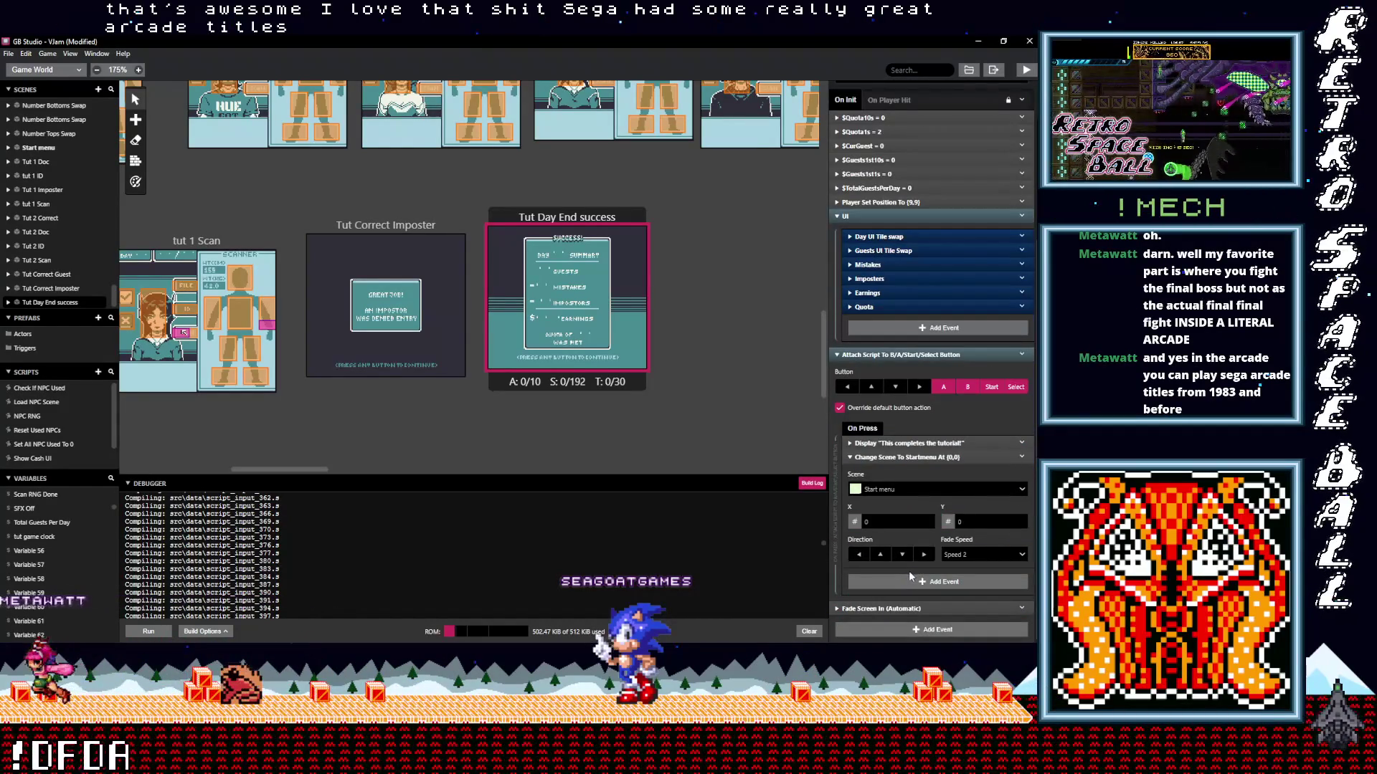
scroll(901, 455, up, 3)
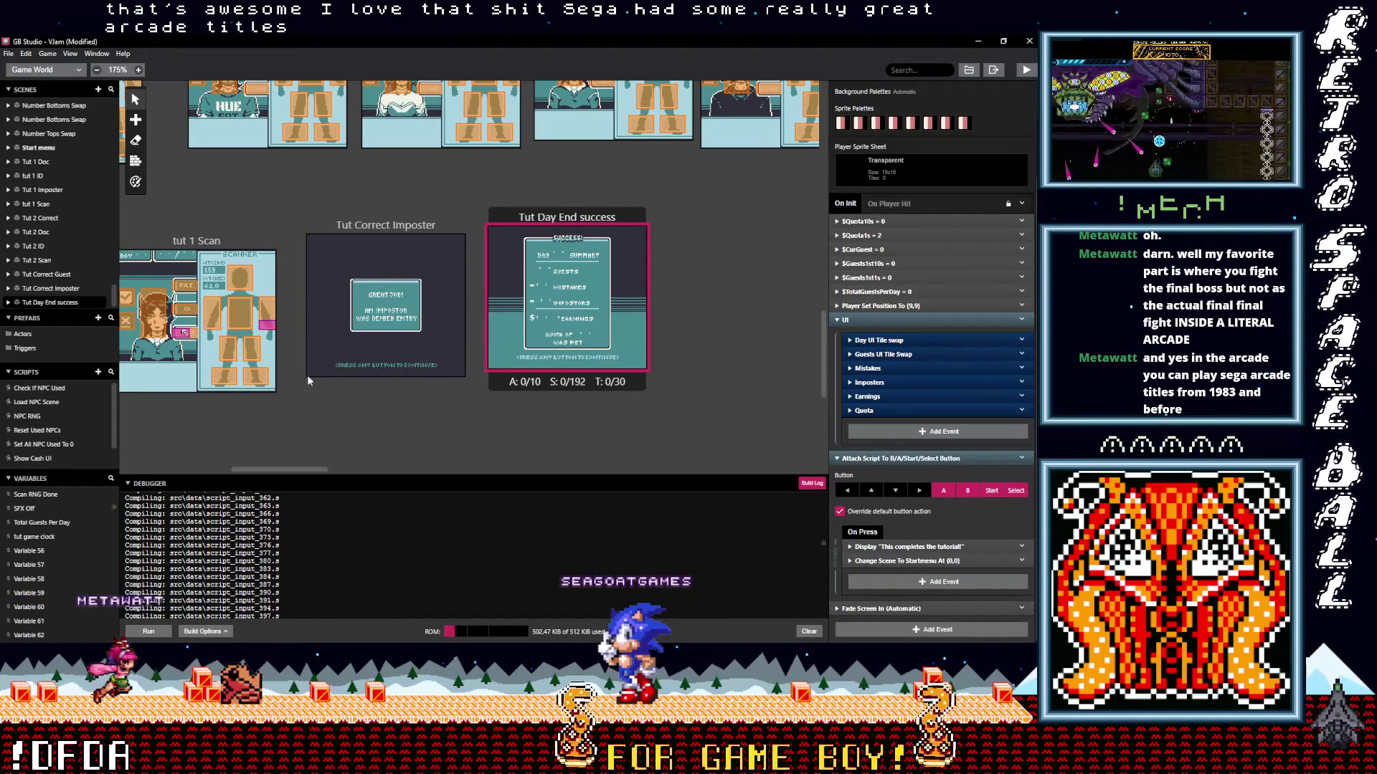
scroll(595, 446, left, 5)
click(476, 235)
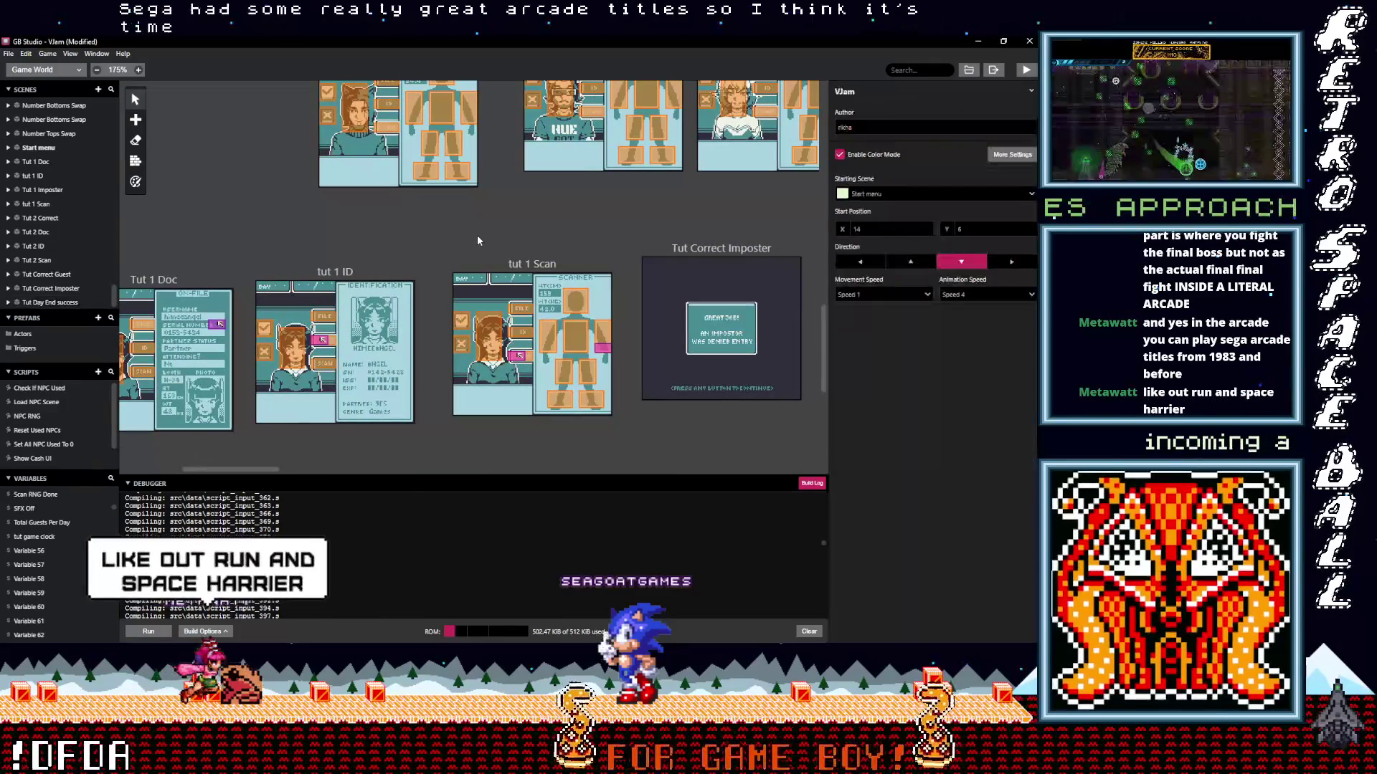
Save the project and build it to run in the emulator.
key(ctrl+s)
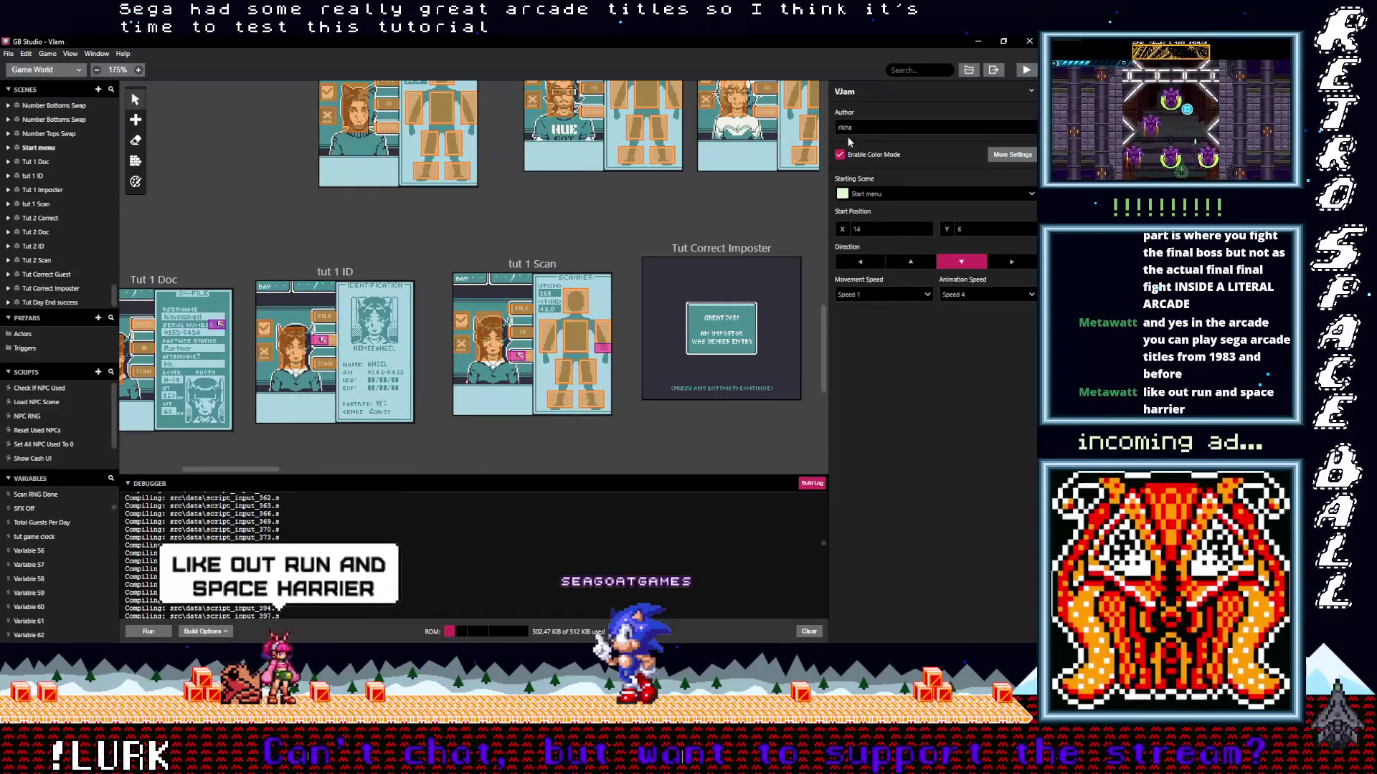
click(1026, 70)
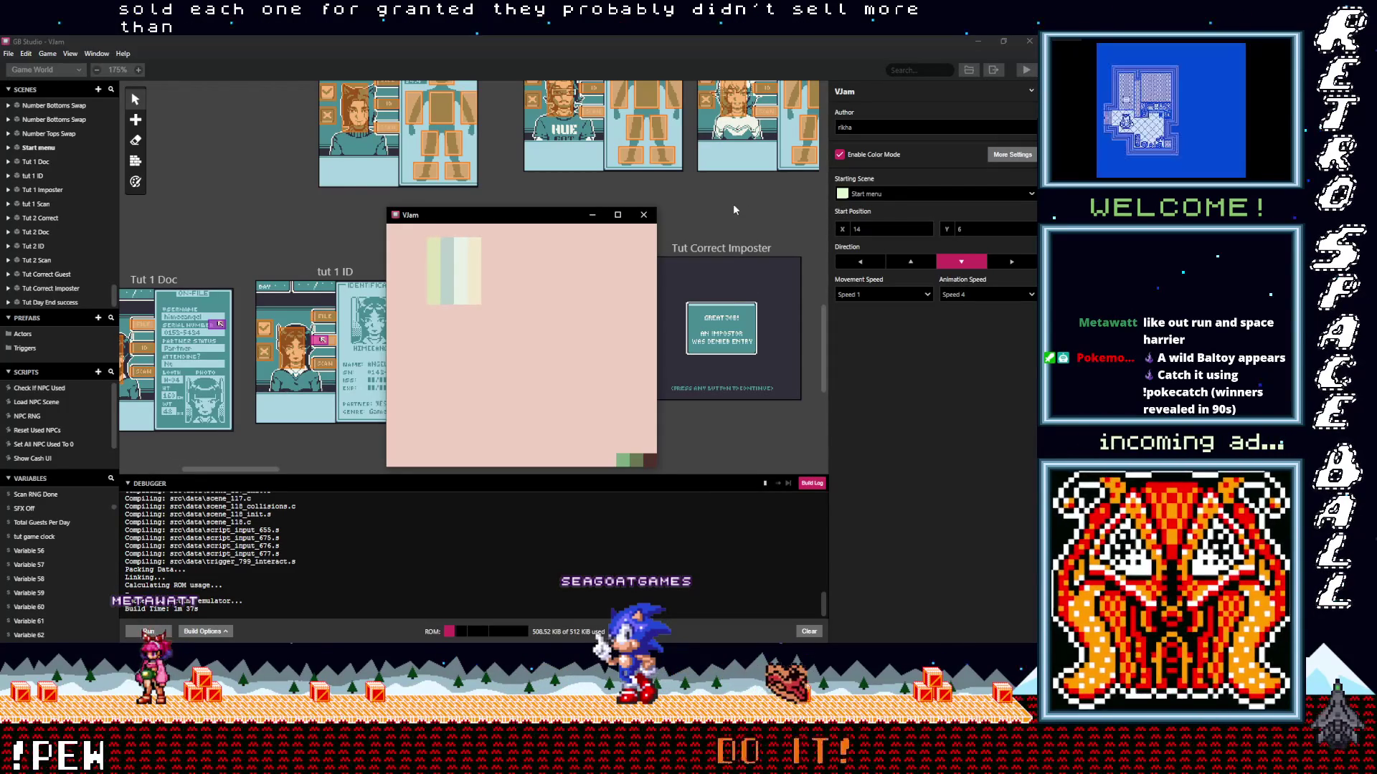
Play past the tutorial's imposter-check and opening dialogue in the emulator, then close it.
drag(553, 222, 551, 211)
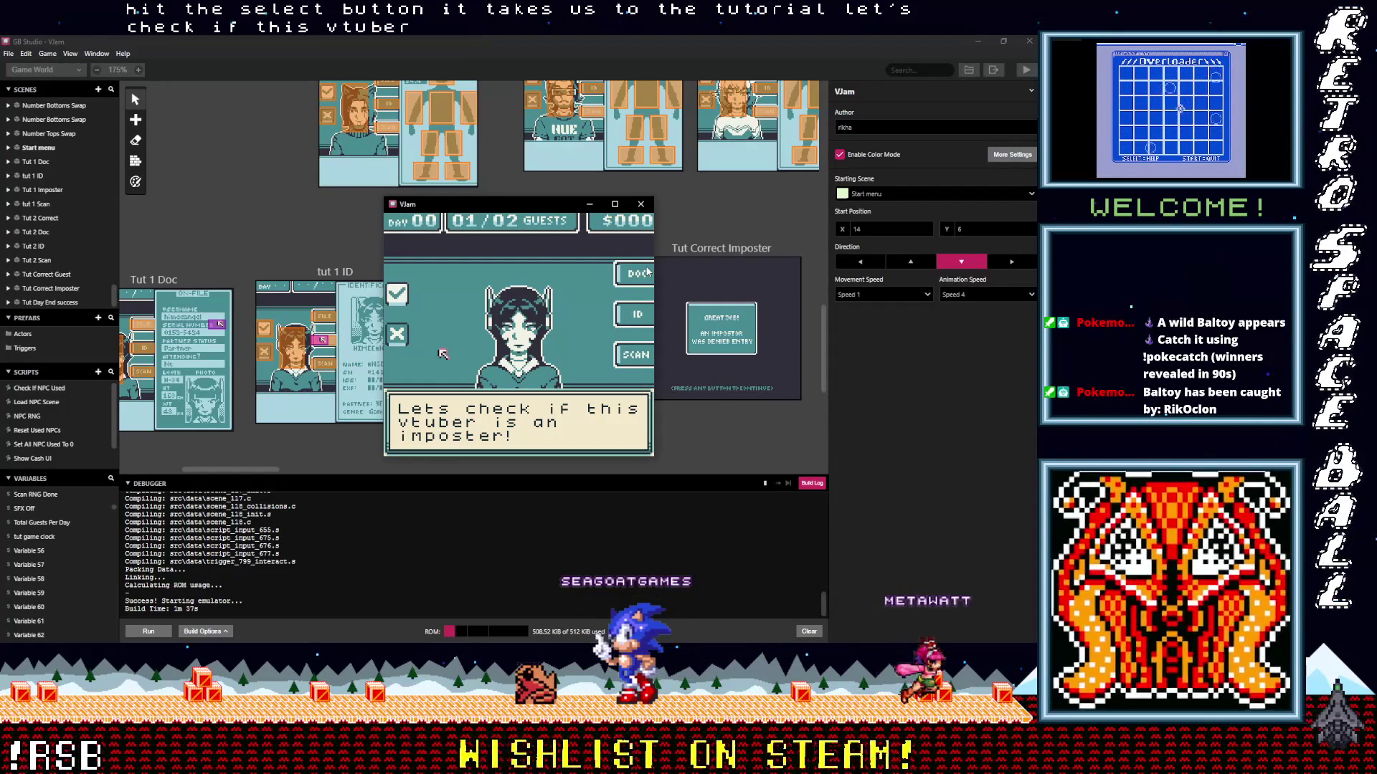
key(z)
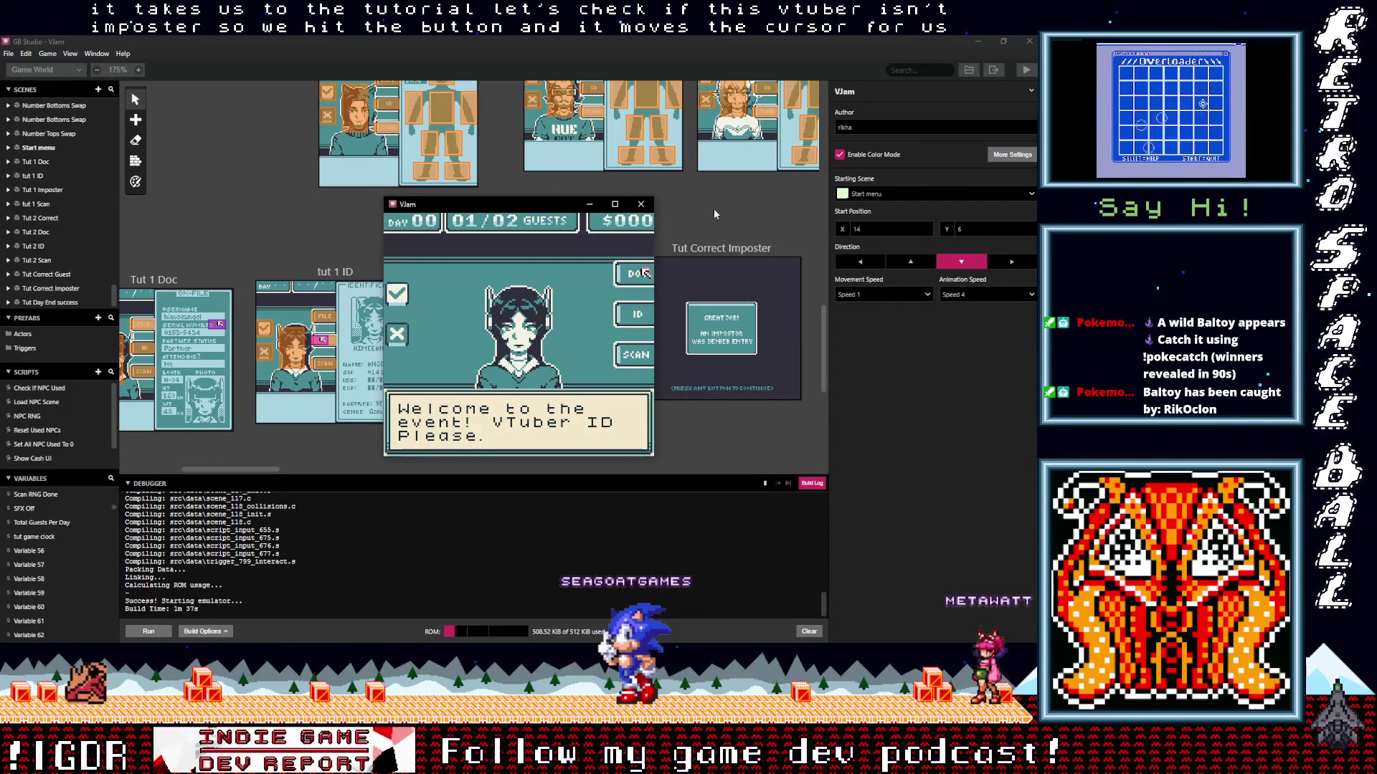
key(z)
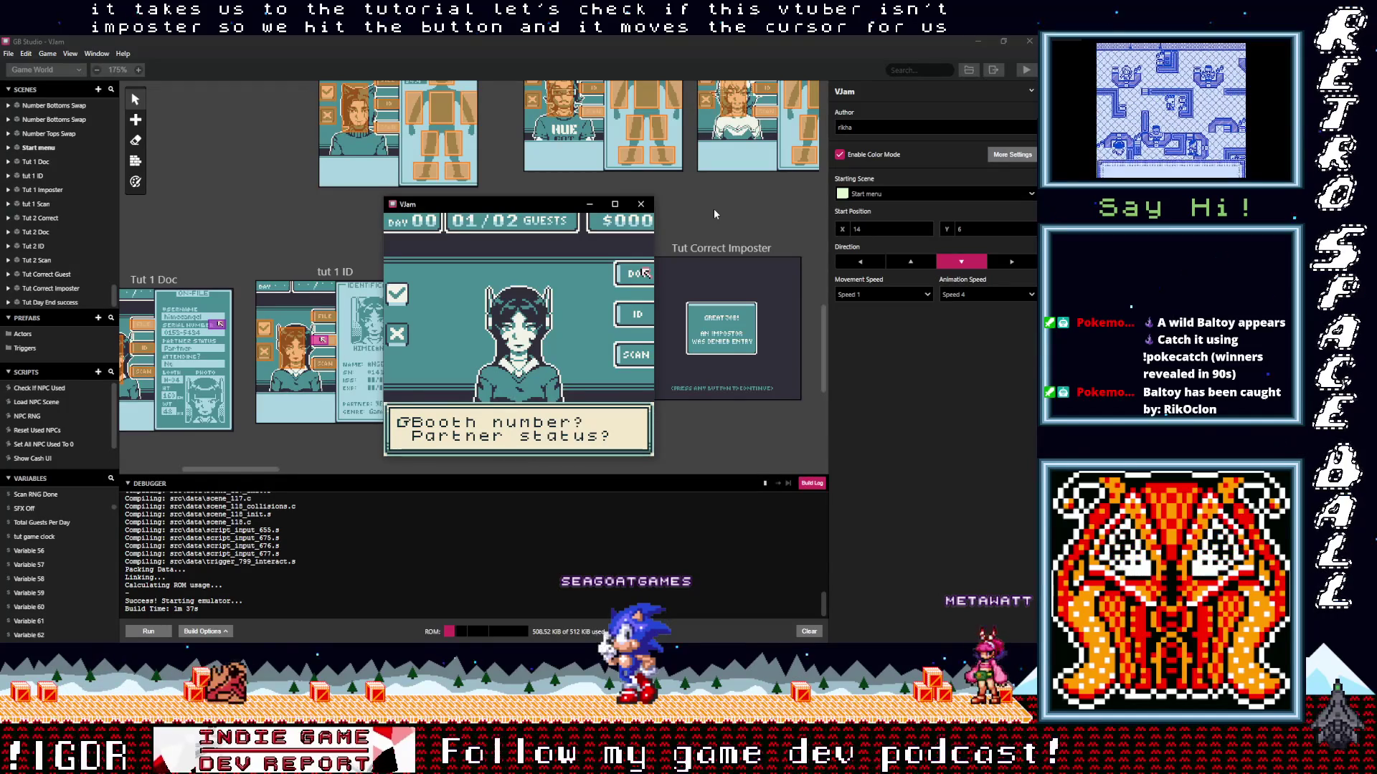
click(640, 204)
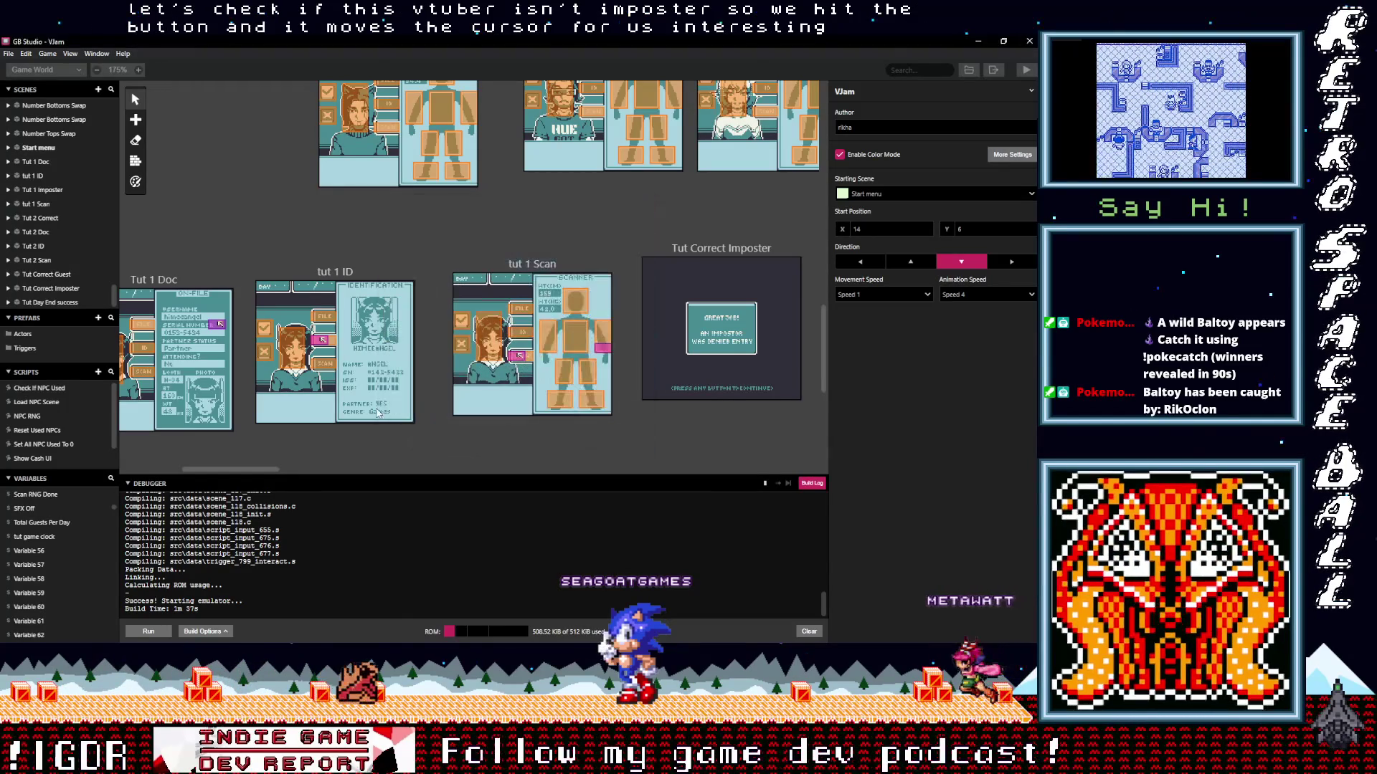
drag(258, 469, 216, 469)
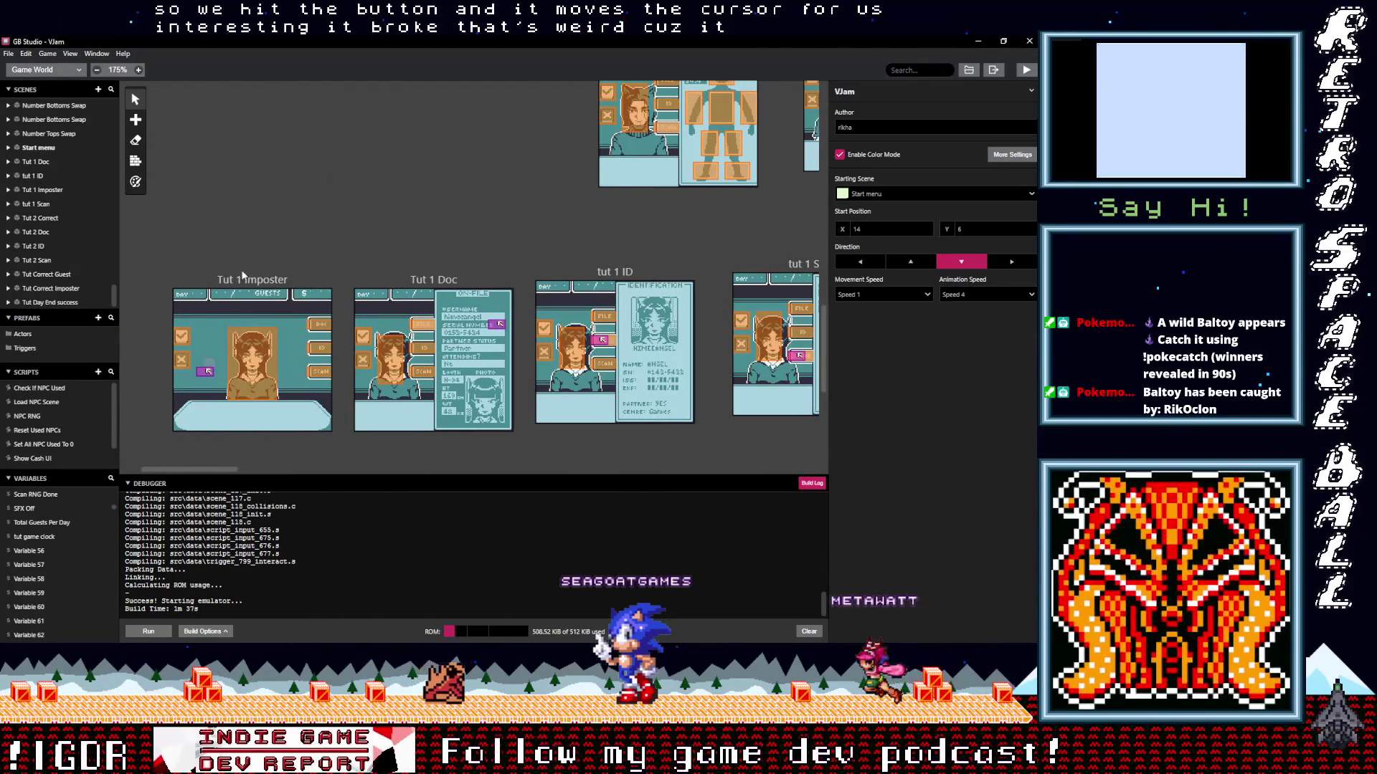
Copy Tut 1 Imposter's Change Scene to Tut1Doc event into the If == 0 branch.
click(229, 308)
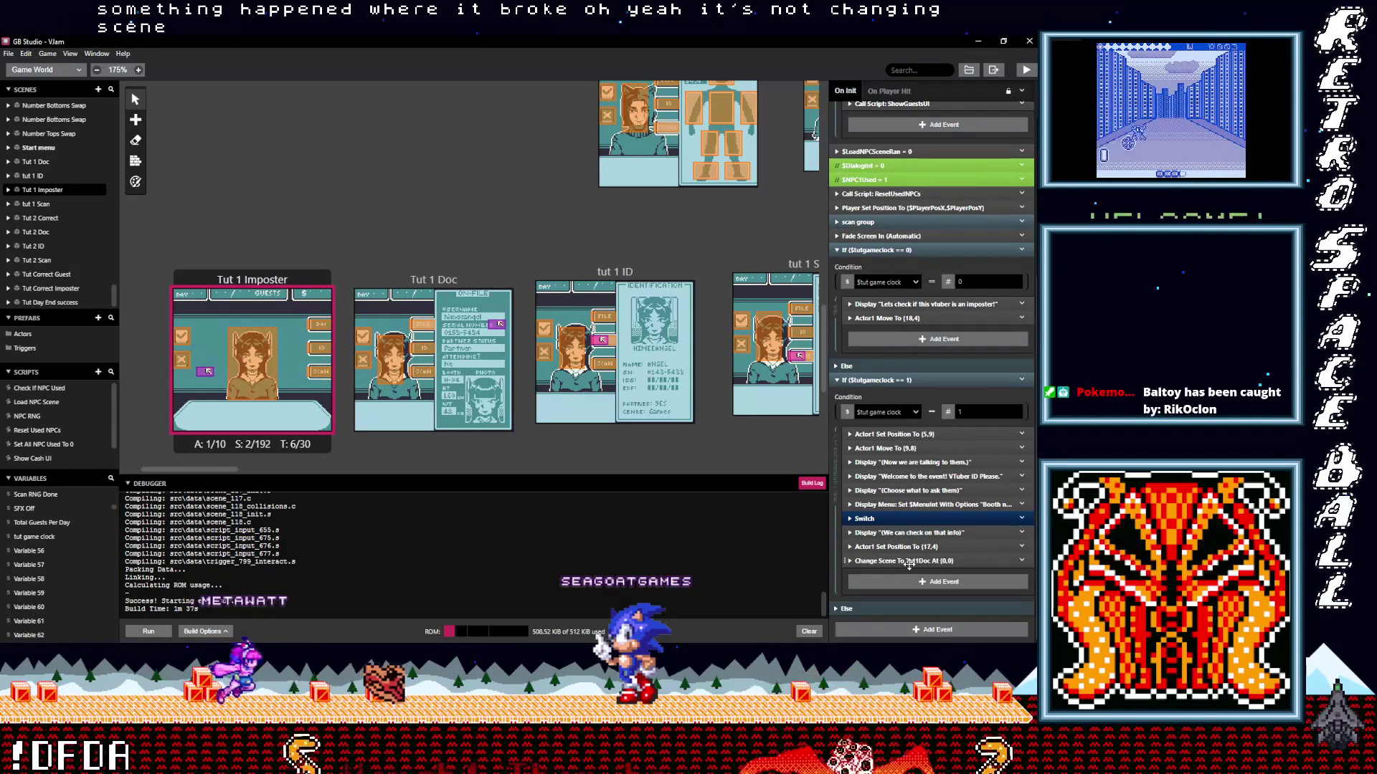
click(1021, 561)
click(921, 389)
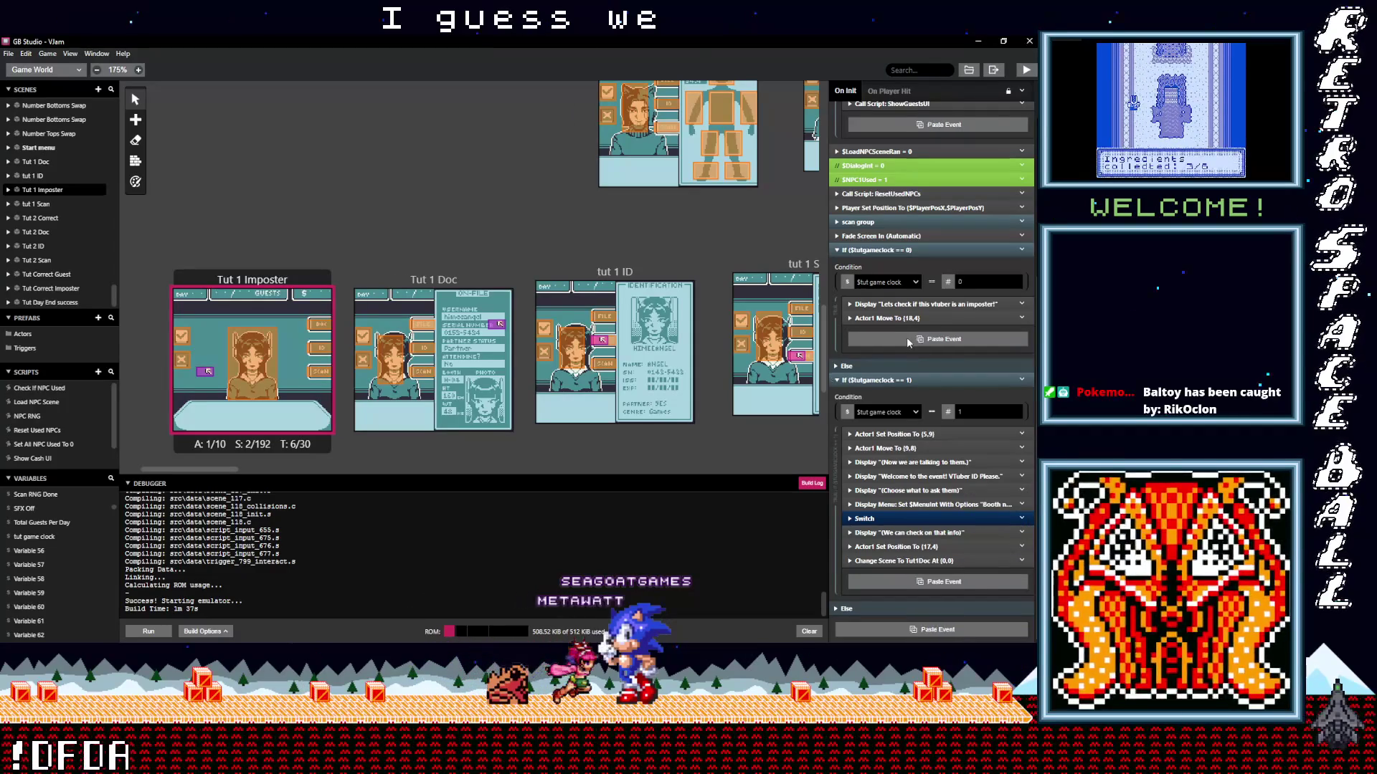
alt+click(912, 338)
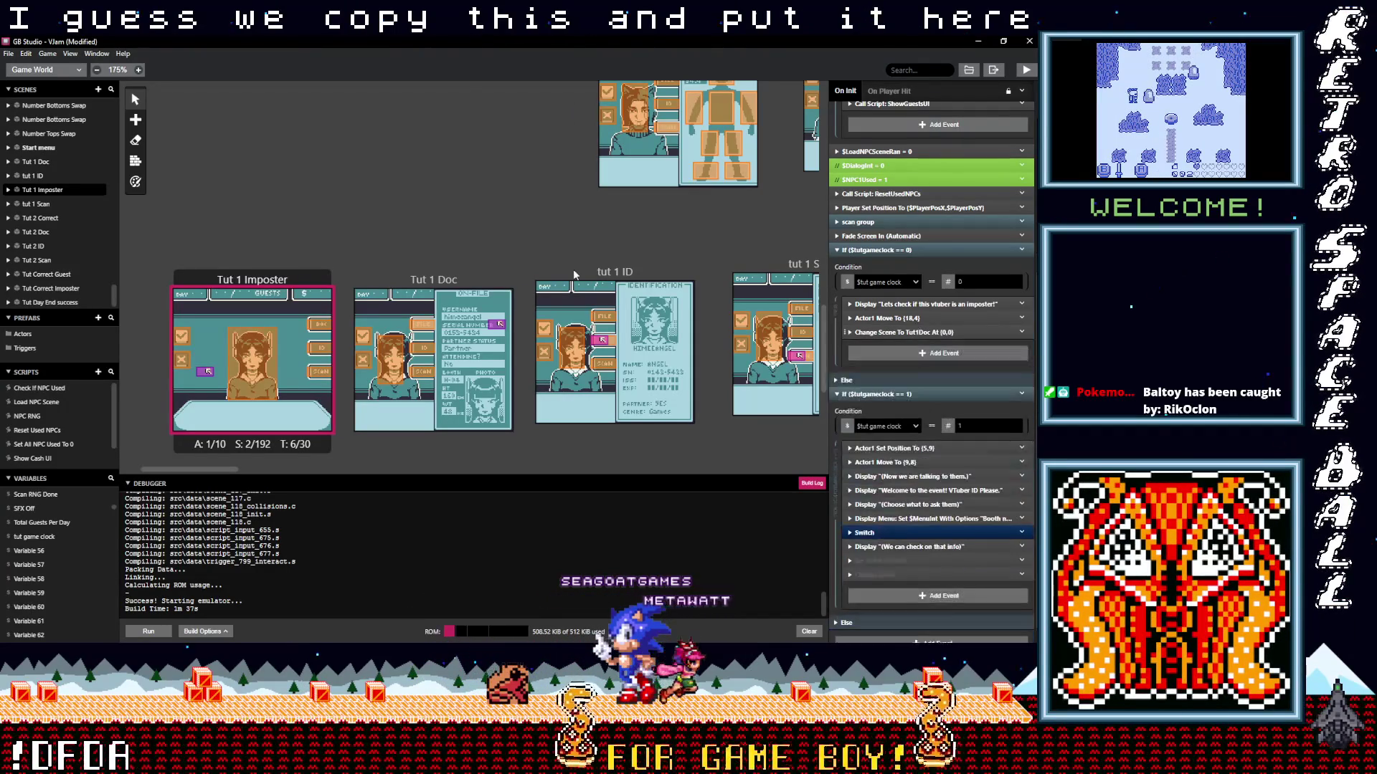
Save the project and rebuild the game to run it.
click(456, 169)
key(ctrl+s)
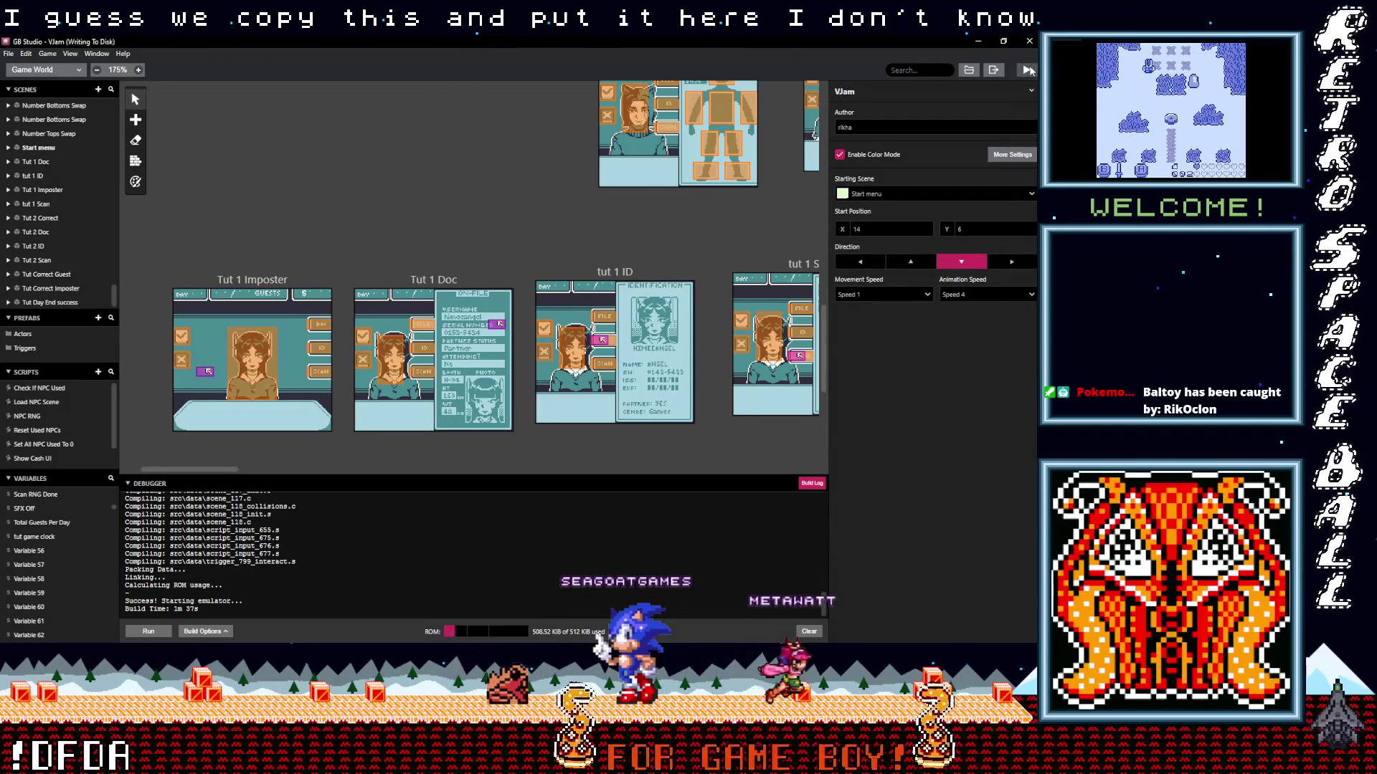
click(1027, 69)
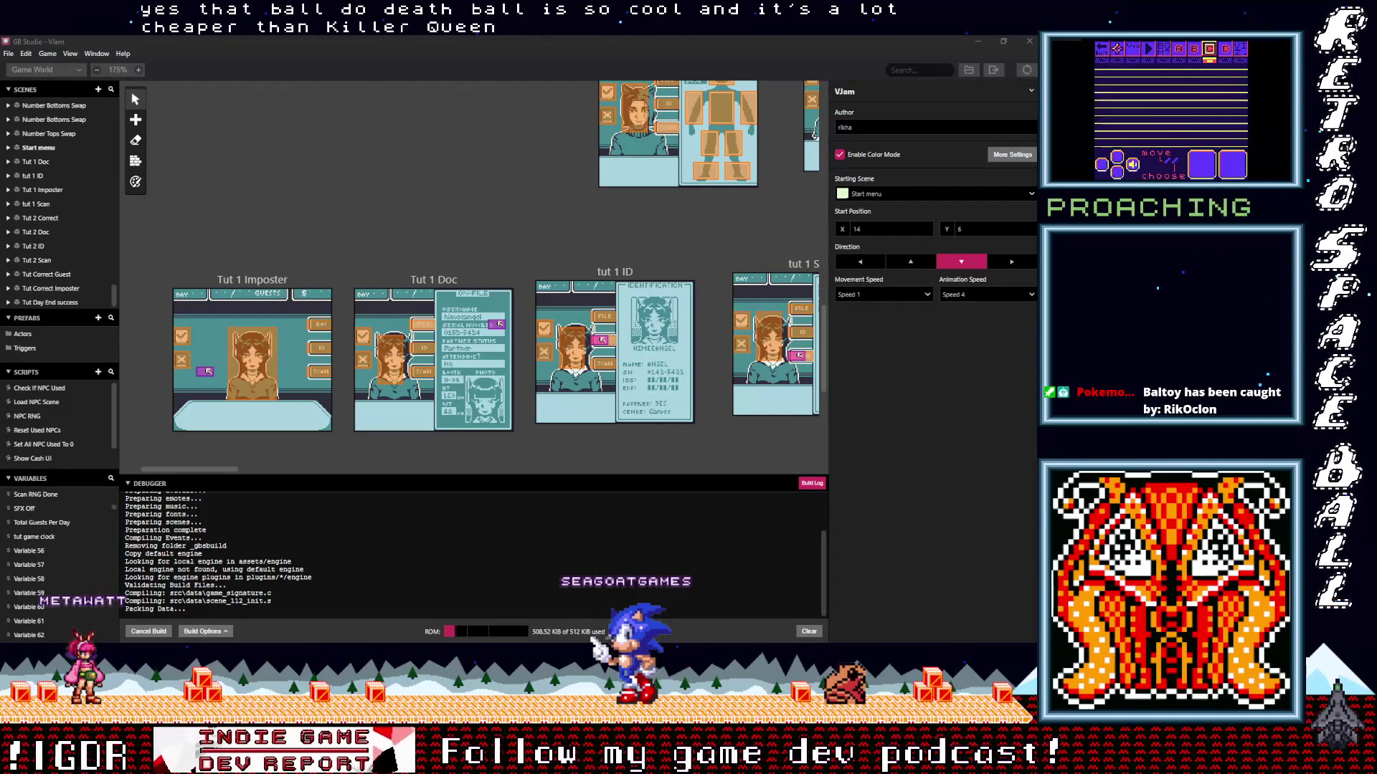
Switch to the browser showing the DeathBall sale page while the build compiles.
key(alt+Tab)
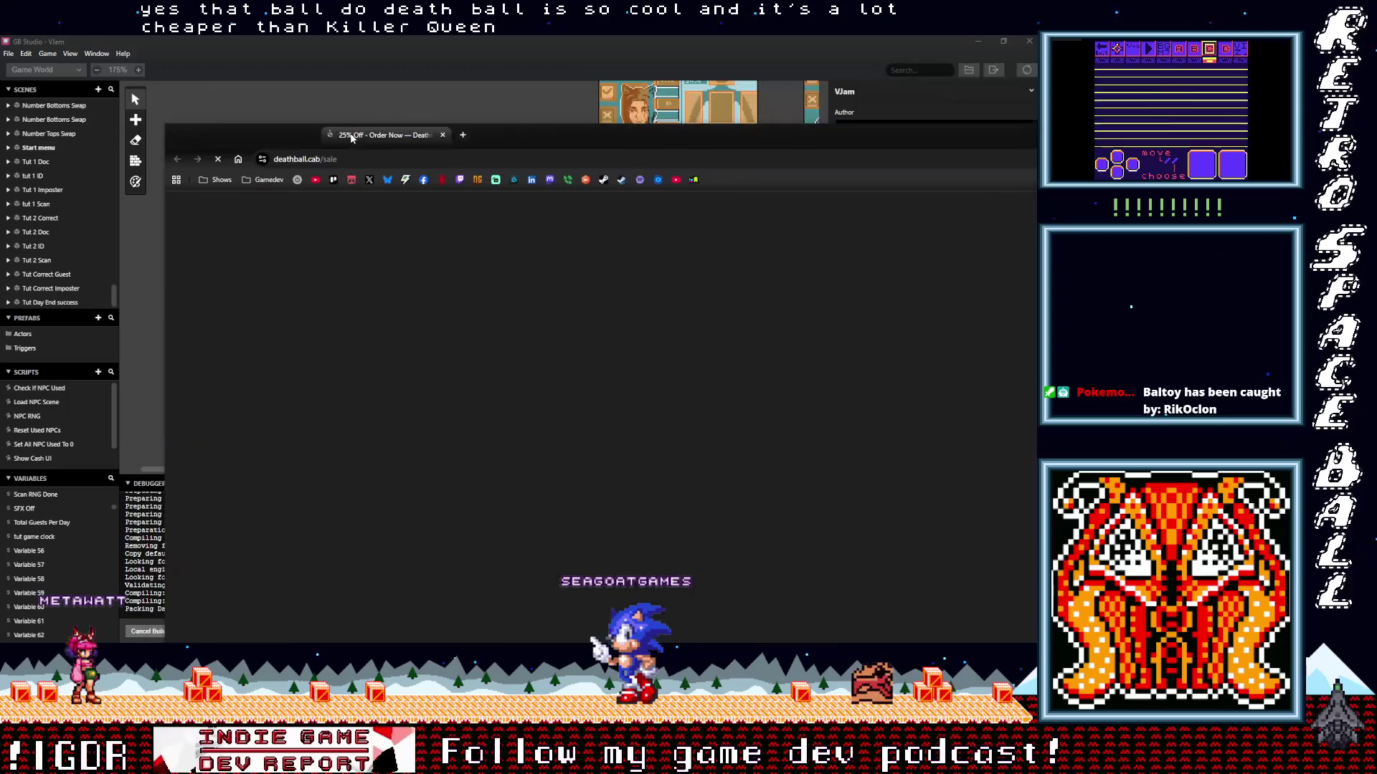
Review the DeathBall sale page's 25% off banner and $4500 offer, then bring the cabinet image over it.
scroll(425, 349, down, 5)
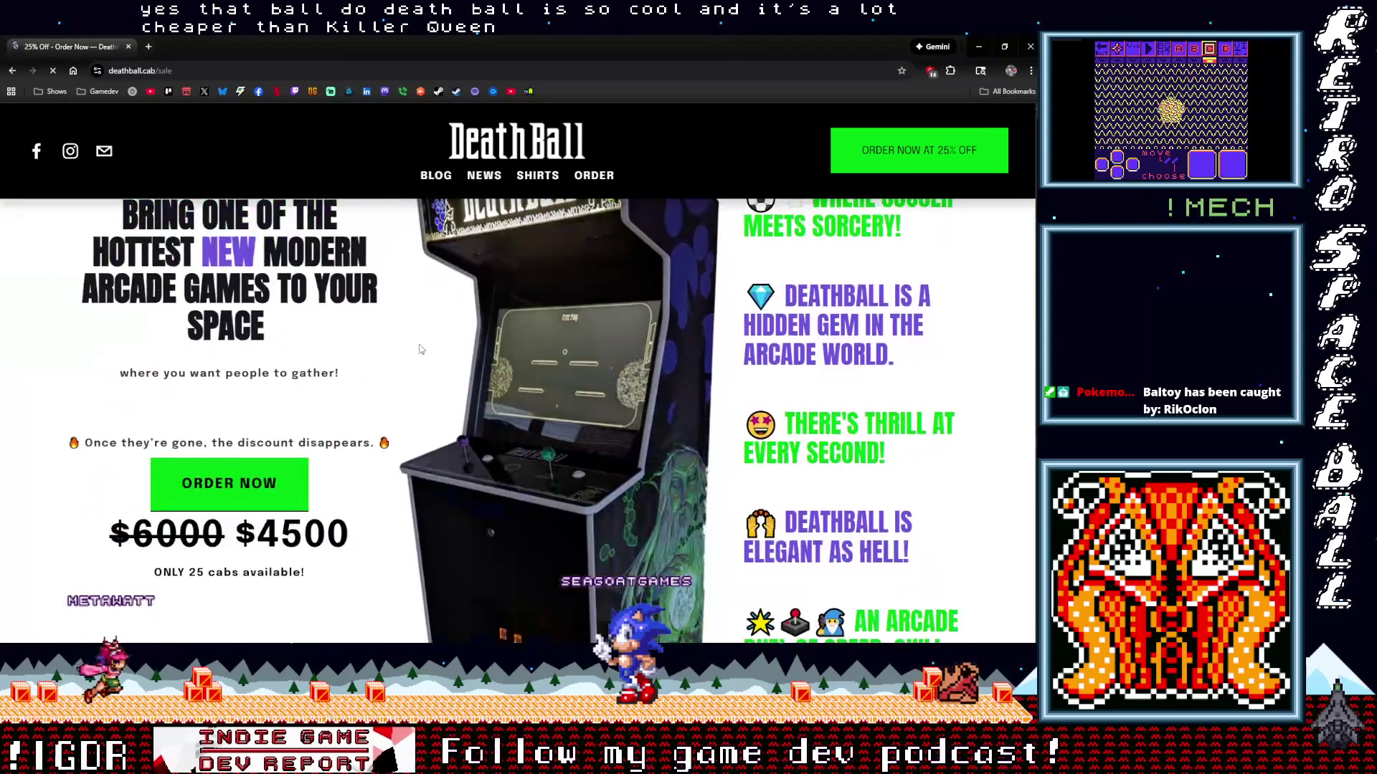
scroll(401, 349, down, 5)
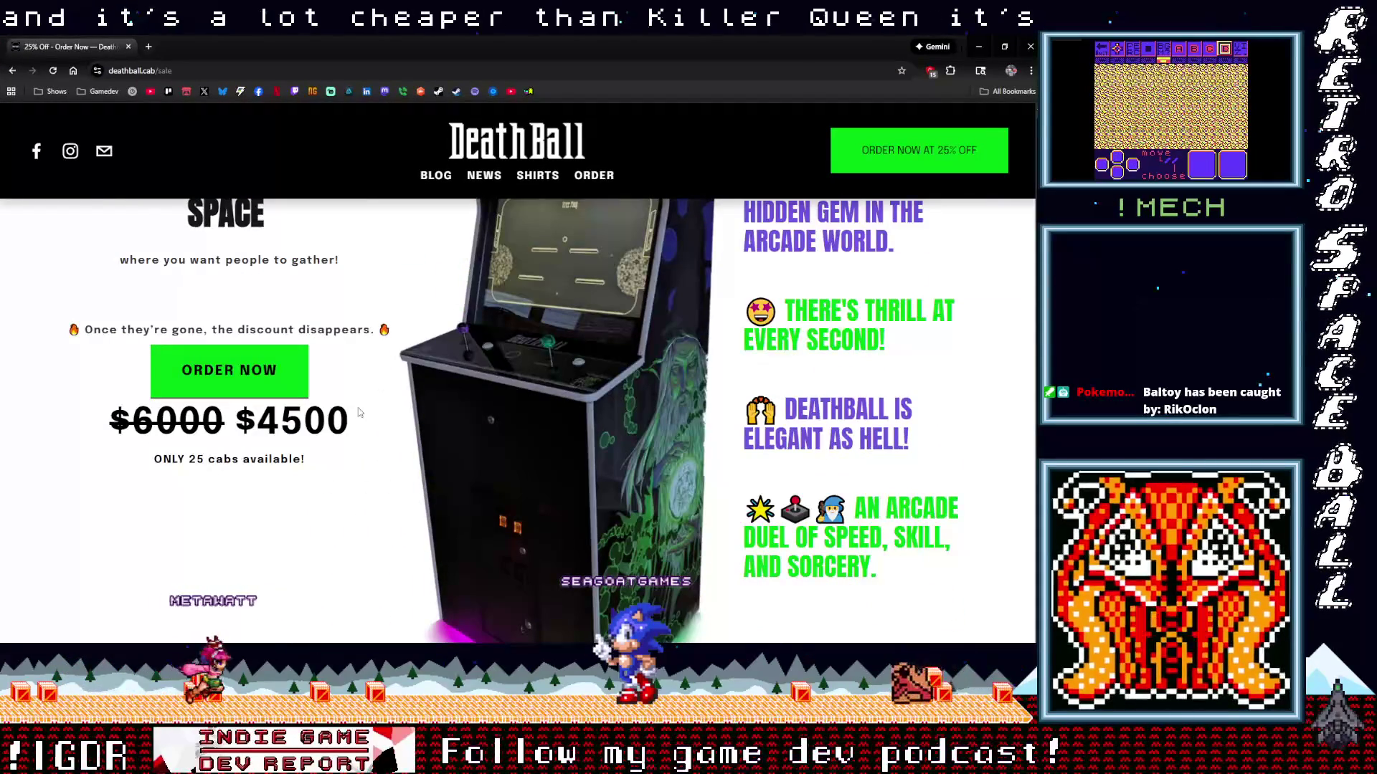
scroll(361, 412, up, 1)
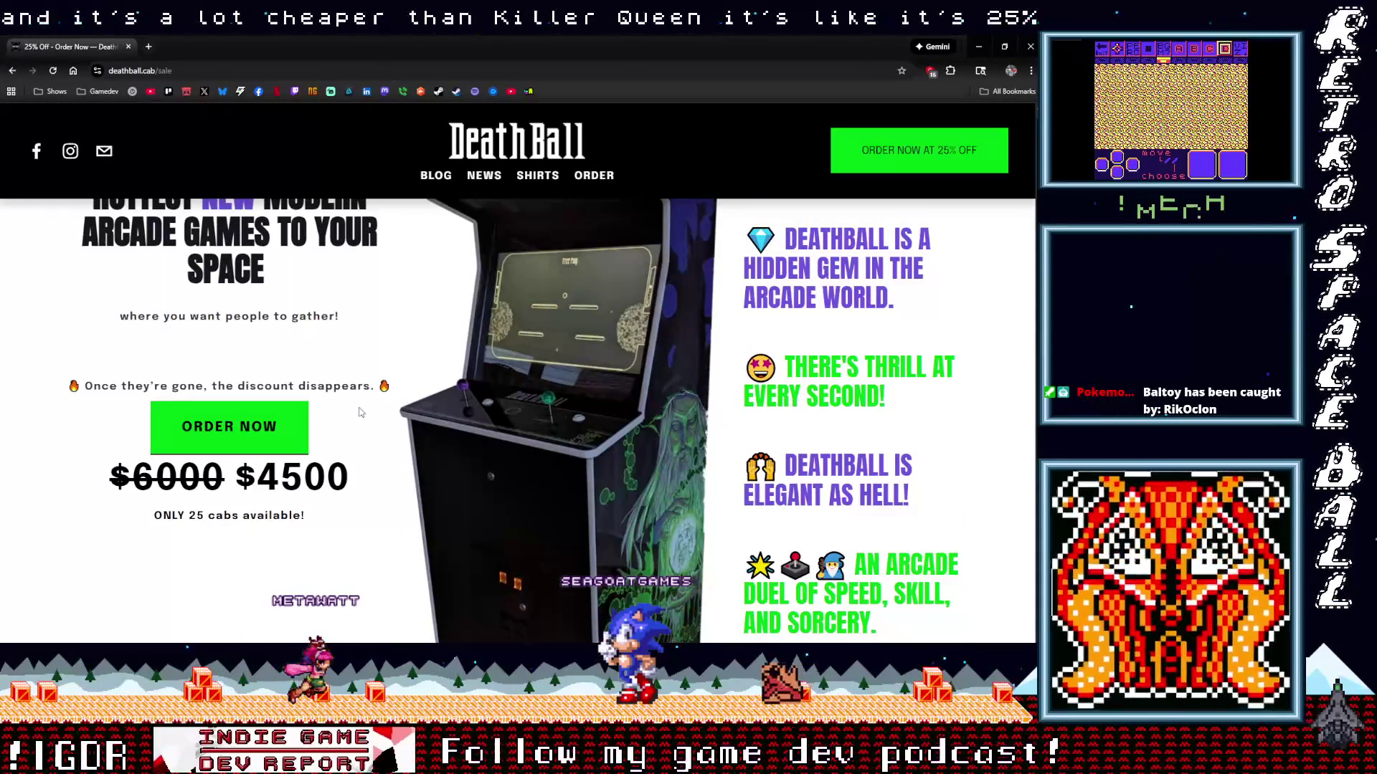
scroll(359, 422, up, 3)
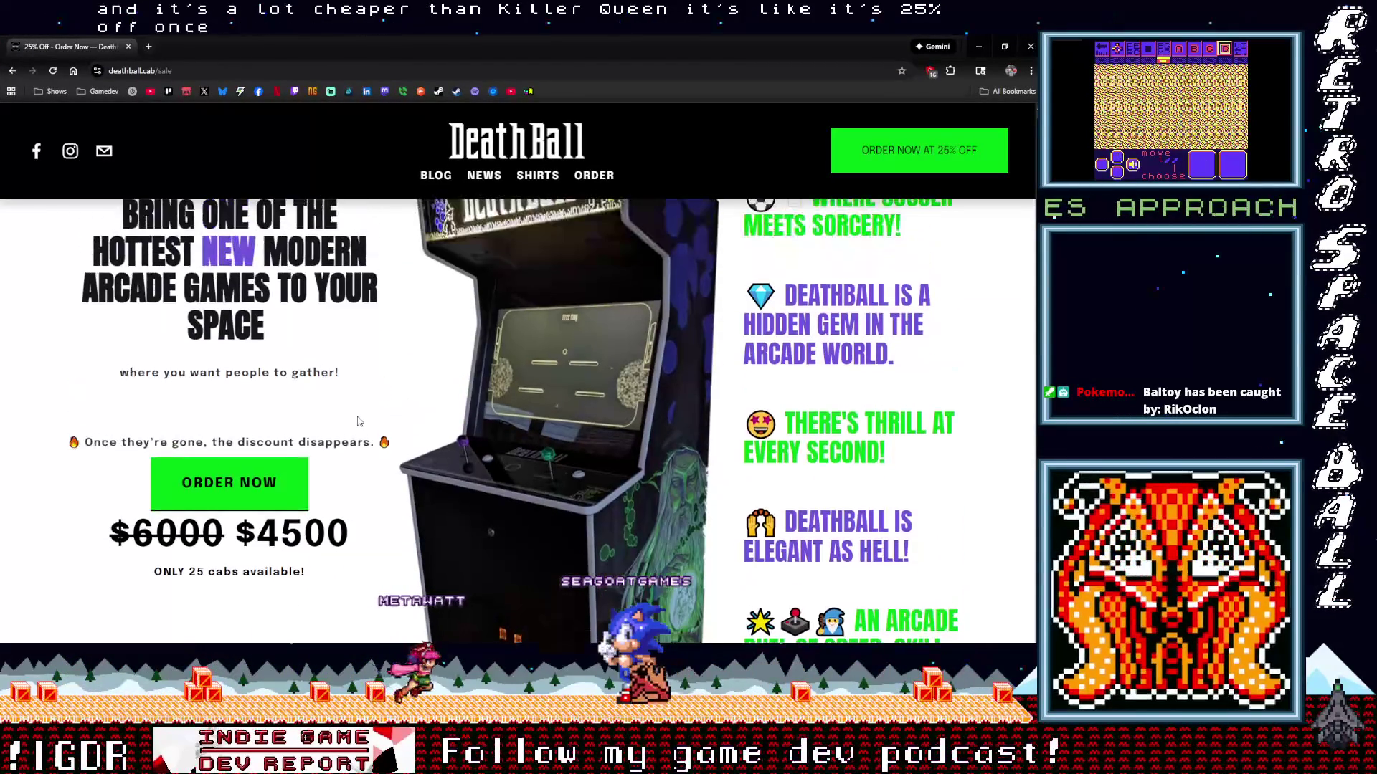
scroll(359, 419, up, 1)
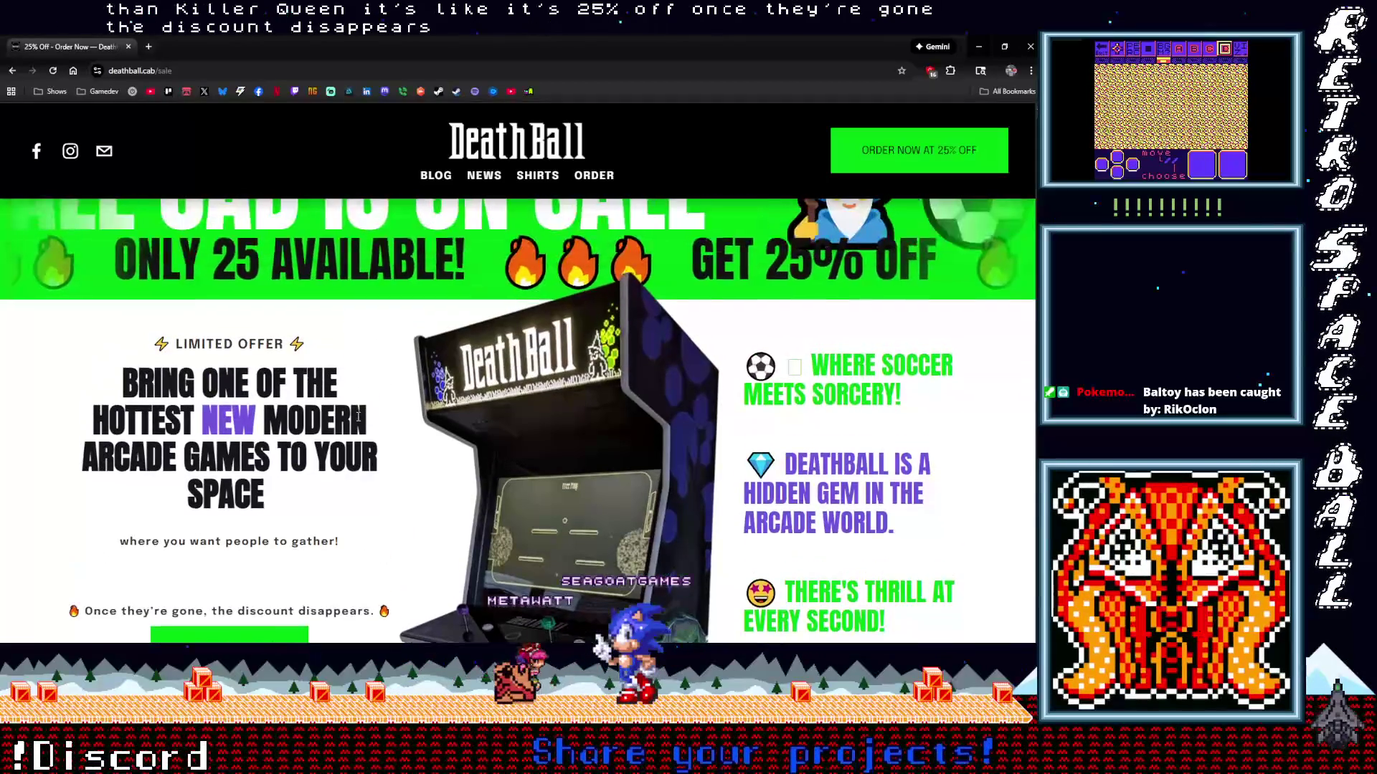
scroll(359, 422, down, 4)
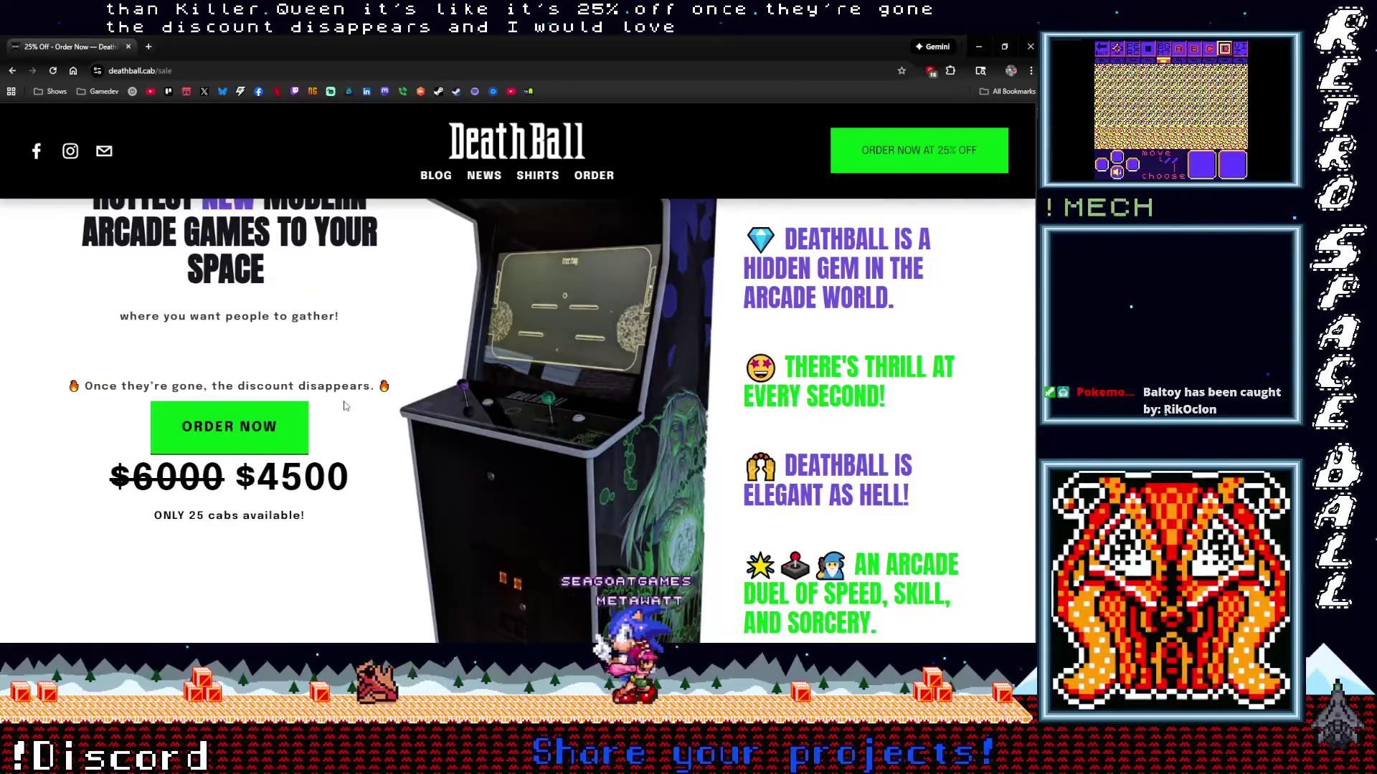
scroll(354, 416, up, 2)
scroll(344, 406, up, 1)
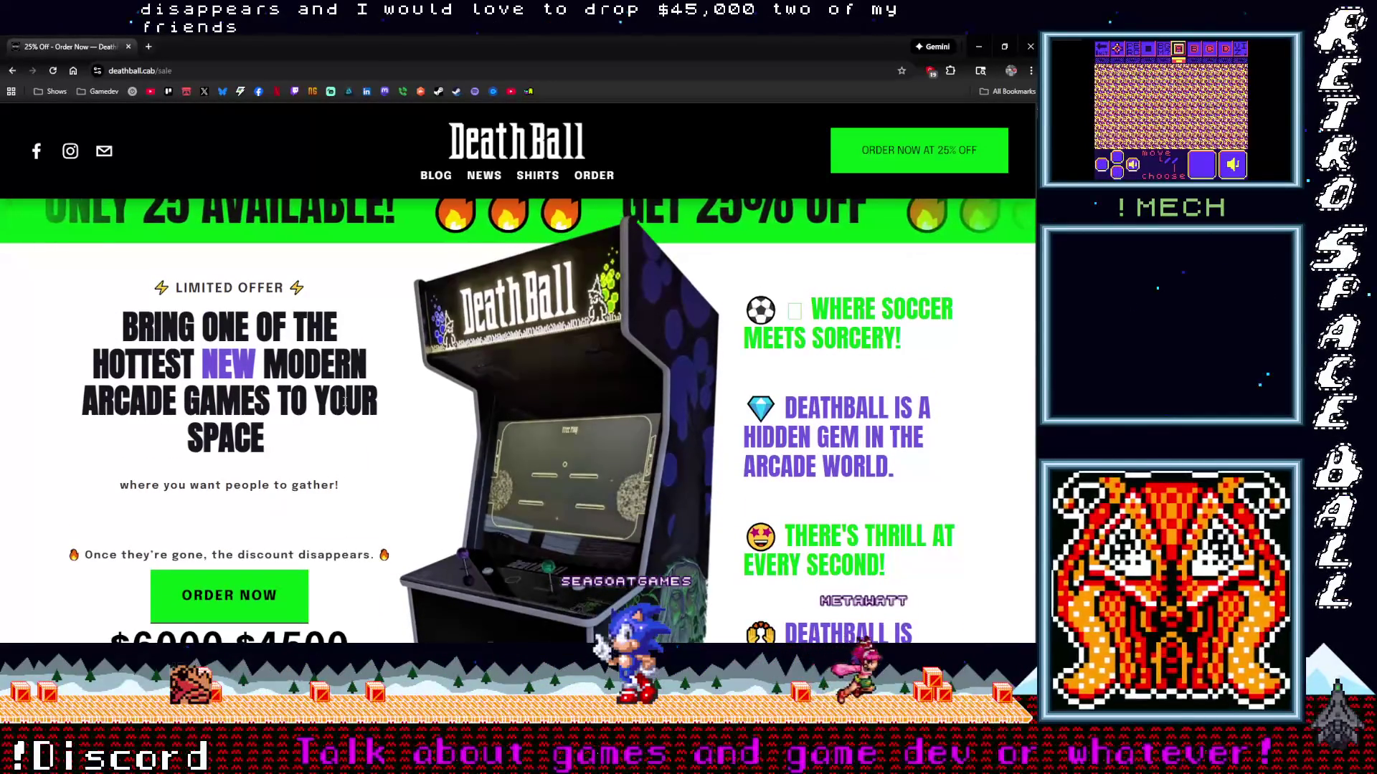
scroll(344, 405, down, 10)
scroll(344, 405, up, 10)
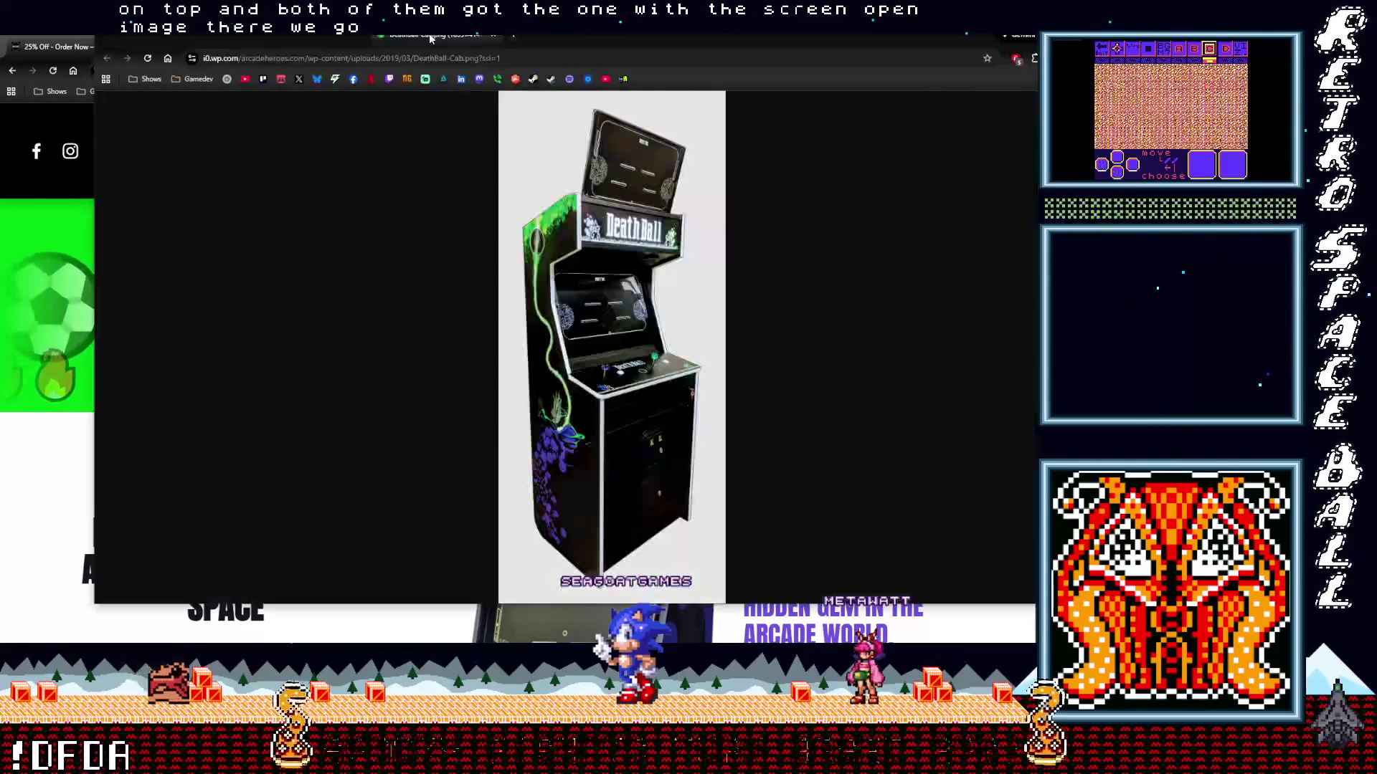
mouse_move(429, 33)
mouse_down()
mouse_move(394, 161)
mouse_move(400, 89)
mouse_up()
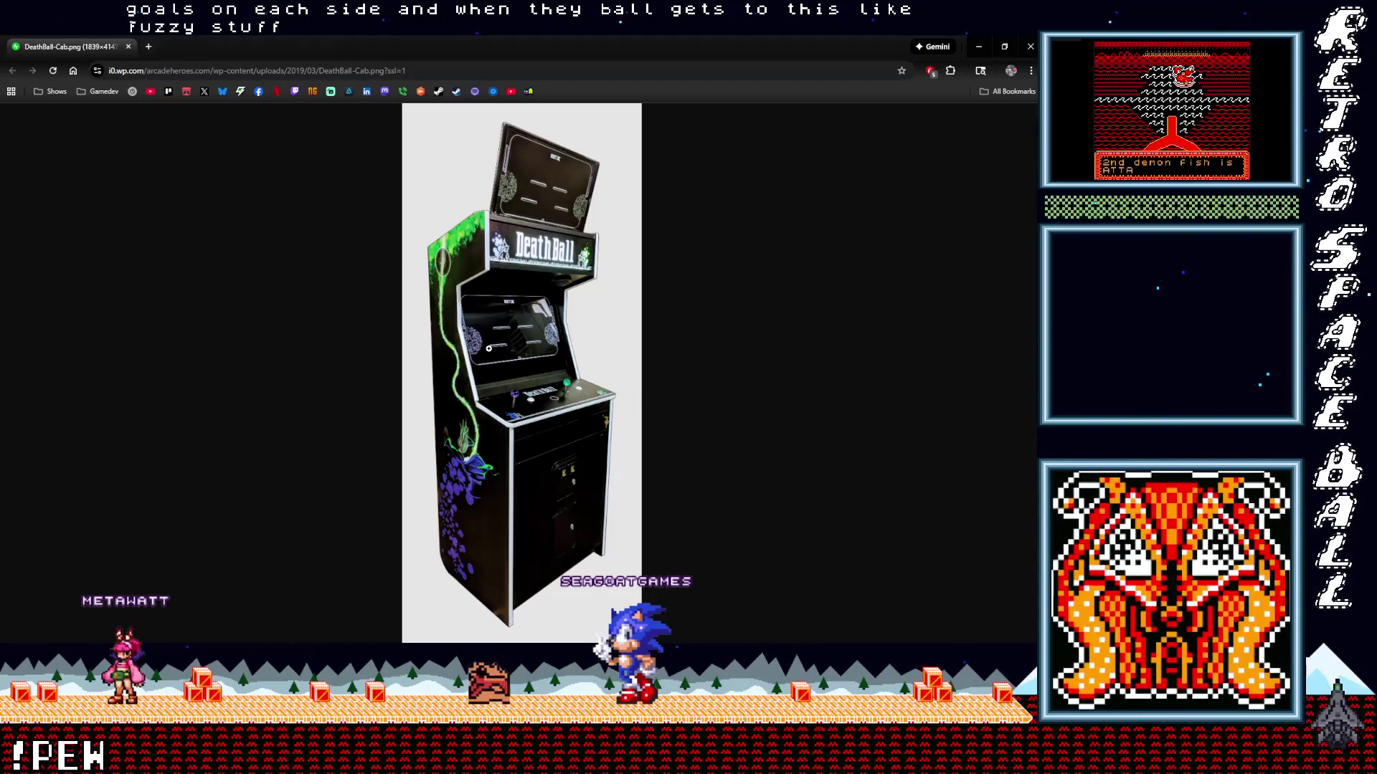
Open the copied DeathBall gameplay screenshot link in a new tab, moving the VJam window aside.
drag(476, 219, 797, 231)
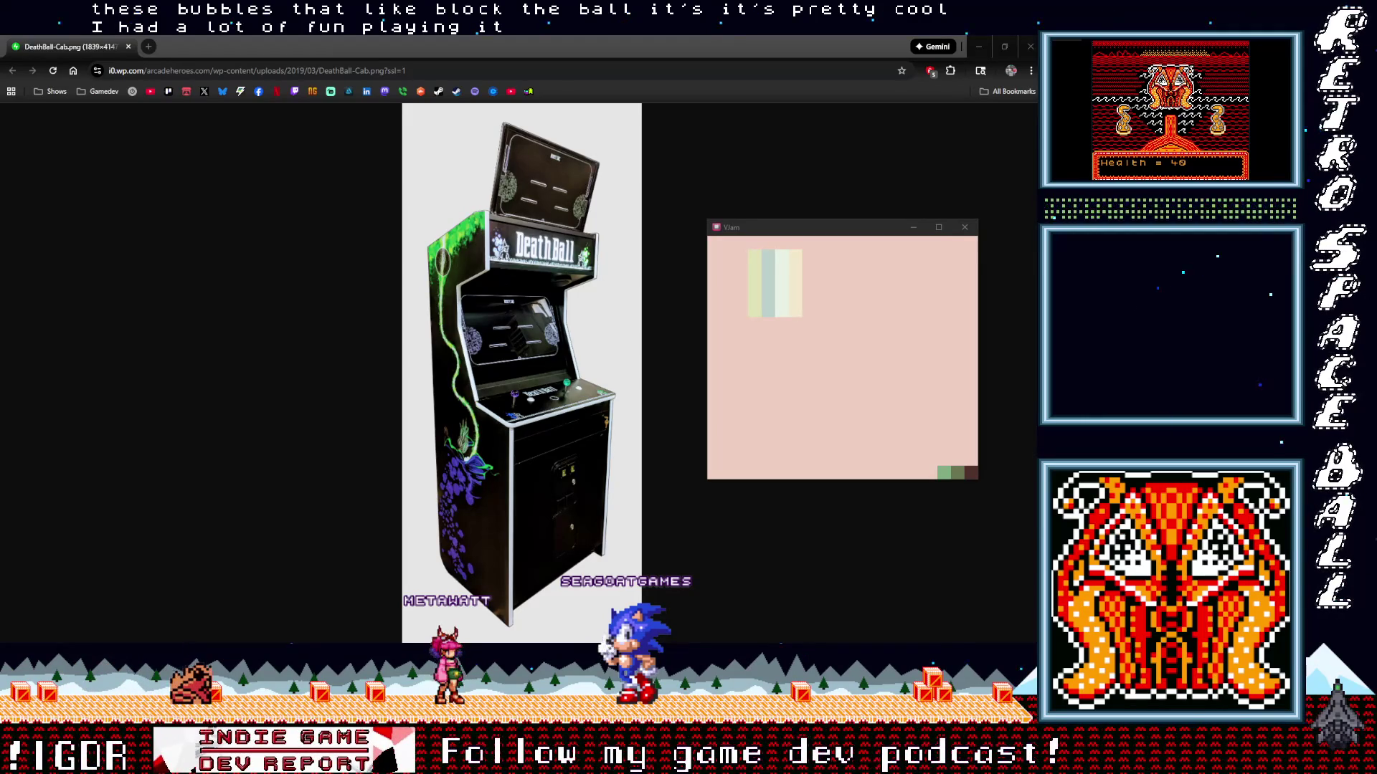
key(ctrl+t)
key(ctrl+v)
key(Return)
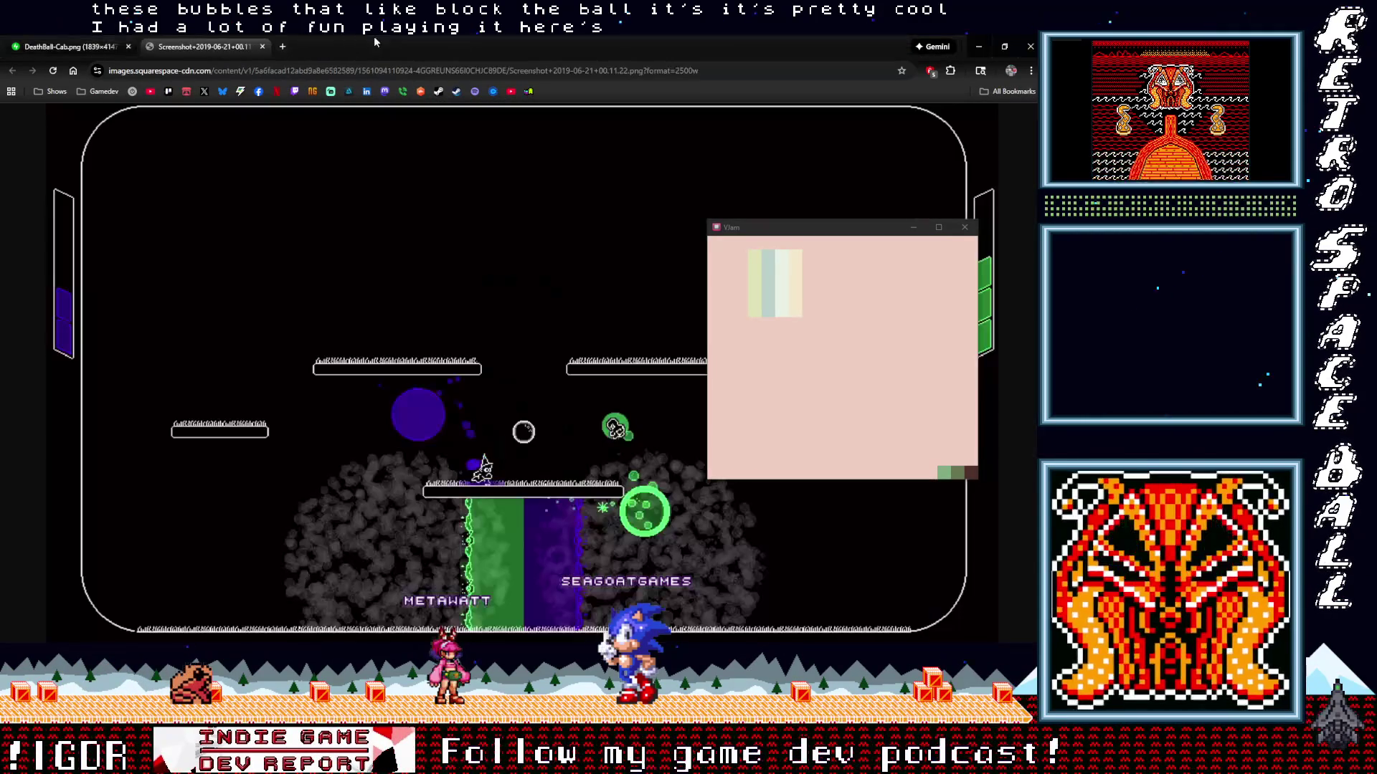
mouse_move(718, 228)
mouse_down()
mouse_move(655, 51)
mouse_move(533, 83)
mouse_move(430, 717)
mouse_up()
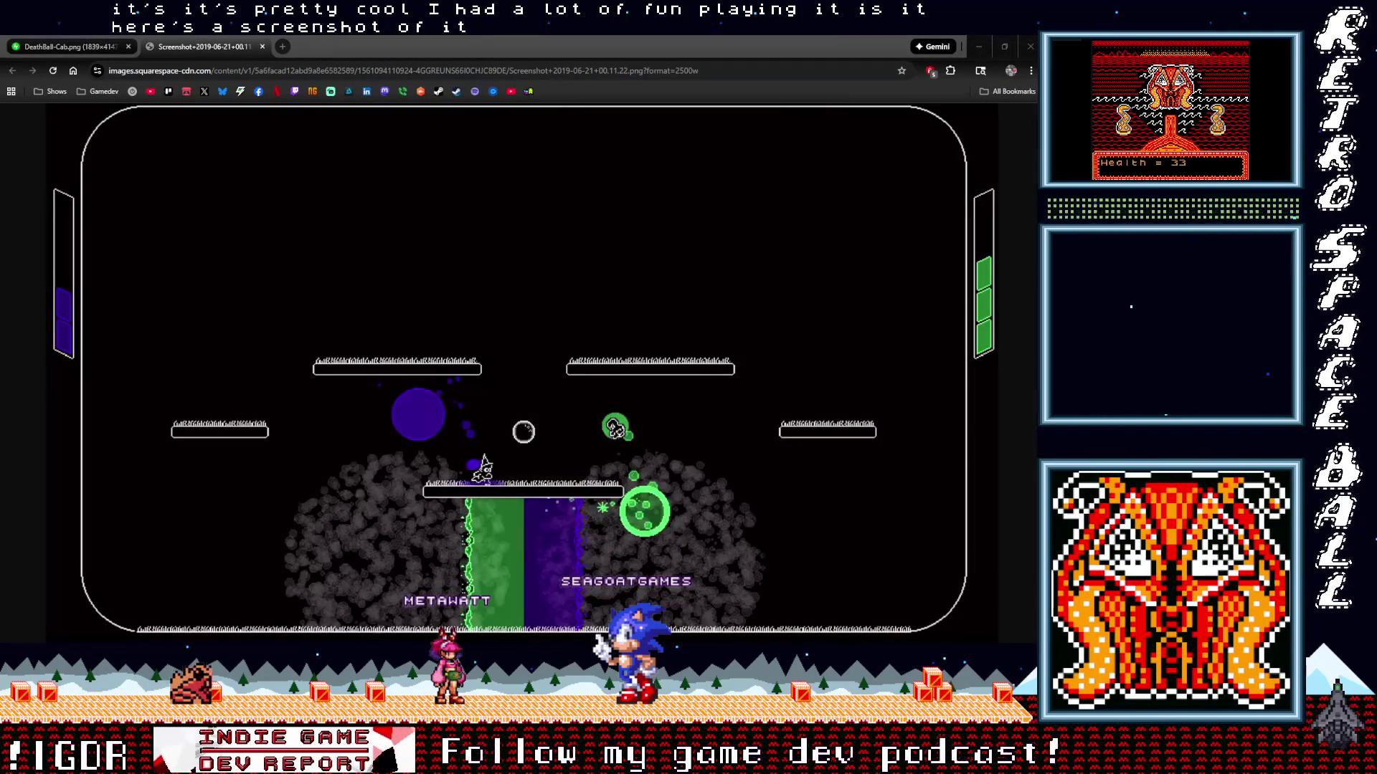